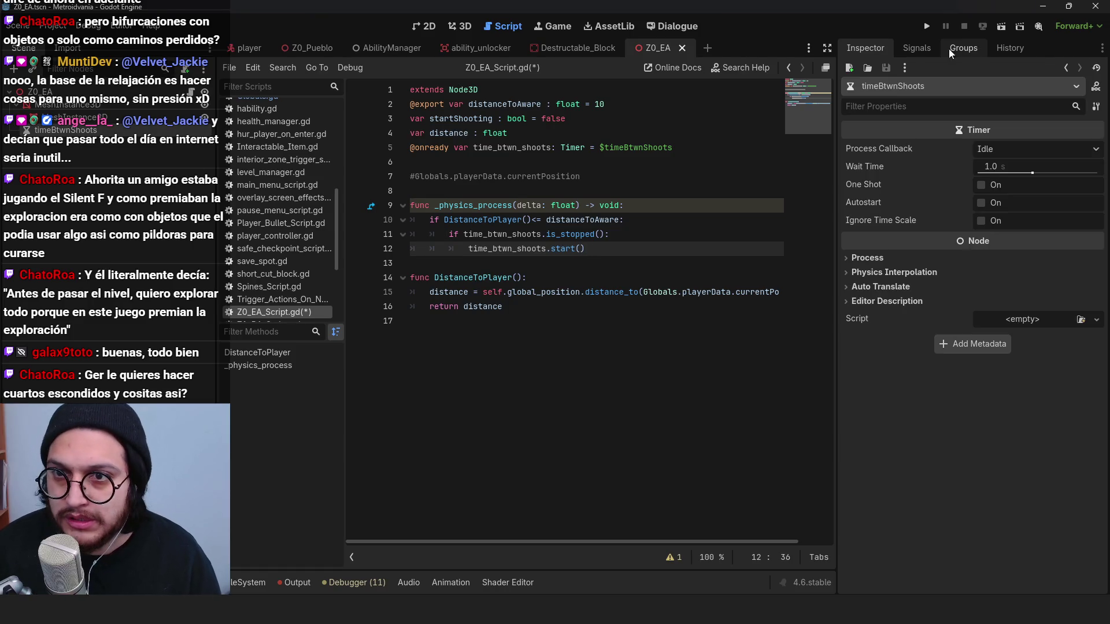
Step: Connect the timer's timeout signal to a new Z0_EA_Script.gd handler that calls shoot()
left_click(920, 48)
double_click(892, 106)
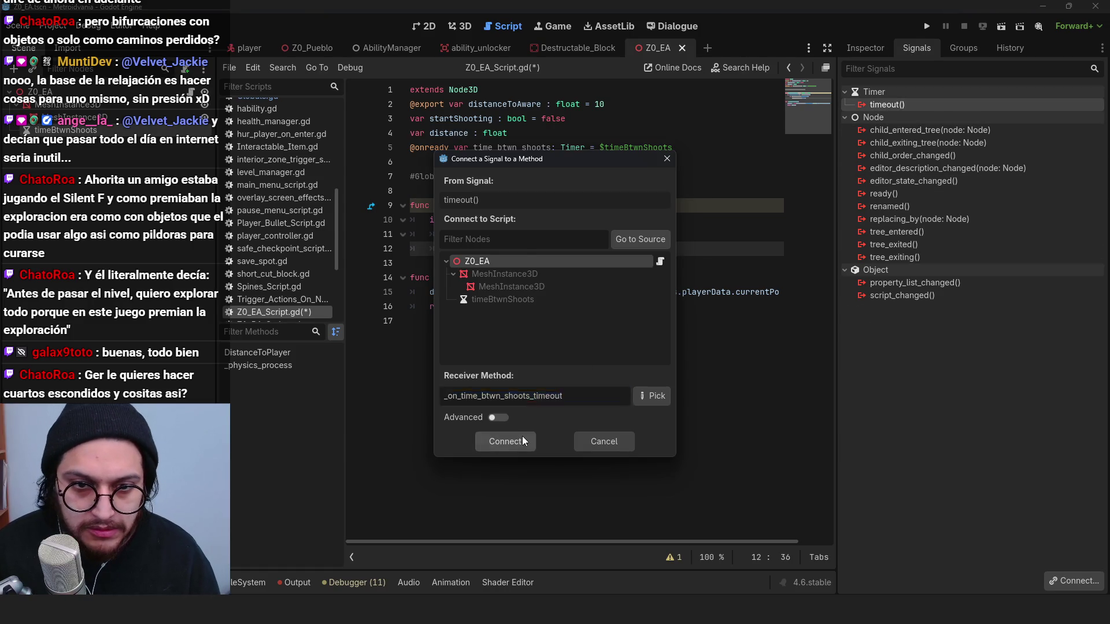
left_click(522, 436)
left_click_drag(446, 363, 430, 365)
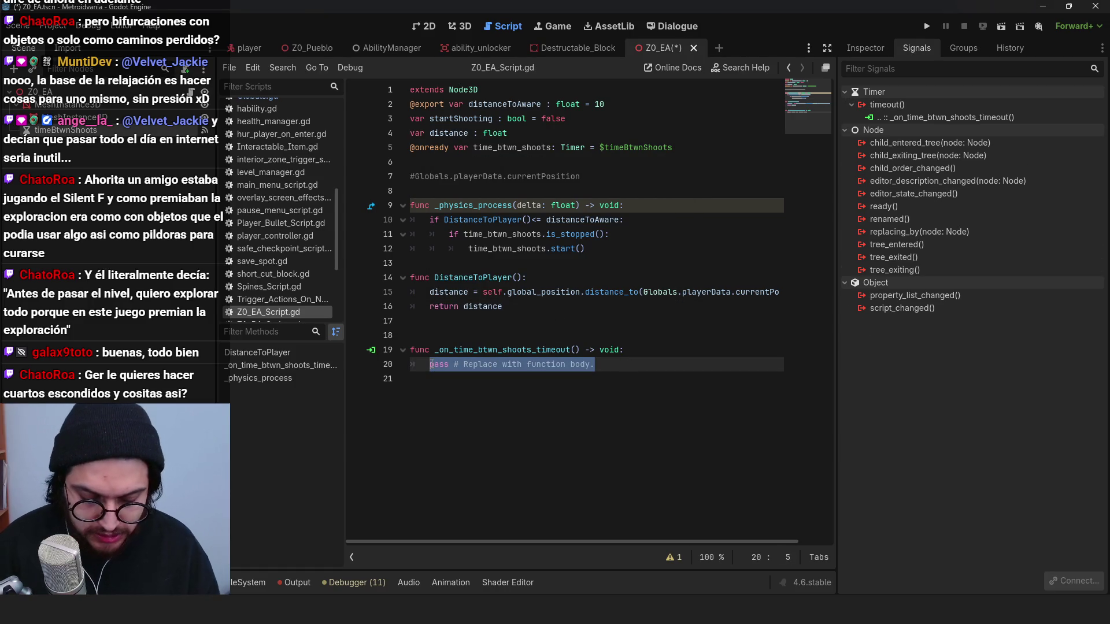
type("shoot(")
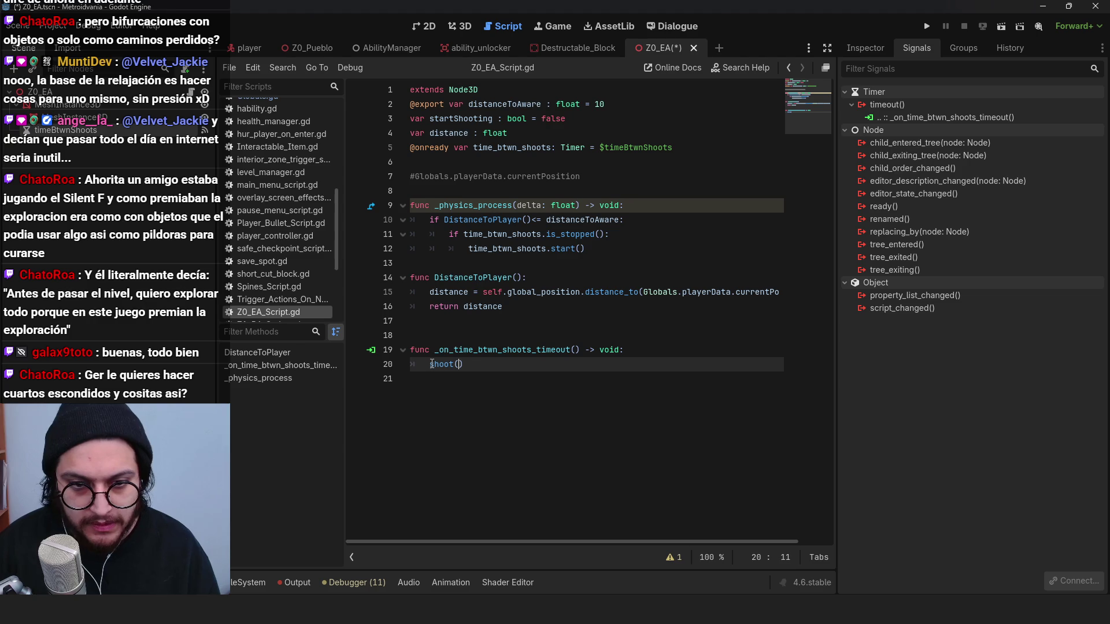
Step: Add a shoot(): function line above the timeout handler and save the script
left_click(444, 335)
key("Return")
key("Up")
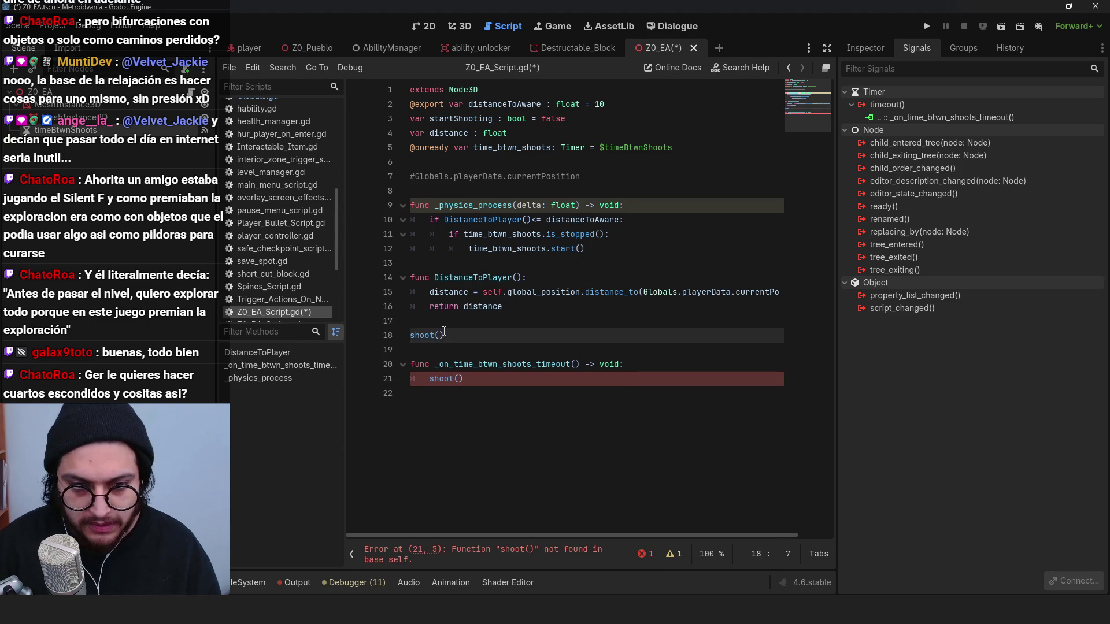
type(":")
key("Return")
key("ctrl+s")
Step: Delete the commented-out player position line and save the script
left_click(528, 248)
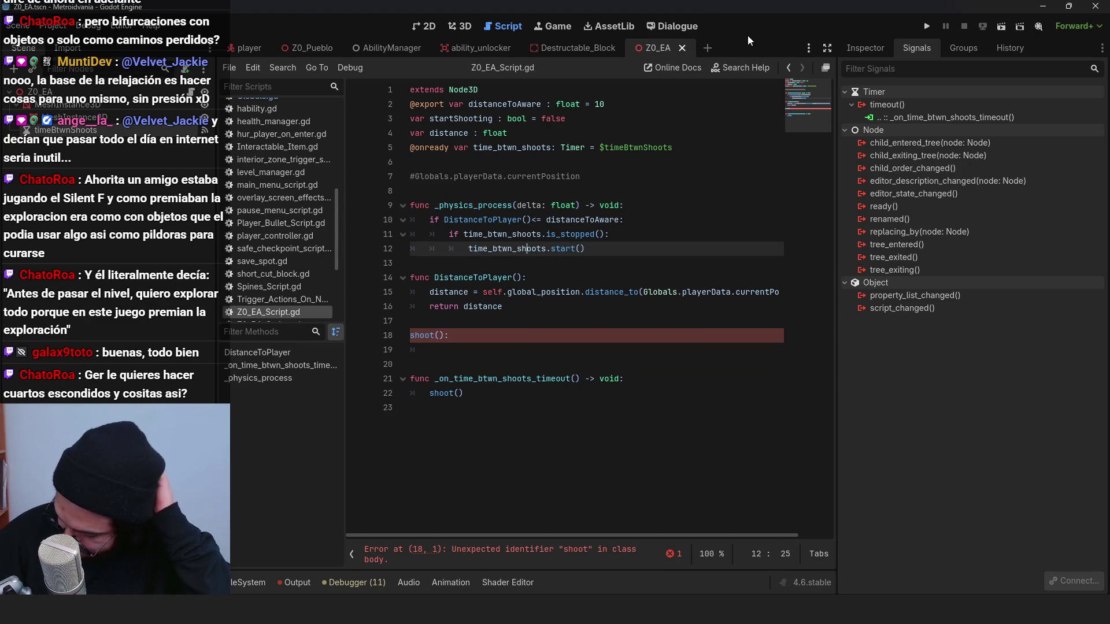
left_click(445, 353)
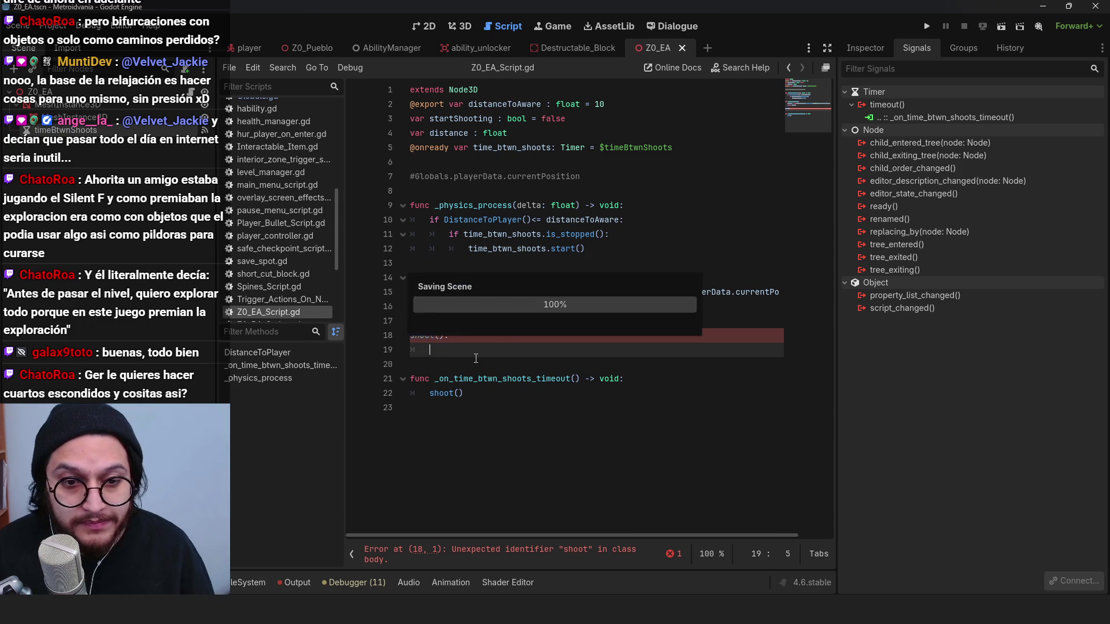
left_click(527, 196)
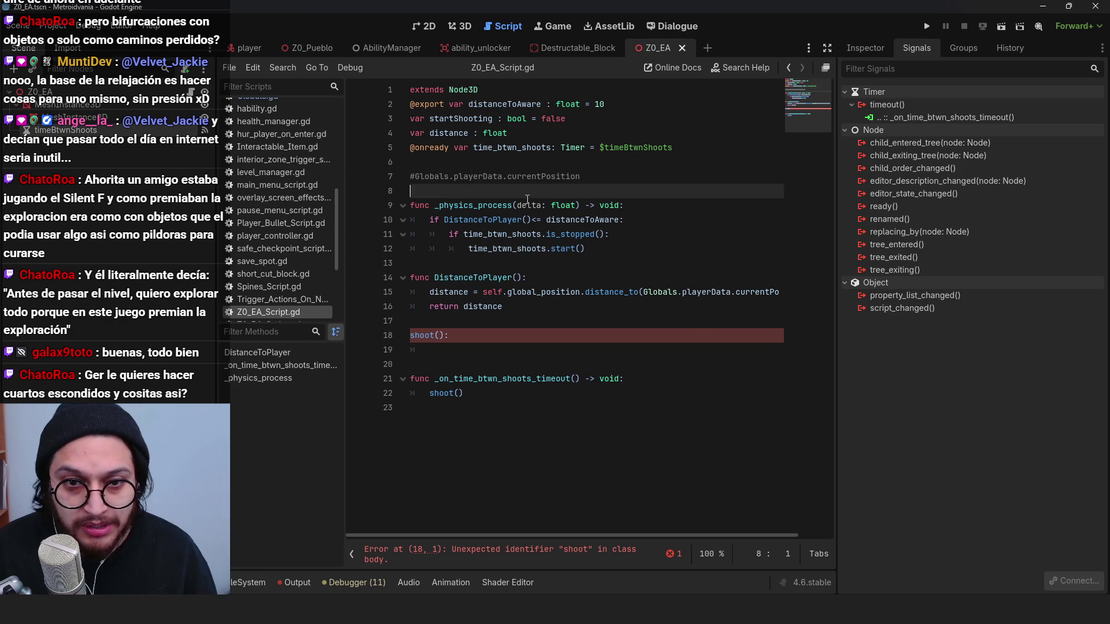
left_click_drag(586, 174, 396, 182)
key("BackSpace")
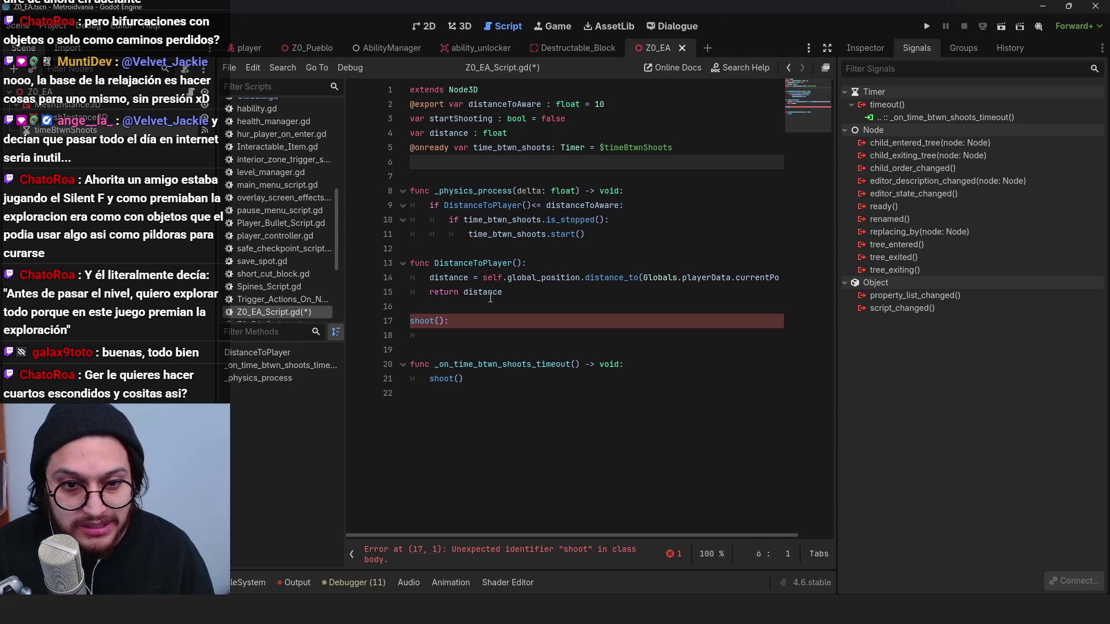
left_click(477, 344)
key("ctrl+s")
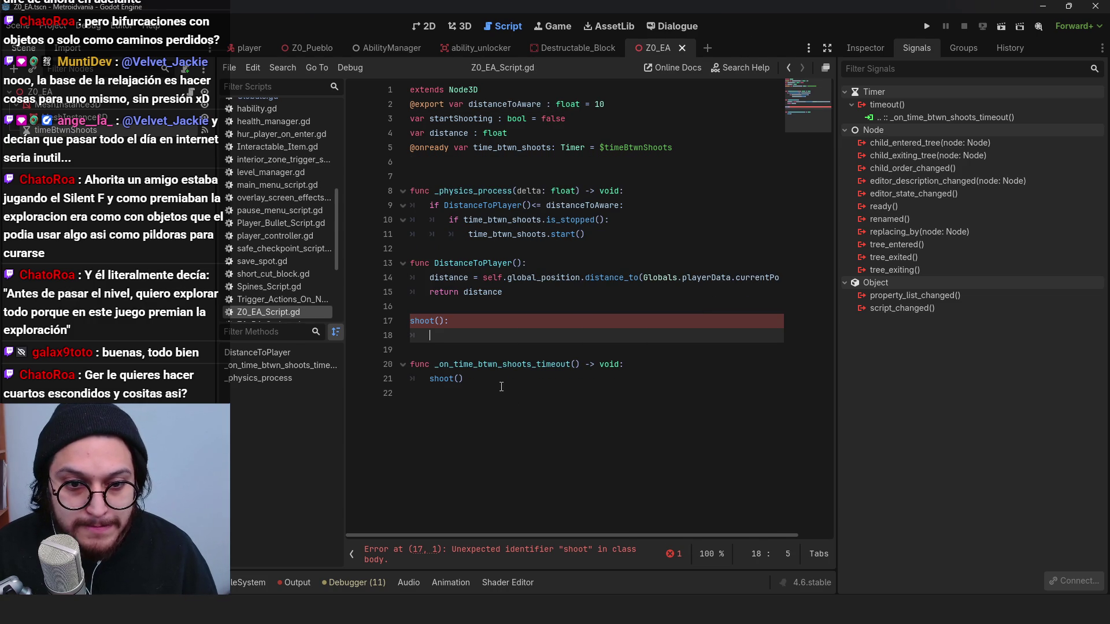
Step: Review the timeout handler, the timer start call and the empty shoot body
left_click(614, 362)
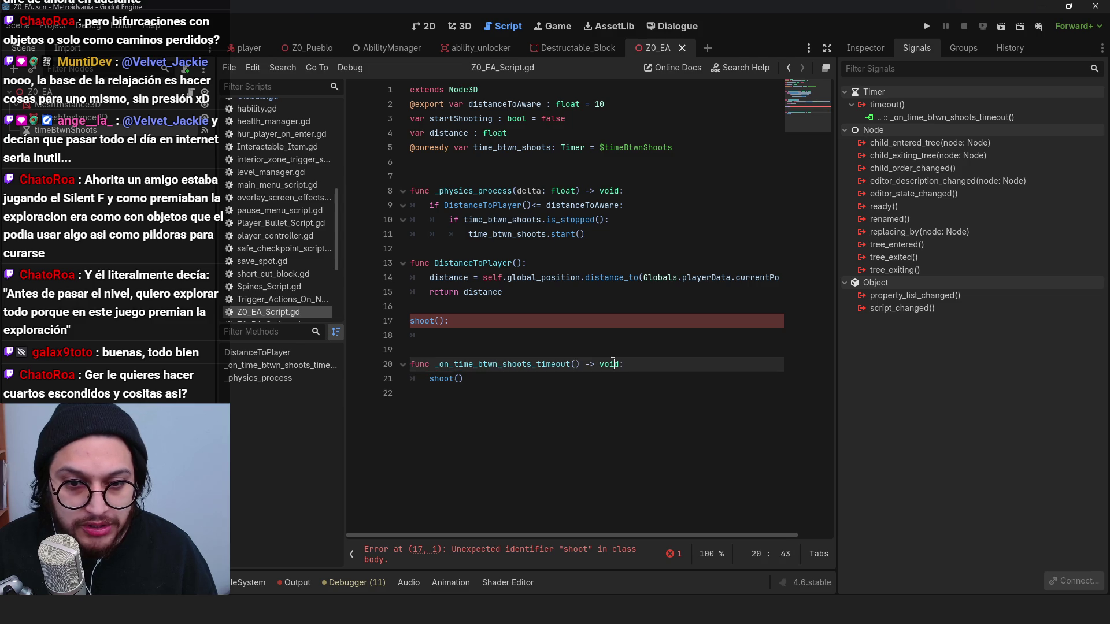
left_click(455, 388)
left_click(454, 330)
key("Down")
key("Down")
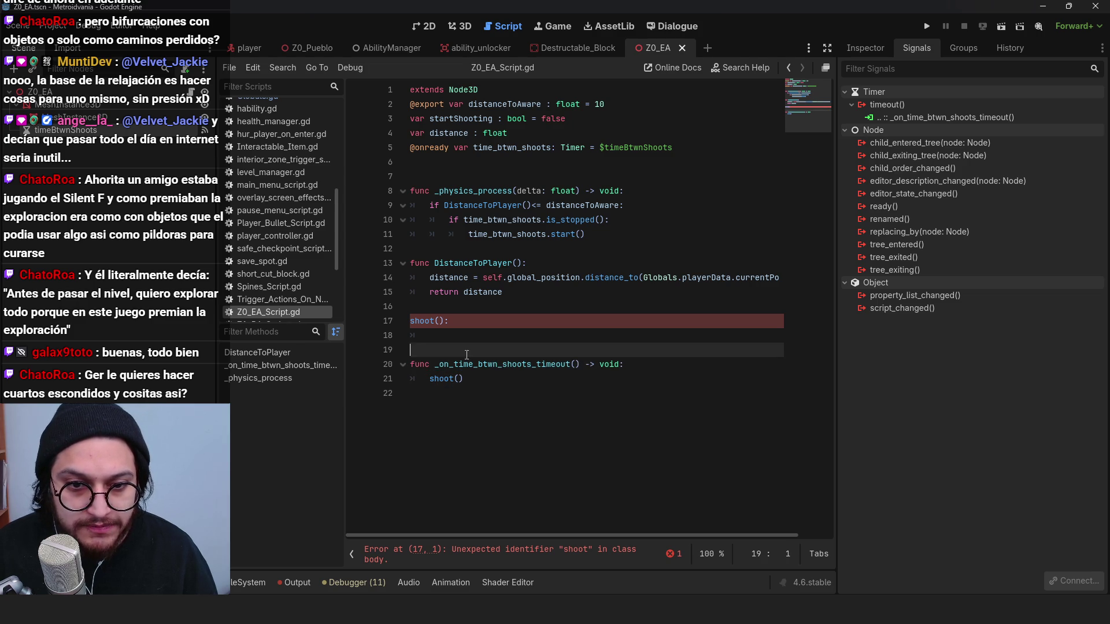
left_click(439, 307)
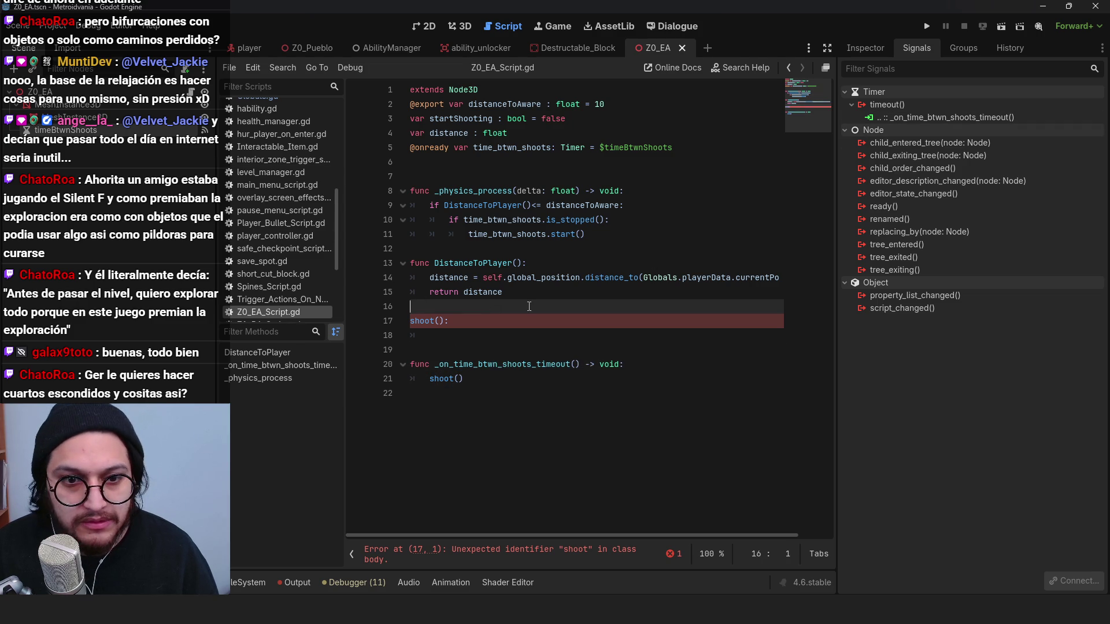
left_click(459, 338)
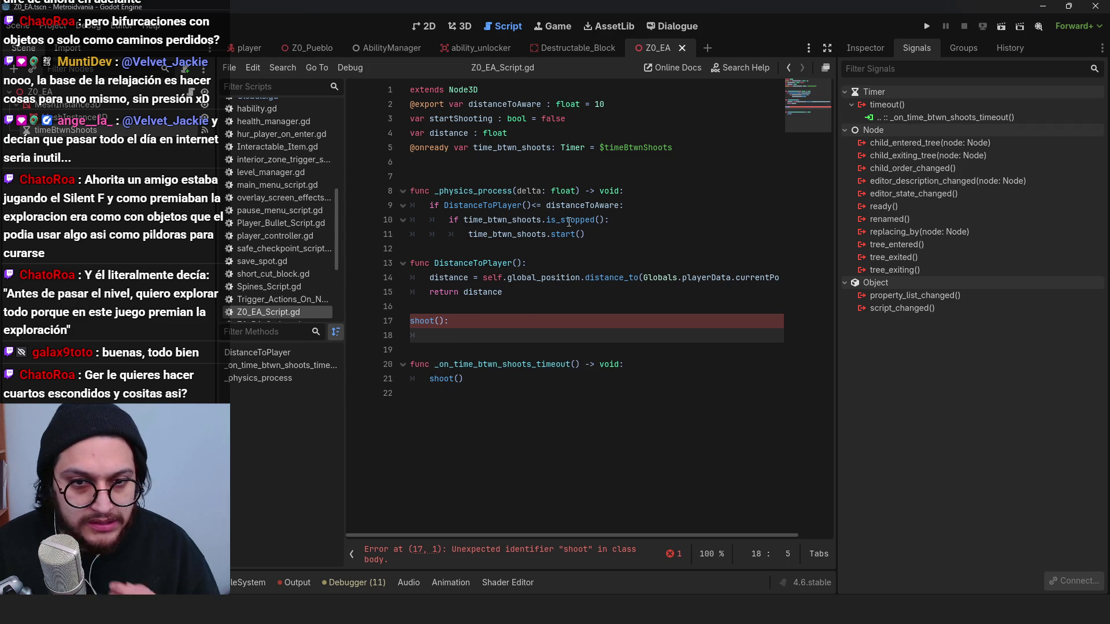
left_click(598, 237)
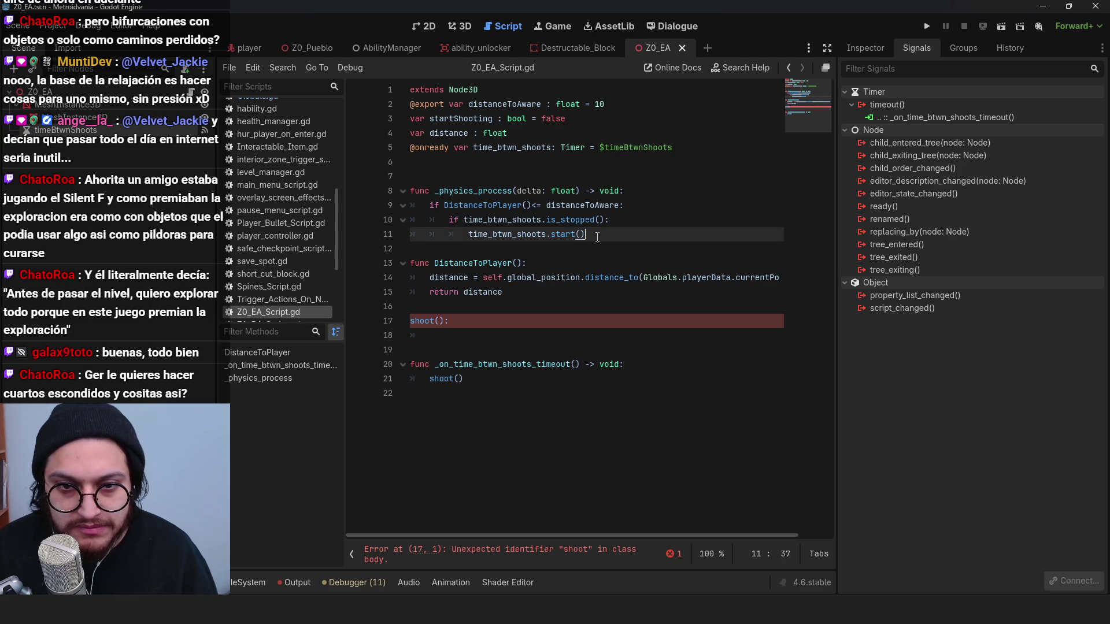
left_click(462, 335)
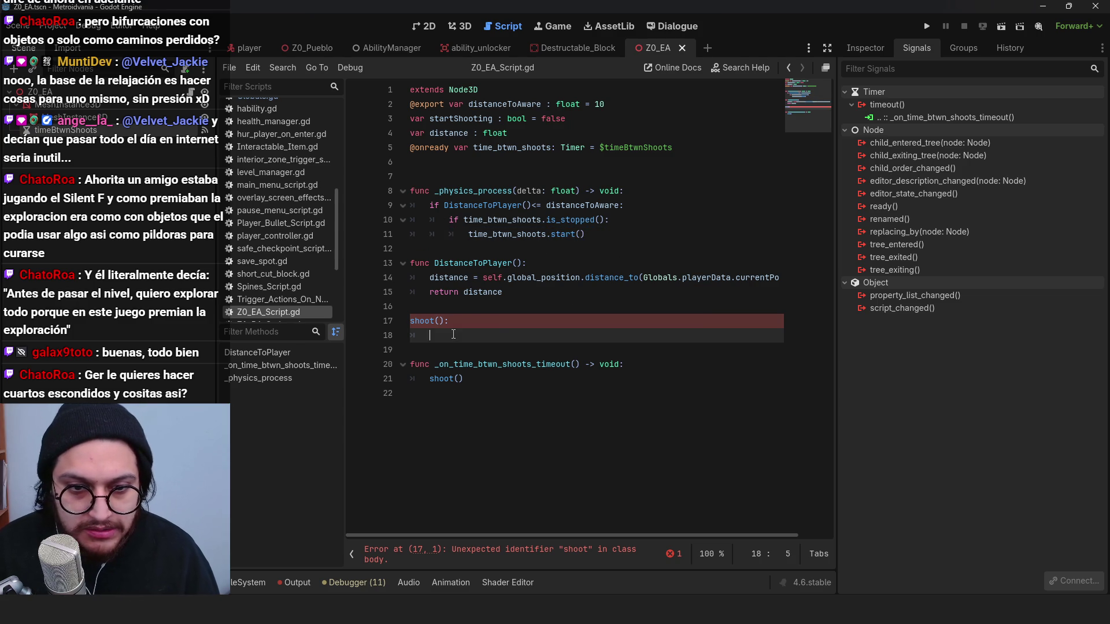
left_click(707, 48)
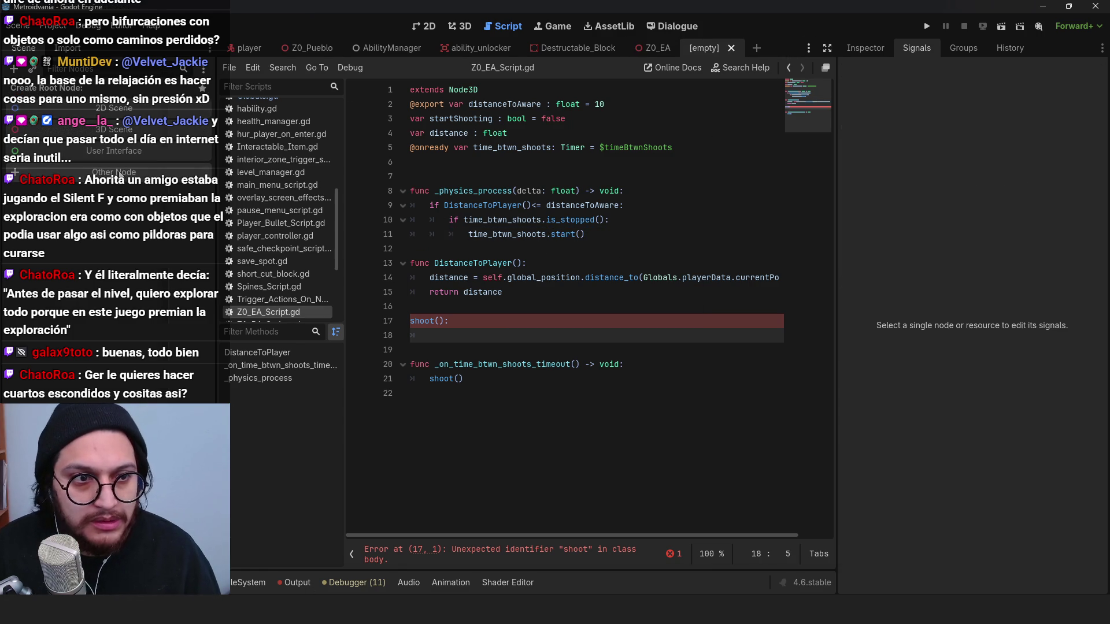
Step: Create an AnimatableBody3D root node and change its type to Area3D
left_click(119, 173)
type("a")
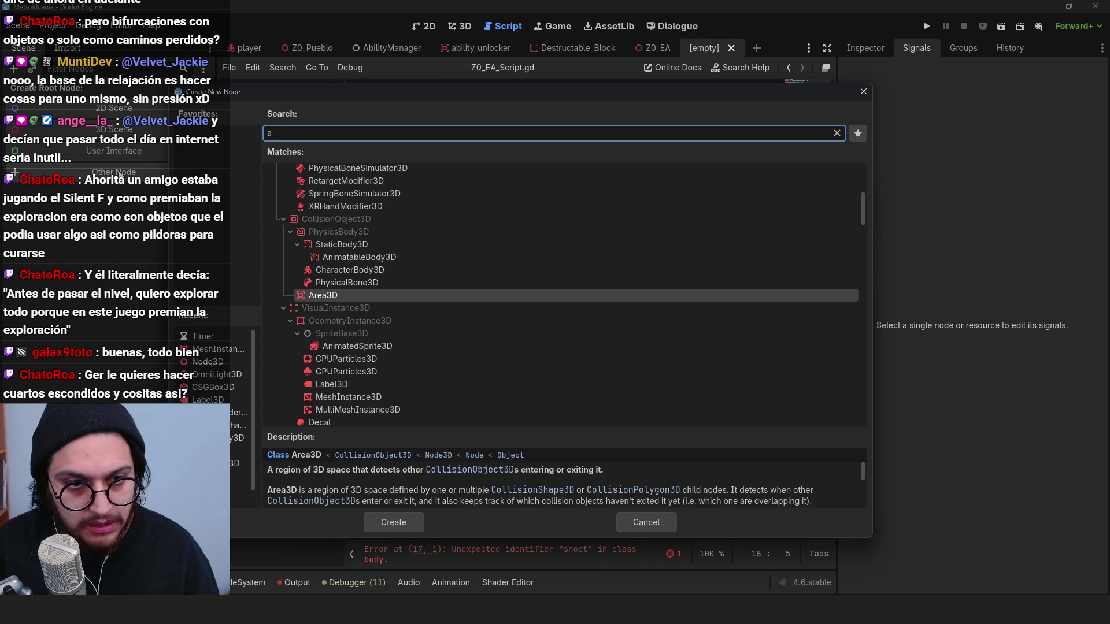
type("nimatable")
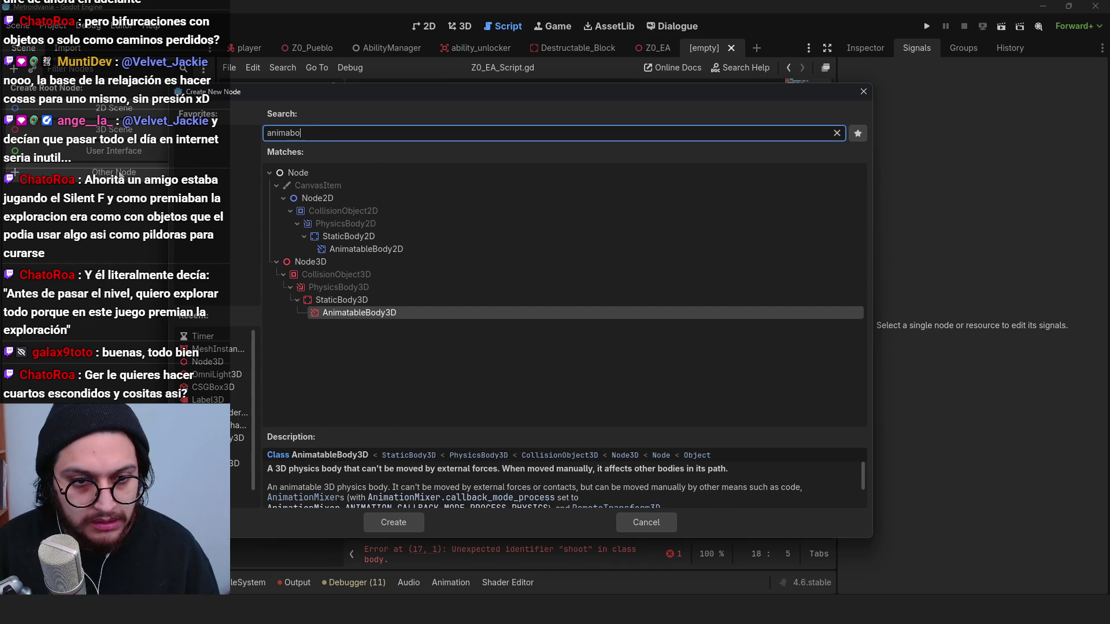
key("Return")
left_click(90, 93)
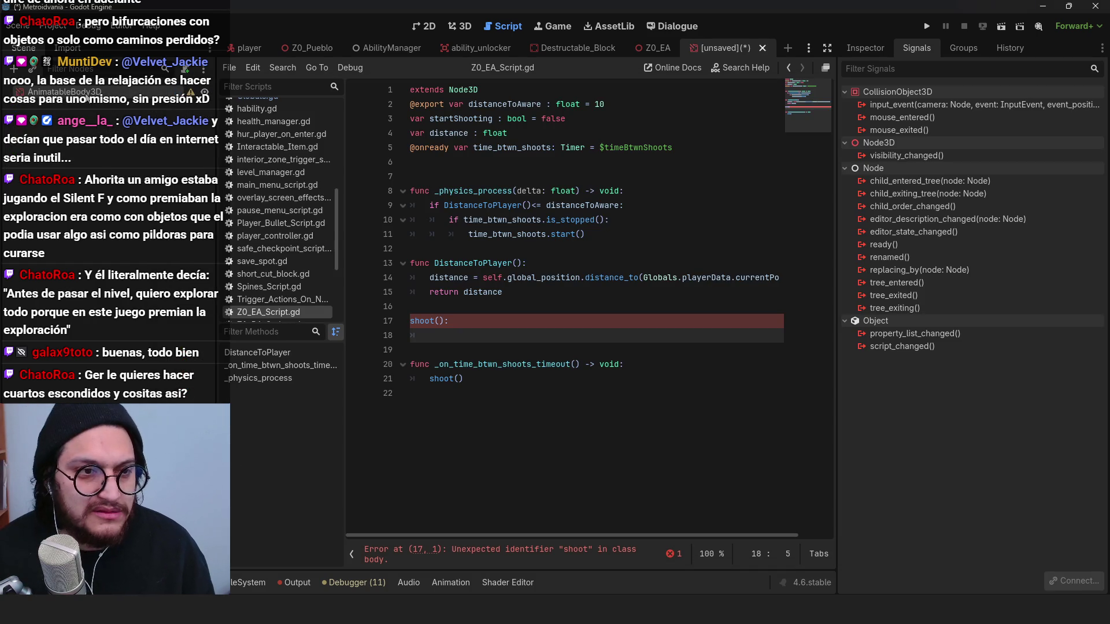
double_click(88, 93)
type("are")
key("Escape")
right_click(86, 93)
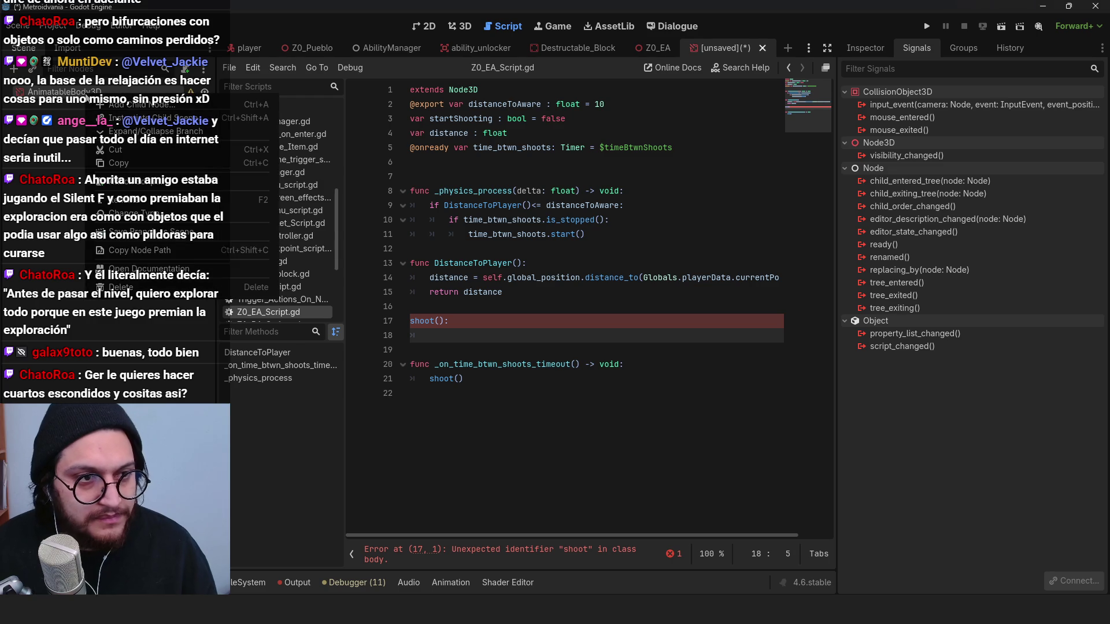
left_click(141, 216)
type("area3")
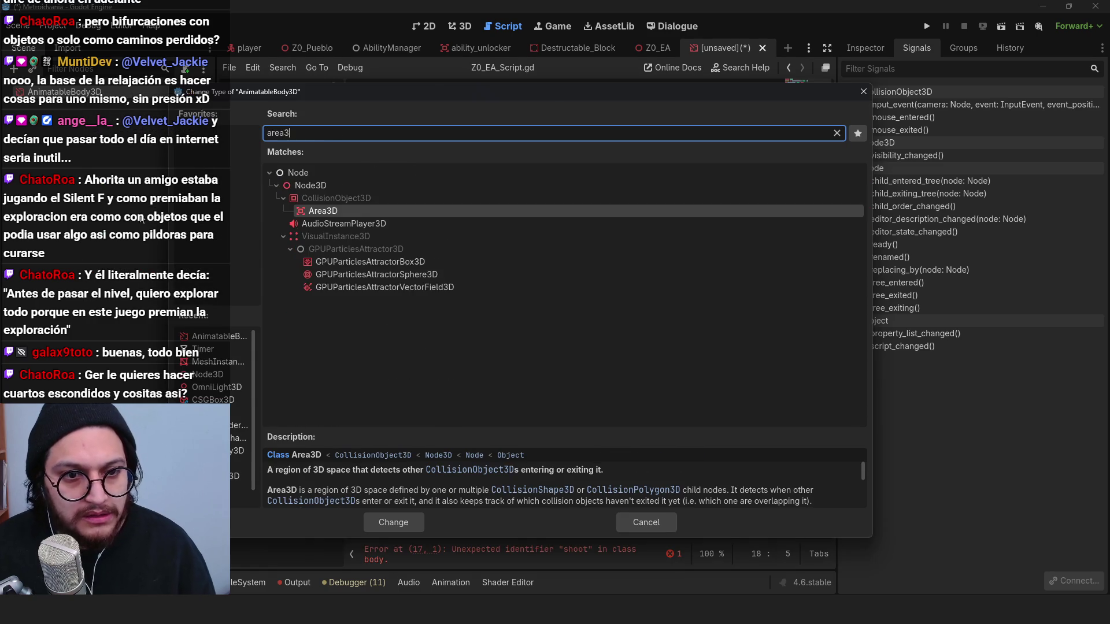
key("Return")
Step: Rename the root to Z0_EA_Projectile and add a CollisionShape3D child
double_click(85, 92)
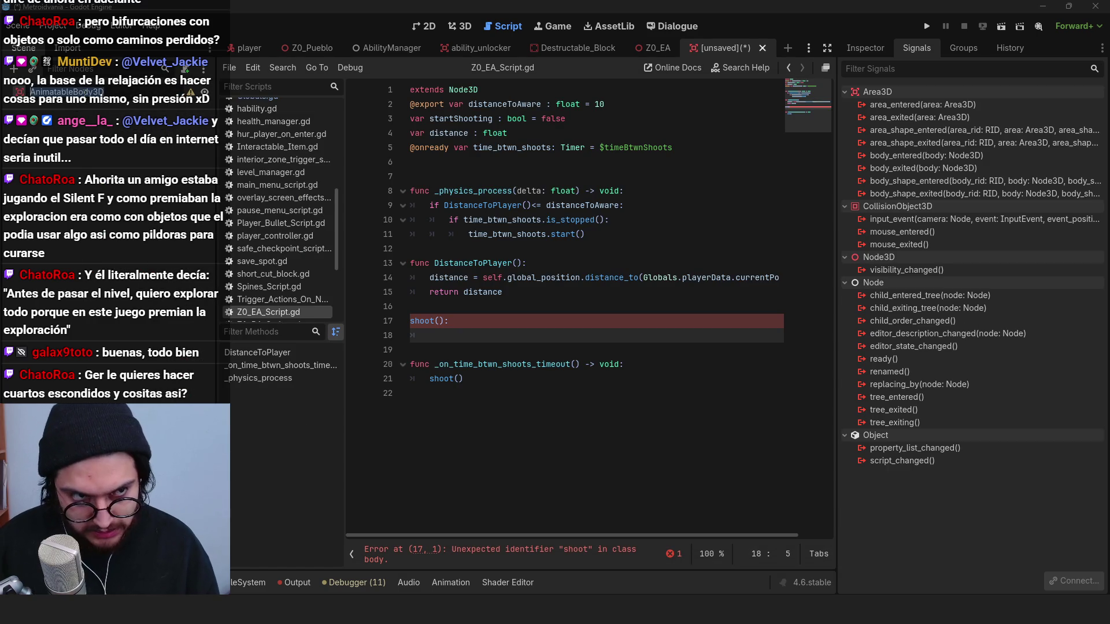
type("Projectile")
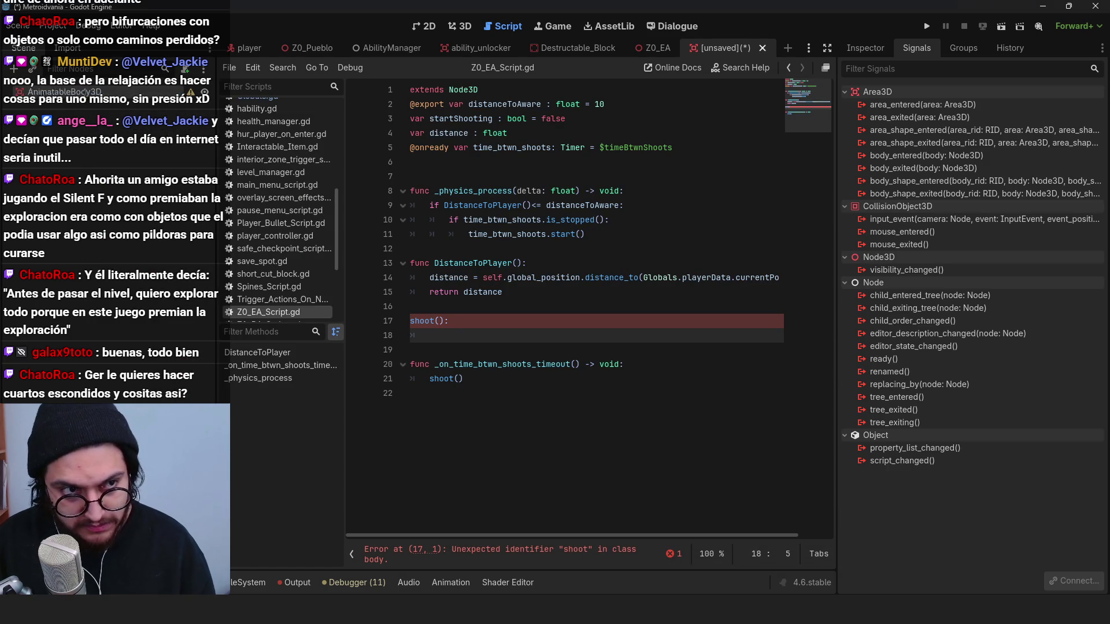
key("Return")
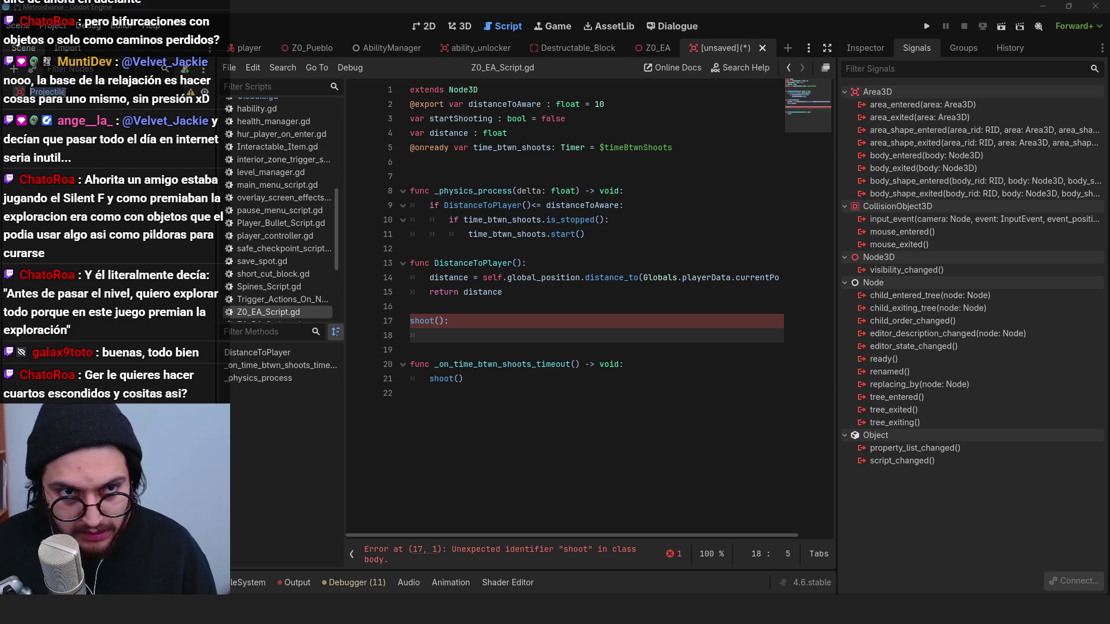
type("Z0_EA_Proj")
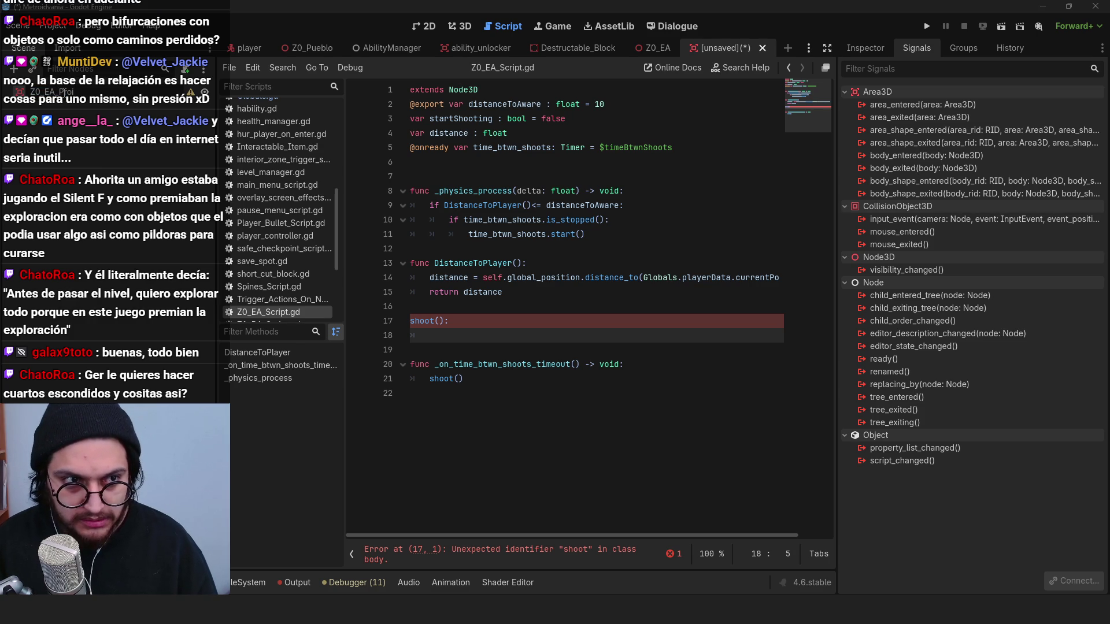
type("ectile")
key("Return")
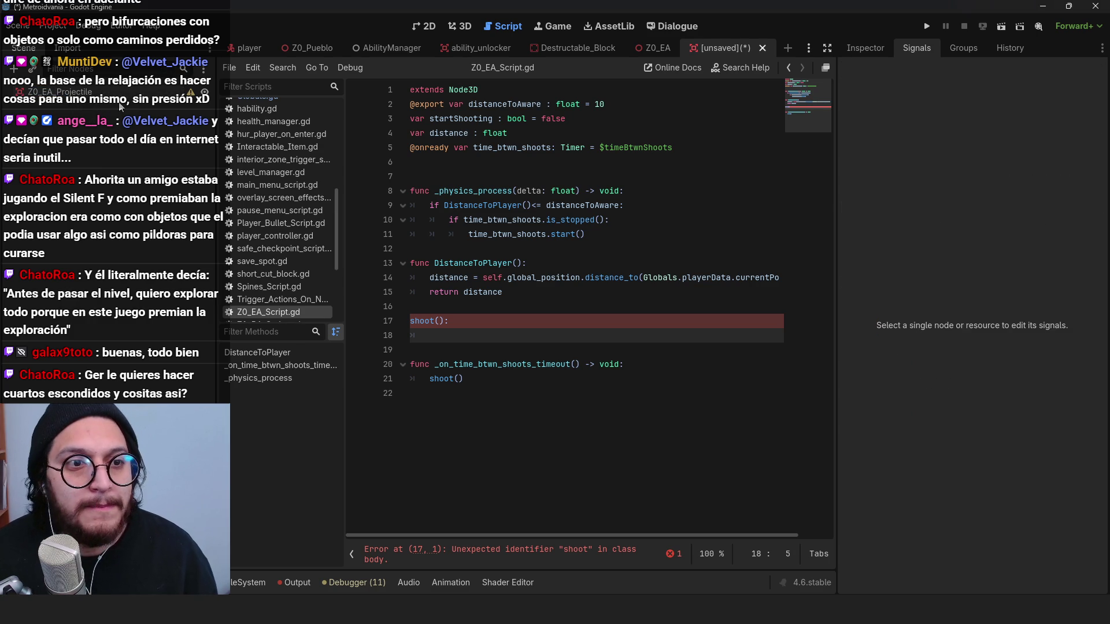
key("ctrl+a")
type("collision")
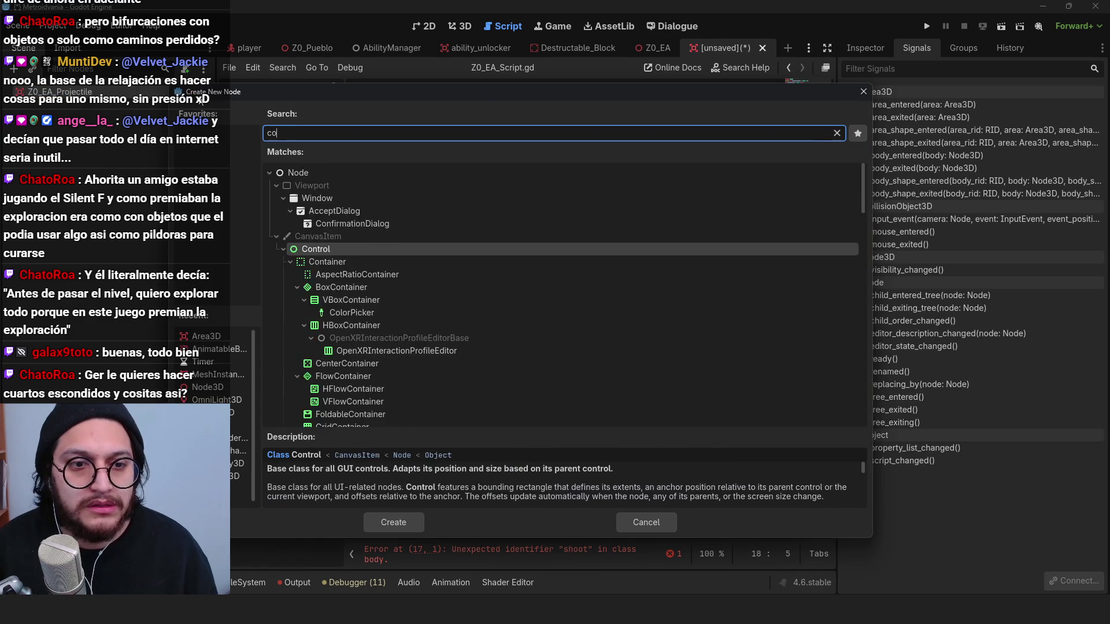
key("Return")
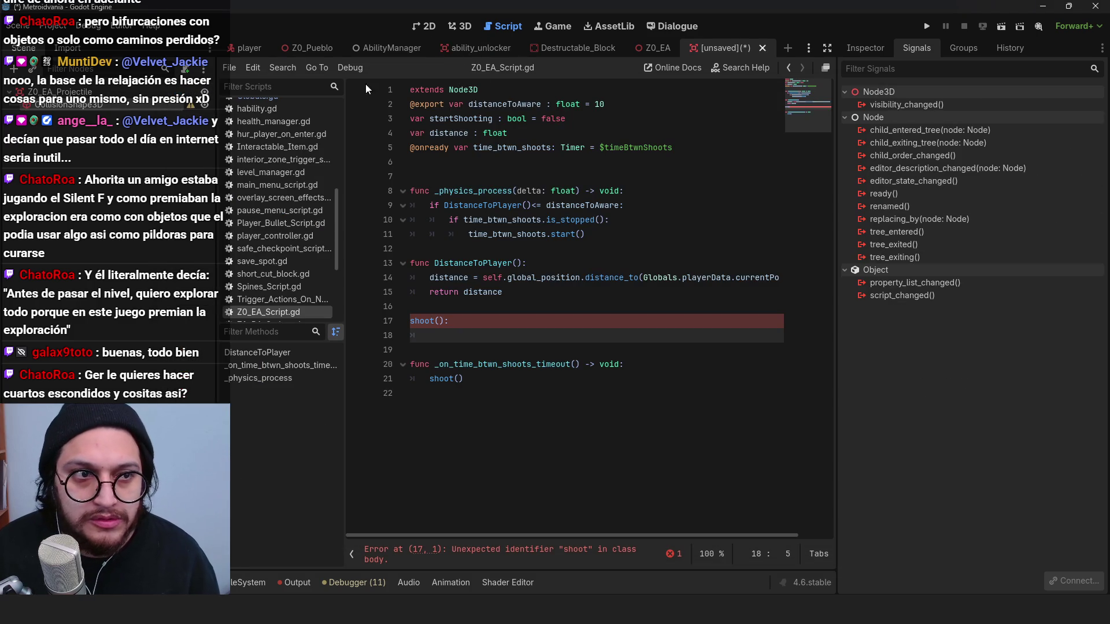
Step: Give the CollisionShape3D a new sphere shape
left_click(460, 26)
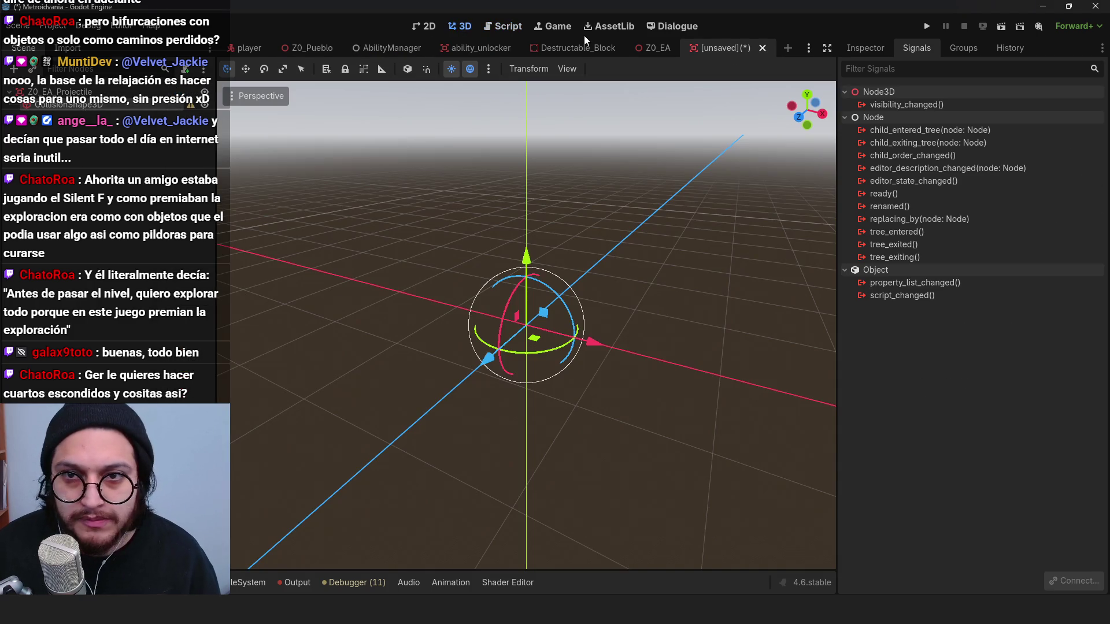
left_click(865, 49)
left_click(1026, 150)
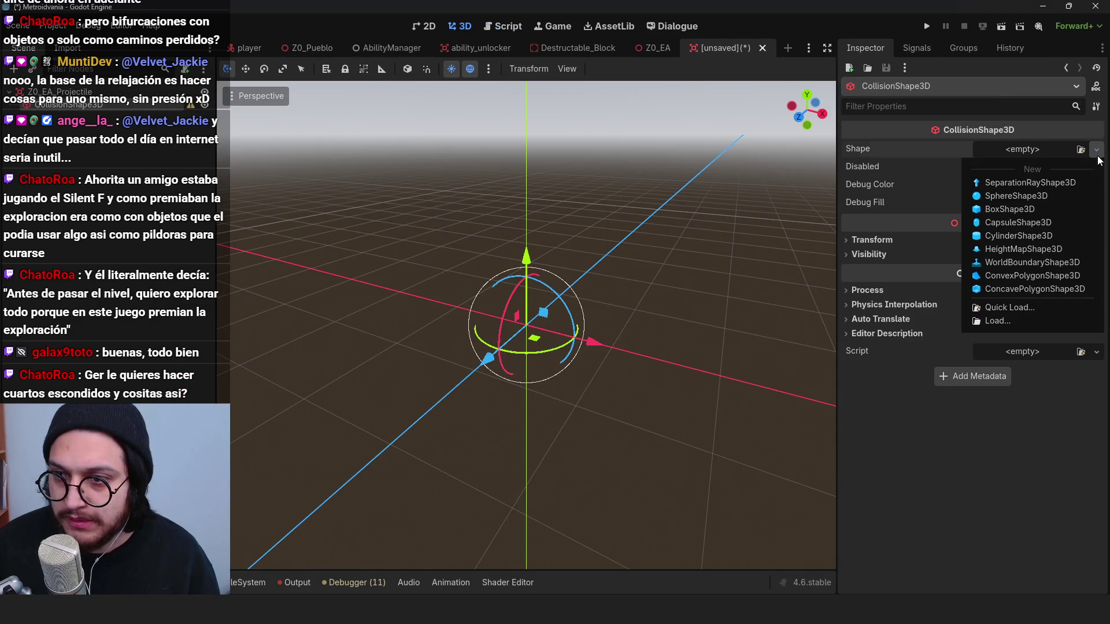
left_click(1021, 198)
Step: Add a MeshInstance3D with a SphereMesh of 8 radial segments and 3 rings
left_click(67, 94)
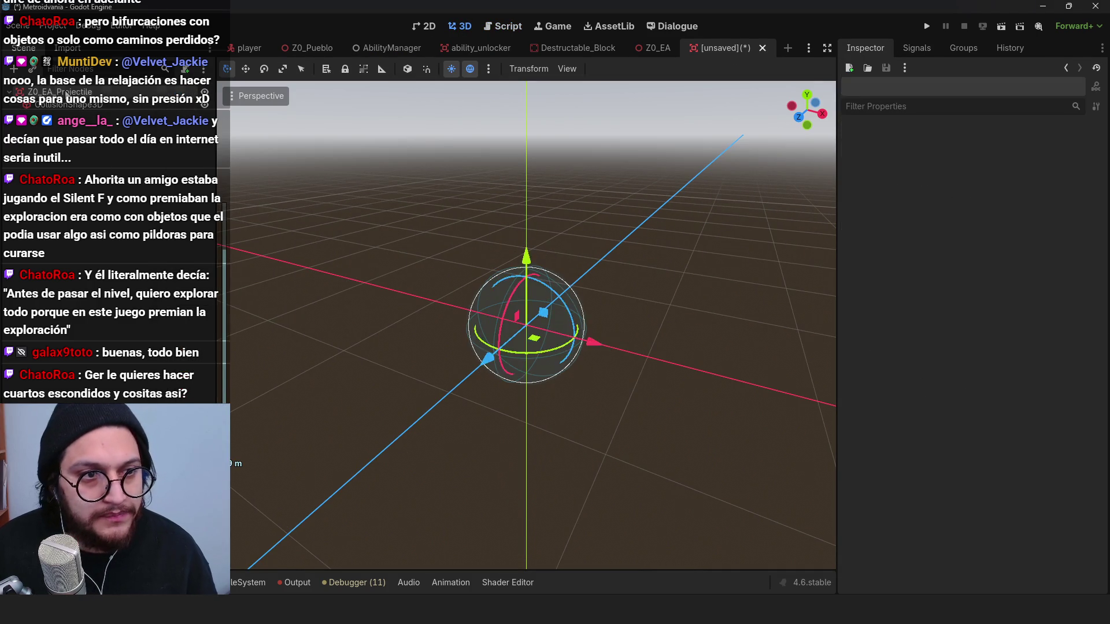
key("ctrl+a")
type("meshinst")
key("Return")
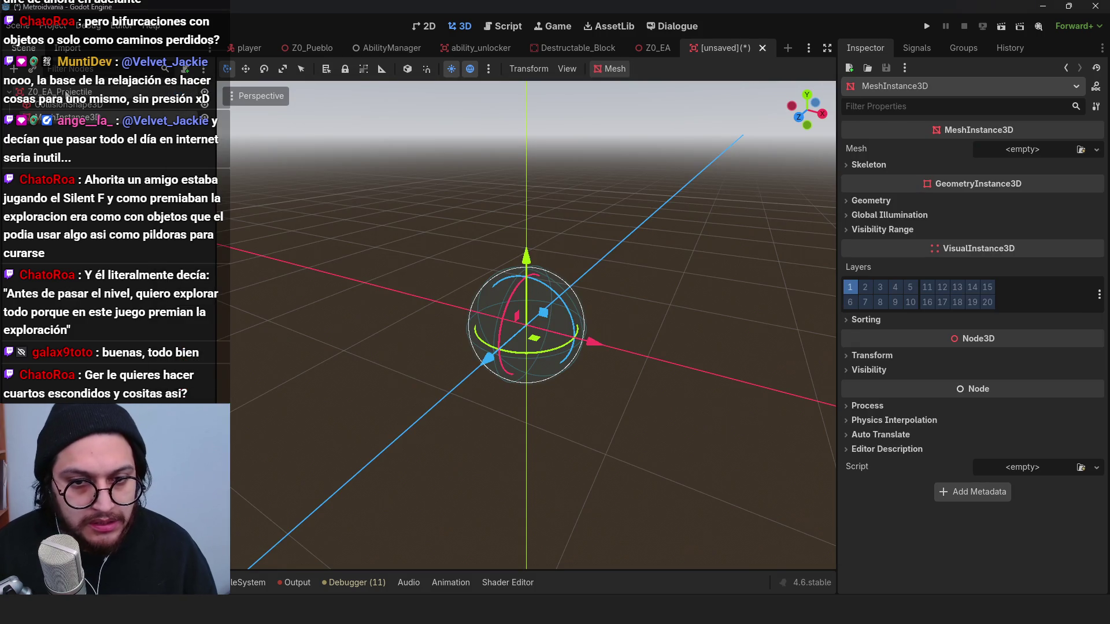
left_click(1097, 150)
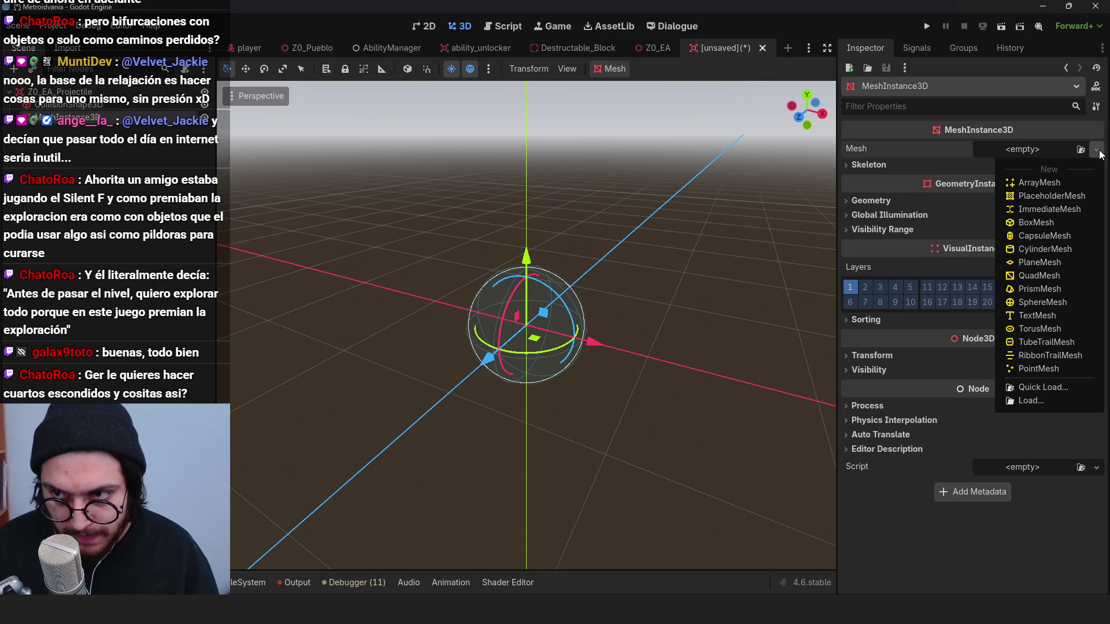
left_click(1045, 301)
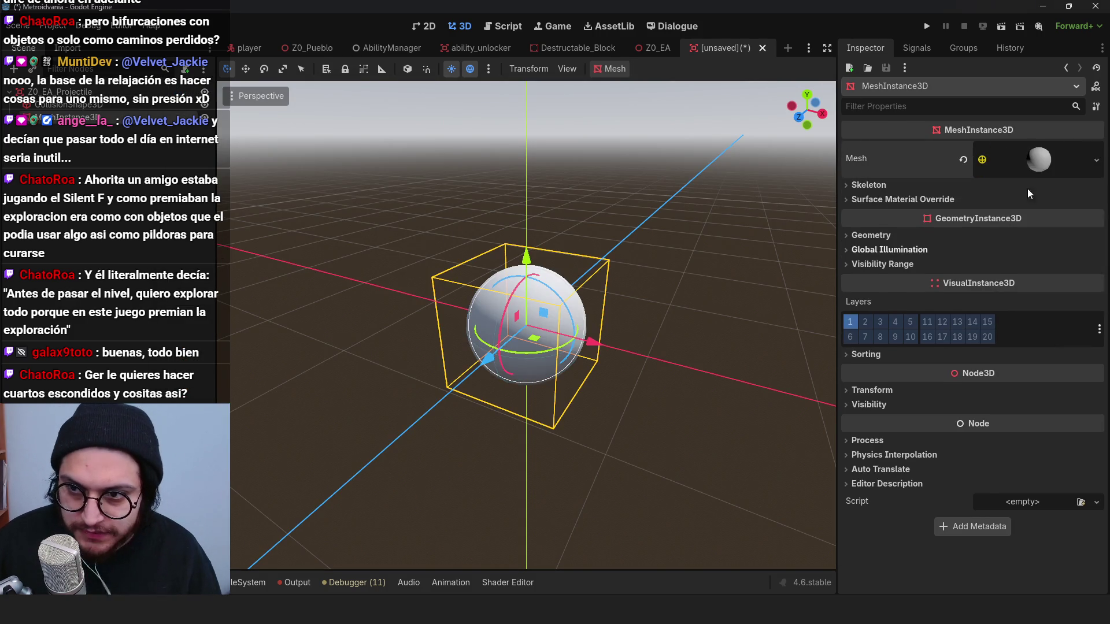
mouse_move(1009, 315)
left_mouse_down()
mouse_move(977, 316)
mouse_move(977, 331)
left_mouse_up()
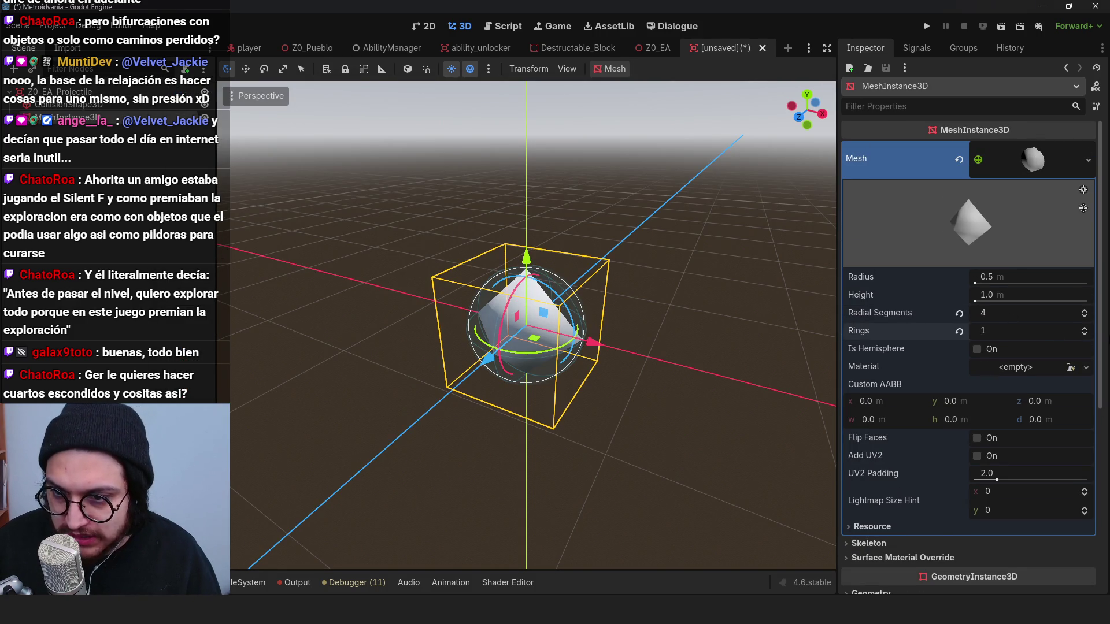
left_click(1084, 327)
left_click(1083, 327)
left_click(1085, 313)
left_click(1085, 312)
key("ctrl+s")
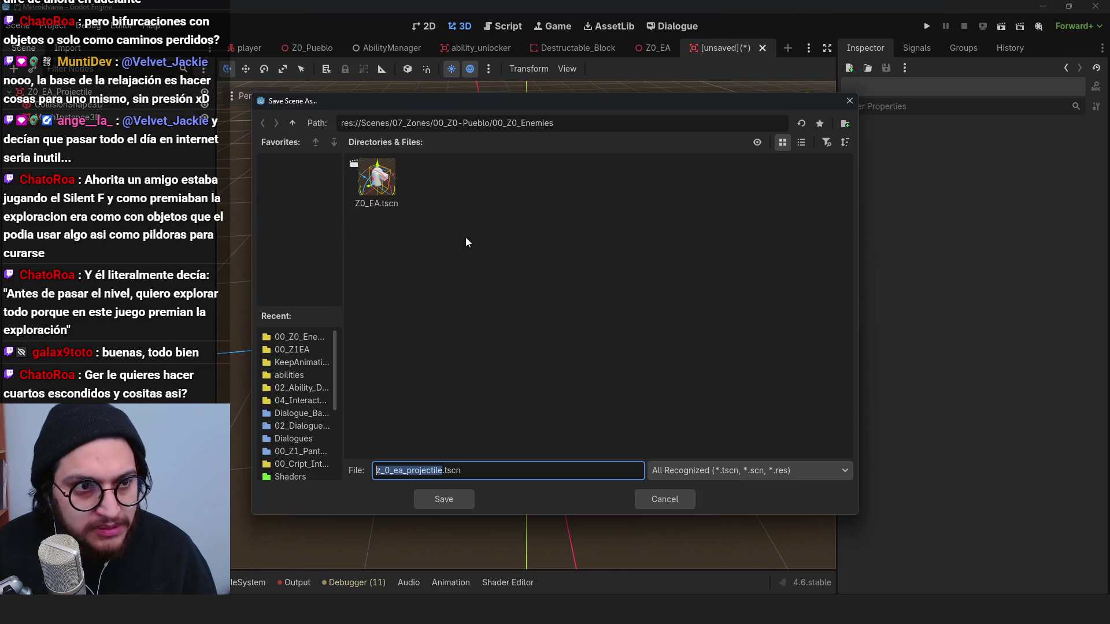
Step: Save the scene as Z0_EA_projectile.tscn and reselect its root node
left_click(440, 441)
left_click_drag(398, 469, 334, 465)
type("Z0_E")
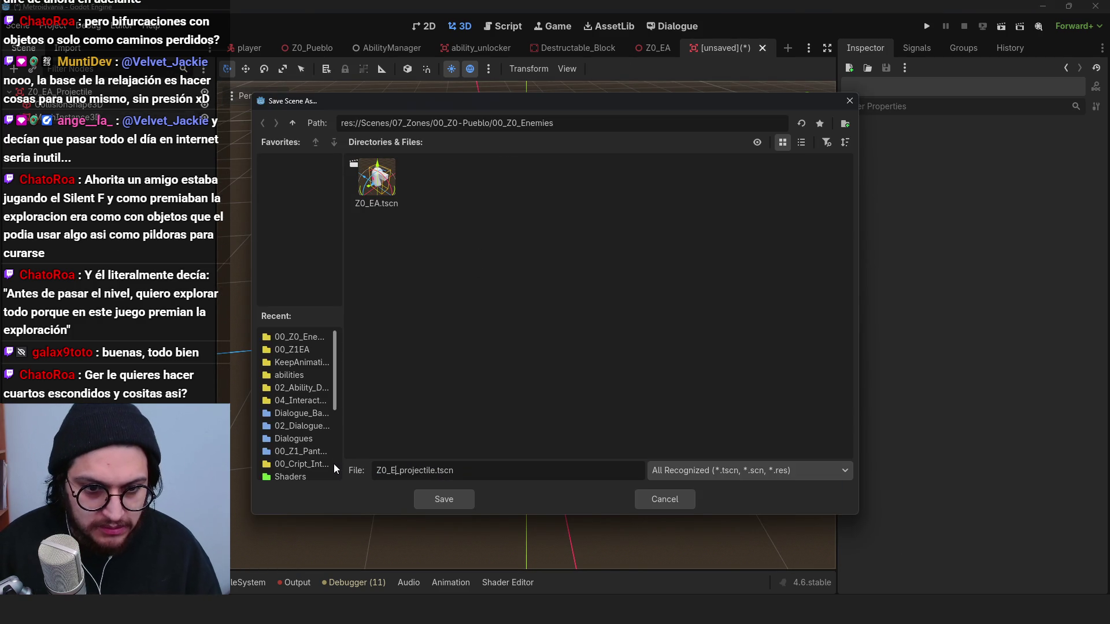
type("A")
key("Return")
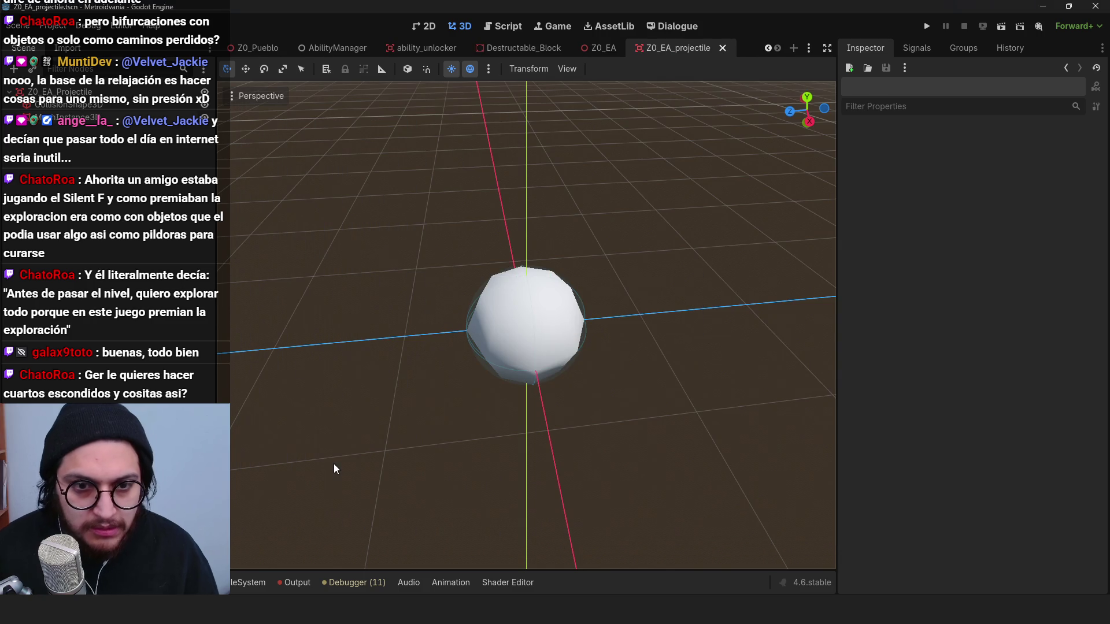
key("ctrl+s")
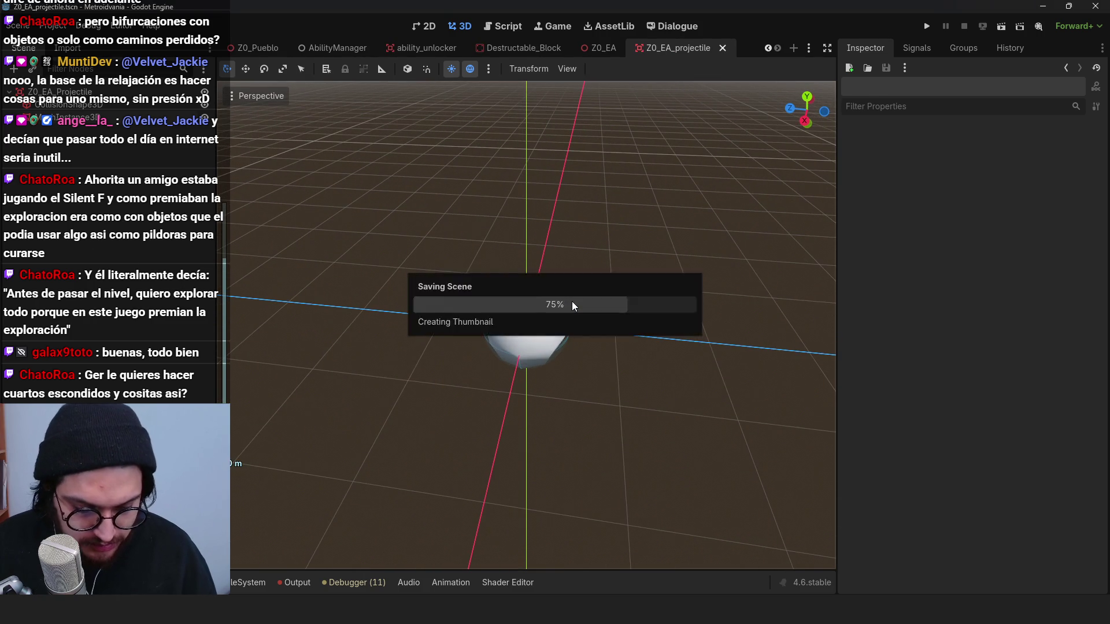
left_click(529, 321)
left_click(196, 175)
left_click(194, 95)
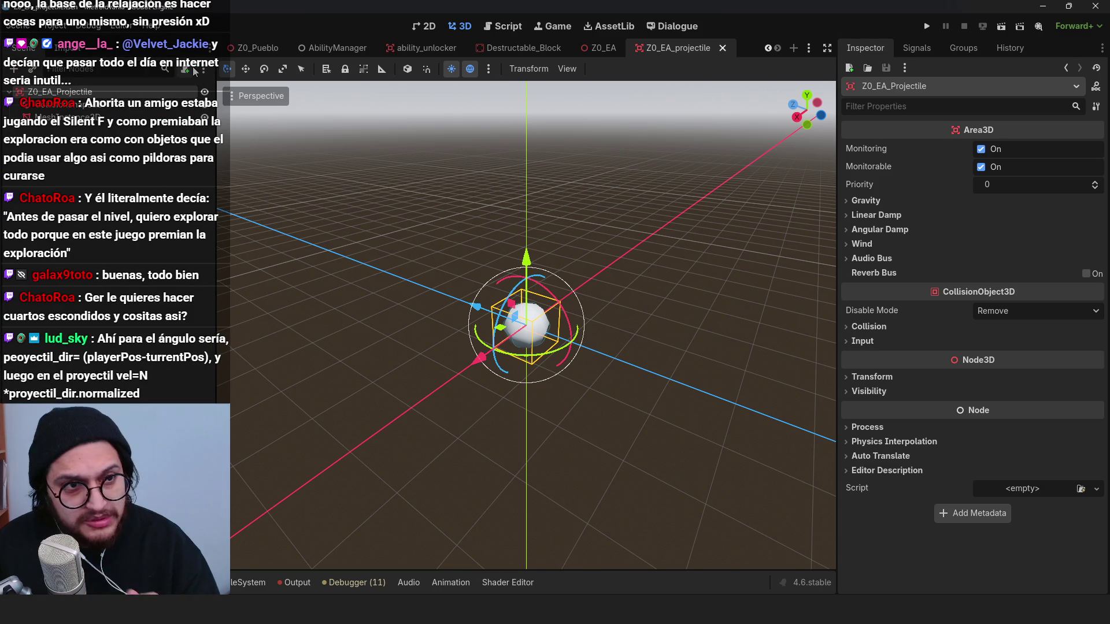
left_click(185, 69)
left_click(672, 364)
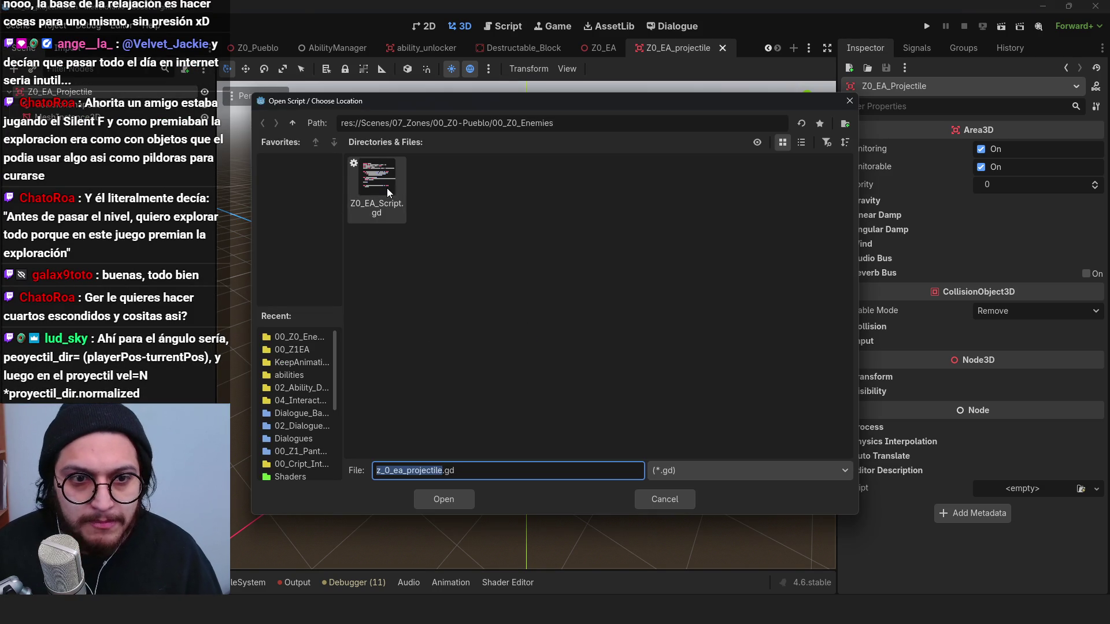
left_click(377, 184)
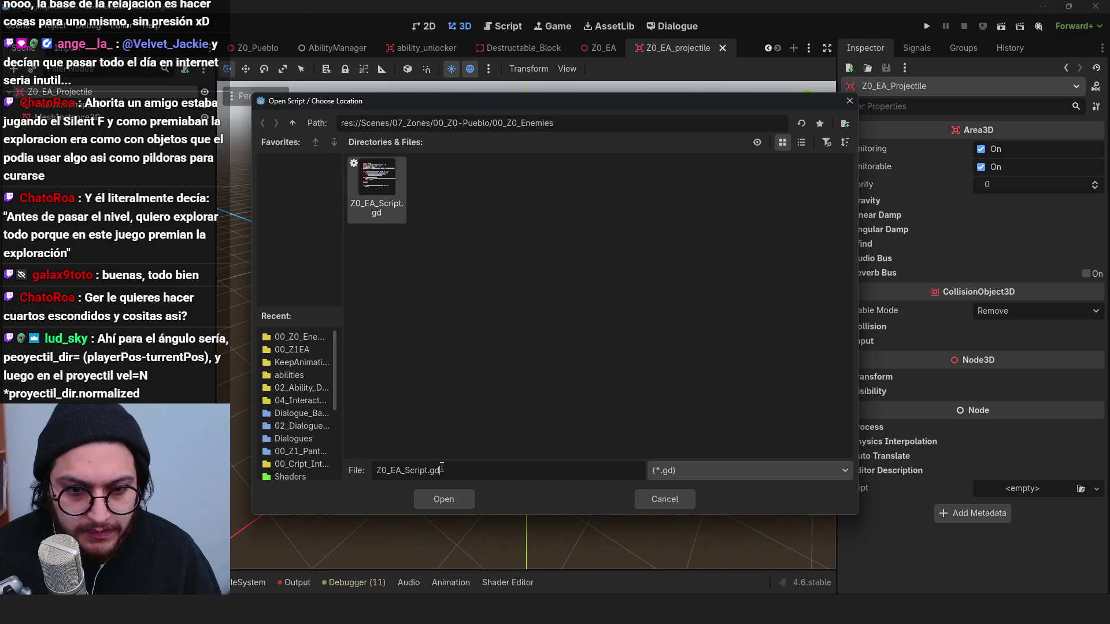
type("Projectile_")
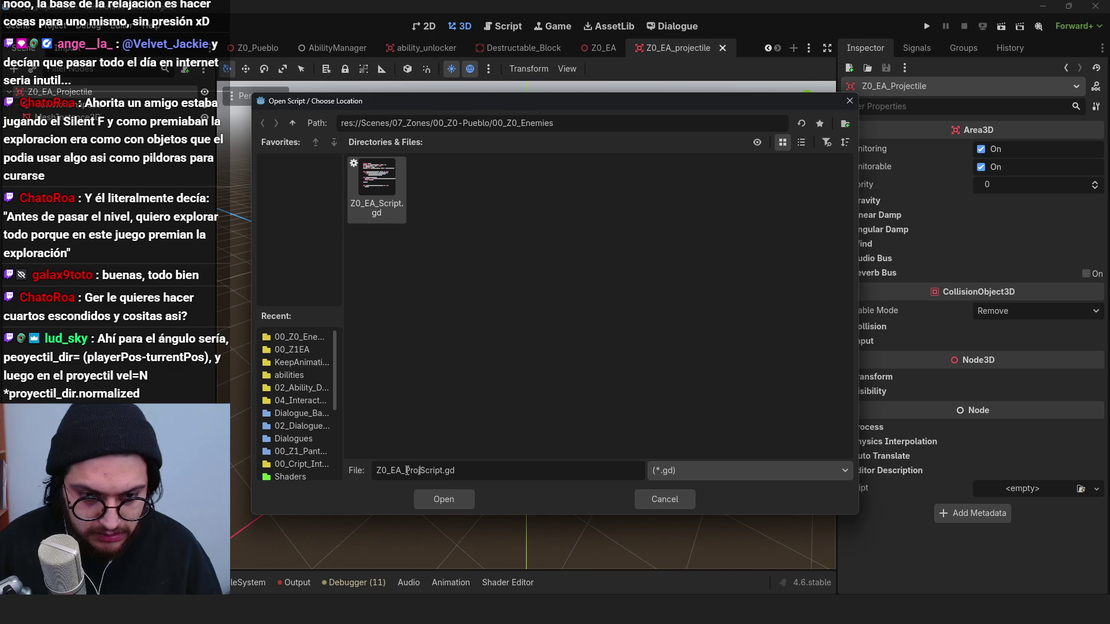
left_click(429, 492)
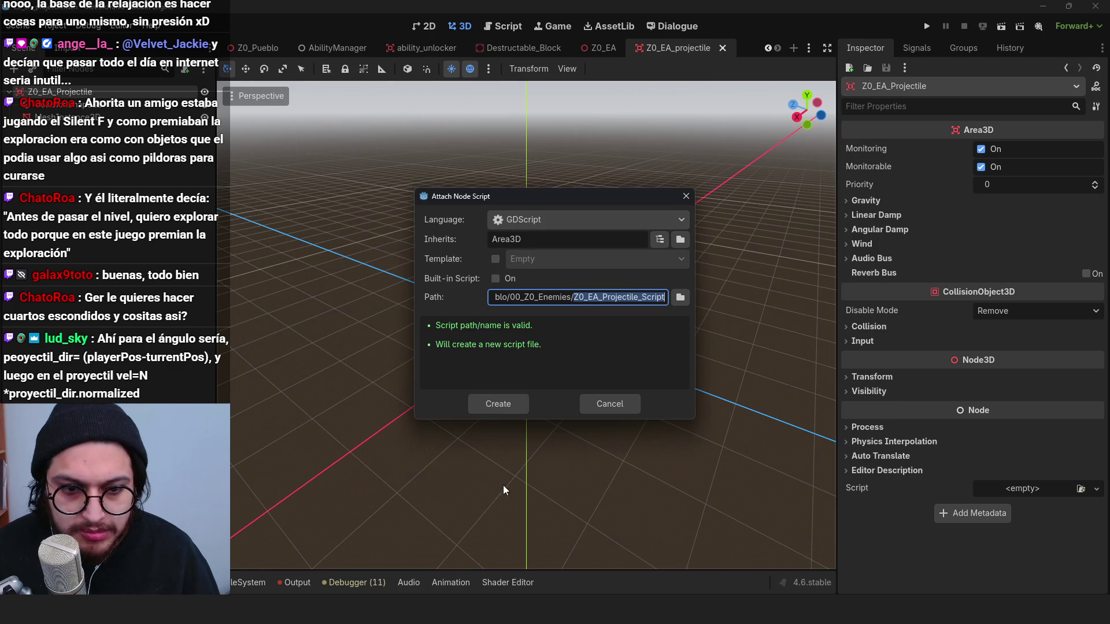
left_click(497, 403)
left_click(614, 399)
left_click(87, 92)
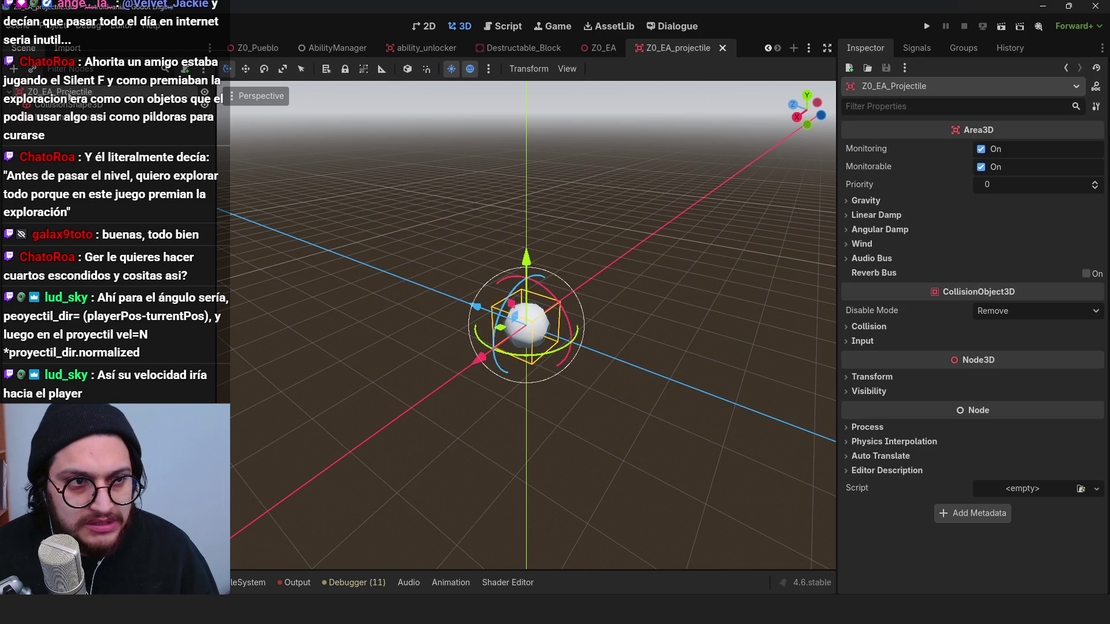
type("Haza")
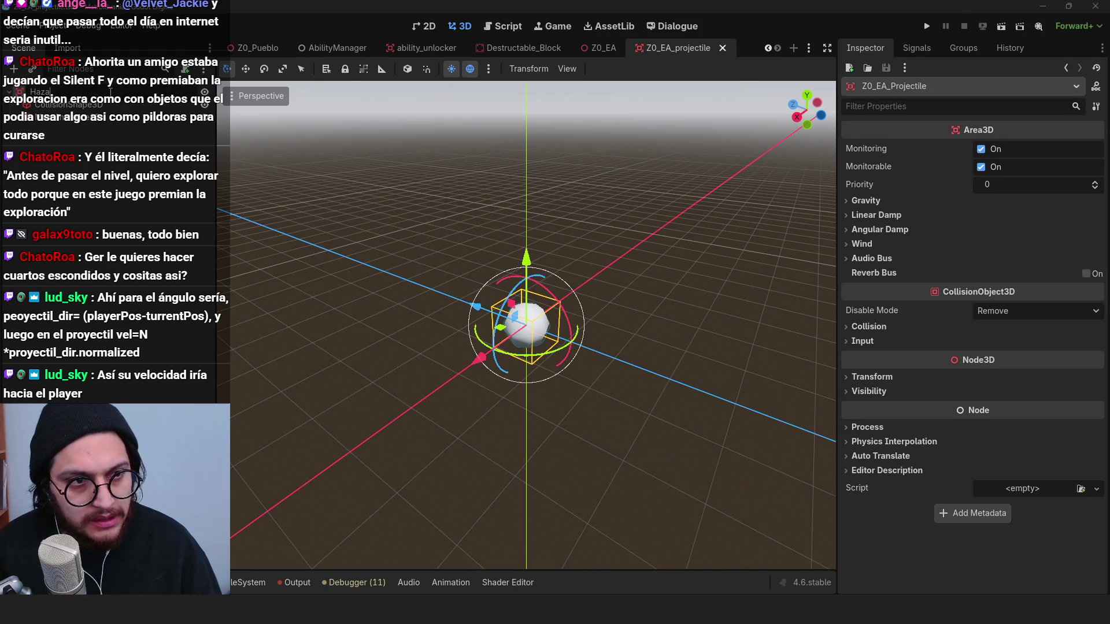
type("rd_Projectile")
Step: Confirm the root name Hazard_Projectile, save, and rename the file to Hazard_Projectile.tscn
key("Return")
key("ctrl+s")
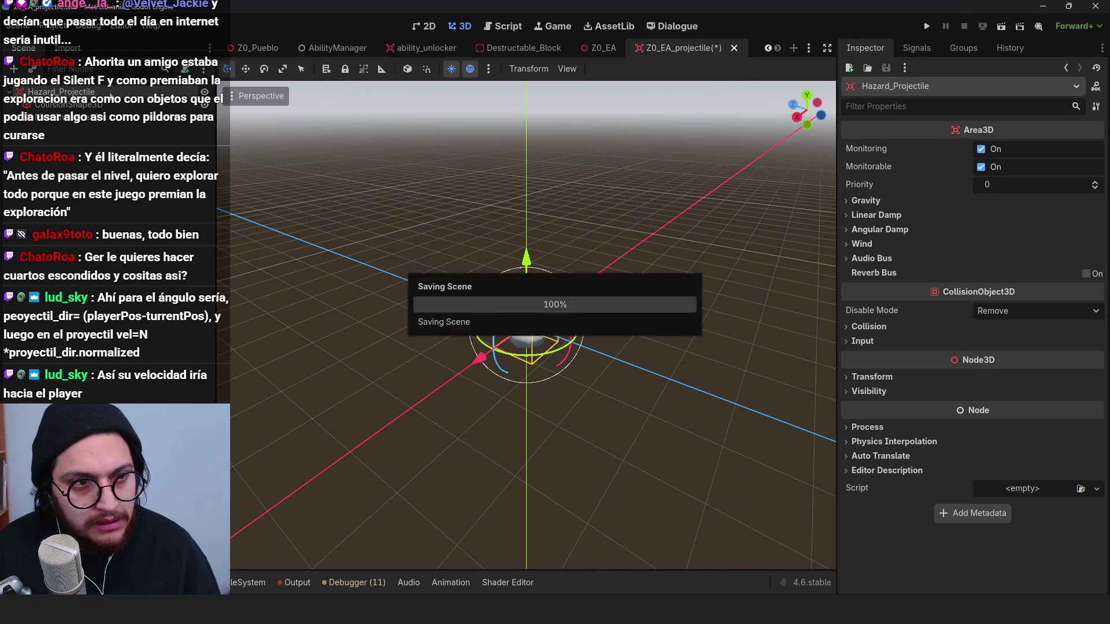
left_click(248, 582)
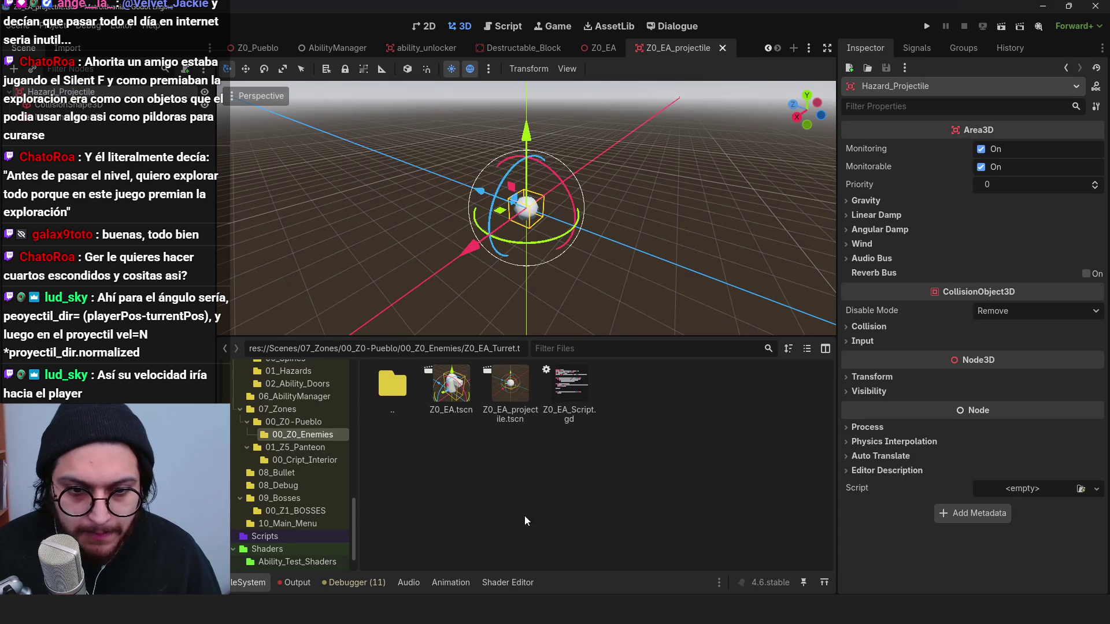
right_click(509, 388)
left_click(581, 481)
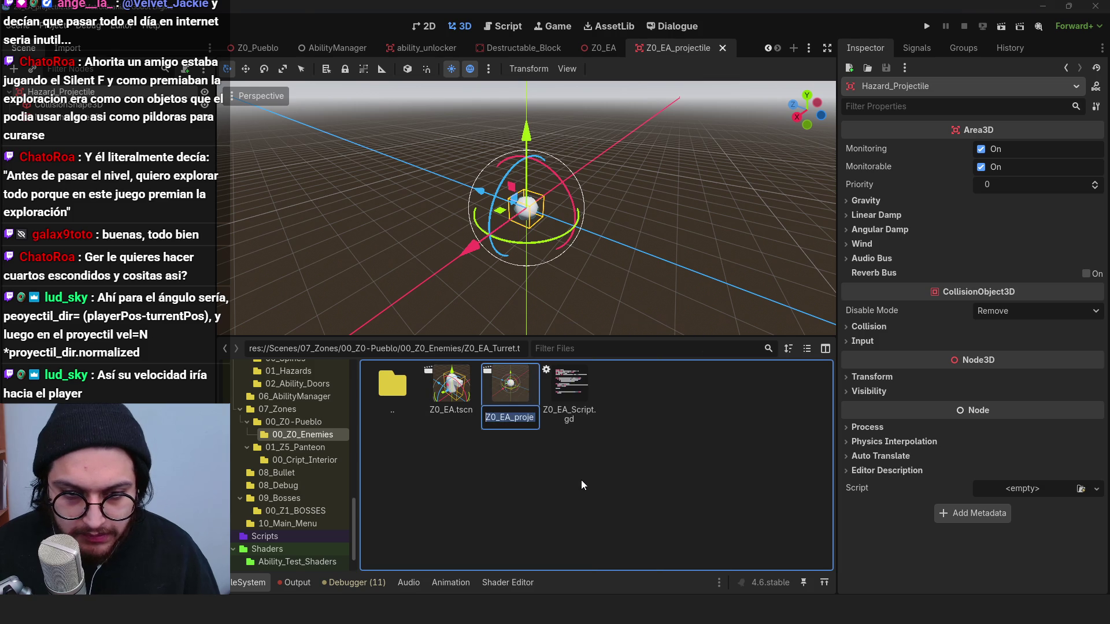
type("Hazard_Pr.ts")
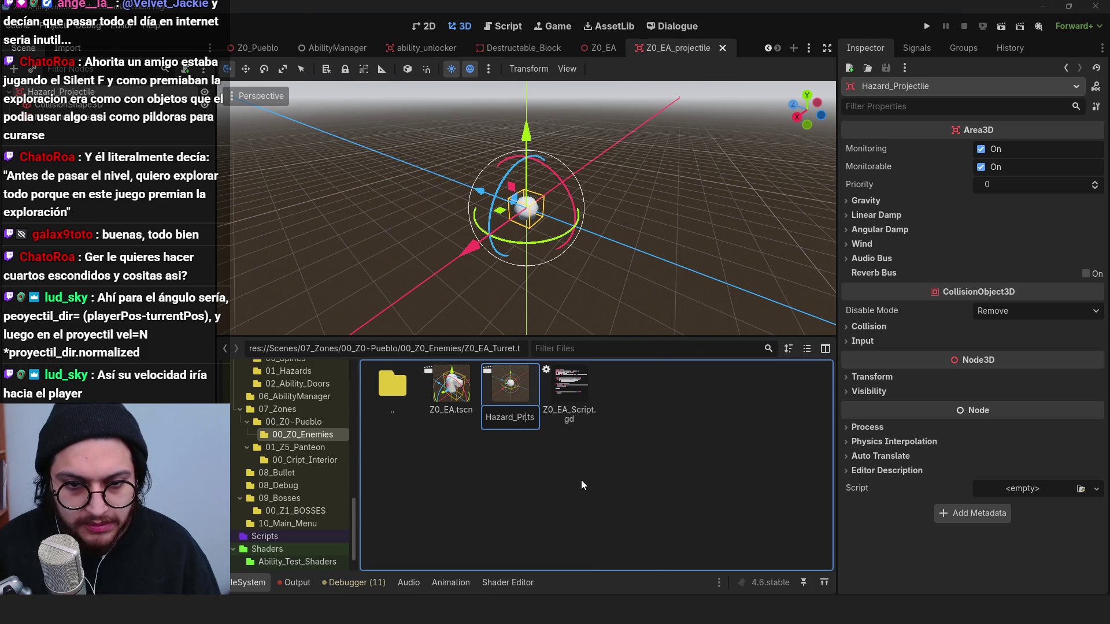
type("ojectile")
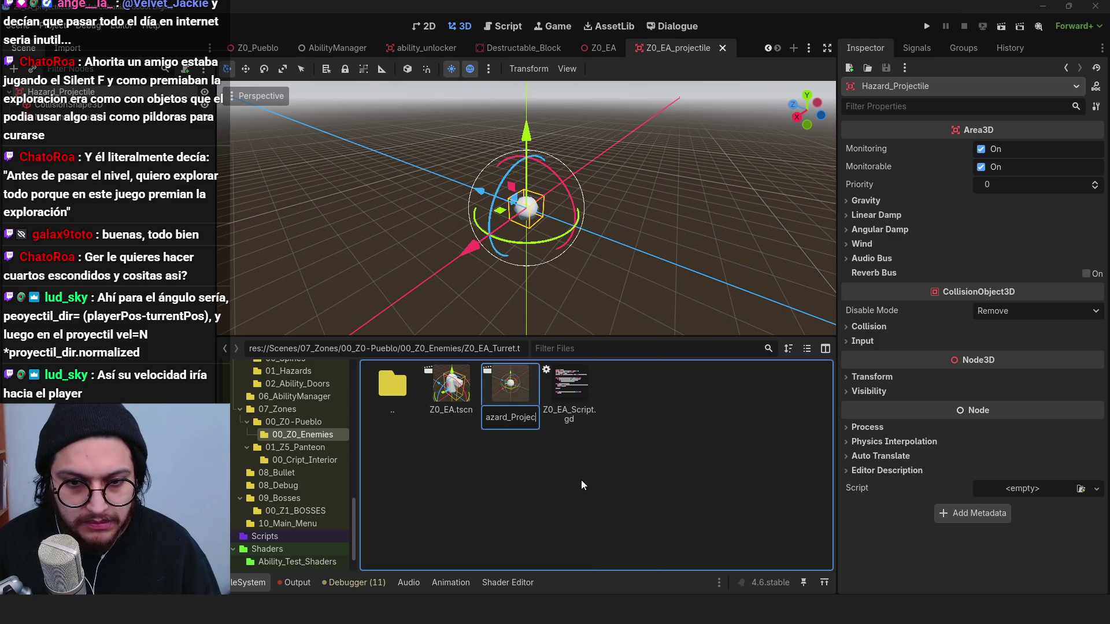
key("Return")
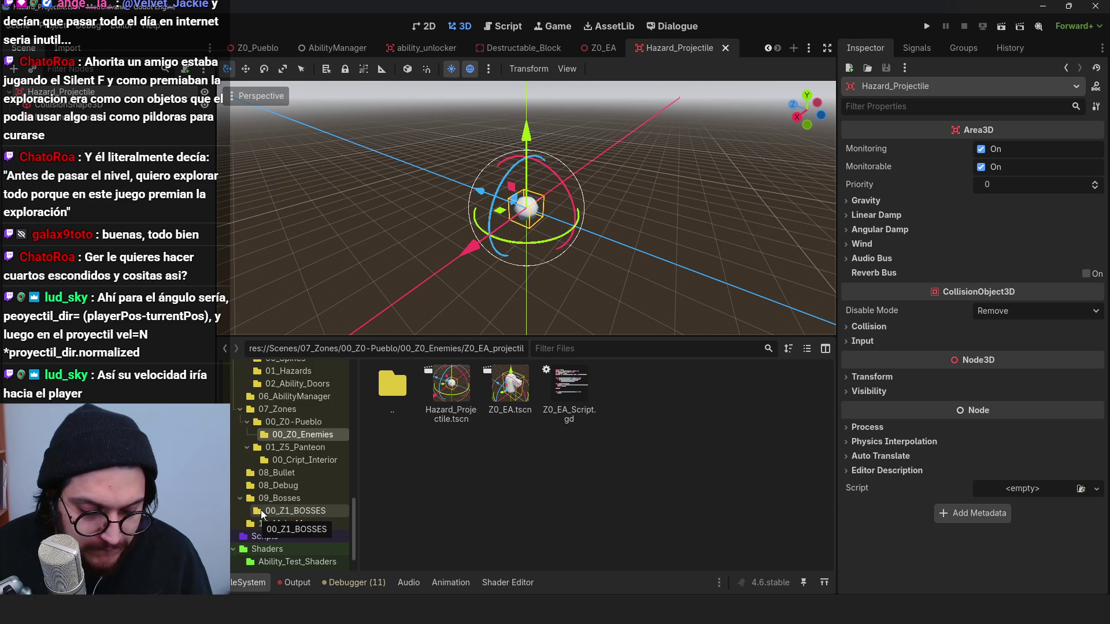
Step: Attach a new hazard_projectile.gd script to the Hazard_Projectile node
left_click(570, 157)
mouse_move(565, 161)
left_mouse_down()
mouse_move(398, 205)
mouse_move(531, 258)
mouse_move(174, 215)
left_mouse_up()
scroll(531, 258, "up", 5)
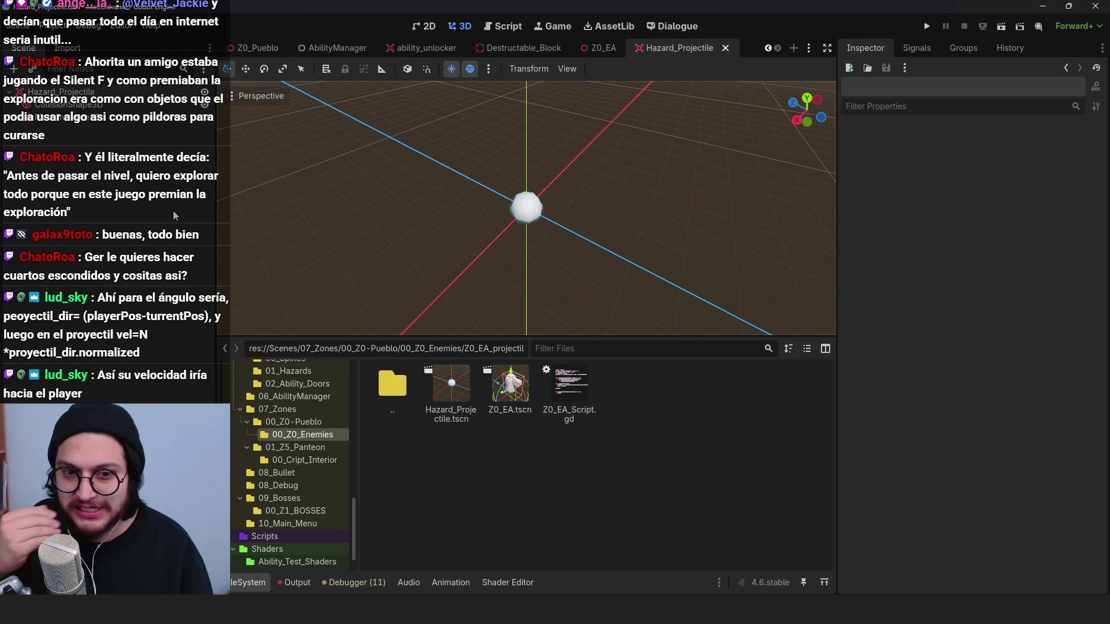
left_click(139, 93)
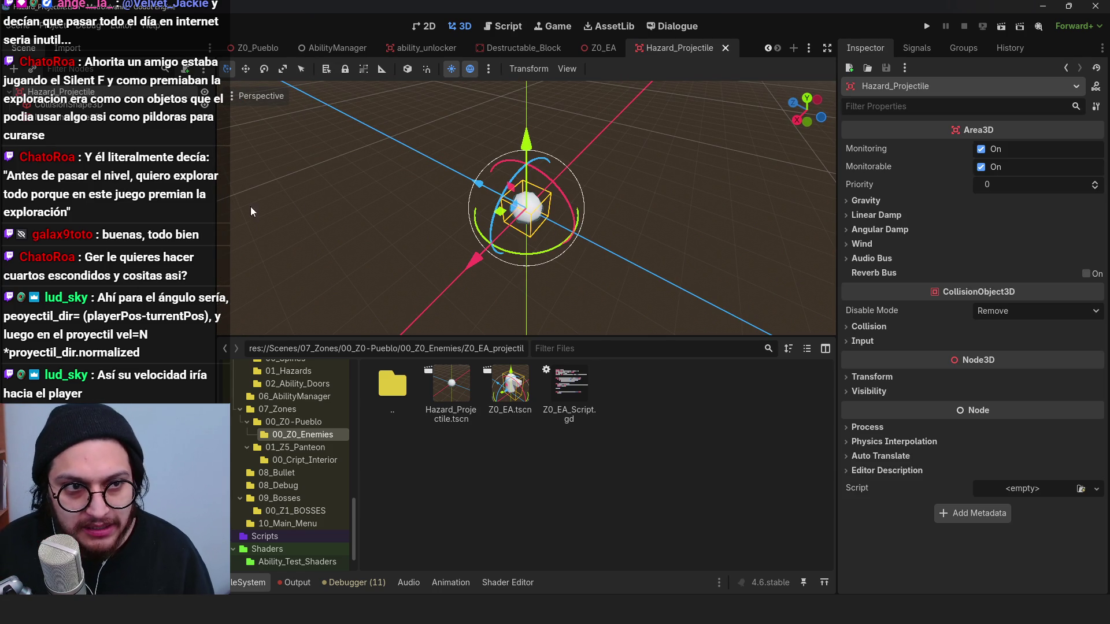
left_click(445, 292)
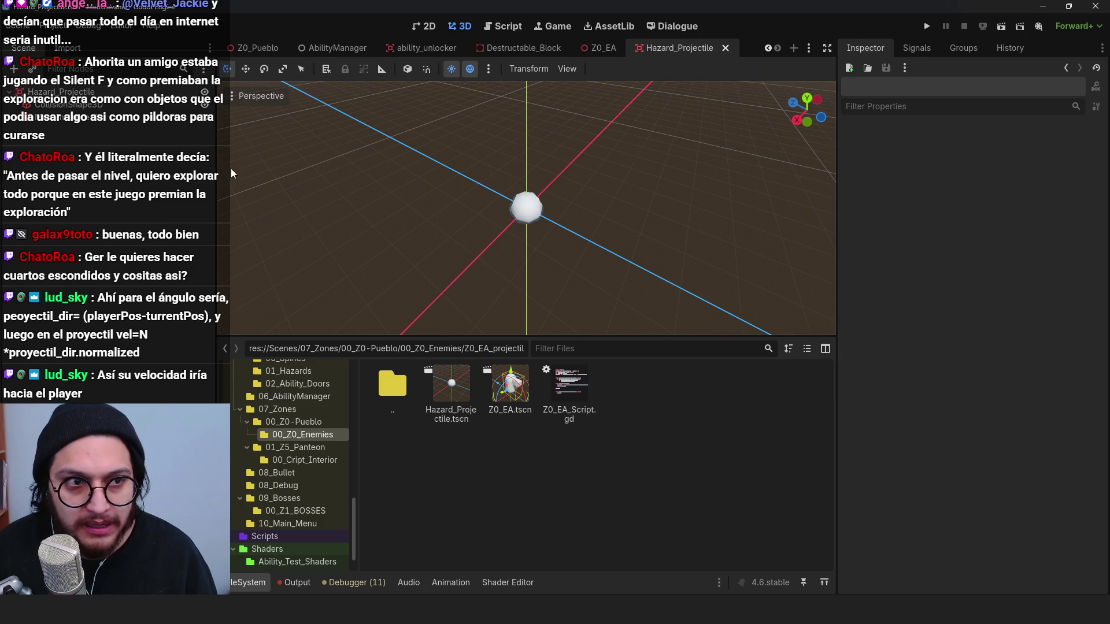
left_click(184, 91)
left_click(185, 69)
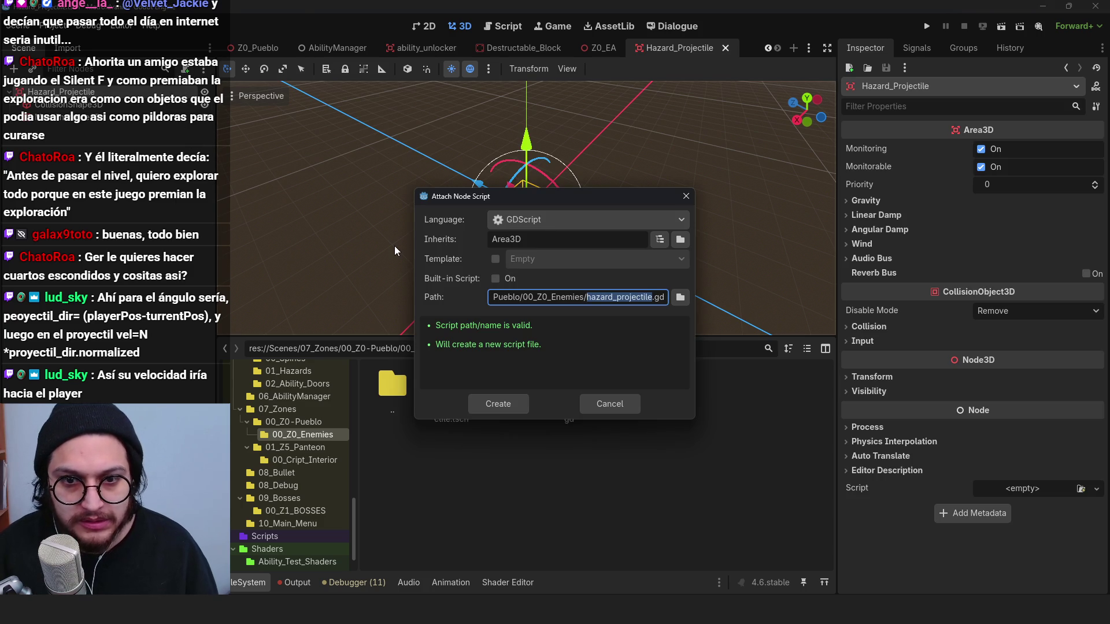
key("Return")
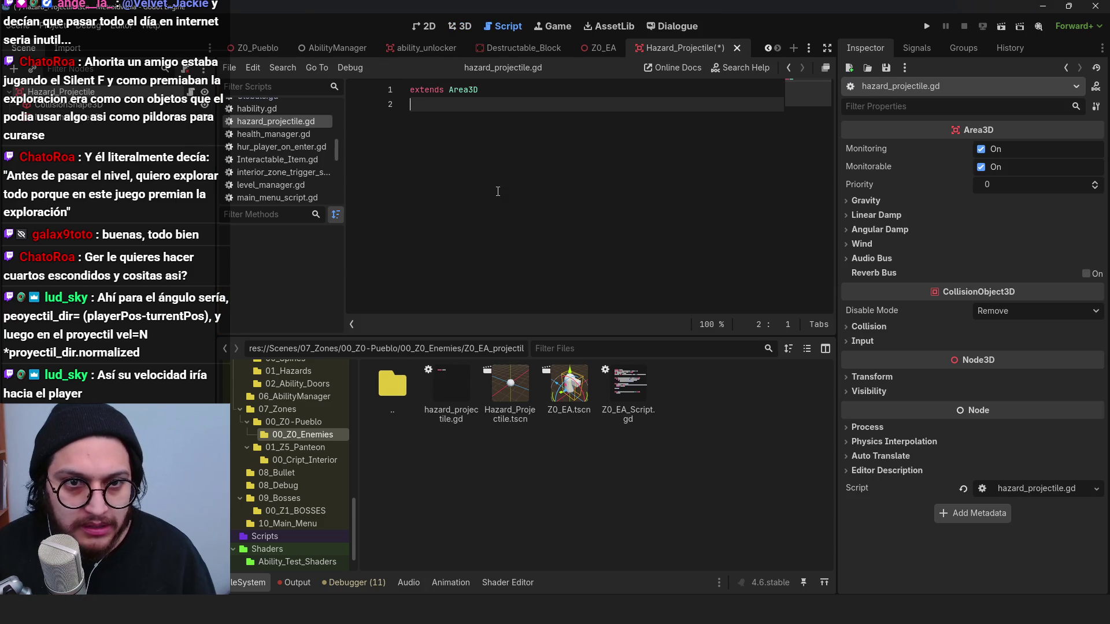
Step: Connect body_entered to _on_body_entered and begin it with if body.name == "Player":, saving
left_click(917, 48)
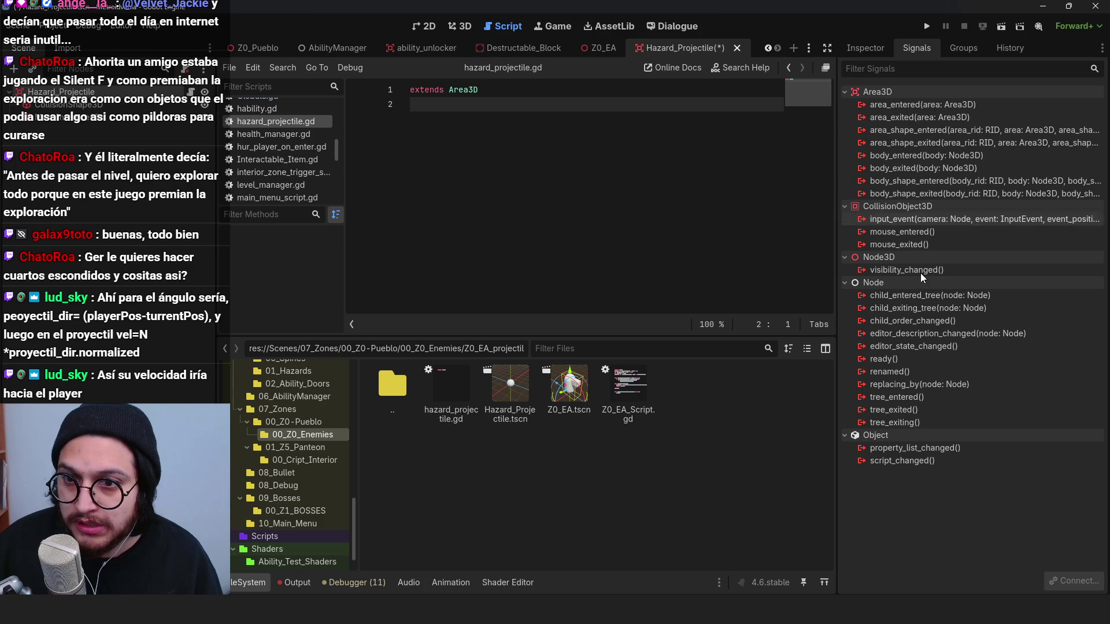
double_click(918, 154)
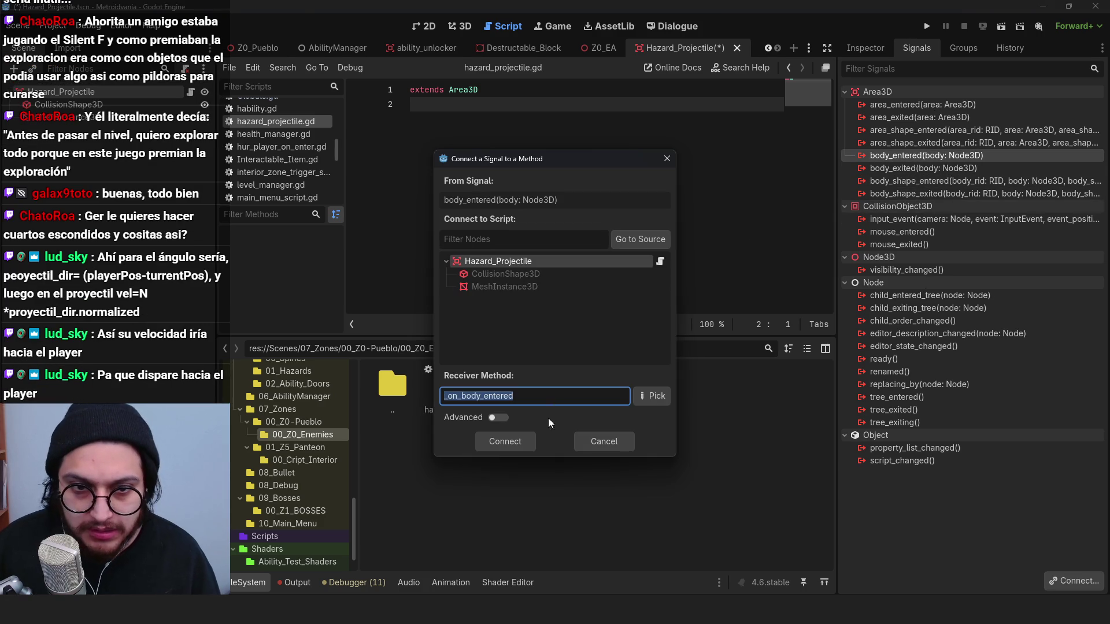
left_click(528, 440)
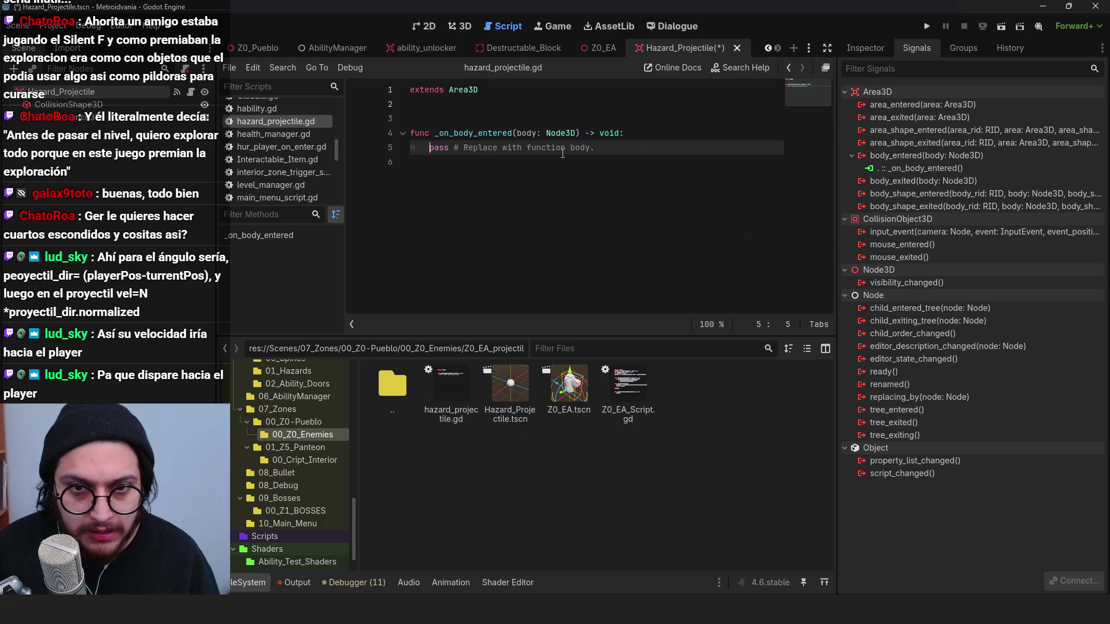
triple_click(430, 149)
type("if")
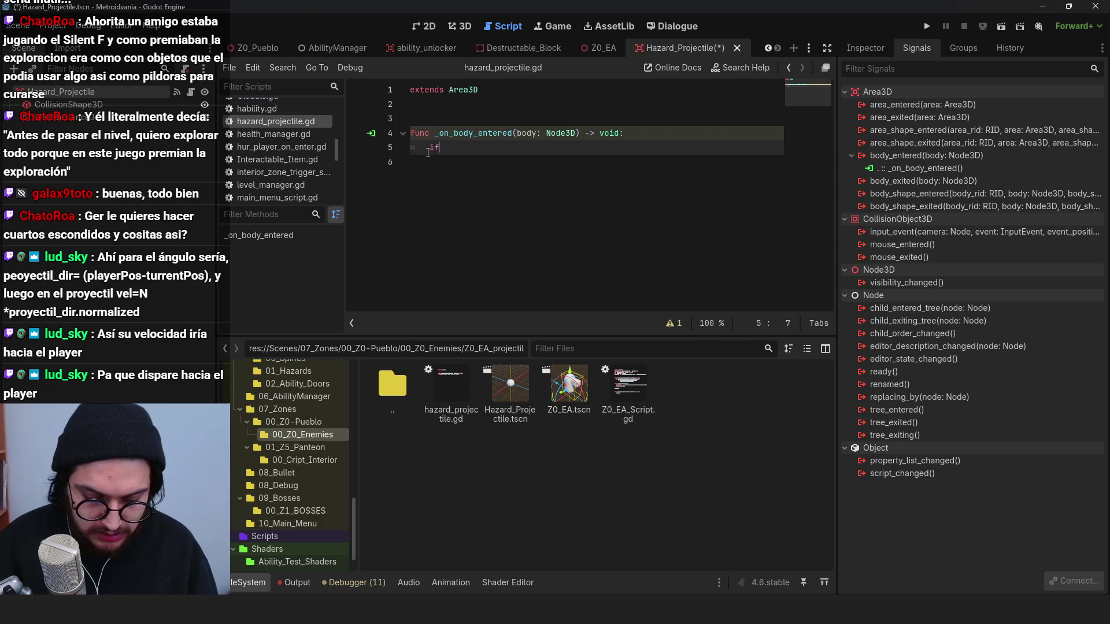
type(" body.na")
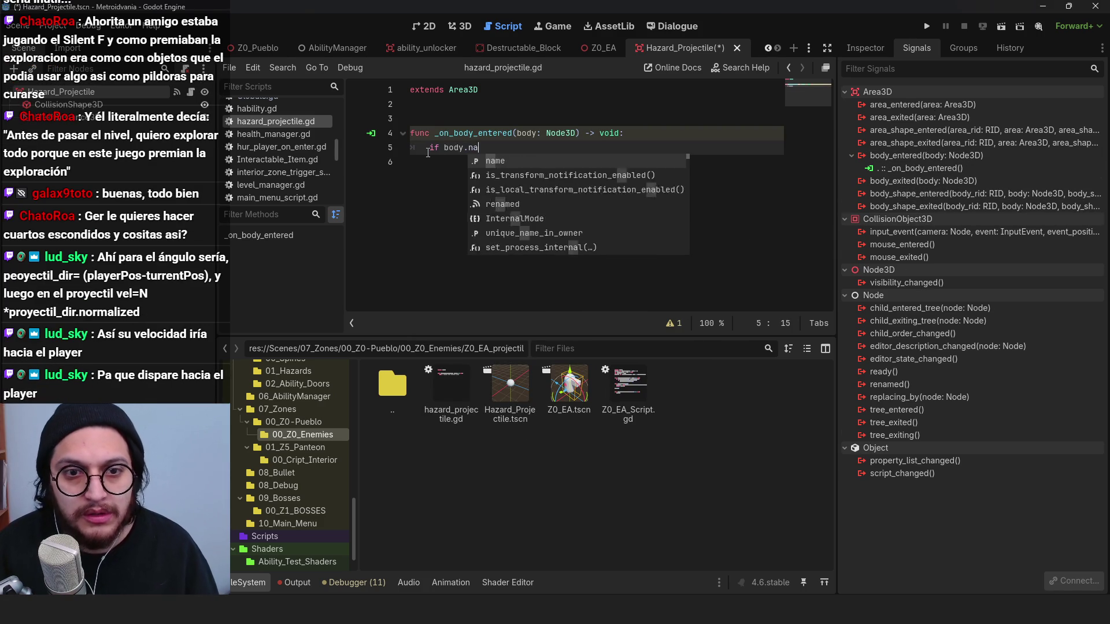
type("me == \"Player\":")
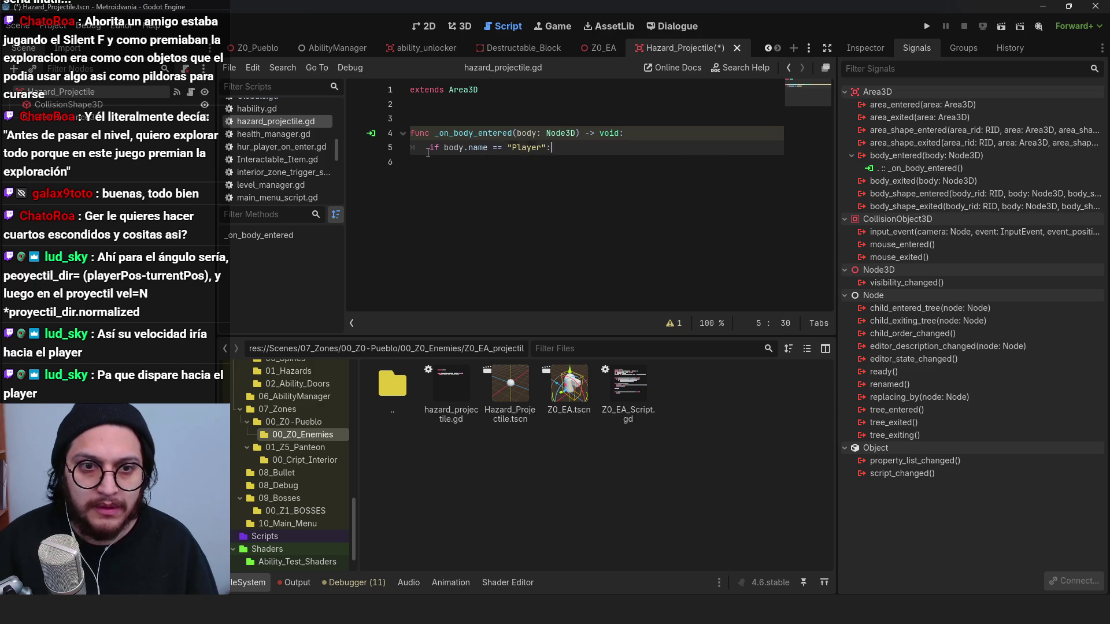
key("Return")
key("ctrl+s")
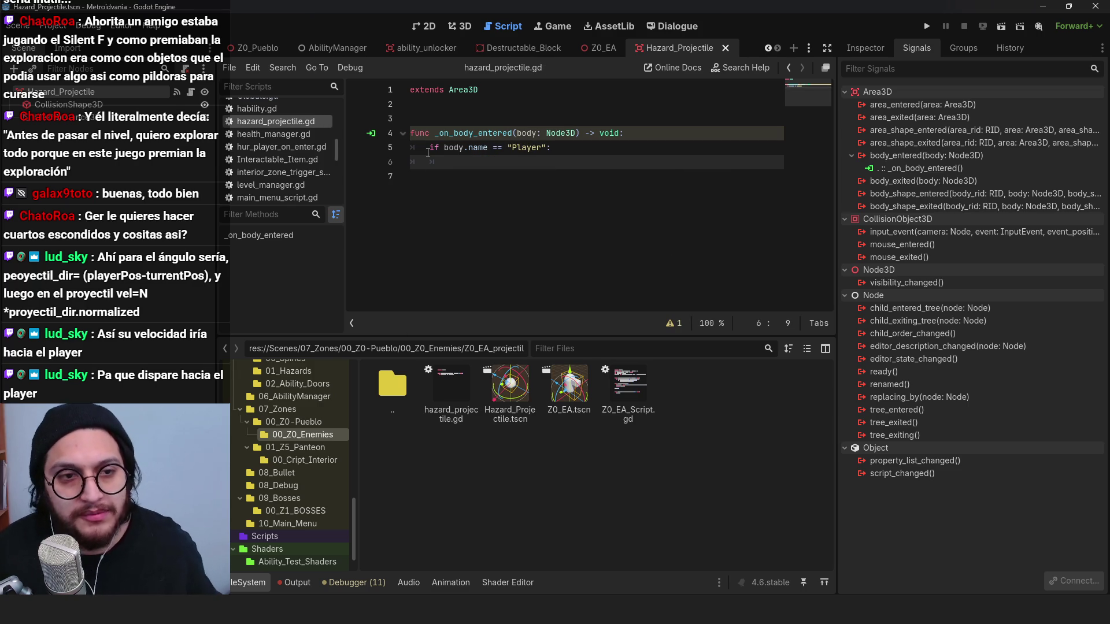
left_click(578, 148)
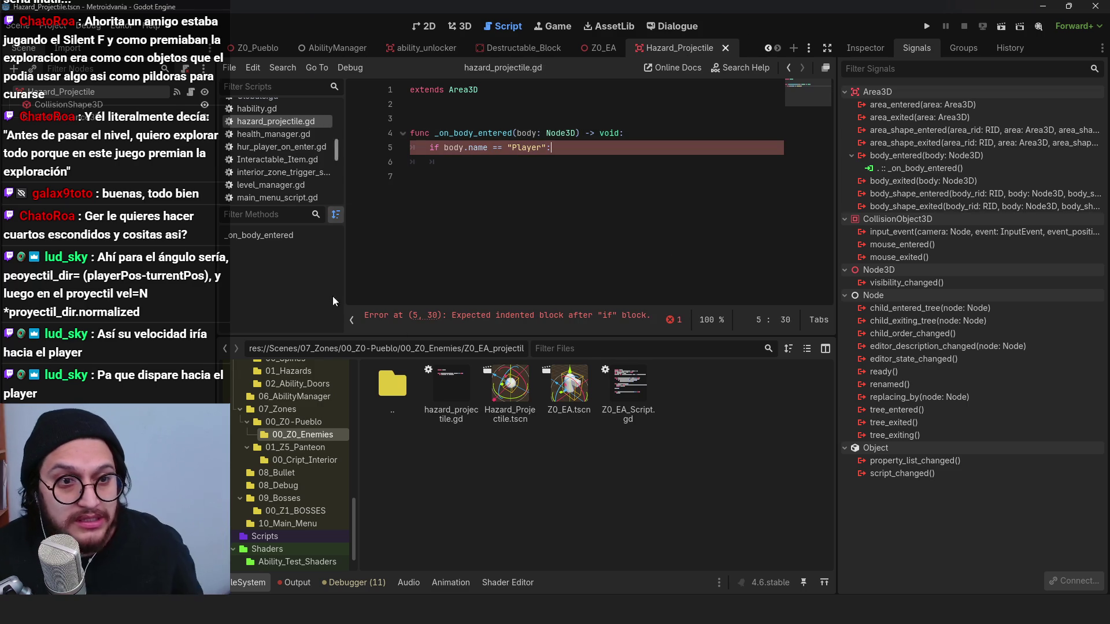
left_click(248, 582)
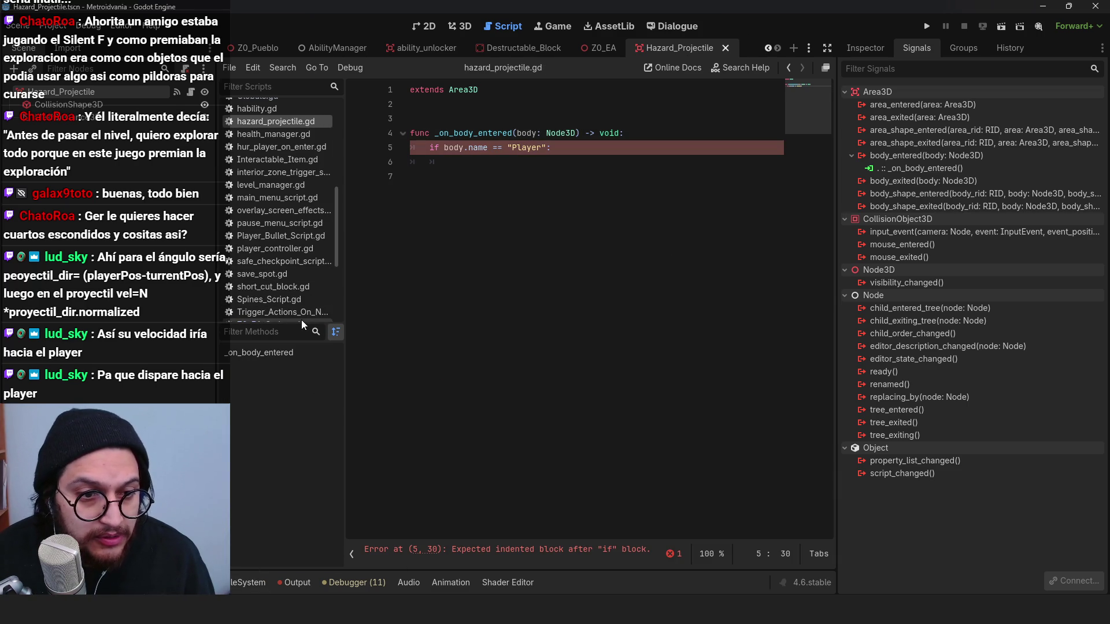
Step: Filter scripts by 'pro' and review the takeDamage call in damage_player_area.gd
left_click_drag(300, 321, 292, 445)
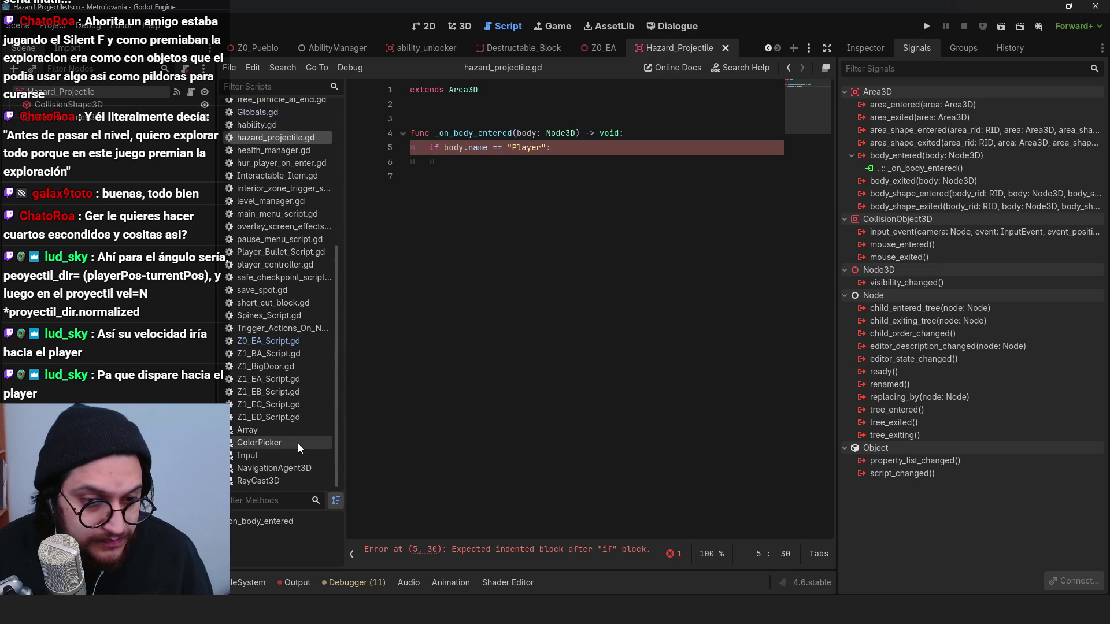
scroll(293, 459, "up", 5)
left_click(273, 87)
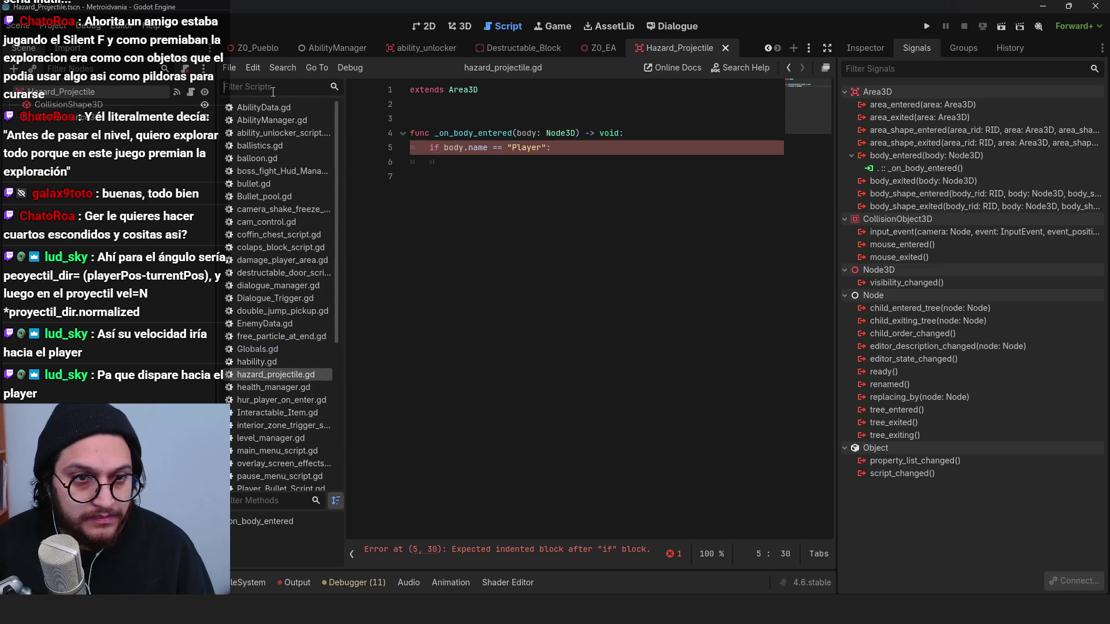
type("pro")
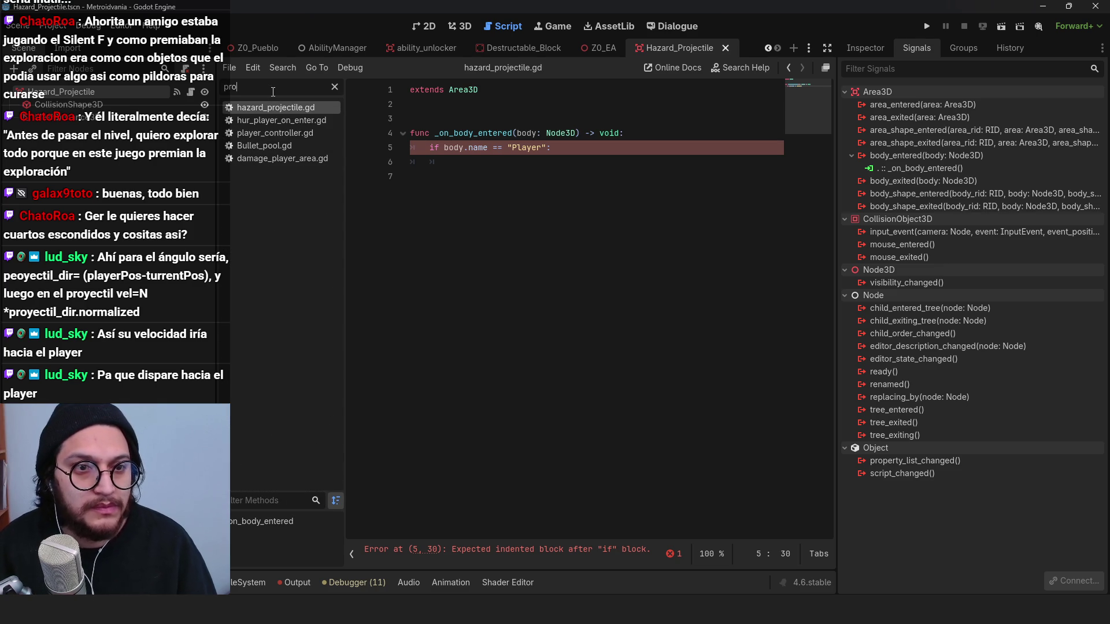
left_click(298, 160)
mouse_move(450, 191)
left_mouse_down()
mouse_move(775, 193)
mouse_move(699, 203)
left_mouse_up()
key("Up")
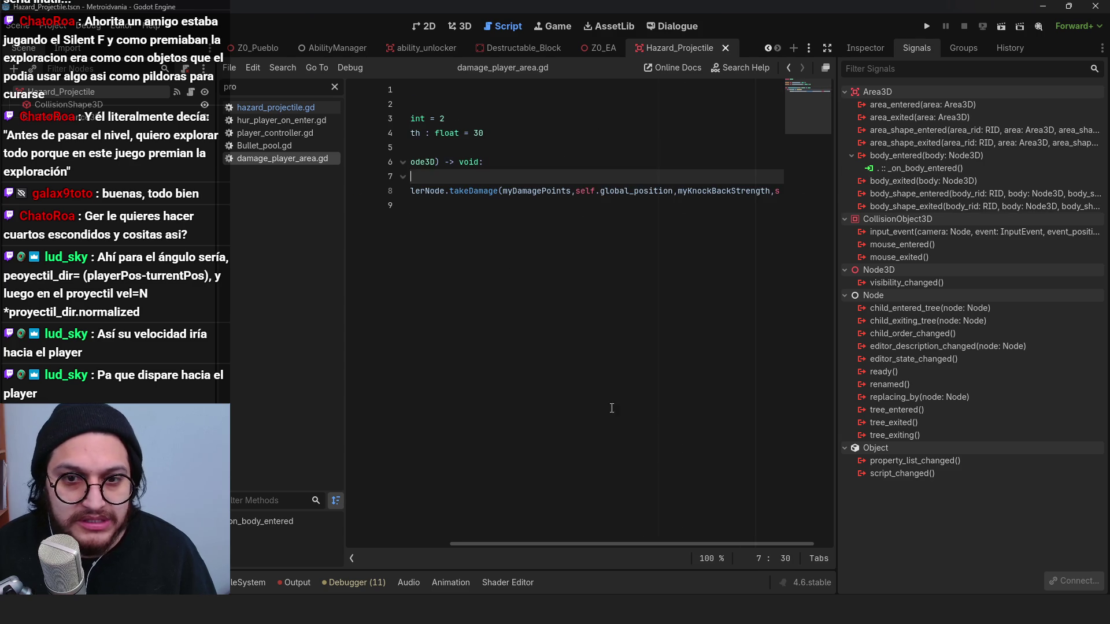
key("Down")
key("Down")
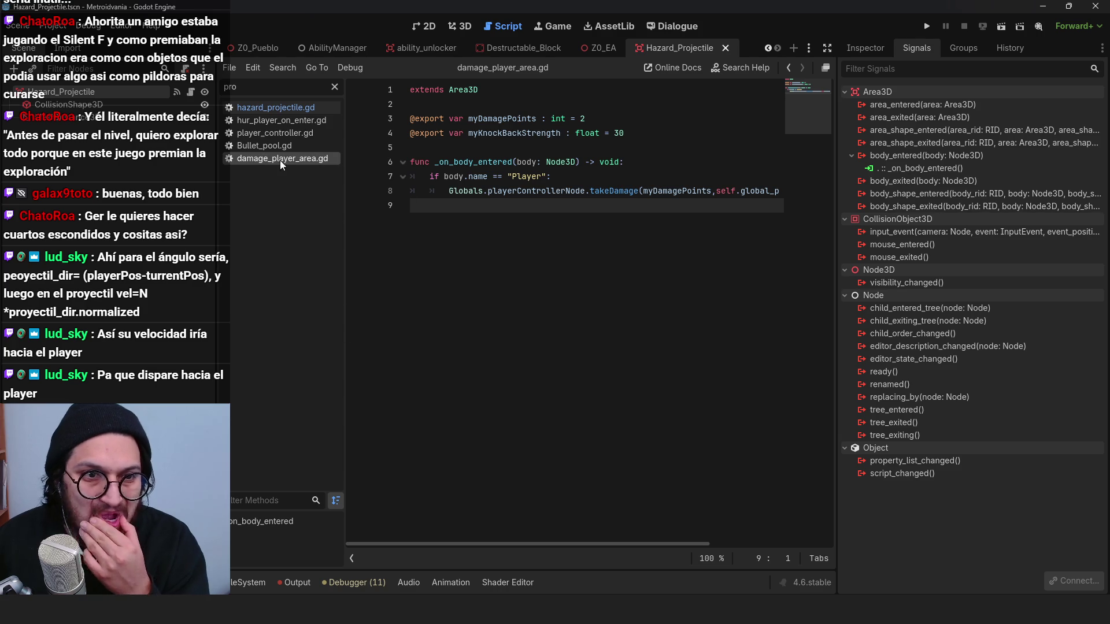
Step: Select hazard_projectile.gd in the FileSystem dock and request its deletion
left_click(280, 108)
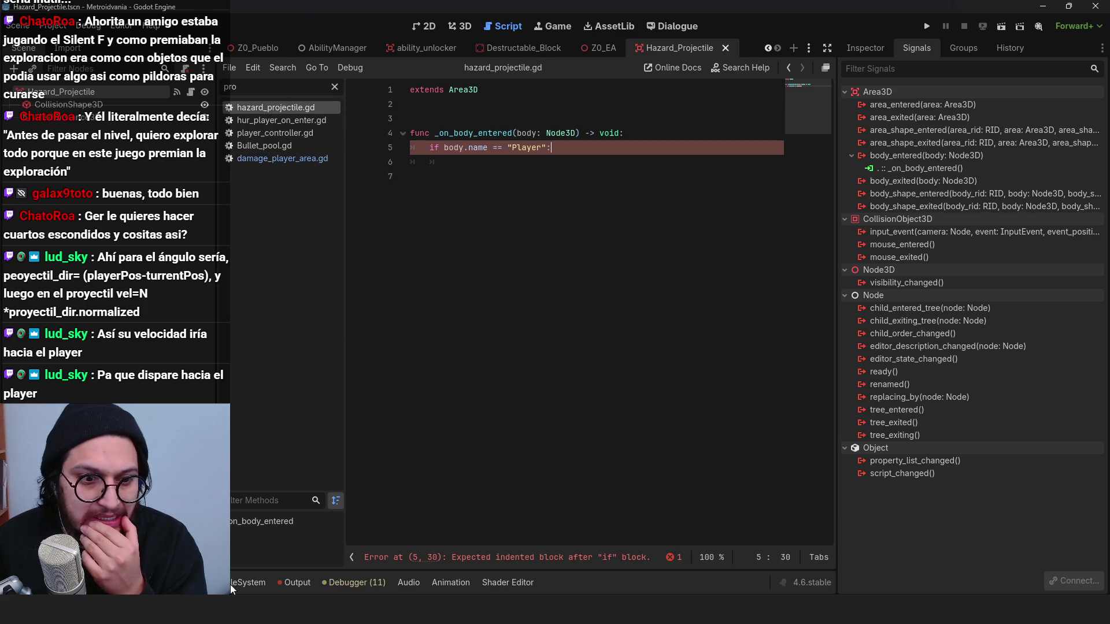
left_click(246, 581)
left_click(442, 380)
key("Delete")
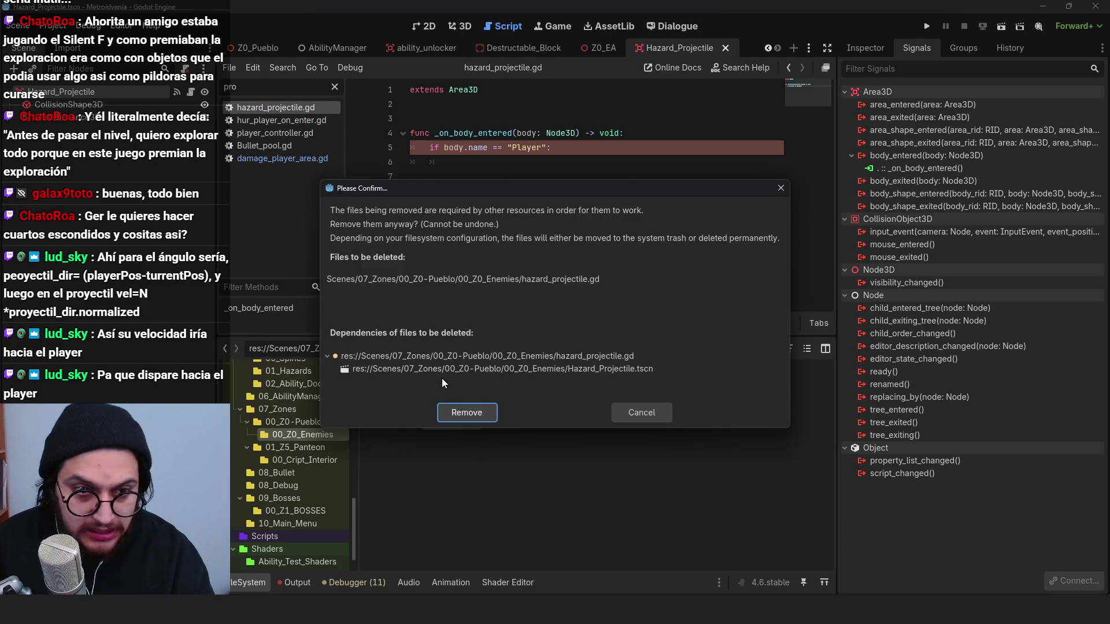
Step: Confirm removing hazard_projectile.gd and disconnect the old body_entered connection
key("Return")
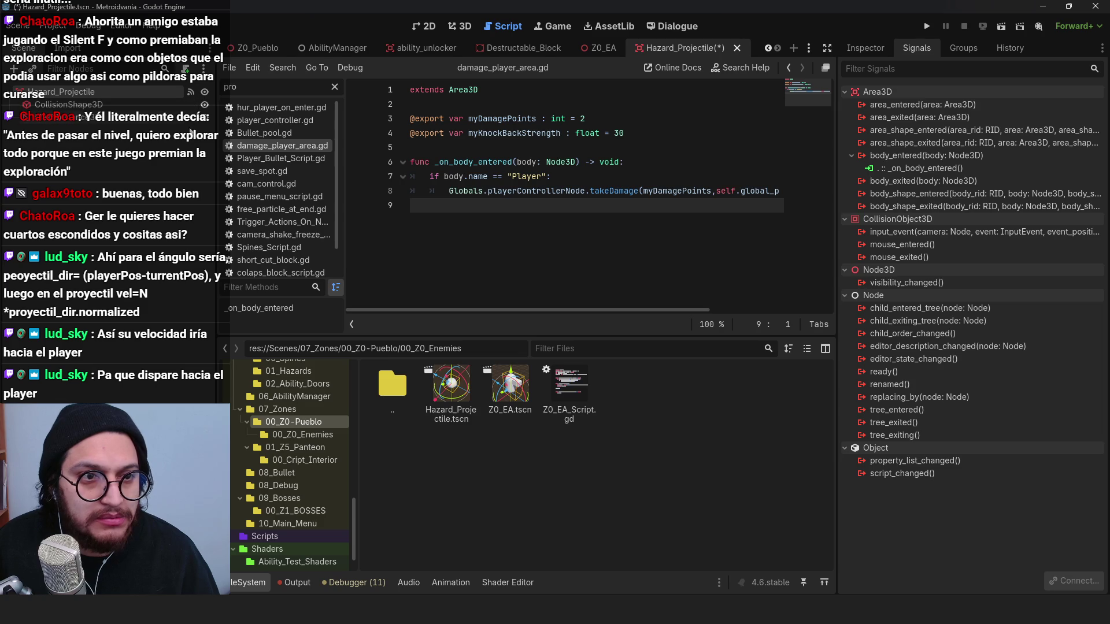
right_click(909, 169)
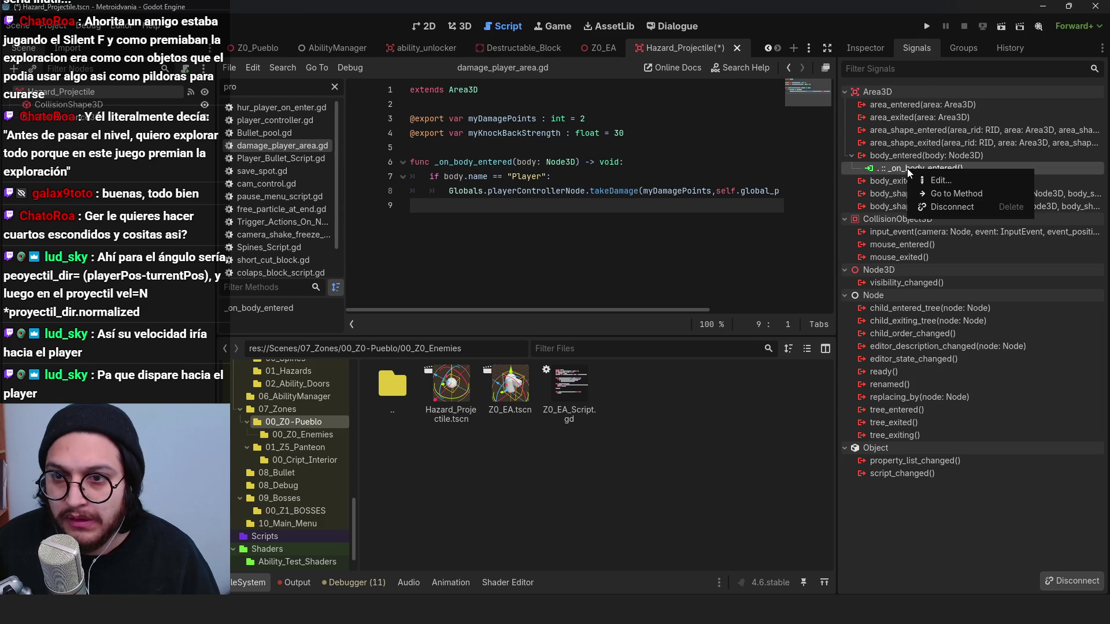
left_click(952, 207)
left_click(517, 176)
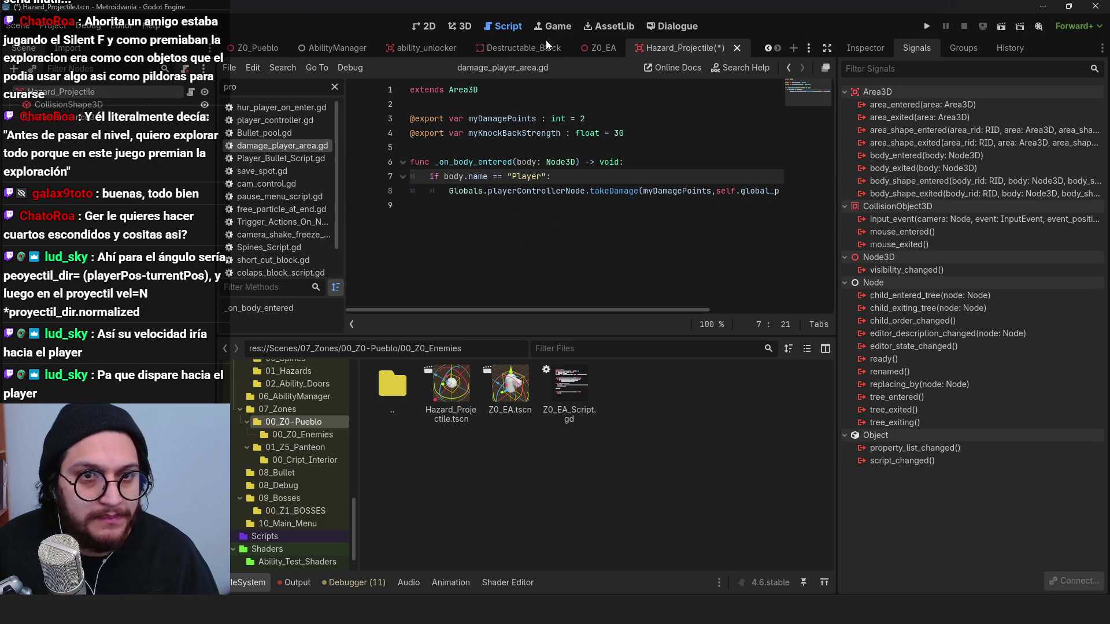
left_click(460, 26)
left_click(528, 206)
left_click(502, 26)
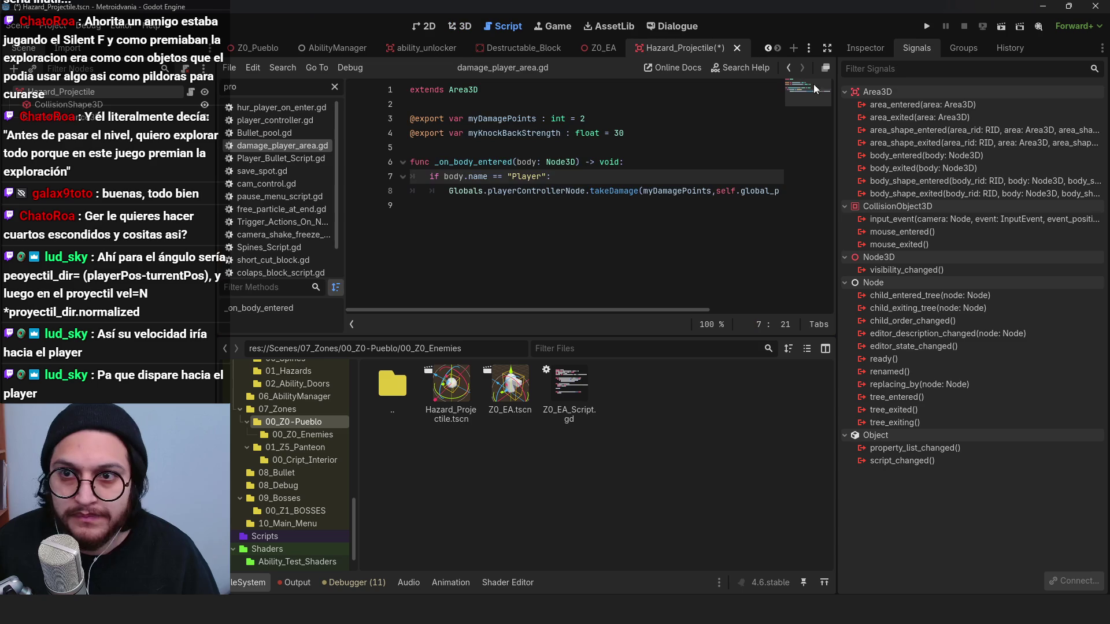
left_click(501, 210)
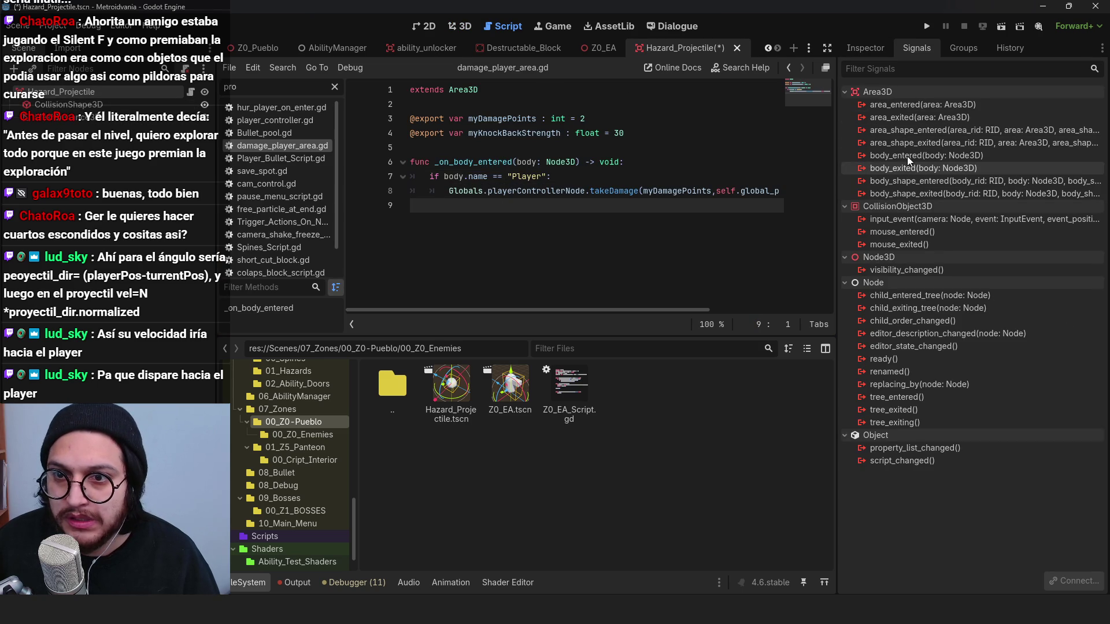
Step: Reconnect body_entered to _on_body_entered in damage_player_area.gd and save the scene
double_click(910, 157)
left_click(516, 446)
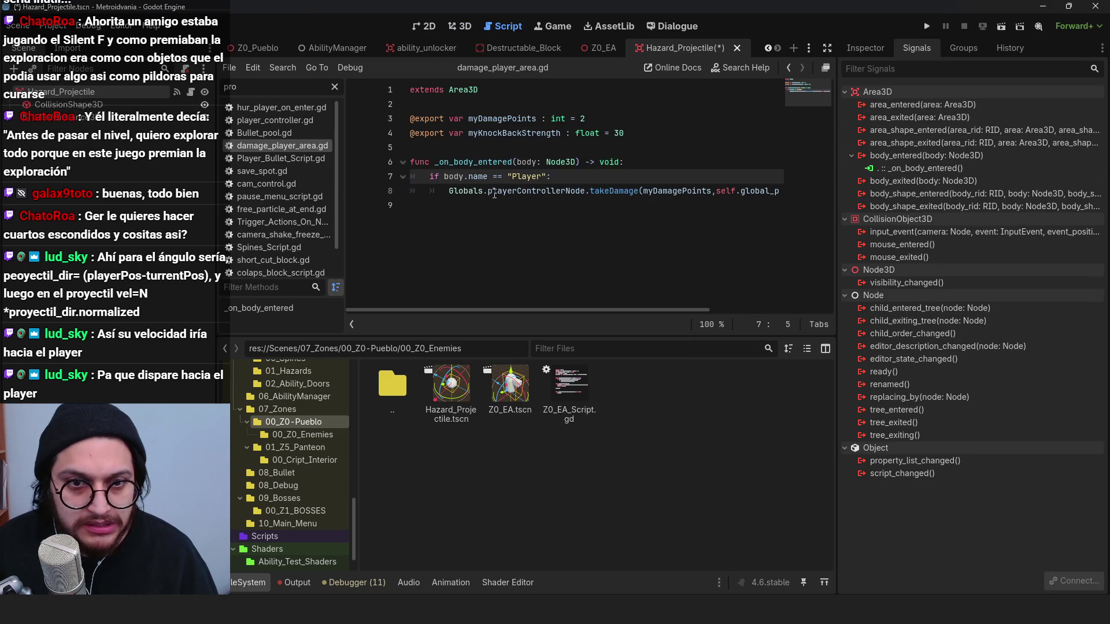
left_click(251, 582)
left_click(522, 288)
key("ctrl+s")
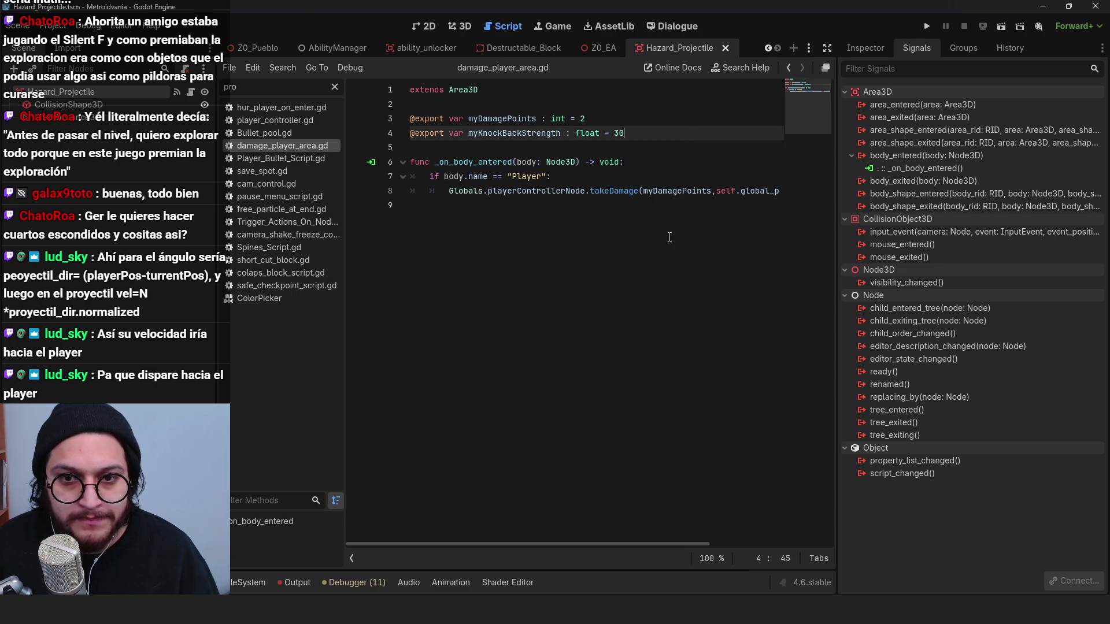
Step: Lower myDamagePoints from 2 to 1 and save
left_click(548, 160)
left_click(581, 119)
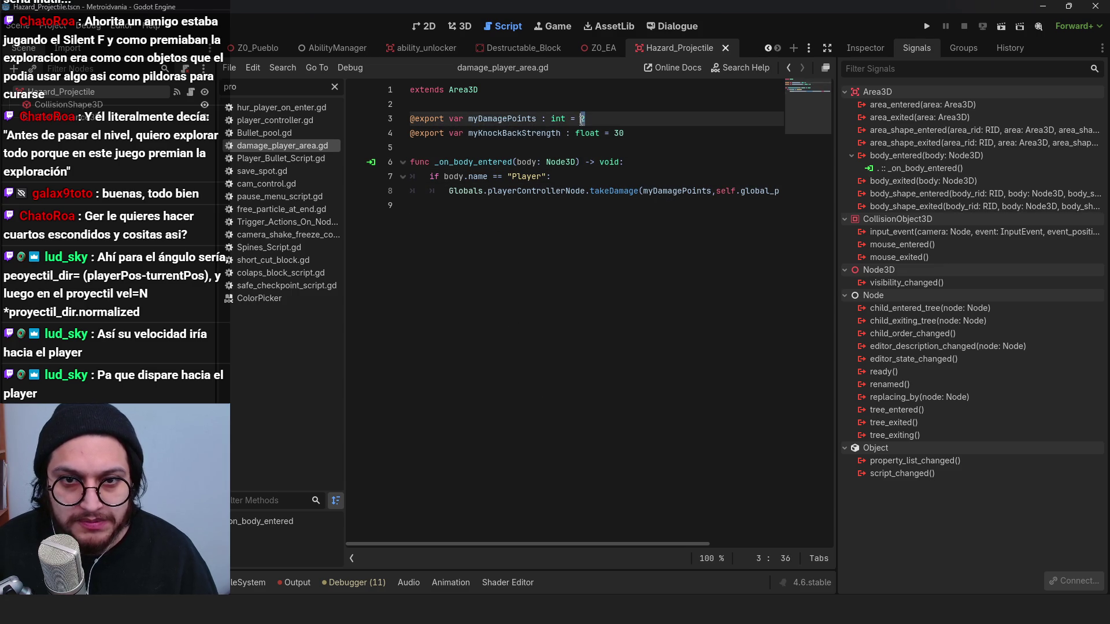
type("1")
key("ctrl+s")
mouse_move(596, 547)
left_mouse_down()
mouse_move(796, 550)
mouse_move(680, 544)
left_mouse_up()
left_click(552, 176)
key("ctrl+s")
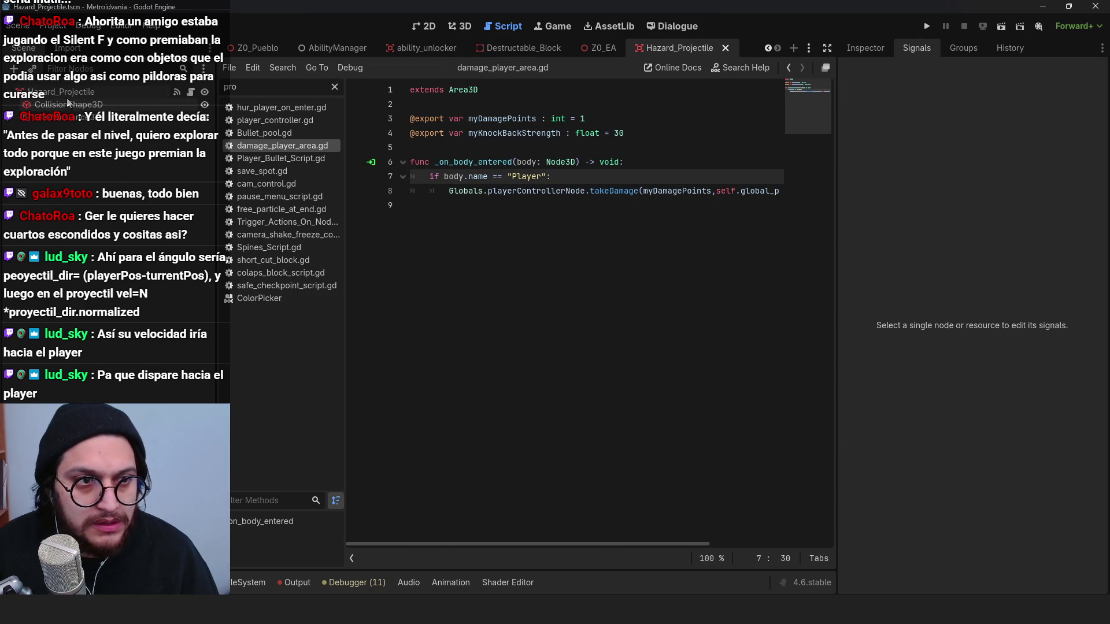
Step: Set the collision layer to Hazards and the mask to Player, Enemies and Punchables, then save
left_click(870, 48)
left_click(887, 386)
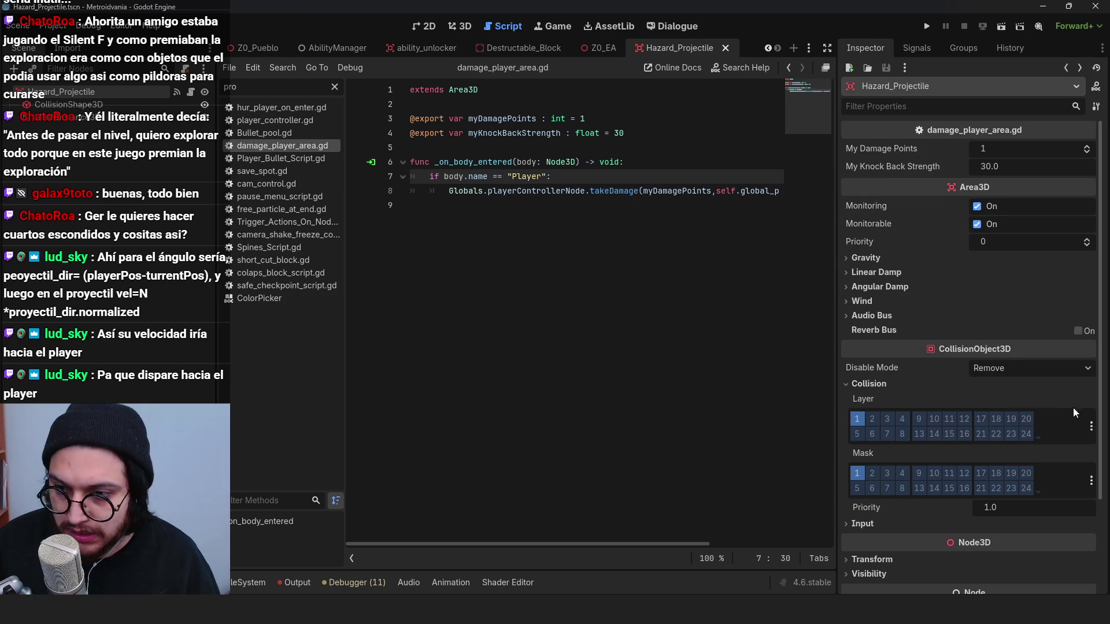
left_click(1091, 426)
left_click(1015, 514)
left_click(914, 394)
left_click(1091, 481)
left_click(989, 418)
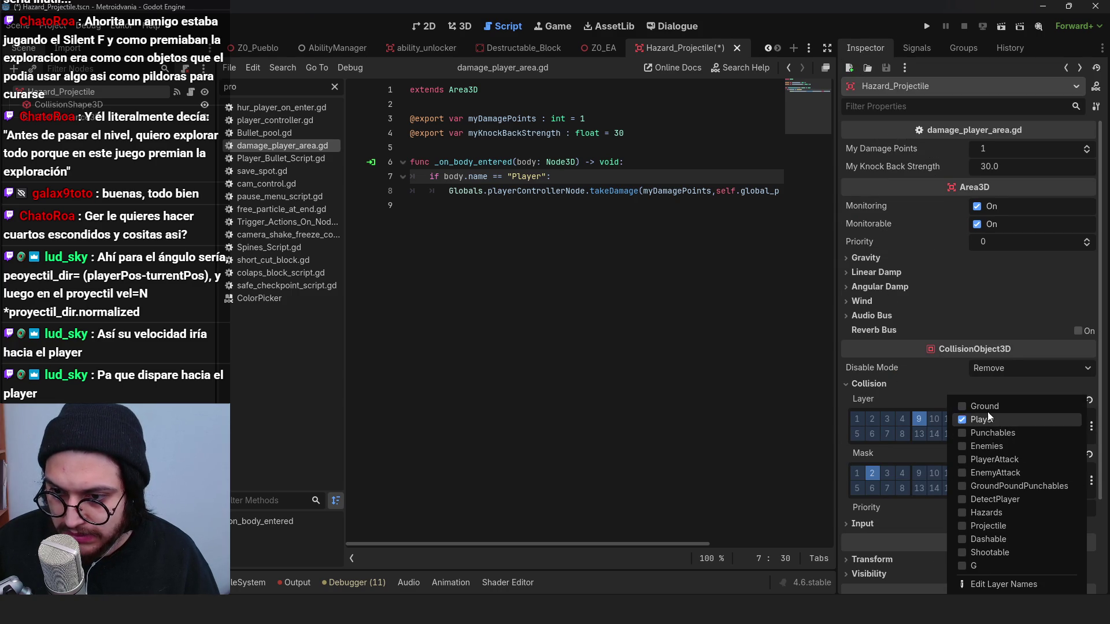
left_click(993, 447)
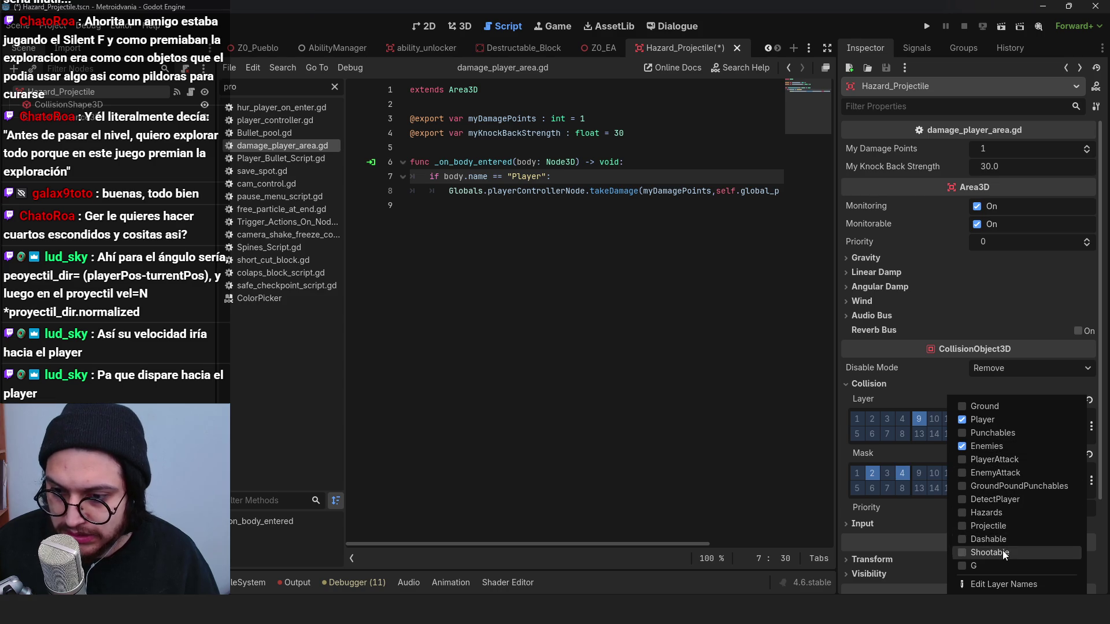
left_click(998, 433)
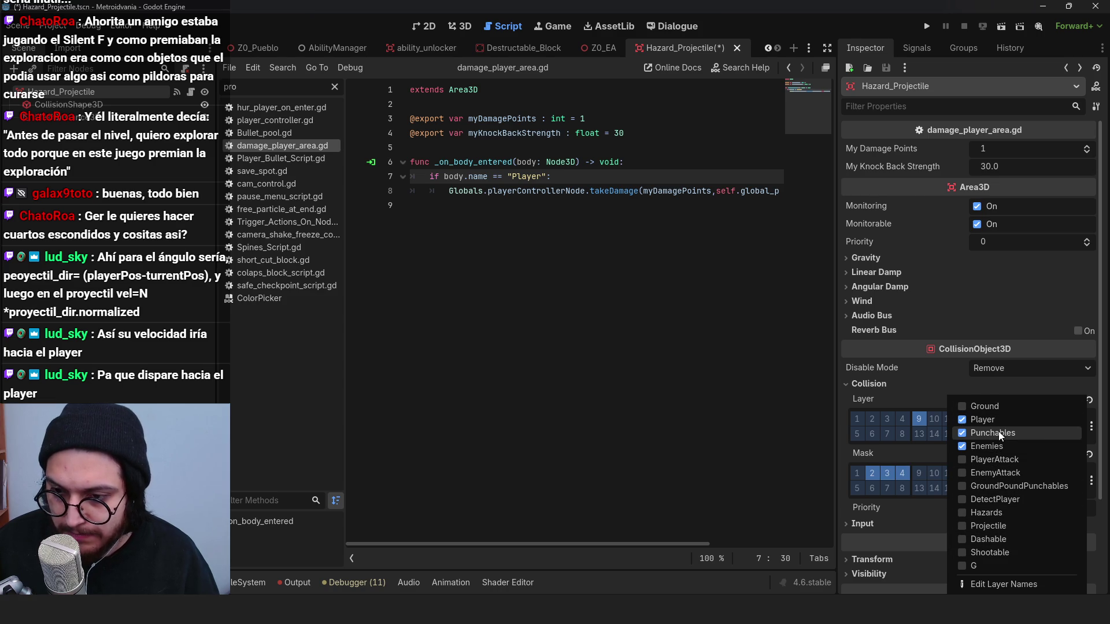
key("ctrl+s")
left_click(570, 213)
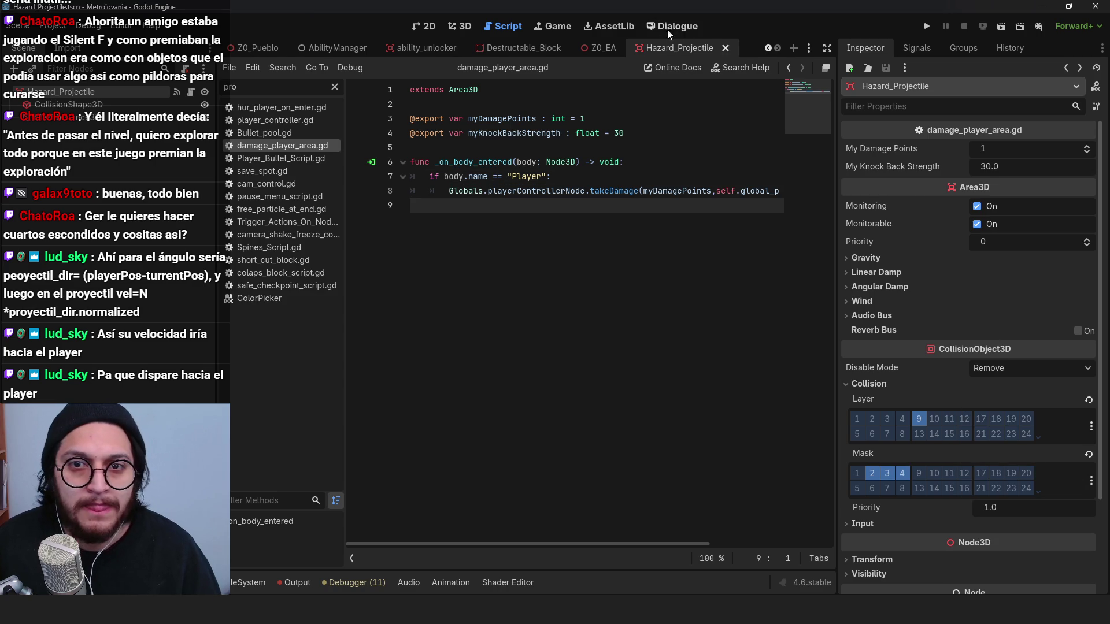
left_click(267, 577)
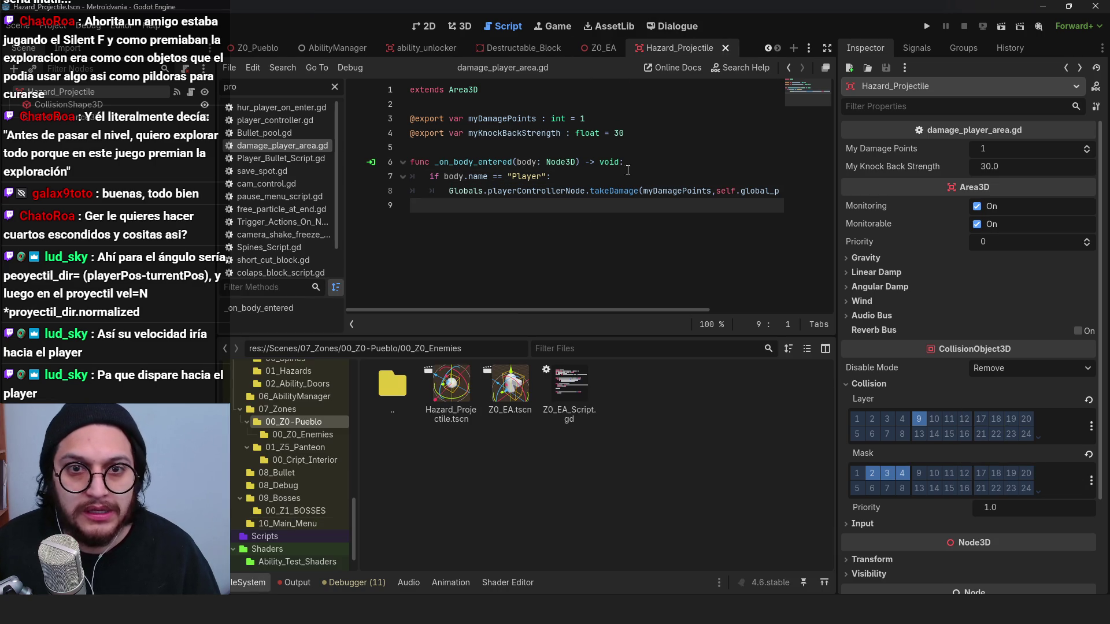
Step: Open the Z0_EA turret script, then undo the Hazard_Projectile preload accidentally dropped there
left_click(599, 50)
left_click(191, 95)
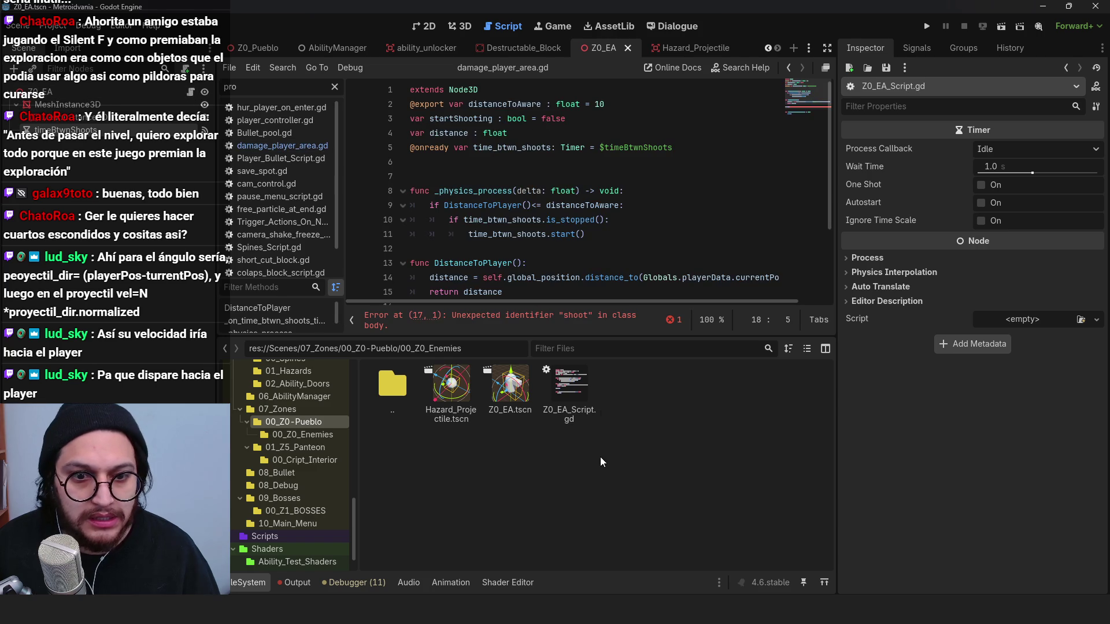
left_click_drag(451, 388, 491, 168)
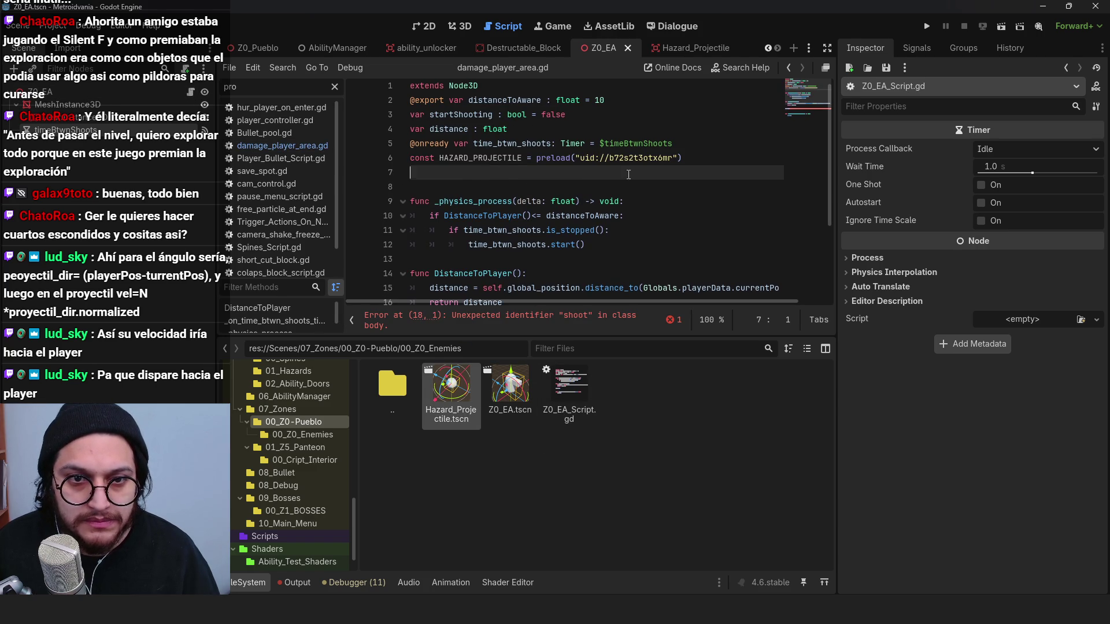
key("ctrl+z")
key("ctrl+z")
scroll(306, 199, "down", 1)
scroll(283, 219, "up", 2)
Step: In Globals.gd, add a HAZARD_PROJECTILE preload of Hazard_Projectile.tscn under PLAYER_BULLET and save
left_click(335, 87)
scroll(300, 188, "down", 3)
left_click(257, 176)
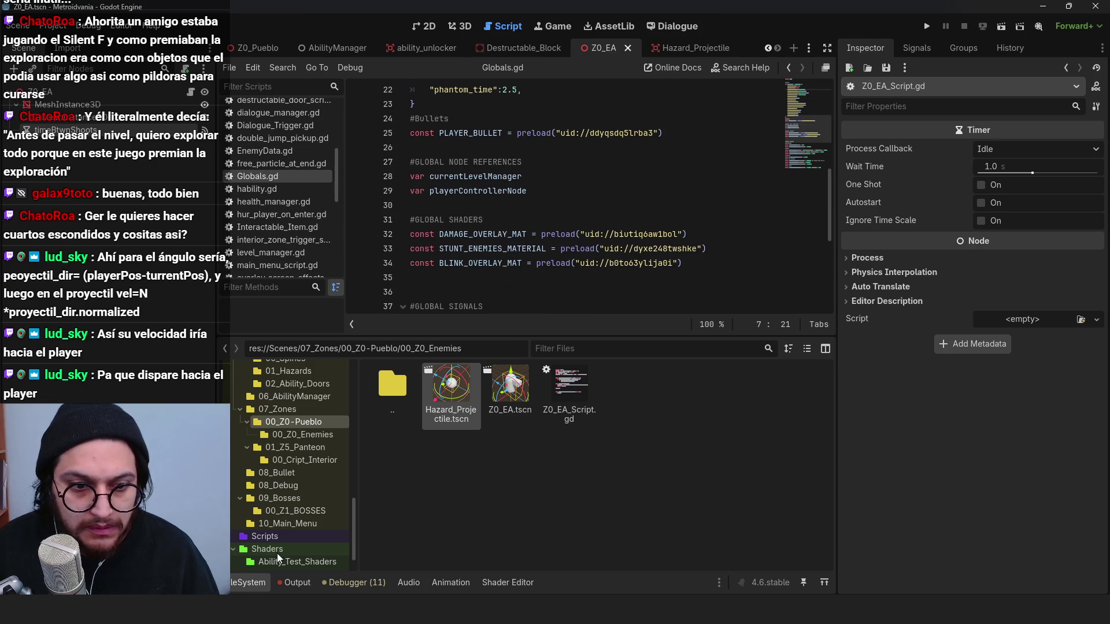
key("ctrl+j")
left_click(450, 220)
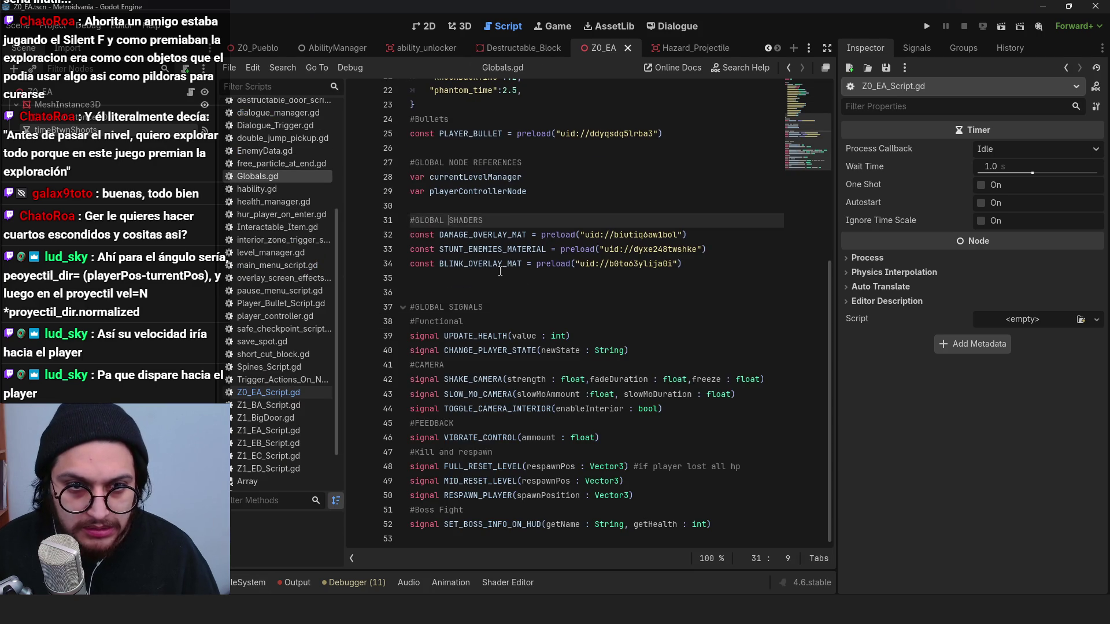
scroll(463, 289, "up", 4)
left_click(480, 321)
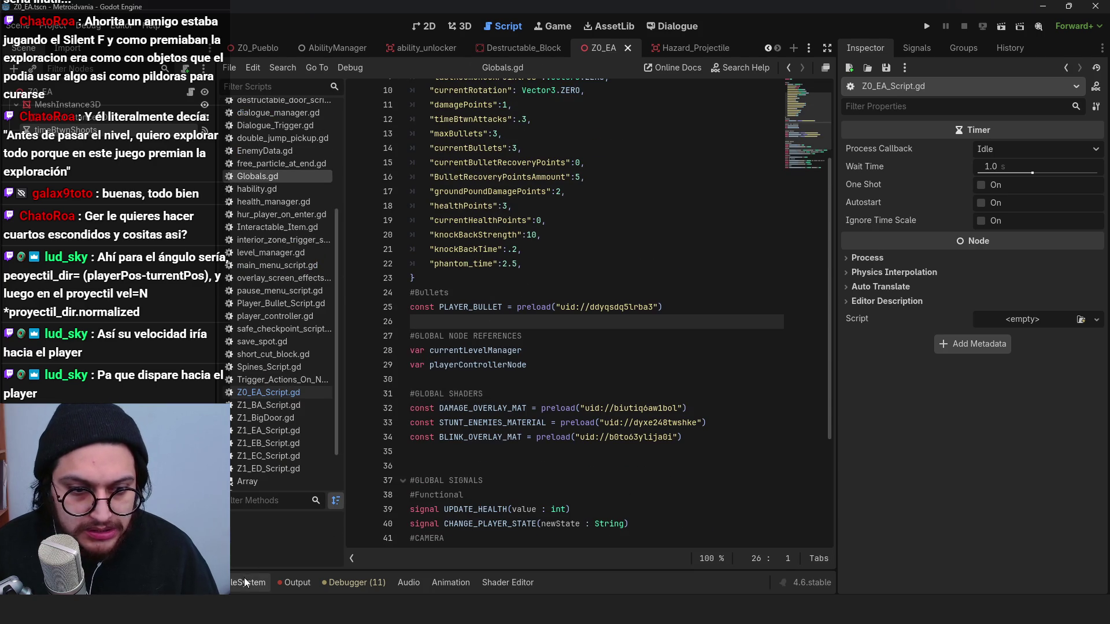
left_click(244, 578)
left_click_drag(455, 397, 445, 203)
key("ctrl+s")
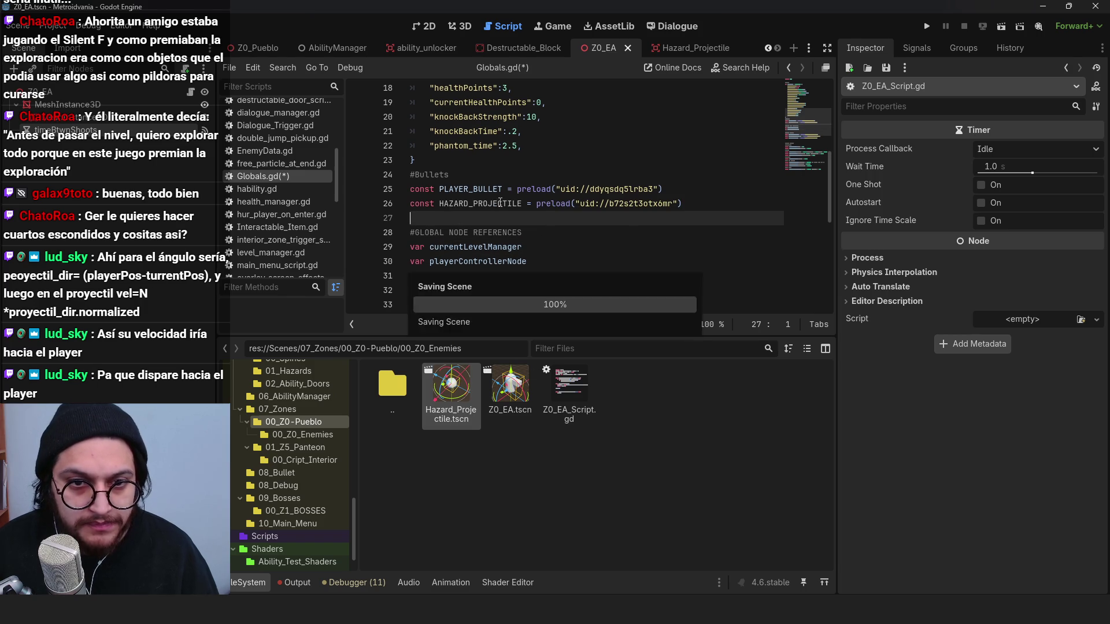
left_click(190, 92)
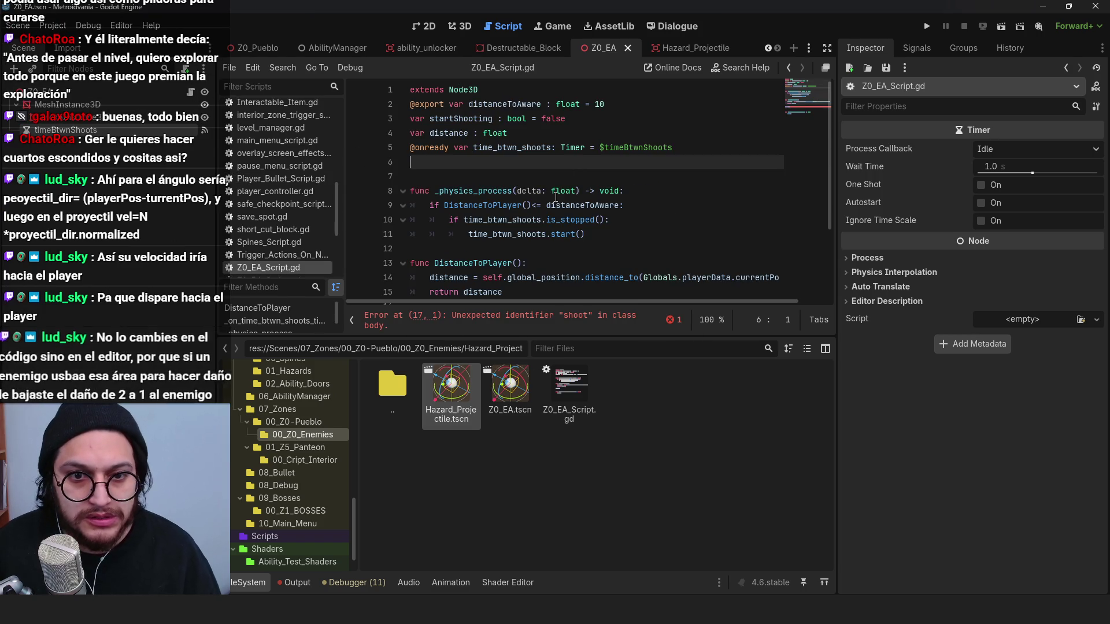
Step: Add var newBullet = Globals.HAZARD_PROJECTILE.instantiate() on line 18 of the turret script
scroll(553, 204, "down", 2)
scroll(553, 204, "down", 1)
left_click(465, 234)
type("var newBu")
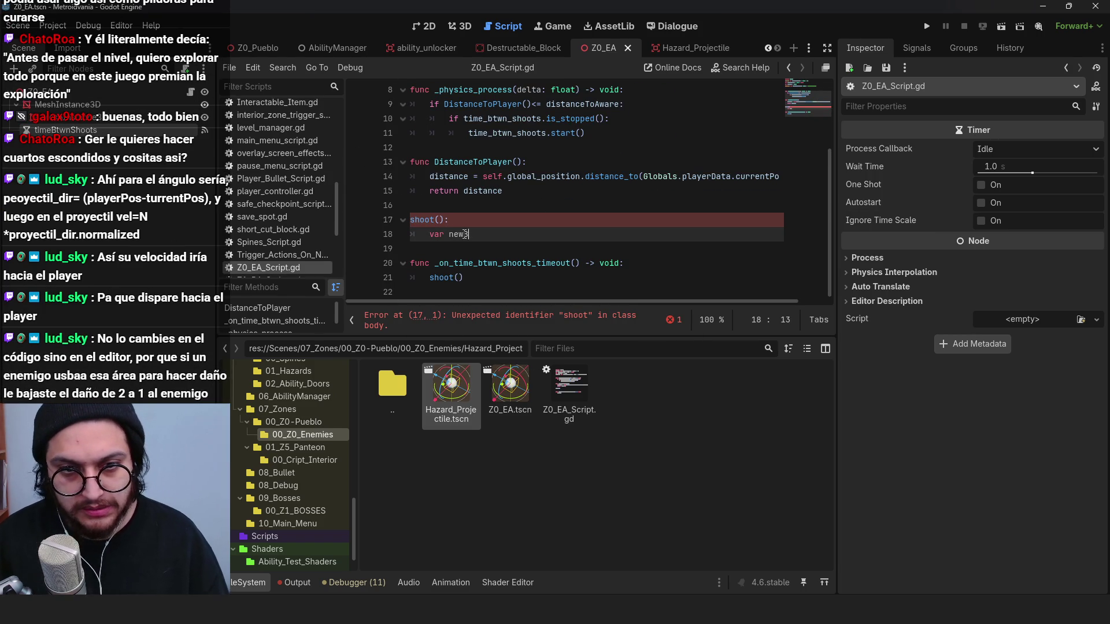
type("llet = ")
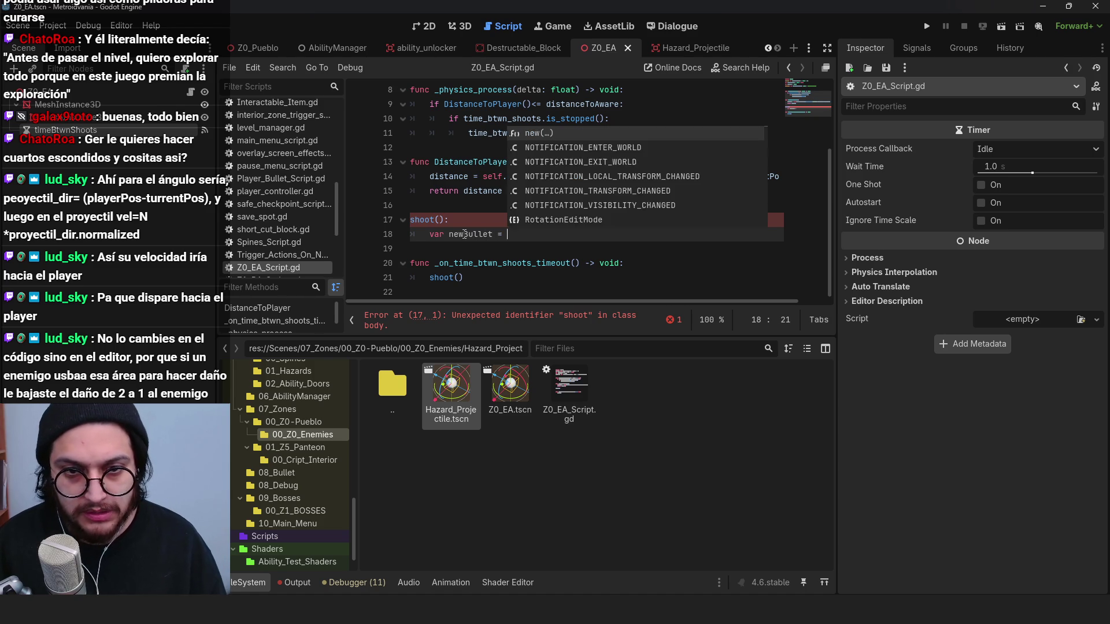
type("Globals.HAZARD_PROJECTILE")
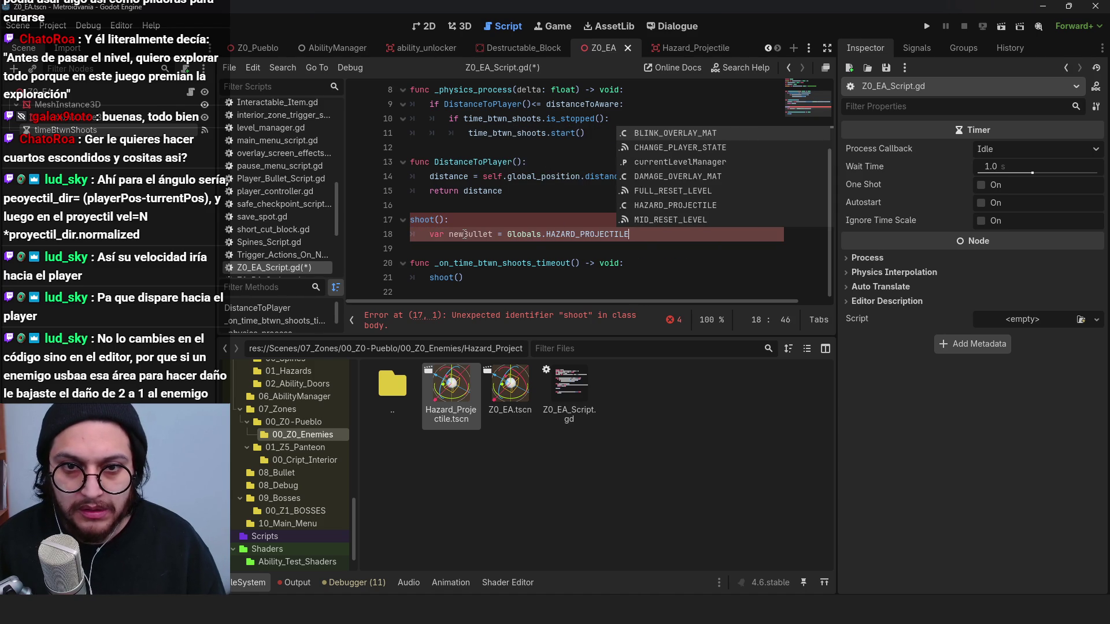
type("LE.-")
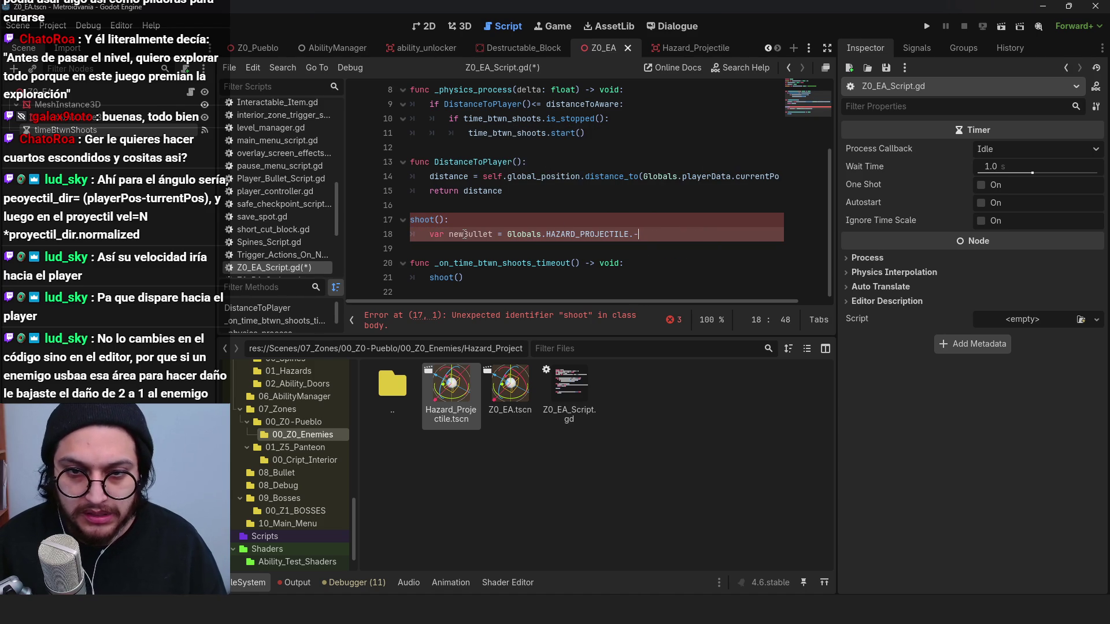
key("BackSpace")
type("instantiate()")
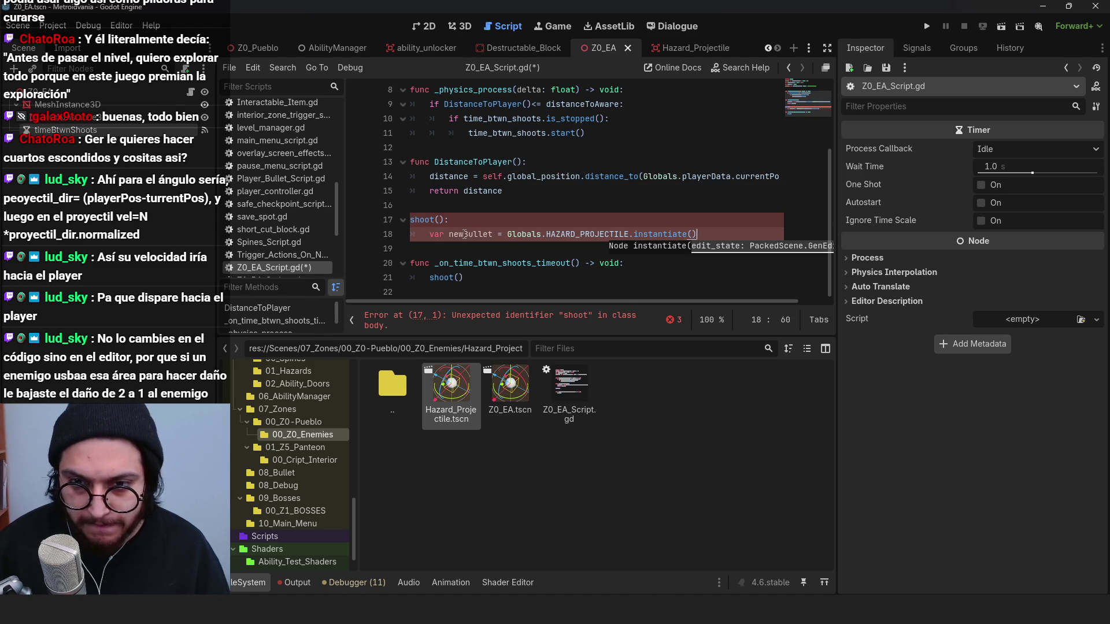
key("Return")
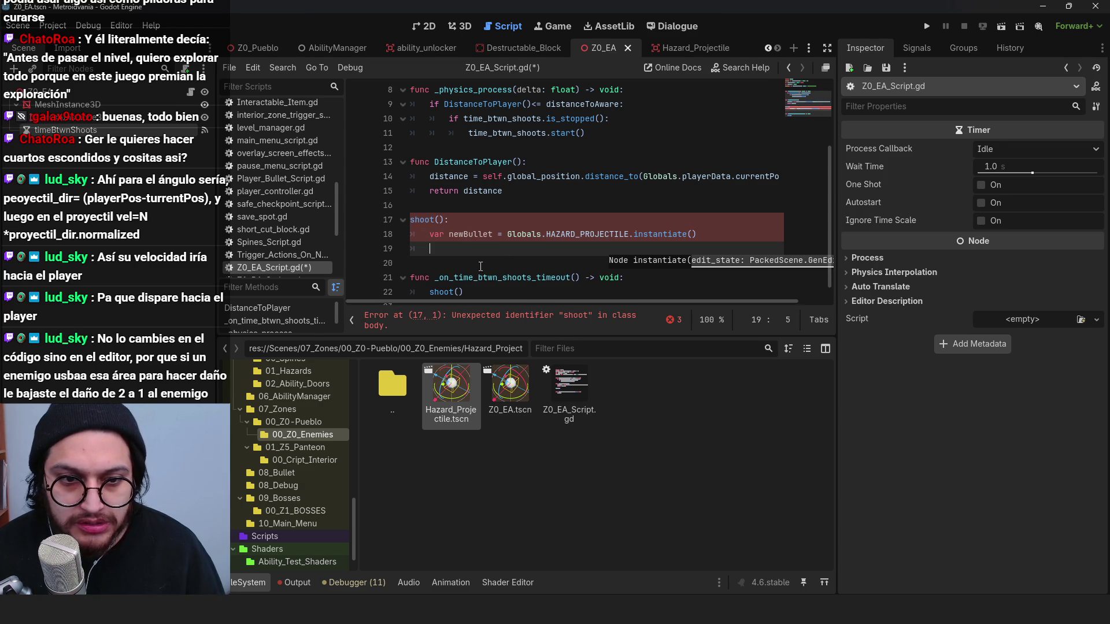
scroll(458, 231, "down", 1)
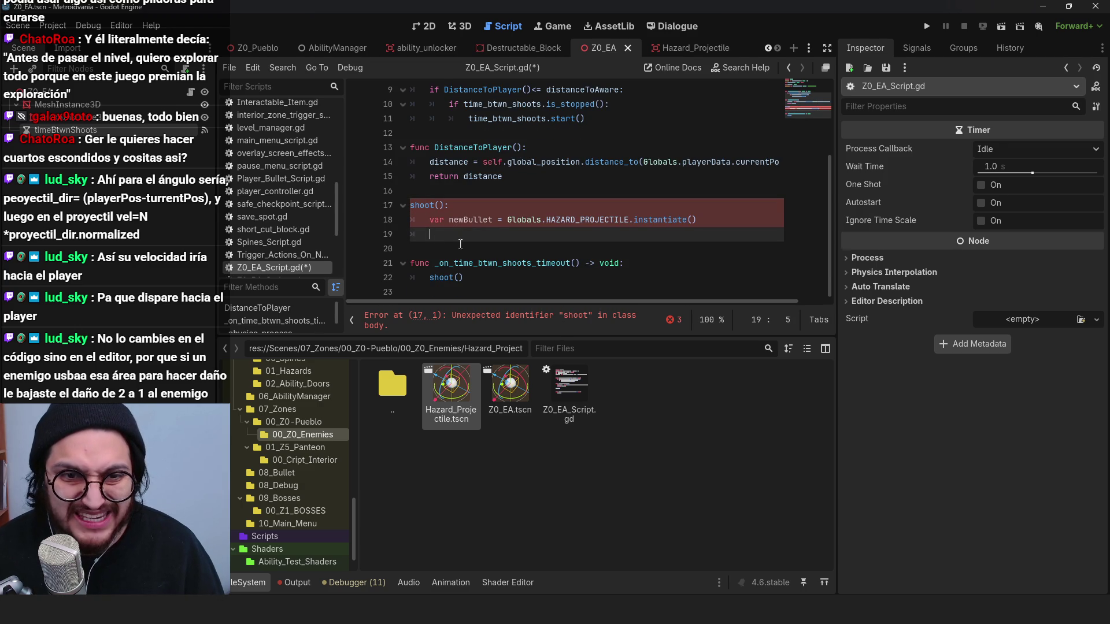
left_click(479, 315)
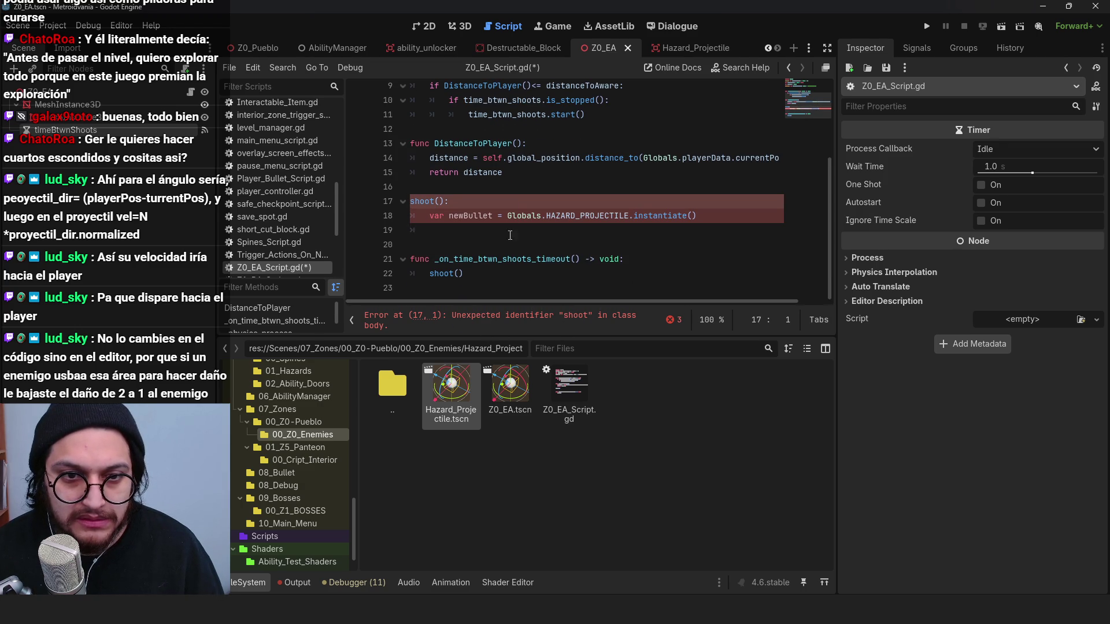
left_click(463, 231)
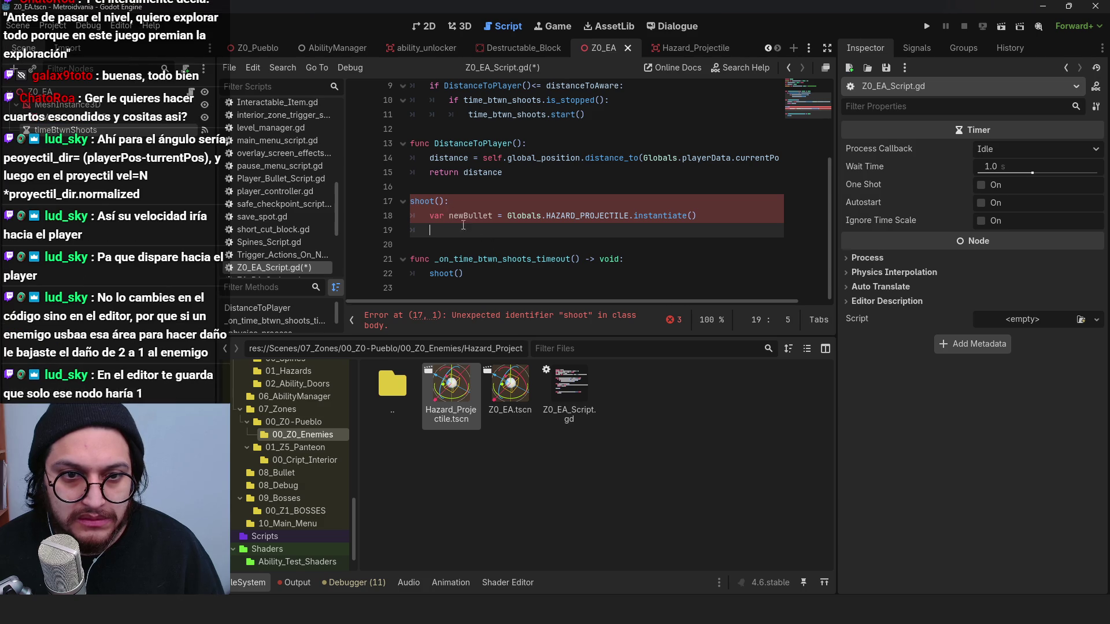
Step: Fix the declaration to func shoot(): and begin newBullet's global position line
left_click(414, 201)
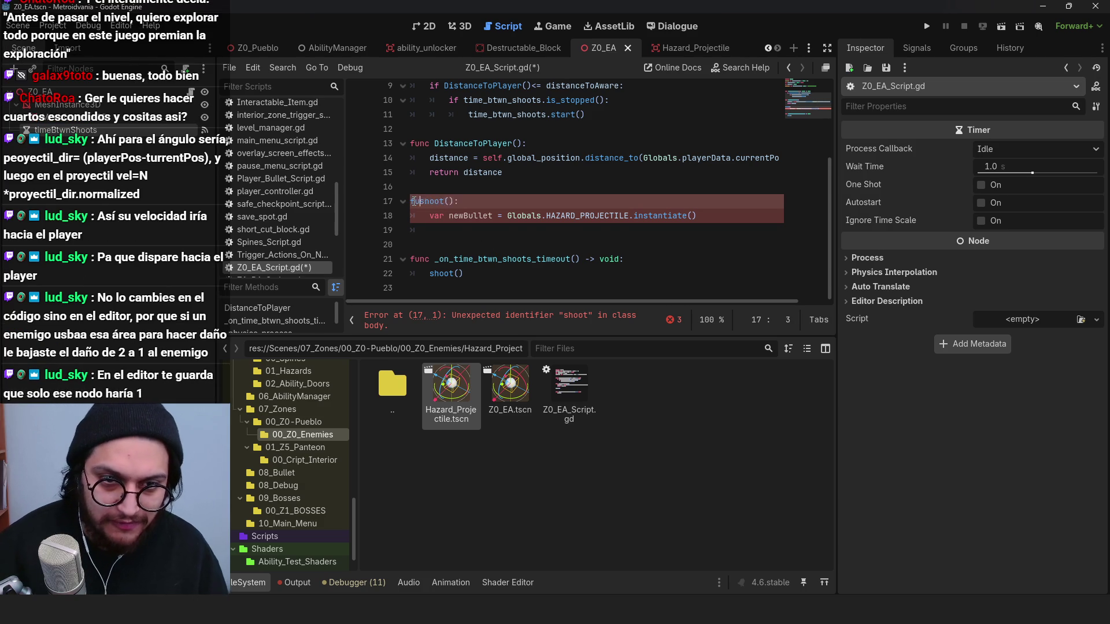
type("nc")
left_click(463, 237)
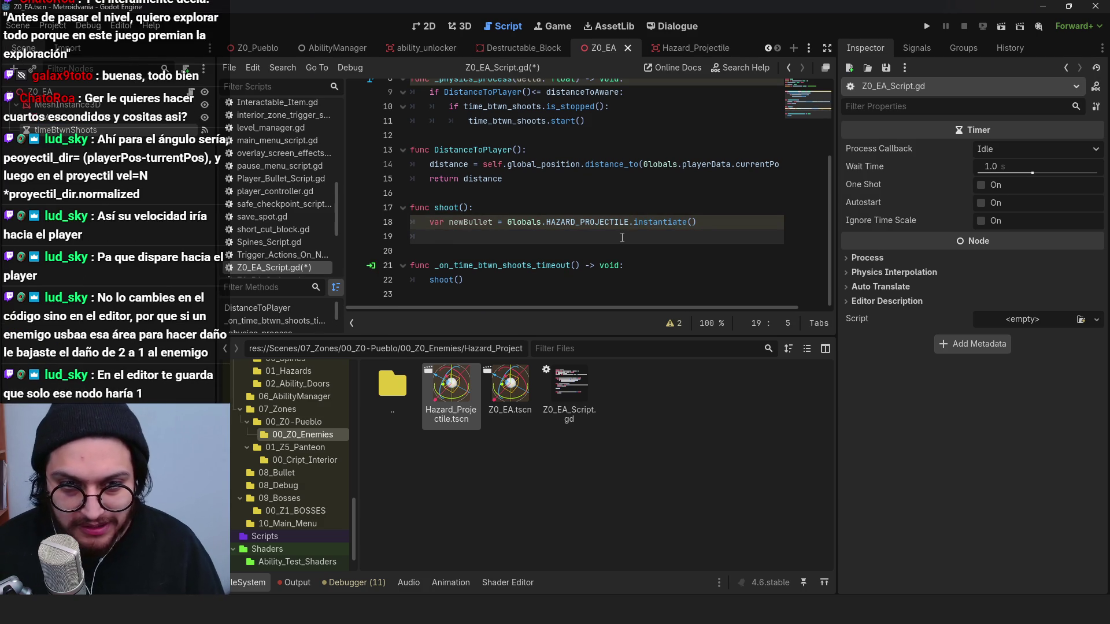
type("newBullet.global_positoin =")
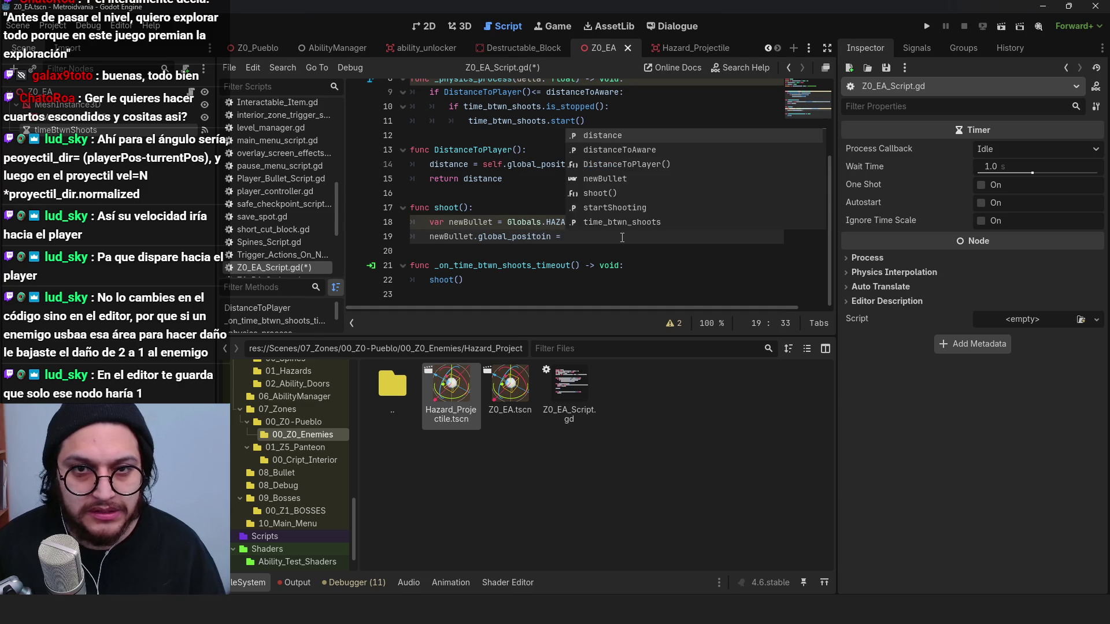
left_click(471, 26)
Step: Add a Node3D child named ShootPos to Z0_EA, move it to (0, 1.5, -1.0), and save
left_click(41, 91)
key("ctrl+a")
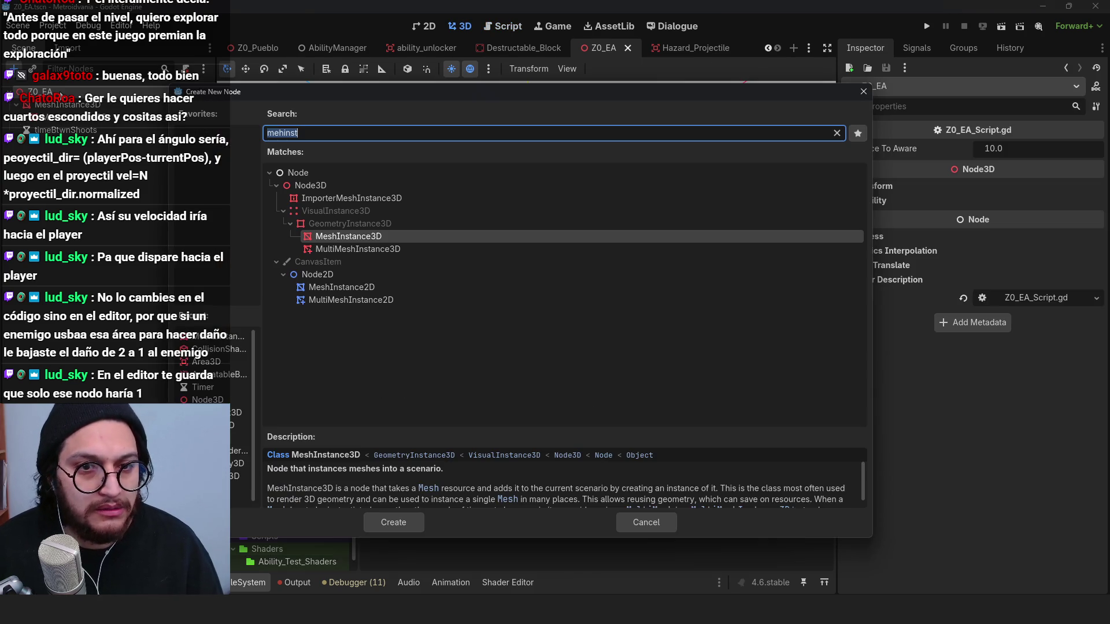
type("node3d")
key("Return")
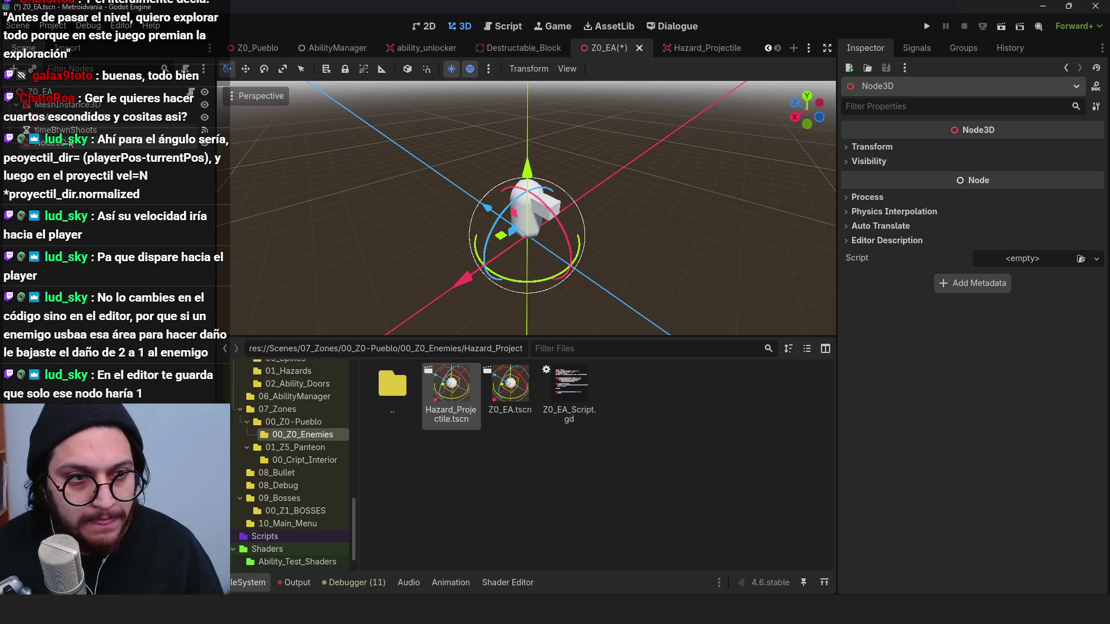
type("ShootPos")
key("Return")
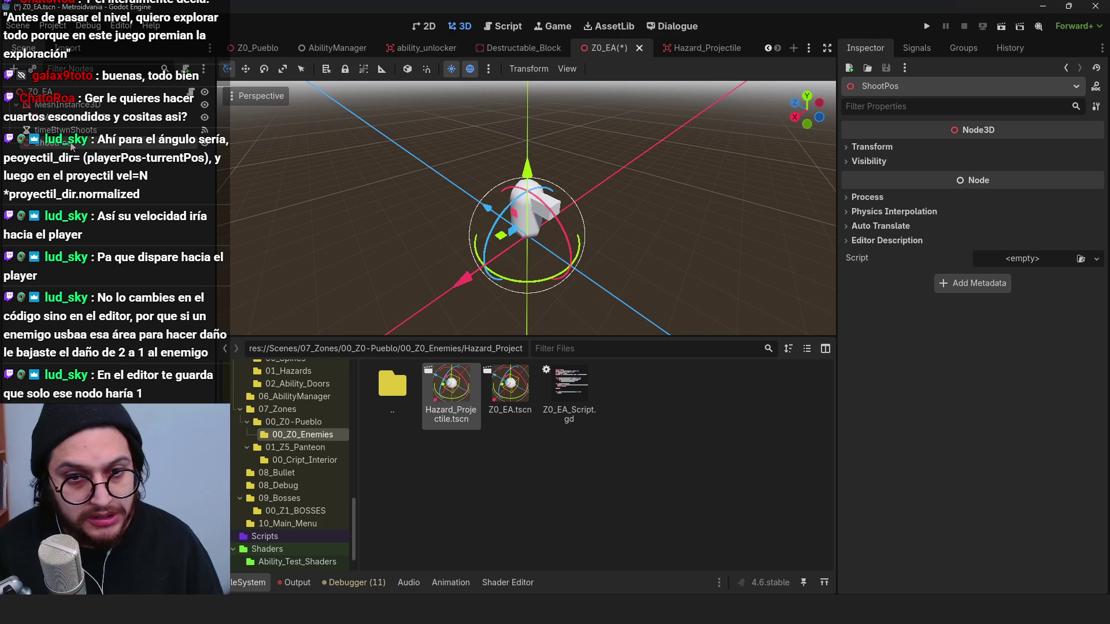
key("KP_3")
scroll(530, 252, "up", 2)
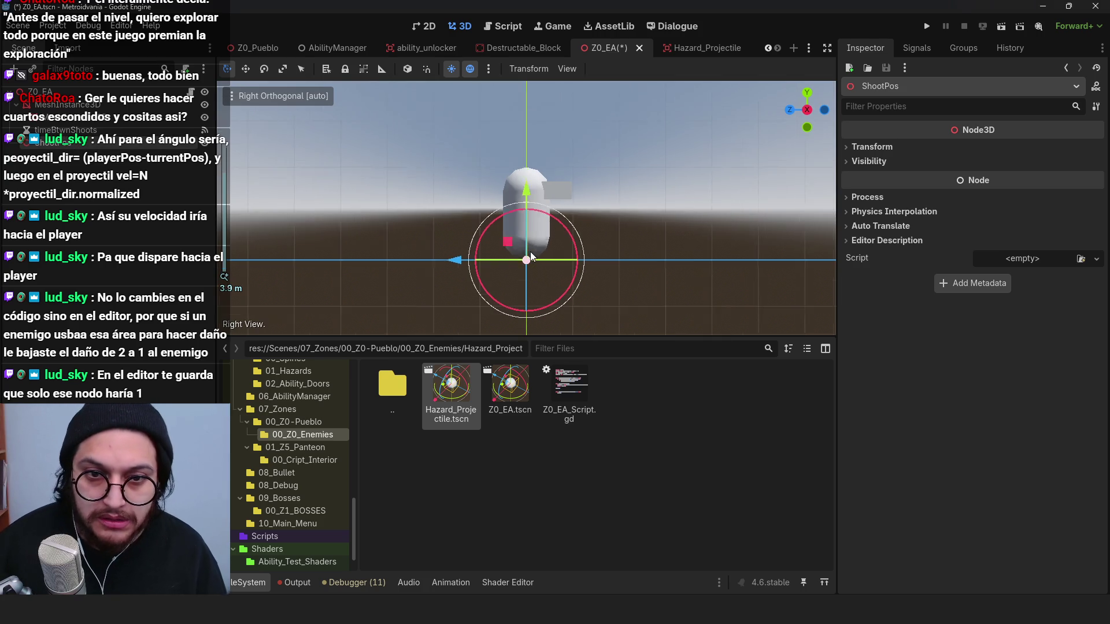
mouse_move(513, 245)
left_mouse_down()
mouse_move(569, 176)
mouse_move(562, 152)
mouse_move(568, 162)
left_mouse_up()
key("ctrl+s")
left_click(191, 91)
scroll(547, 202, "up", 3)
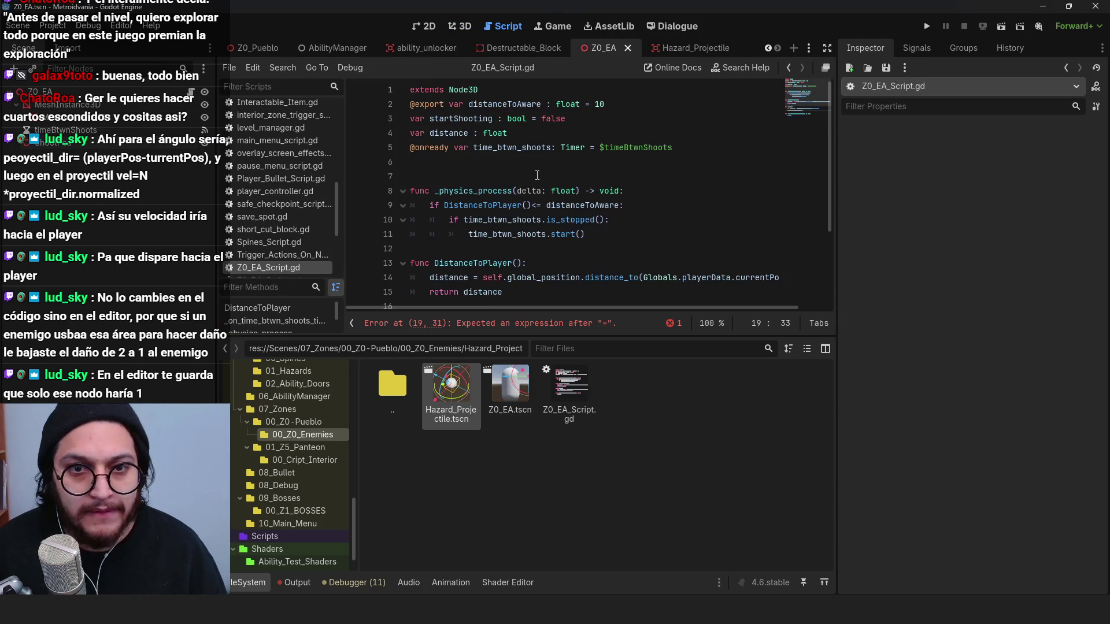
left_click(547, 160)
mouse_move(52, 143)
left_mouse_down()
mouse_move(453, 173)
mouse_move(451, 162)
left_mouse_up()
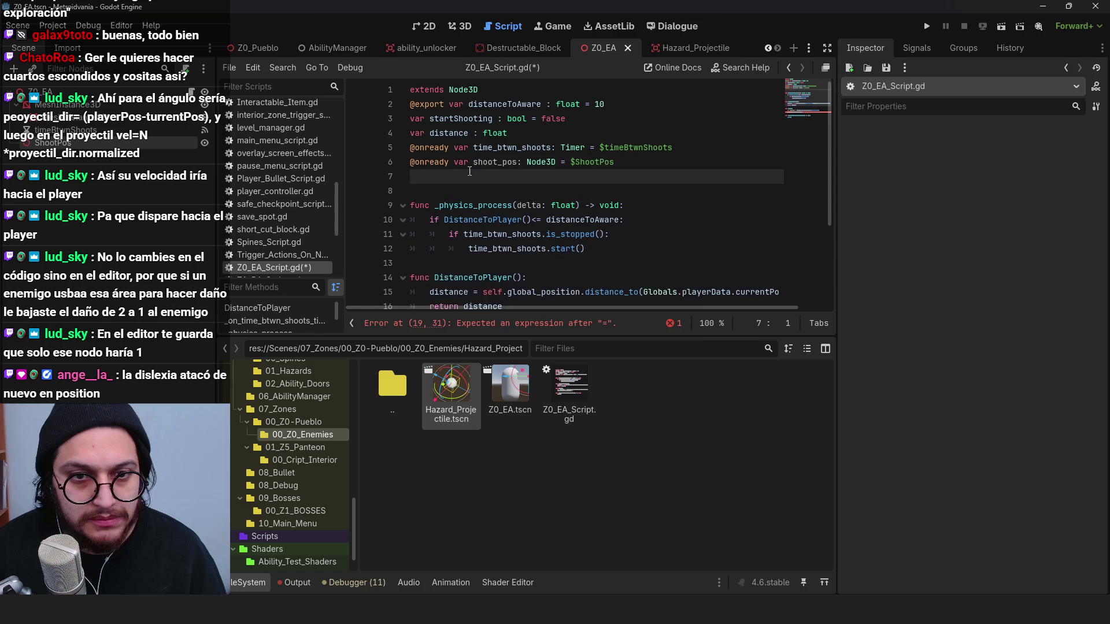
left_click(519, 161)
Step: Assign the bullet's position from shoot_pos.global_position and save the script
scroll(520, 191, "down", 3)
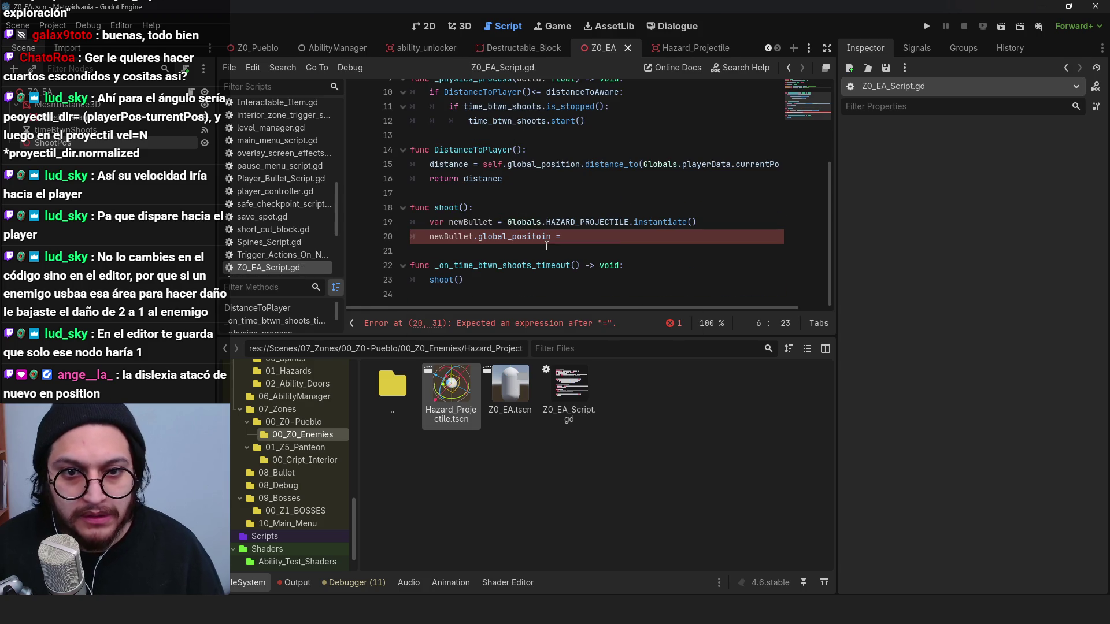
left_click(614, 234)
type("shoot_pos.globa")
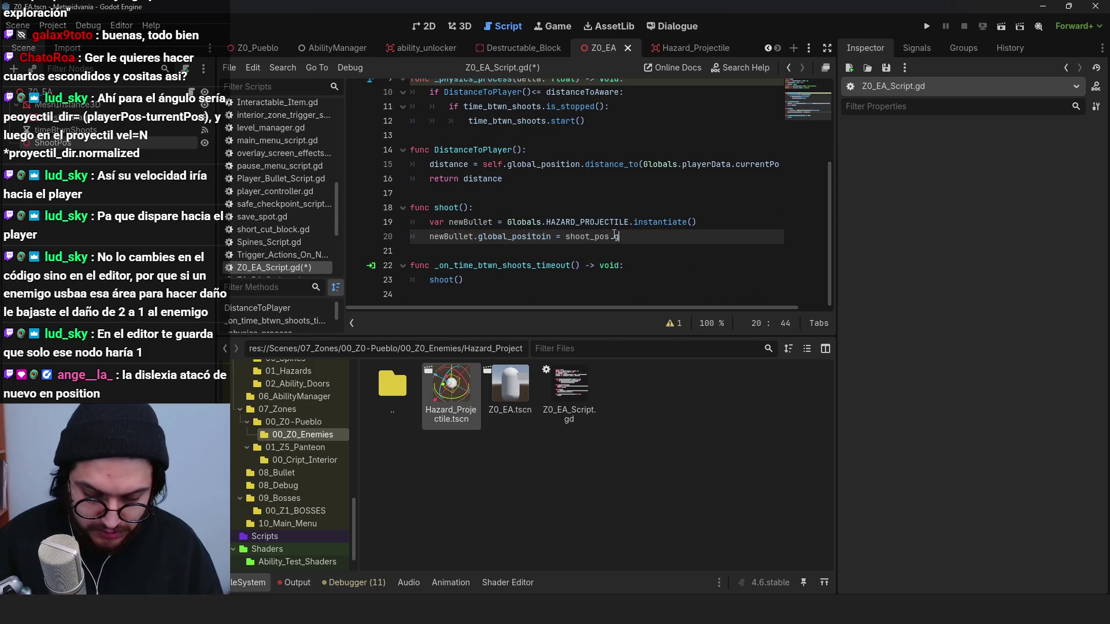
type("l_position")
key("ctrl+s")
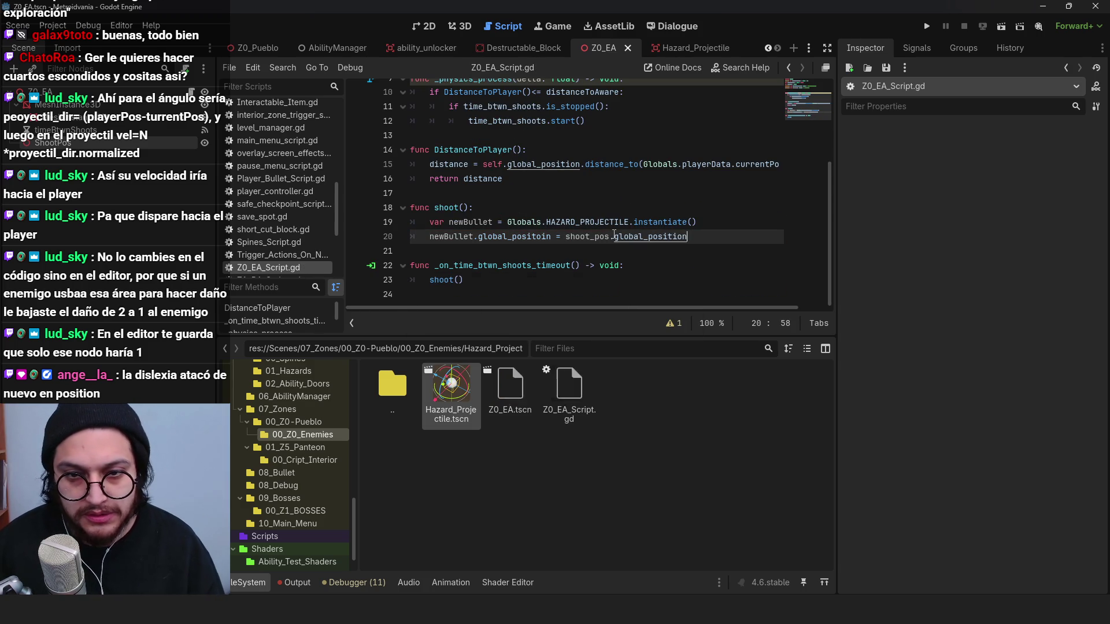
left_click(243, 582)
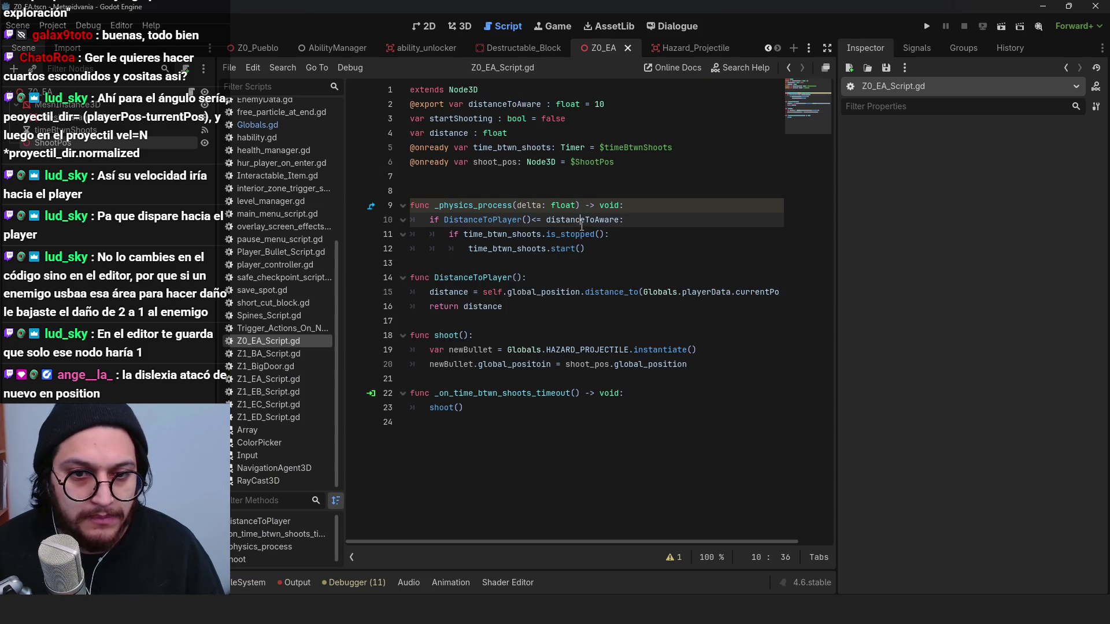
left_click(698, 363)
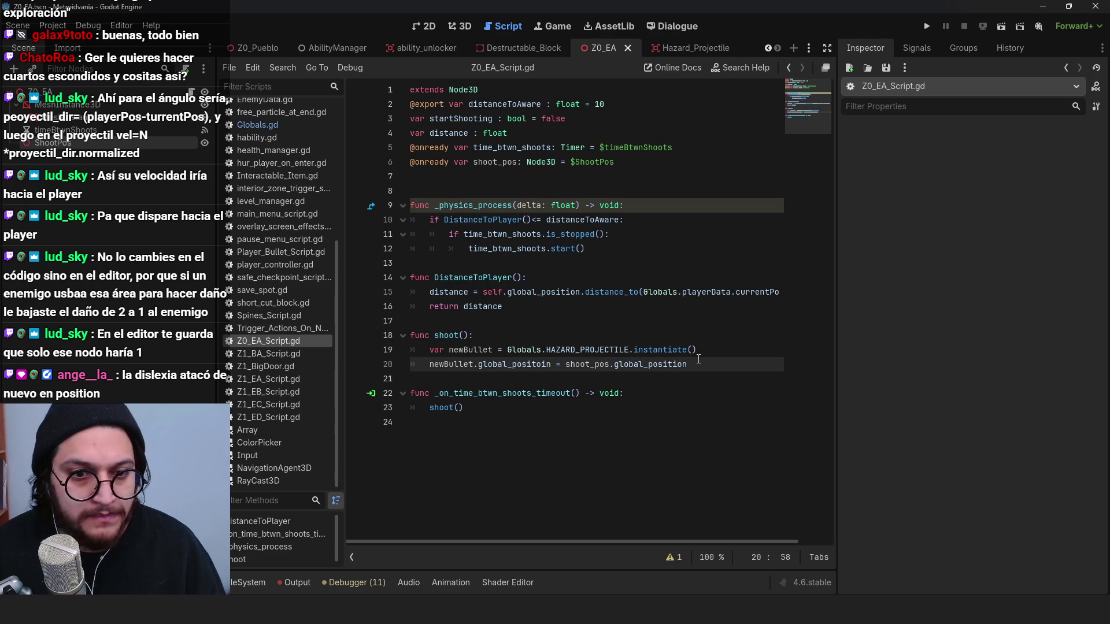
left_click(39, 199)
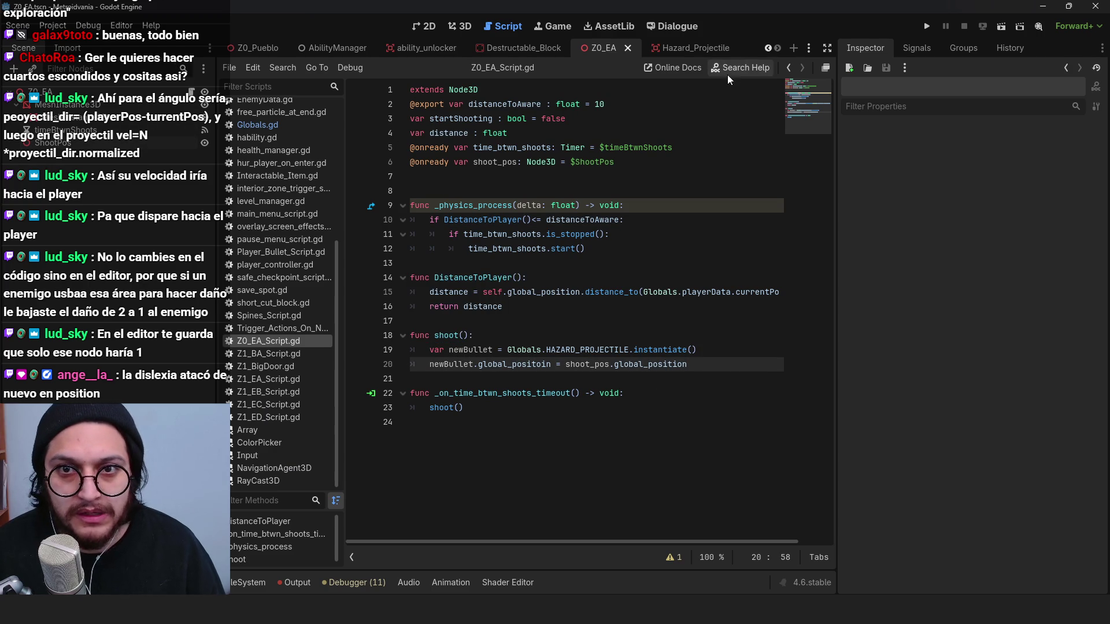
Step: Delete the empty line 6 from Hazard_Projectile's damage_player_area.gd script
left_click(682, 48)
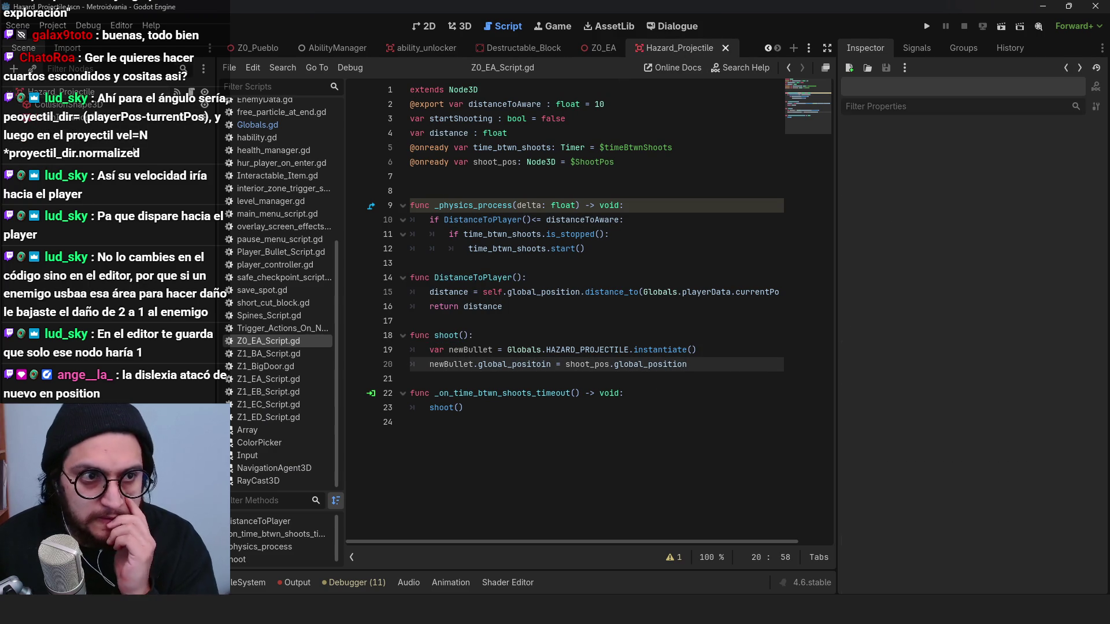
left_click(177, 91)
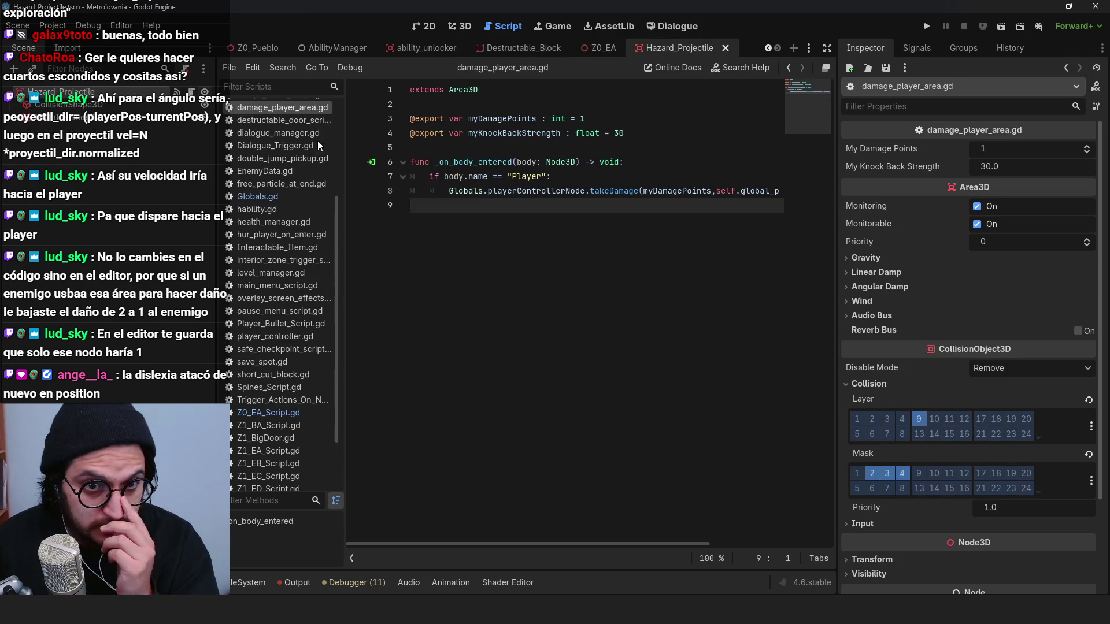
left_click(584, 155)
key("BackSpace")
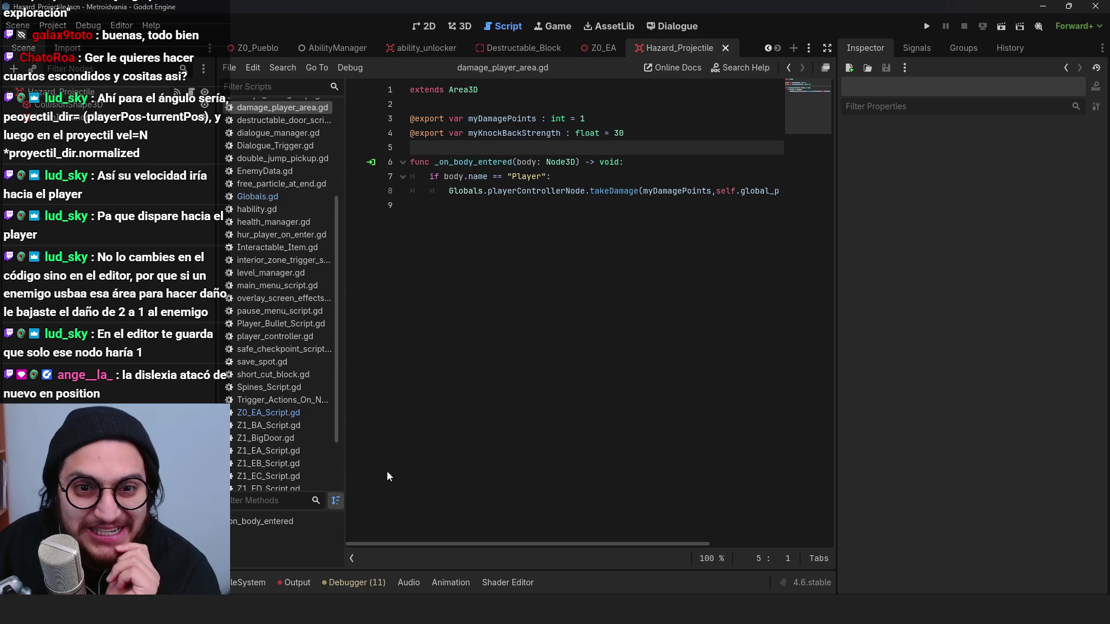
left_click(604, 49)
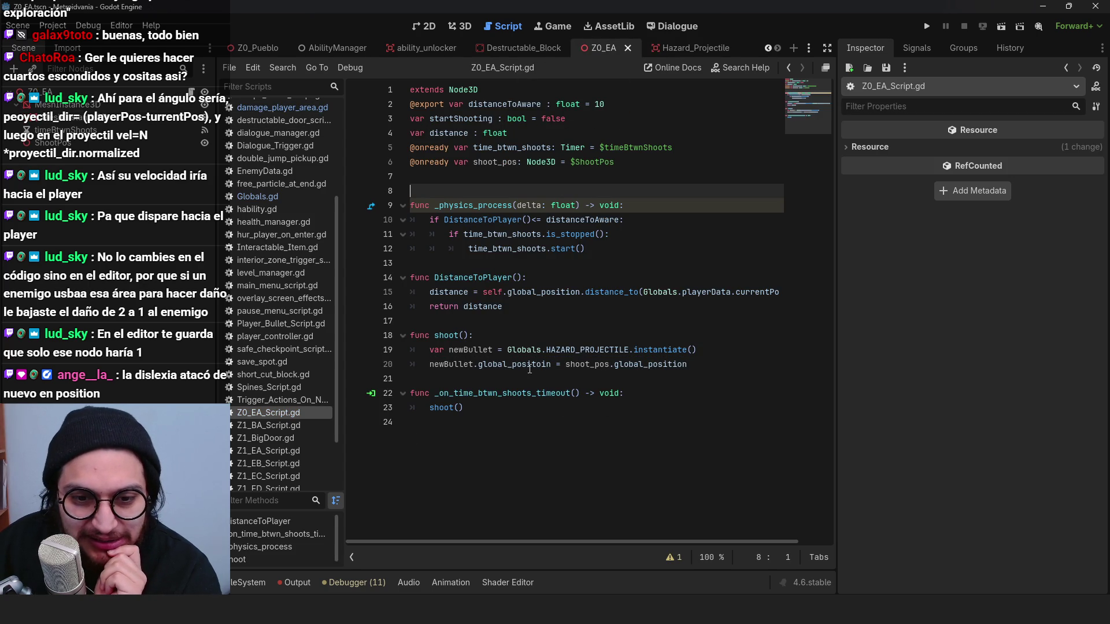
Step: Correct the misspelled global_positoin to global_position on line 20, then open damage_player_area.gd
left_click(530, 368)
double_click(541, 368)
type("glob")
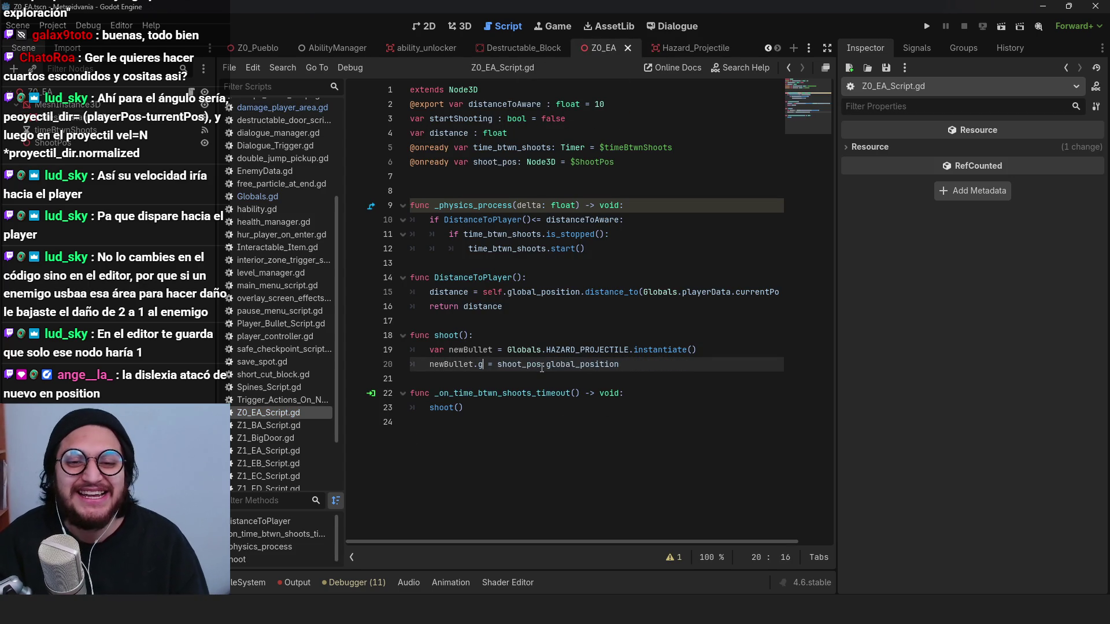
type("al_position")
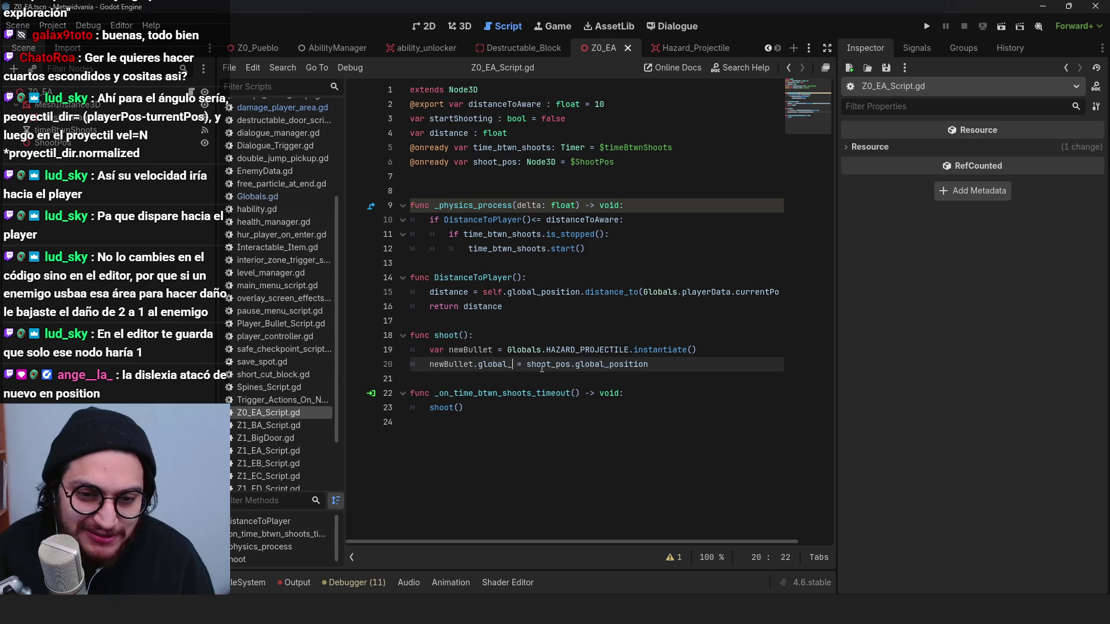
double_click(650, 364)
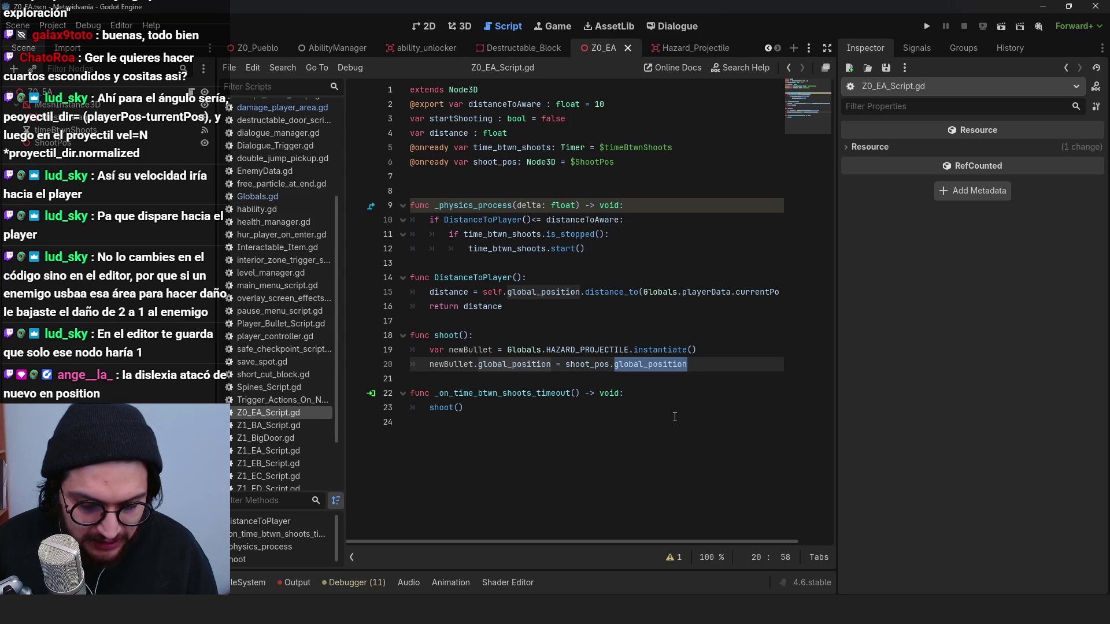
left_click_drag(465, 408, 412, 89)
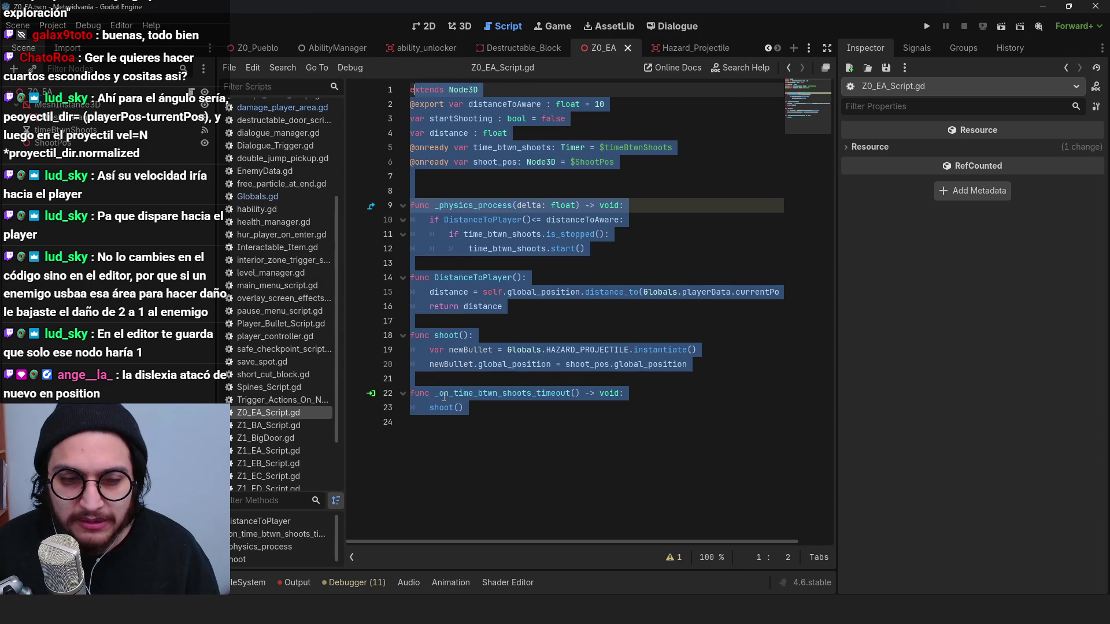
left_click(624, 234)
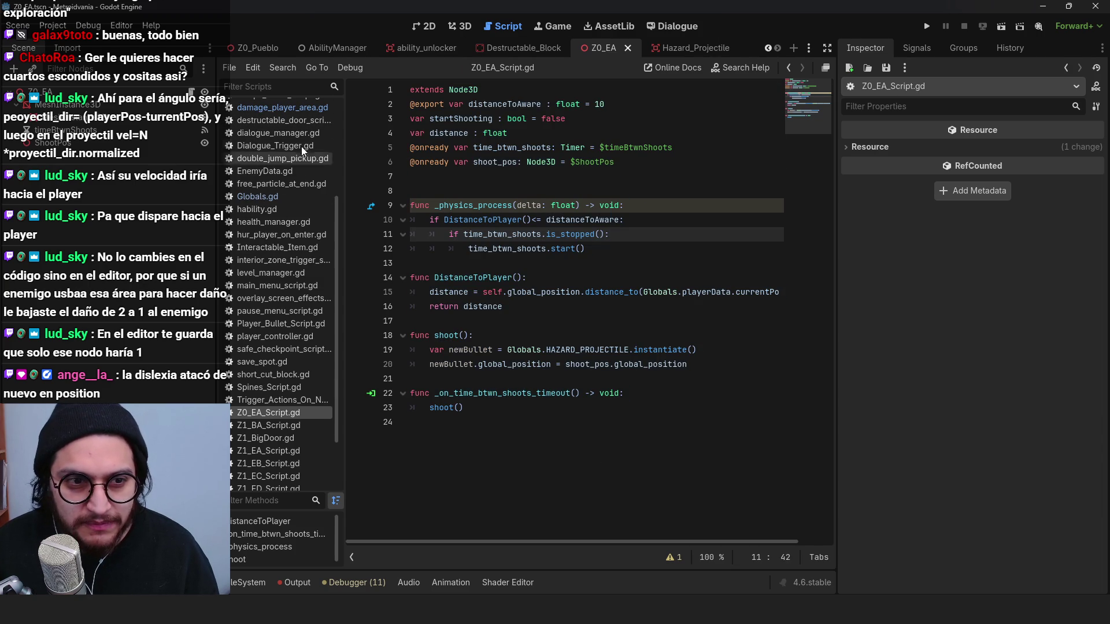
left_click(271, 107)
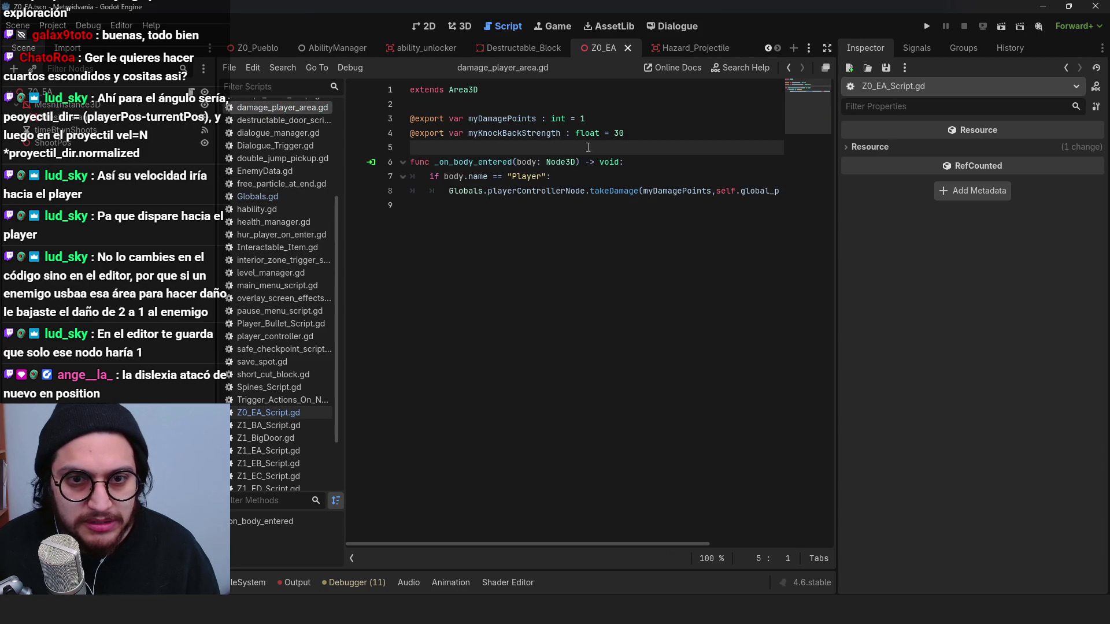
Step: Set myDamagePoints to 2 in damage_player_area.gd, keeping Hazard_Projectile's damage at 1, and save
left_click(582, 119)
type("2")
key("ctrl+s")
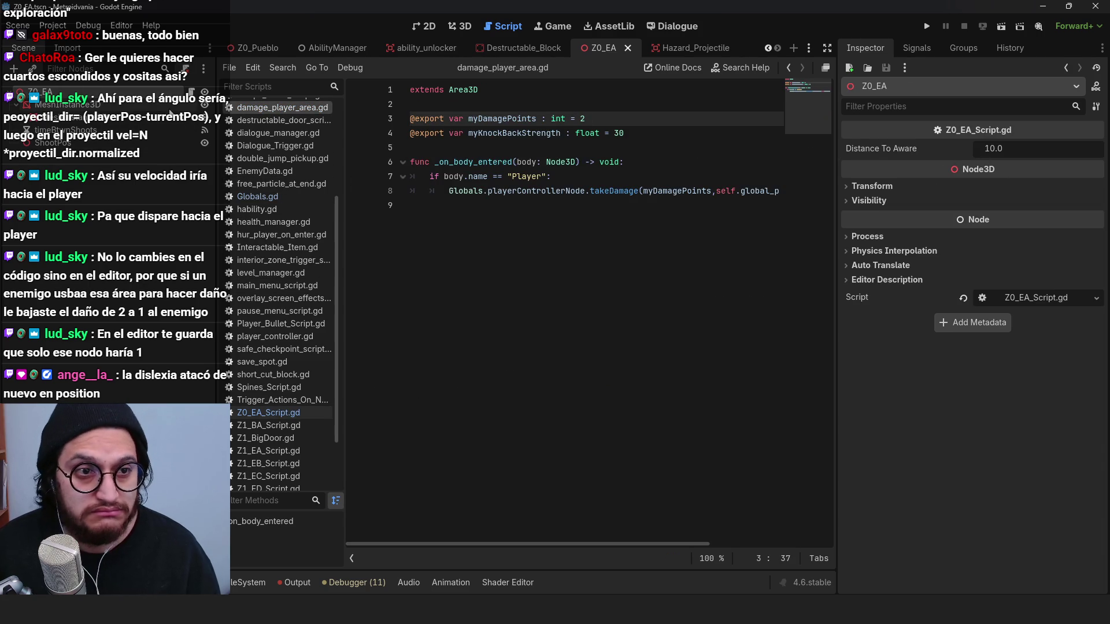
left_click(688, 48)
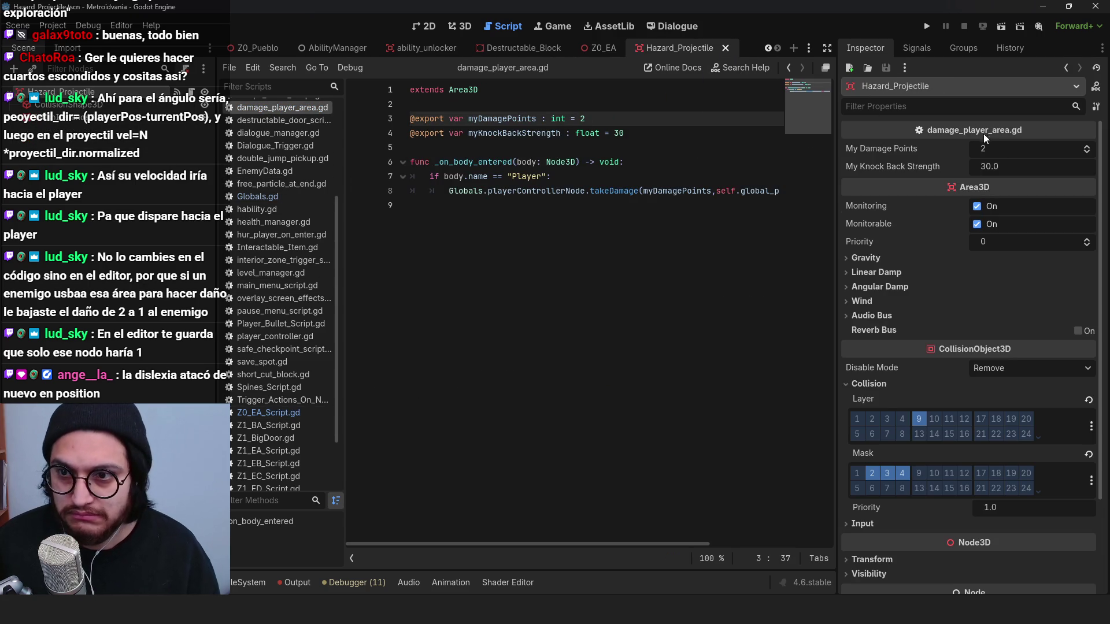
key("ctrl+s")
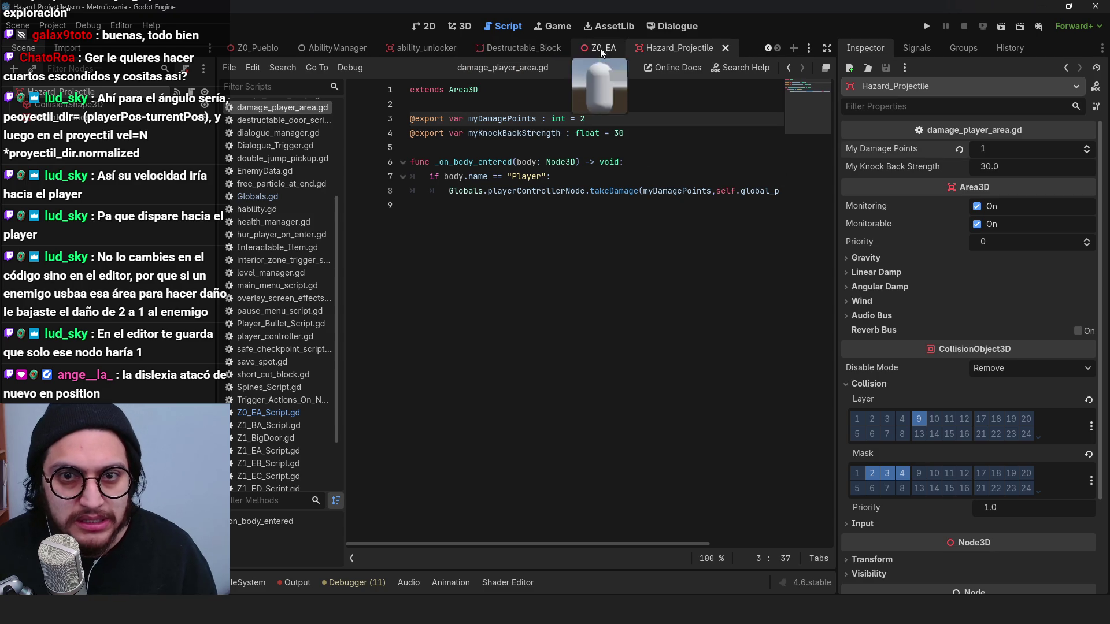
left_click(600, 48)
key("ctrl+s")
left_click(503, 227)
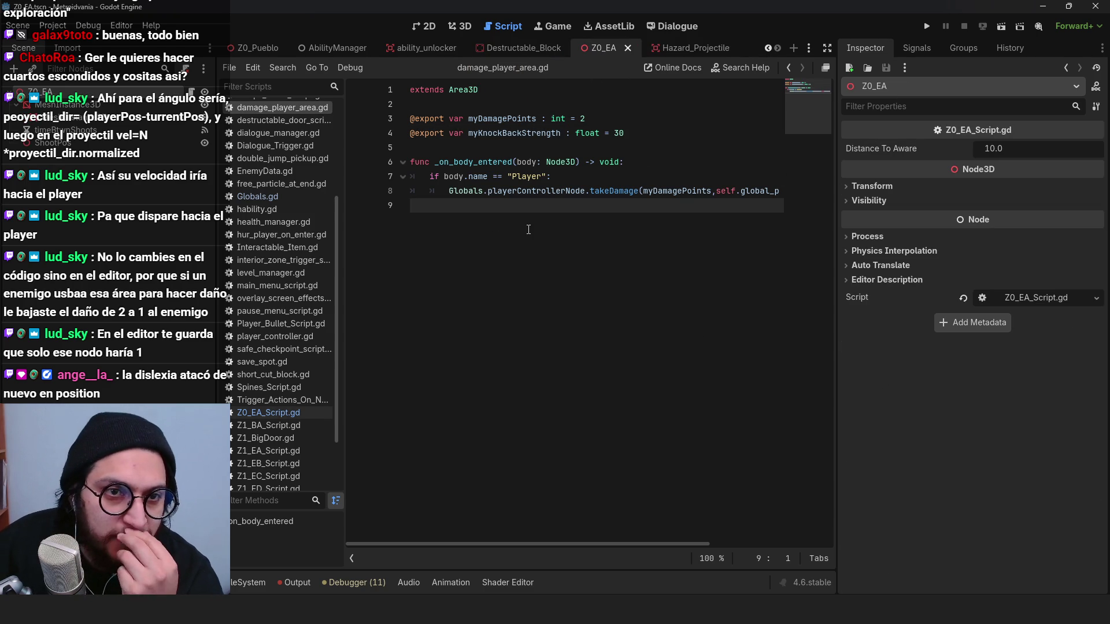
Step: Select all of the damage script's code in the Hazard_Projectile scene
left_click(687, 51)
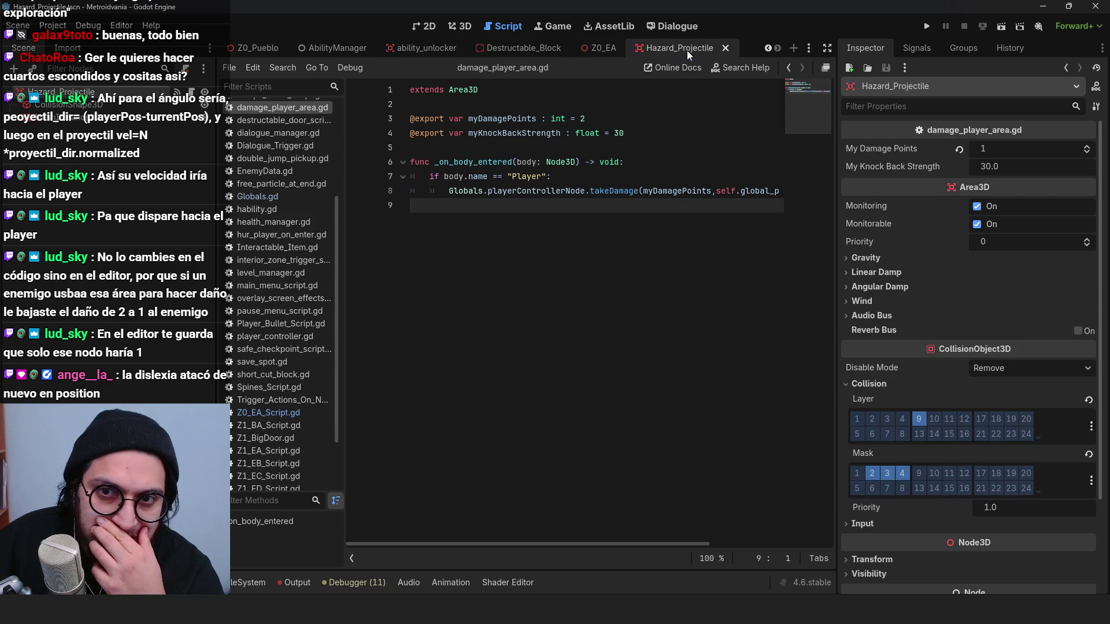
left_click(563, 190)
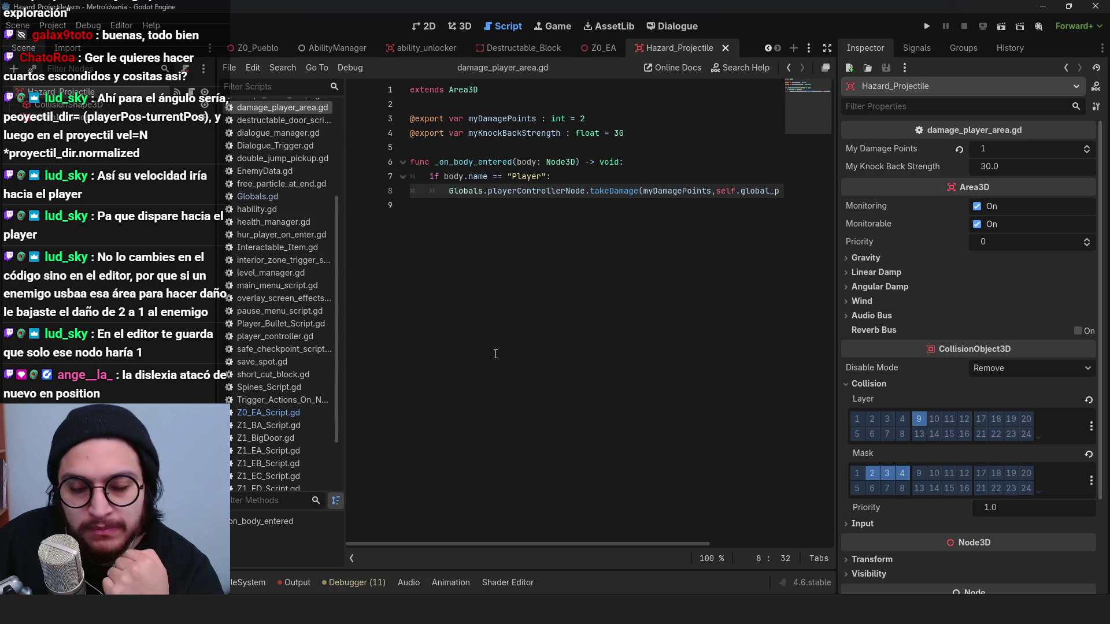
left_click(686, 127)
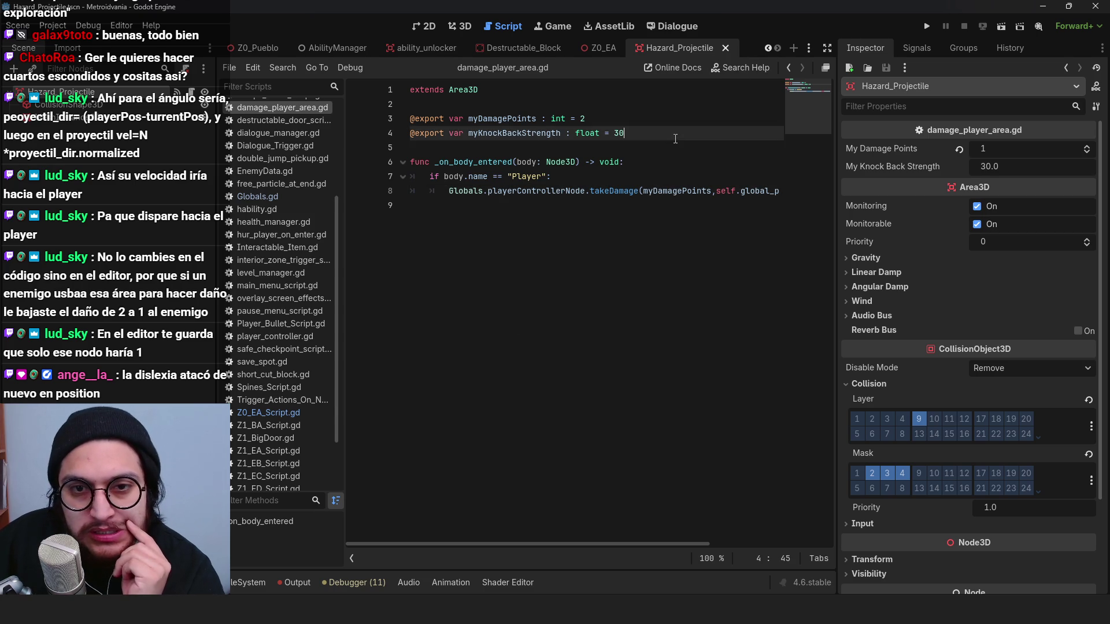
left_click(606, 162)
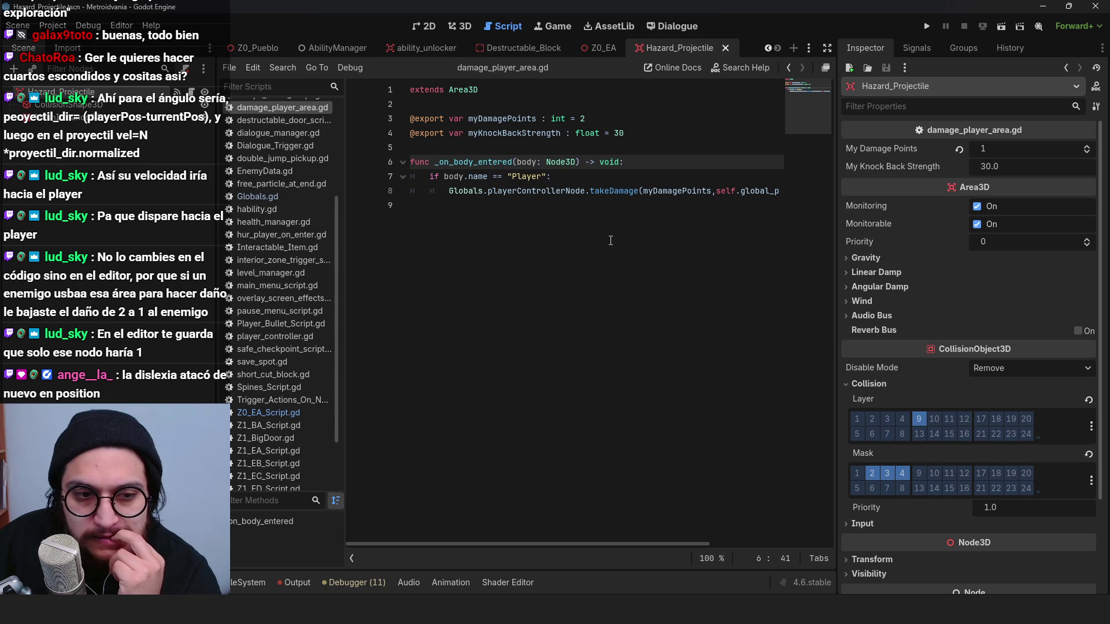
mouse_move(610, 241)
left_mouse_down()
mouse_move(463, 162)
mouse_move(370, 87)
left_mouse_up()
key("ctrl+c")
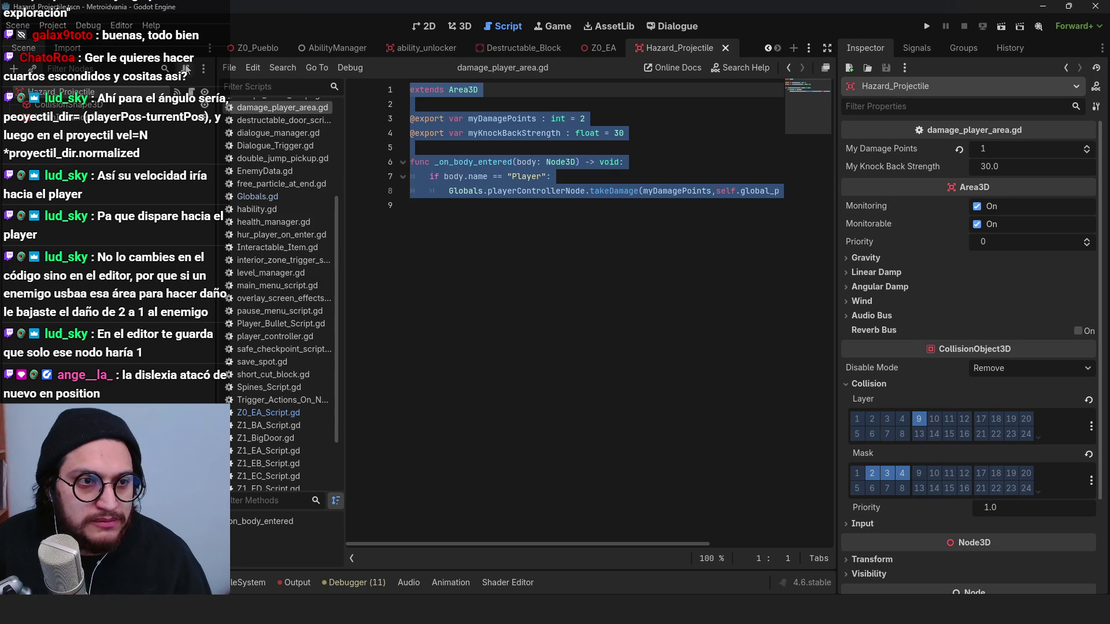
Step: Detach the shared damage script from Hazard_Projectile and disconnect its body_entered signal
left_click(186, 69)
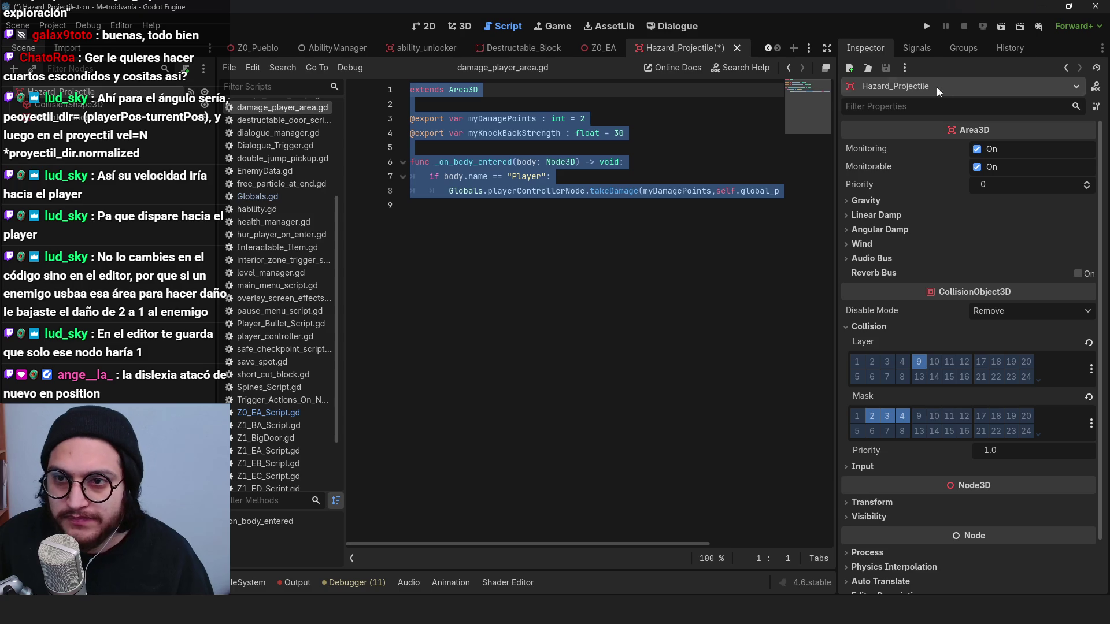
left_click(917, 48)
right_click(914, 164)
left_click(949, 202)
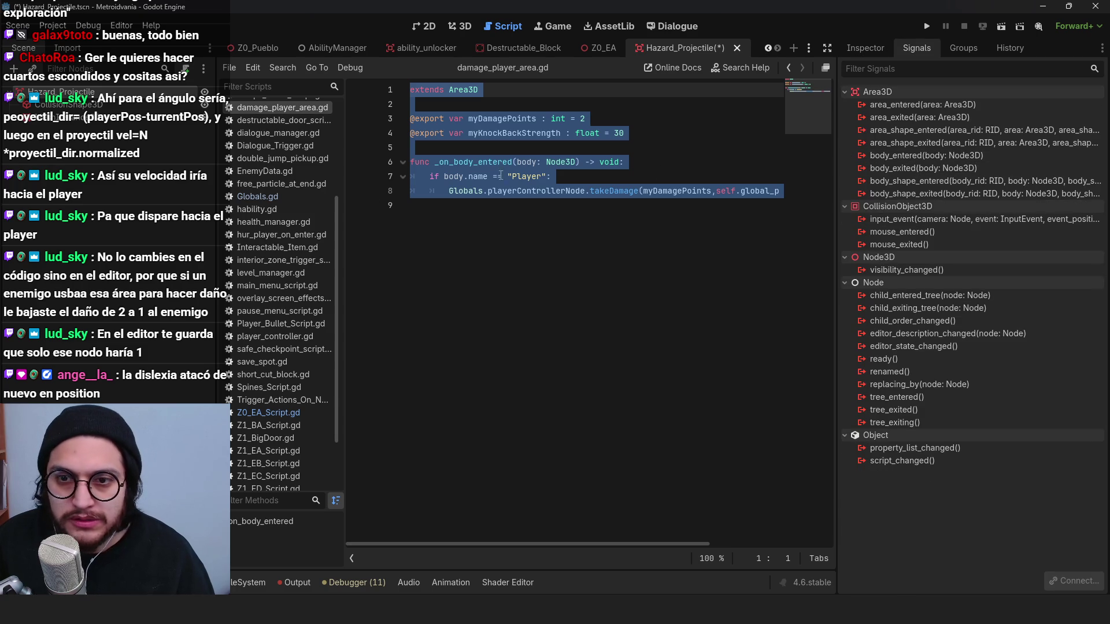
Step: Attach a new hazard_projectile.gd with the pasted damage code, connecting body_entered to _on_body_entered
left_click(249, 583)
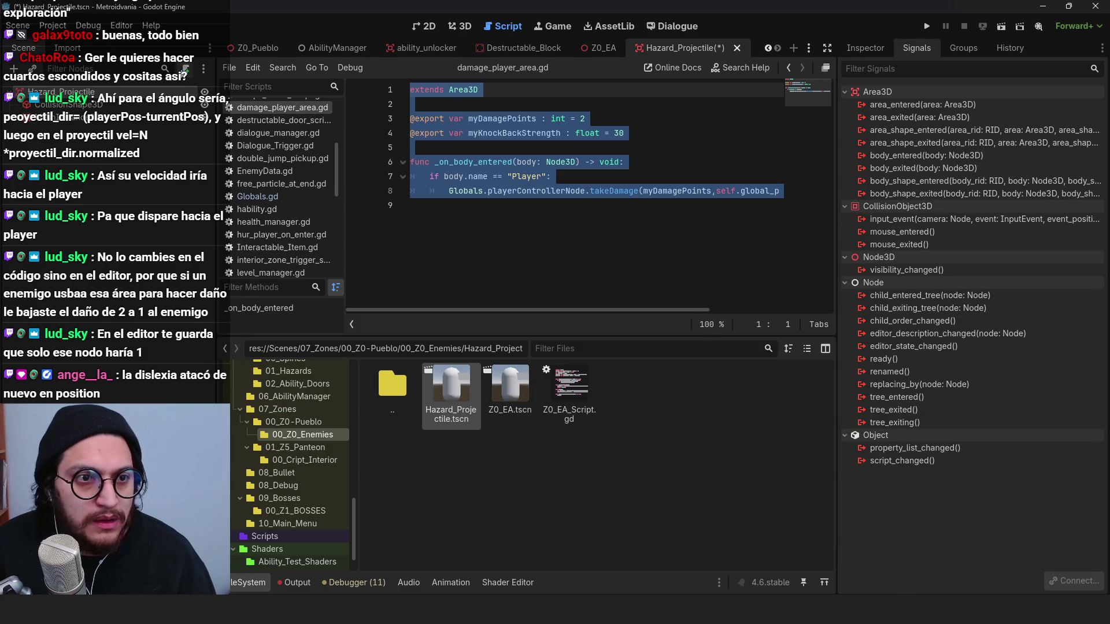
left_click(185, 69)
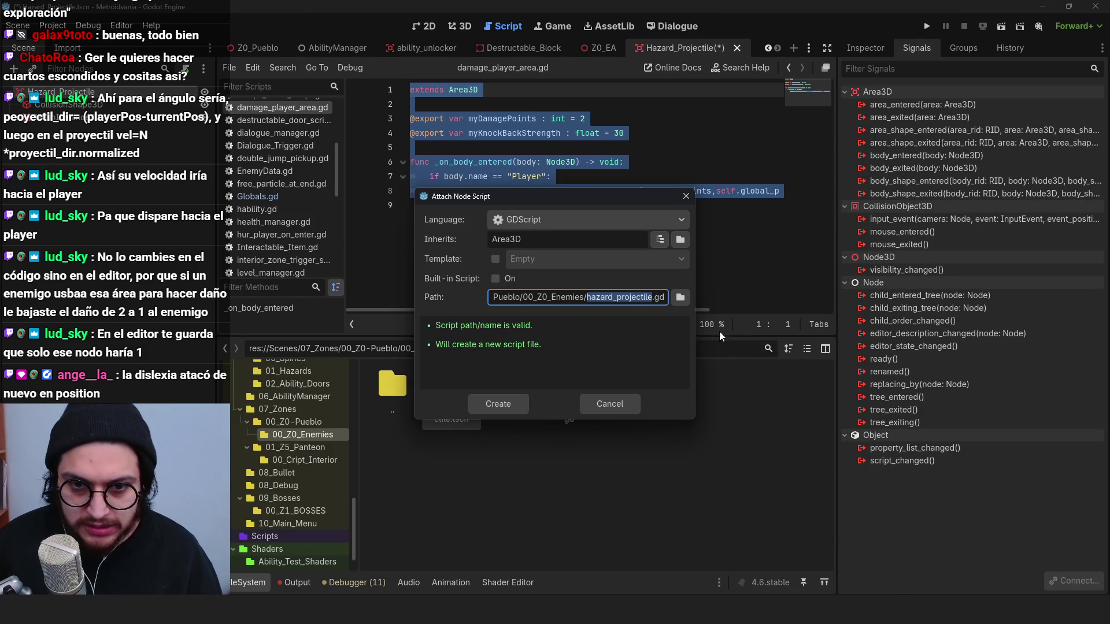
left_click(520, 399)
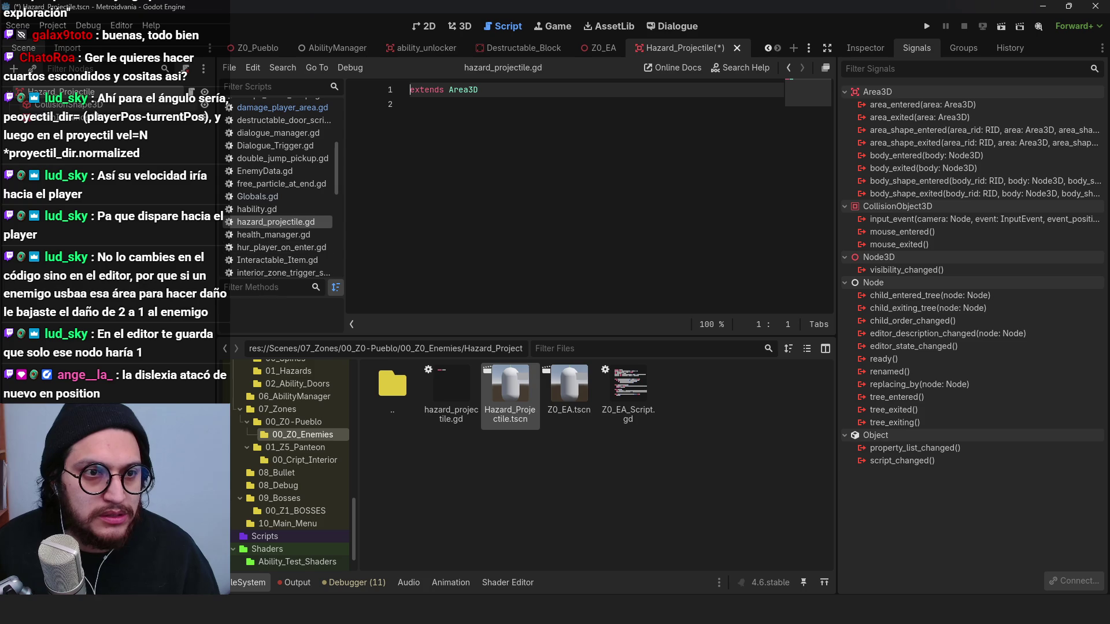
key("ctrl+a")
key("ctrl+v")
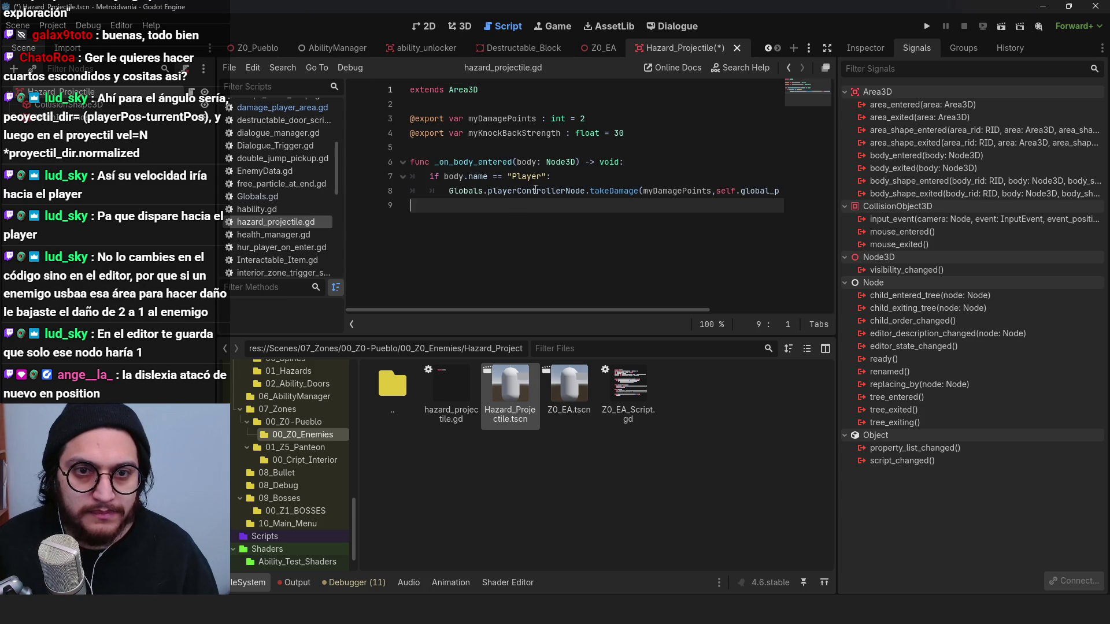
key("Up")
key("Up")
key("Up")
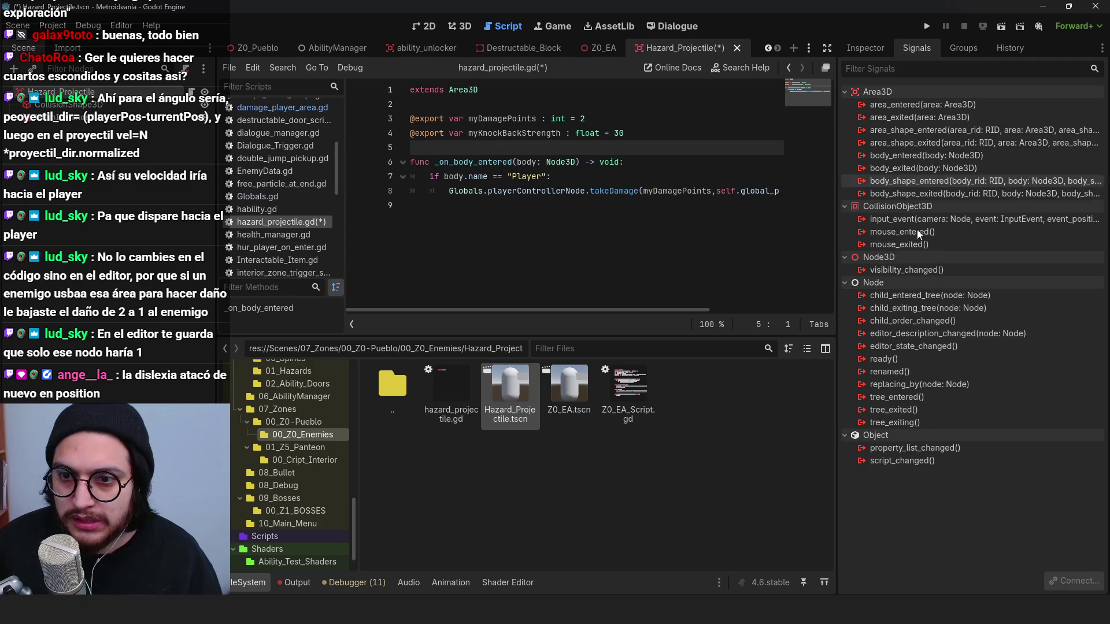
double_click(919, 156)
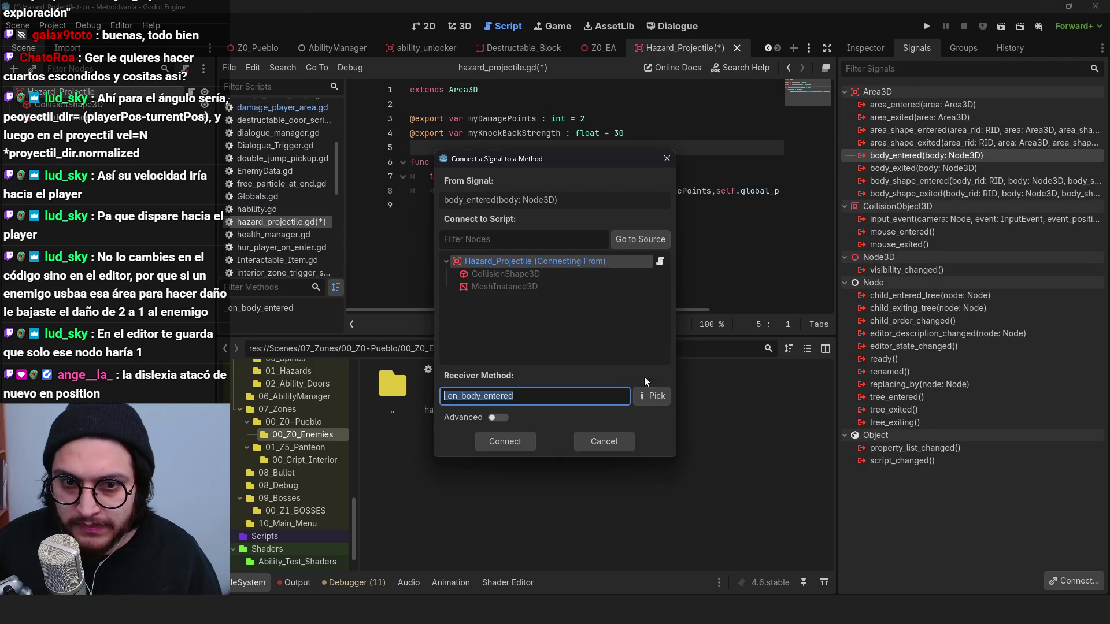
left_click(516, 444)
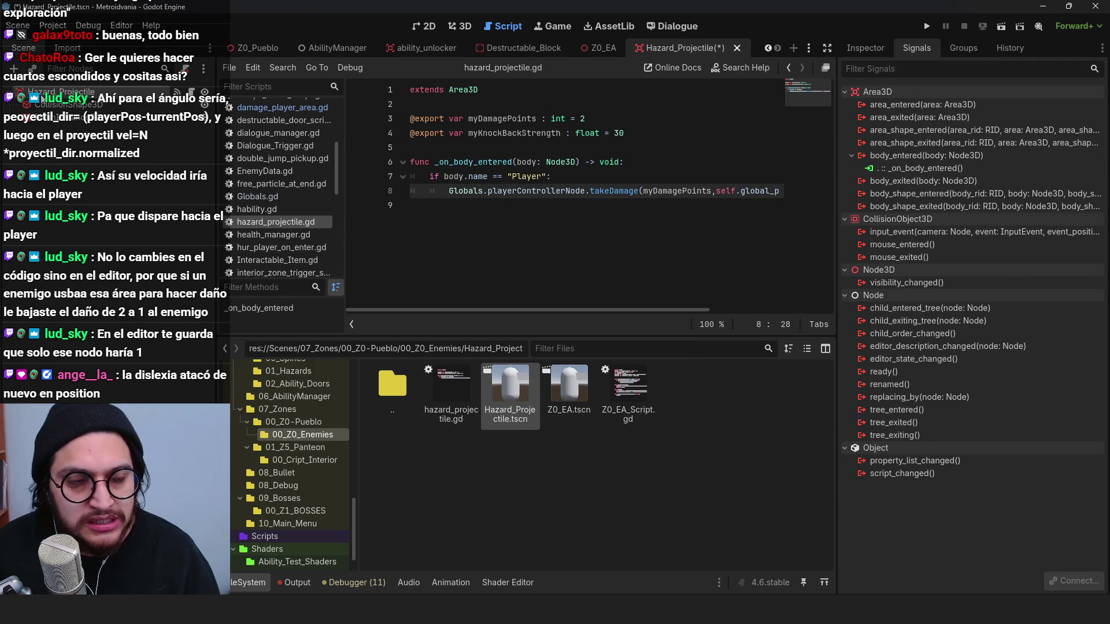
left_click(643, 133)
key("Return")
key("Return")
type("fu")
type("h")
key("Return")
key("Return")
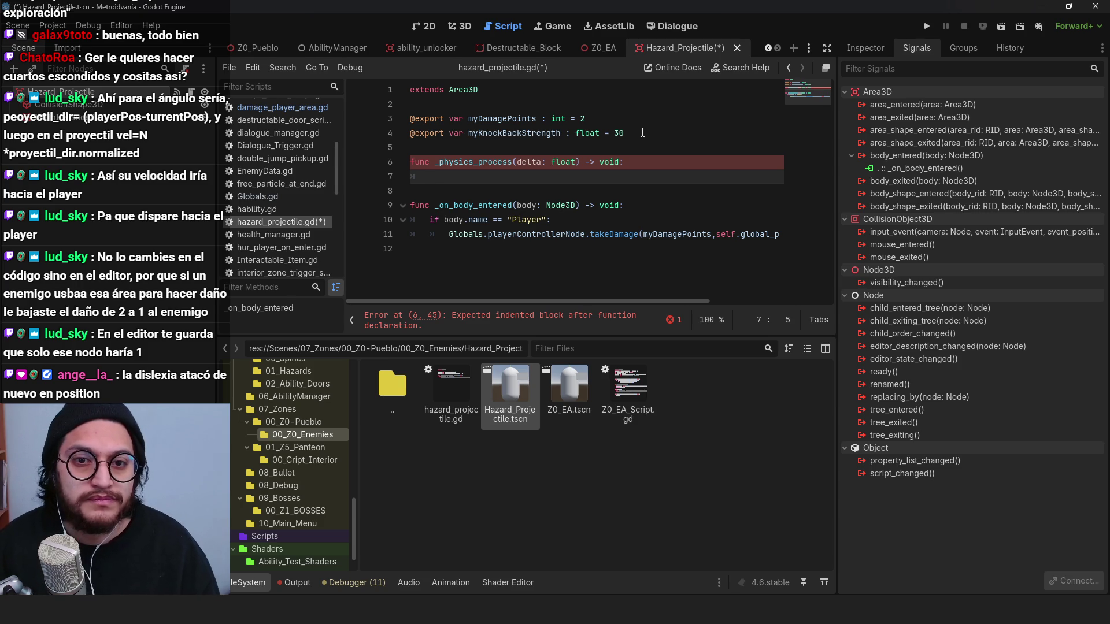
left_click(642, 133)
left_click(576, 118)
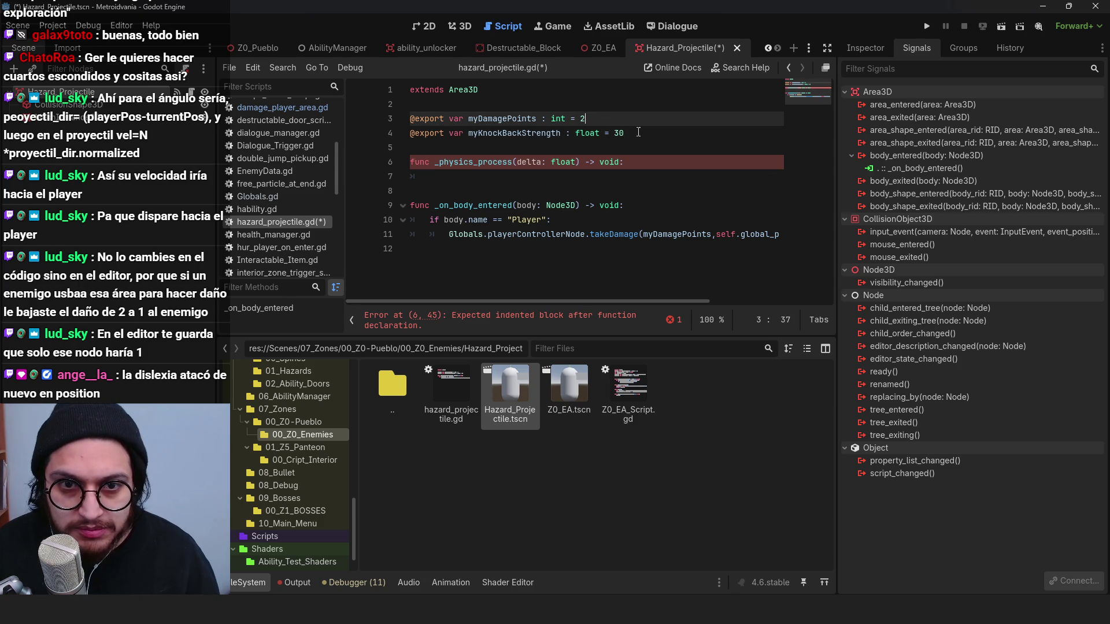
left_click(648, 135)
left_click(610, 110)
key("Return")
type("@export var myVelocity :")
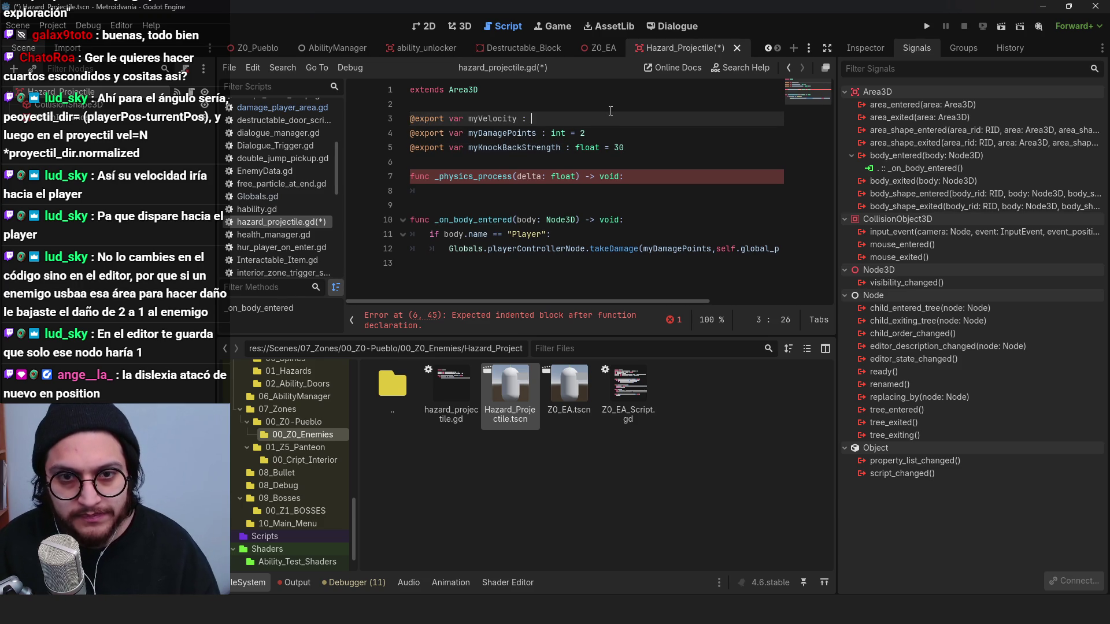
type("float = 3")
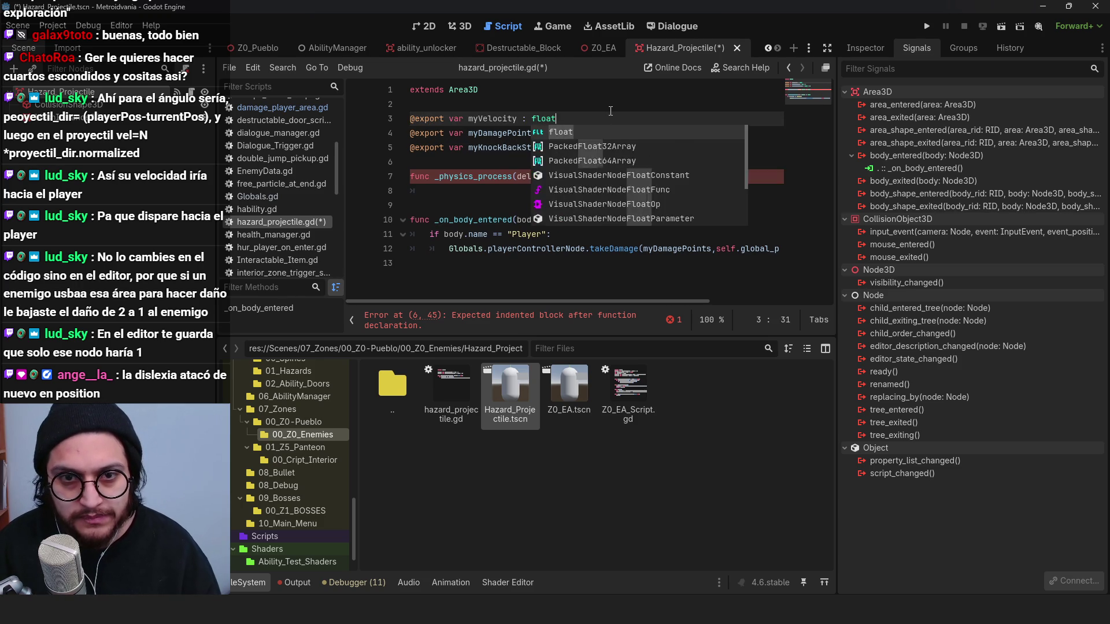
Step: Make _physics_process decrease global_position.z by myVelocity*delta and save the script
left_click(496, 187)
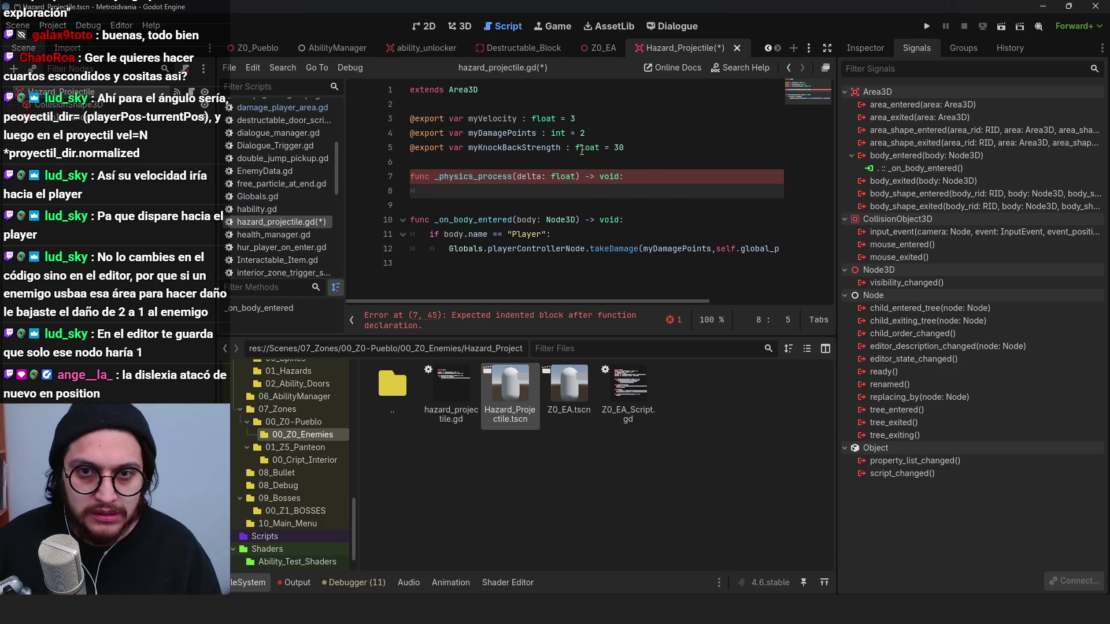
type("global_po´s")
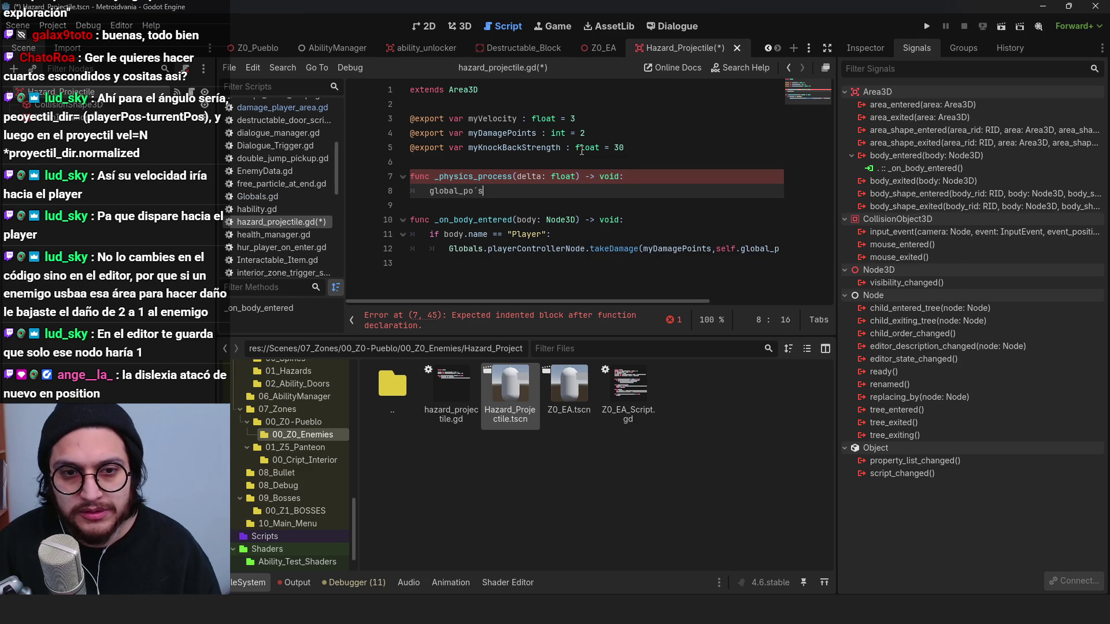
key("BackSpace")
key("BackSpace")
type(".z+")
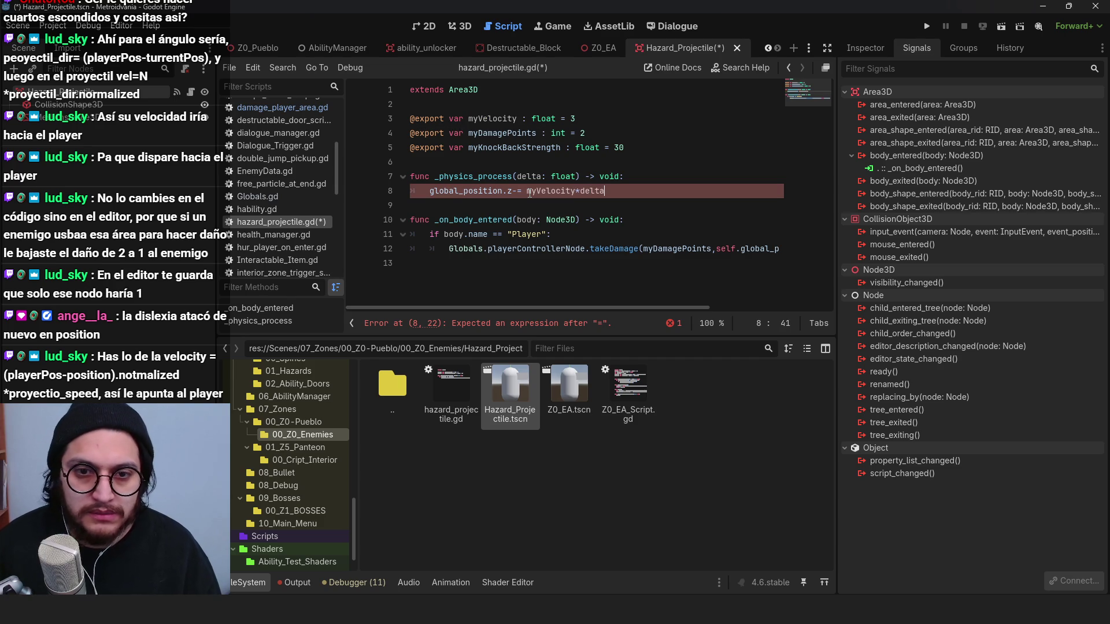
key("ctrl+s")
key("ctrl+Tab")
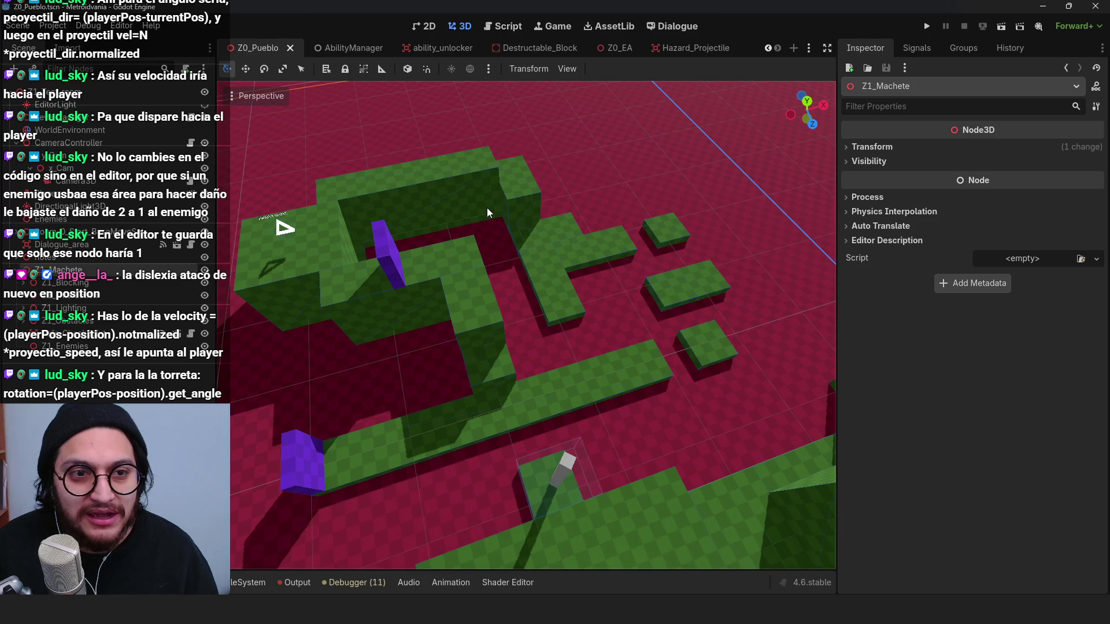
Step: Place a Z0_EA turret instance under Z1_Enemies in the Z0_Pueblo level and focus on it
scroll(487, 207, "down", 10)
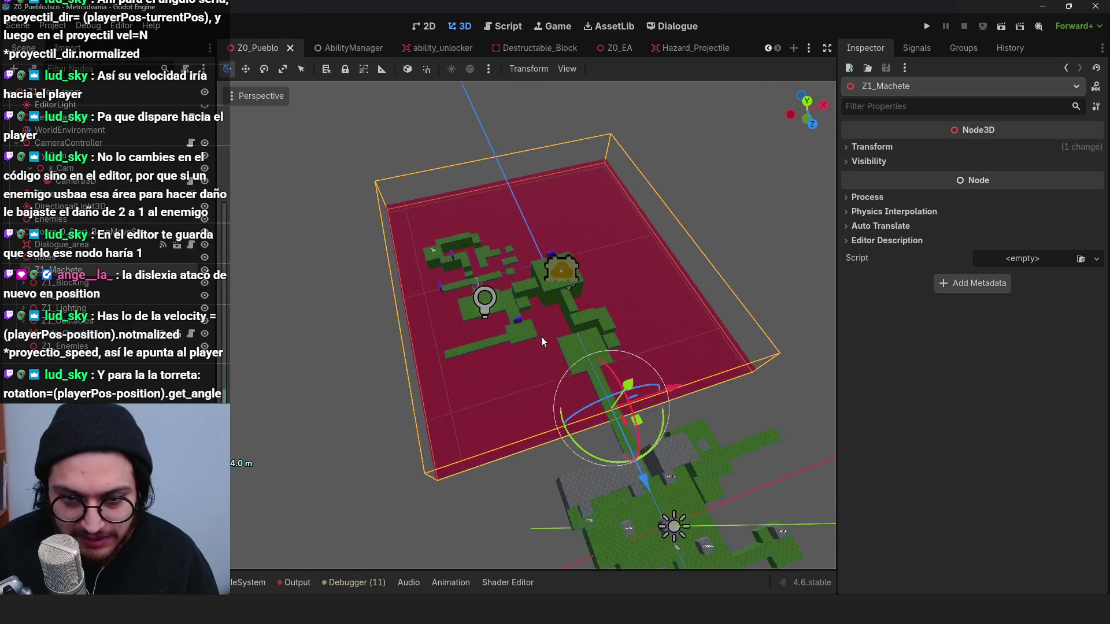
scroll(541, 341, "up", 5)
left_click(563, 369)
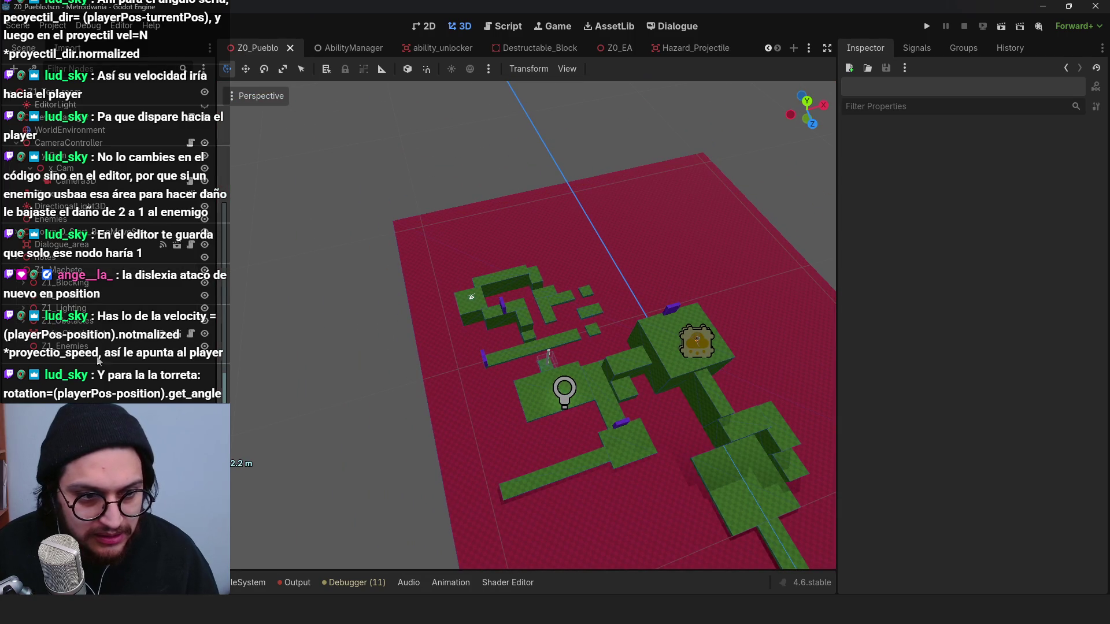
left_click(92, 346)
left_click(252, 582)
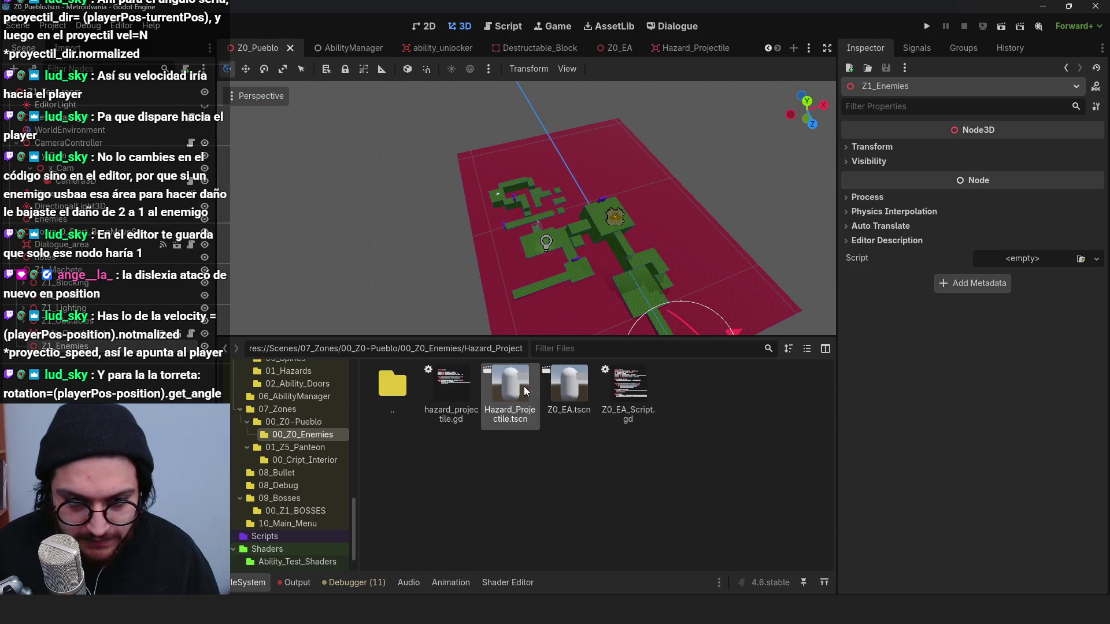
mouse_move(566, 380)
left_mouse_down()
mouse_move(609, 238)
mouse_move(595, 220)
mouse_move(539, 204)
left_mouse_up()
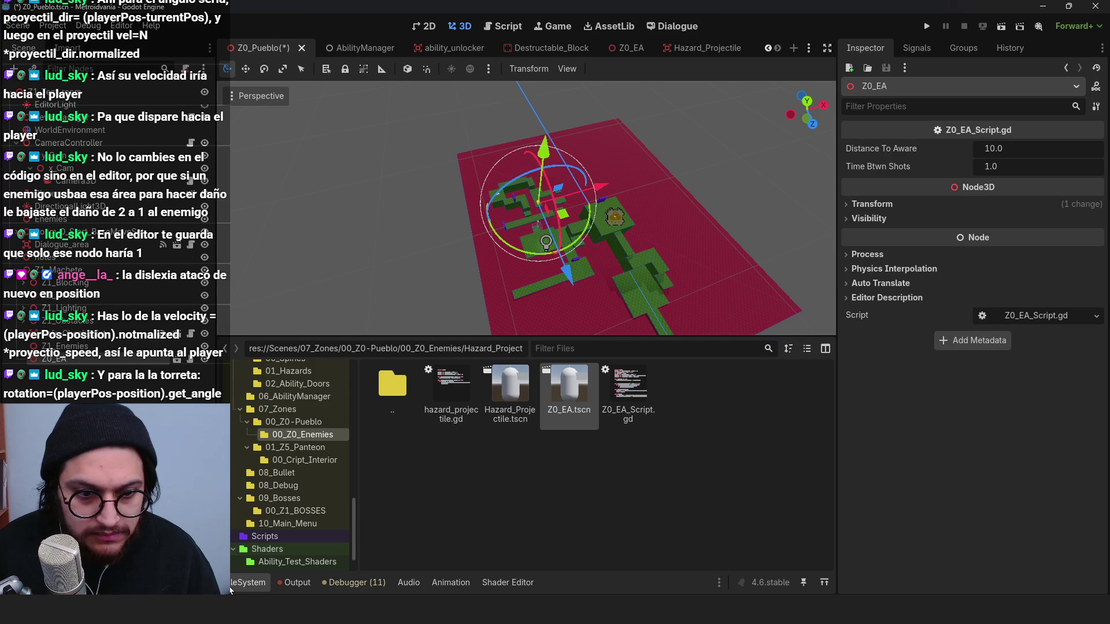
left_click(231, 585)
key("f")
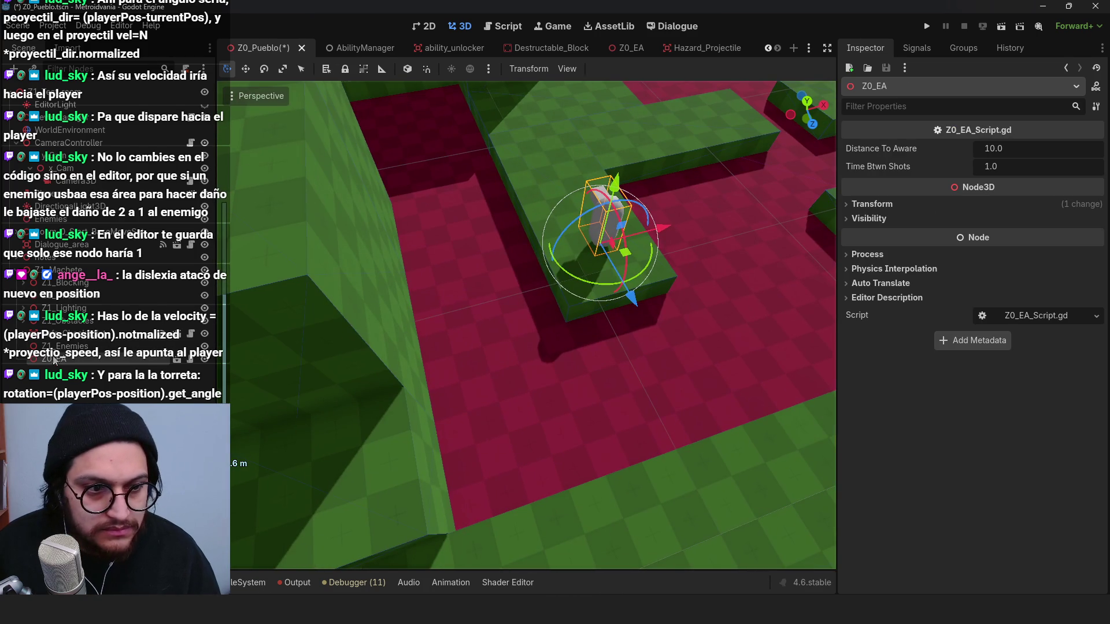
Step: Orbit around the placed turret and open its Z0_EA_Script.gd code
mouse_move(509, 312)
left_mouse_down()
mouse_move(580, 252)
mouse_move(745, 312)
left_mouse_up()
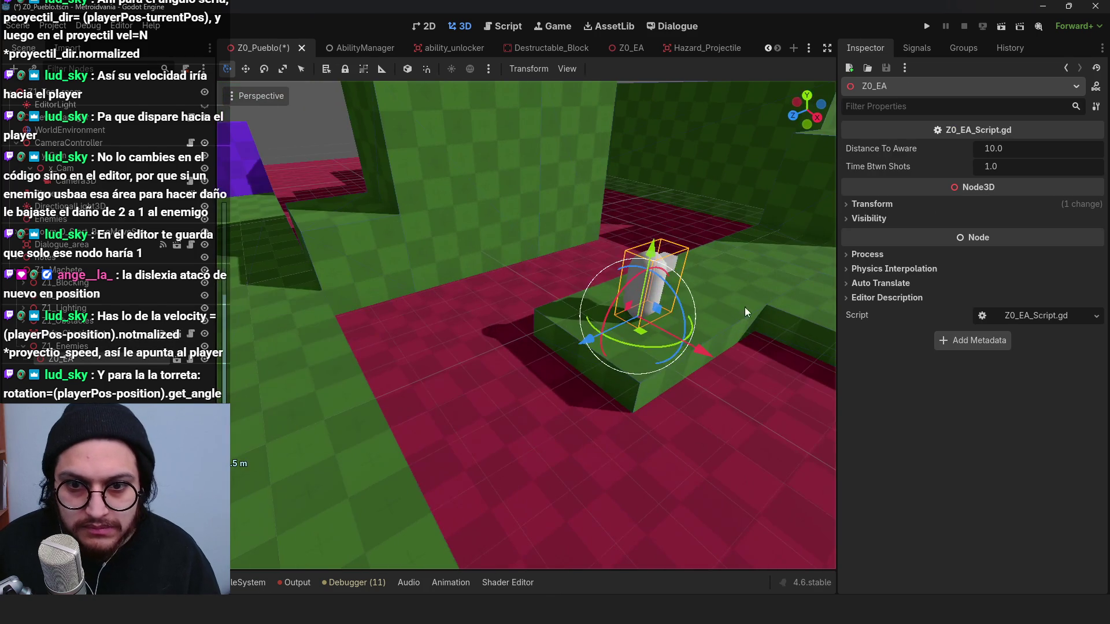
scroll(555, 352, "down", 5)
left_click_drag(555, 353, 541, 377)
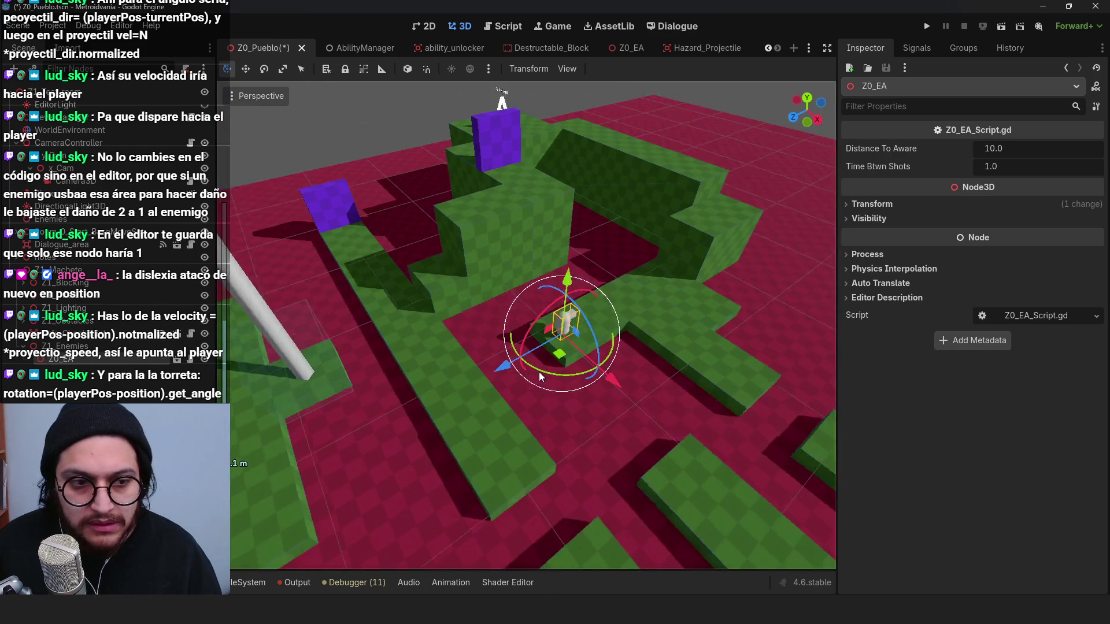
left_click(177, 359)
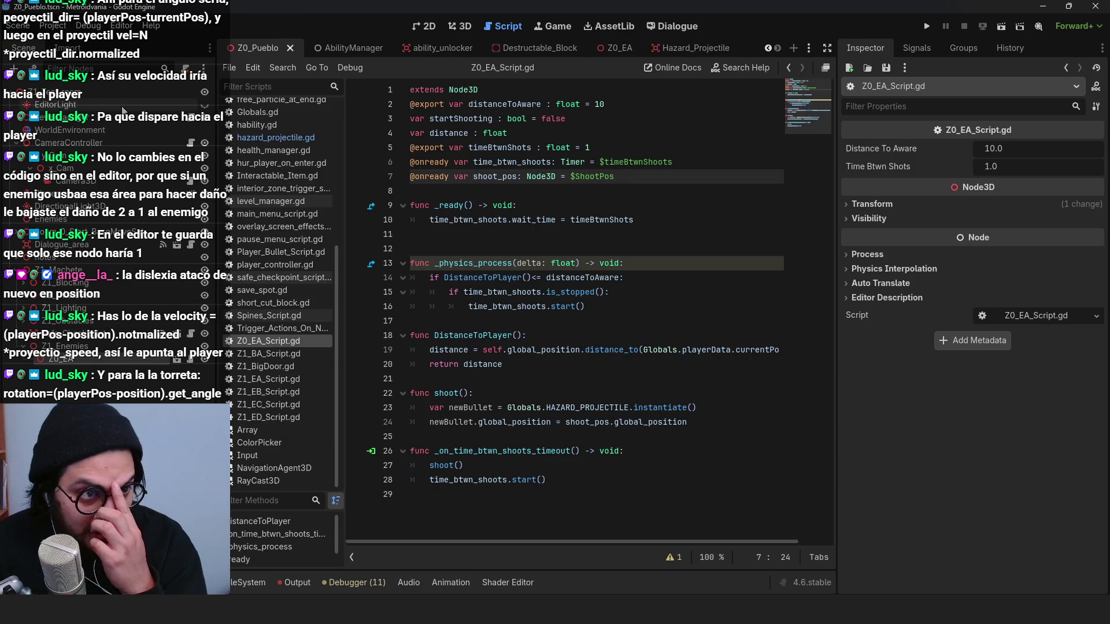
Step: Add a look_at call inside the range check, pasting in the player's current position
left_click(439, 249)
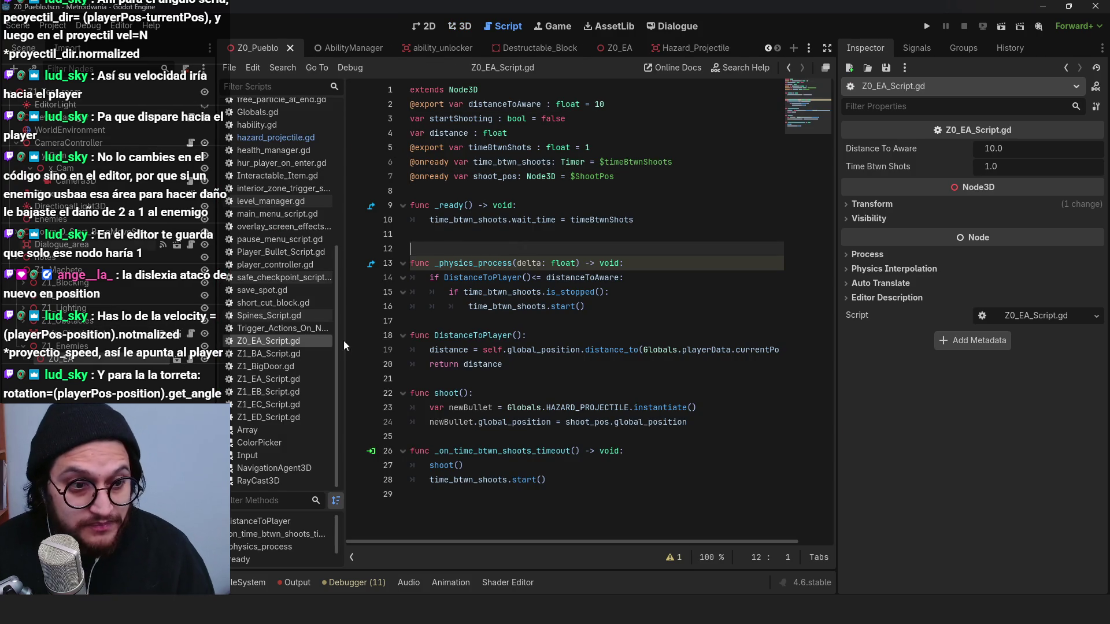
left_click(538, 360)
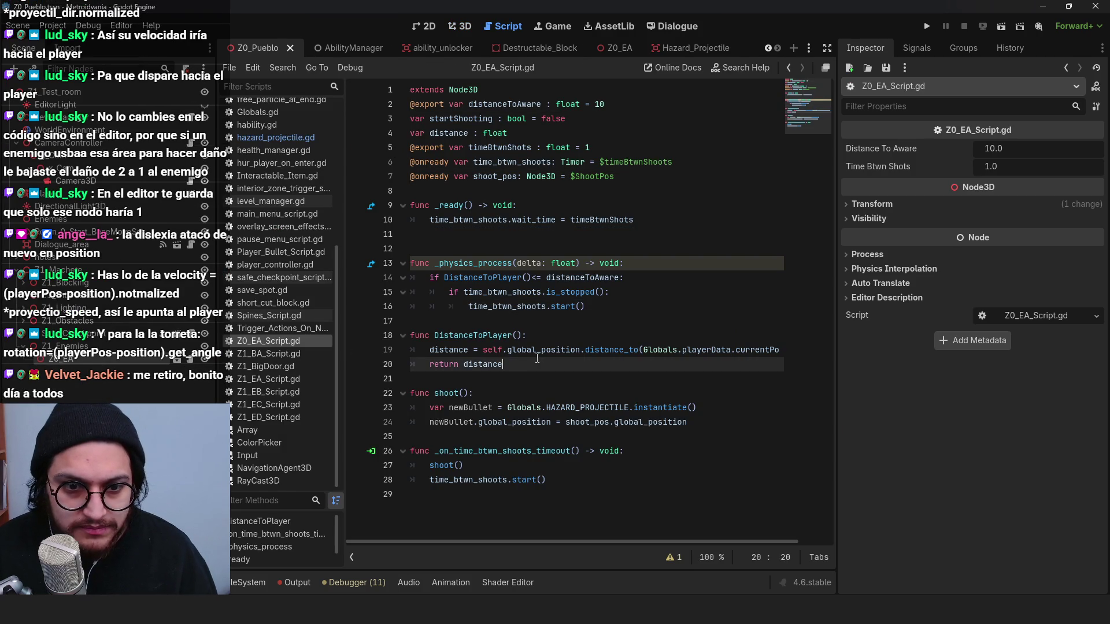
left_click(411, 321)
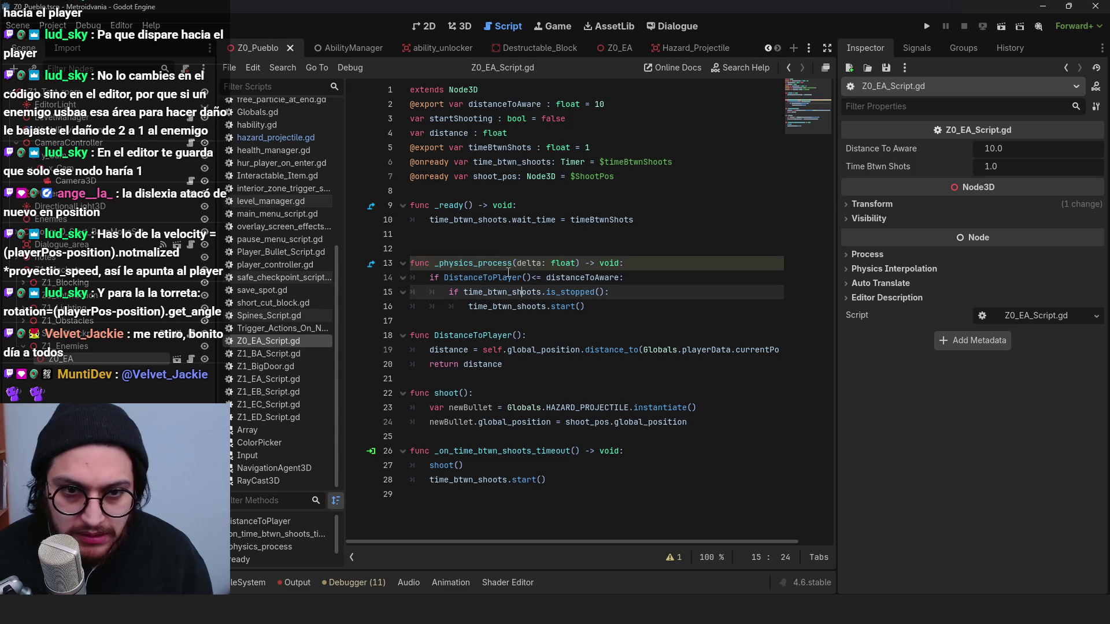
left_click(474, 219)
left_click(440, 379)
left_click(640, 281)
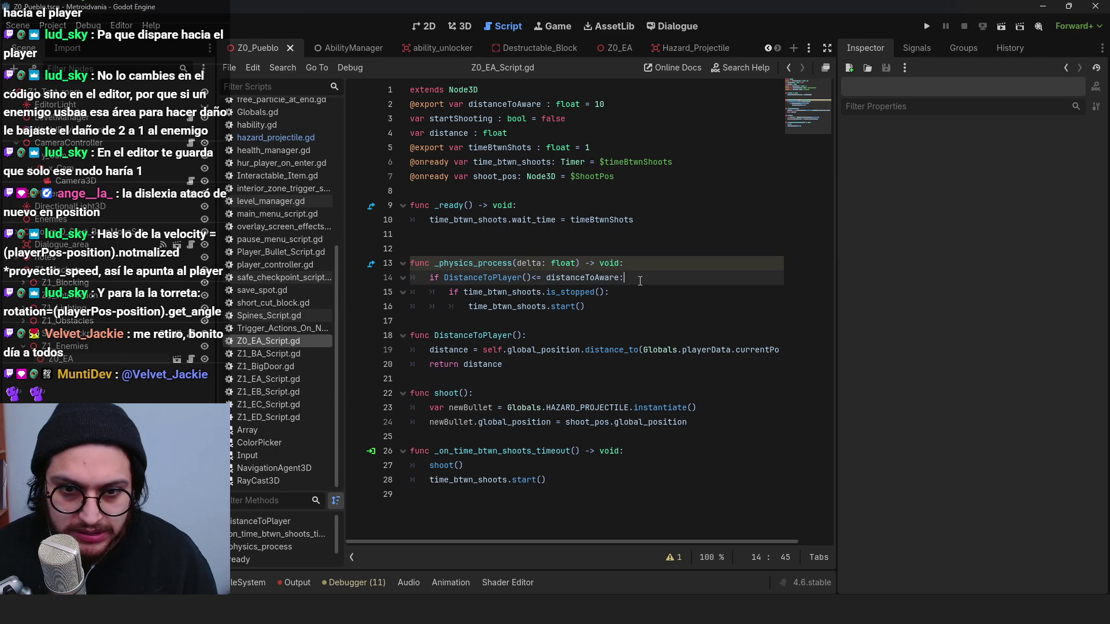
key("Return")
type("loo")
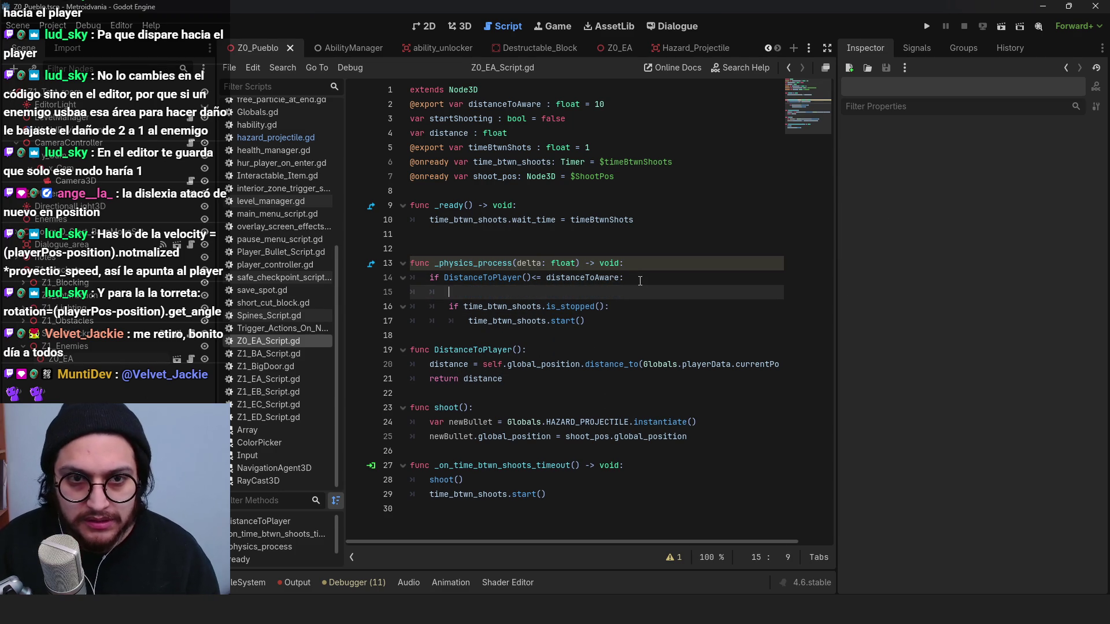
type("k")
key("Return")
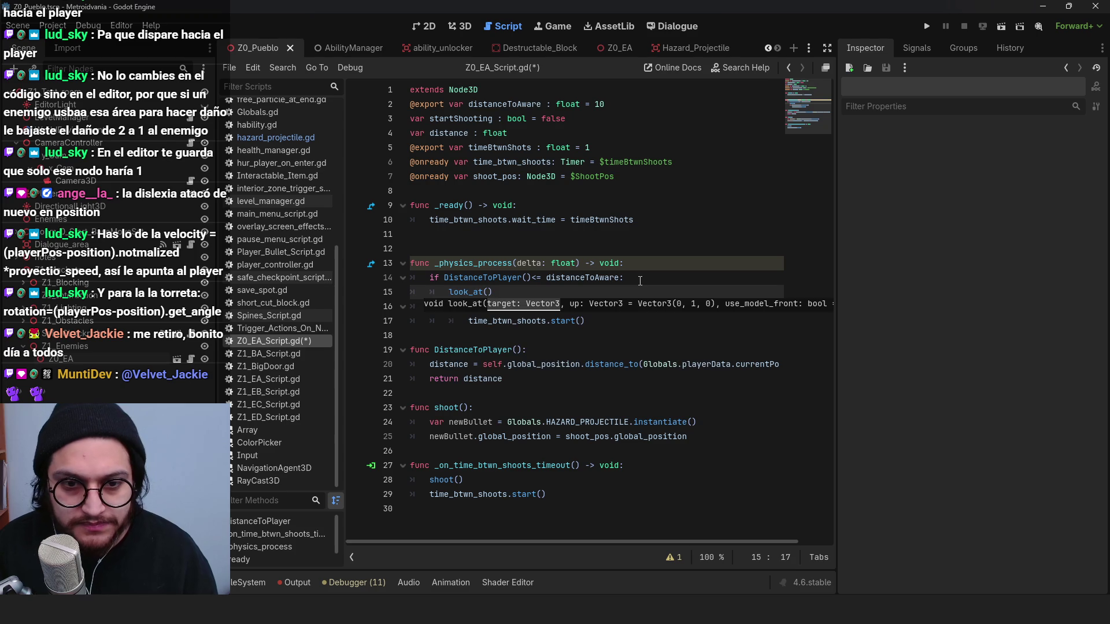
left_click_drag(644, 364, 807, 360)
key("ctrl+c")
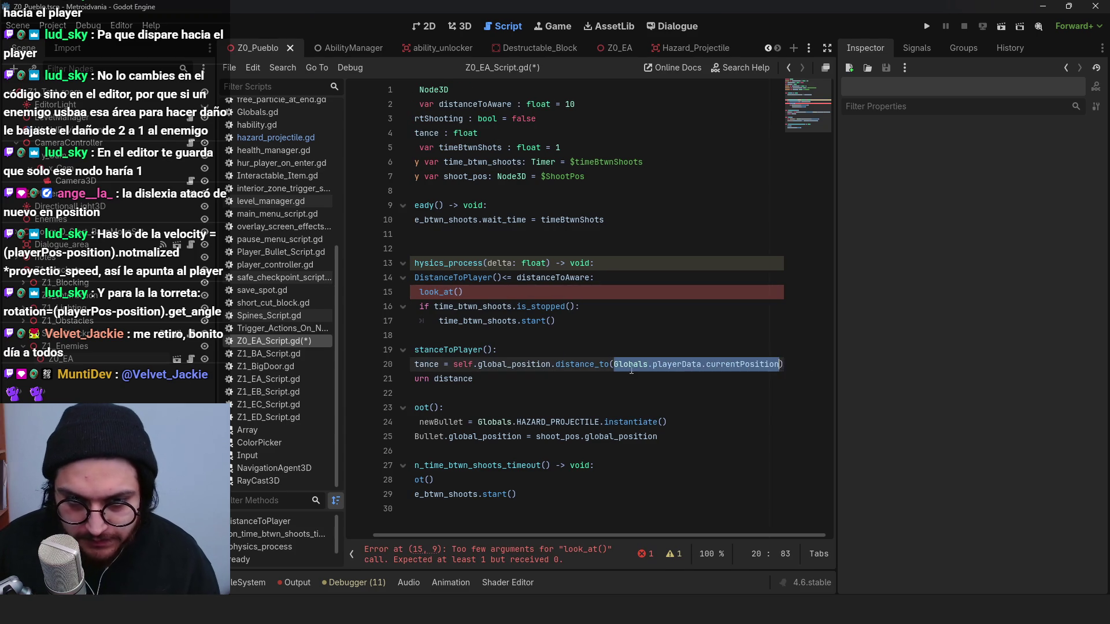
left_click(457, 292)
key("ctrl+v")
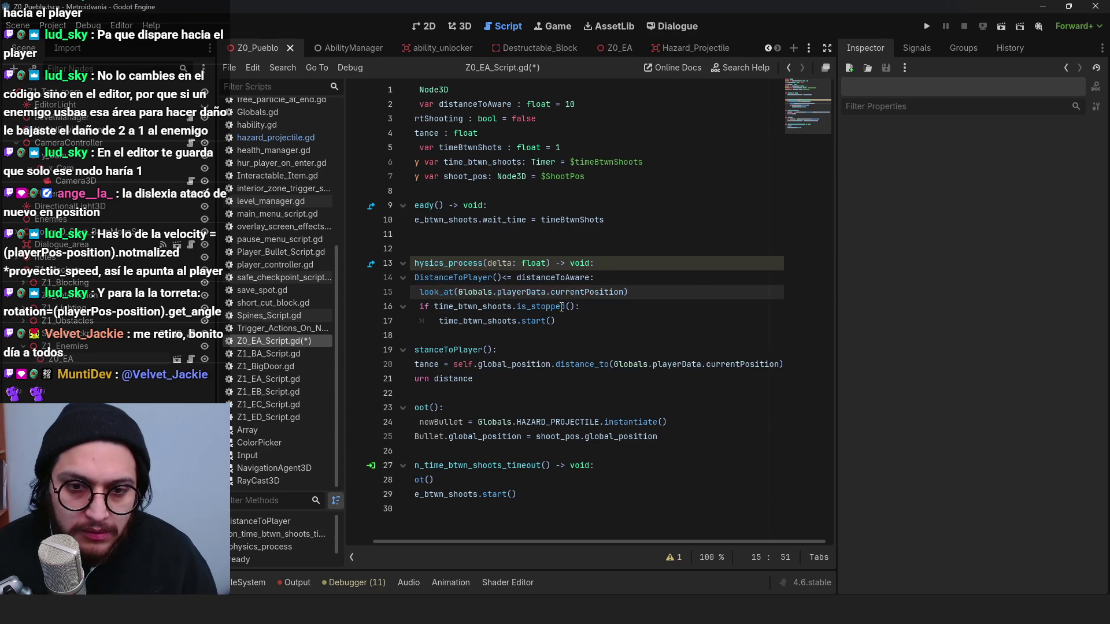
key("ctrl+s")
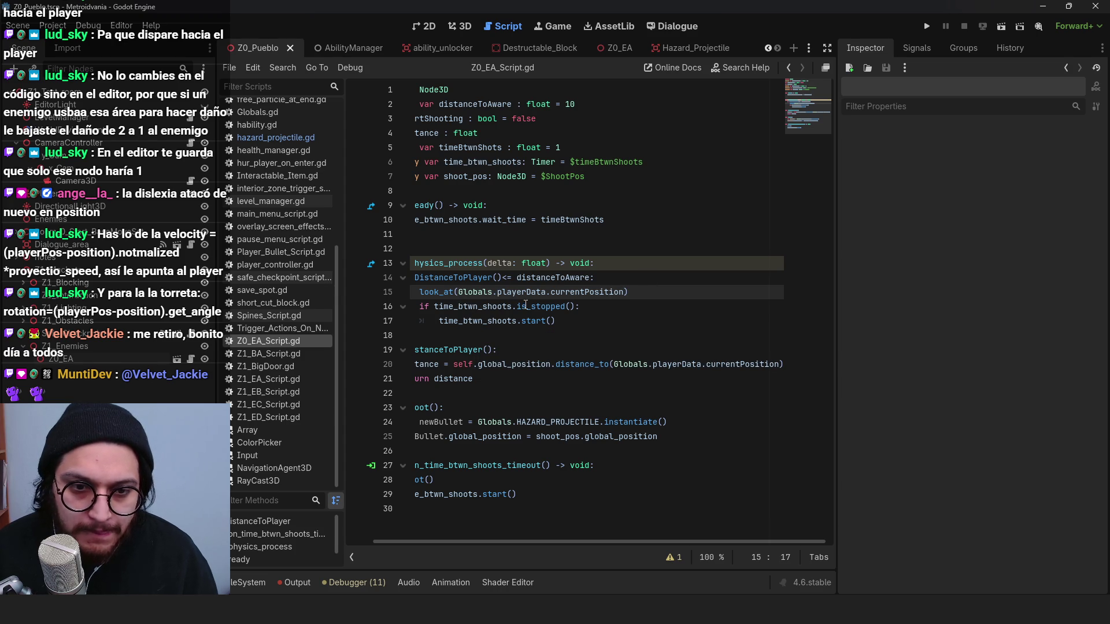
Step: Make look_at target Vector3(player x, 0, player z) using Globals.playerData.currentPosition, and save
type("Vector3(")
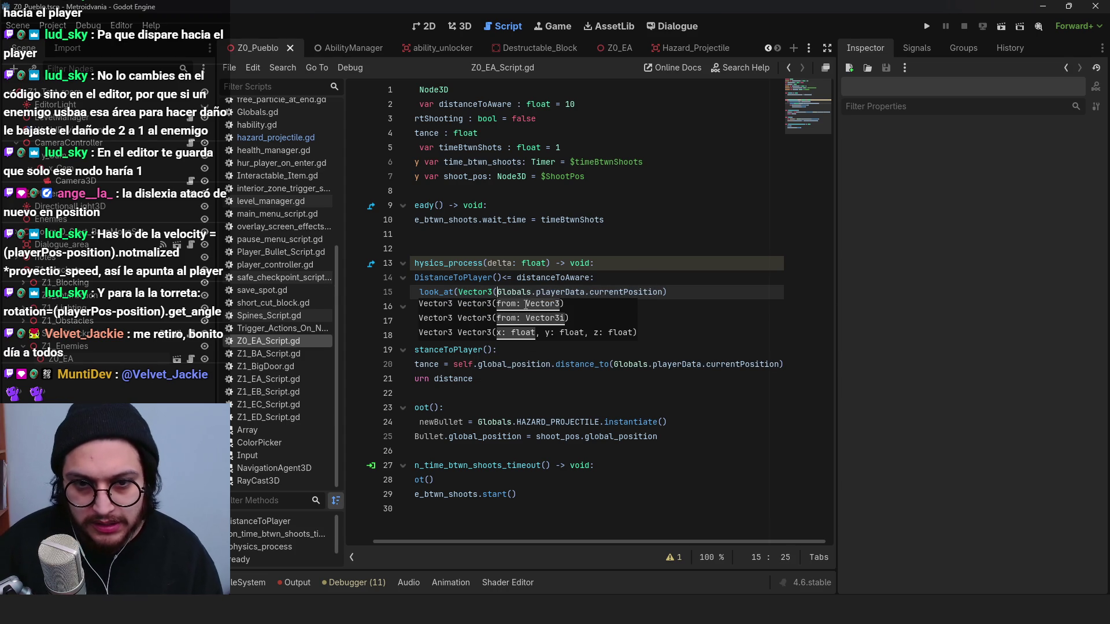
key("End")
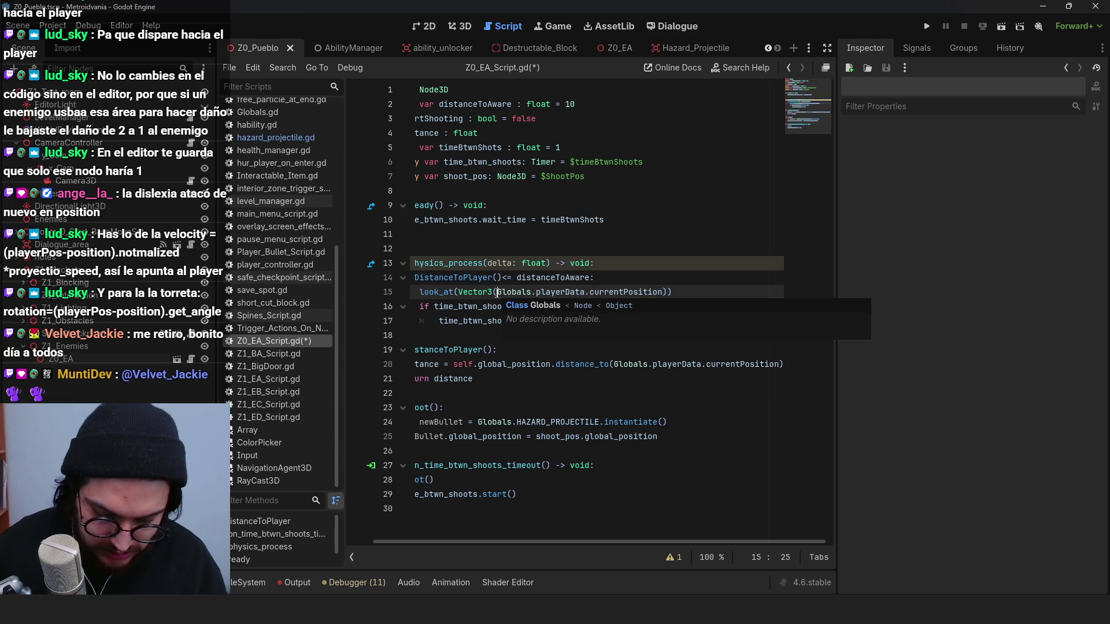
type("0,")
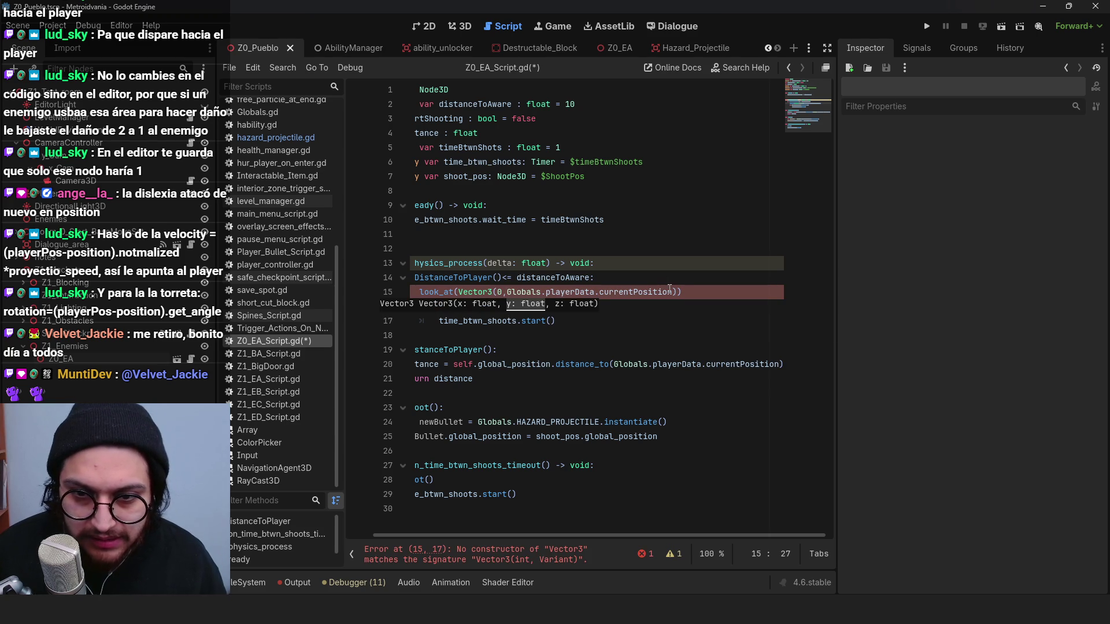
left_click(663, 292)
type(".x,")
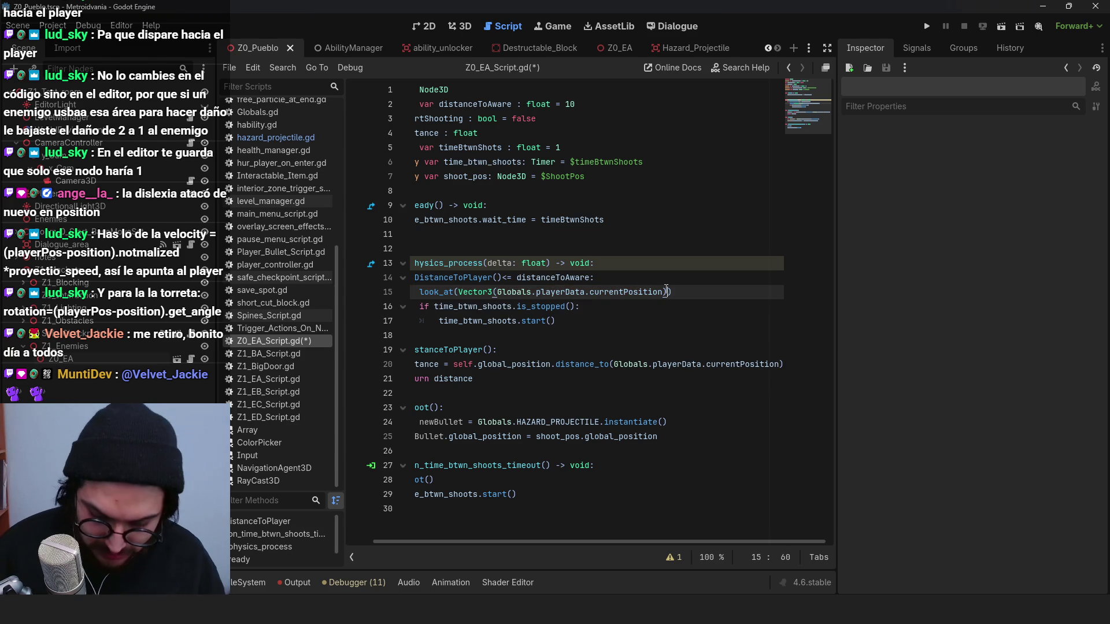
type("0")
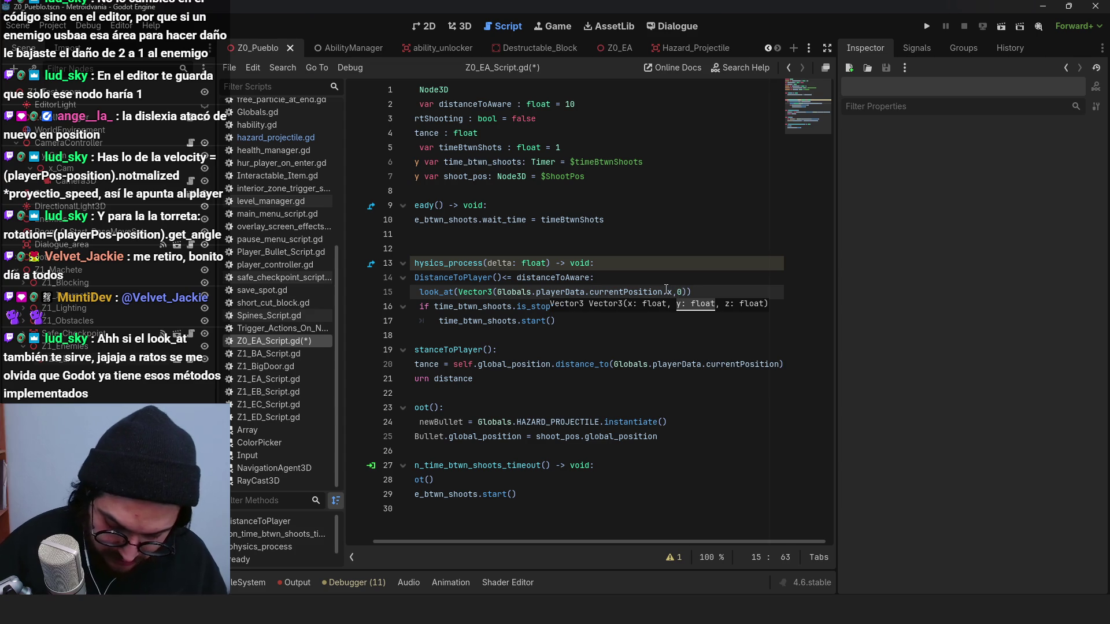
type(",Globals.playerData.currentPosition.z")
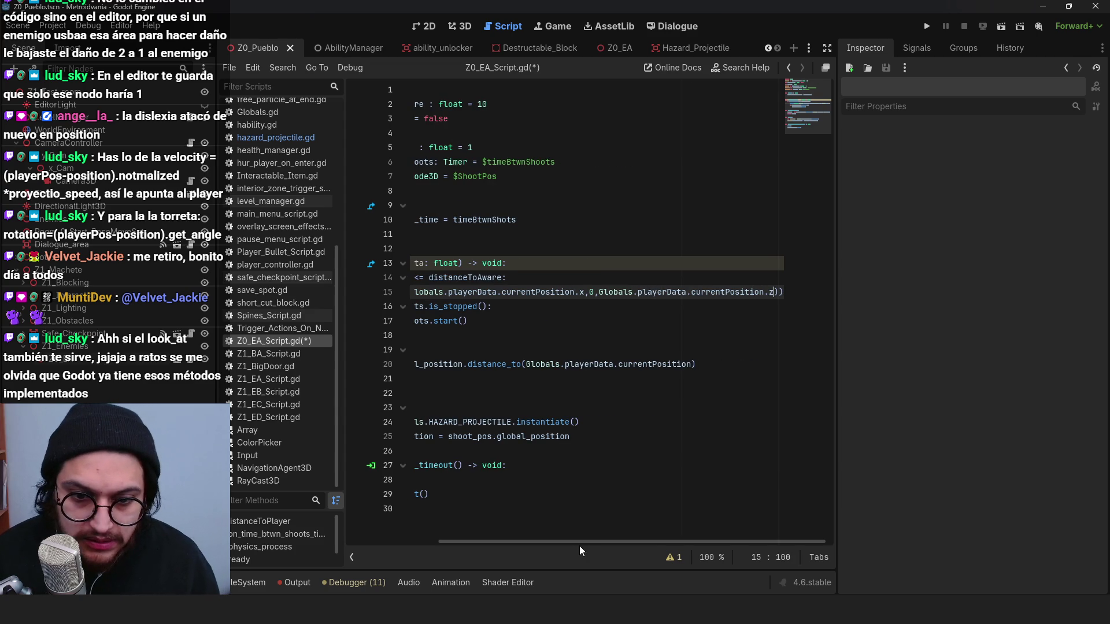
left_click_drag(580, 546, 487, 545)
key("ctrl+s")
double_click(505, 292)
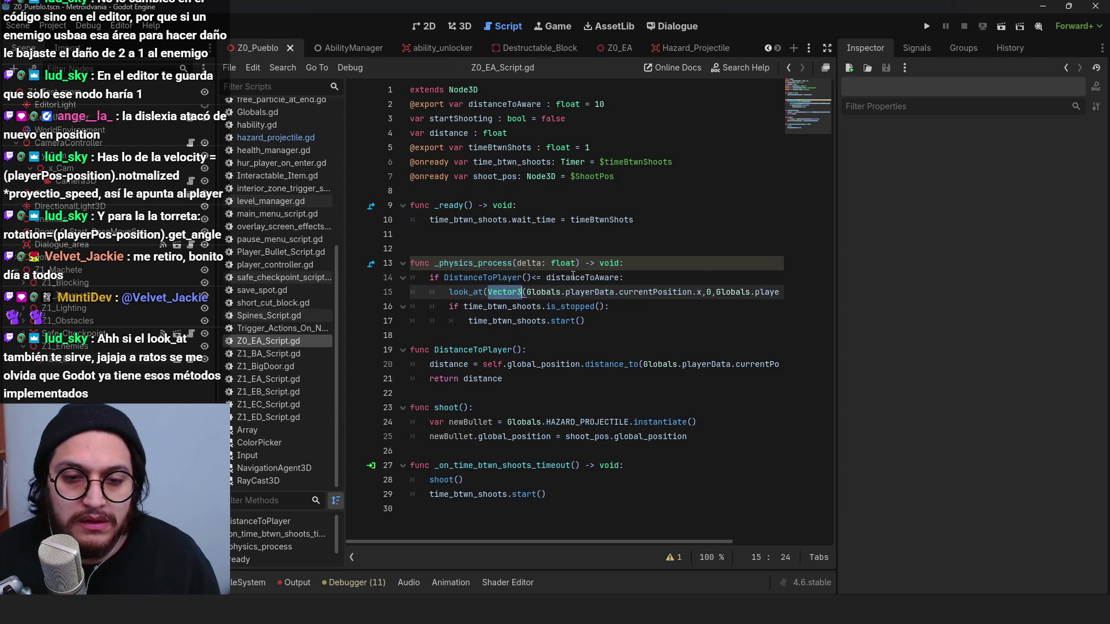
left_click(570, 307)
Step: Run the game, walk and jump the character toward the turret, then stop it
left_click(927, 26)
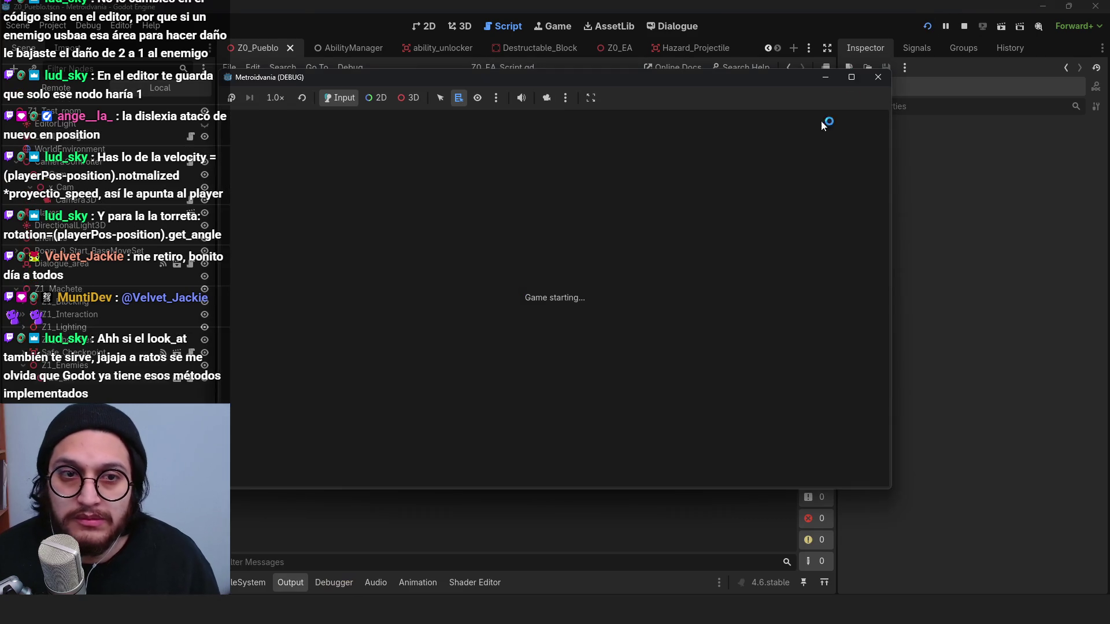
key("a")
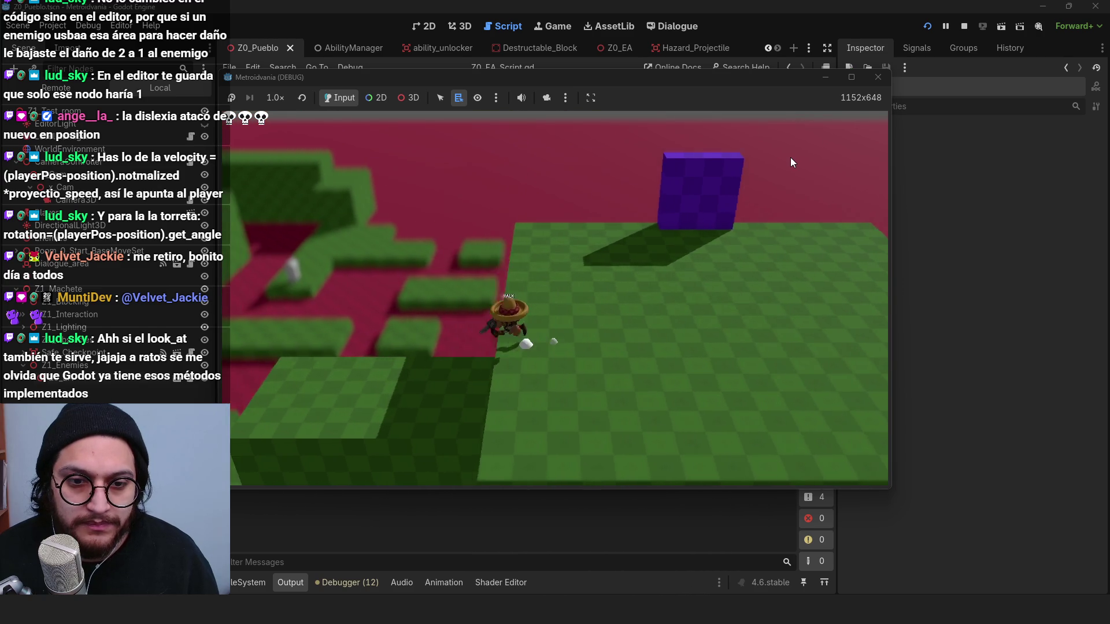
key("a")
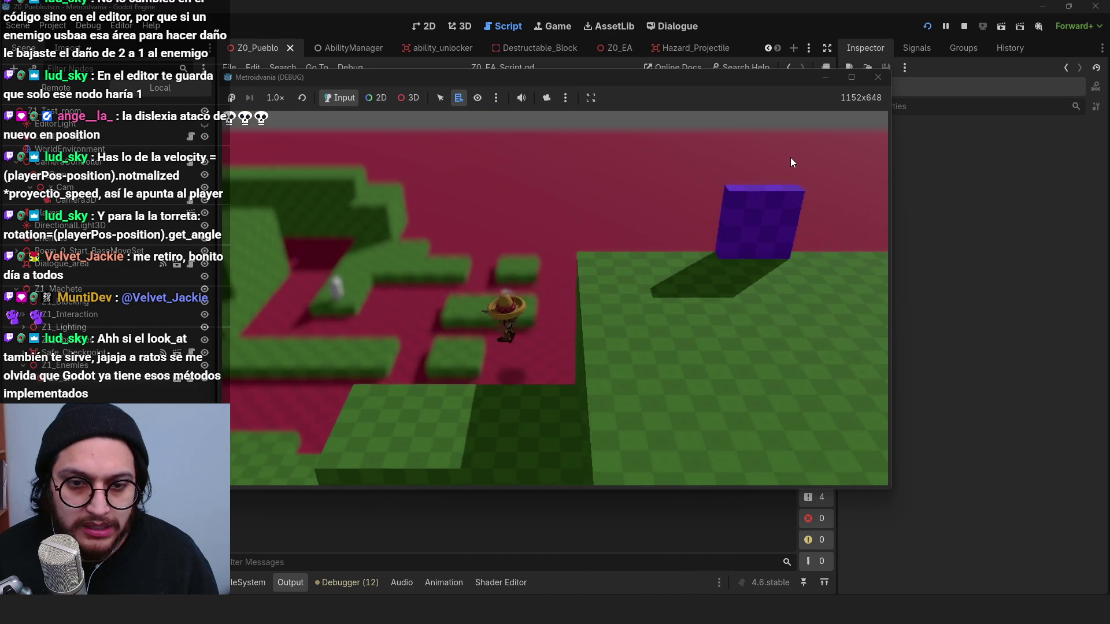
key("s")
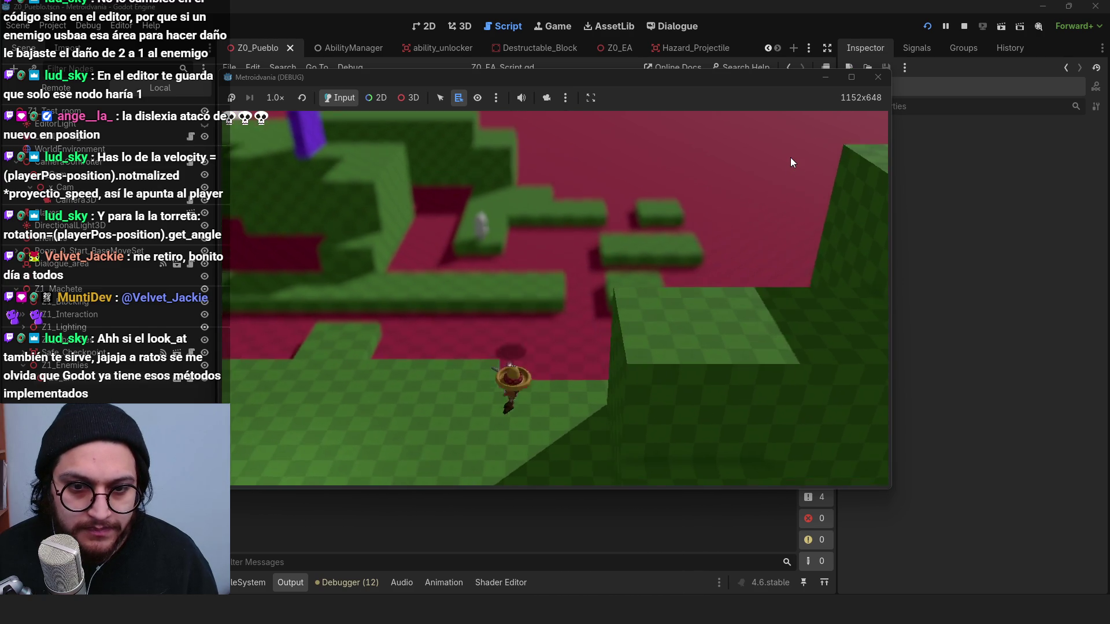
key("w")
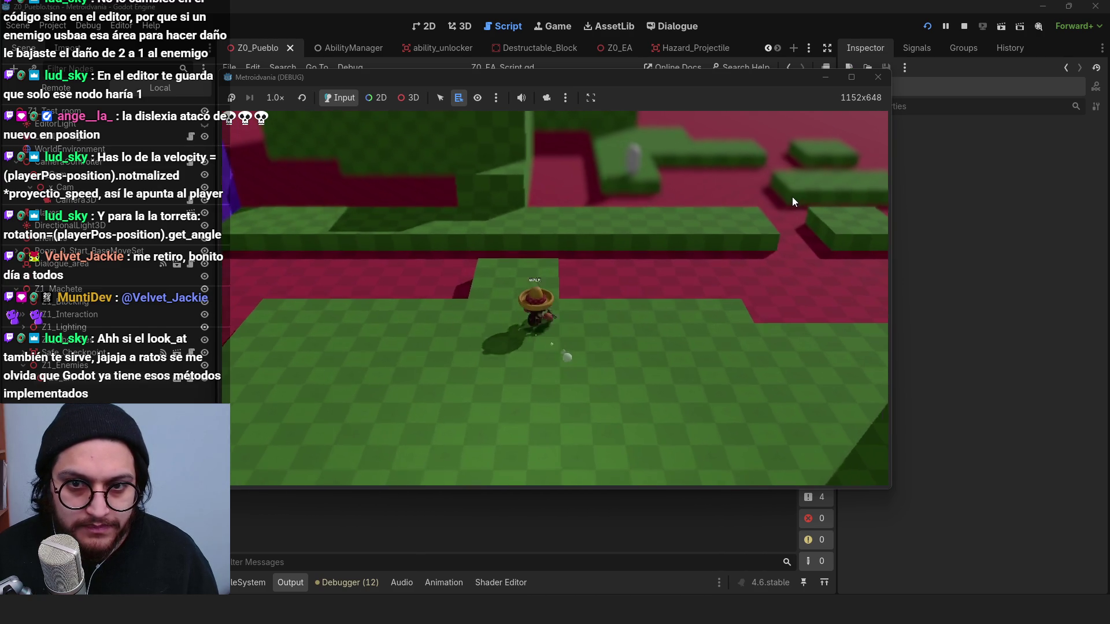
key("w")
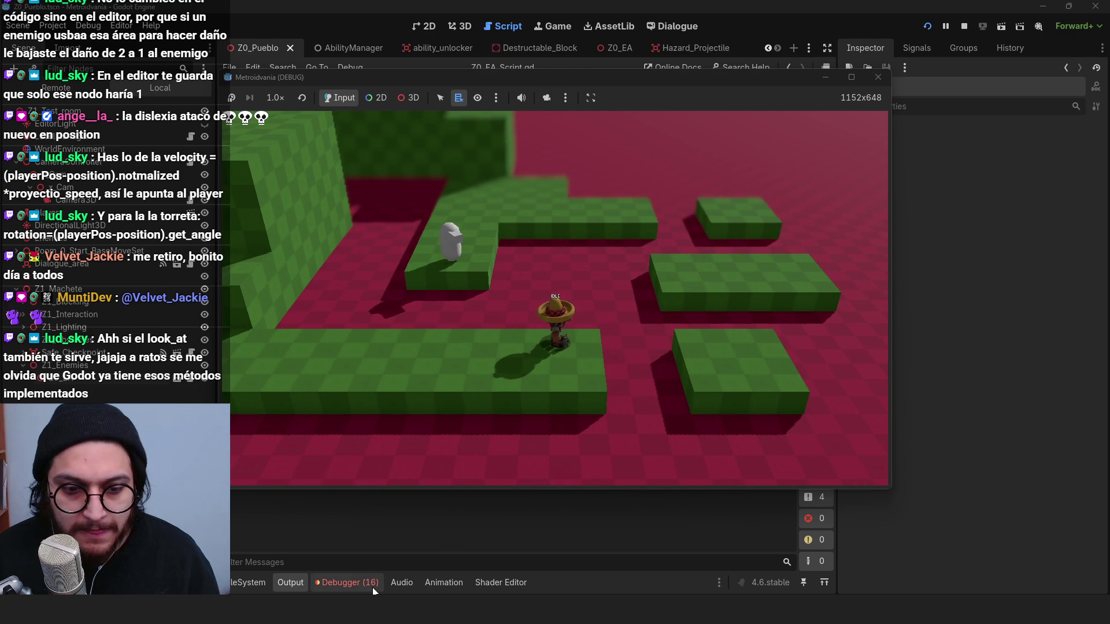
key("w")
key("w")
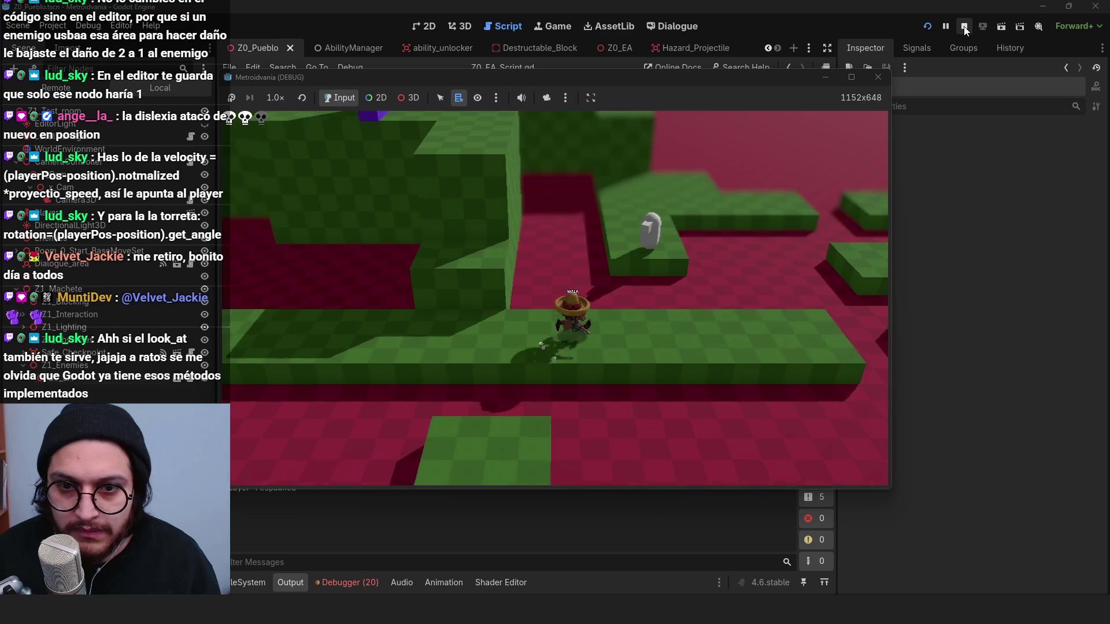
key("w")
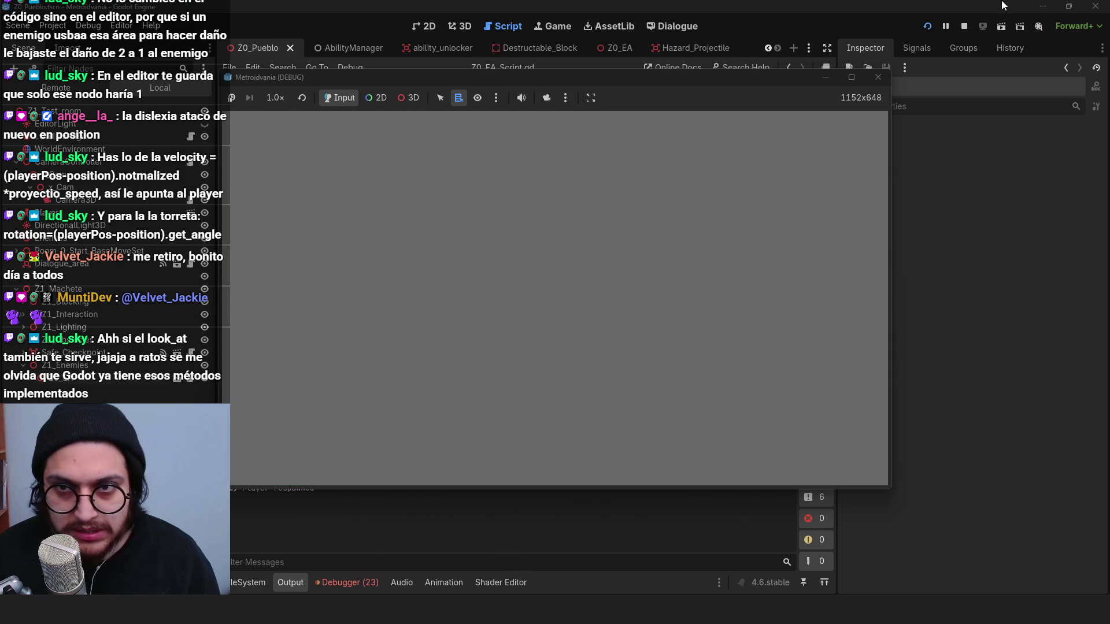
left_click(964, 26)
Step: Check the debugger's error list, then return to the Z0_EA_Script.gd code
left_click(575, 291)
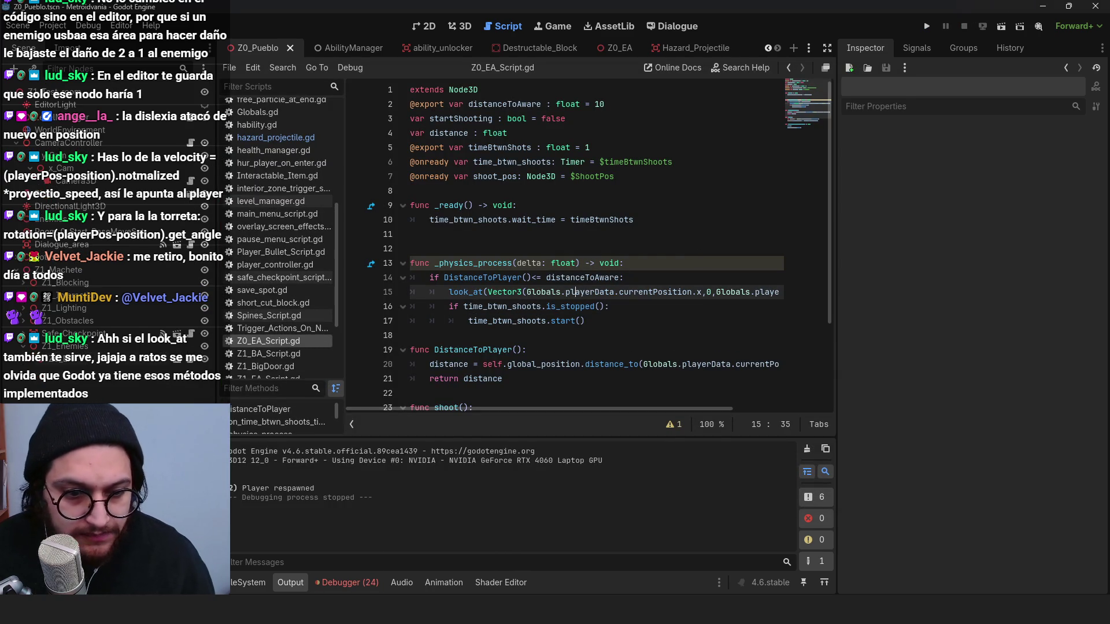
left_click(354, 581)
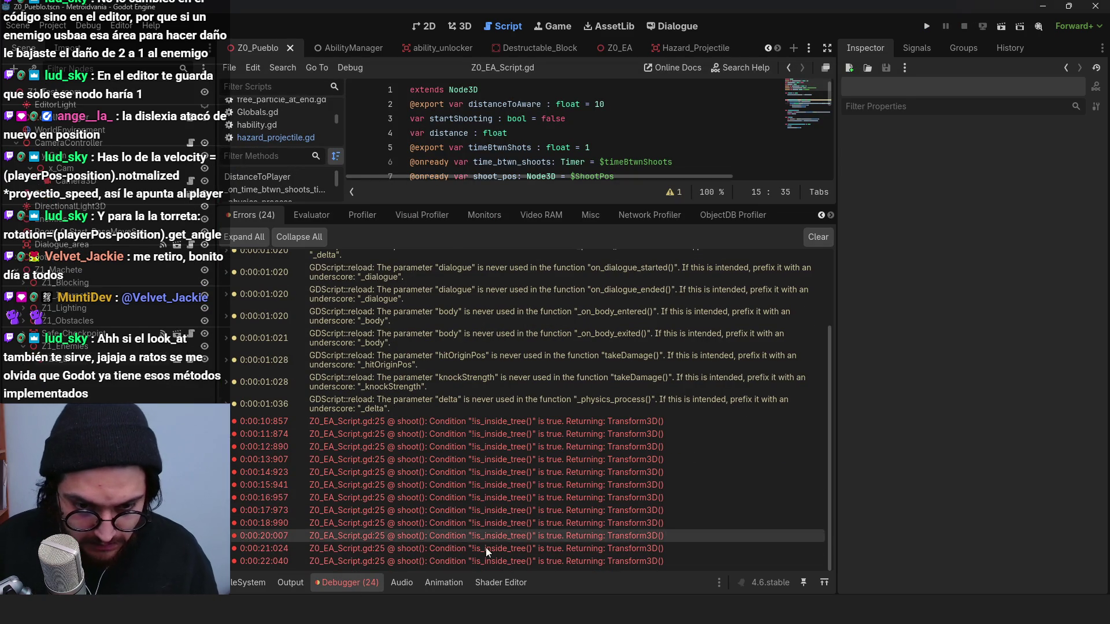
left_click(362, 583)
left_click(517, 306)
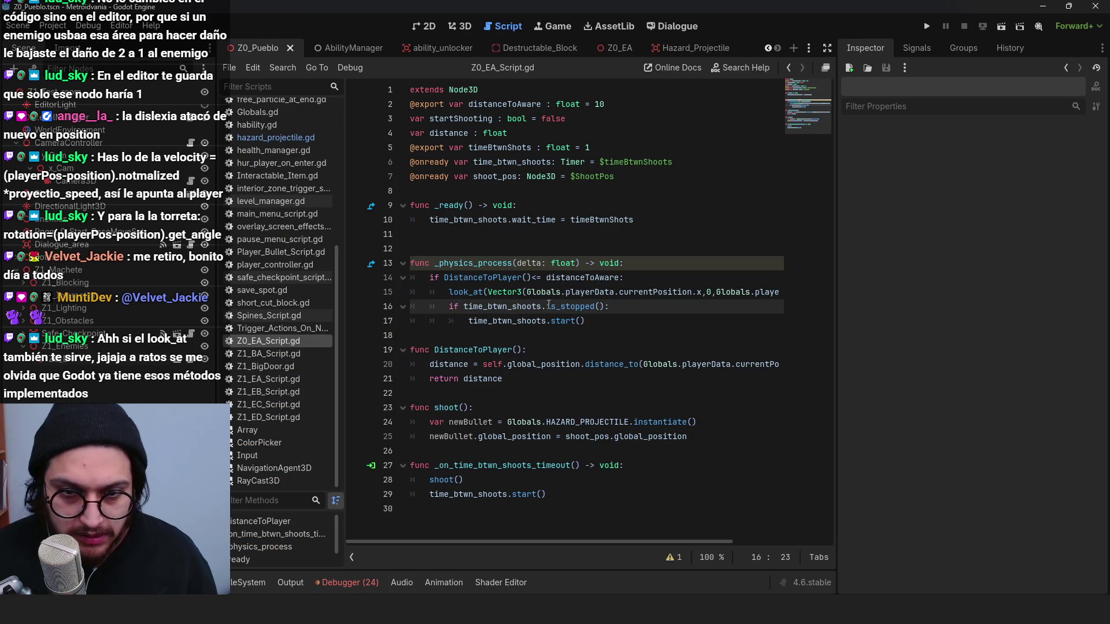
left_click(191, 335)
left_click(195, 359)
left_click(599, 240)
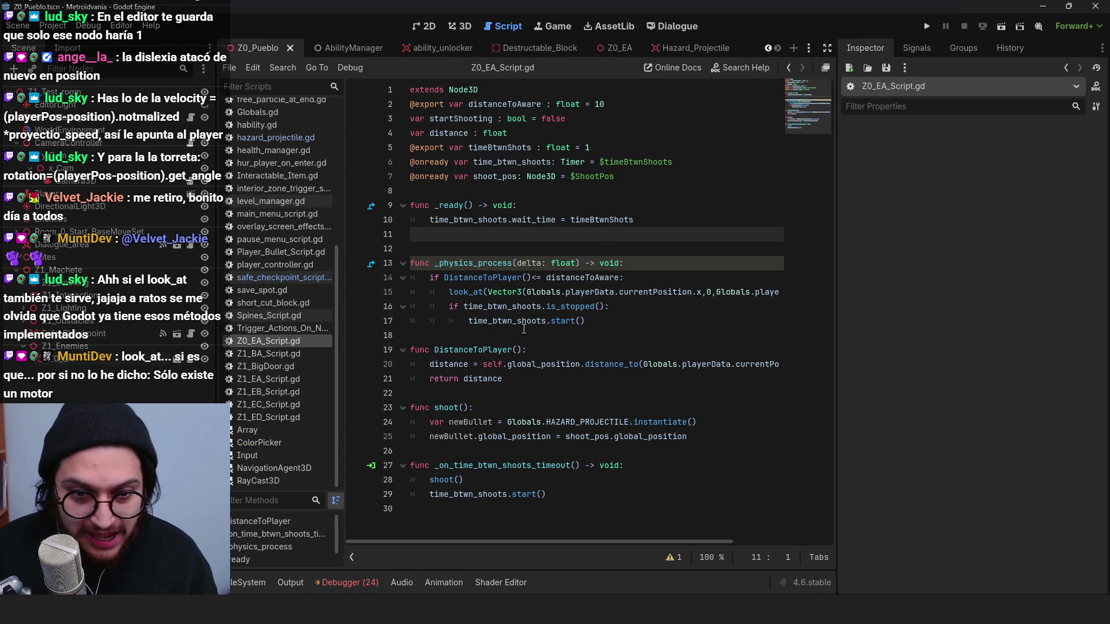
left_click(548, 306)
Step: Add get_parent().add_child(newBullet) after the bullet instantiation line and run the game
left_click(711, 419)
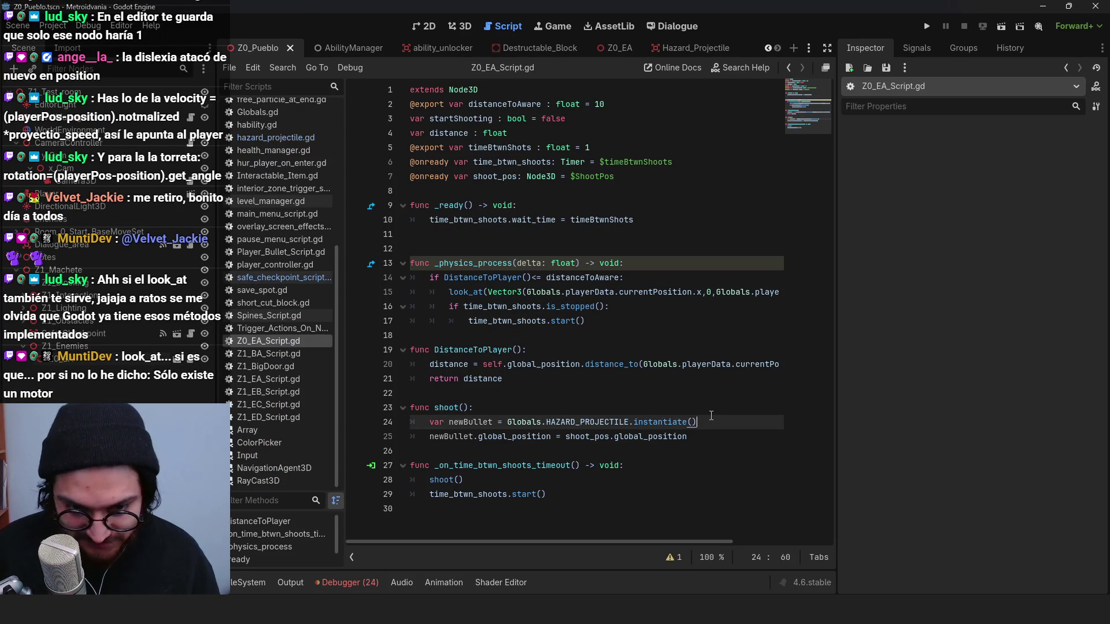
key("Return")
type("get_pare")
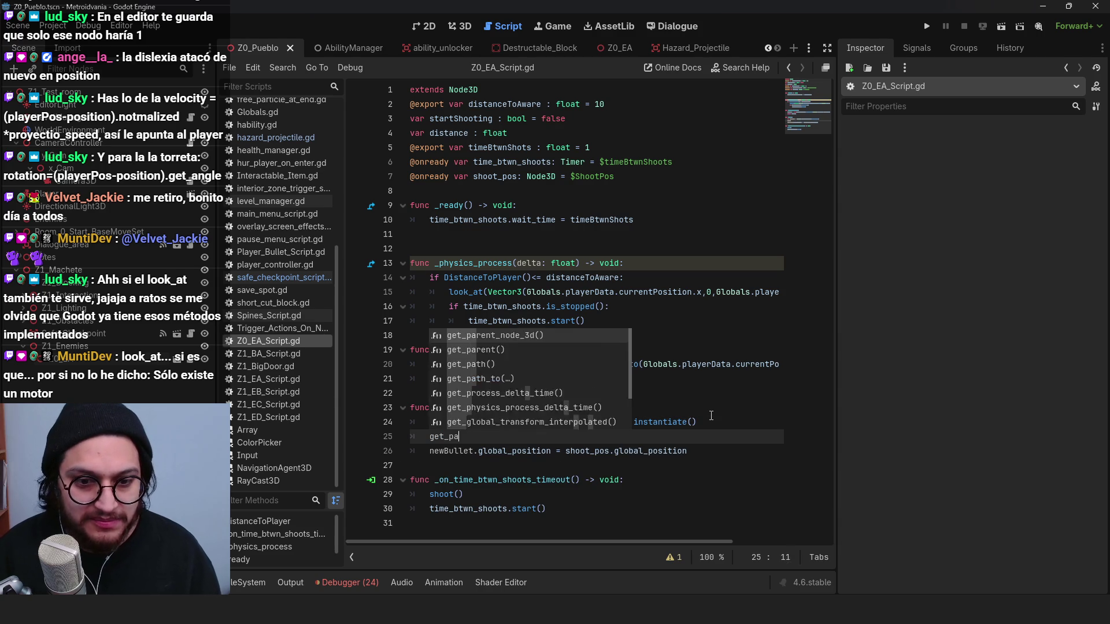
key("Down")
key("Return")
type(".a")
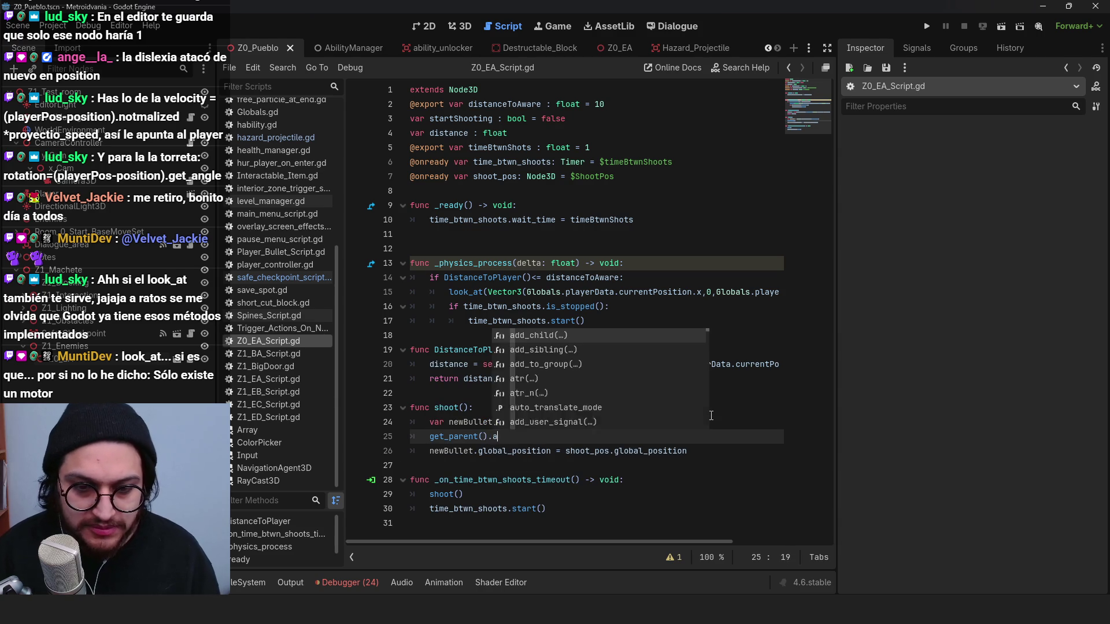
type("dd_child(")
left_click(471, 422)
left_click(540, 435)
left_click(678, 451)
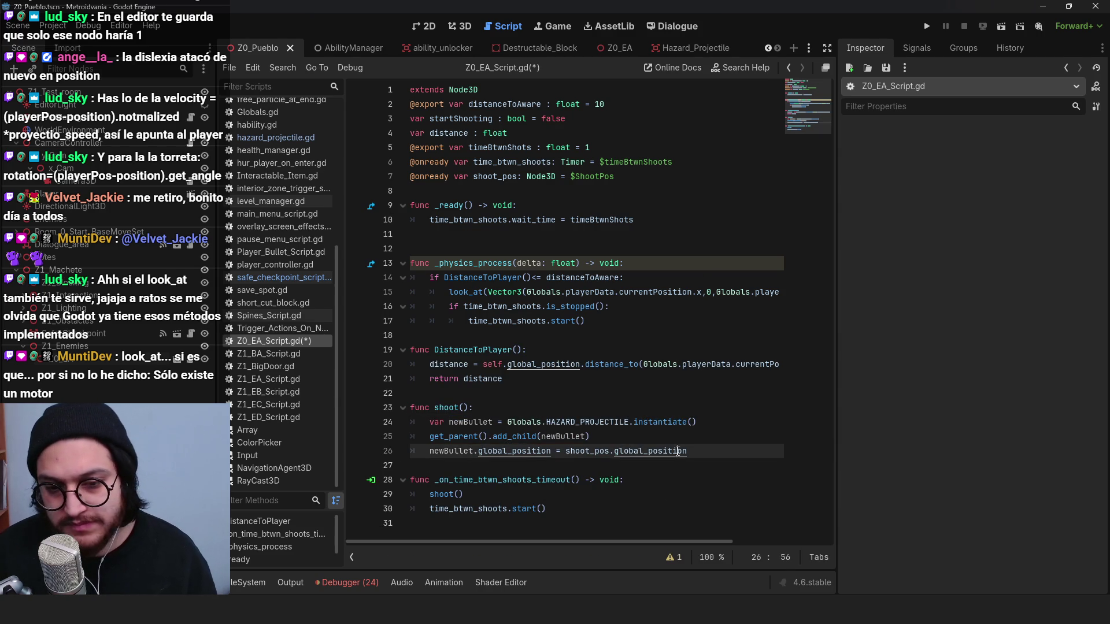
left_click(925, 27)
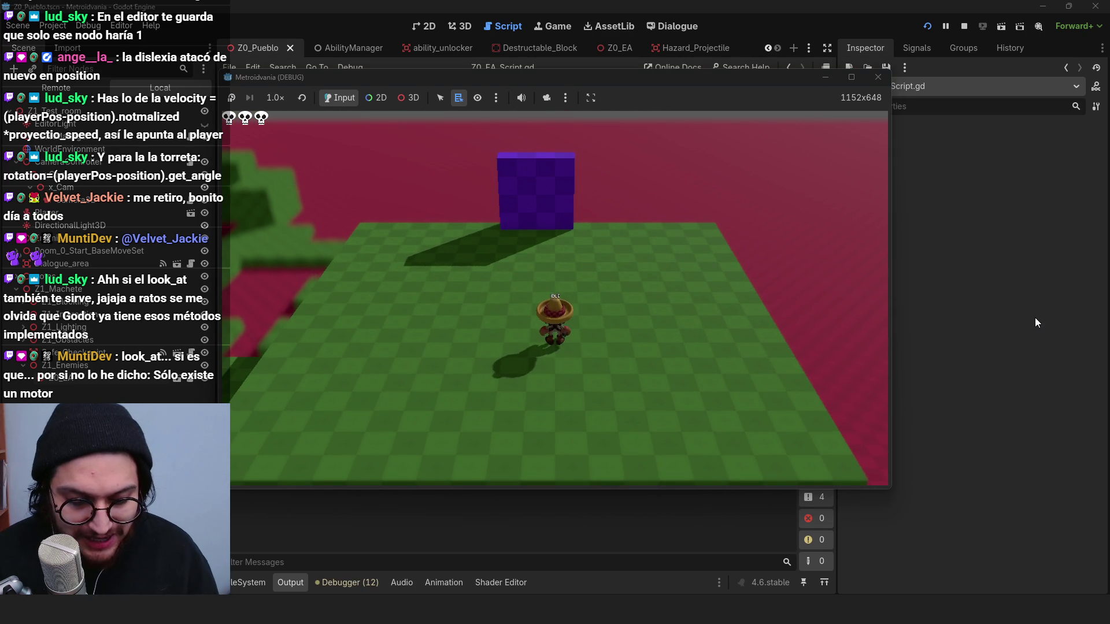
key("a")
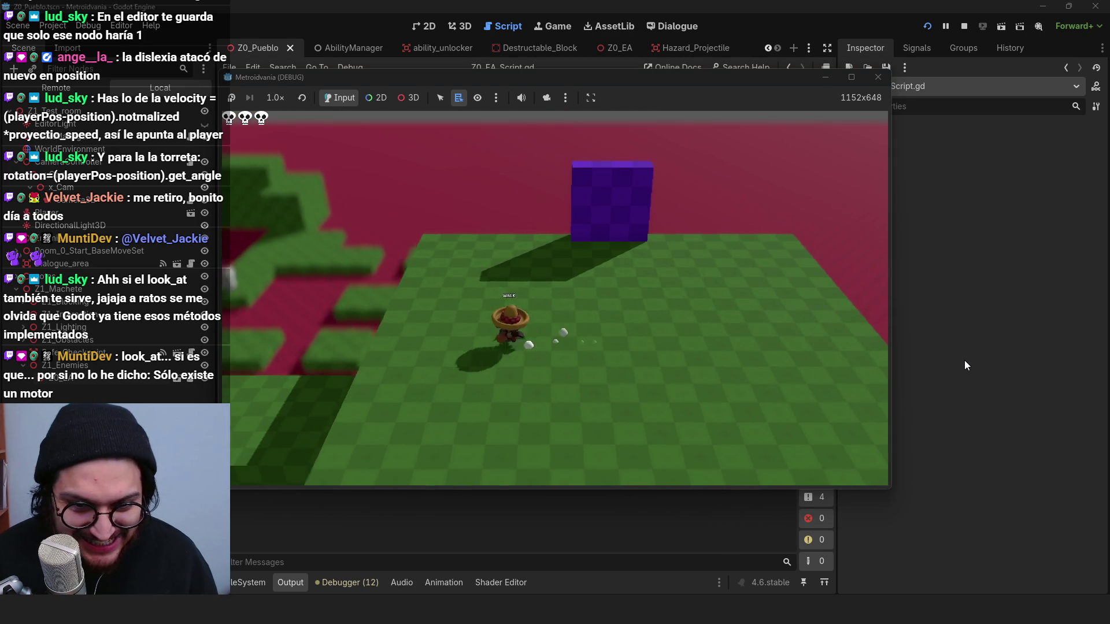
key("a")
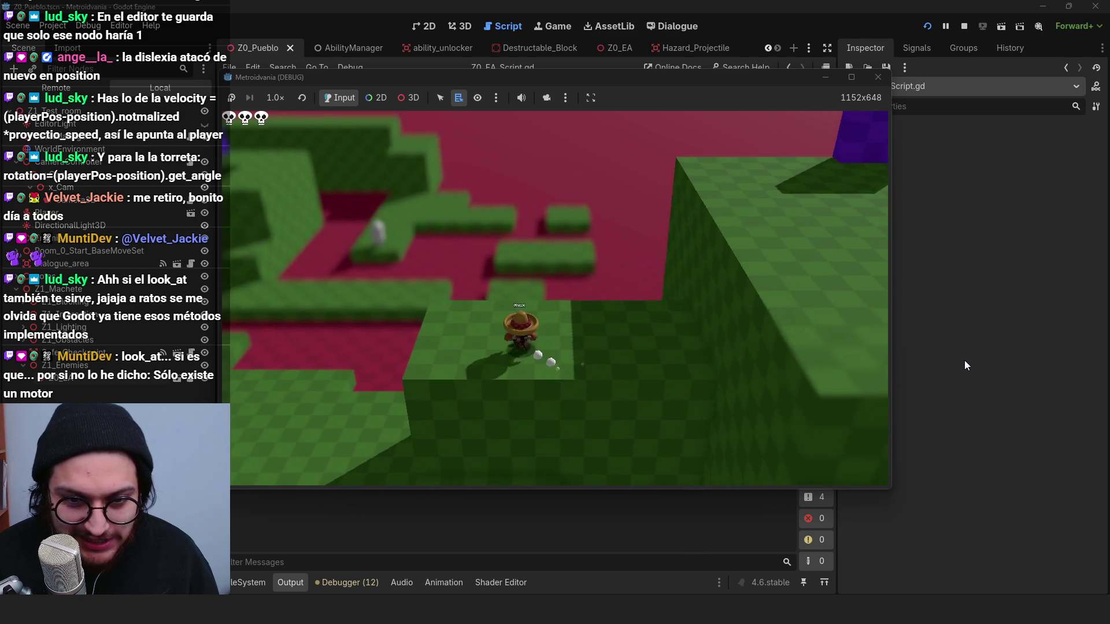
key("a")
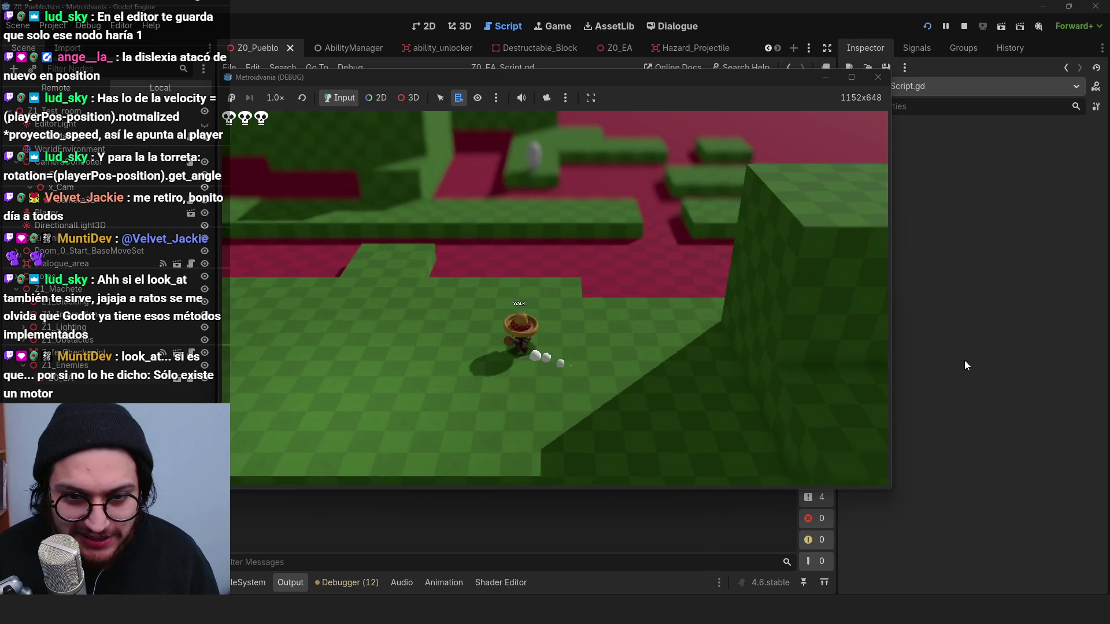
key("a")
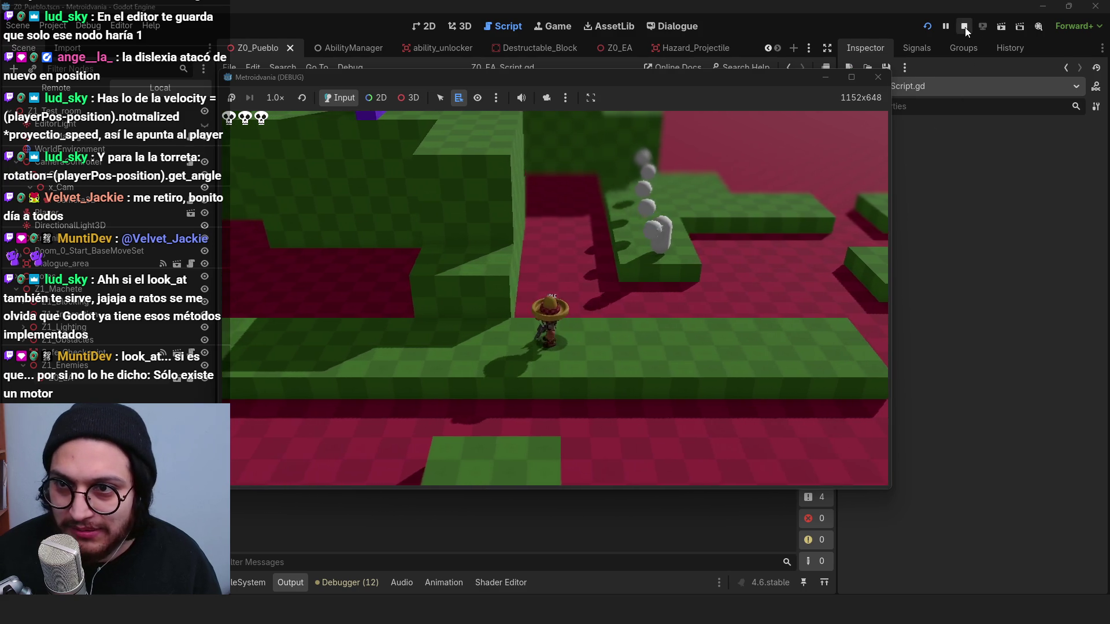
left_click(965, 27)
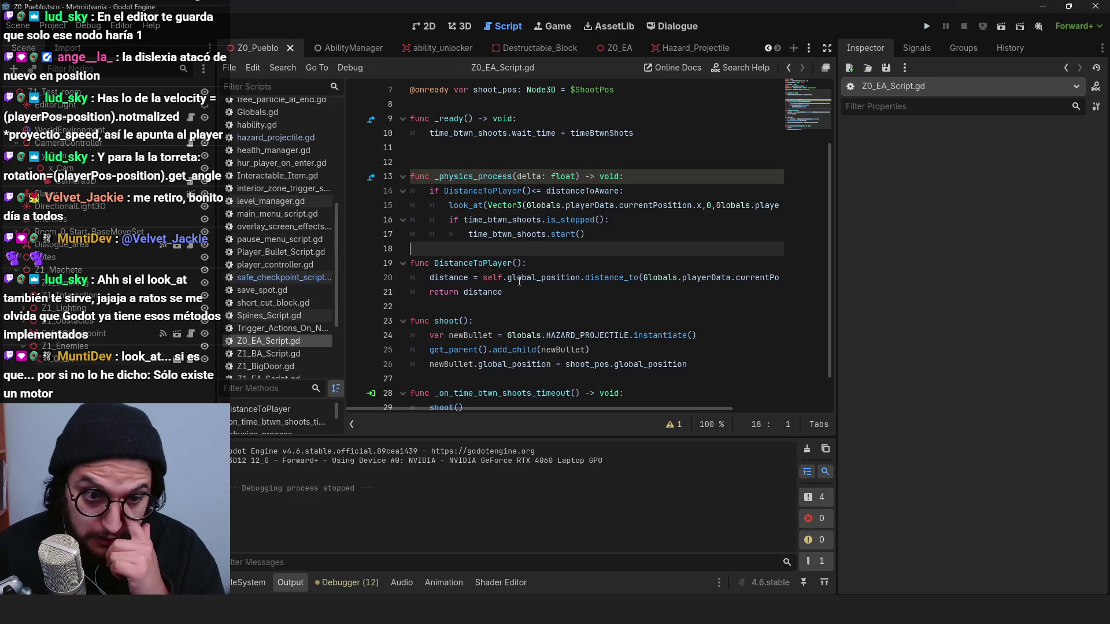
Step: Review the timer check in the Z0_EA turret script's _physics_process
left_click(613, 48)
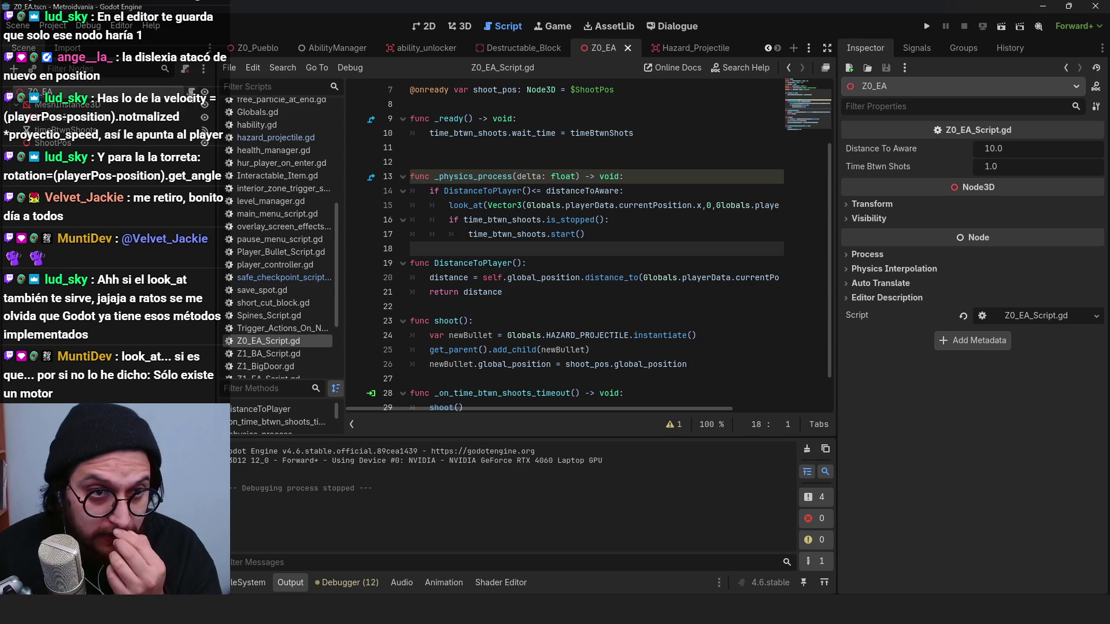
left_click(550, 177)
scroll(577, 260, "down", 1)
left_click(509, 179)
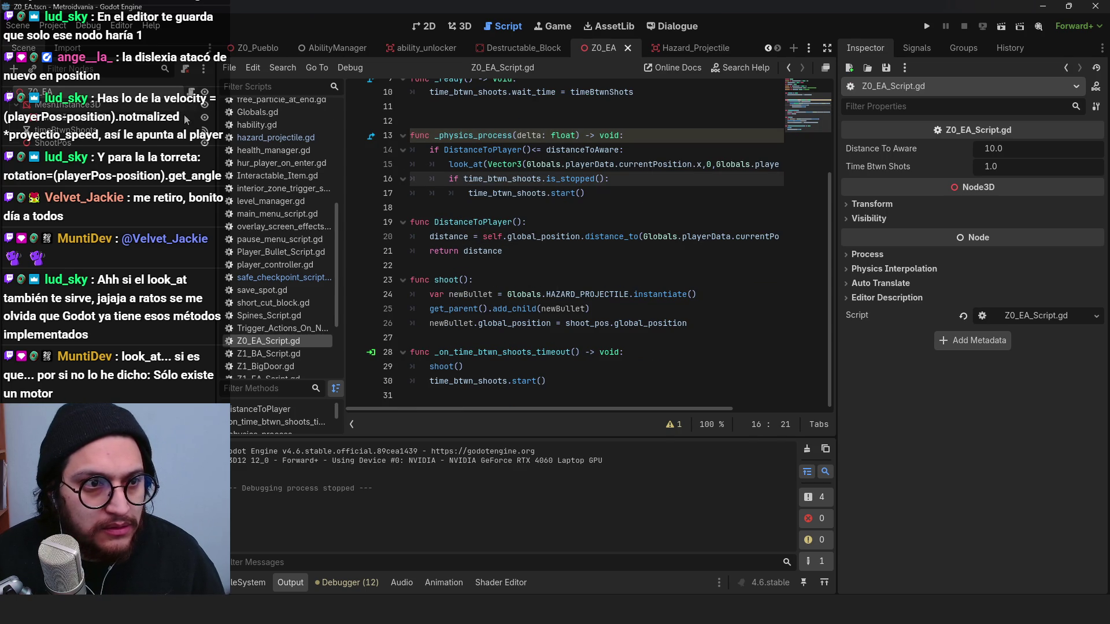
scroll(579, 243, "up", 3)
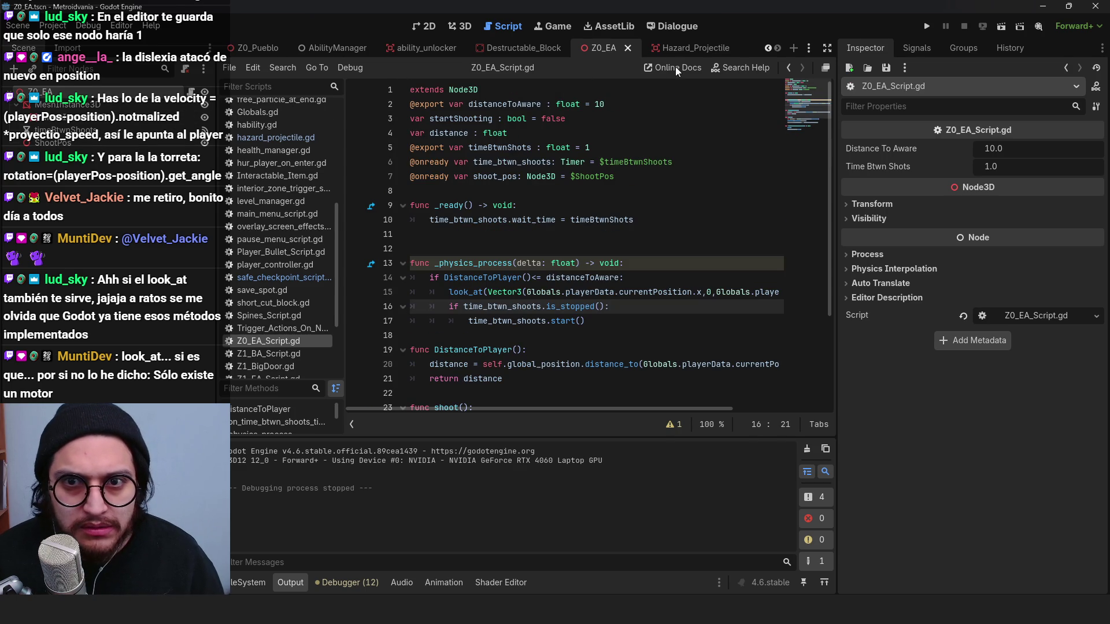
Step: In hazard_projectile.gd, change global_position.z to position.z on line 8
left_click(680, 48)
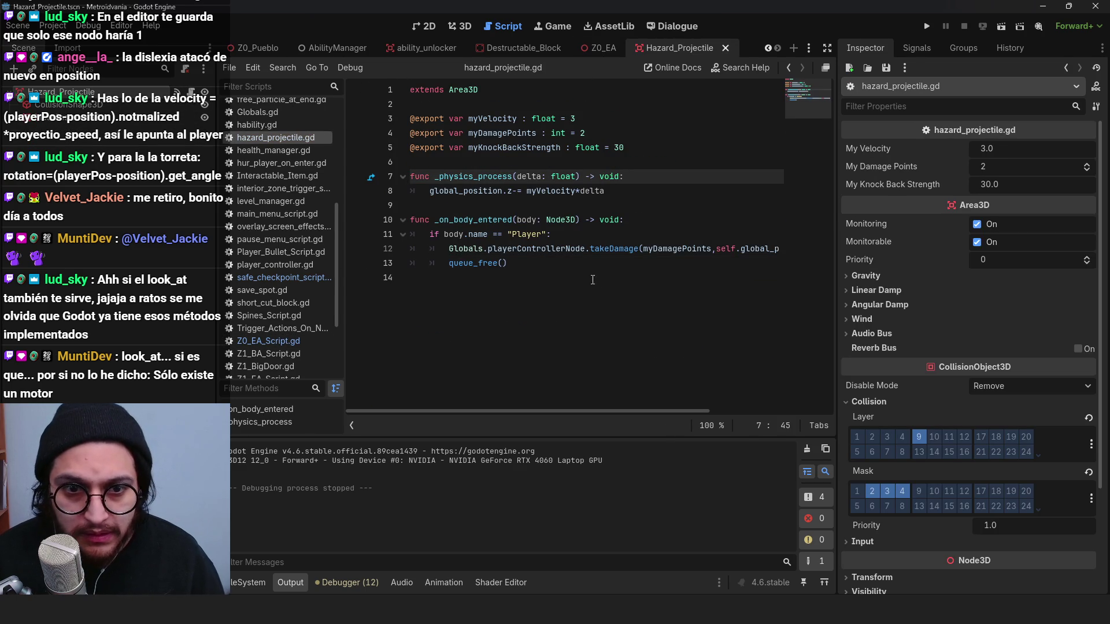
left_click(474, 166)
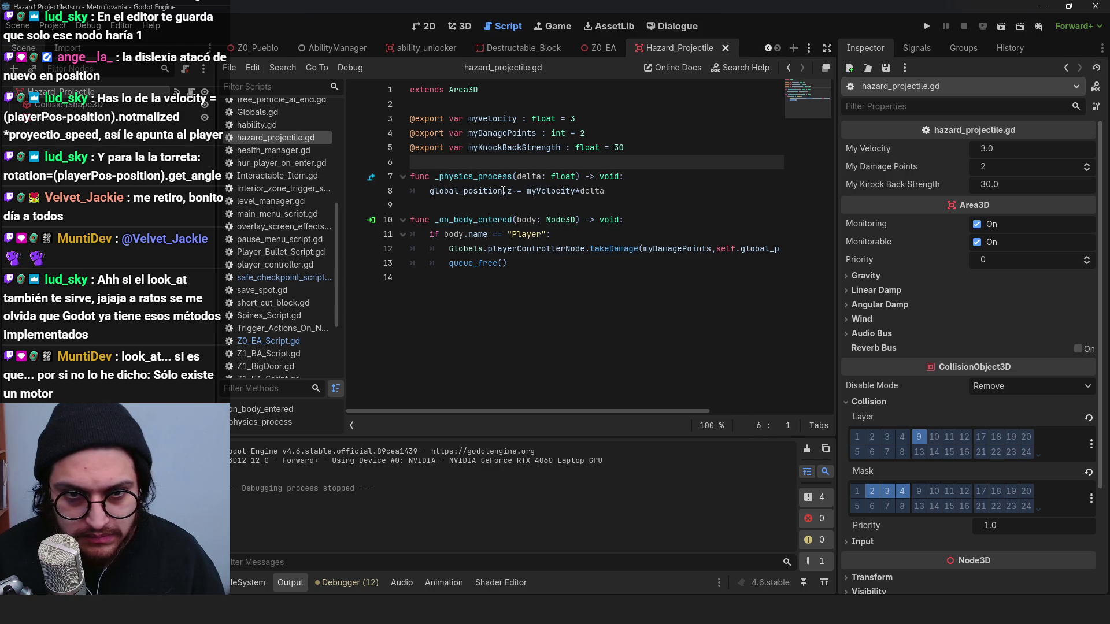
left_click(465, 197)
key("shift+Home")
key("BackSpace")
left_click(580, 199)
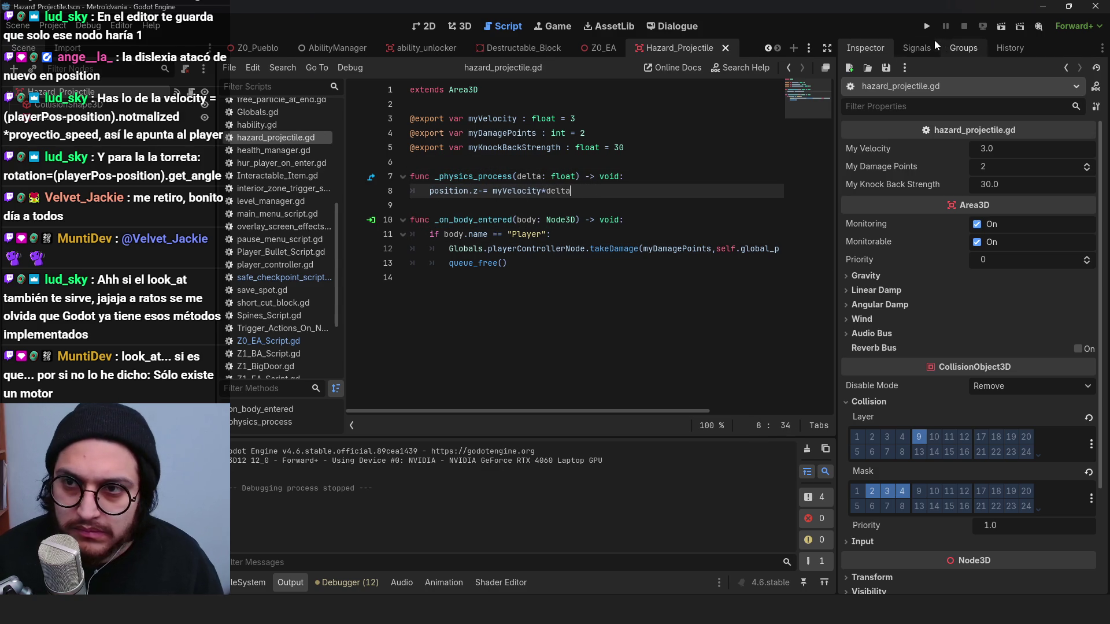
Step: Run and stop the game, then return to the Z0_Pueblo scene
left_click(926, 29)
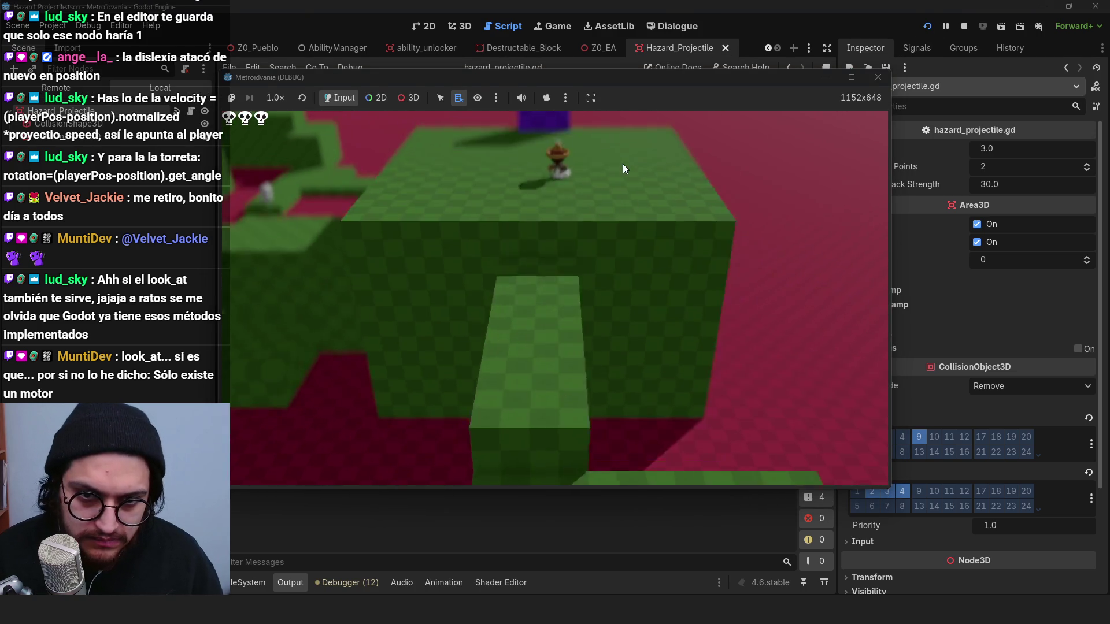
key("F8")
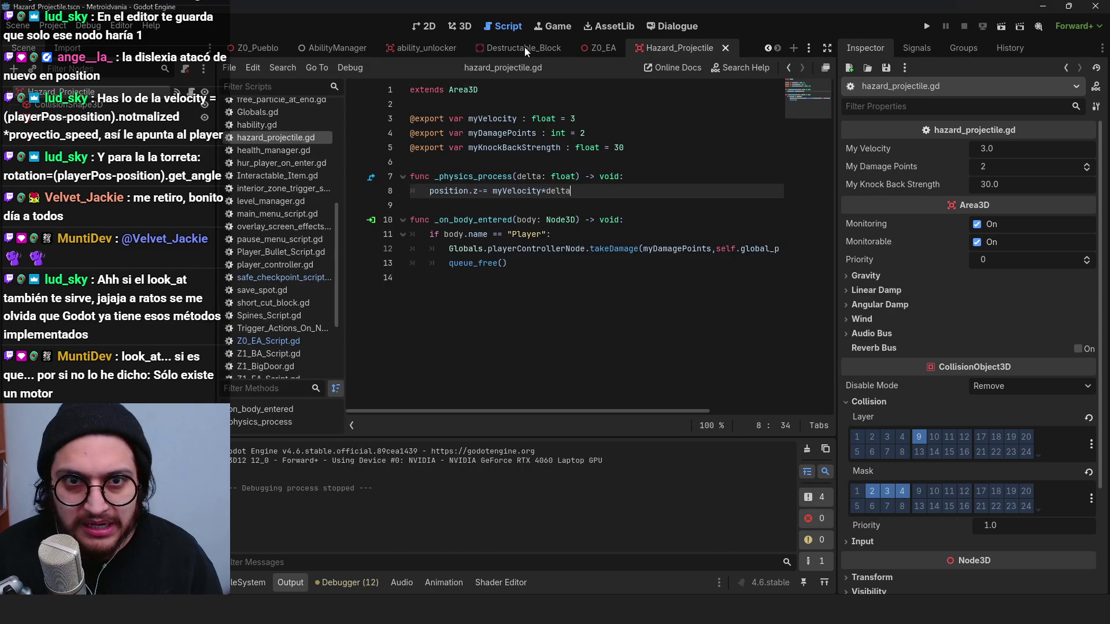
left_click(809, 48)
left_click(869, 89)
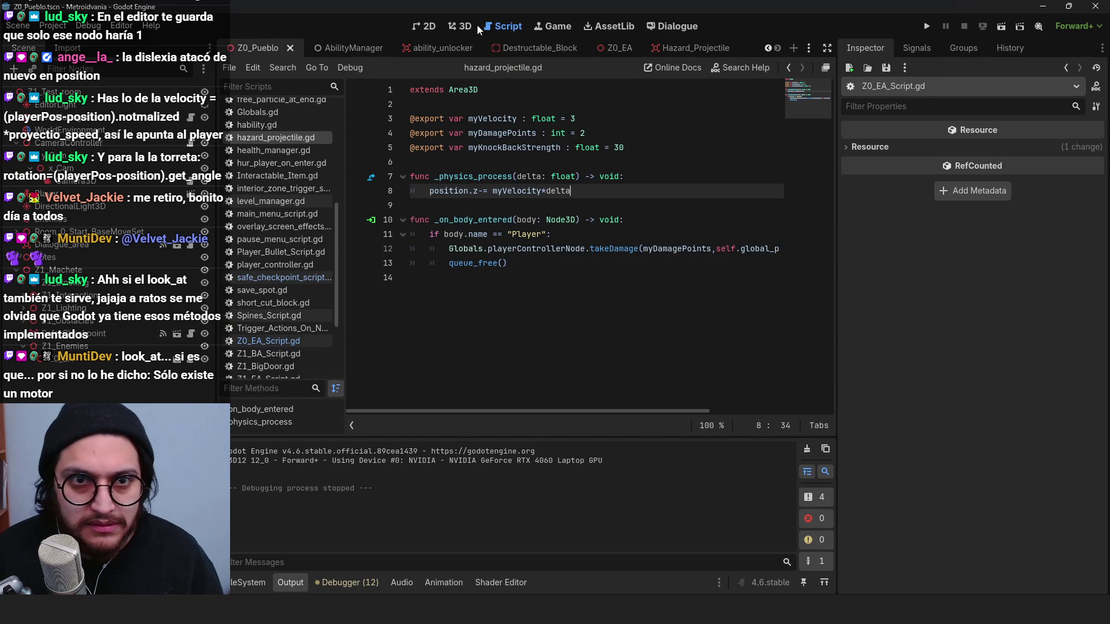
Step: In the 3D view, drag the Player to (-38, 0, -119) beside the turret and save
left_click(463, 26)
left_click(248, 582)
scroll(542, 224, "down", 10)
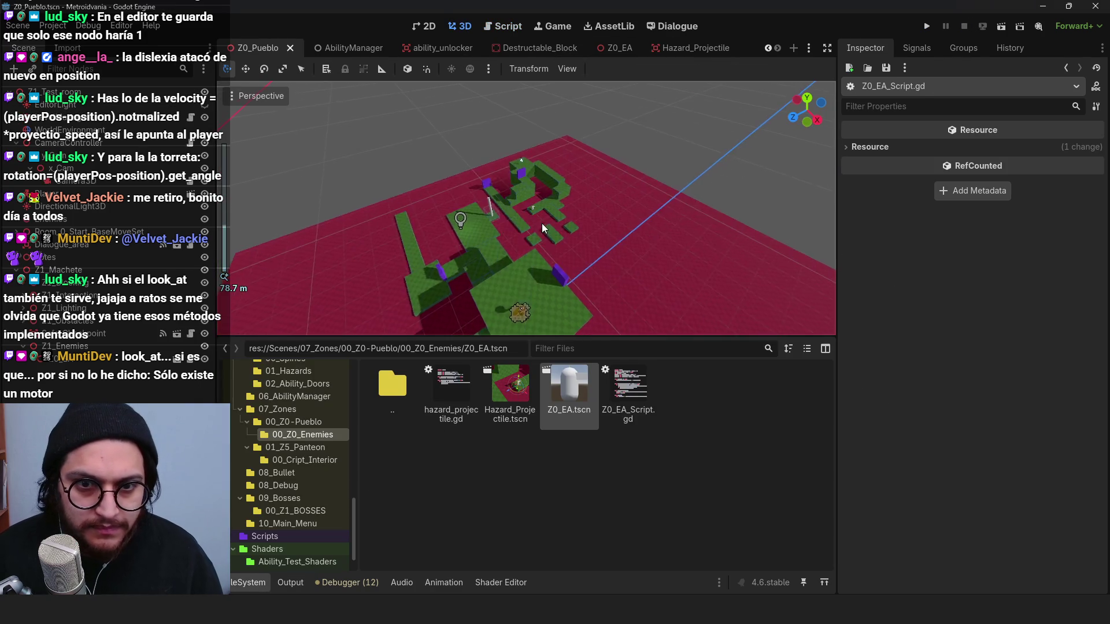
mouse_move(559, 258)
left_mouse_down()
mouse_move(489, 202)
mouse_move(558, 255)
mouse_move(435, 193)
mouse_move(591, 229)
left_mouse_up()
left_click(63, 194)
scroll(558, 230, "up", 10)
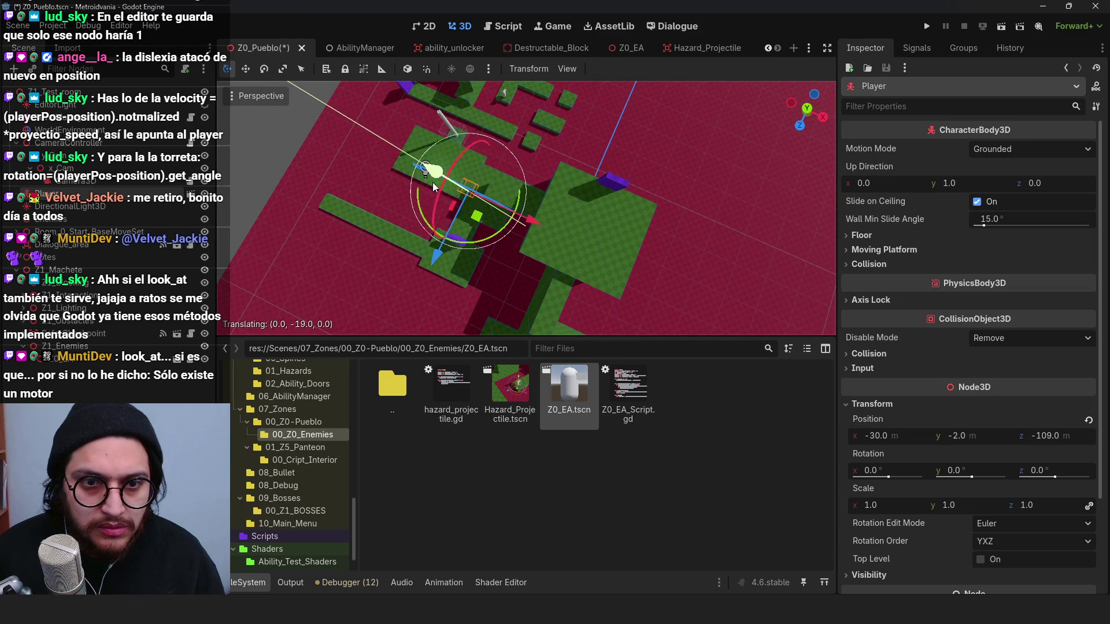
key("f")
mouse_move(498, 216)
left_mouse_down()
mouse_move(528, 152)
mouse_move(536, 92)
left_mouse_up()
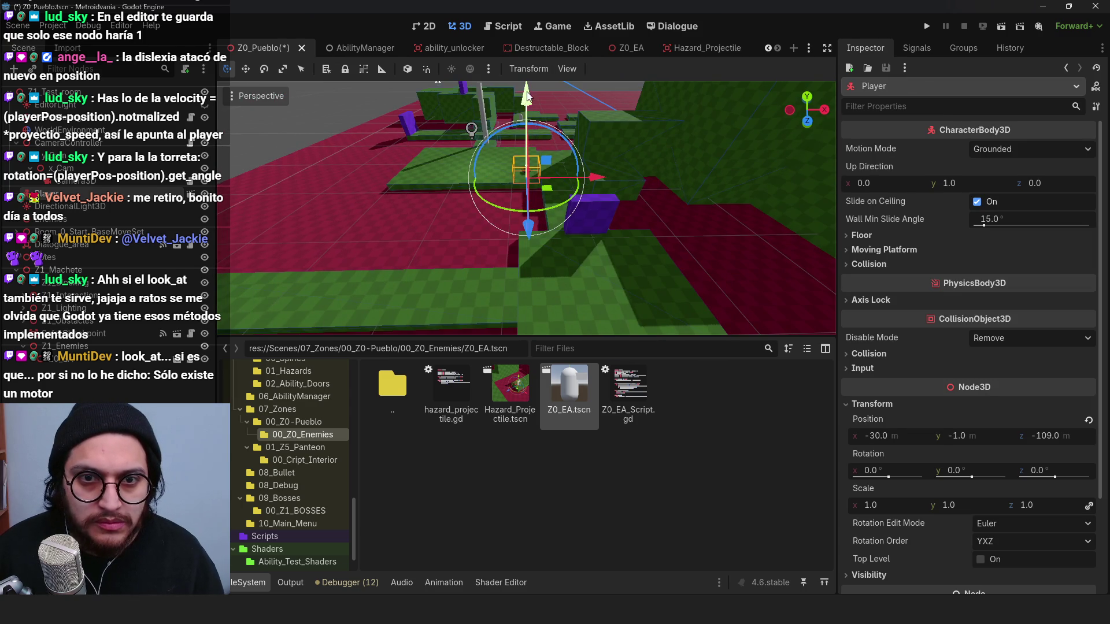
key("f")
mouse_move(571, 148)
left_mouse_down()
mouse_move(595, 189)
mouse_move(547, 203)
mouse_move(497, 294)
mouse_move(472, 224)
mouse_move(486, 232)
left_mouse_up()
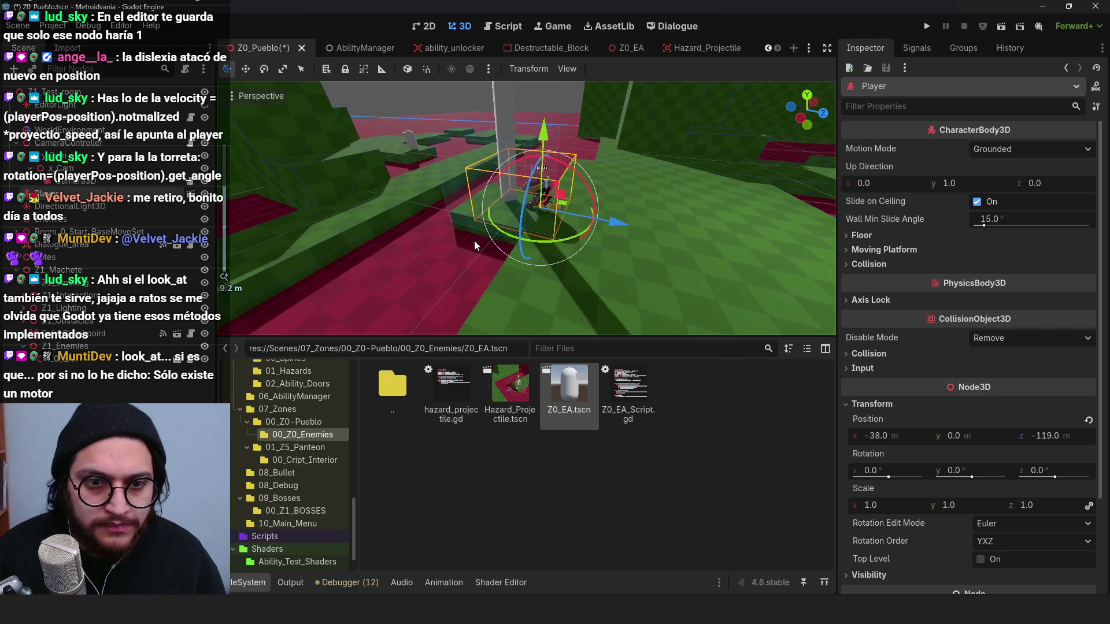
key("ctrl+z")
scroll(109, 377, "down", 5)
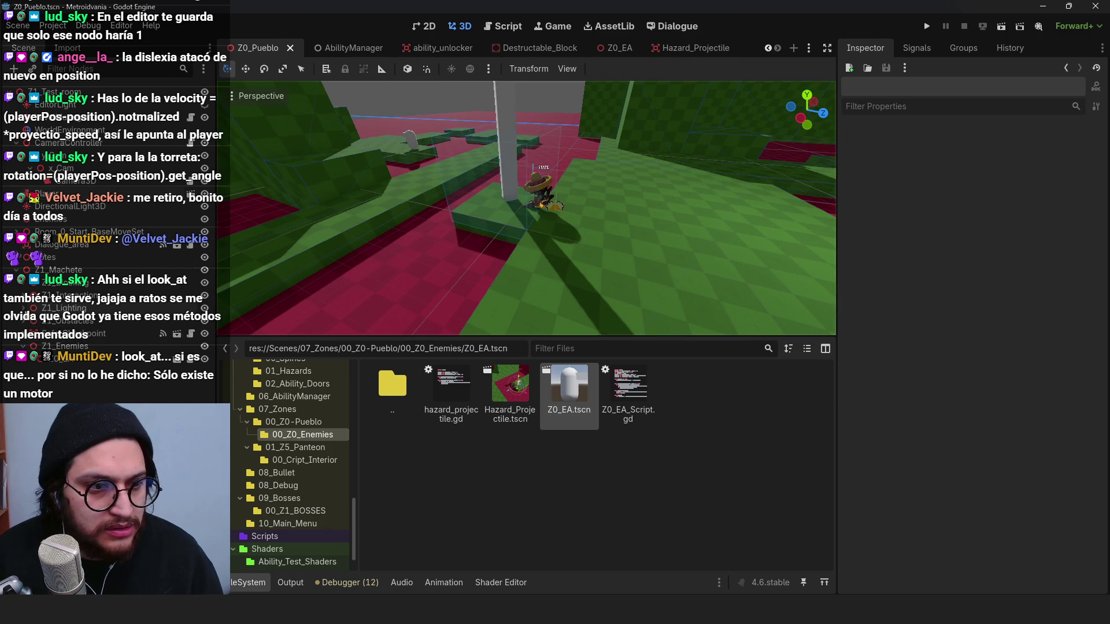
left_click(69, 206)
left_click(636, 202)
scroll(686, 195, "down", 3)
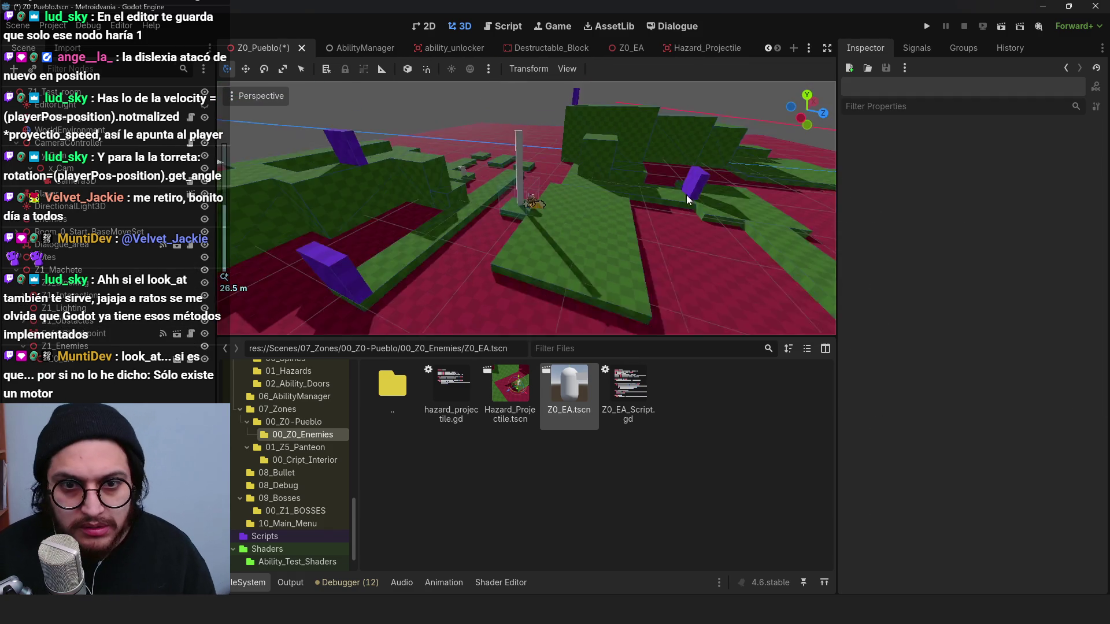
left_click(928, 29)
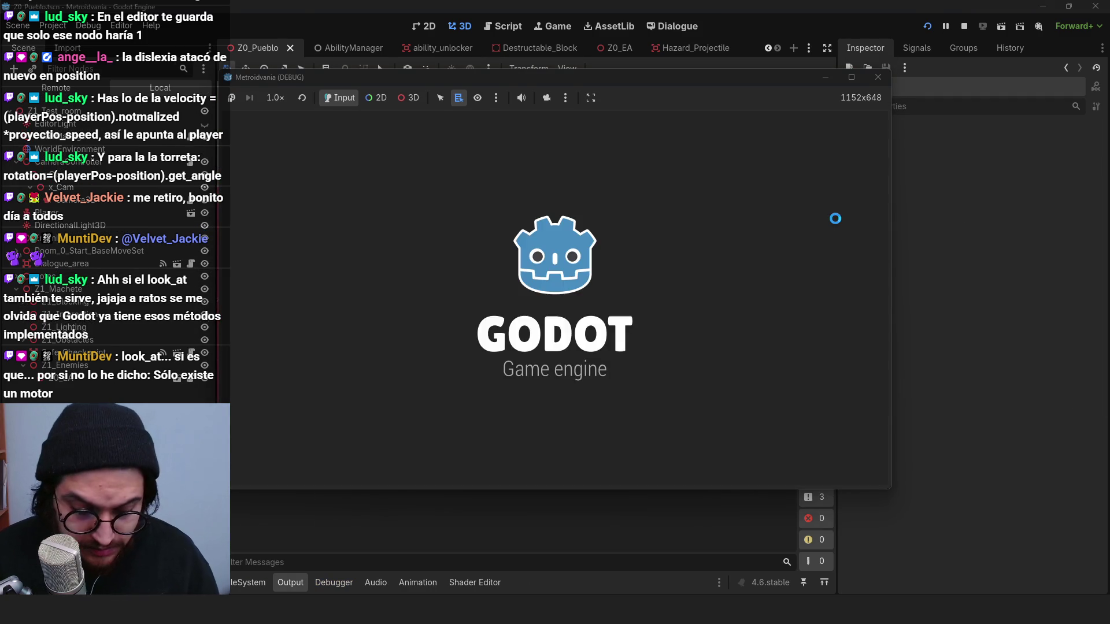
key("d")
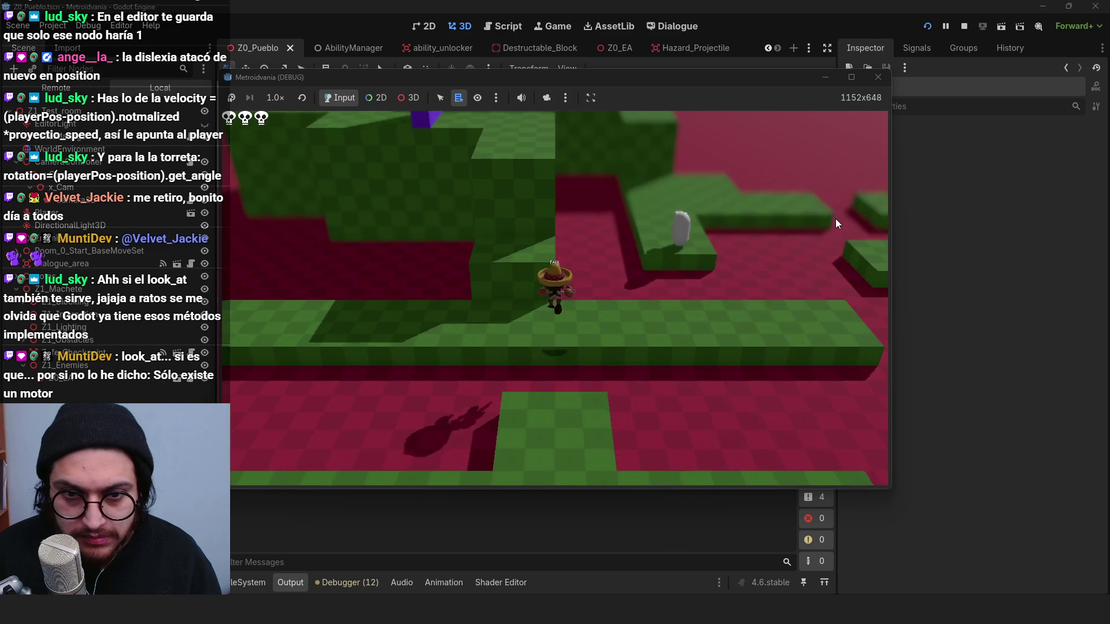
key("a")
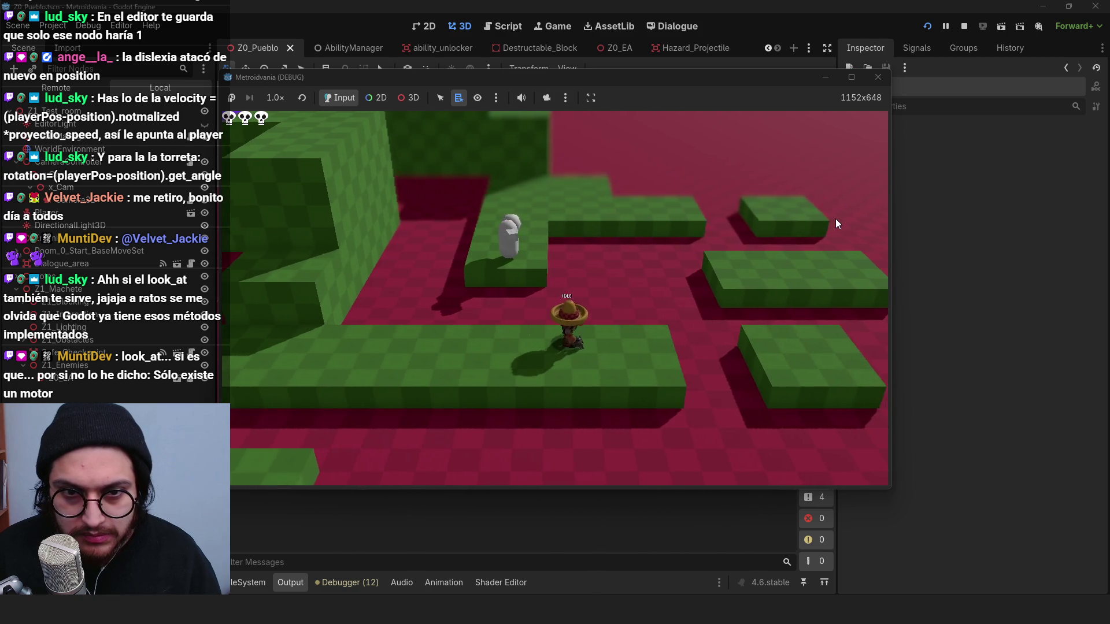
key("d")
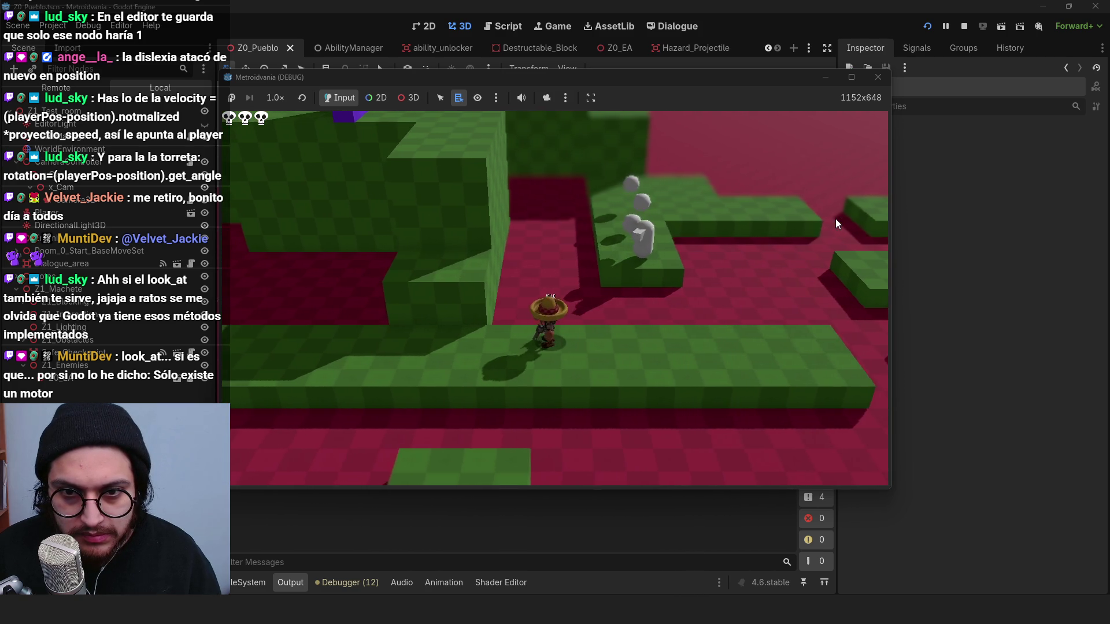
left_click(964, 26)
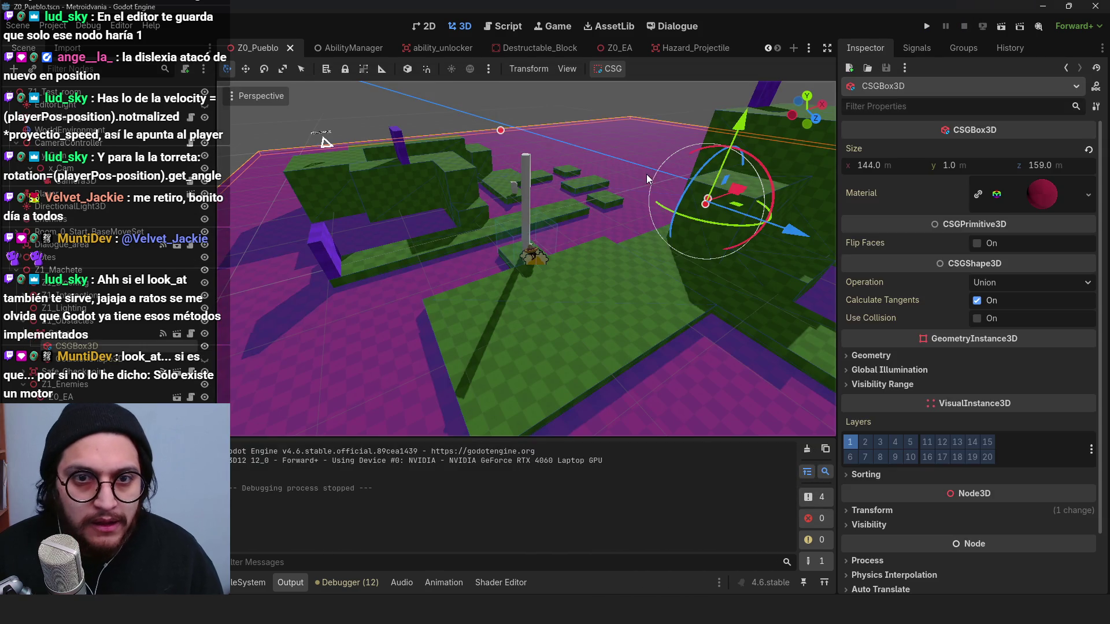
Step: Open hazard_projectile.gd from the Hazard_Projectile scene and read its position.z movement code
left_click(533, 99)
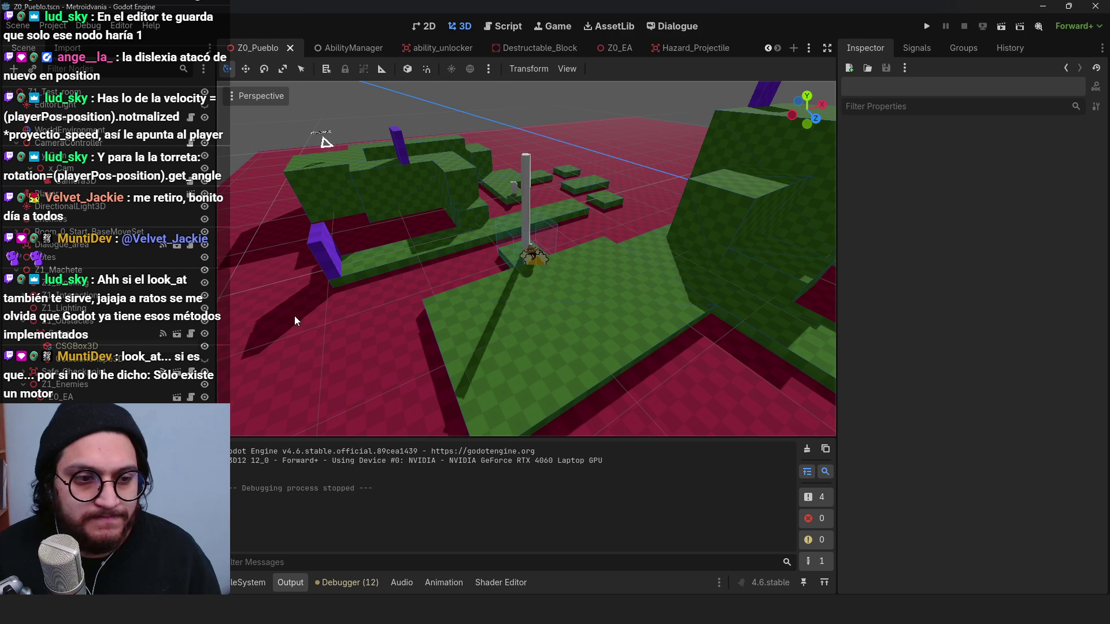
mouse_move(698, 41)
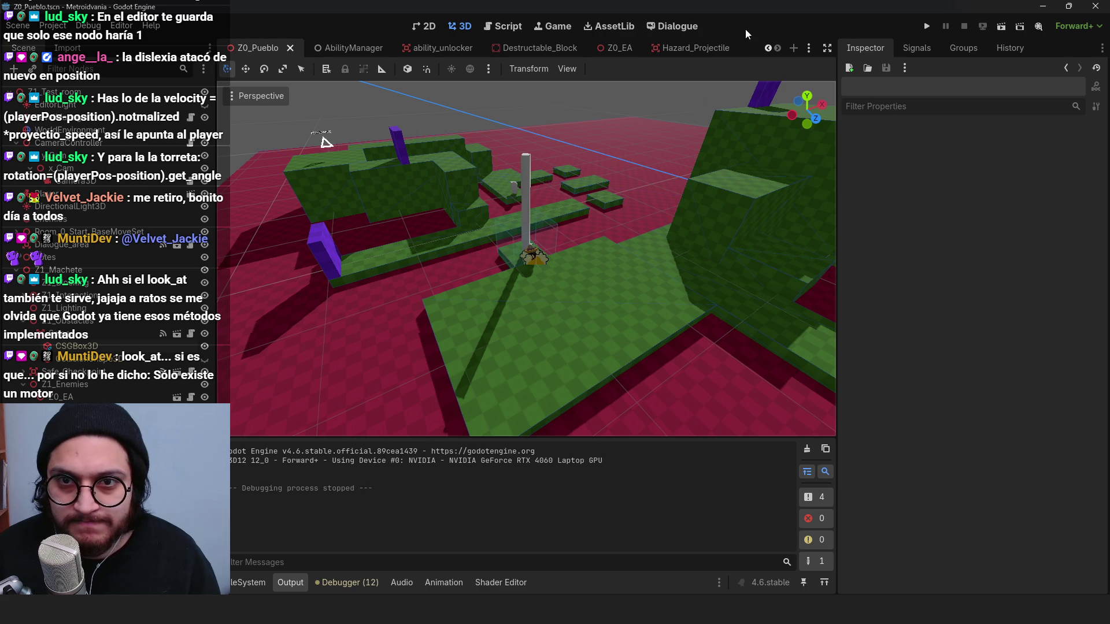
left_click(685, 51)
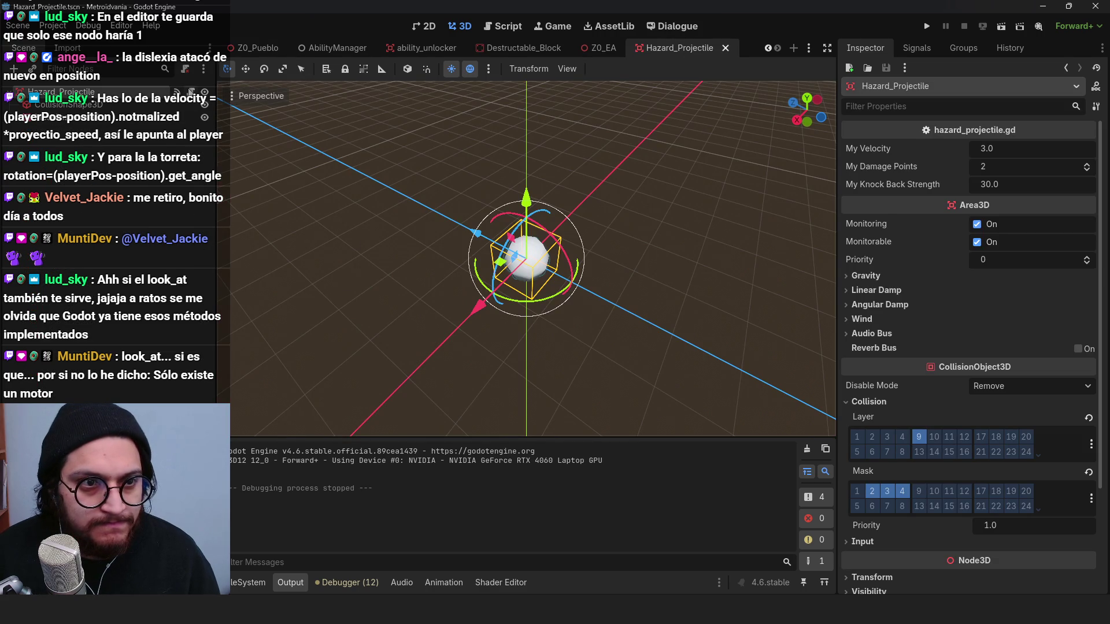
left_click(191, 92)
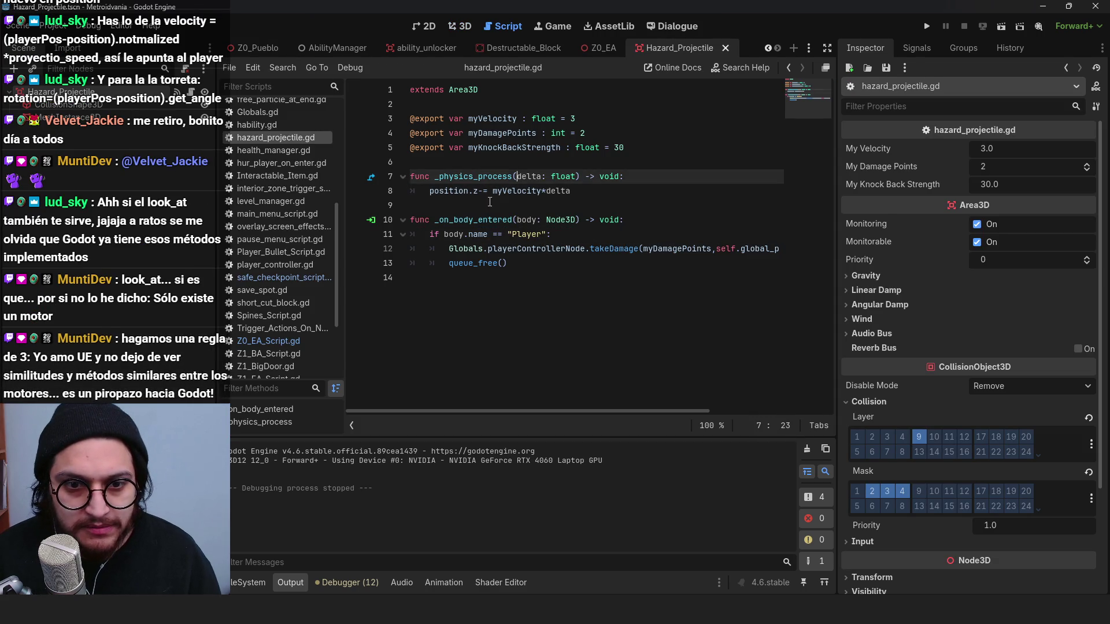
left_click(509, 263)
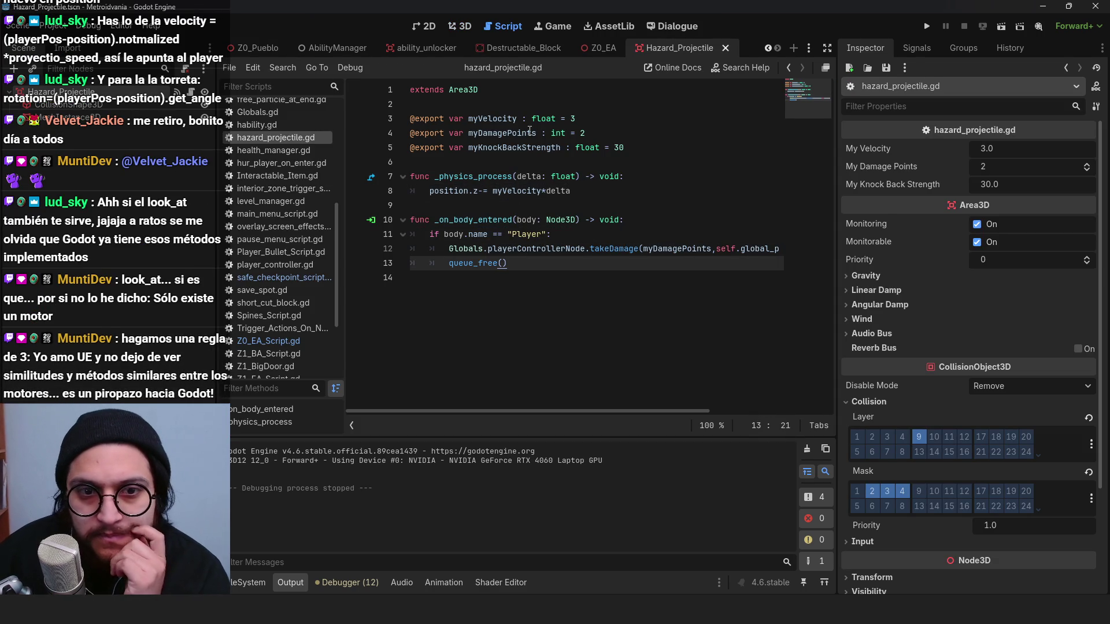
left_click(486, 206)
left_click(424, 188)
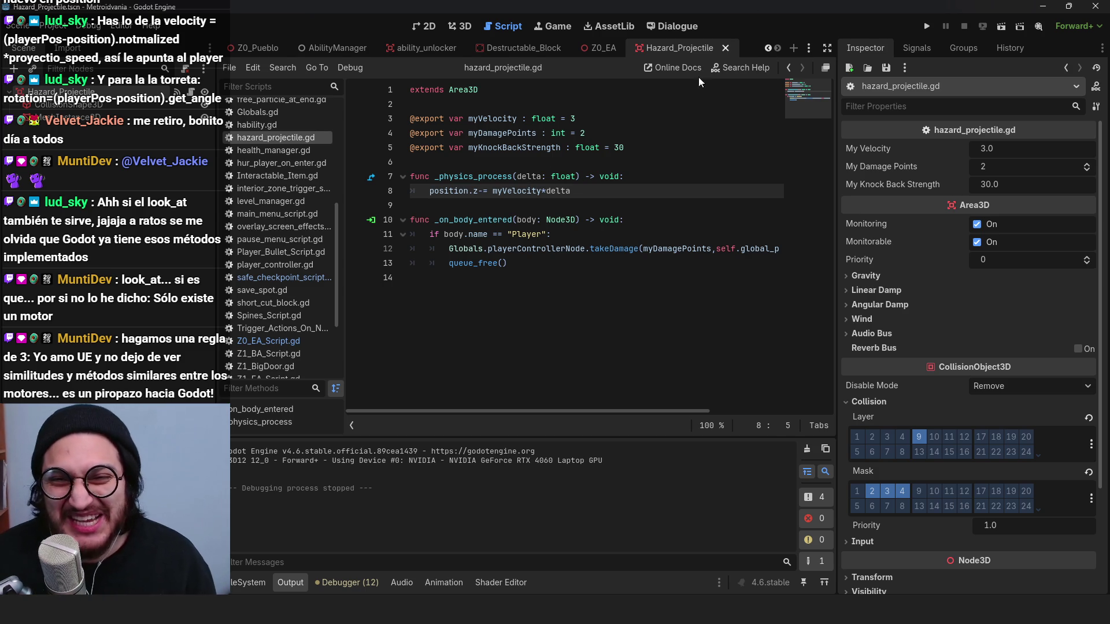
left_click(447, 153)
left_click_drag(512, 263, 378, 101)
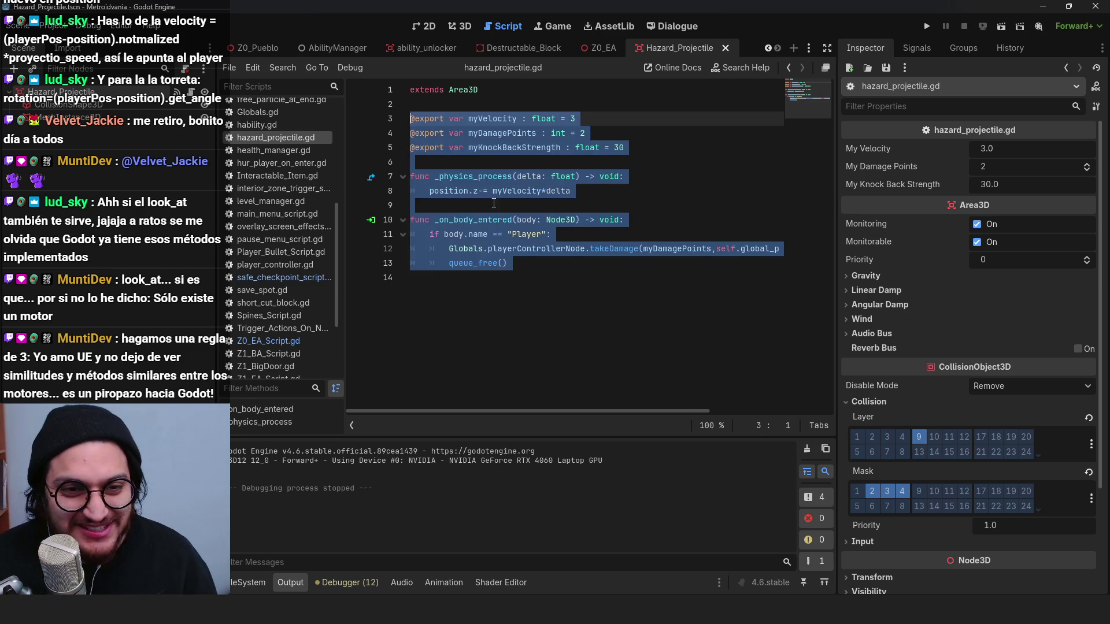
key("ctrl+s")
key("Left")
key("Left")
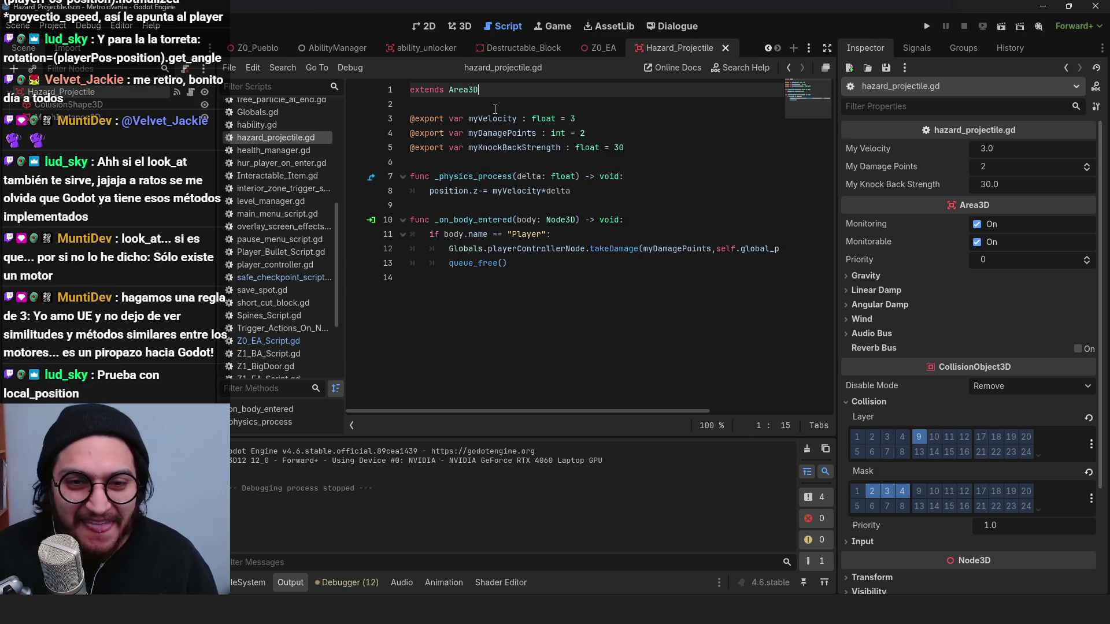
left_click(637, 139)
key("ctrl+s")
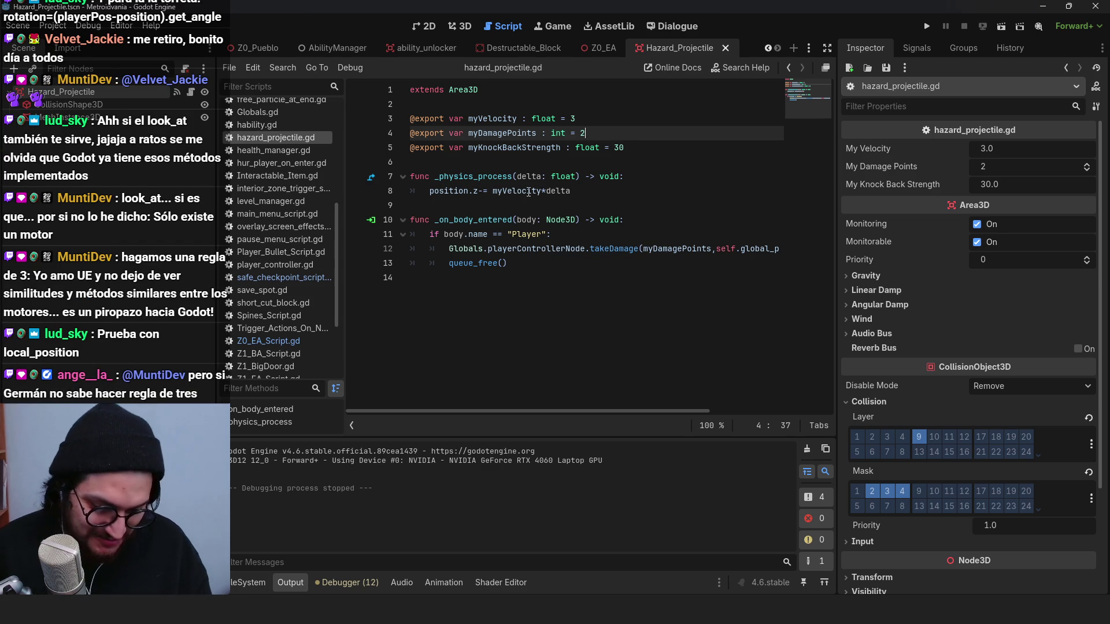
left_click(468, 220)
left_click(429, 192)
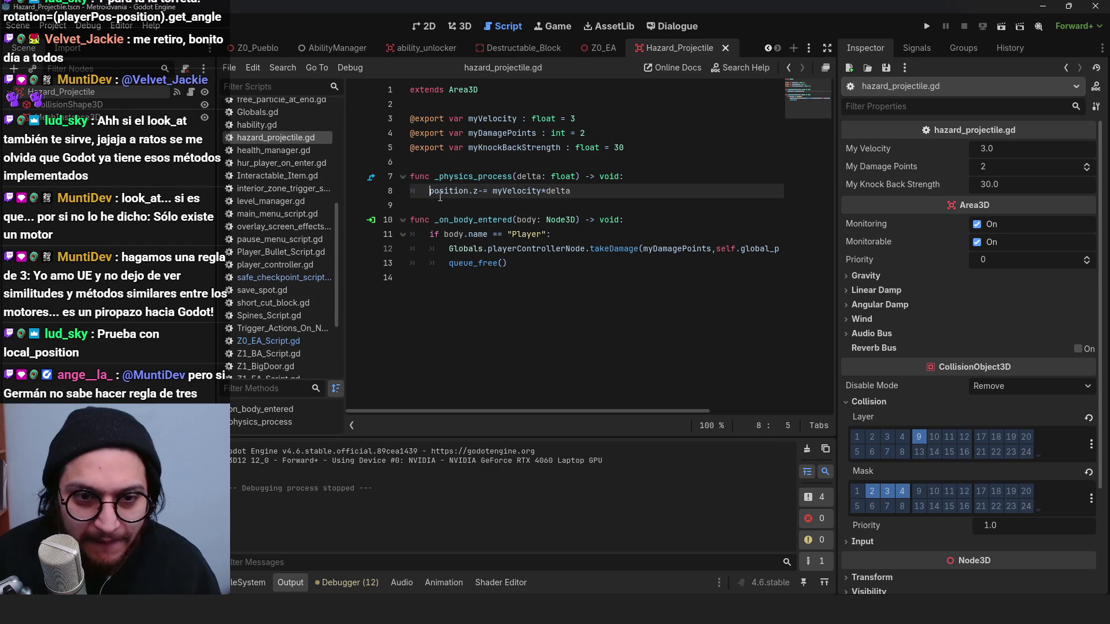
mouse_move(440, 197)
type("global_")
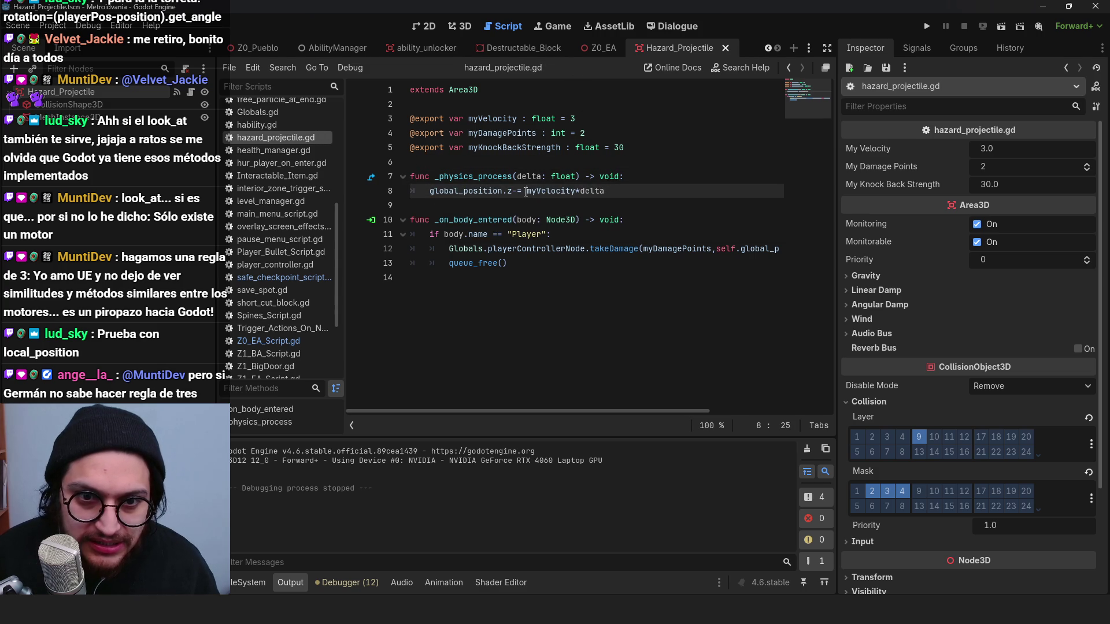
mouse_move(512, 189)
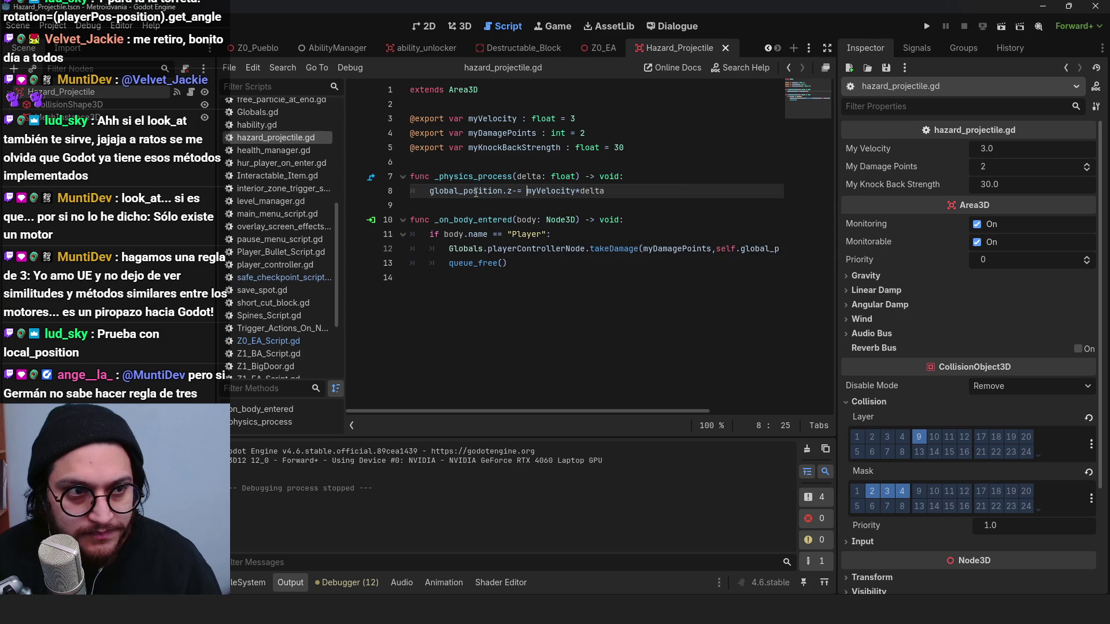
double_click(474, 193)
left_click(482, 182)
key("Down")
key("Down")
key("Down")
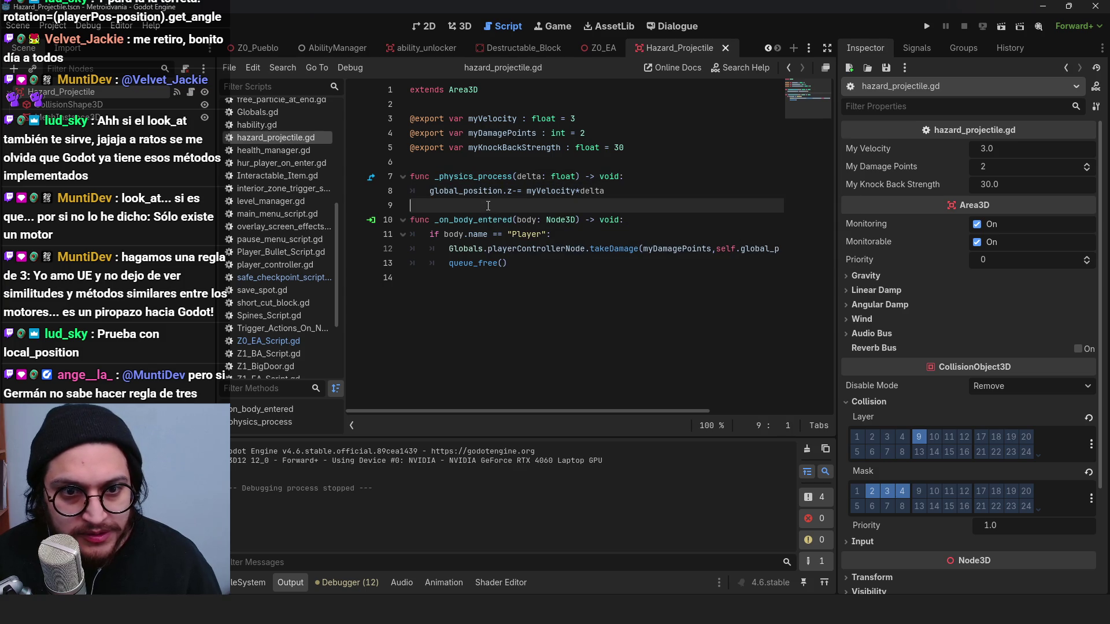
double_click(482, 182)
double_click(483, 191)
double_click(482, 182)
left_click(561, 191)
double_click(491, 190)
double_click(549, 191)
double_click(480, 191)
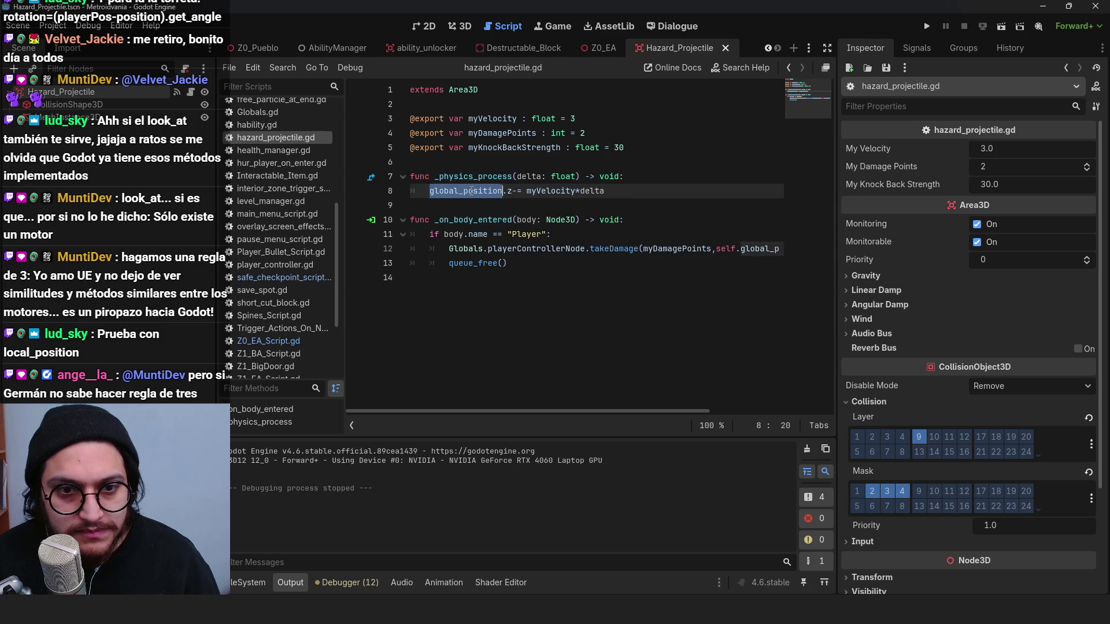
left_click(550, 176)
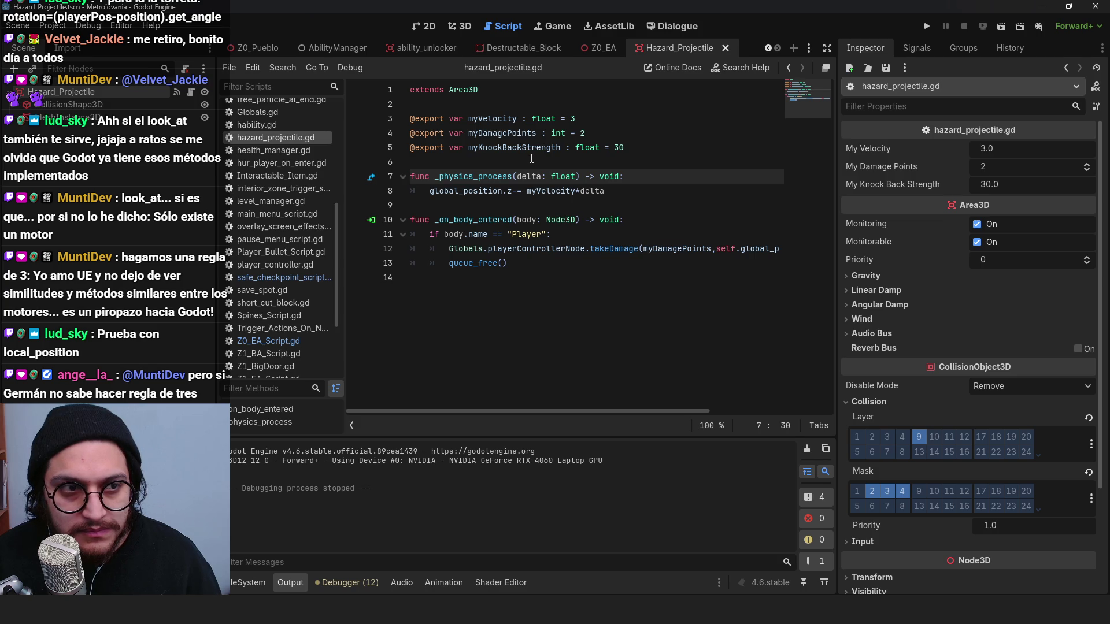
left_click(466, 191)
key("BackSpace")
key("BackSpace")
key("BackSpace")
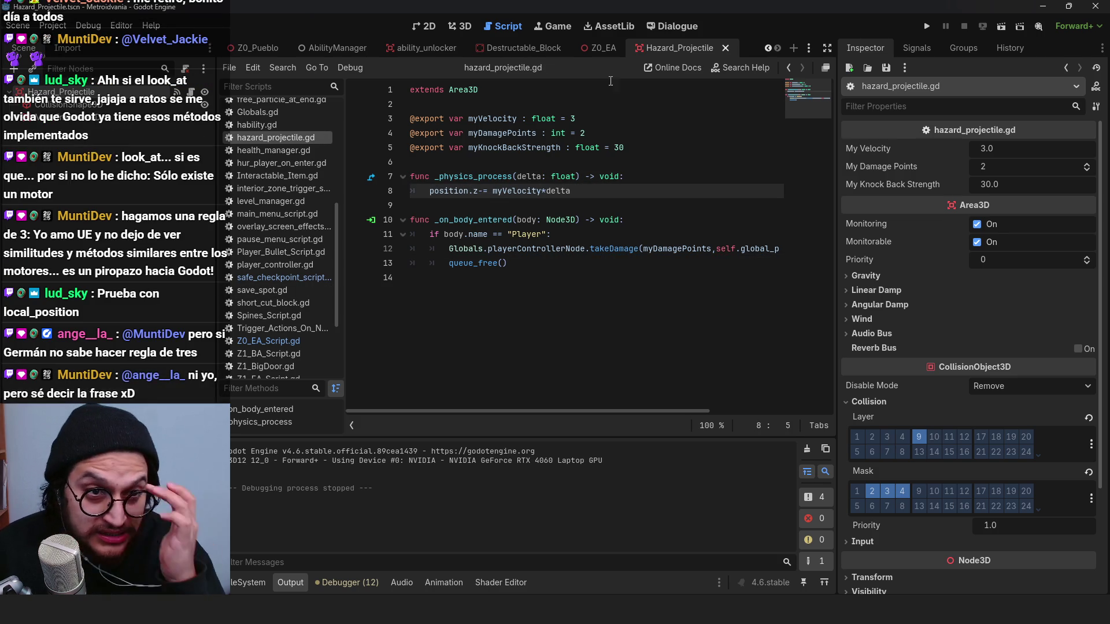
left_click(605, 49)
Step: In Z0_EA_Script.gd line 26, remove global_ from both newBullet's and shoot_pos's position
left_click(268, 341)
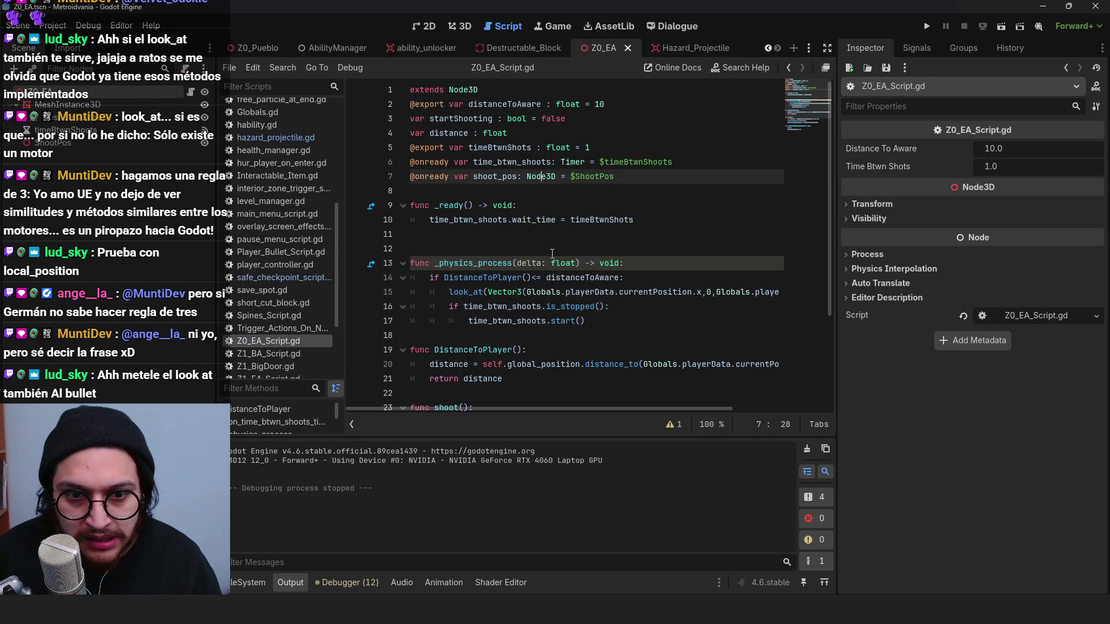
scroll(564, 320, "down", 3)
left_click(505, 323)
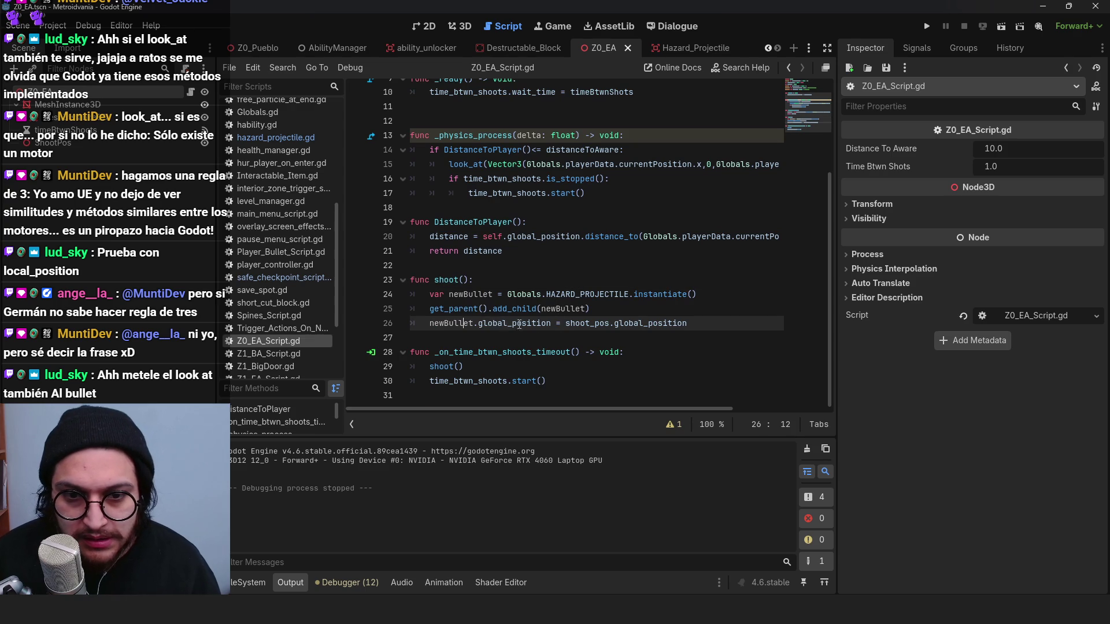
left_click_drag(511, 322, 478, 323)
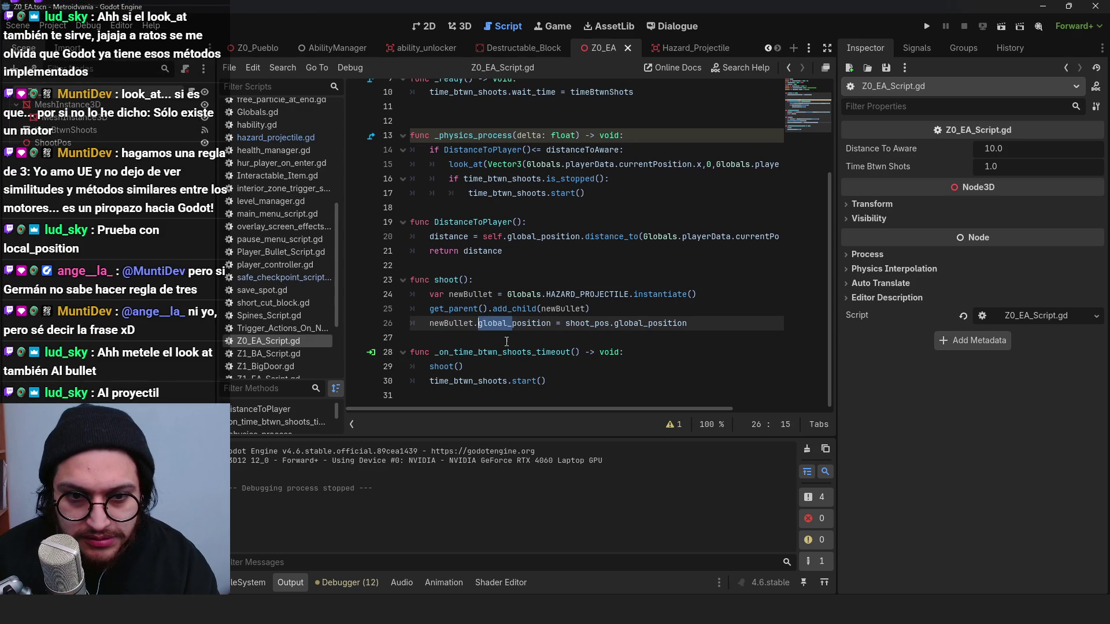
key("BackSpace")
left_click_drag(613, 323, 580, 322)
key("BackSpace")
Step: Playtest the game walking the player near the turret, stop it, and save the script
key("F5")
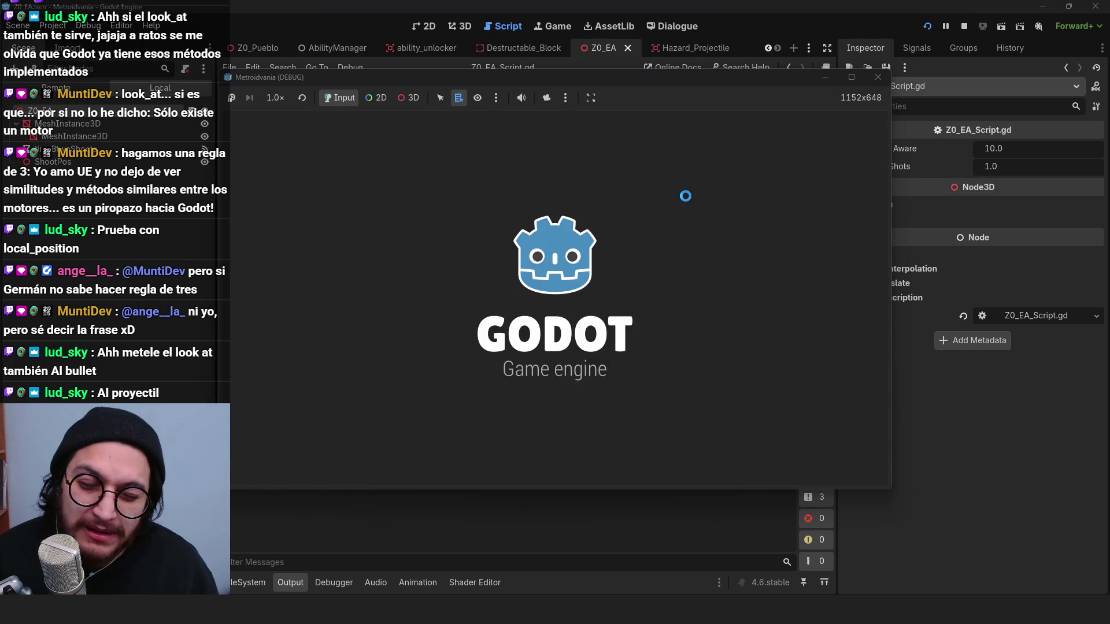
key("w")
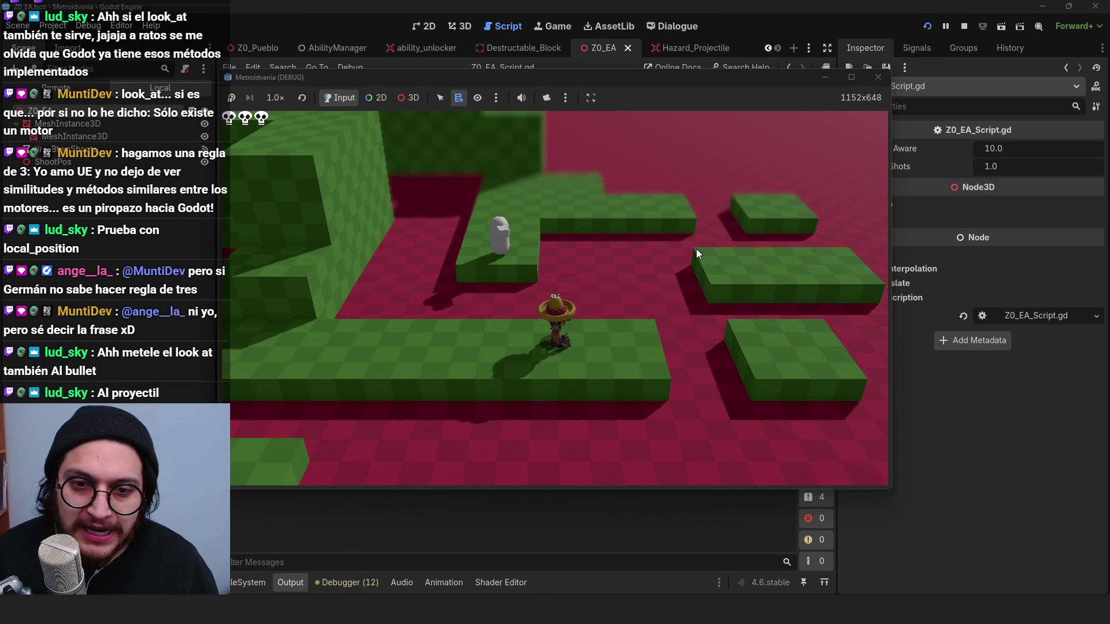
key("a")
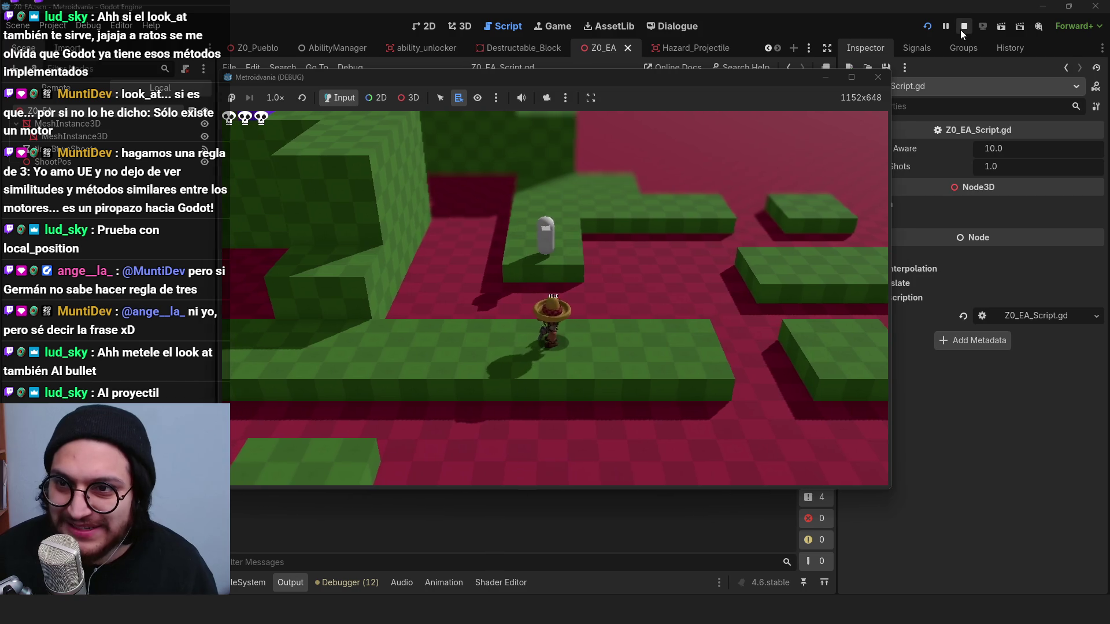
left_click(964, 26)
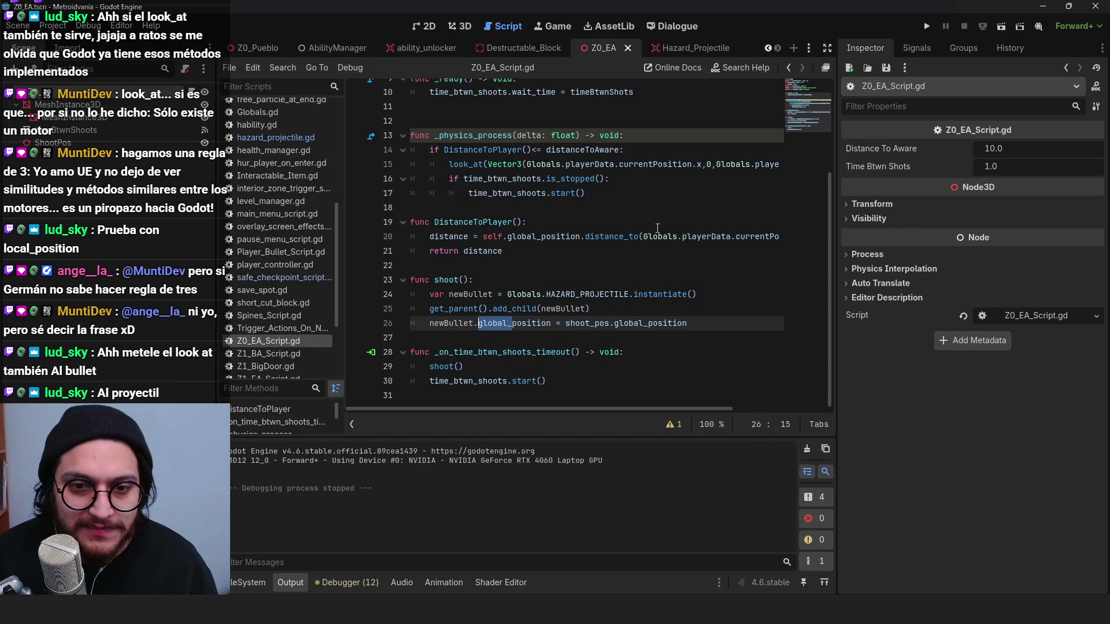
left_click(552, 223)
key("ctrl+s")
double_click(515, 323)
Step: Save the turret scene and open hazard_projectile.gd to inspect the position.z movement line
key("ctrl+s")
left_click(688, 47)
left_click(276, 138)
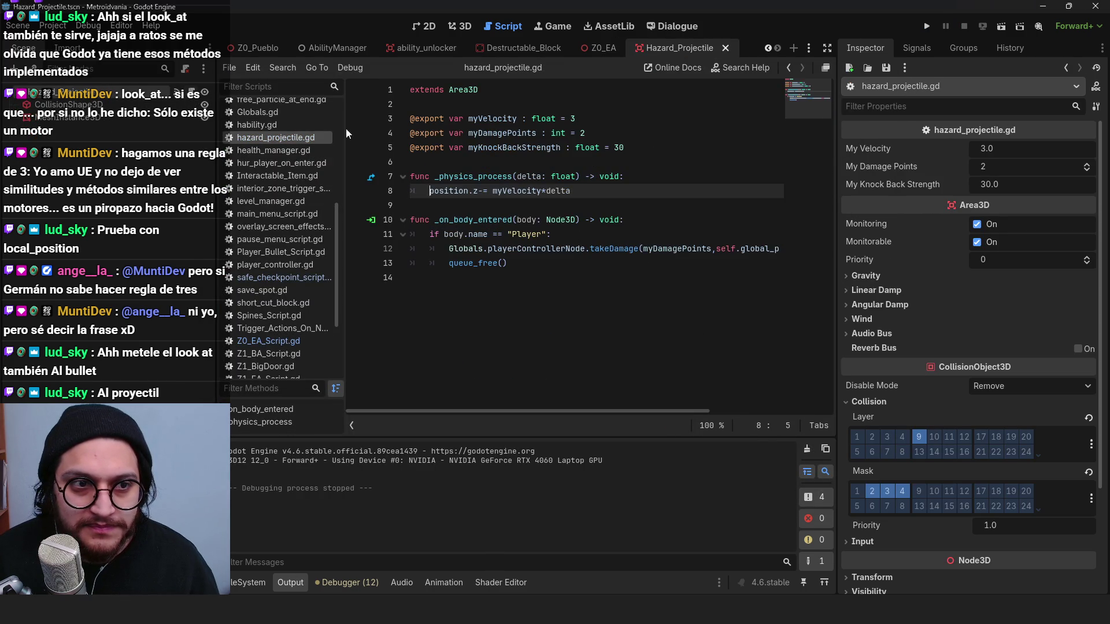
left_click(464, 193)
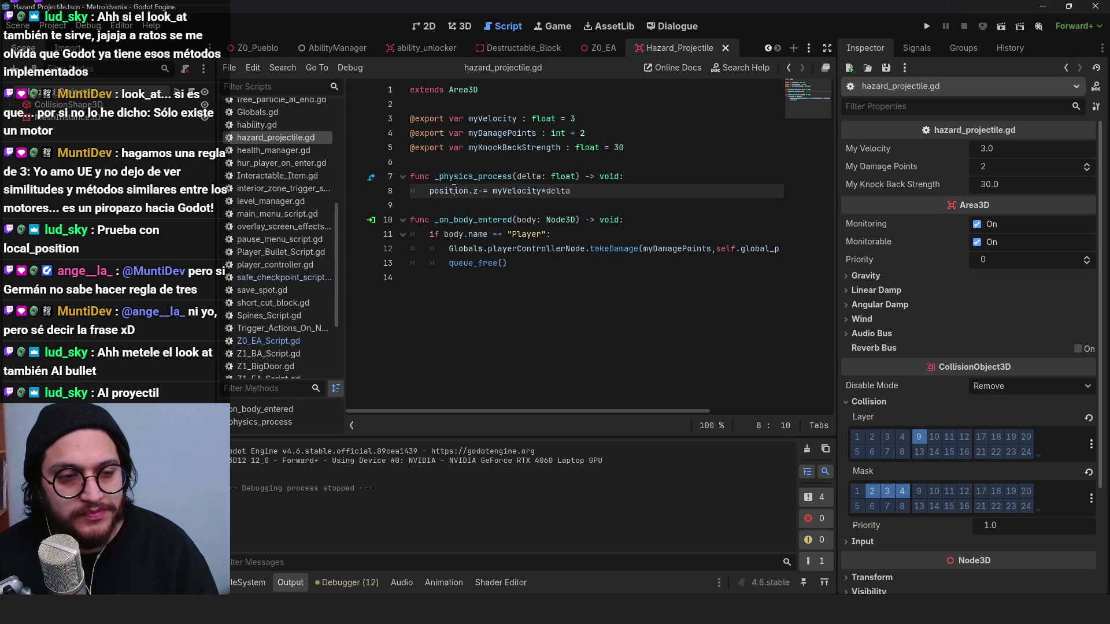
mouse_move(454, 190)
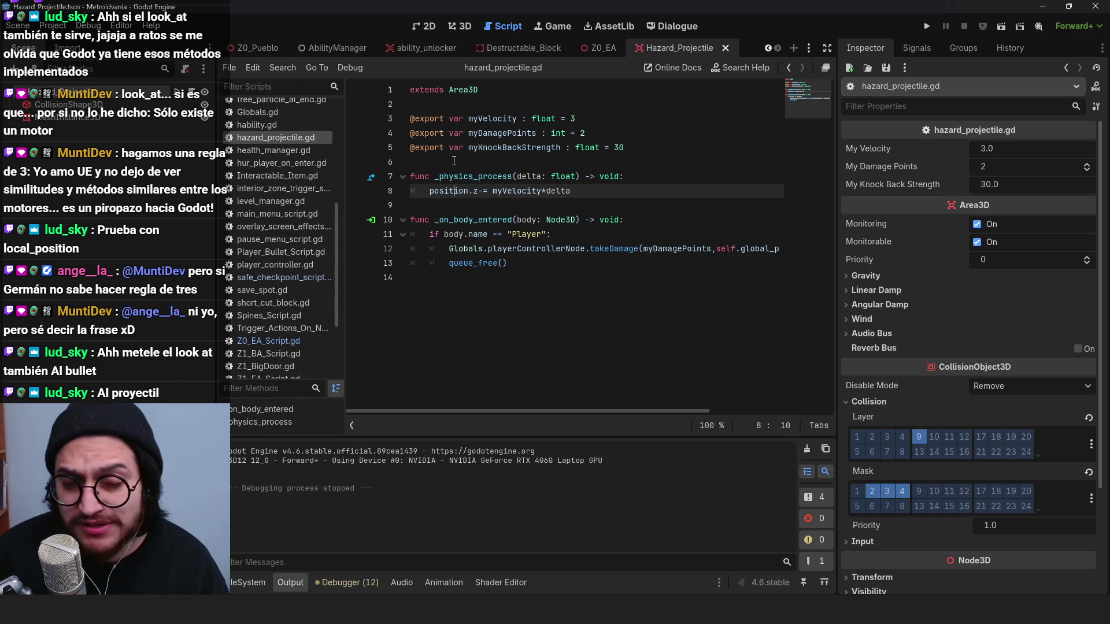
left_click(514, 176)
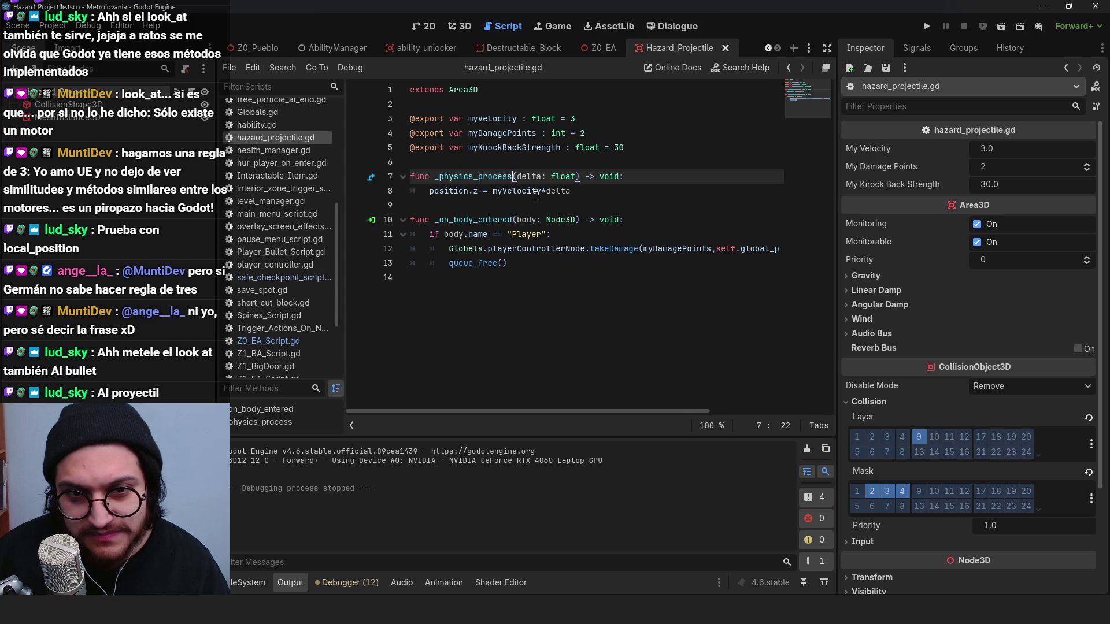
mouse_move(537, 196)
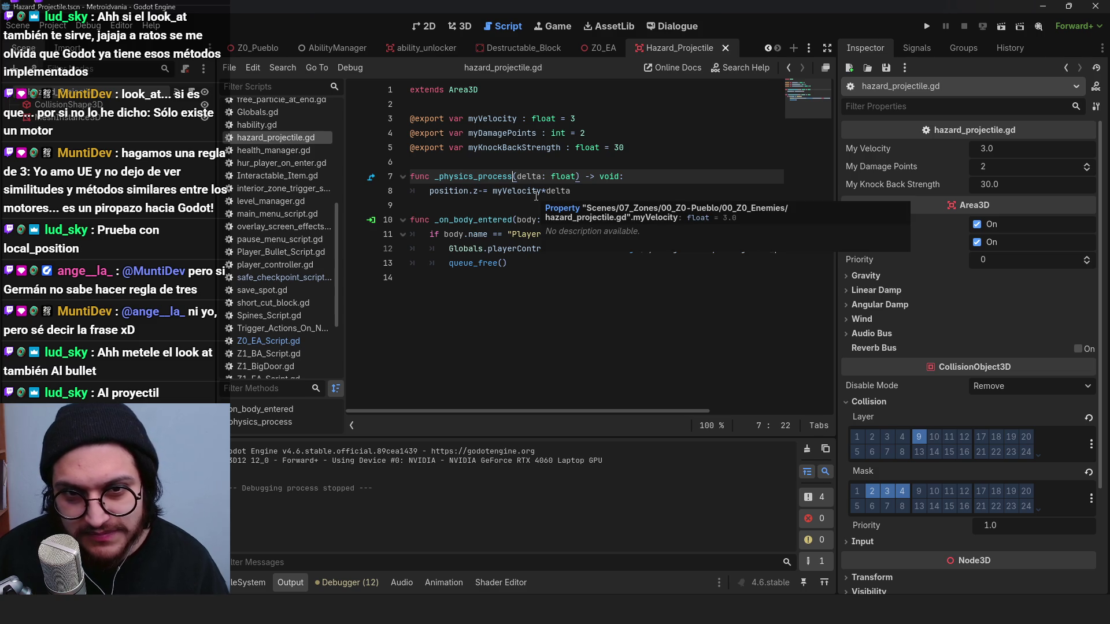
key("ctrl+s")
Step: Review myKnockBackStrength, takeDamage and the movement lines, then save the projectile scene
key("Up")
key("Up")
key("Up")
key("End")
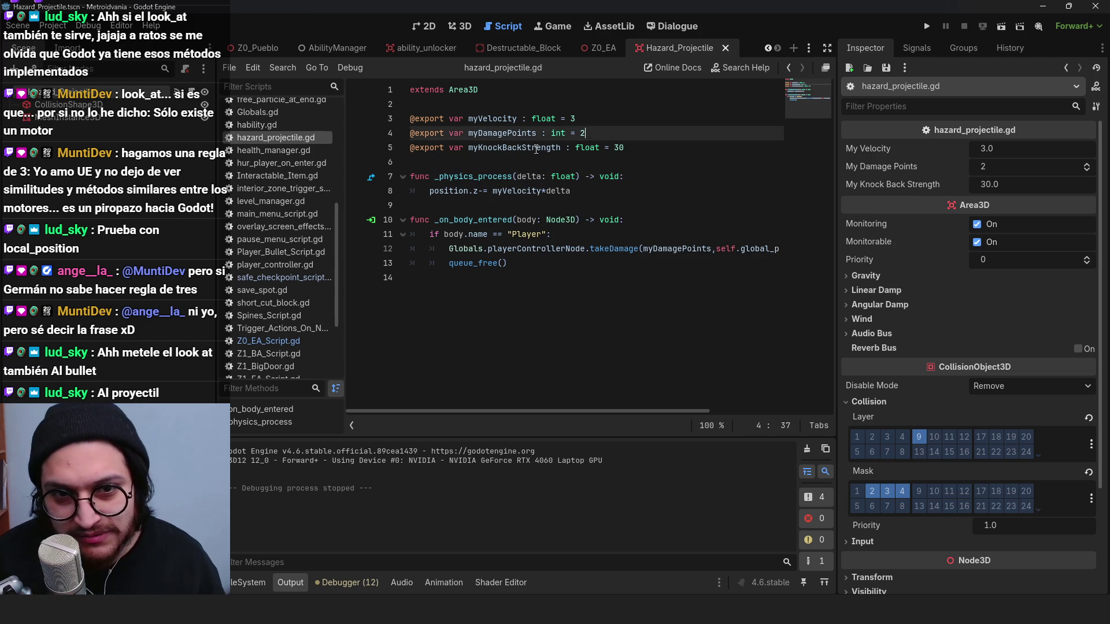
double_click(537, 149)
left_click(620, 148)
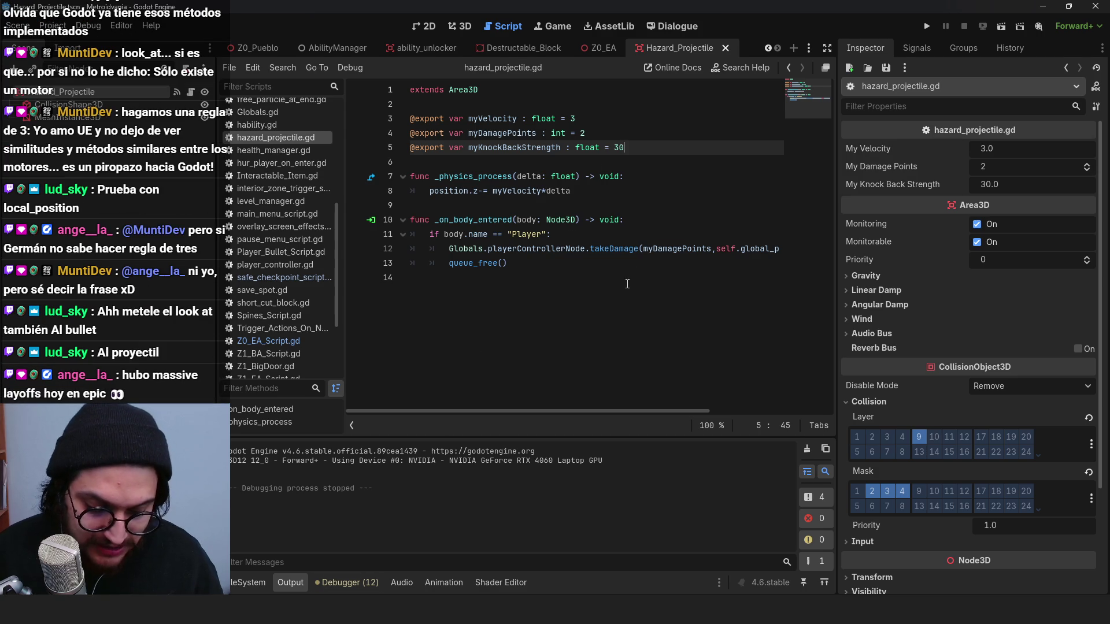
left_click(607, 249)
left_click(474, 191)
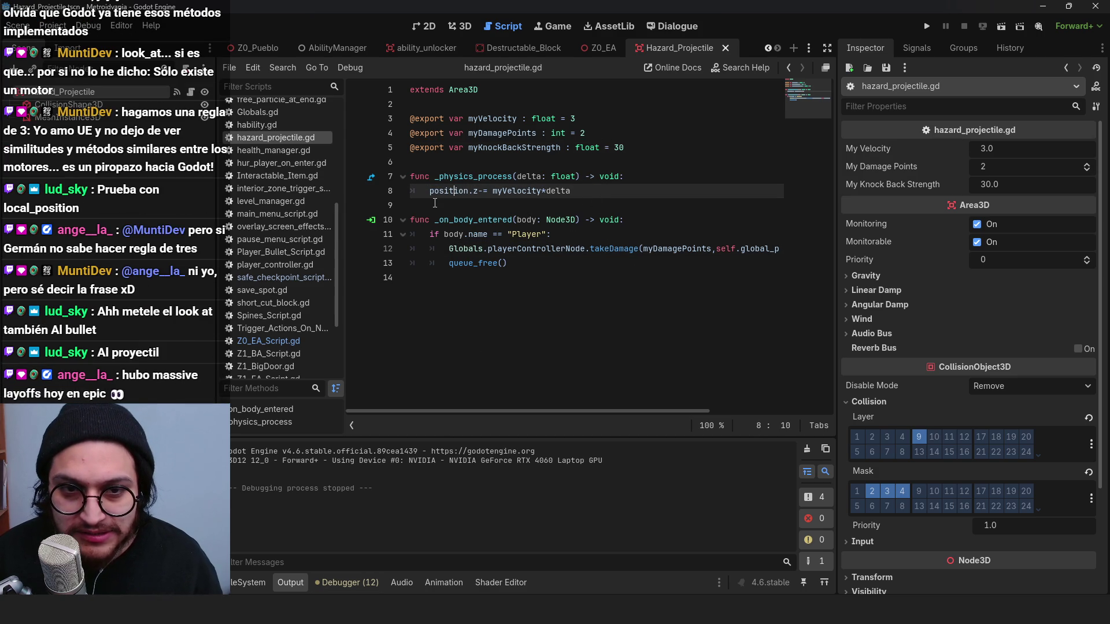
left_click(521, 203)
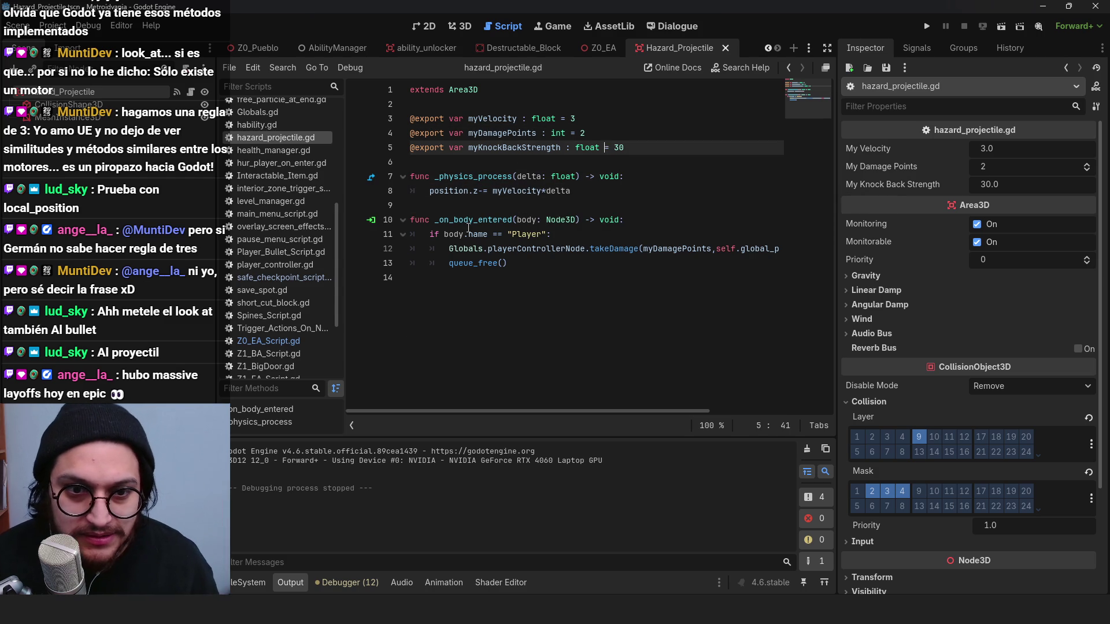
left_click(668, 233)
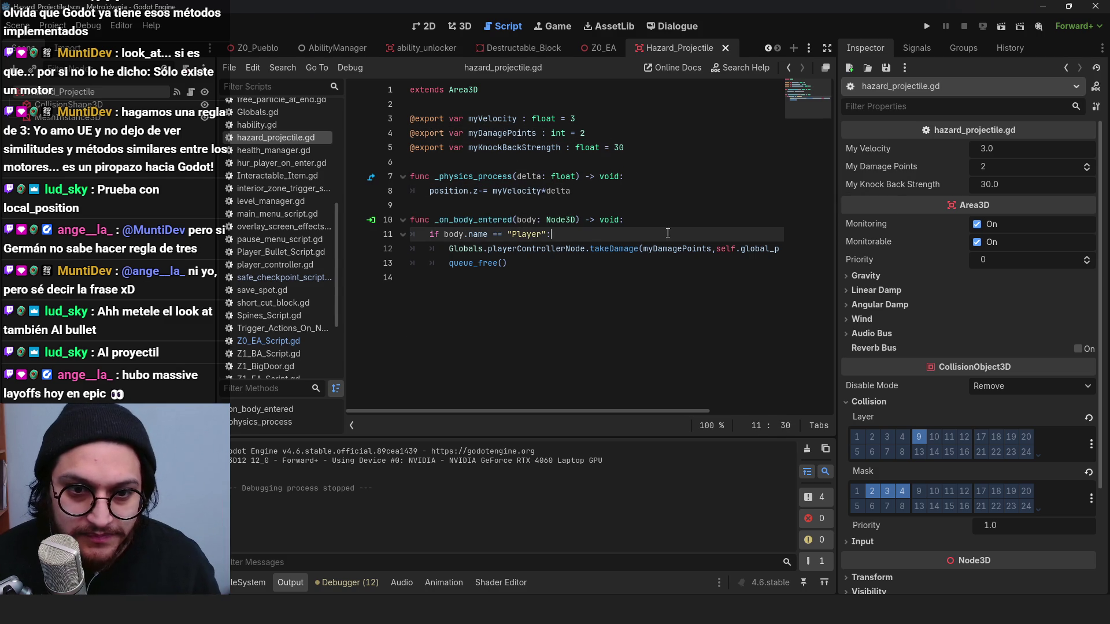
left_click(610, 203)
key("ctrl+s")
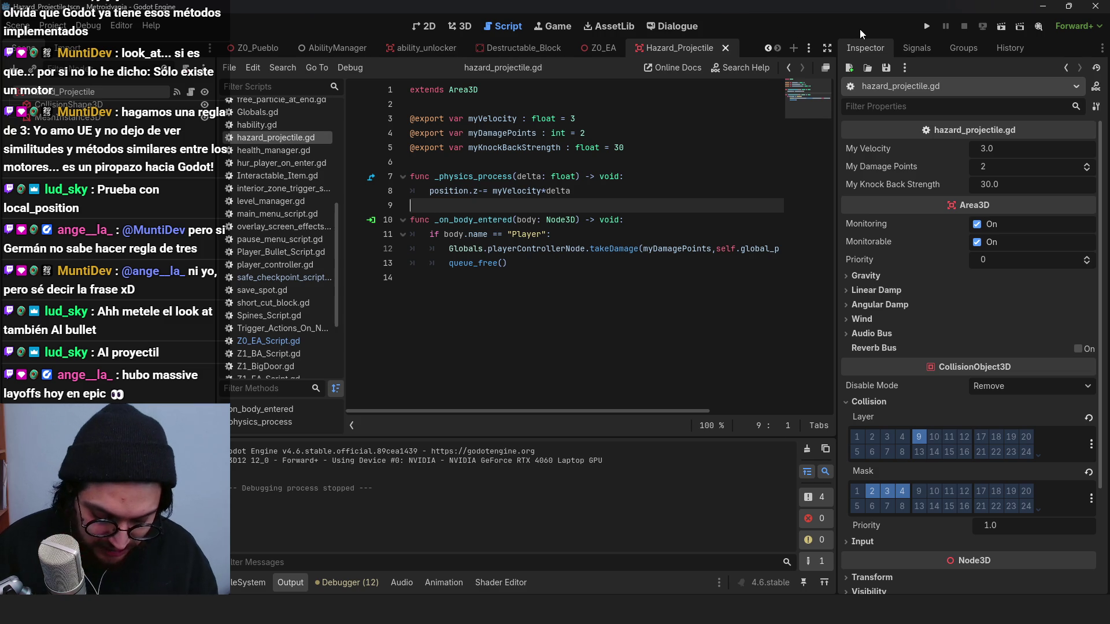
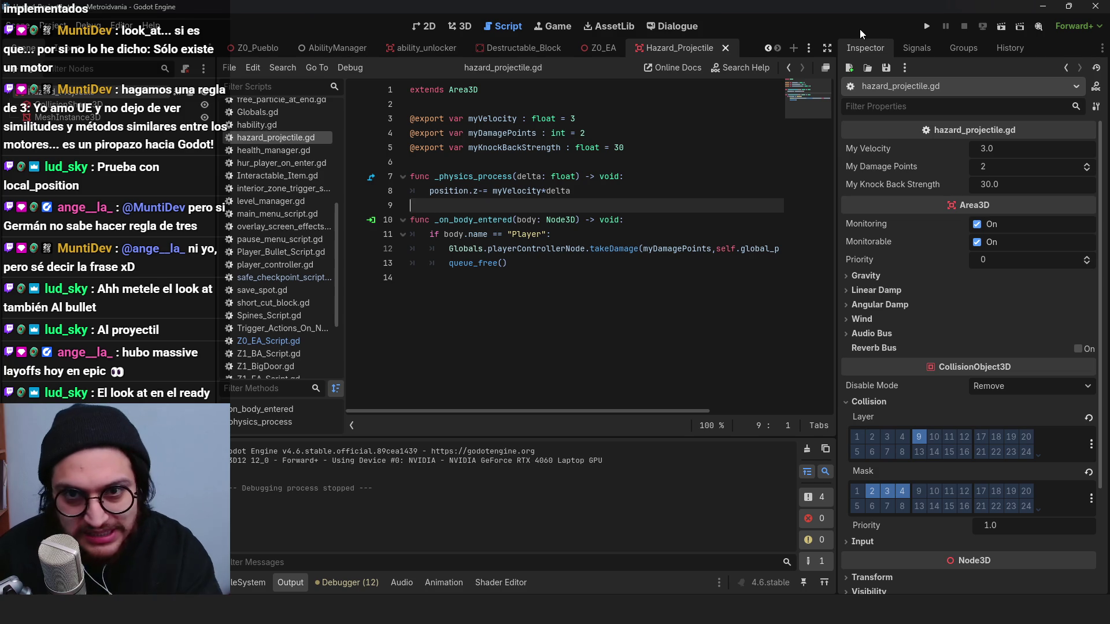
Step: Review the projectile's movement code and the bullet-spawning code in the shooter's shoot()
left_click(495, 220)
left_click(459, 191)
left_click(463, 176)
left_click(459, 191)
key("Down")
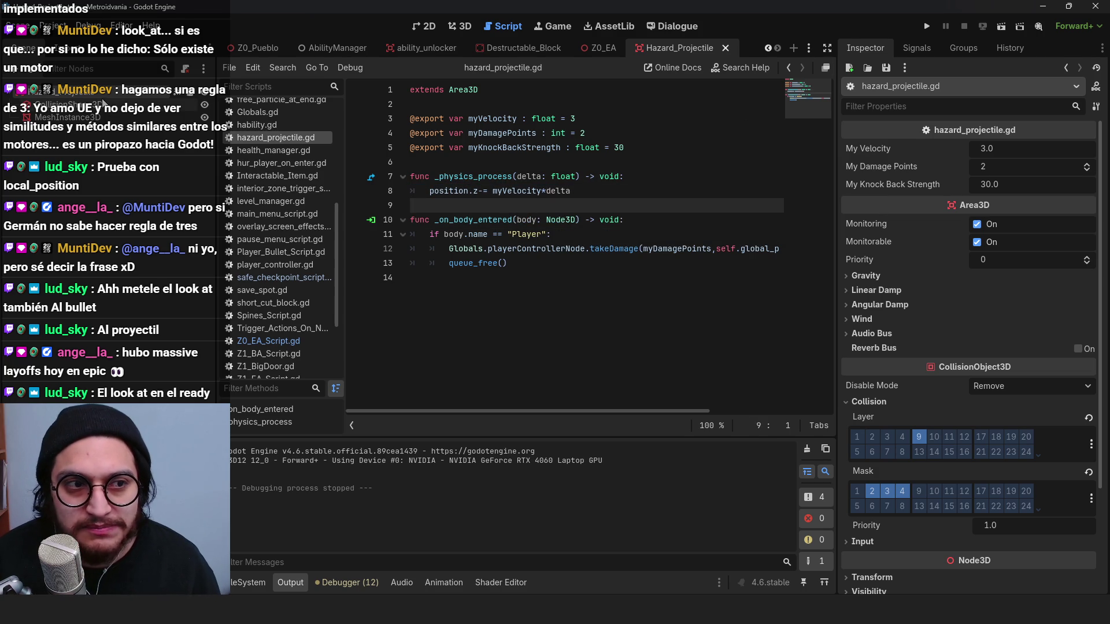
left_click(604, 48)
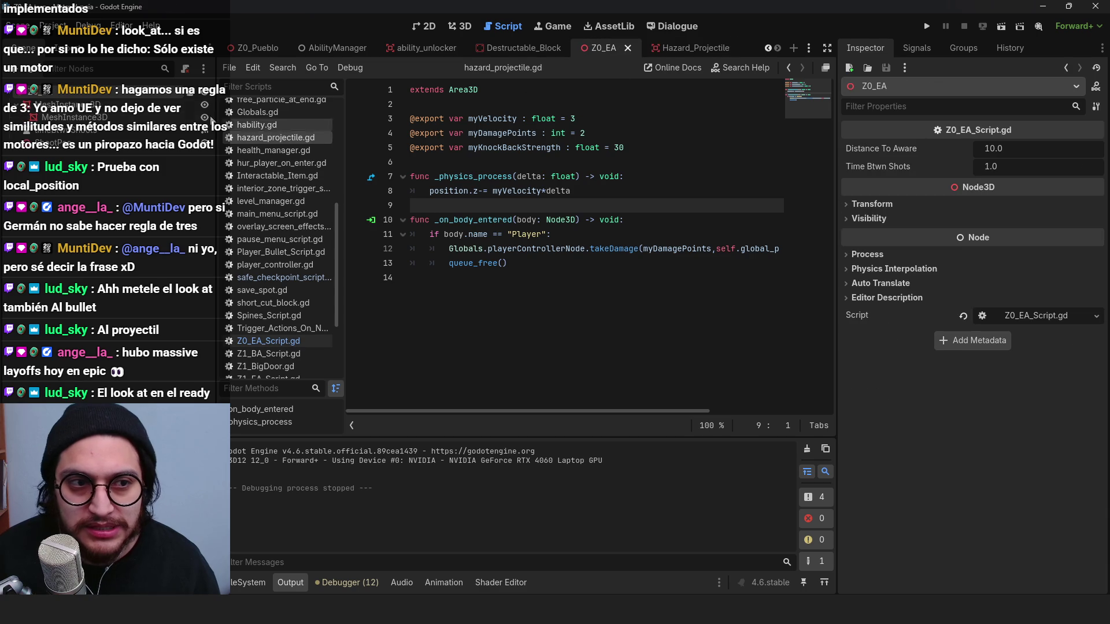
left_click(576, 323)
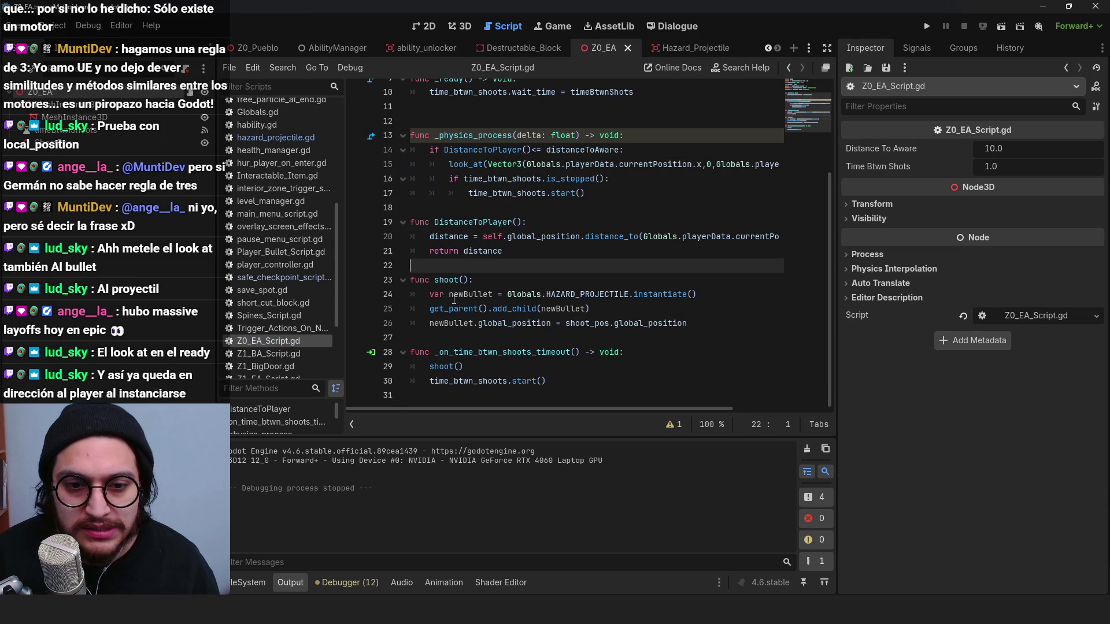
left_click(614, 322)
Step: Add a blank line below the exported variables in hazard_projectile.gd
left_click(681, 47)
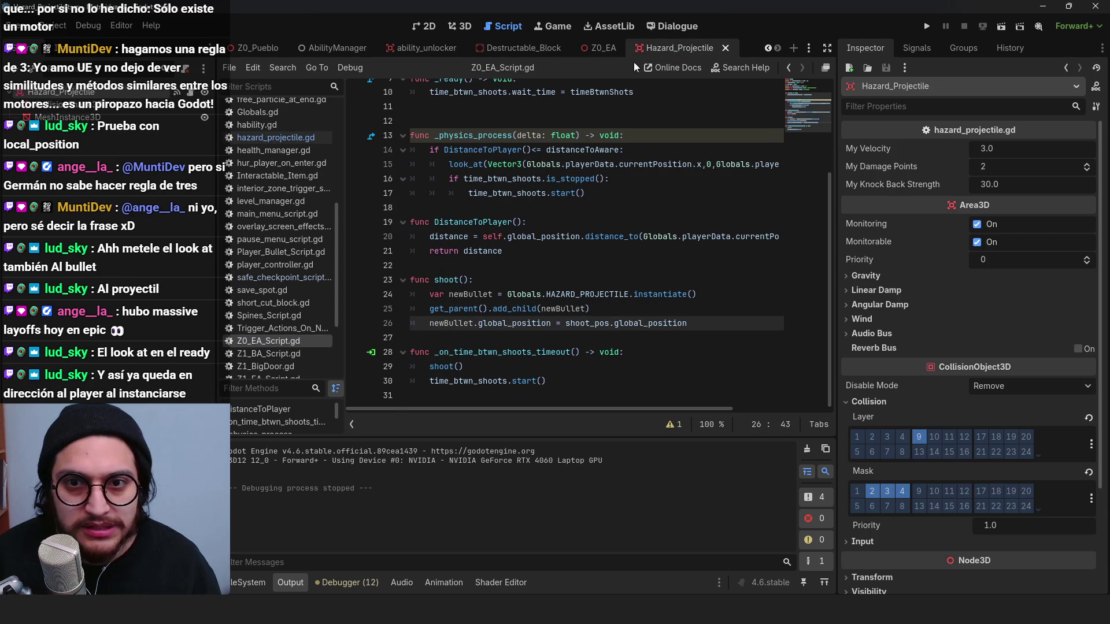
left_click(622, 148)
key("Return")
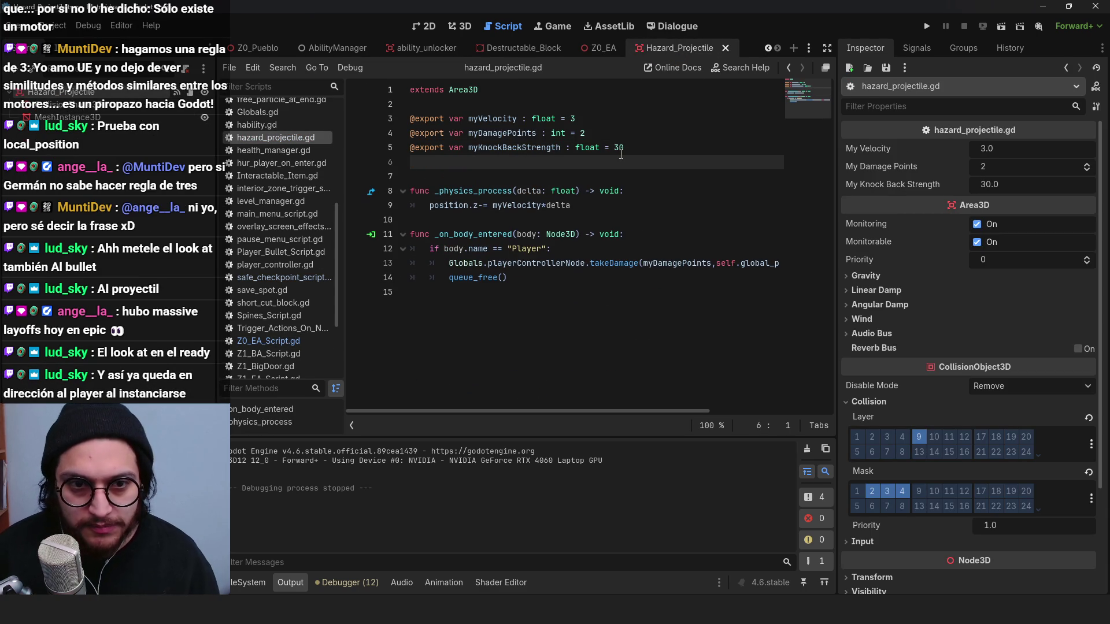
Step: Declare 'var myEnemyParent' in hazard_projectile.gd, dropping the Node3D type annotation
type("var myEnemyParent : ")
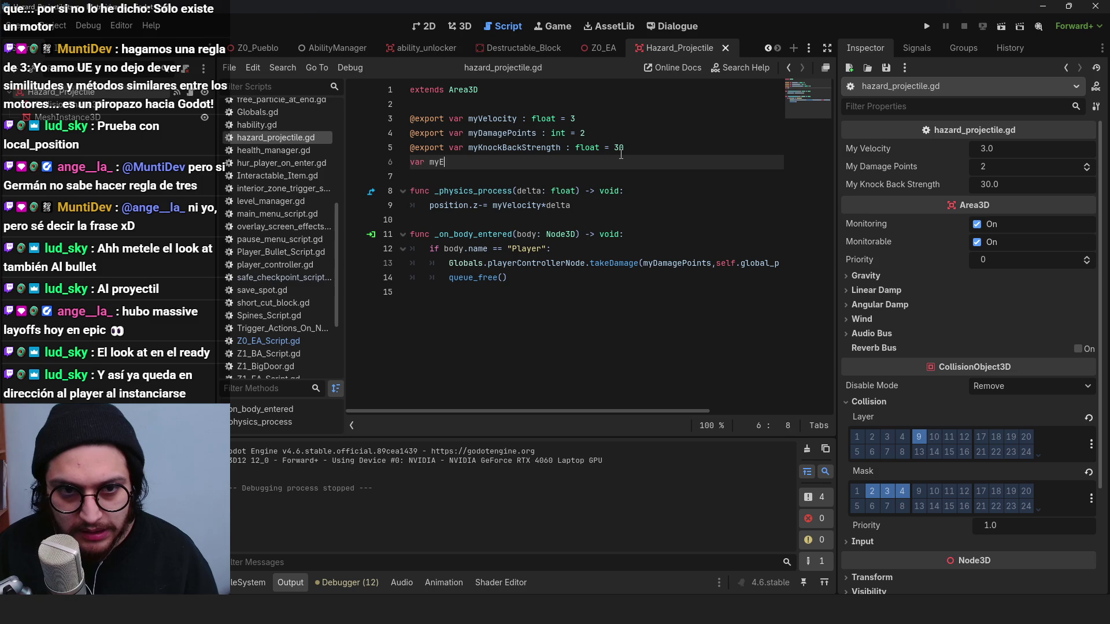
type("Node3D")
left_click(551, 148)
left_click(541, 162)
left_click_drag(539, 161, 493, 163)
key("BackSpace")
Step: Add 'newBullet.myEnemyParent = self' after add_child in the shooter script and save
left_click(601, 48)
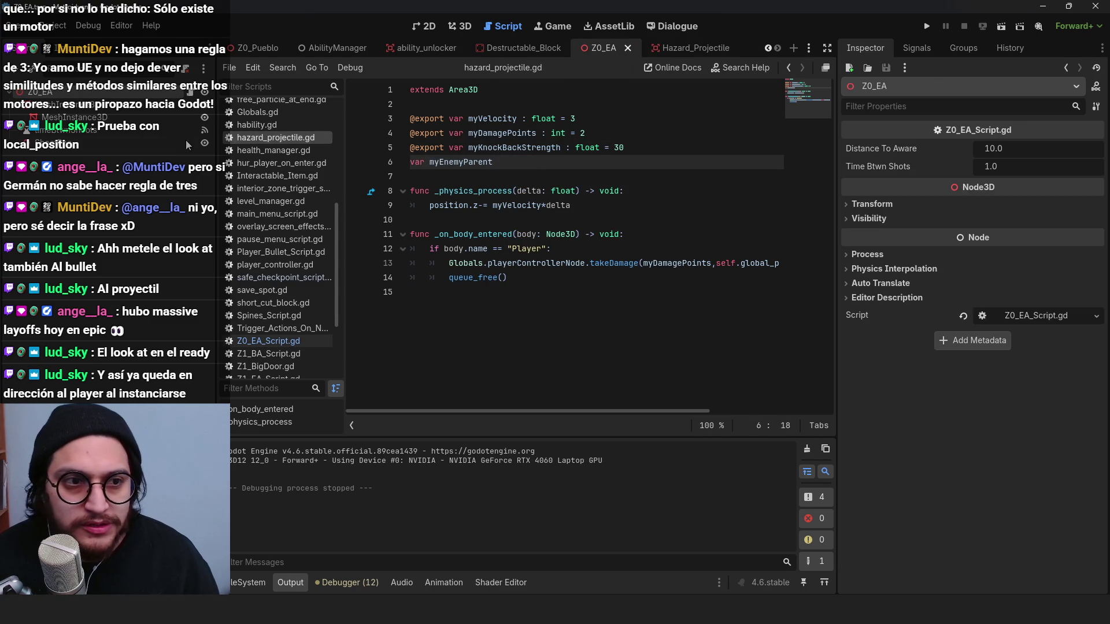
scroll(555, 299, "down", 1)
left_click(636, 309)
key("Return")
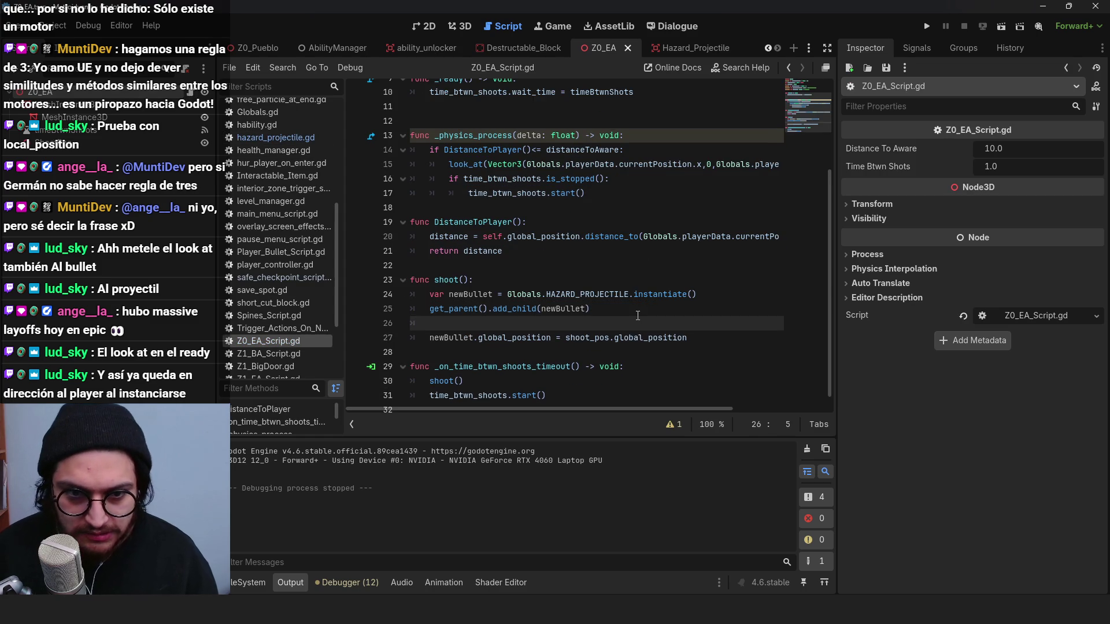
type("newBullet.")
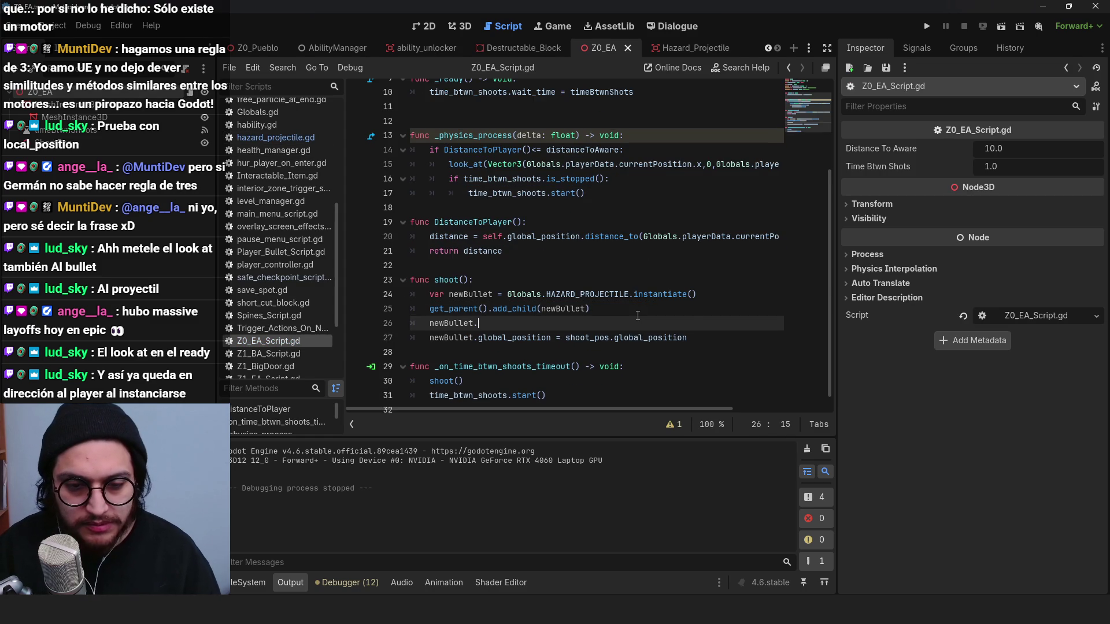
type("myEnemyParent")
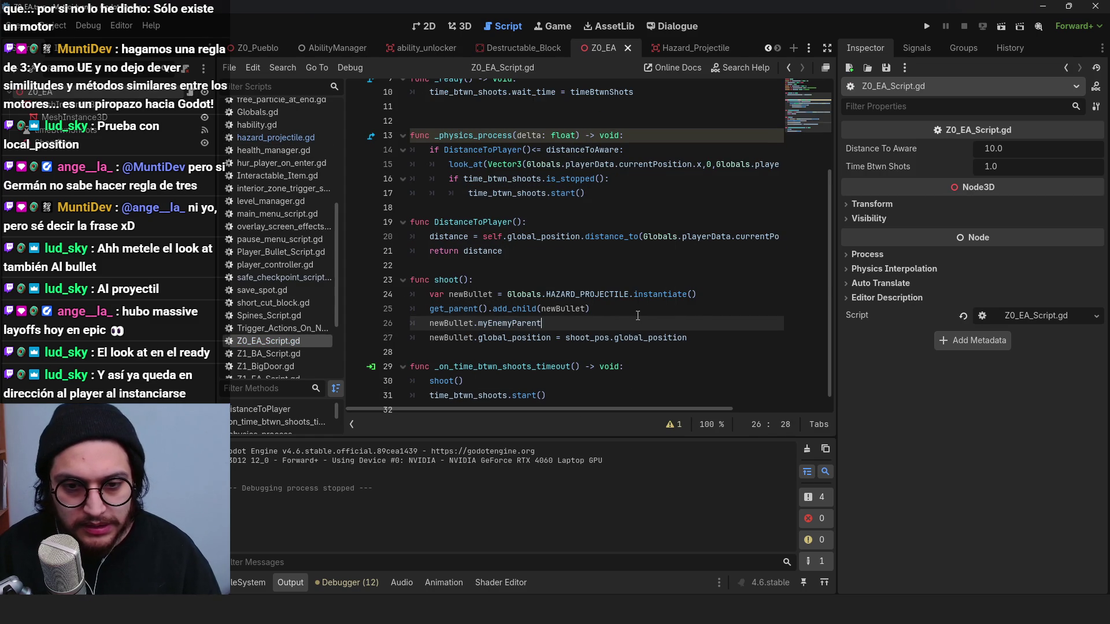
type(" = self")
key("ctrl+s")
left_click(498, 309)
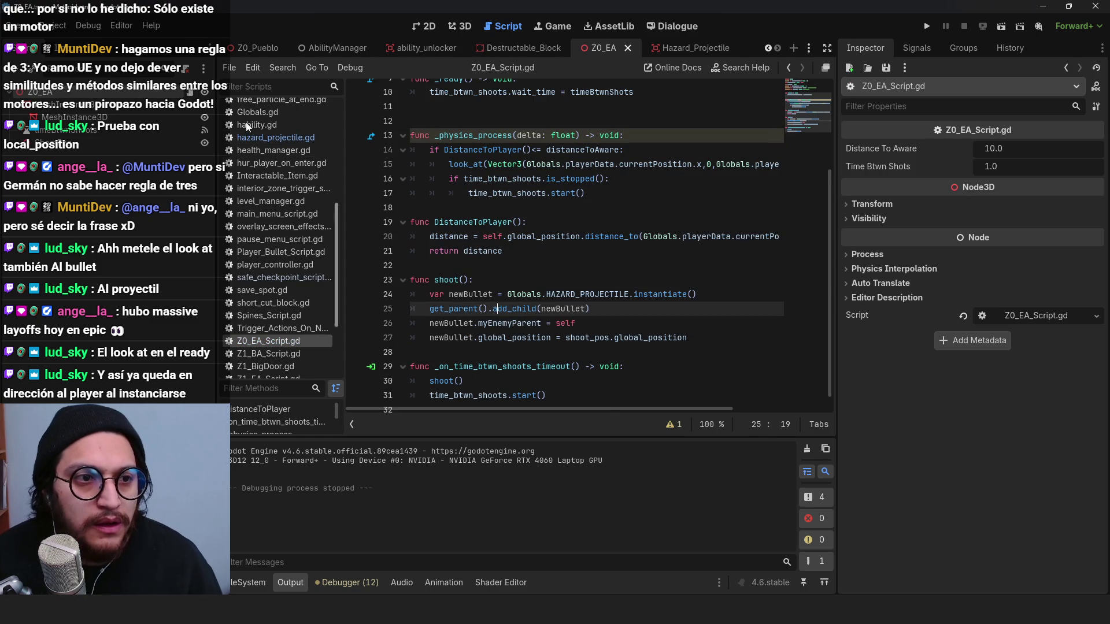
key("Up")
key("Up")
key("Up")
key("End")
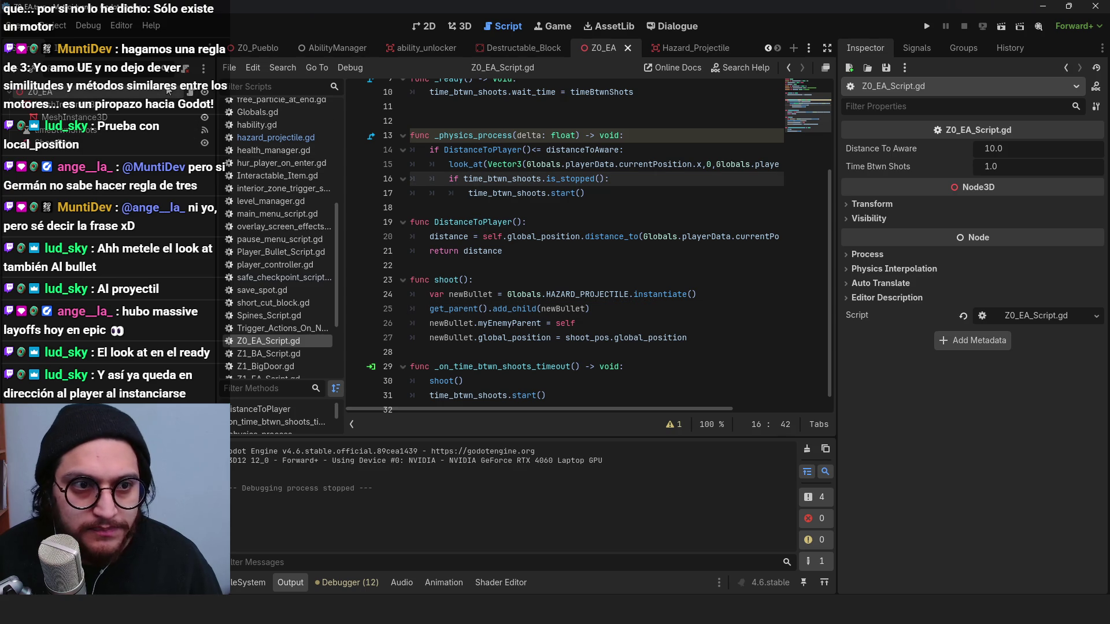
key("ctrl+Tab")
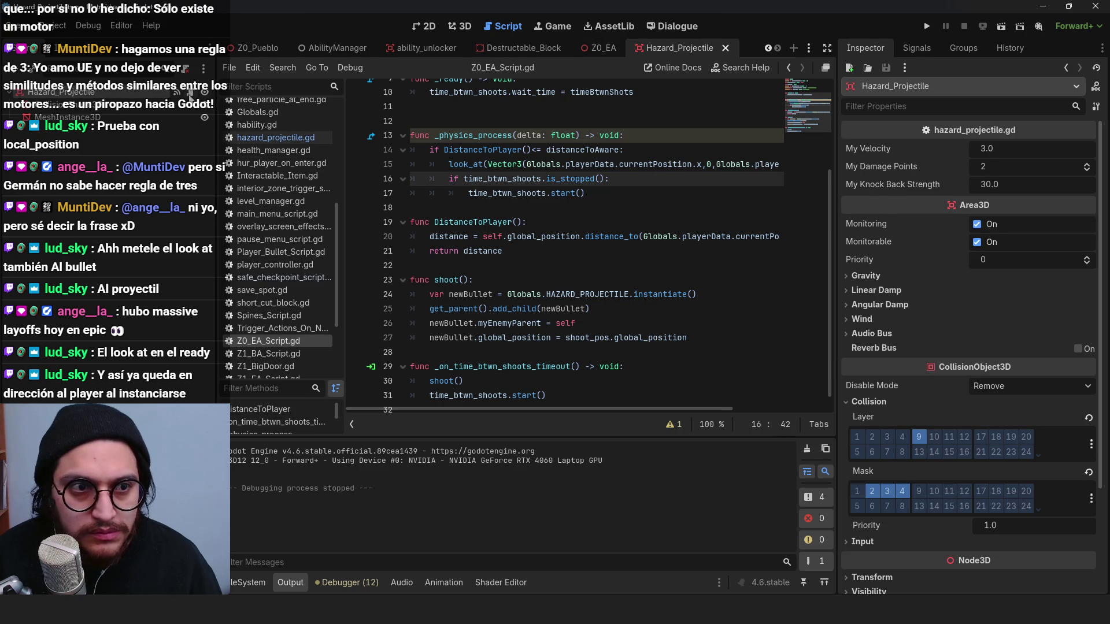
left_click(499, 205)
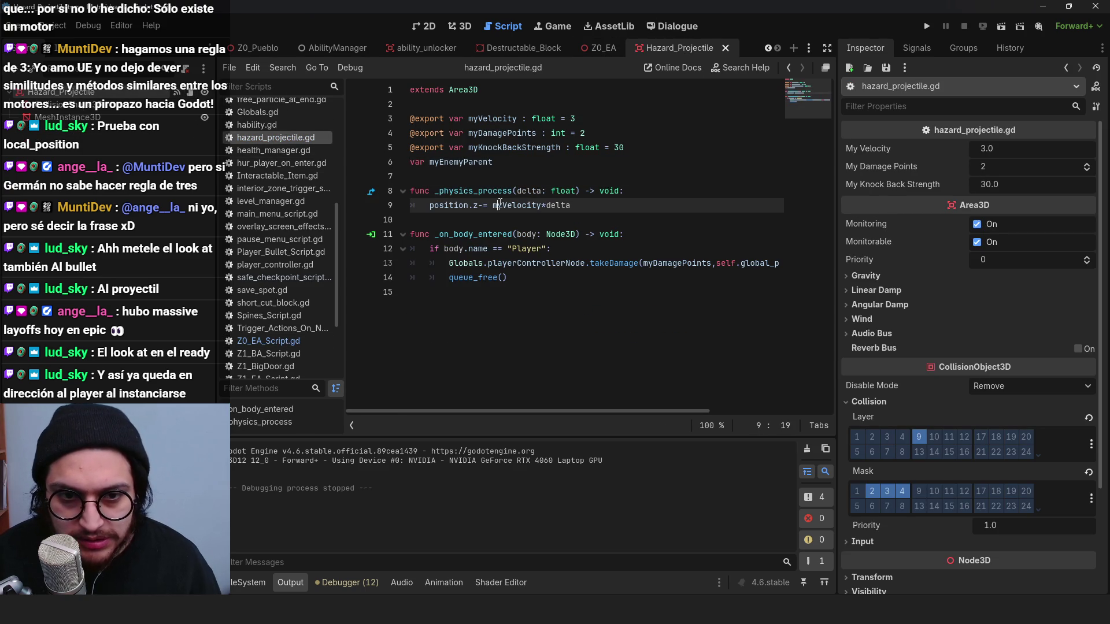
Step: Draft a movement line using myEnemyParent.transform.basis with myVelocity * delta and save
left_click(431, 206)
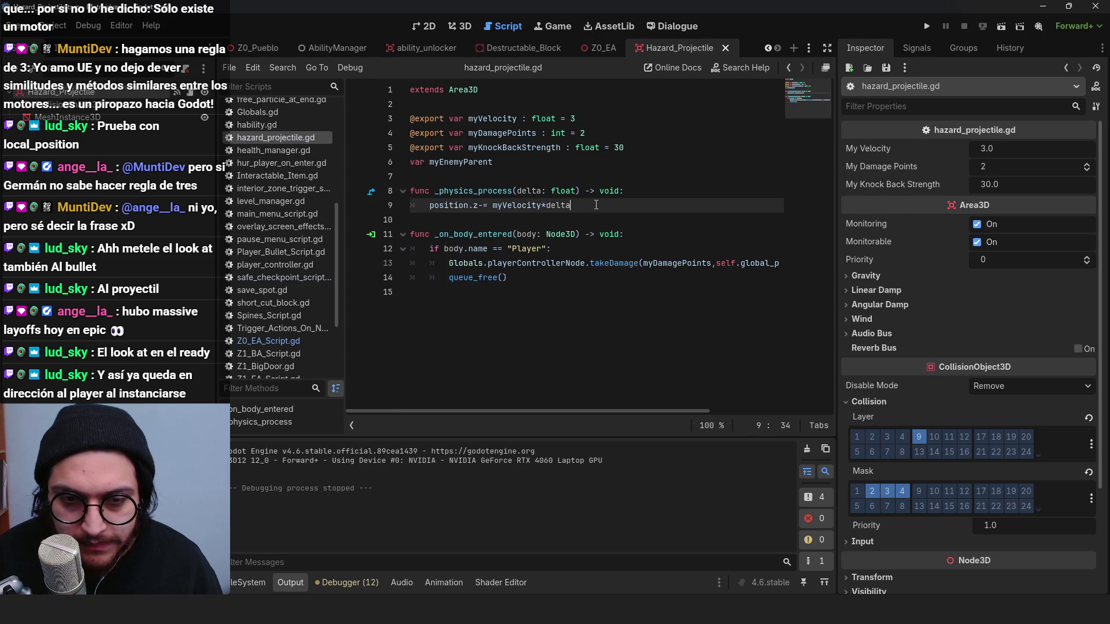
key("Return")
type("p")
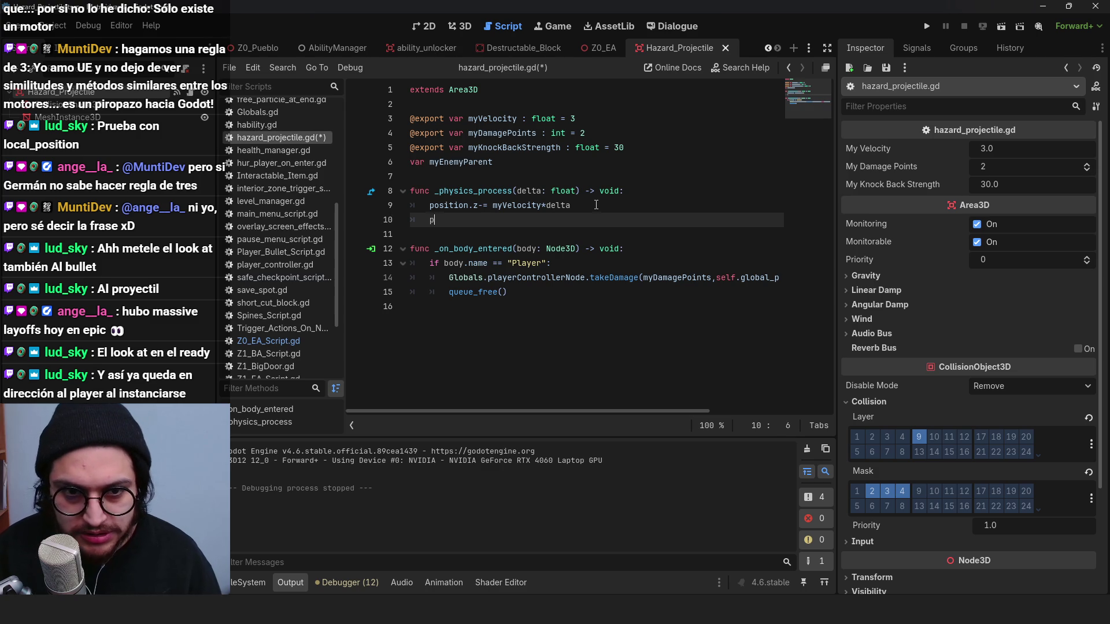
type("osition.z- = myEnemyParent.transform.basis.z")
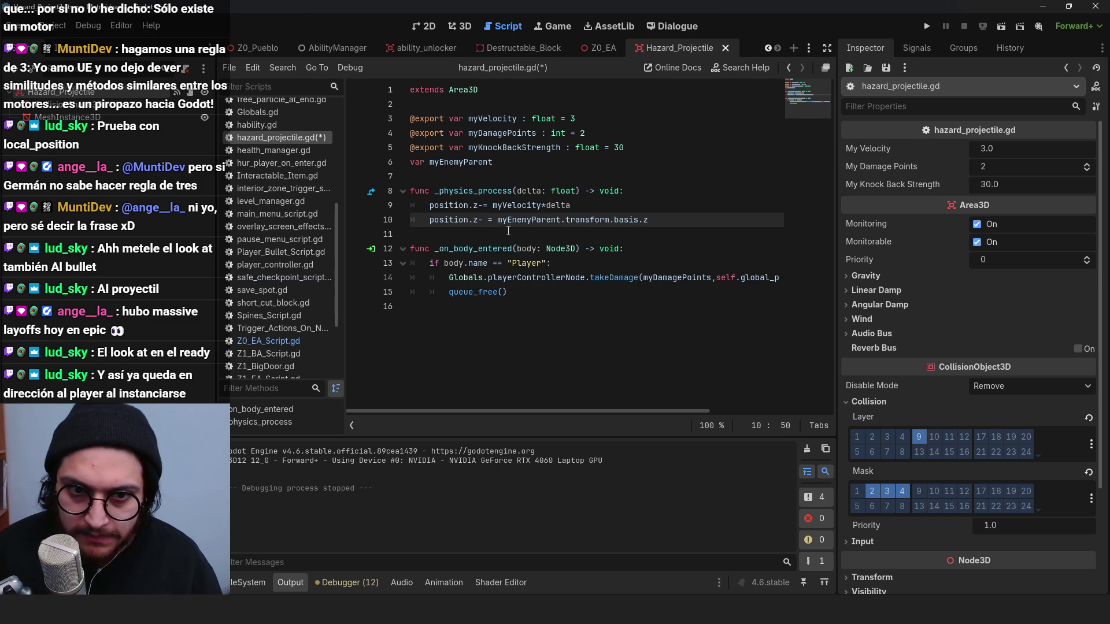
left_click(482, 222)
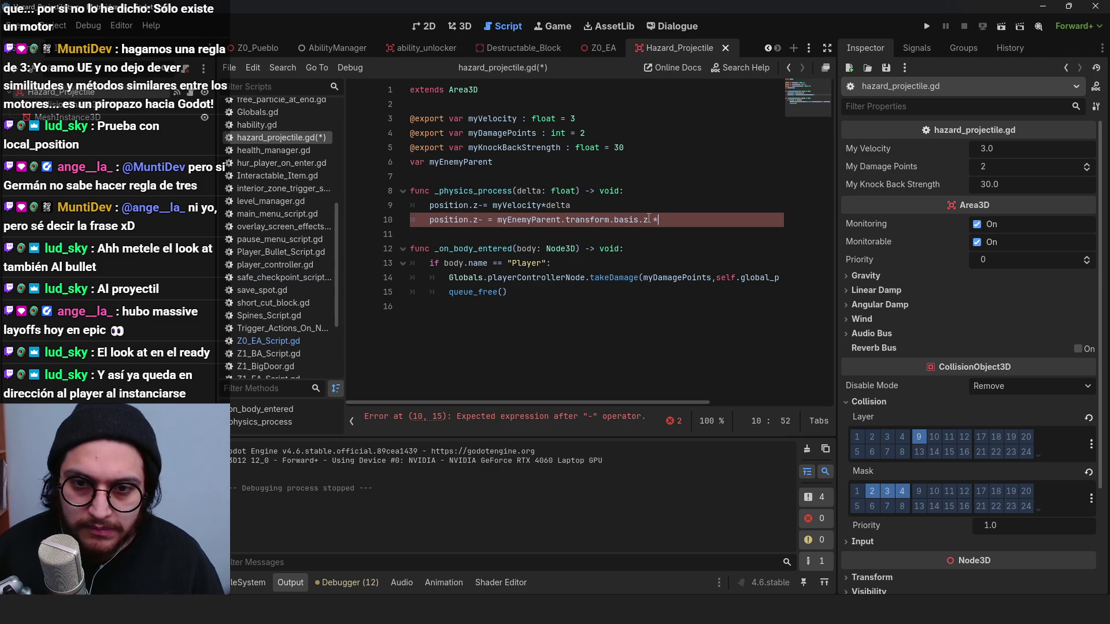
type("myVelocity * de")
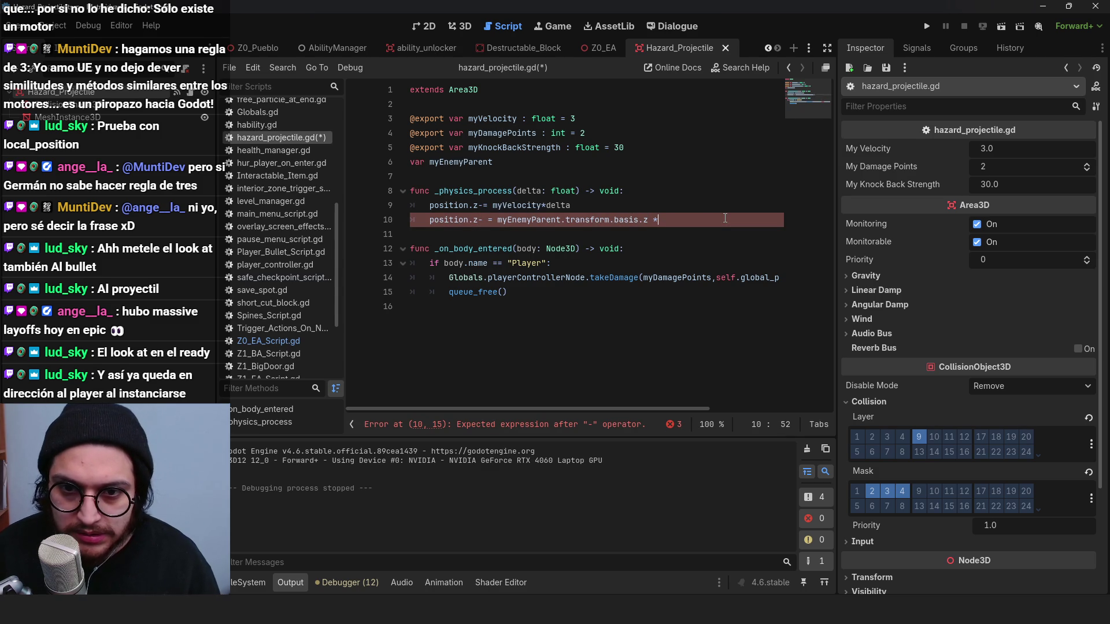
type("lta")
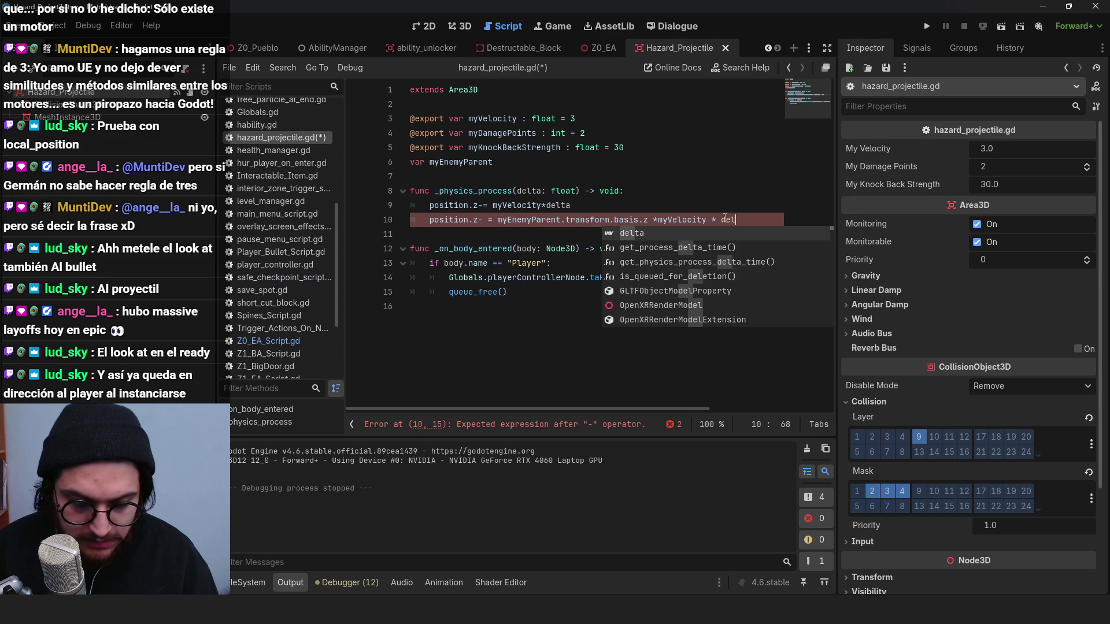
left_click(590, 220)
key("ctrl+s")
left_click(530, 219)
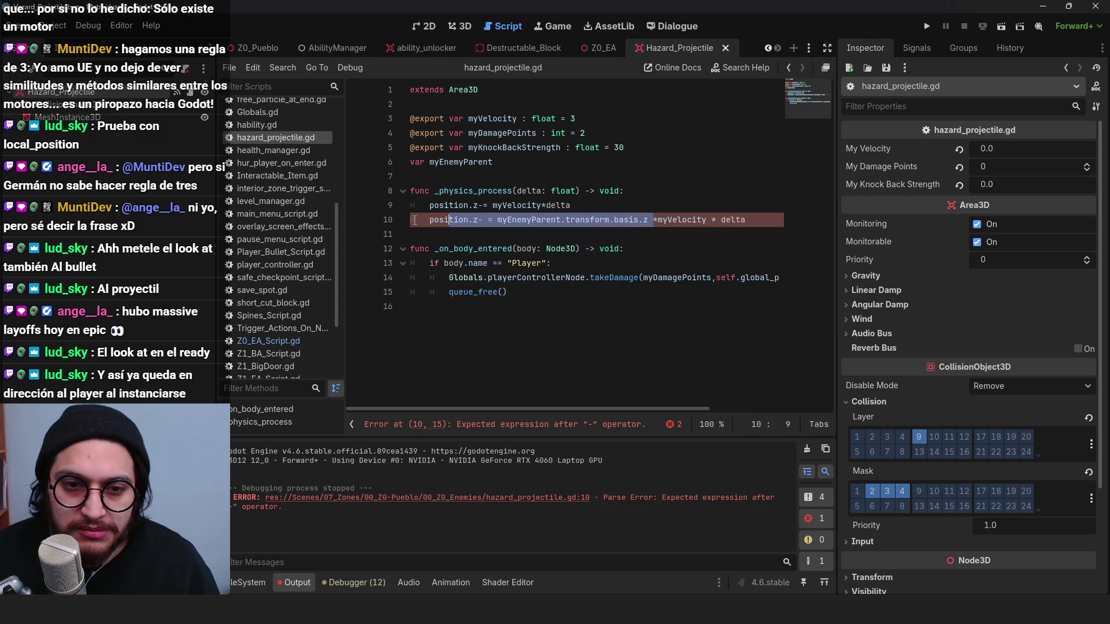
key("ctrl+Right")
left_click(594, 219)
key("BackSpace")
key("ctrl+s")
key("ctrl+Right")
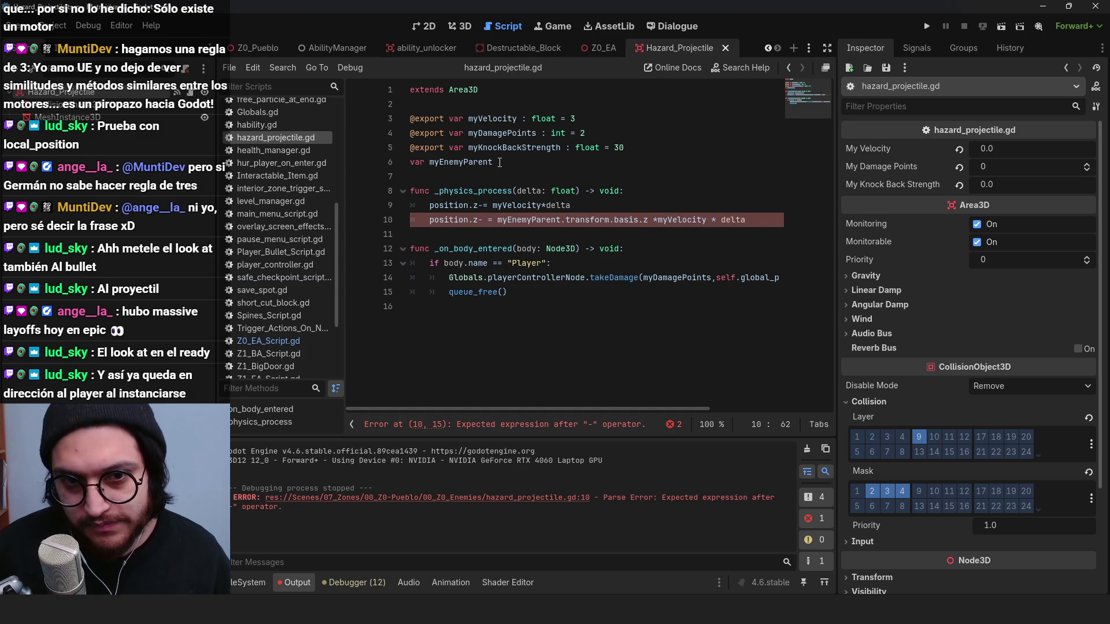
Step: Delete the draft movement line and remove the myEnemyParent declaration
mouse_move(720, 206)
double_click(538, 205)
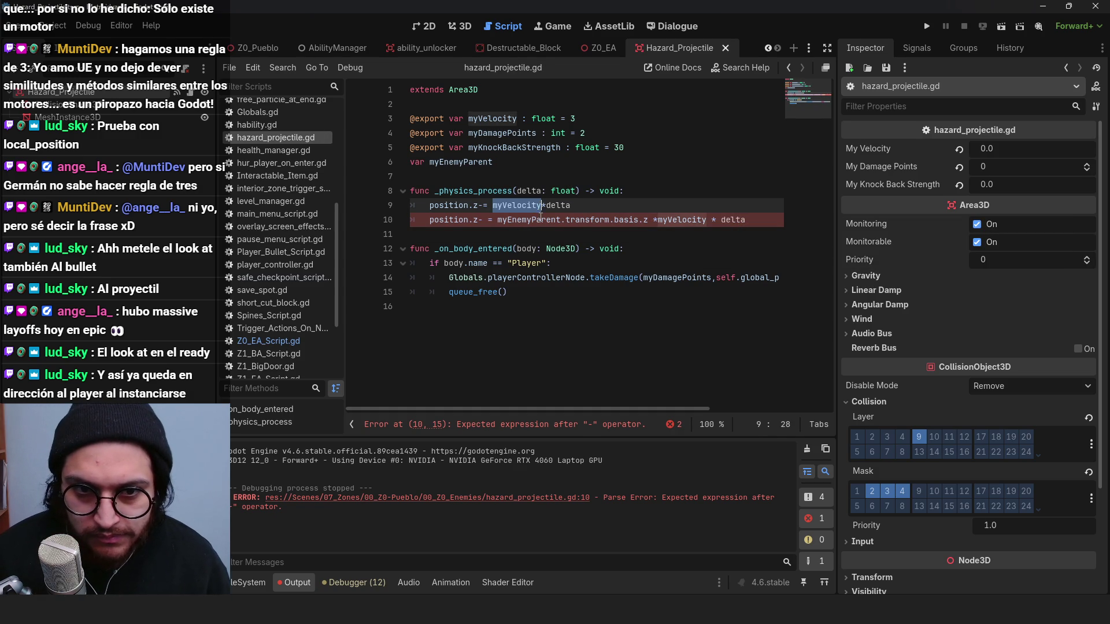
double_click(541, 220)
key("End")
key("ctrl+BackSpace")
key("ctrl+BackSpace")
key("ctrl+BackSpace")
key("ctrl+z")
key("ctrl+z")
key("ctrl+z")
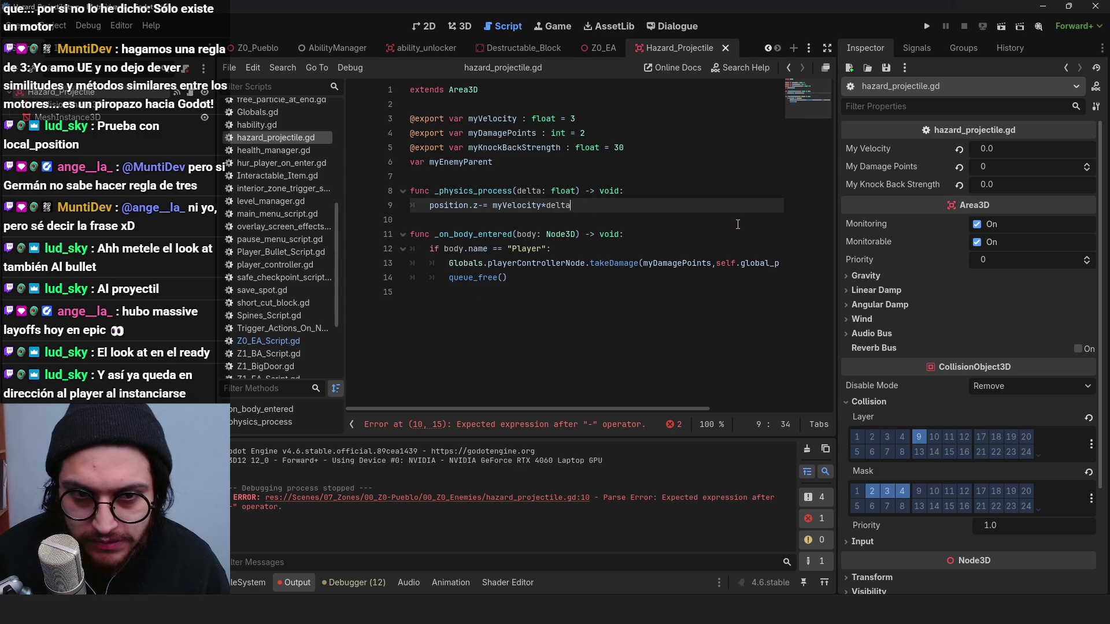
key("ctrl+z")
key("ctrl+z")
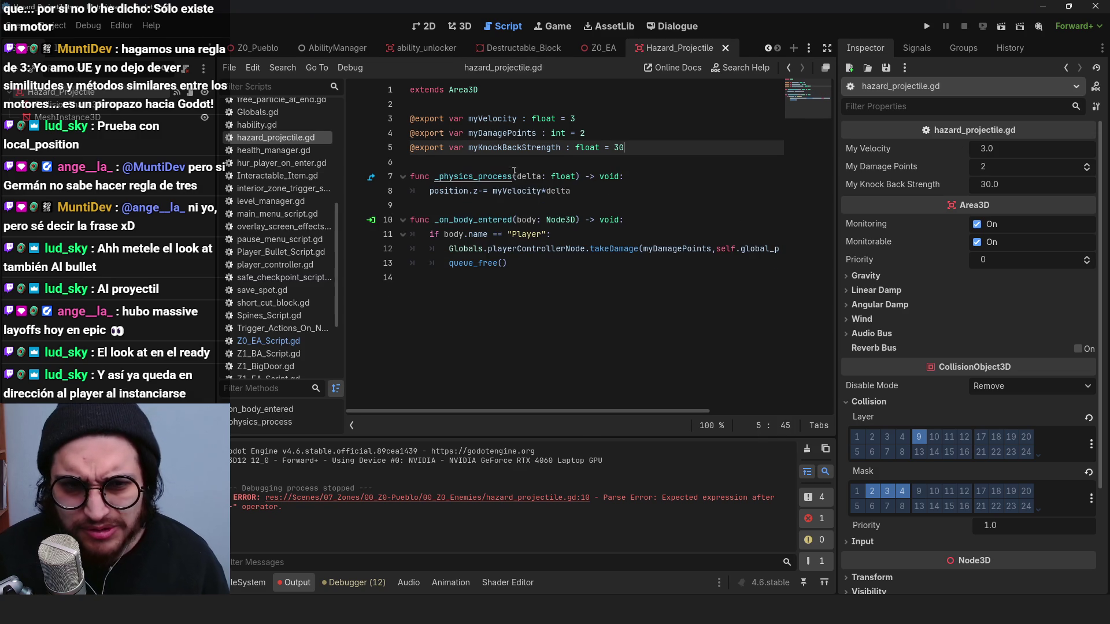
Step: Add a newBullet.moveForward() call after the bullet position assignment in shoot()
left_click(599, 50)
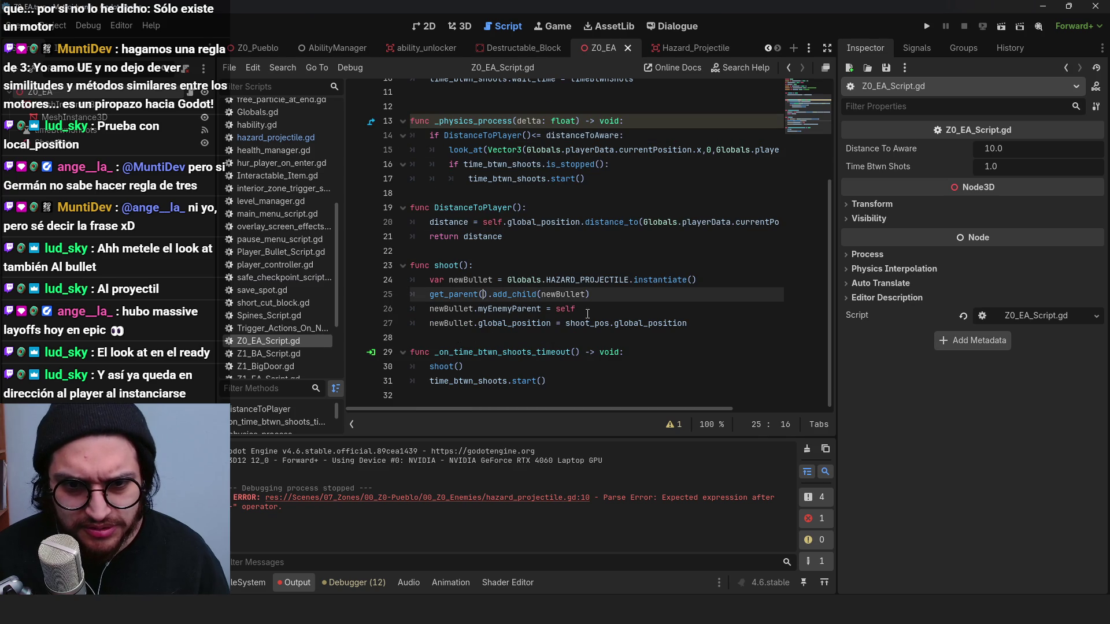
double_click(515, 323)
left_click(636, 323)
double_click(636, 322)
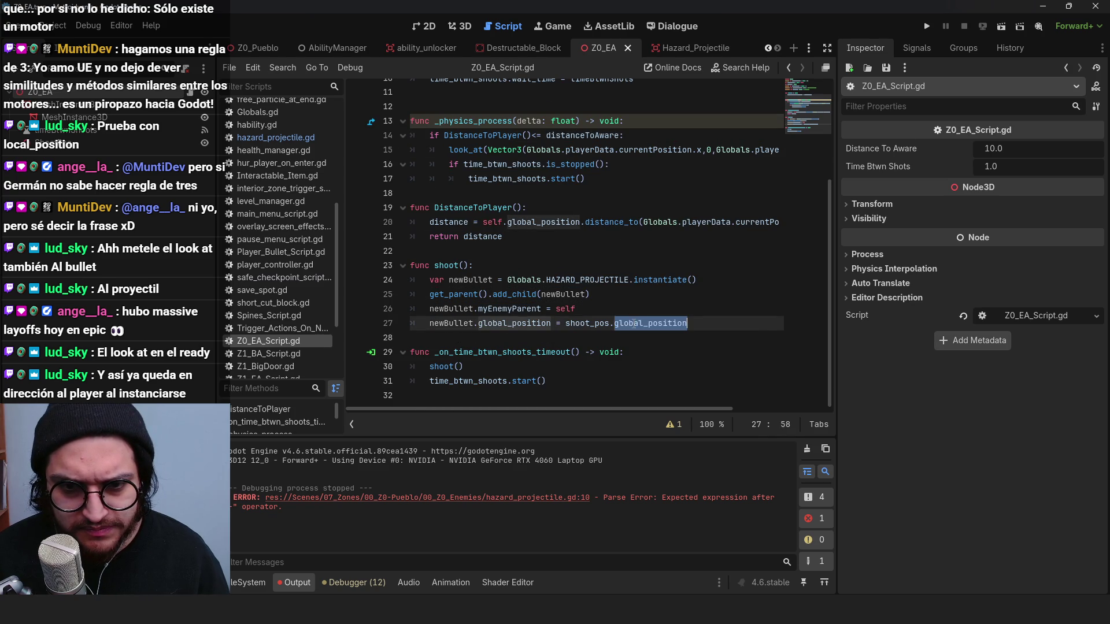
left_click(650, 323)
double_click(518, 322)
left_click(700, 323)
key("Return")
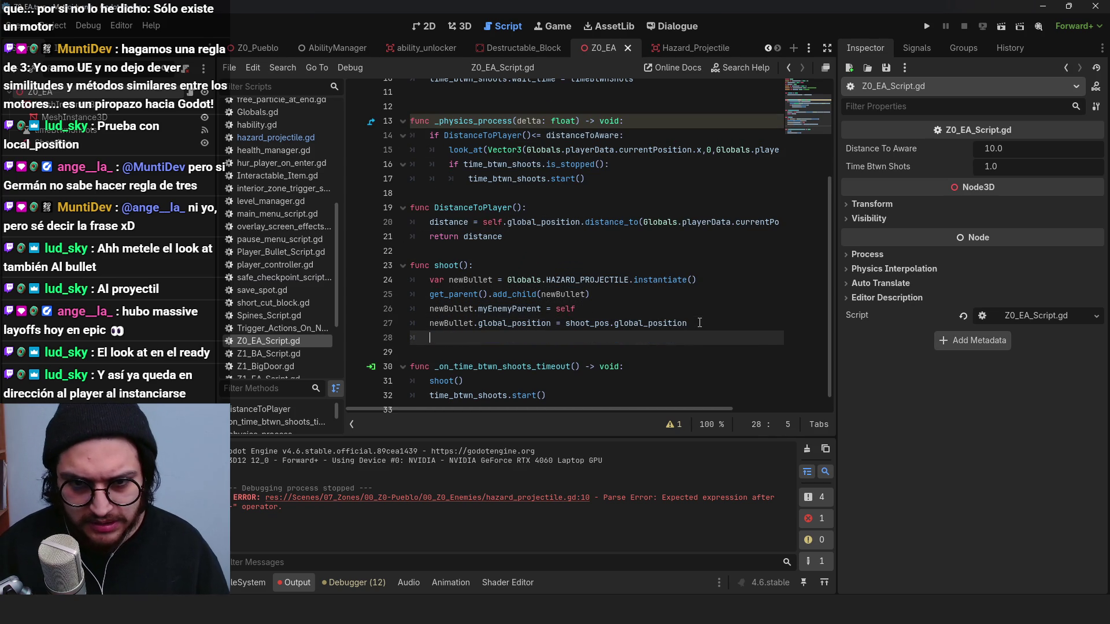
type("newBullet.")
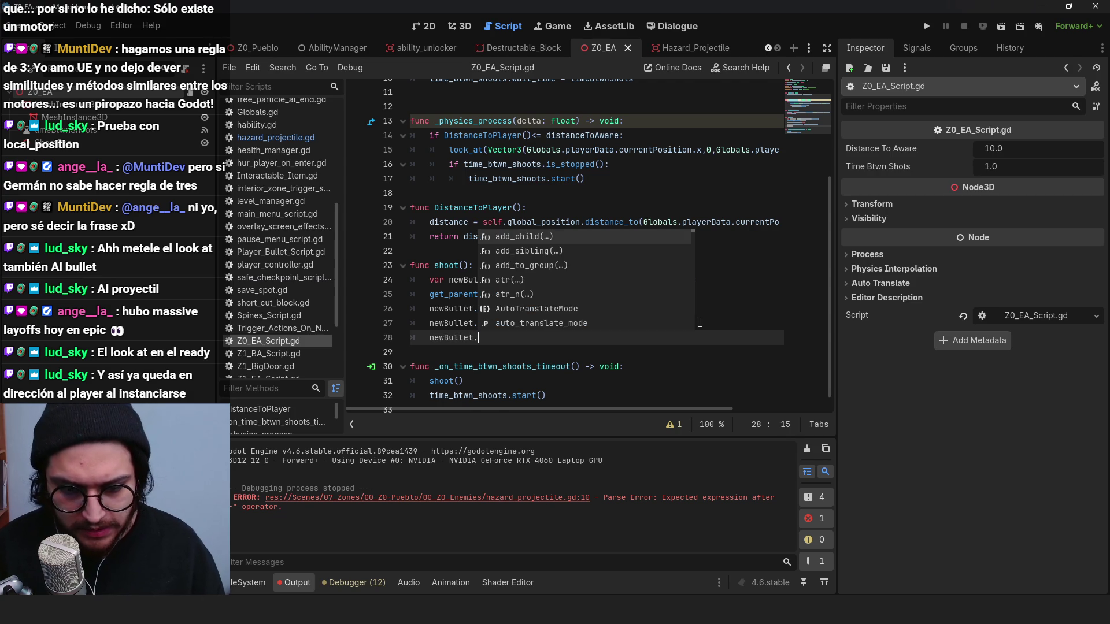
type("moveForward(")
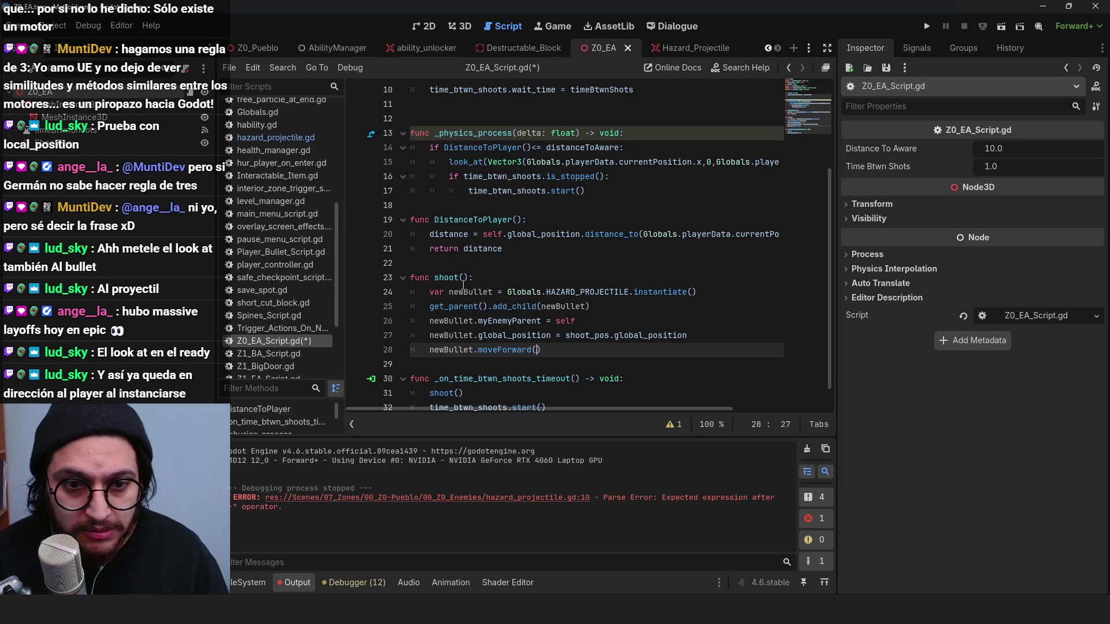
type("d")
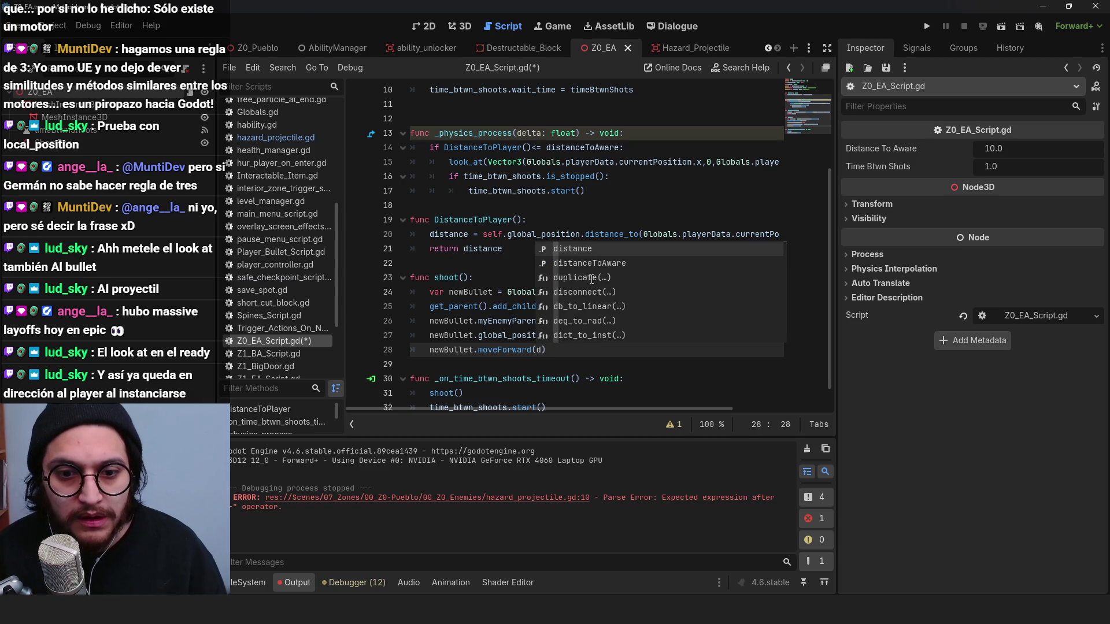
key("BackSpace")
Step: Declare 'var direction : Vector3' below the distance variable in the shooter script
scroll(592, 279, "up", 3)
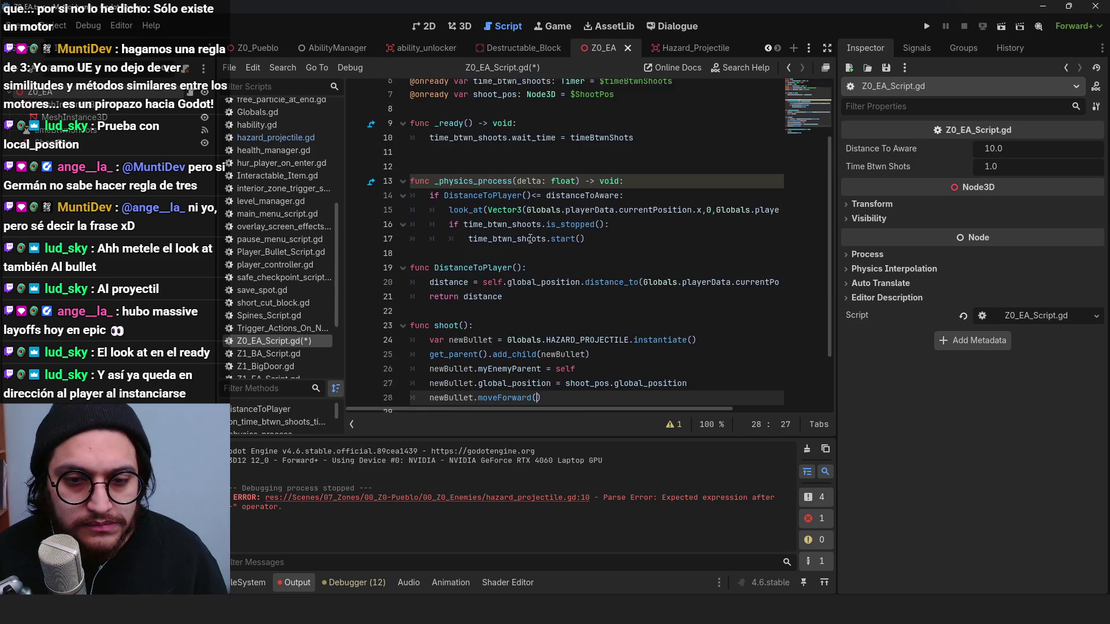
left_click(529, 138)
key("Return")
type("var direction : V")
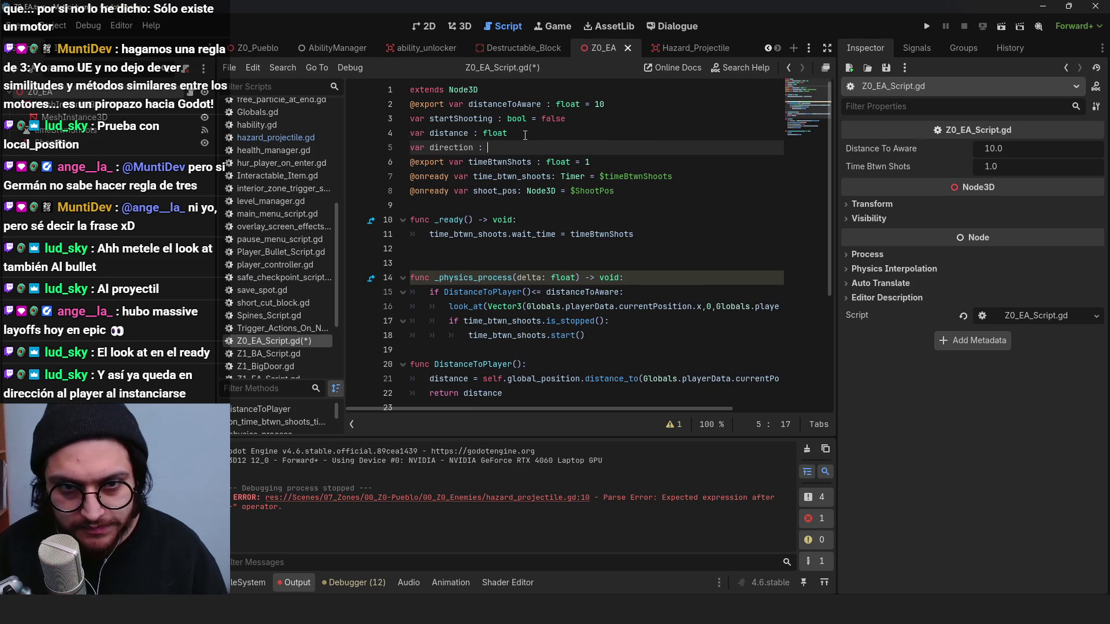
type("ector3")
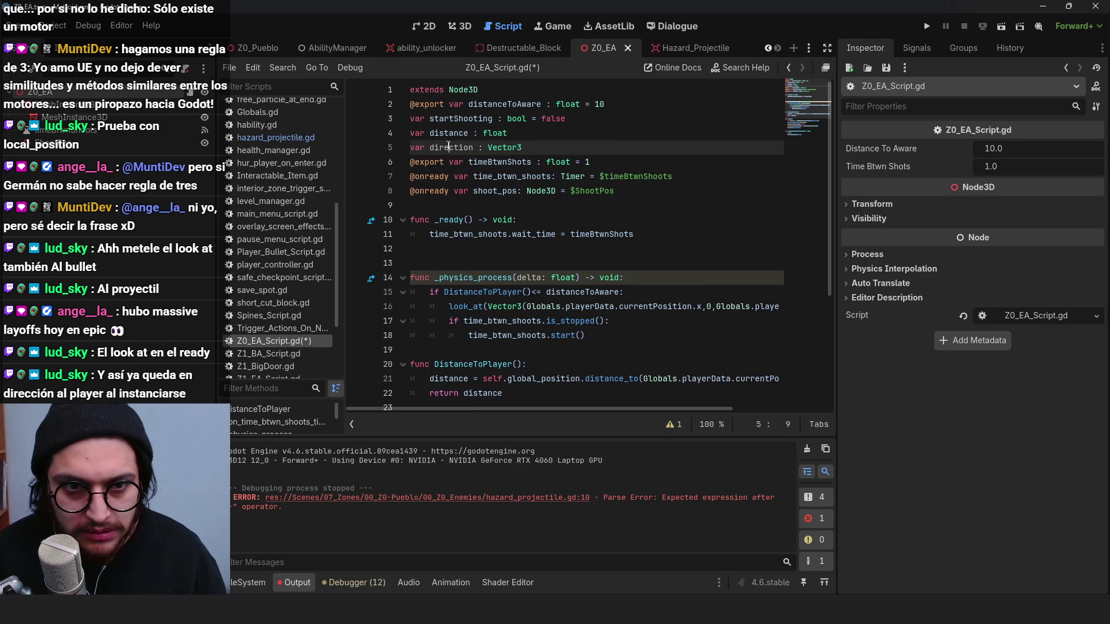
Step: Set direction = global_position.direction_to(Globals.playerData.currentPosition) in shoot()
scroll(448, 147, "down", 4)
left_click(699, 308)
key("Return")
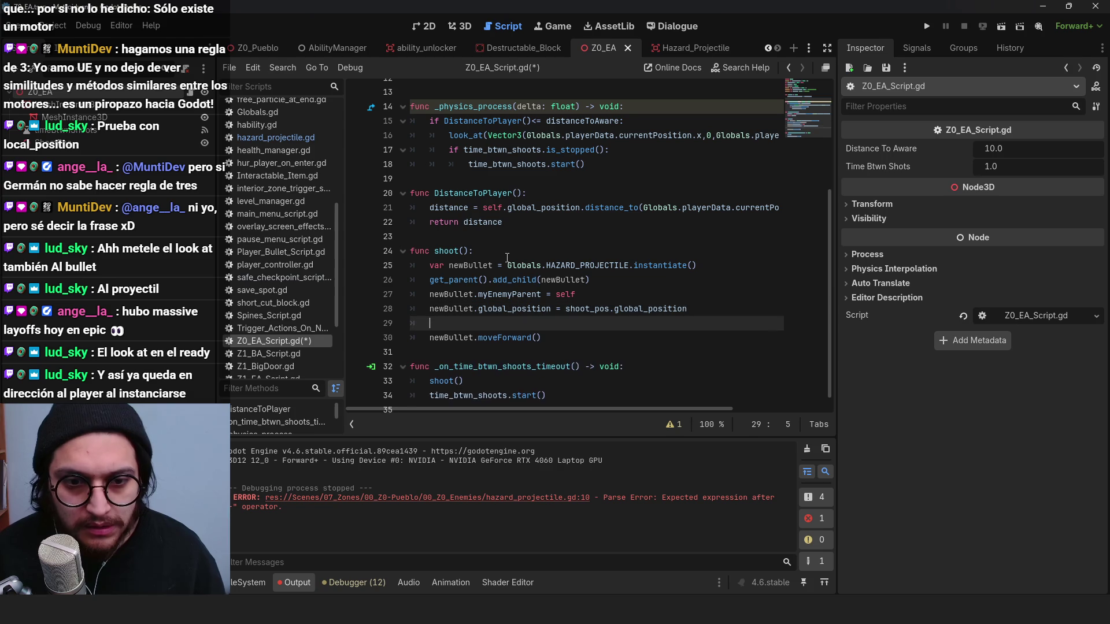
type("direction = ")
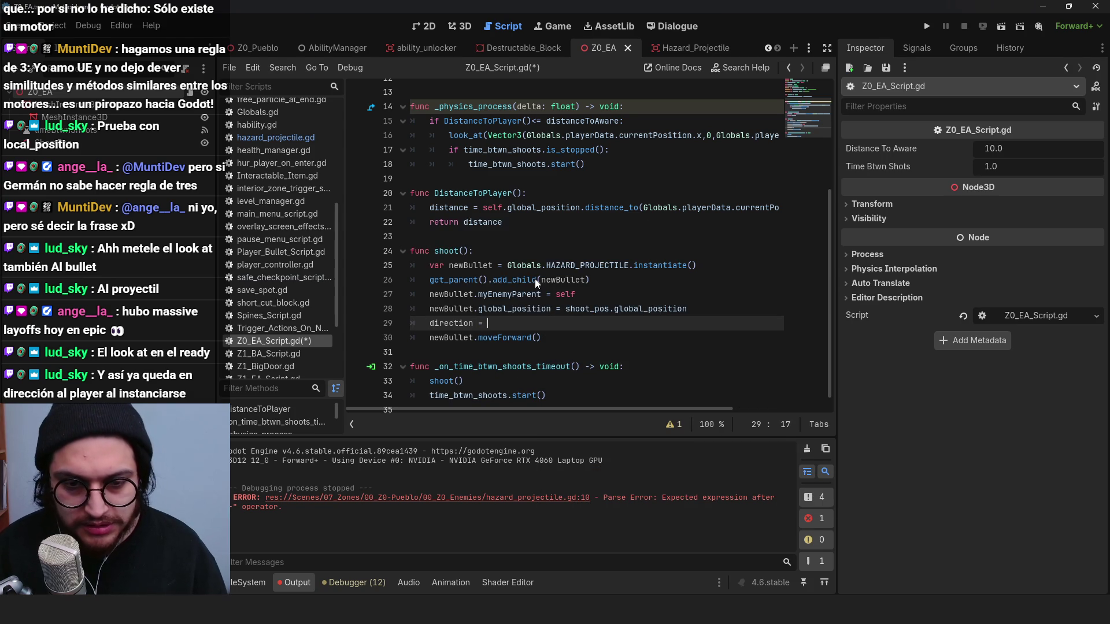
type("self.global_posi")
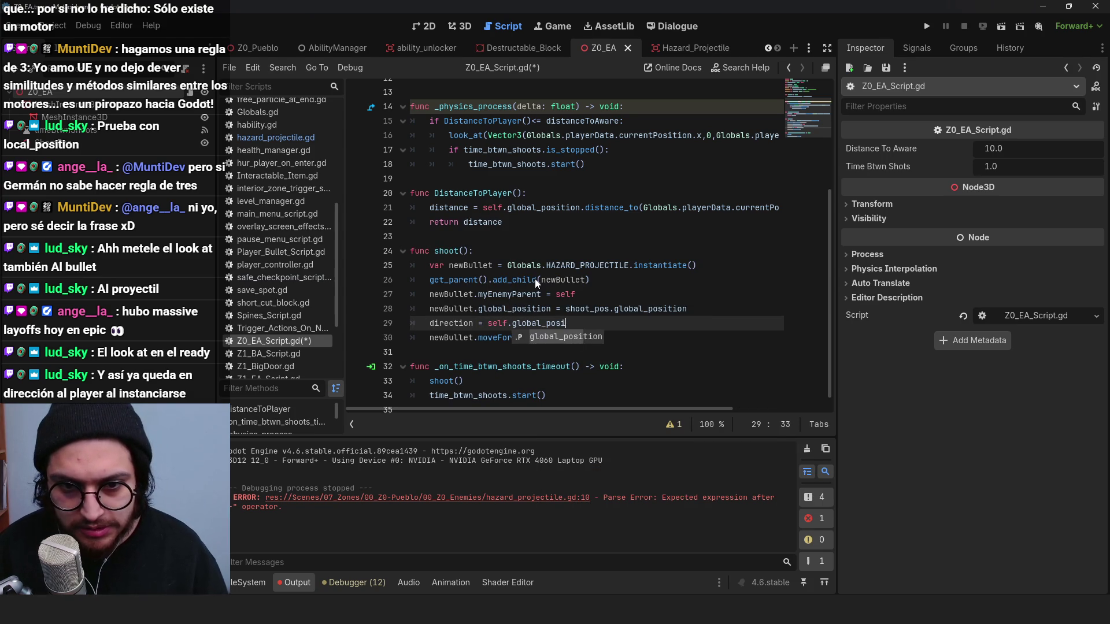
type("tion.di")
key("Return")
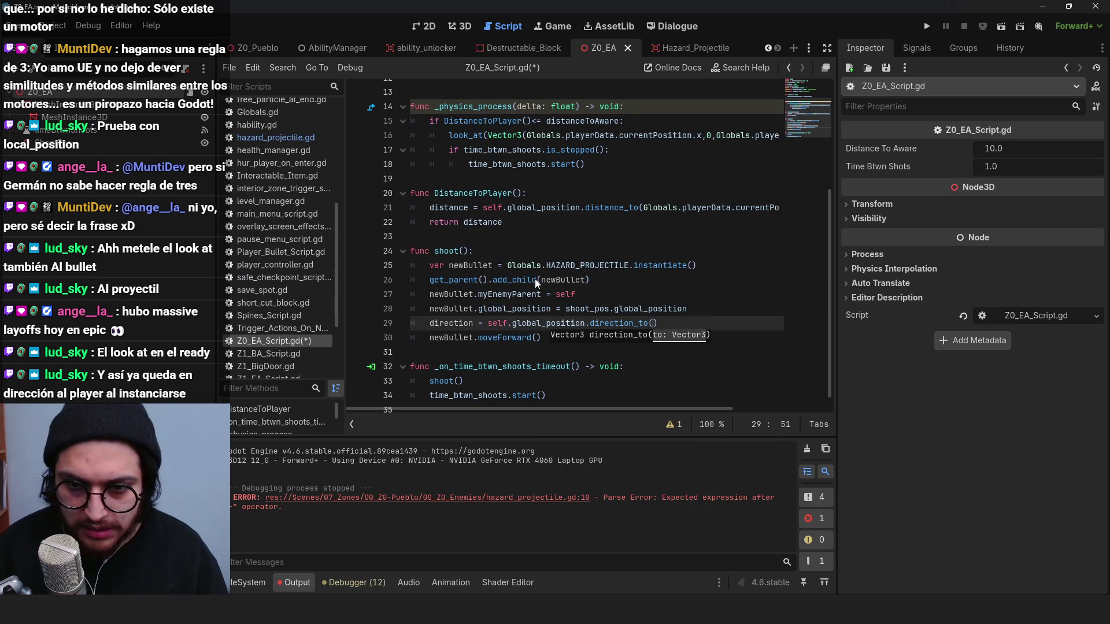
type("Globals.playerData")
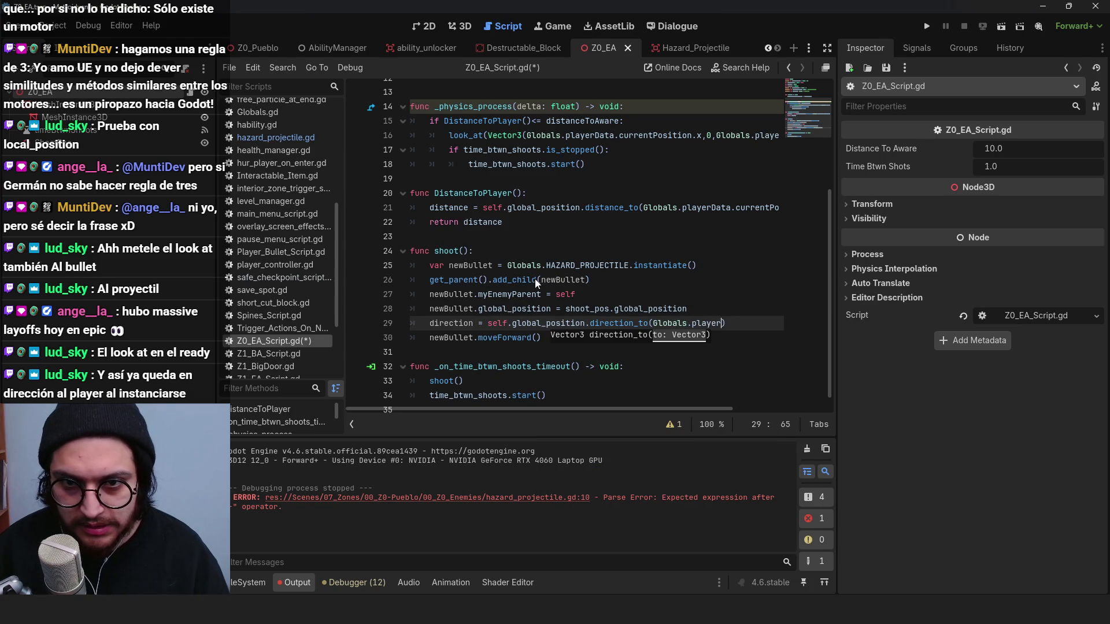
type(".currentPos")
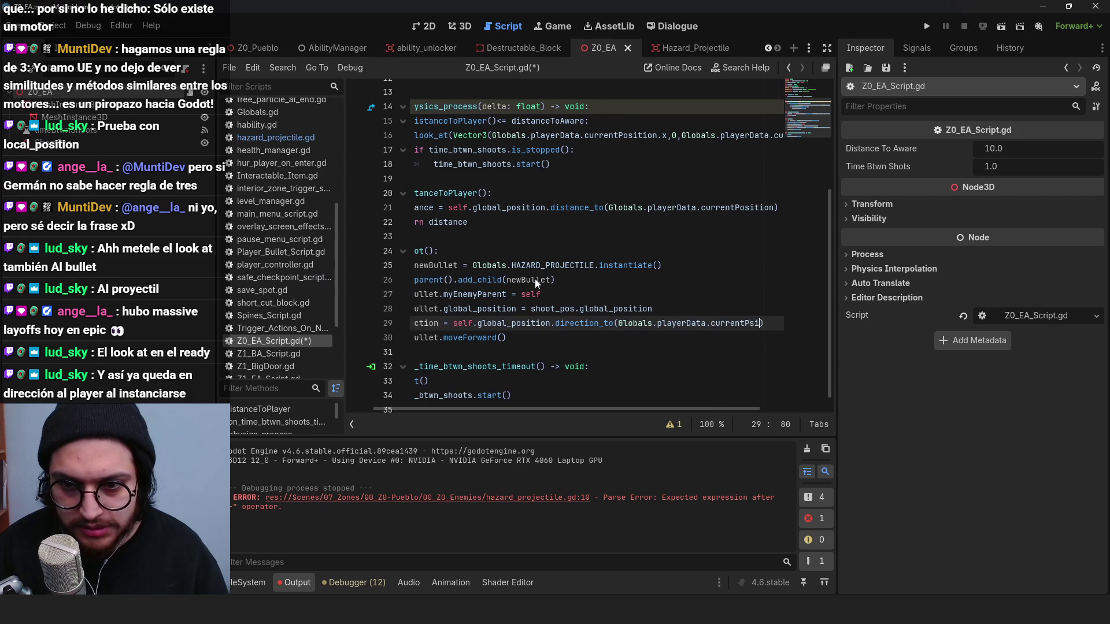
type("ition")
left_click_drag(462, 322, 434, 323)
key("BackSpace")
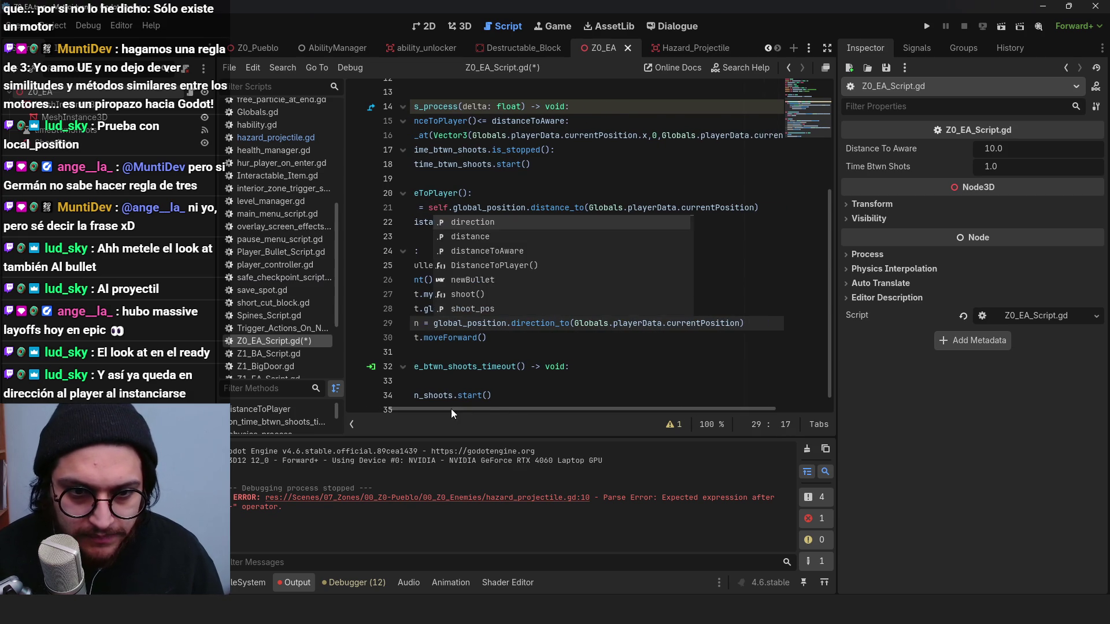
Step: Delete the newBullet.myEnemyParent = self line and save the shooter script
left_click(600, 280)
key("shift+Up")
key("BackSpace")
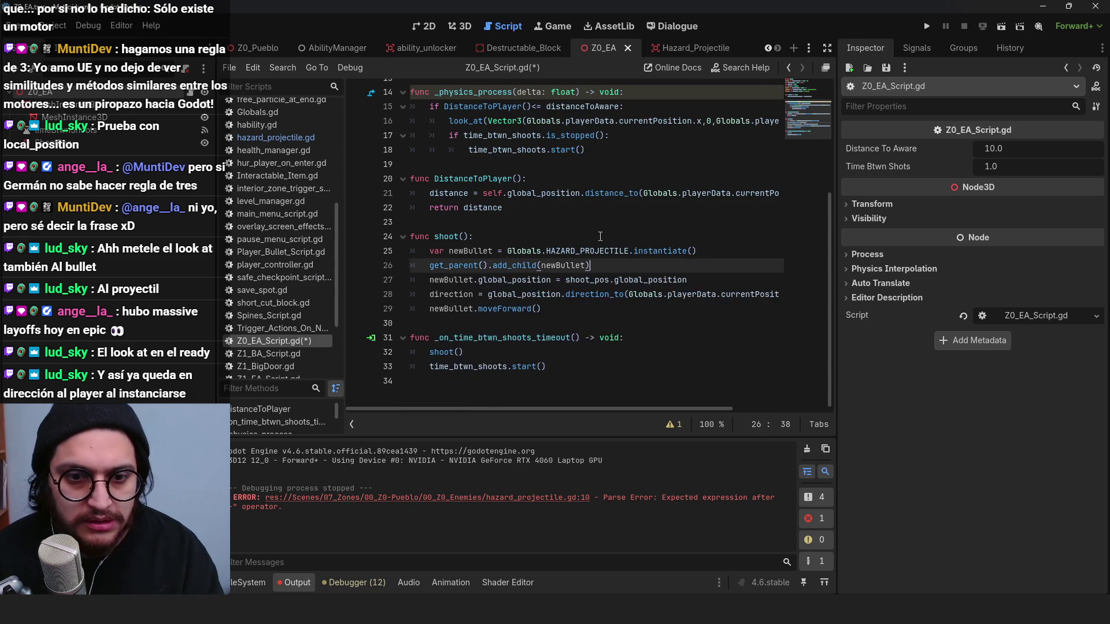
scroll(600, 236, "up", 5)
scroll(568, 240, "down", 4)
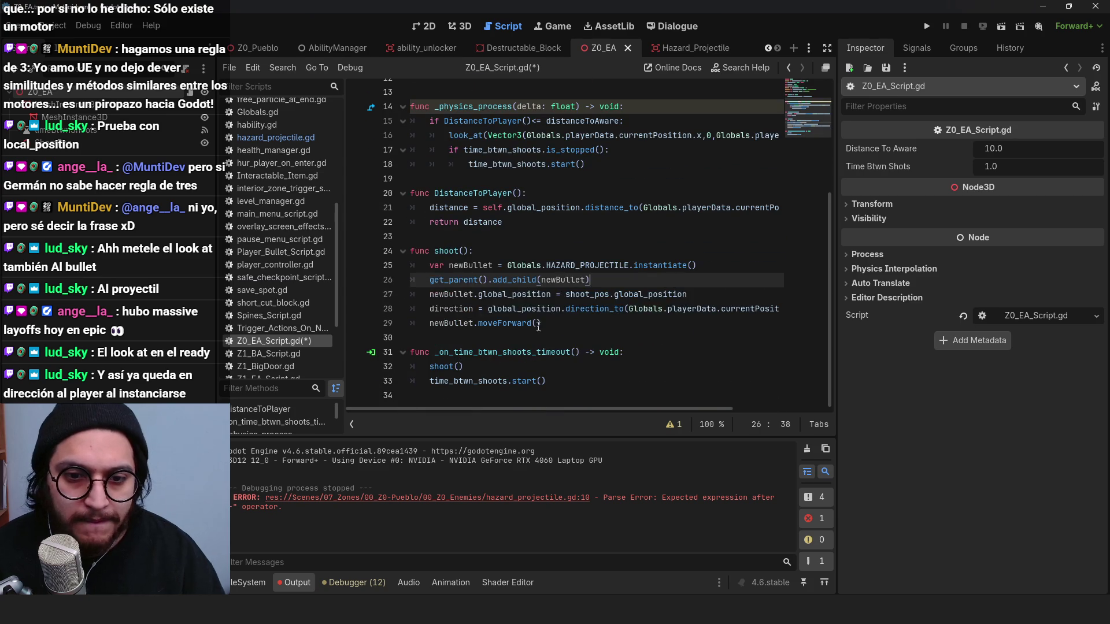
left_click(512, 308)
key("ctrl+s")
Step: Pass direction to the moveForward call as newBullet.moveForward(direction) and save
left_click(498, 323)
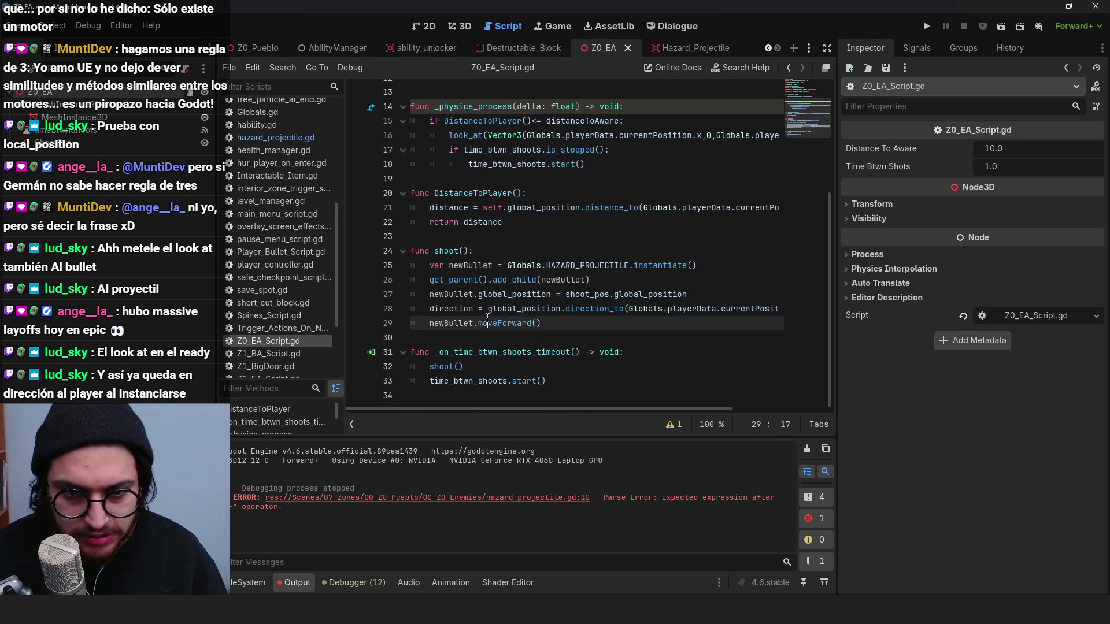
key("End")
key("Left")
type("direction")
key("ctrl+s")
left_click(499, 326)
double_click(499, 323)
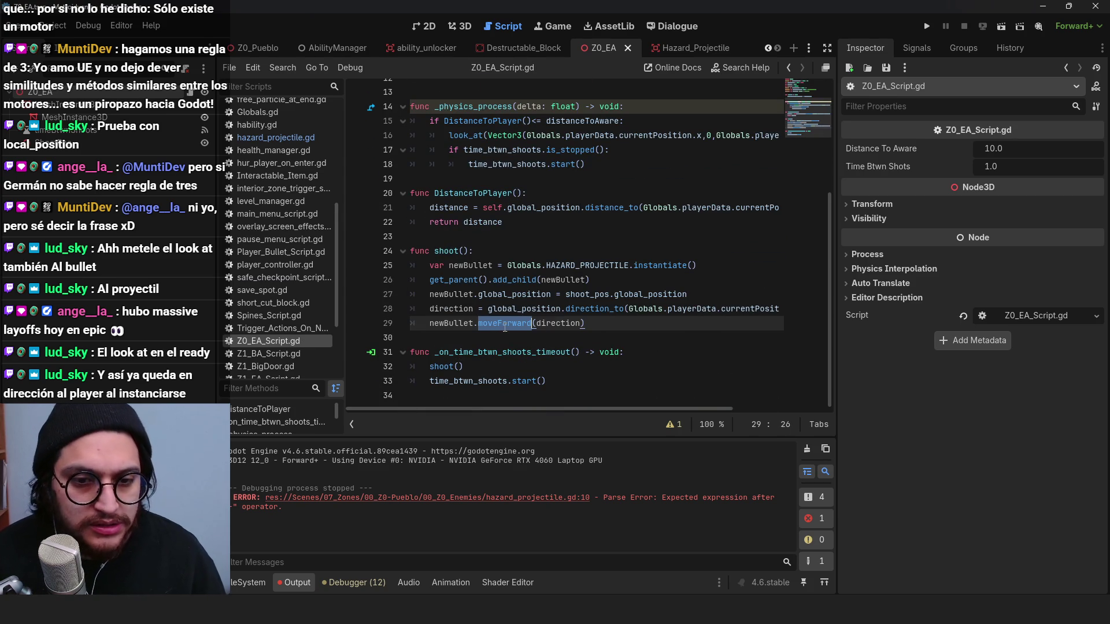
left_click(677, 47)
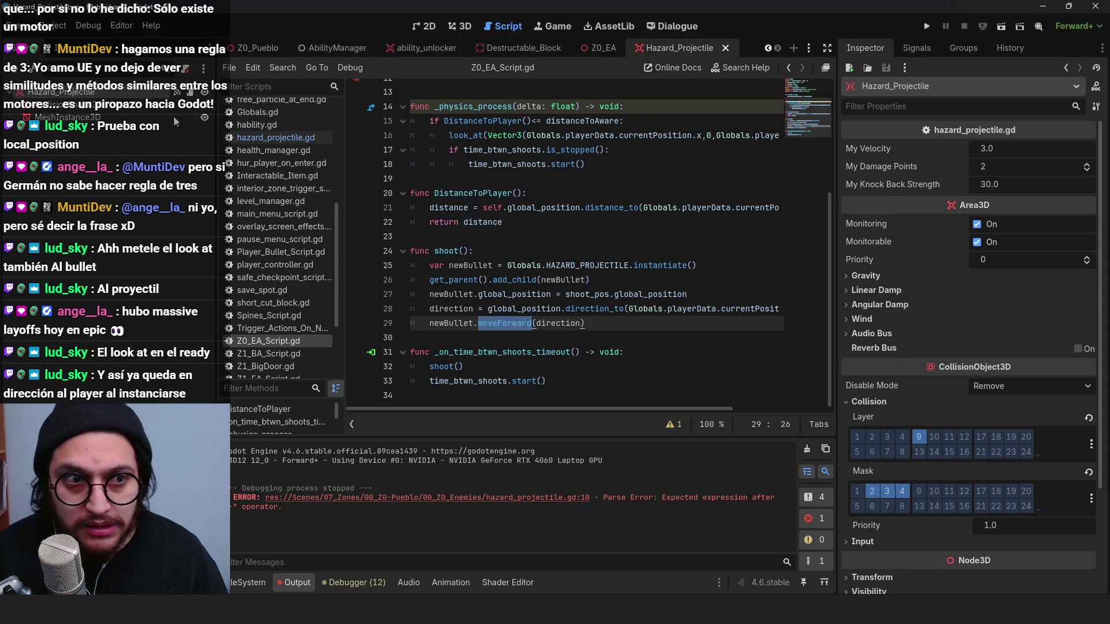
Step: Add draft func moveForward(dir : Vector3) with position = dir * myVelocity*delta to the projectile script
left_click(695, 282)
key("Return")
type("func m")
type("oveForward(")
type("dir")
type(" : Vector3)")
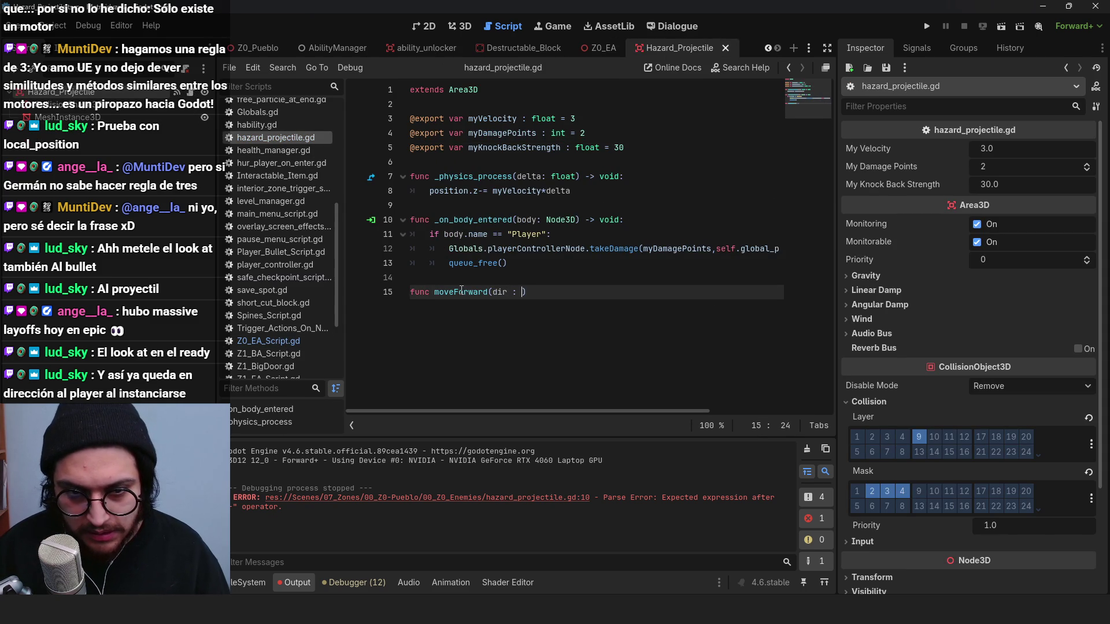
key("BackSpace")
type(")")
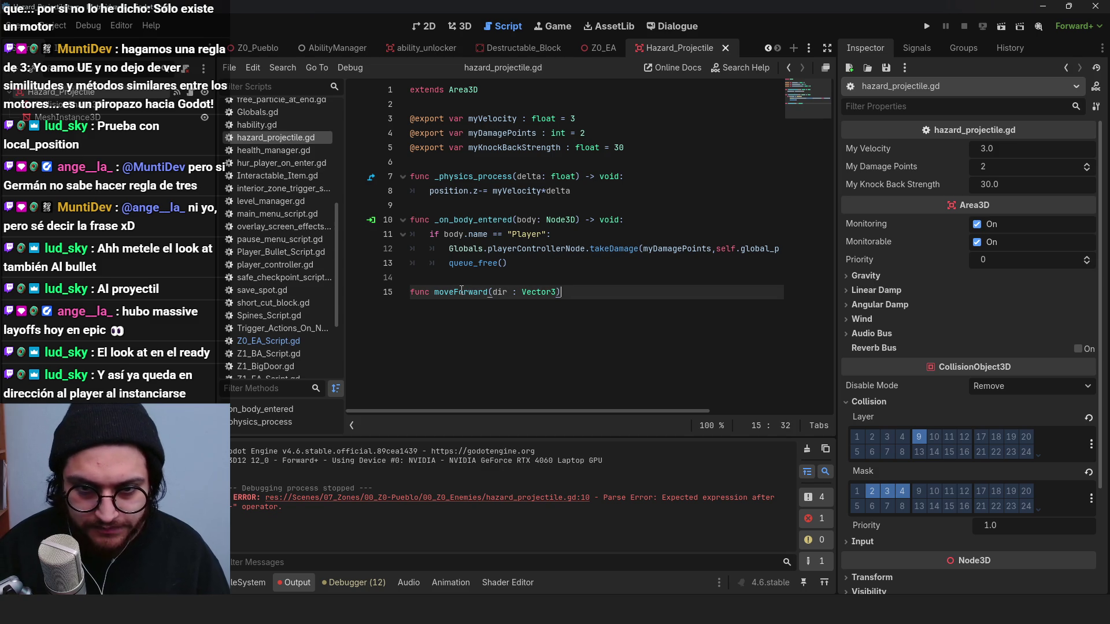
key("Return")
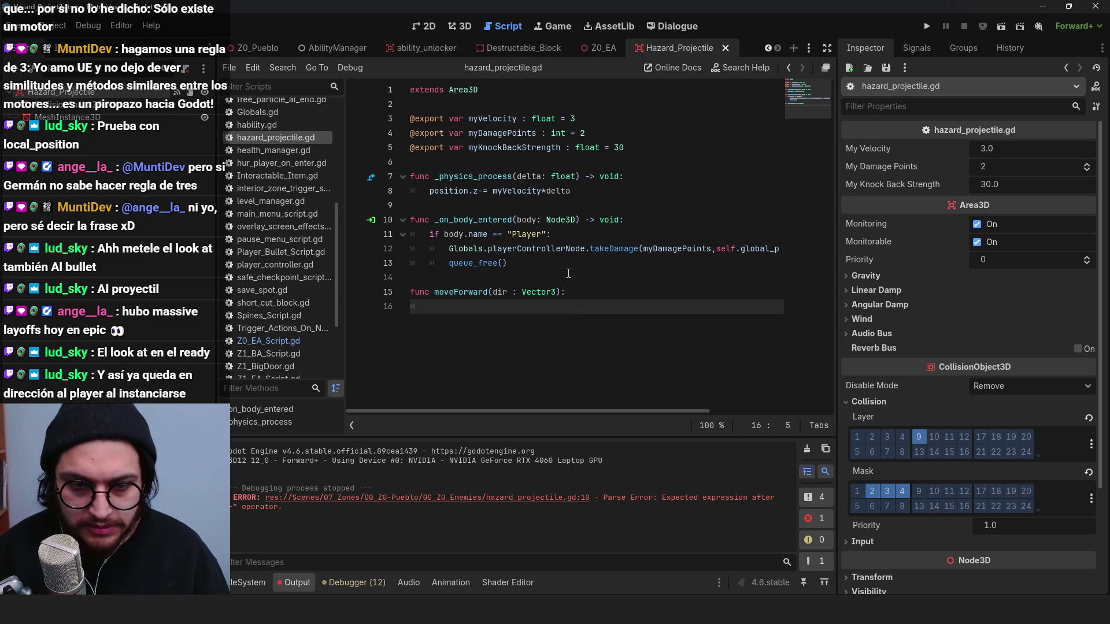
type("position = dir")
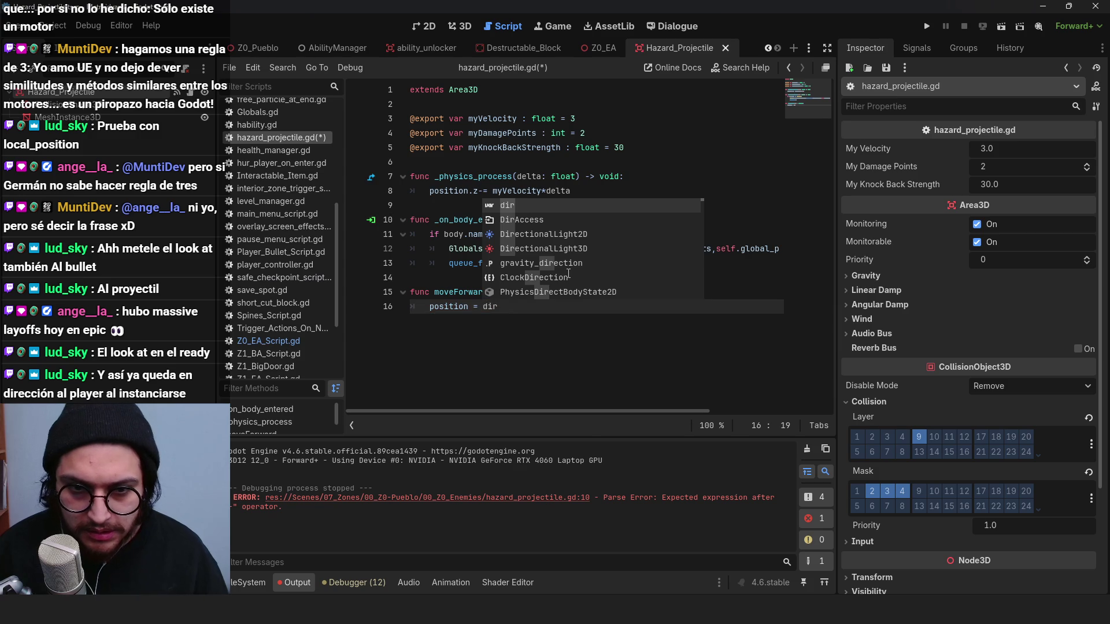
type(" * ")
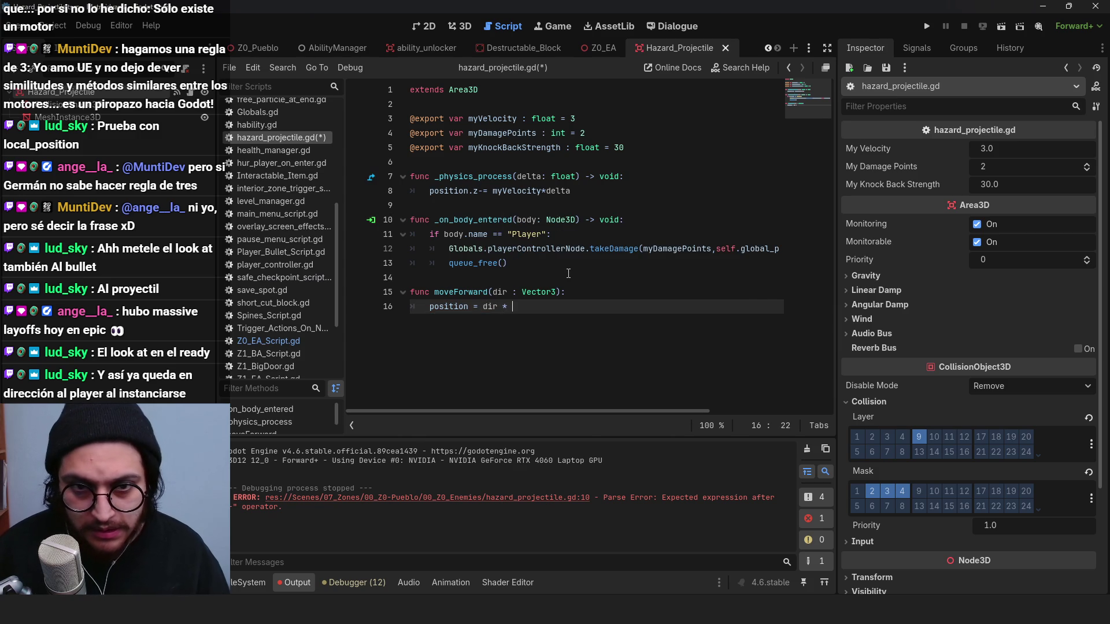
type("myVEl")
key("Return")
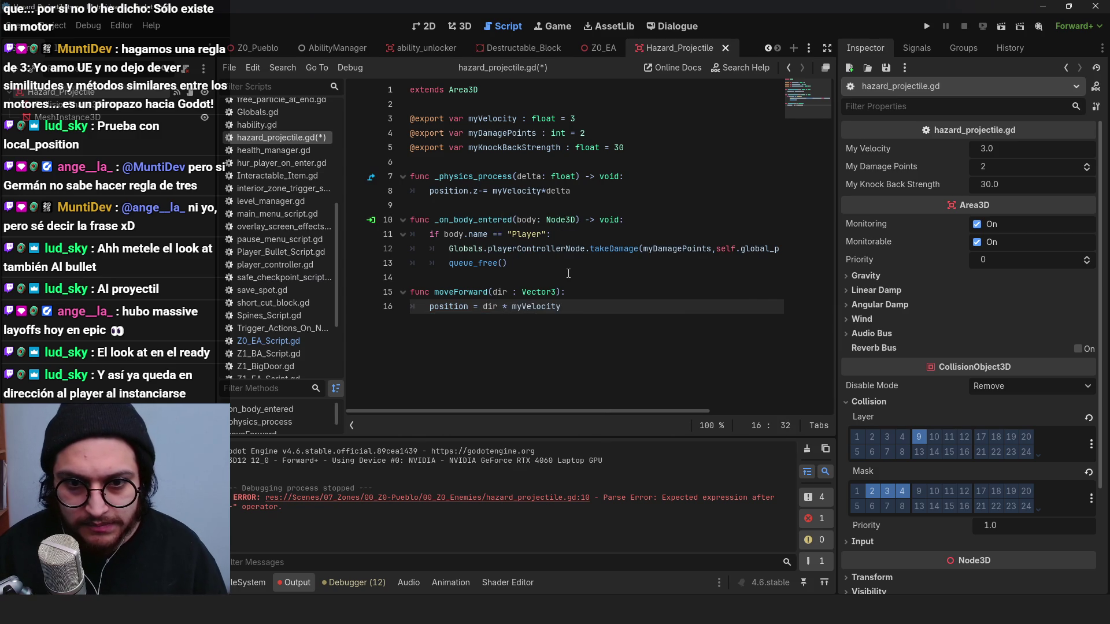
type("*delta")
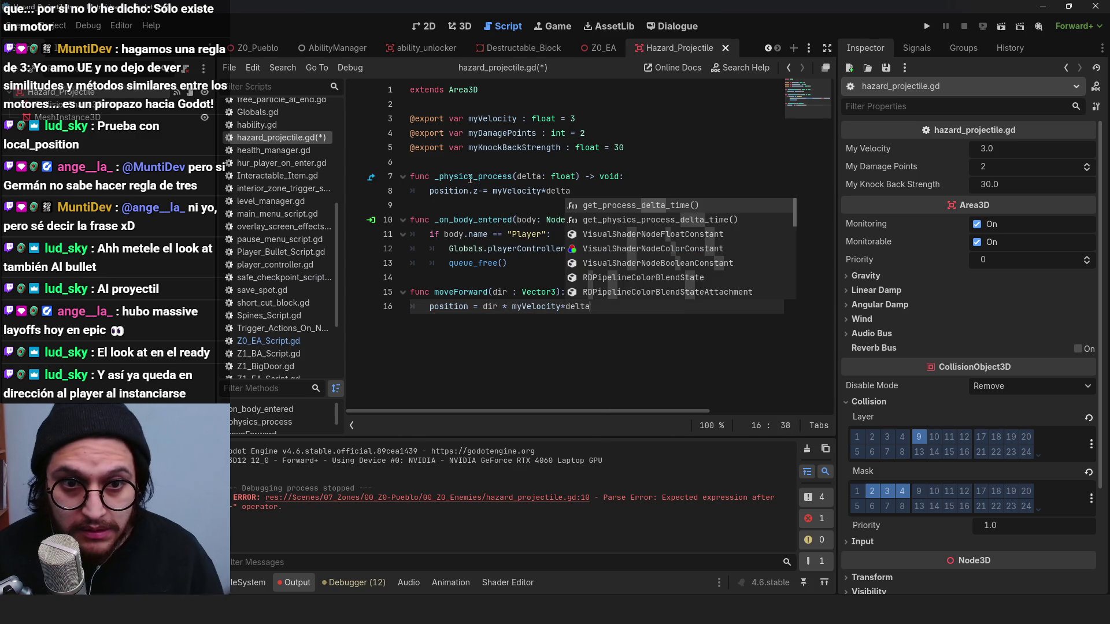
Step: Select and delete the entire moveForward function, clearing the undeclared delta error
left_click(468, 176)
double_click(463, 292)
left_click_drag(570, 191, 430, 192)
left_click(592, 261)
double_click(462, 292)
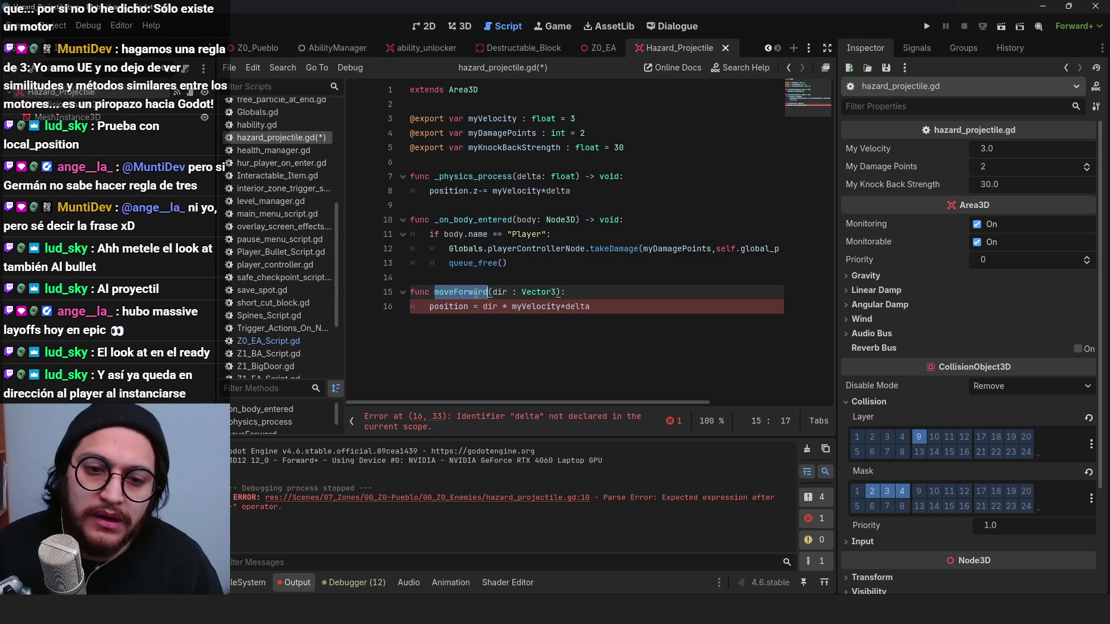
double_click(500, 292)
left_click(566, 306)
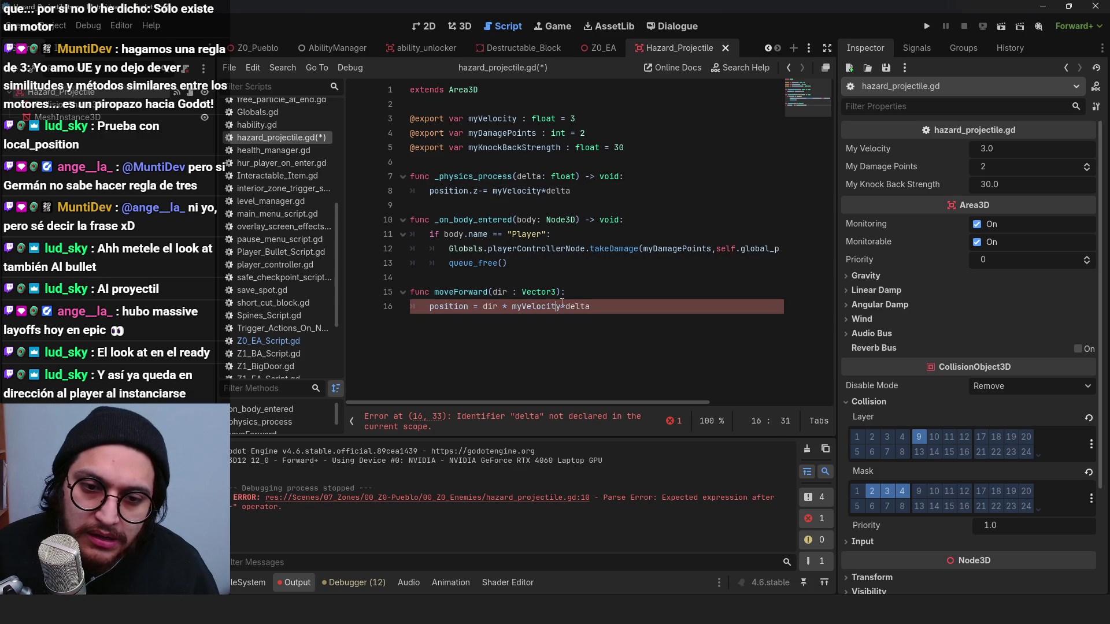
left_click(525, 295)
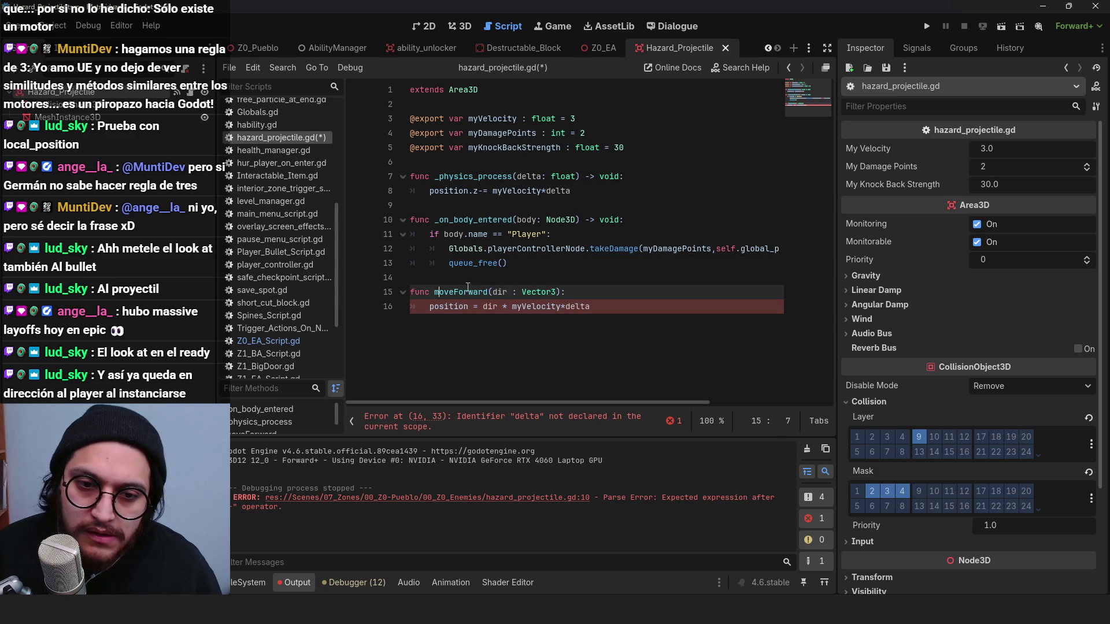
left_click(523, 303)
left_click(524, 293)
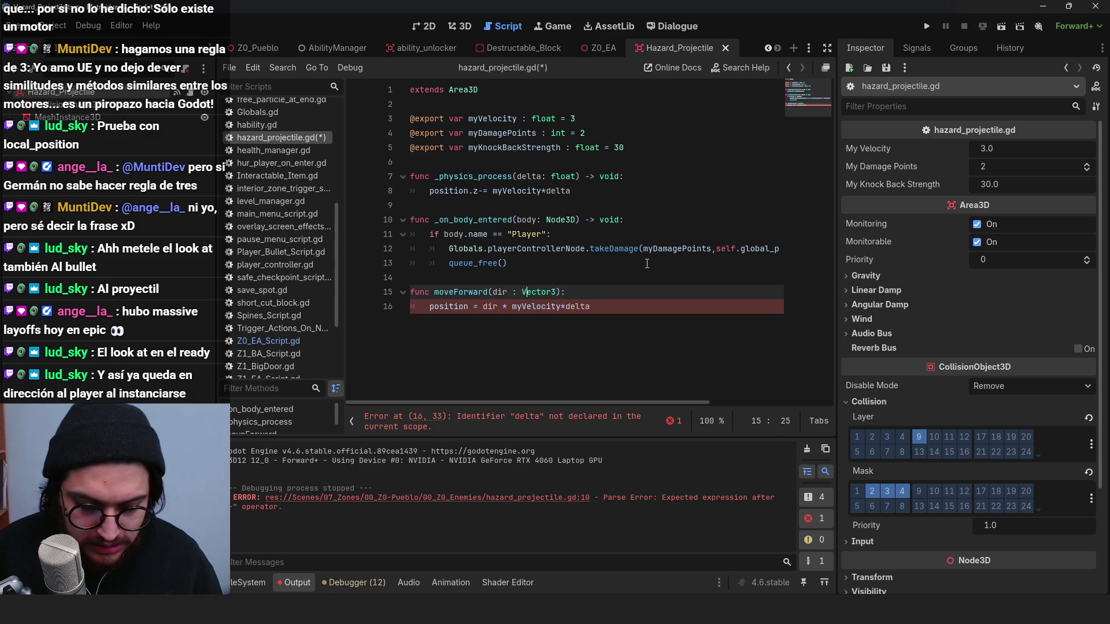
triple_click(653, 304)
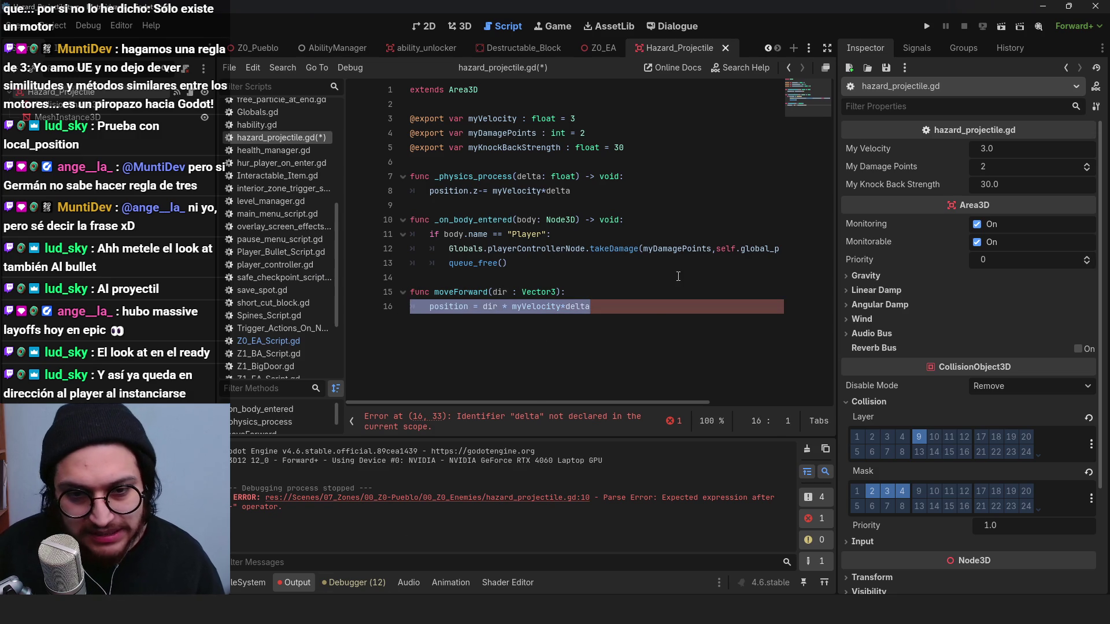
left_click(391, 290, "shift")
key("BackSpace")
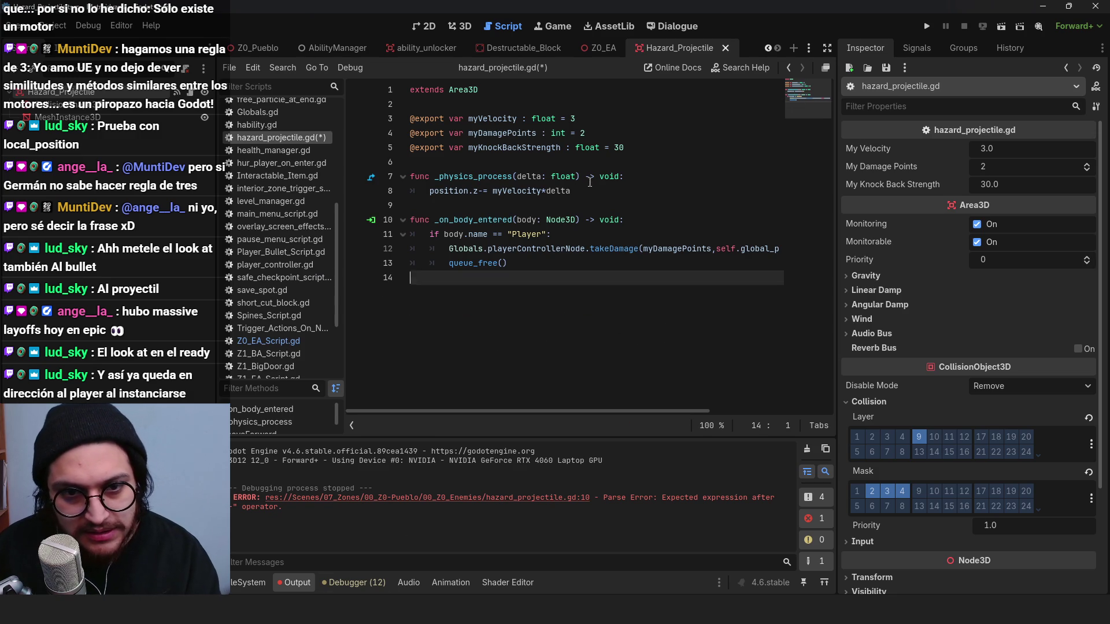
Step: Add a _ready() function above _physics_process with a look_at call
left_click(522, 192)
left_click(615, 158)
key("Return")
key("Return")
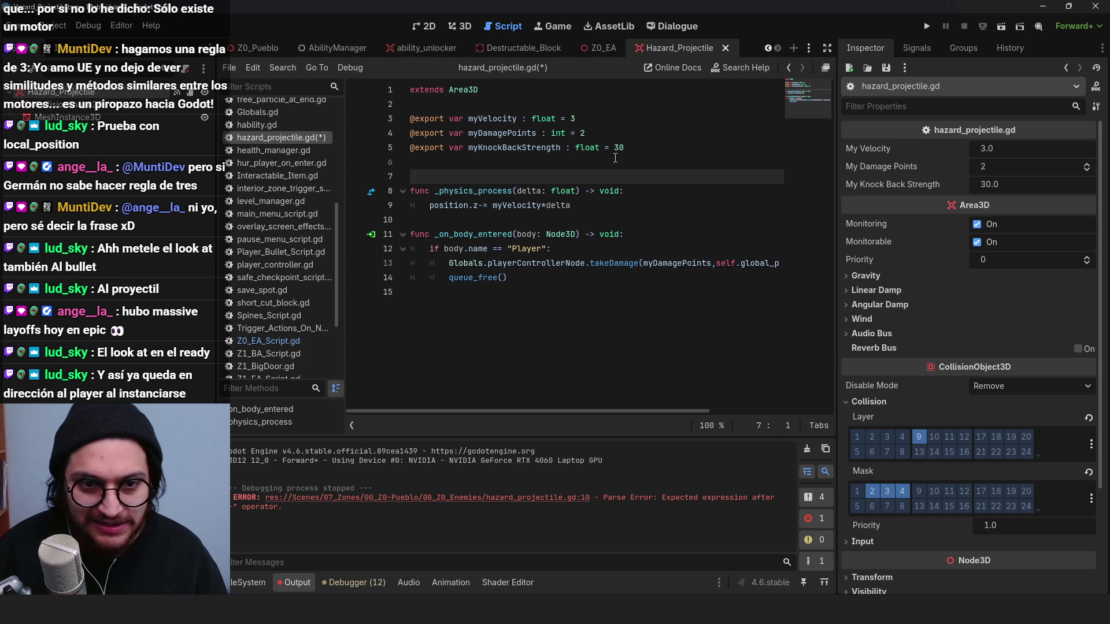
key("Up")
type("func _re")
key("Return")
key("Return")
type("look_a")
key("Return")
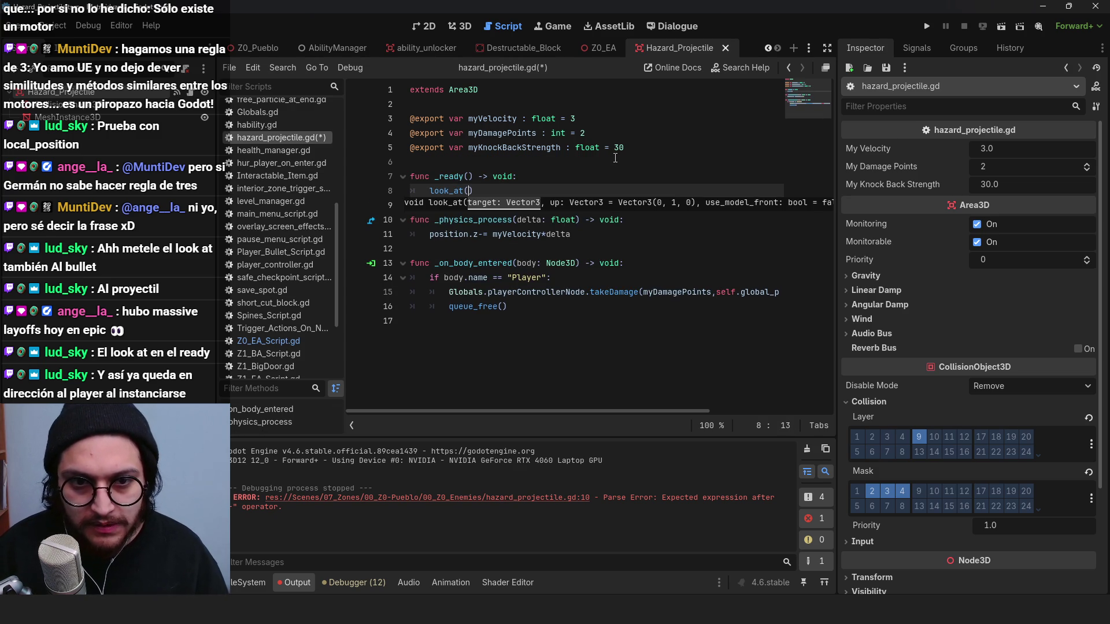
Step: Aim look_at at Vector3(player position x, 0, player position z), remove the stray Vector3(, and save
type("Vector3(")
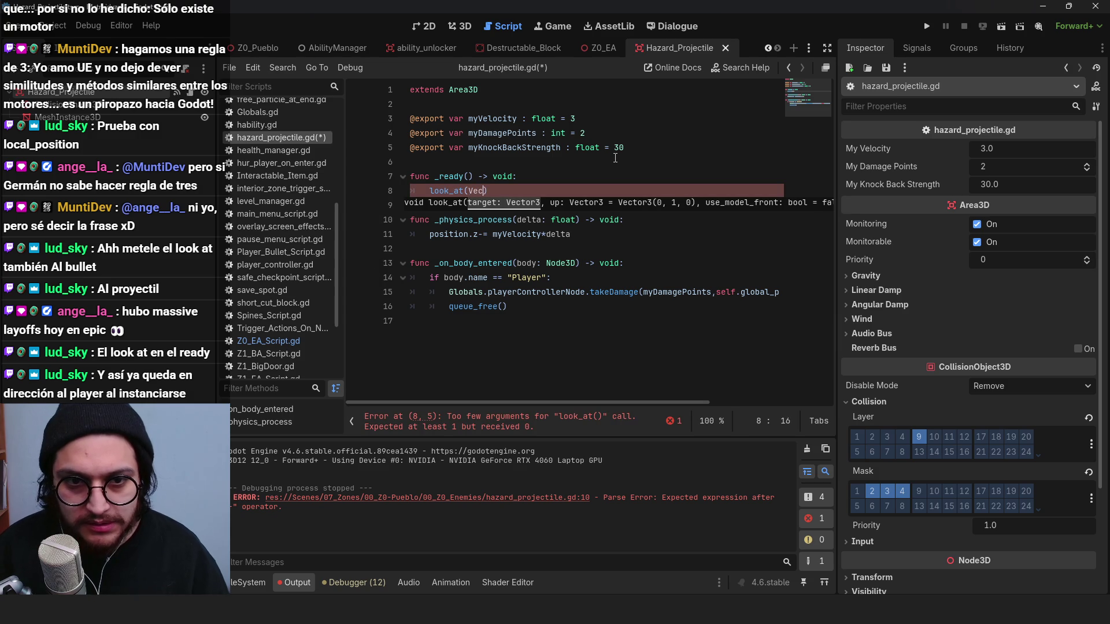
type("Globals.player")
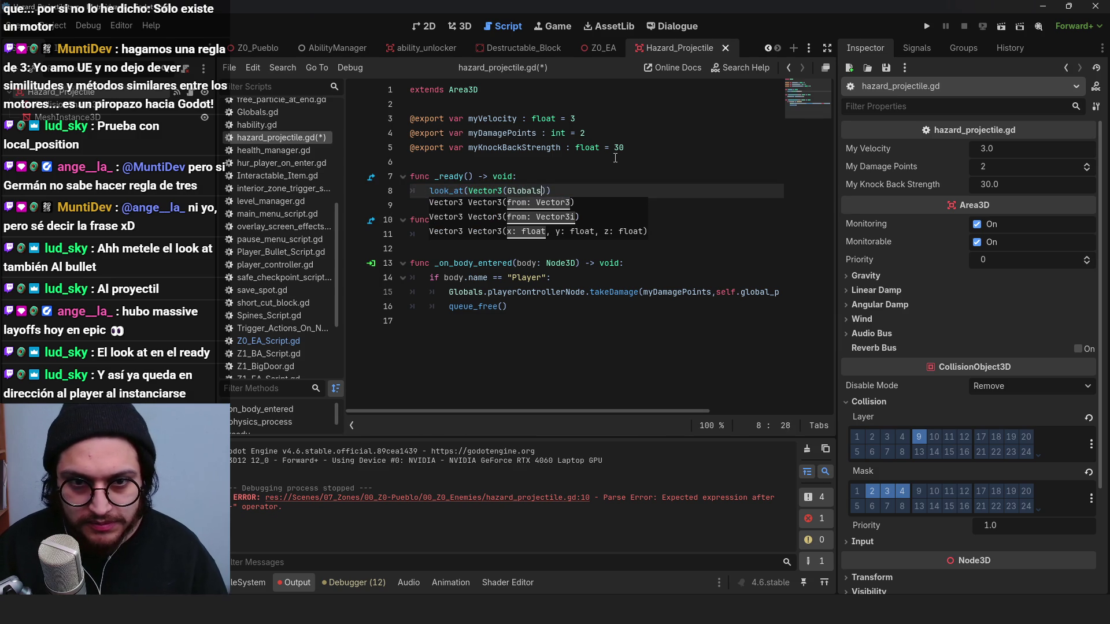
type("Data.currentPosi")
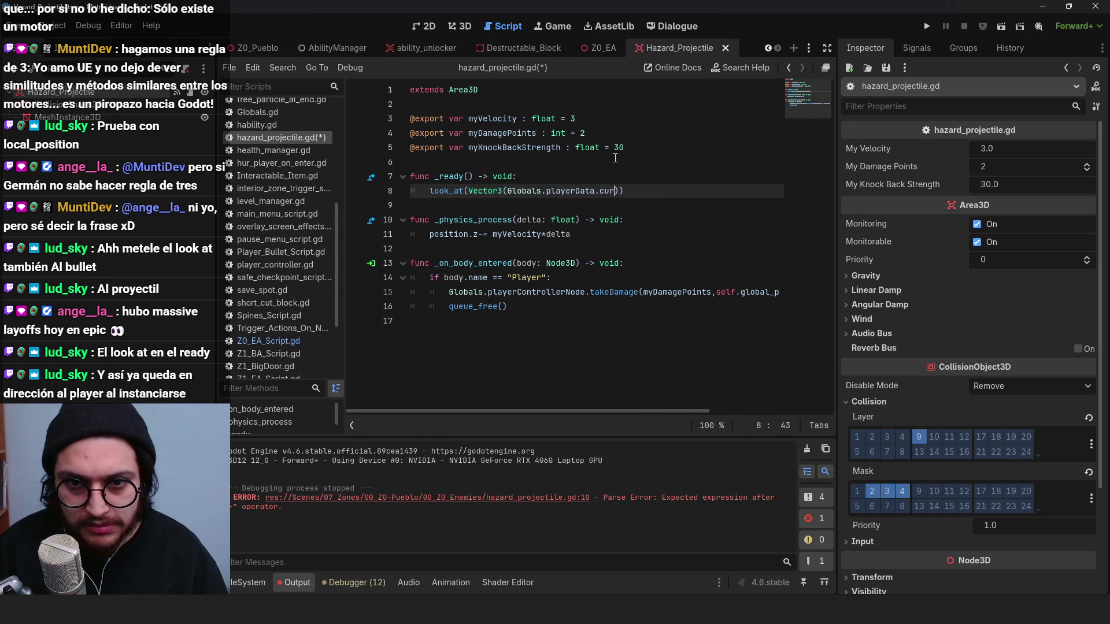
type("tion.x")
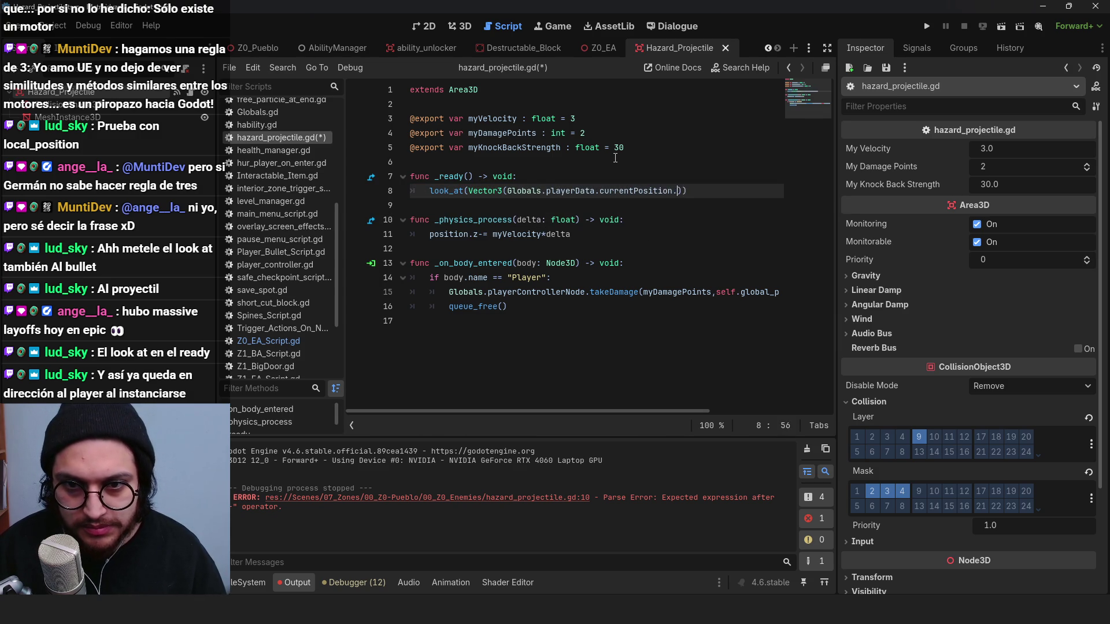
type(",0,")
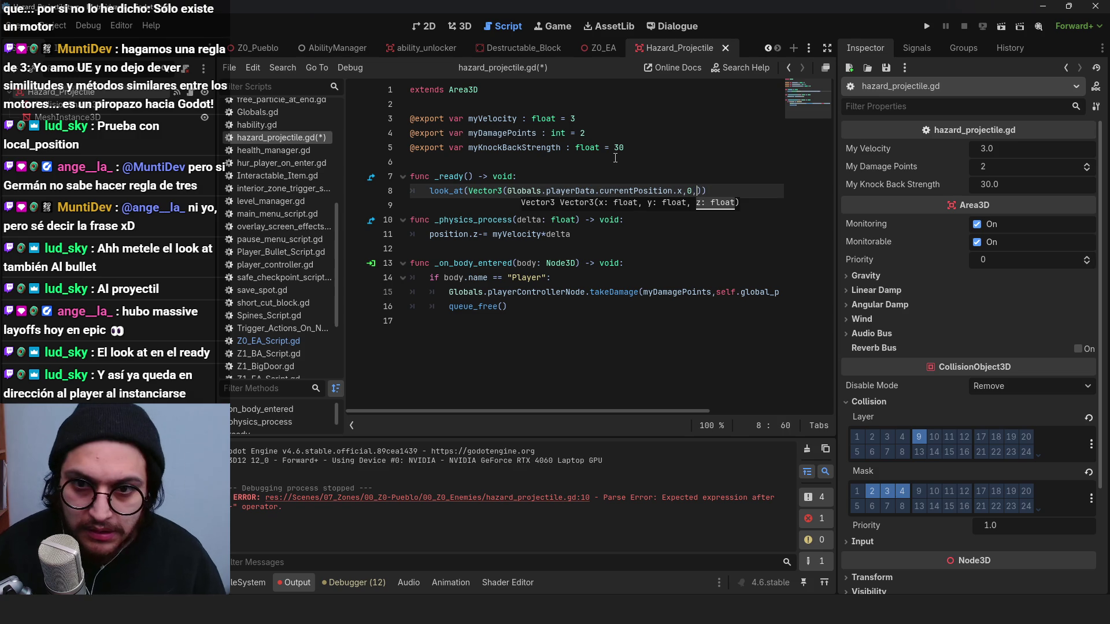
left_click_drag(682, 191, 470, 195)
key("ctrl+c")
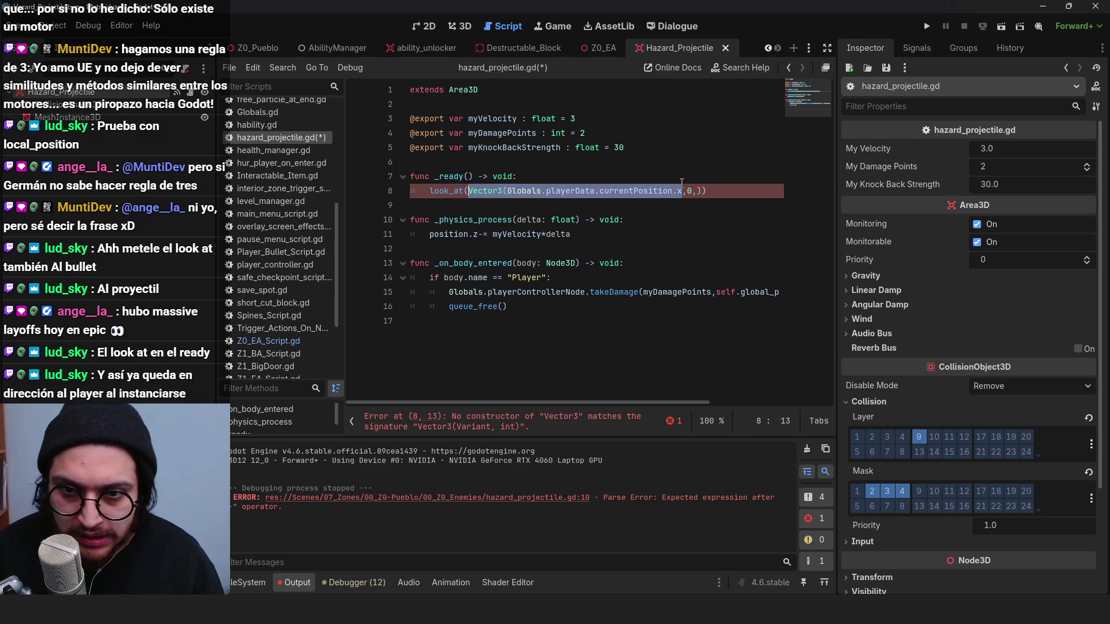
left_click(691, 191)
scroll(723, 191, "right", 3)
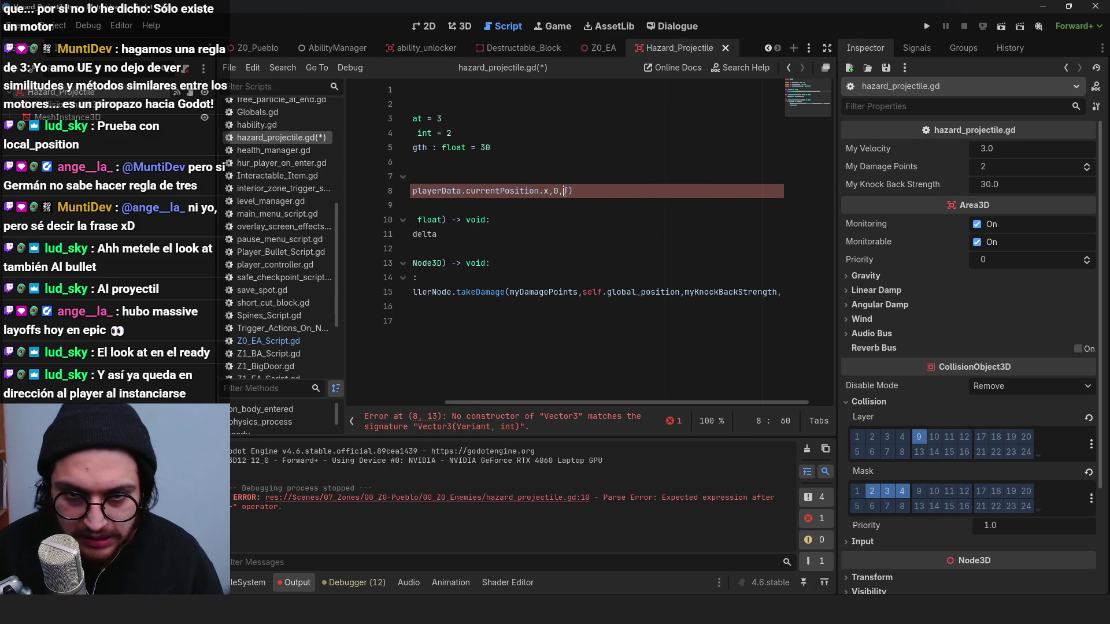
key("ctrl+v")
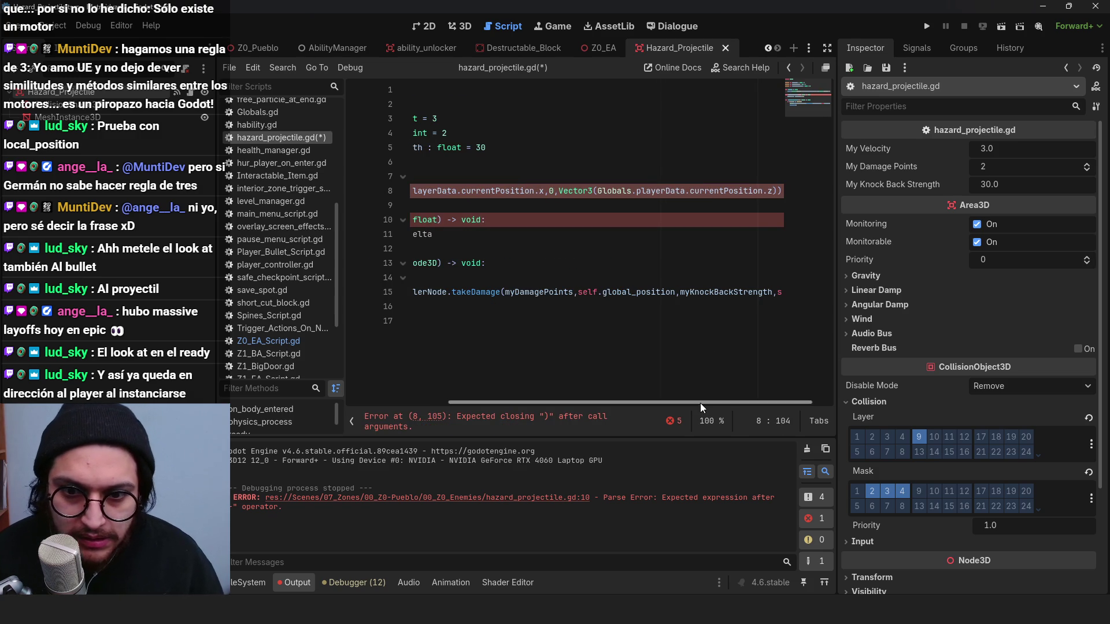
left_click_drag(700, 404, 563, 407)
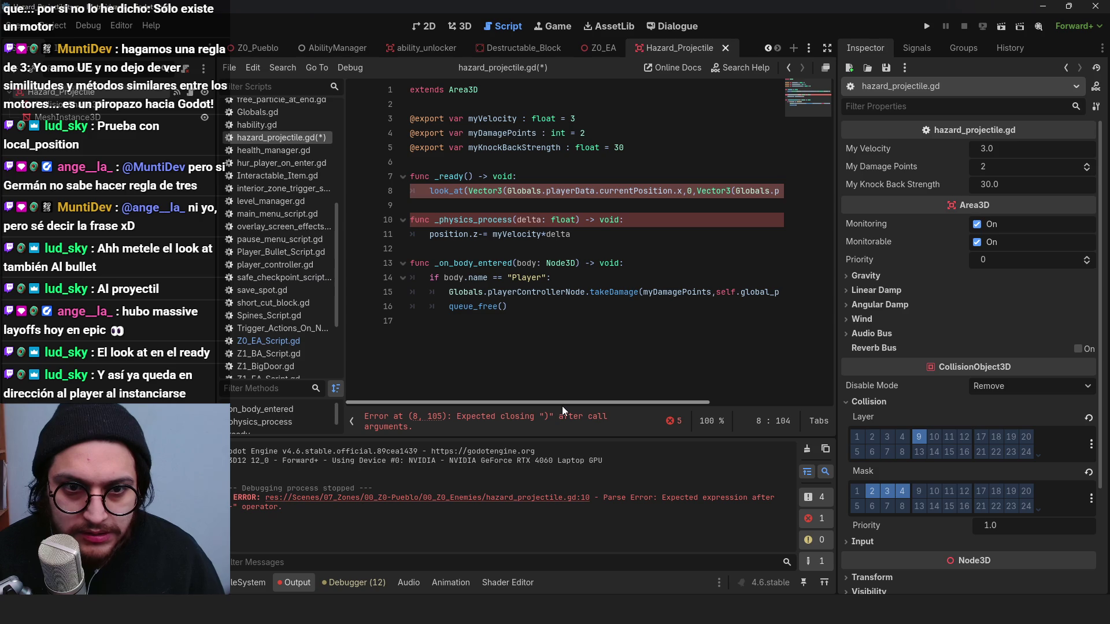
left_click_drag(567, 406, 817, 390)
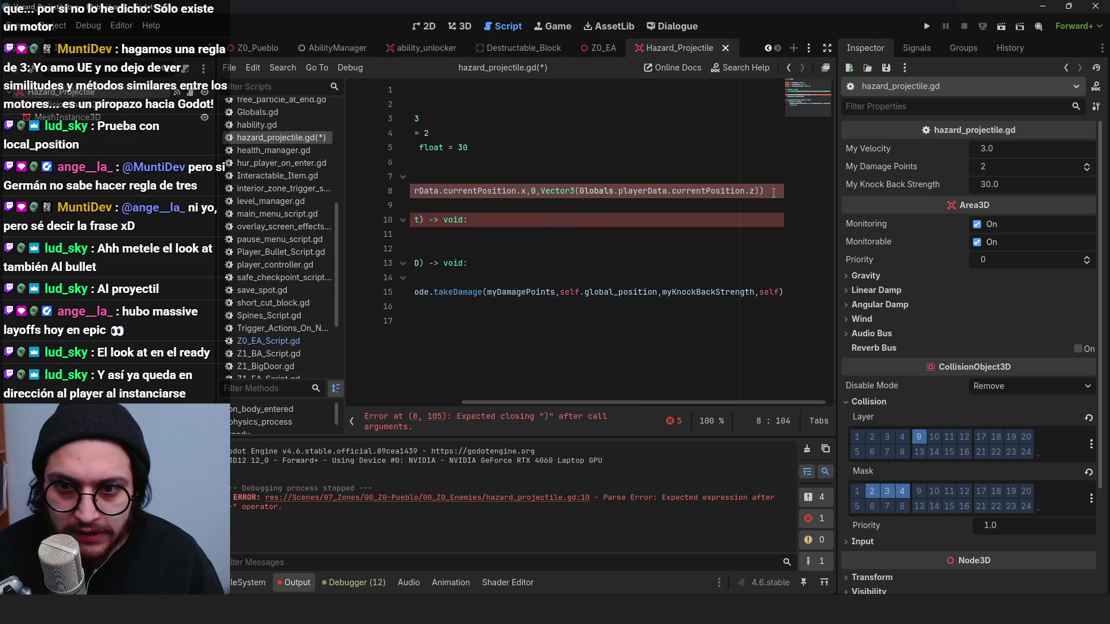
type(")")
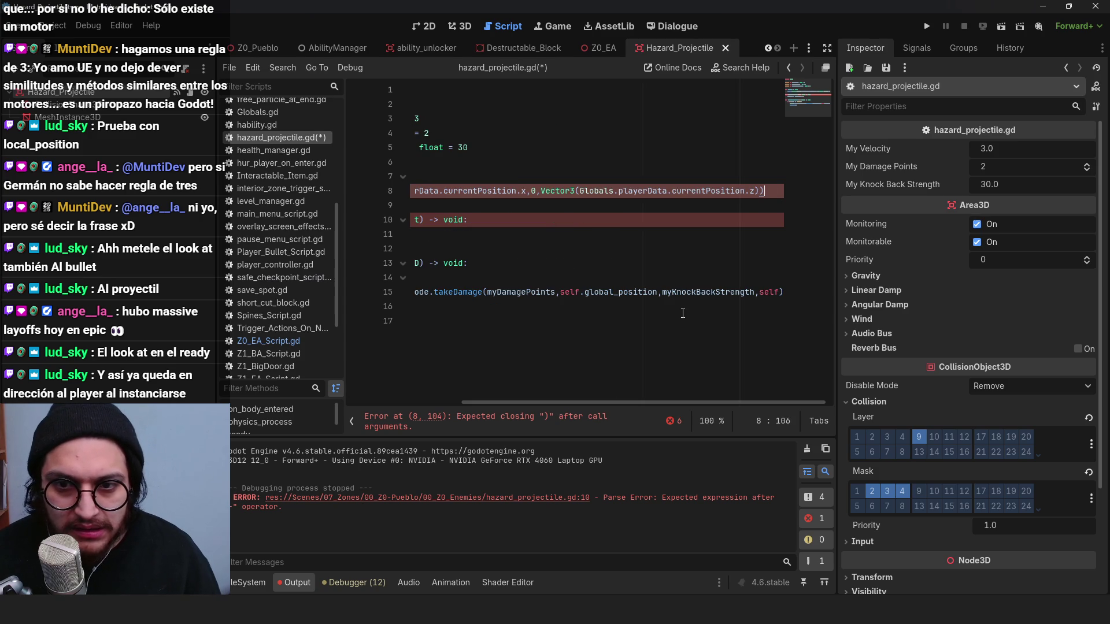
left_click_drag(581, 191, 541, 192)
key("BackSpace")
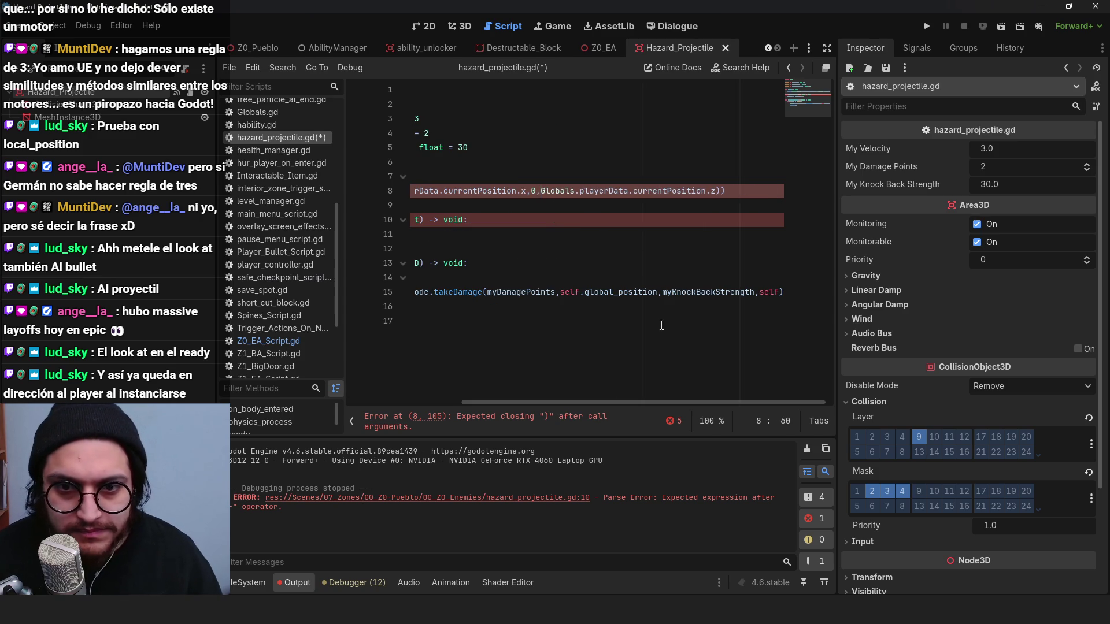
left_click_drag(616, 412, 500, 412)
key("ctrl+s")
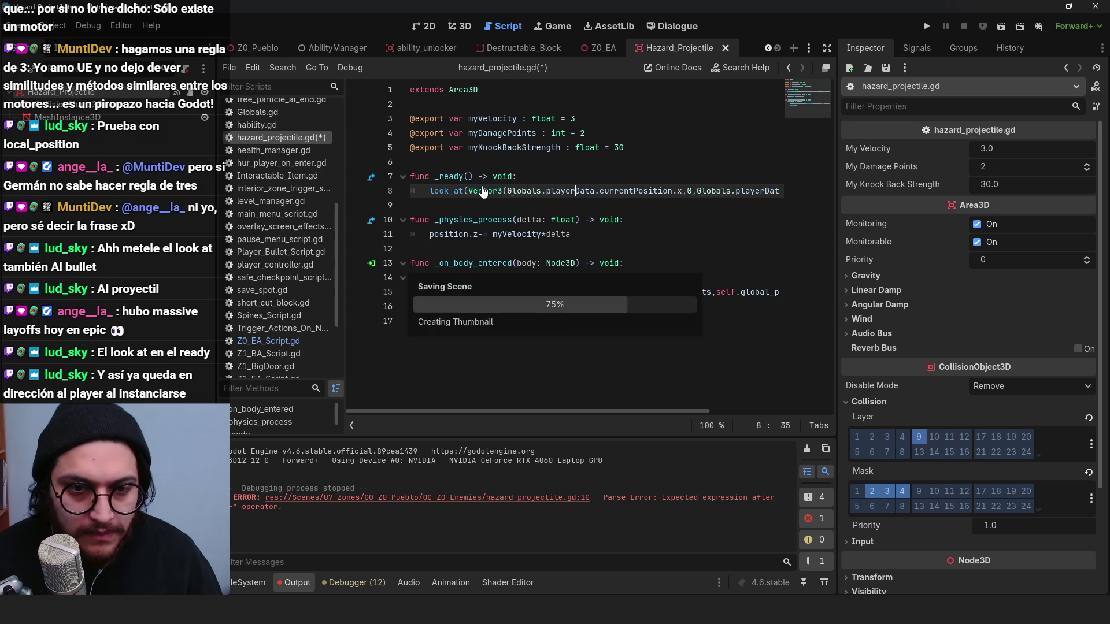
left_click(544, 249)
Step: Remove the direction declaration and its direction_to line from Z0_EA_Script.gd and save
key("alt+Left")
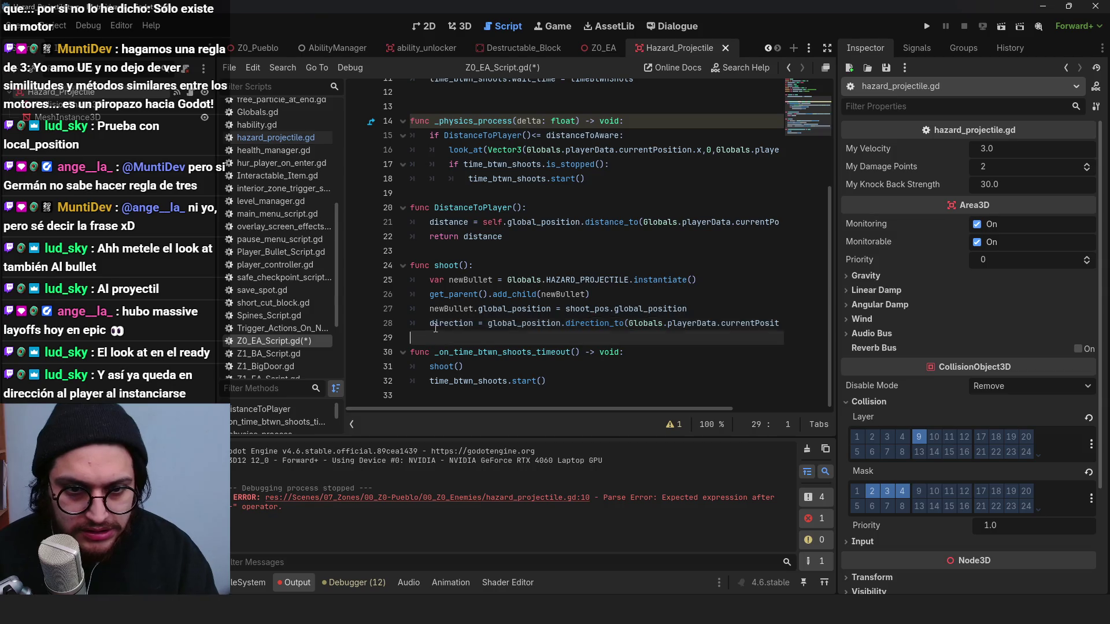
left_click(439, 335)
scroll(575, 220, "up", 4)
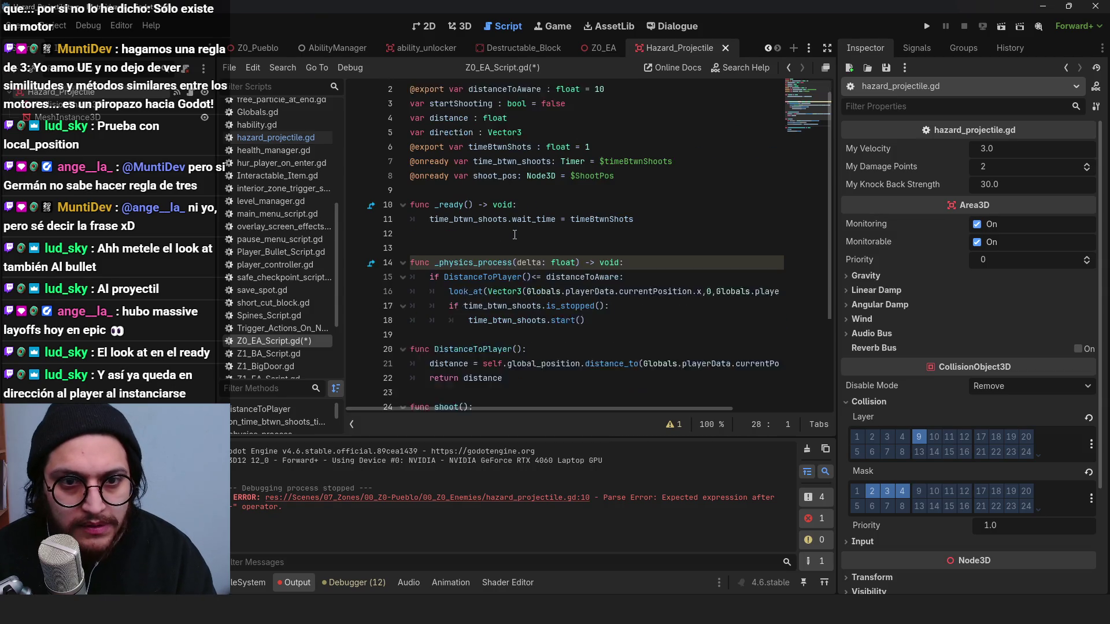
left_click(555, 133)
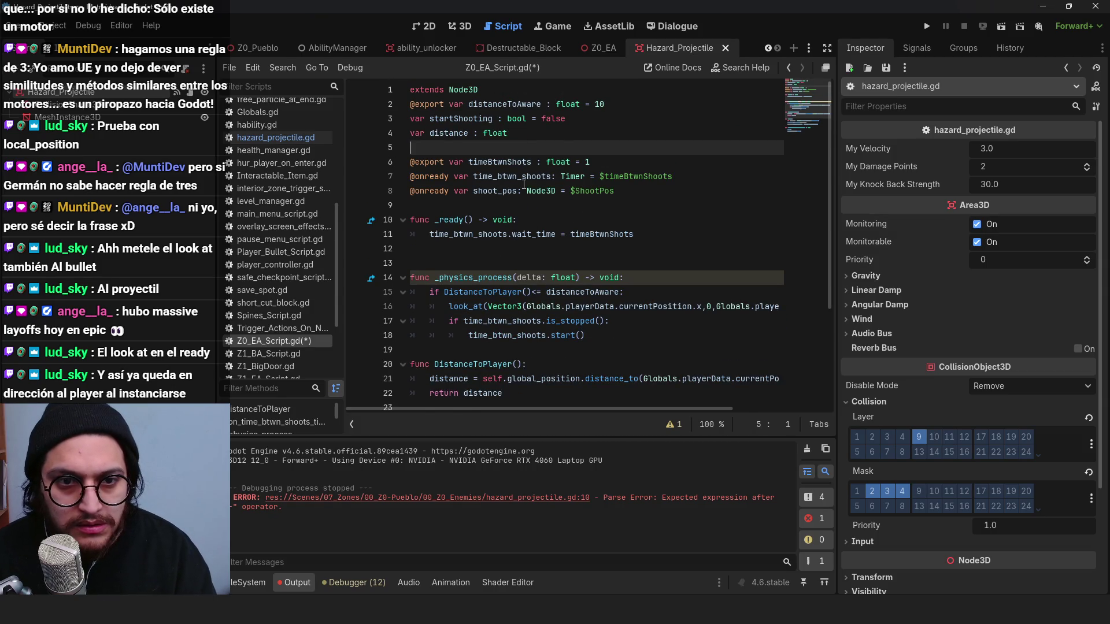
scroll(552, 234, "down", 3)
key("ctrl+s")
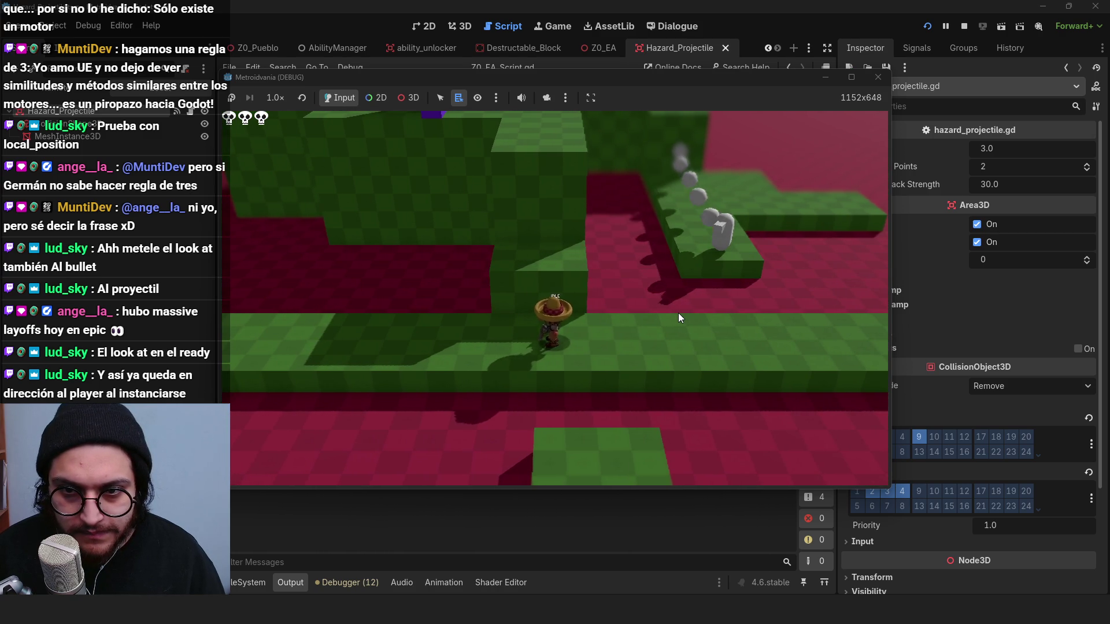
Step: Walk the player right, then stop the running game
key("d")
key("F8")
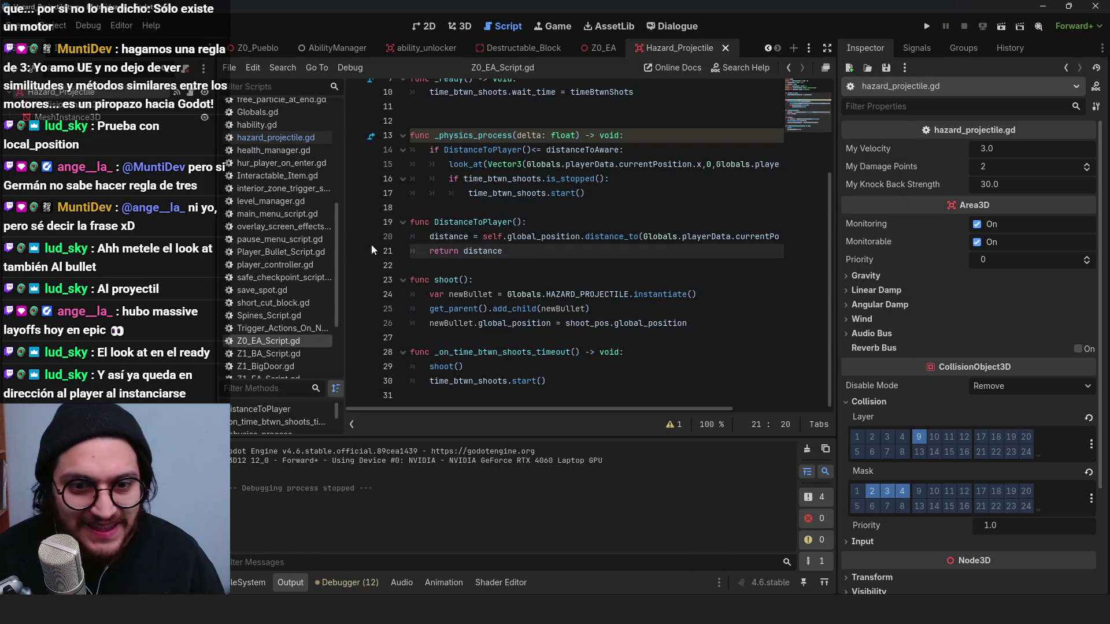
left_click(507, 193)
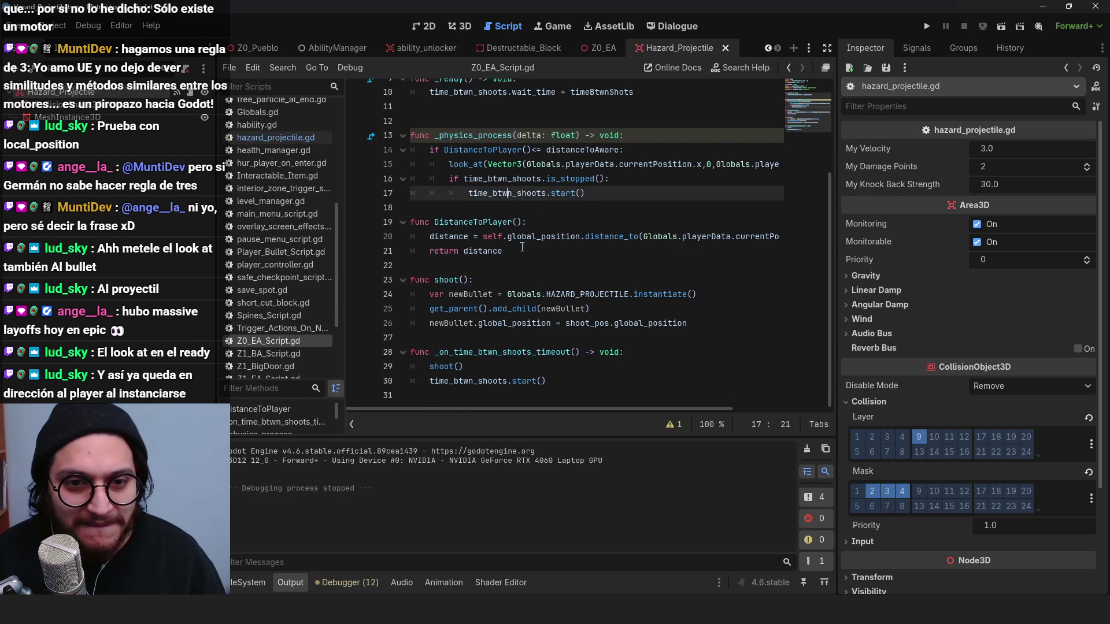
scroll(373, 118, "up", 3)
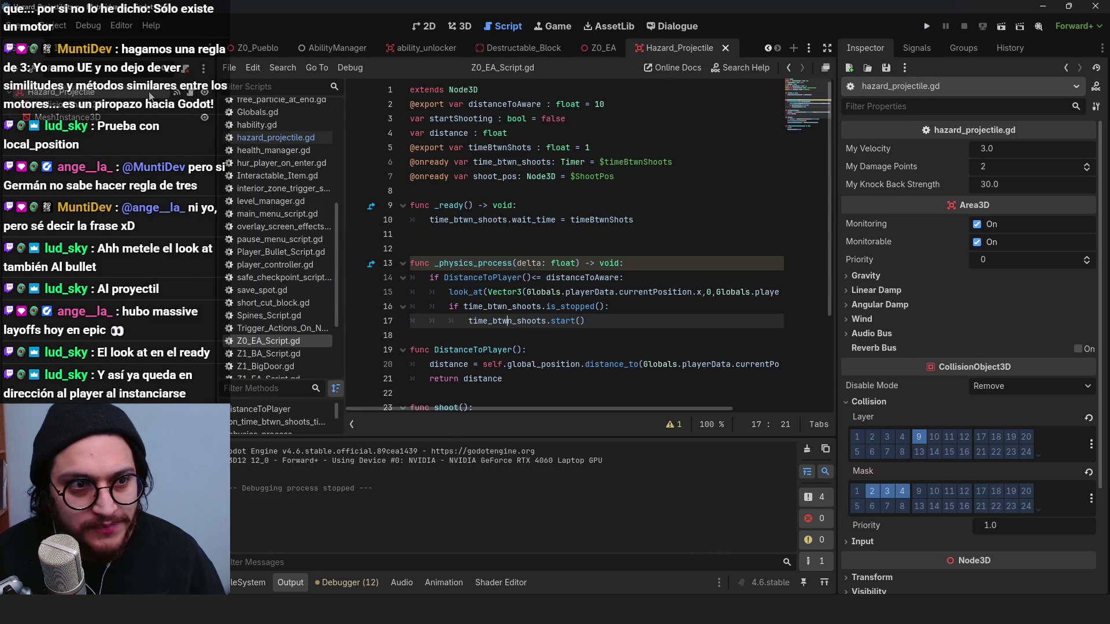
Step: In hazard_projectile.gd, change line 11 to position.z= myVelocity*delta and select myVelocity's default value
left_click(276, 137)
left_click(602, 191)
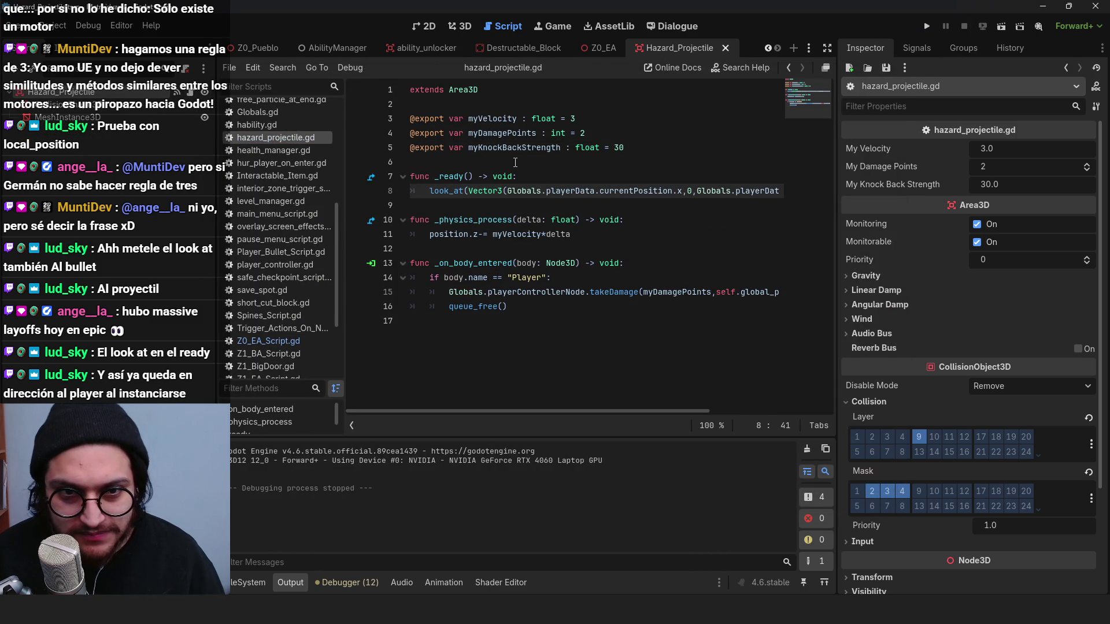
left_click(449, 190)
left_click(580, 191)
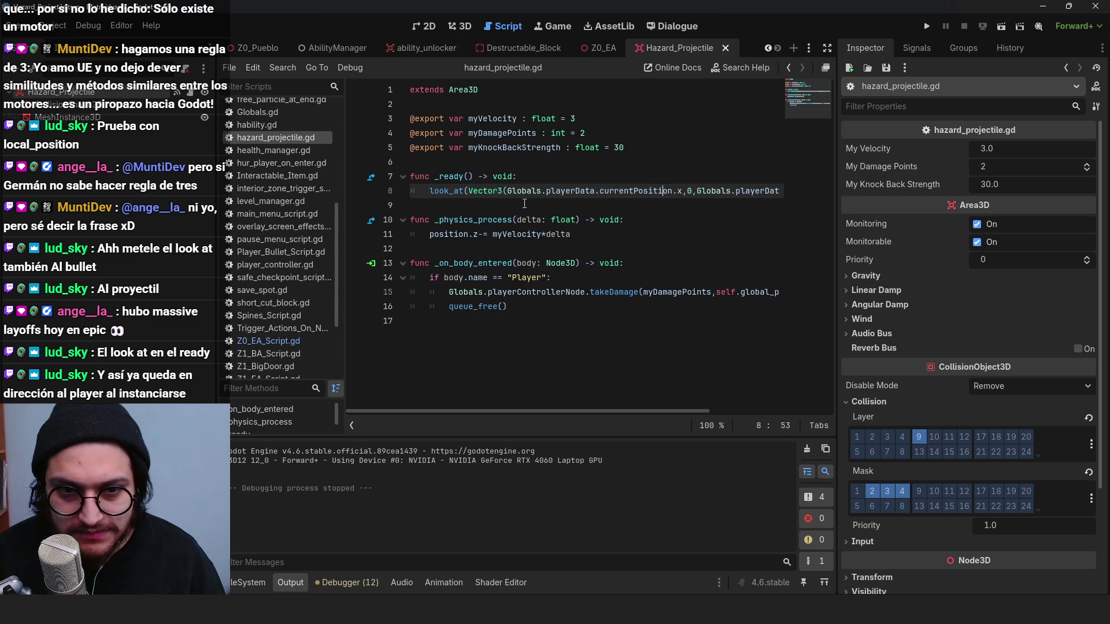
left_click(549, 234)
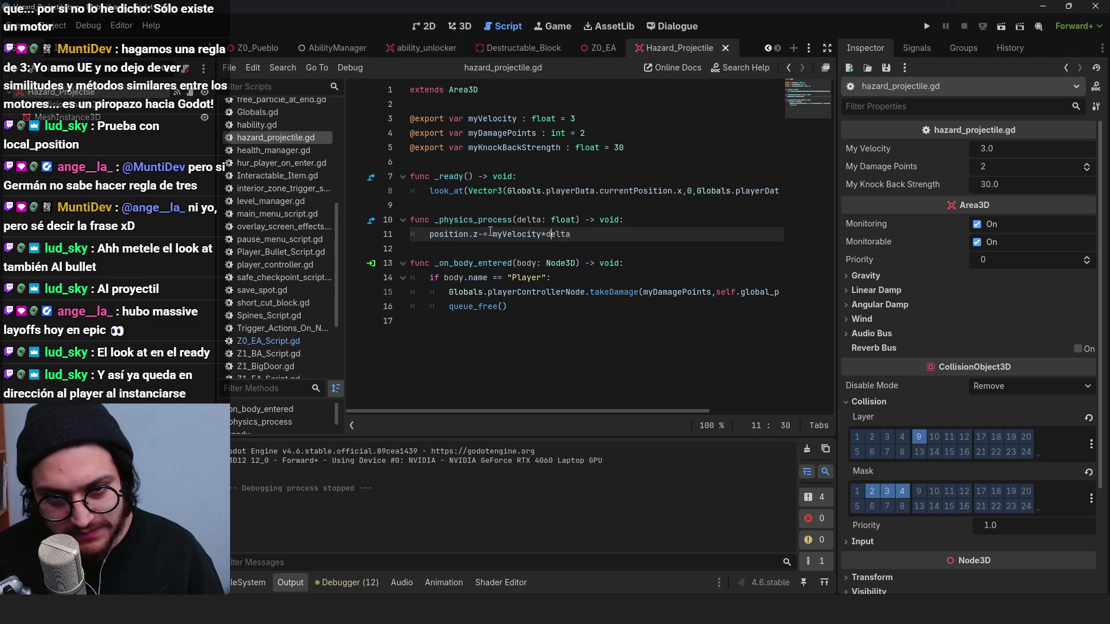
key("BackSpace")
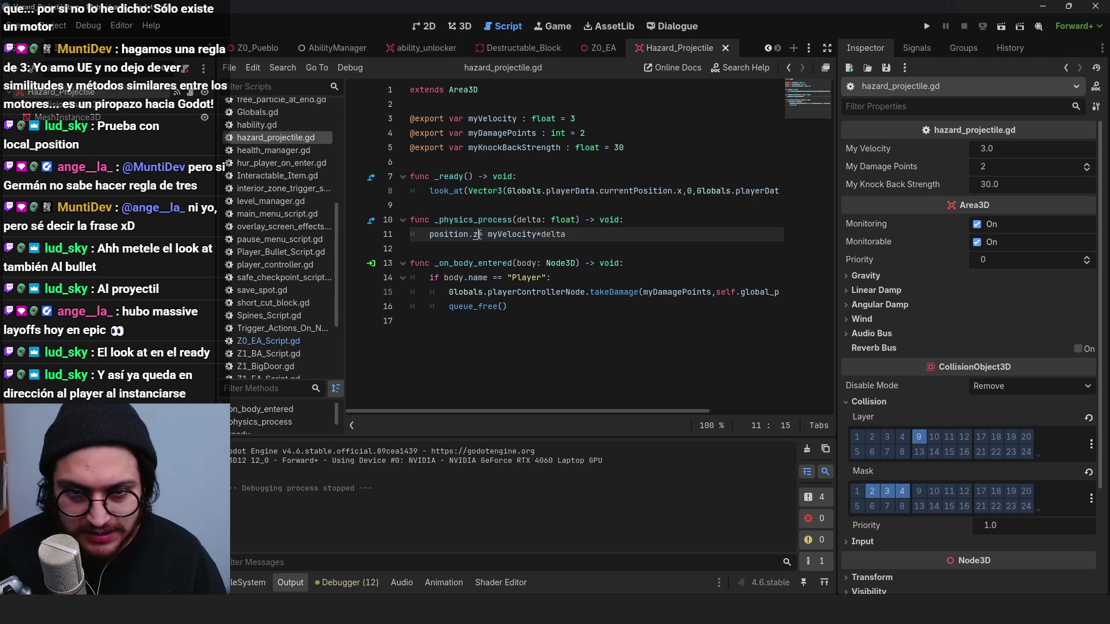
key("Down")
left_click(577, 119)
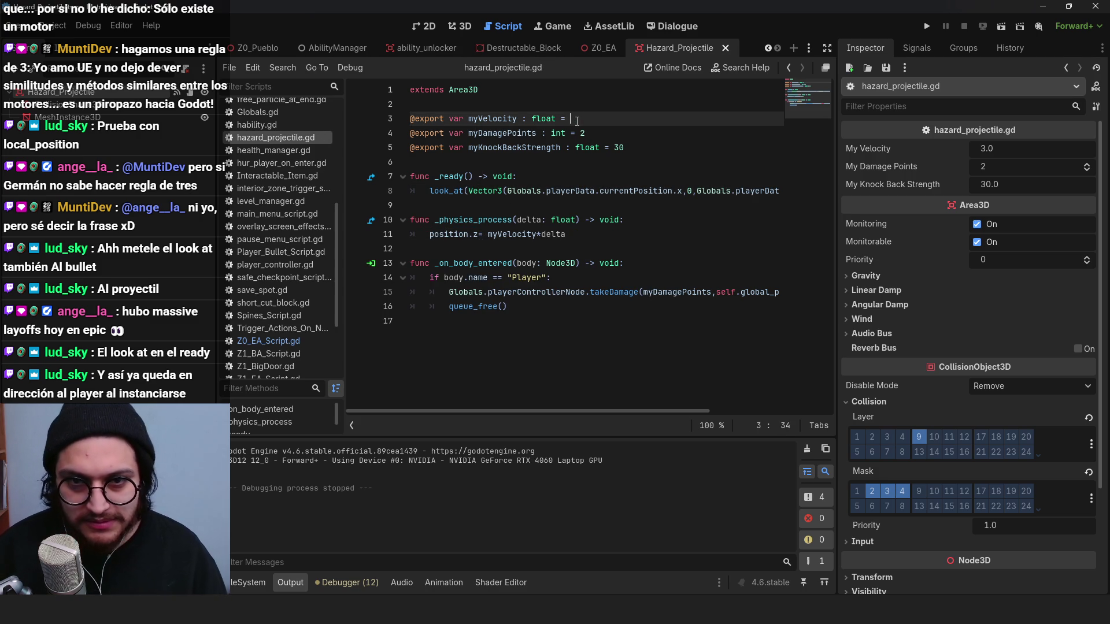
Step: Set myVelocity's default to 10 and run a quick playtest of the projectiles
type("10")
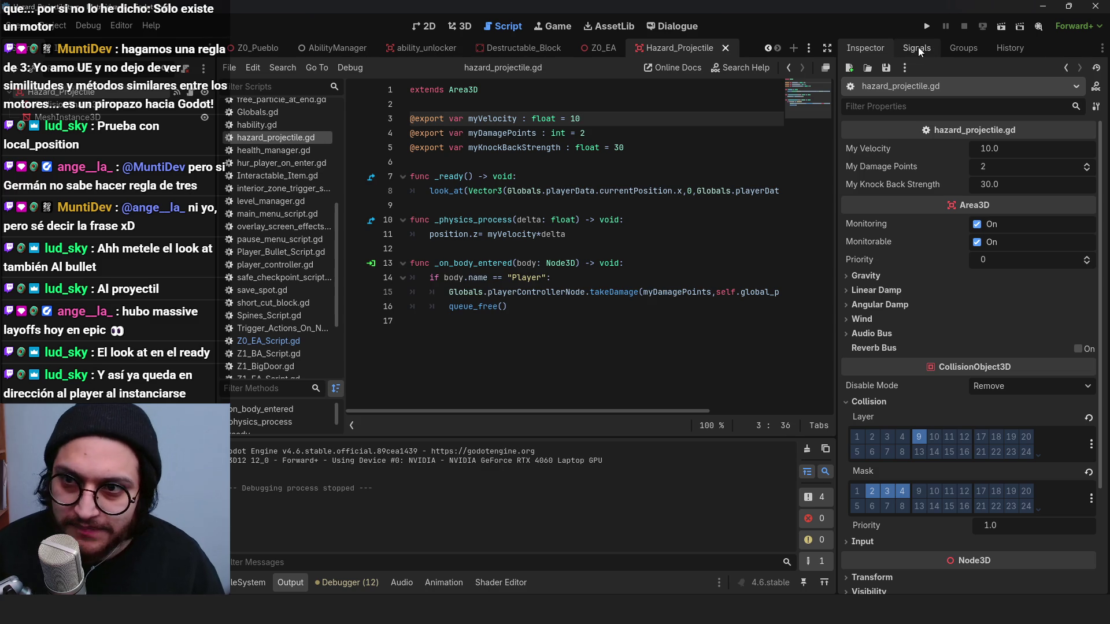
left_click(927, 26)
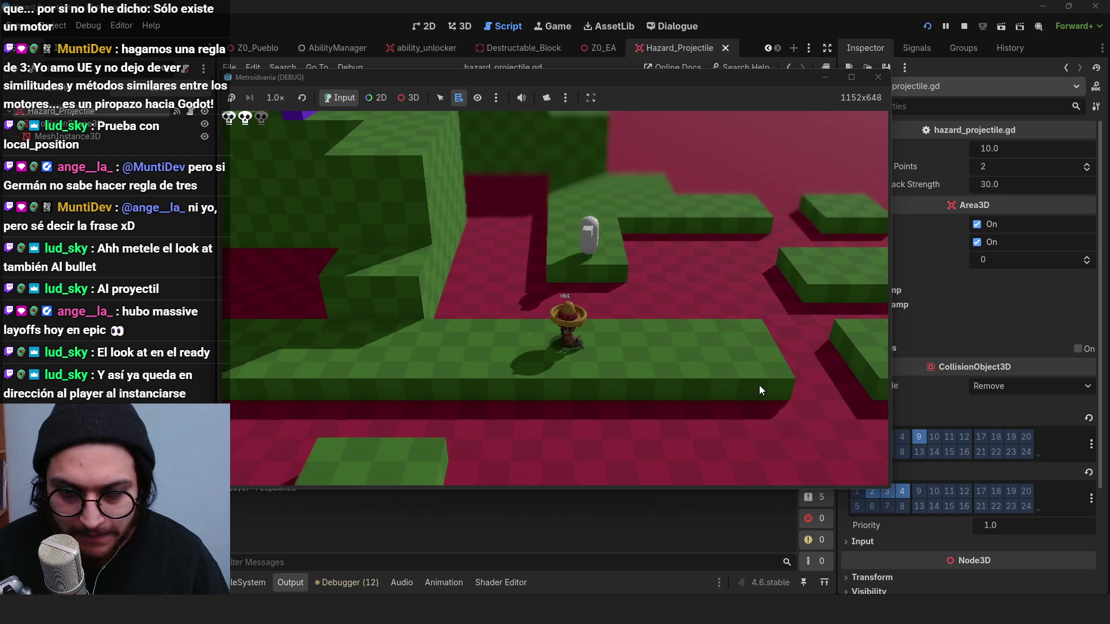
left_click(965, 26)
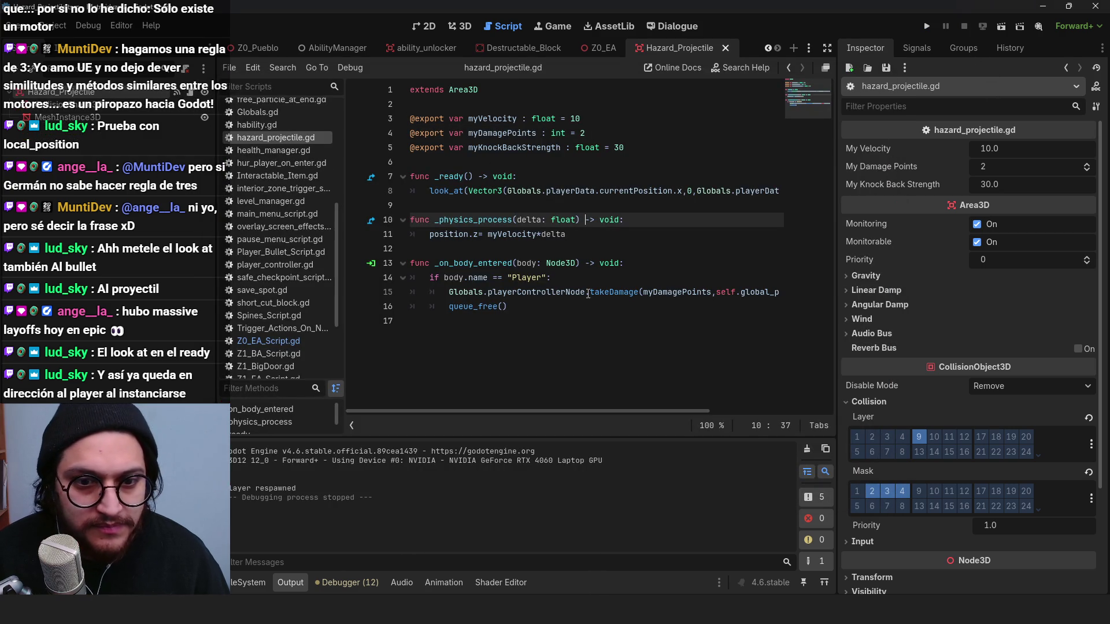
Step: Change myVelocity back to 3, then playtest by walking the player right and left
left_click(493, 277)
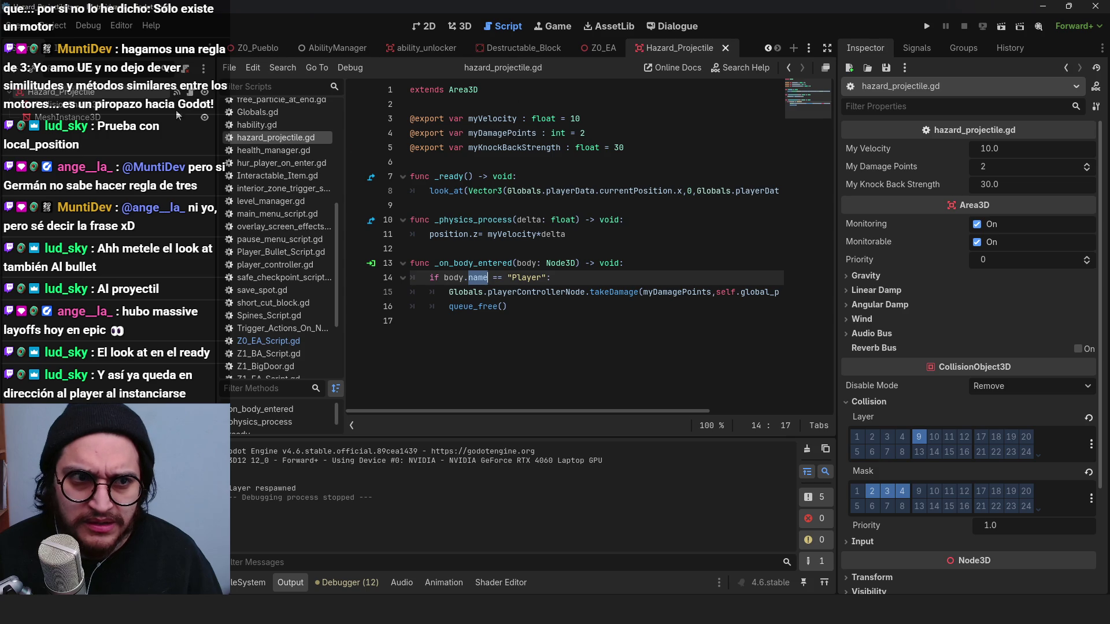
left_click(523, 277)
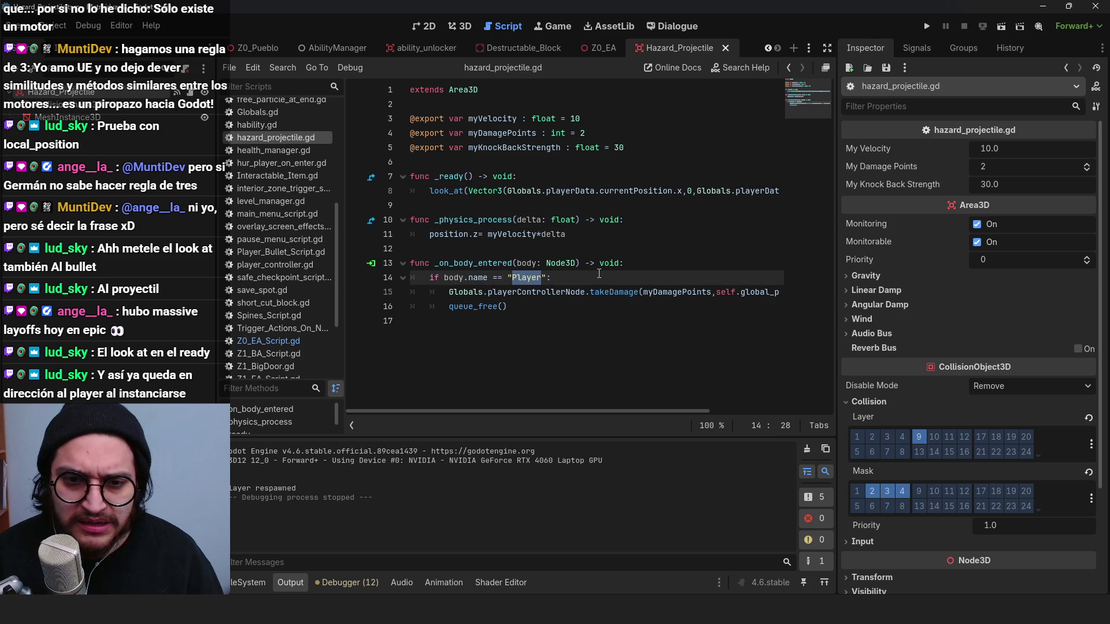
double_click(578, 118)
type("3")
left_click(927, 26)
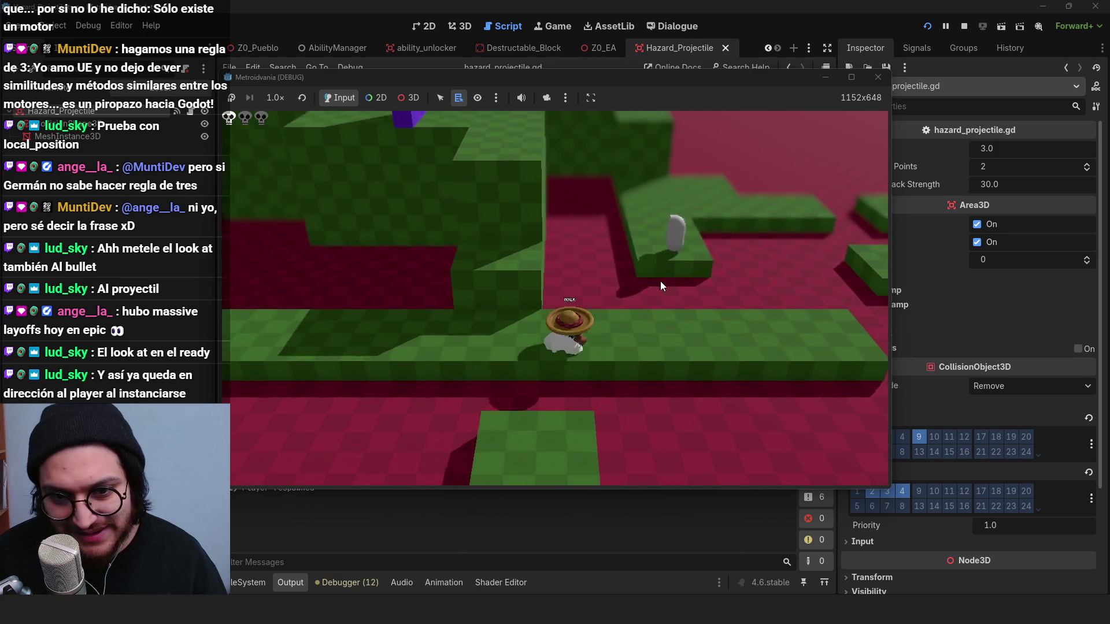
key("d")
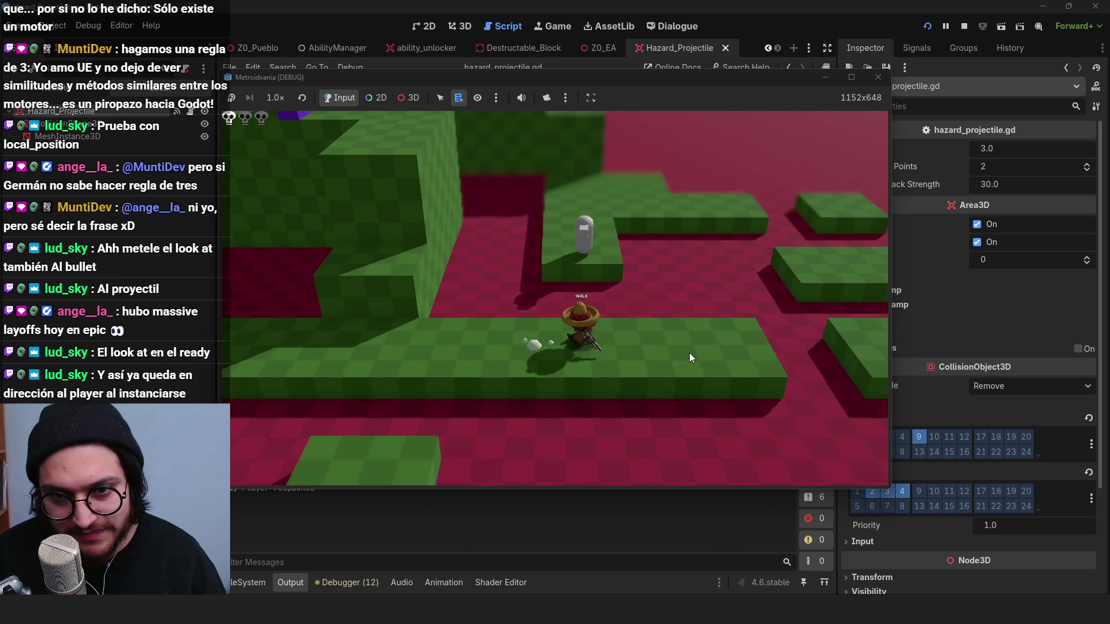
key("a")
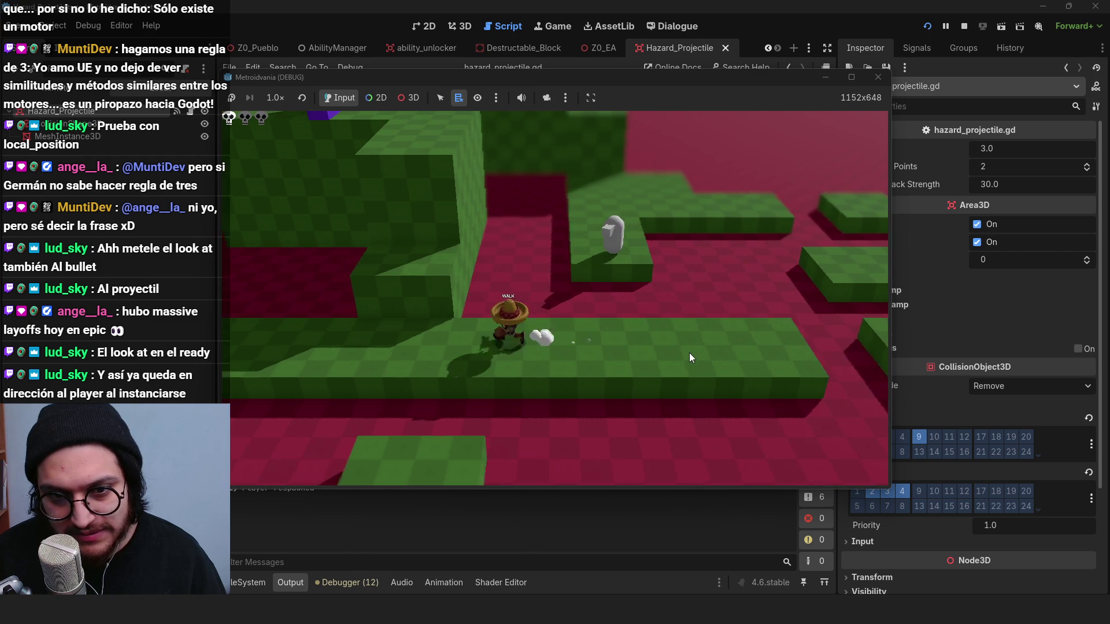
left_click(965, 26)
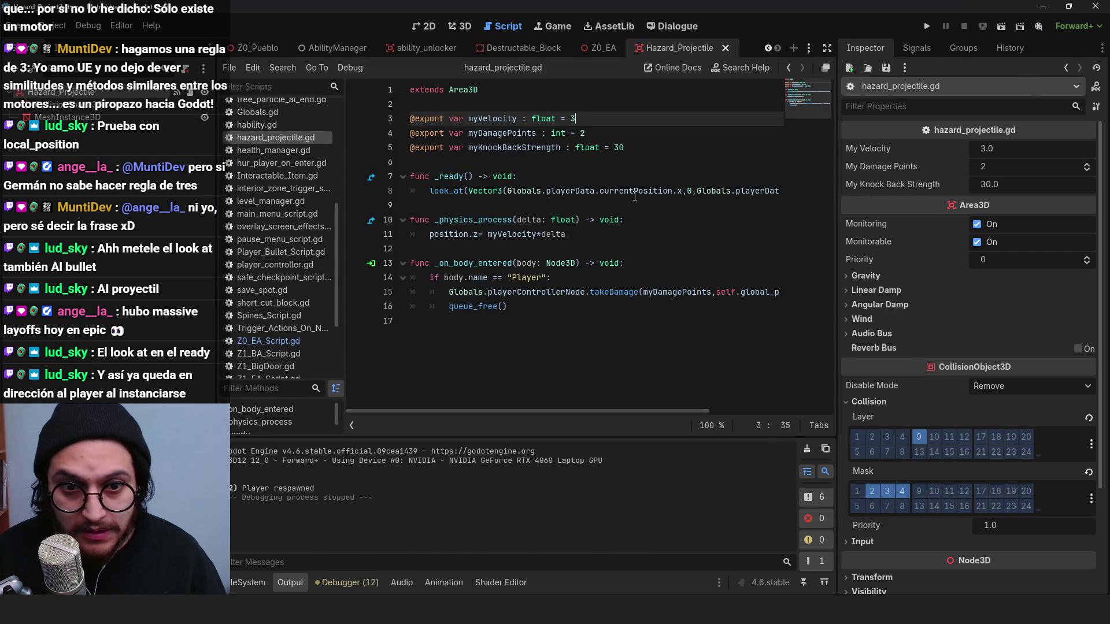
Step: Change line 11 to move global_position.z instead of position.z, and save
left_click(480, 234)
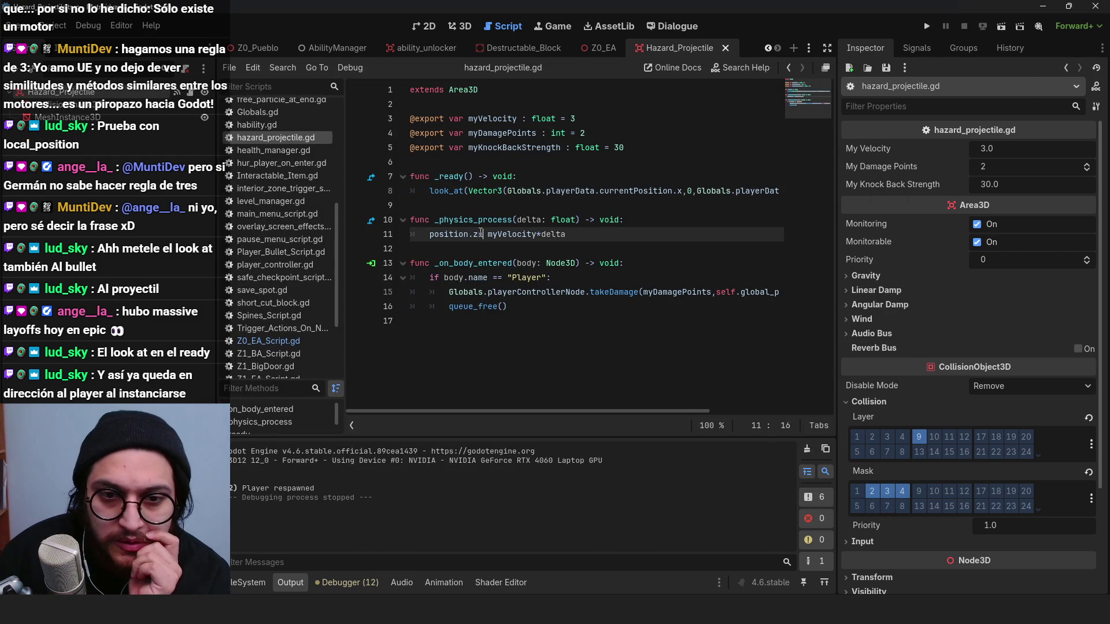
double_click(449, 234)
type("global")
type("_pos")
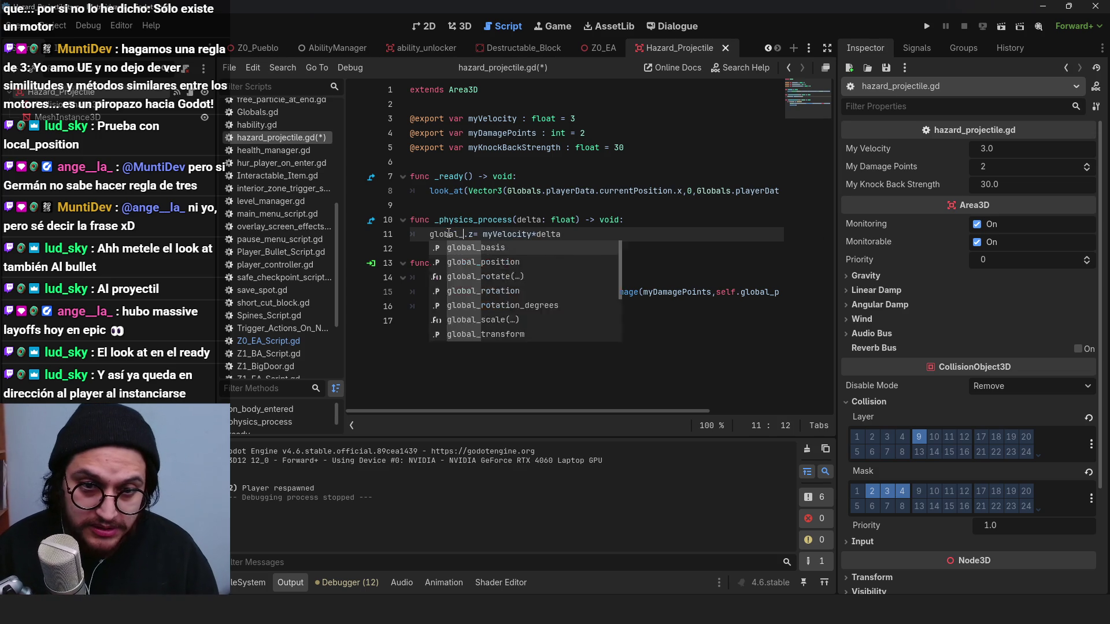
key("Return")
key("Right")
key("Right")
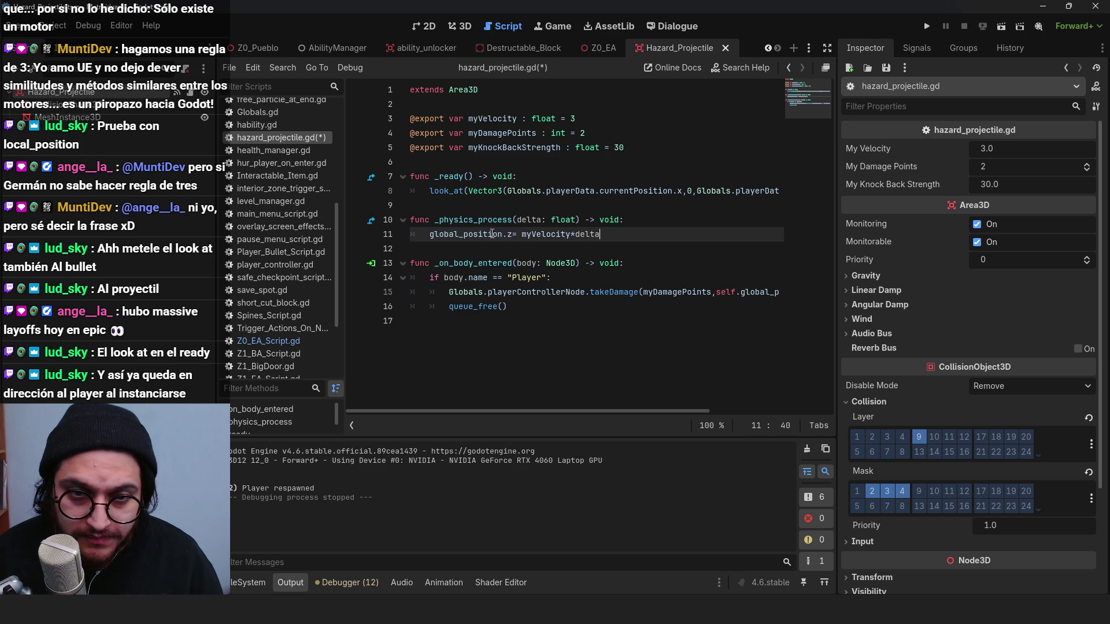
key("ctrl+s")
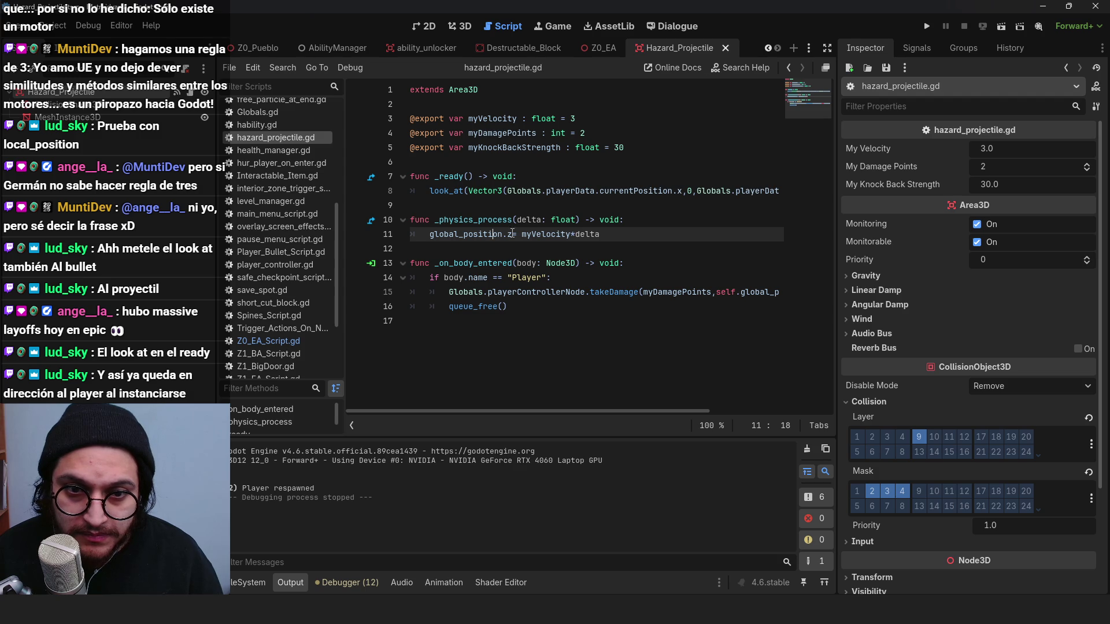
Step: Replace the global_position line with a transform.basis.z -= myVelocity*delta line and save
left_click(660, 231)
key("Return")
type("nsfor")
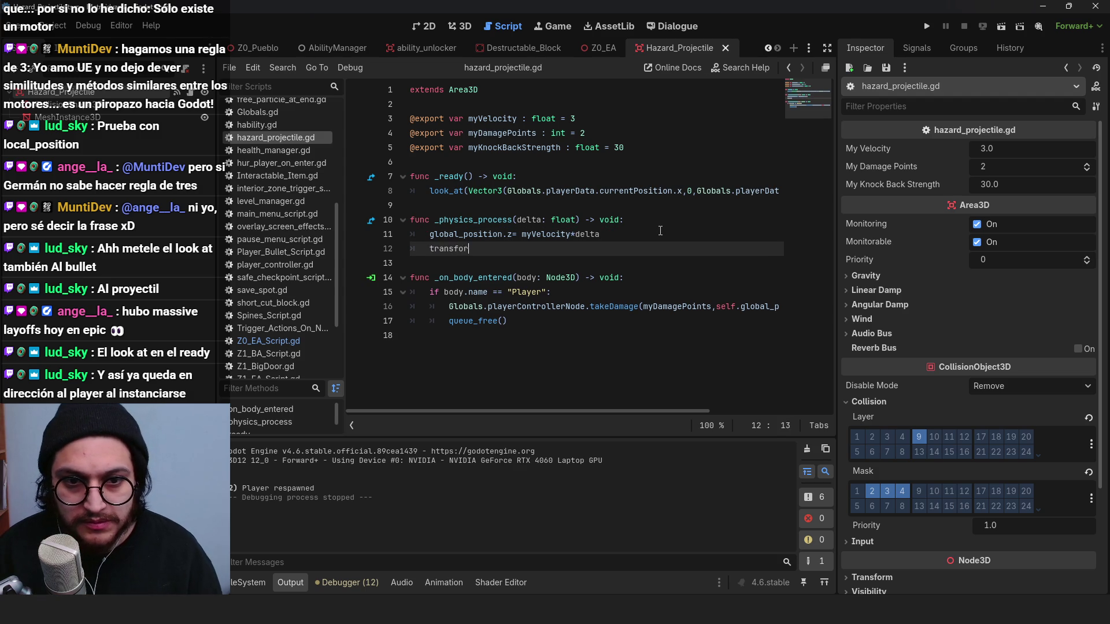
type("m.basis.z")
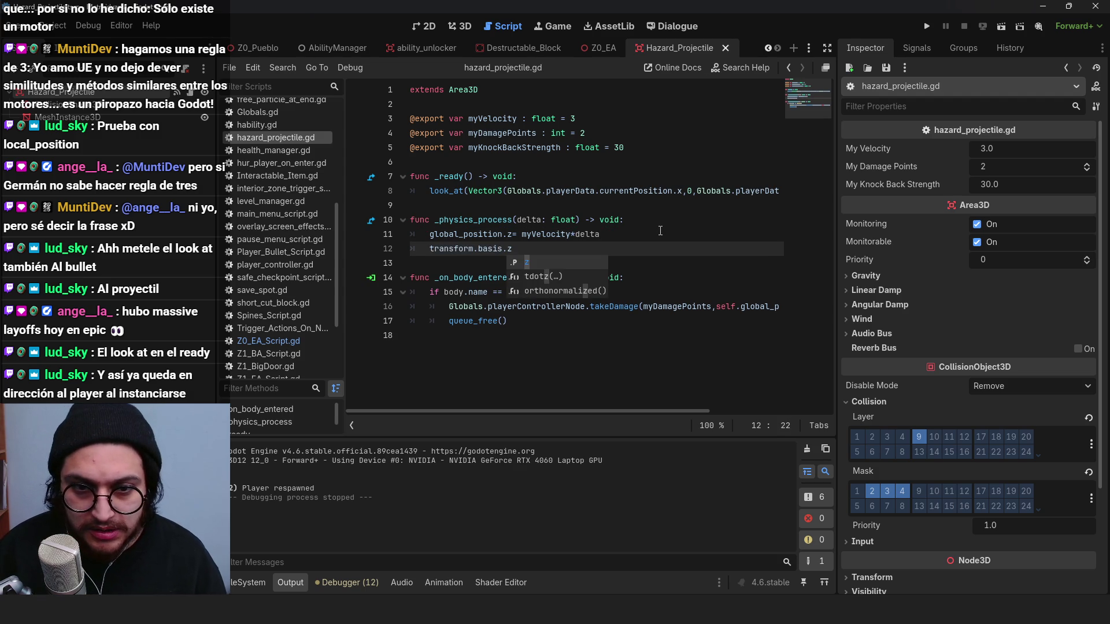
type("-=")
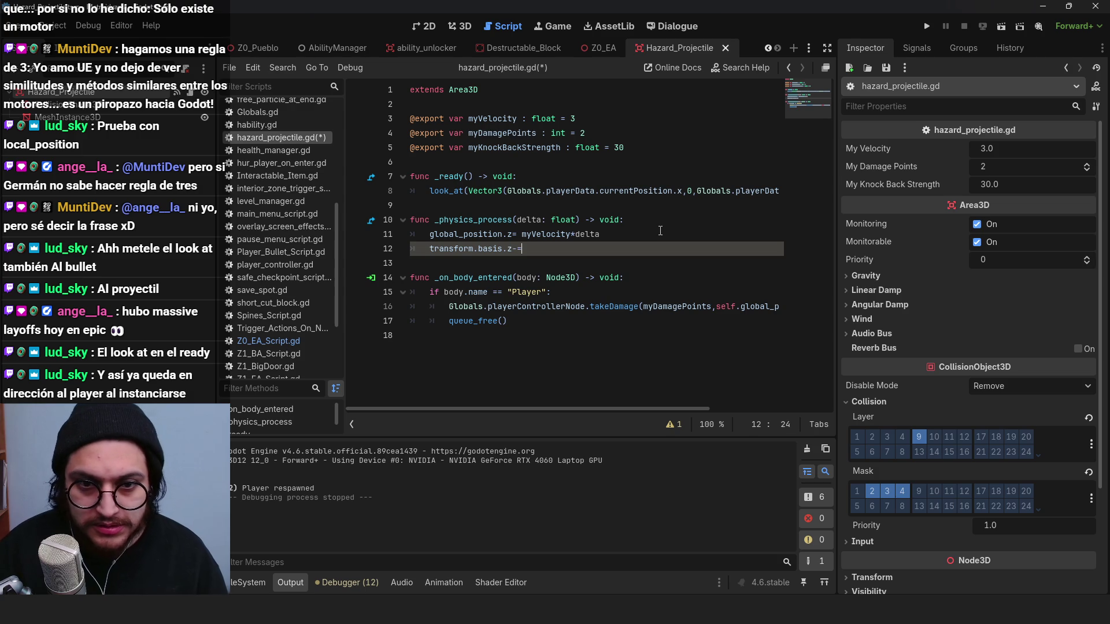
type(" myVelocity*")
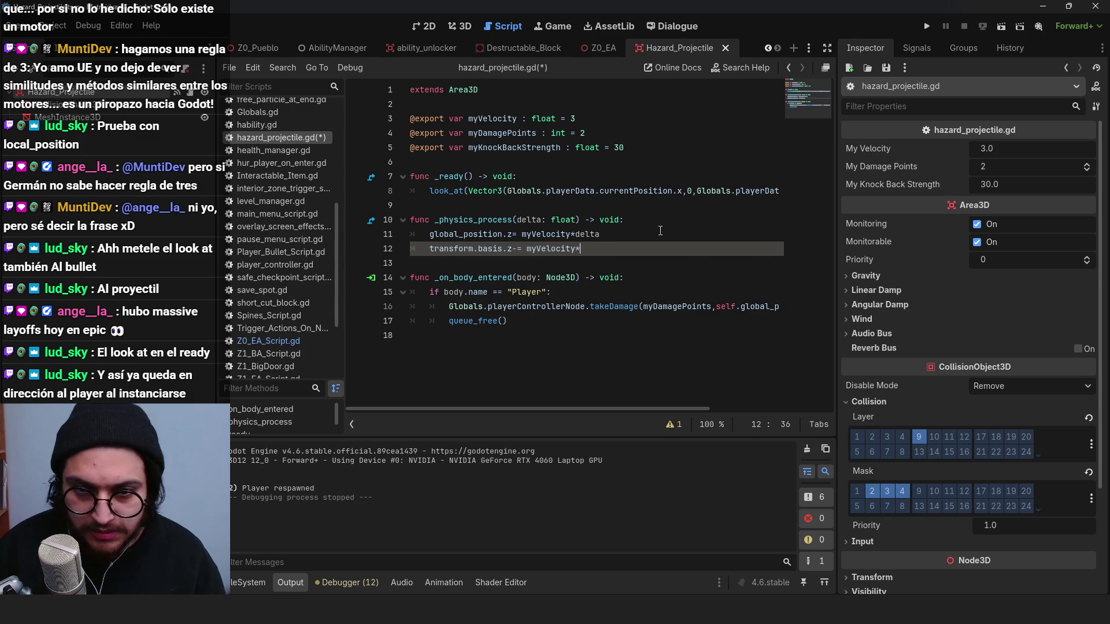
type("ñta")
type("ta")
left_click_drag(660, 231, 406, 249)
key("BackSpace")
key("BackSpace")
key("ctrl+s")
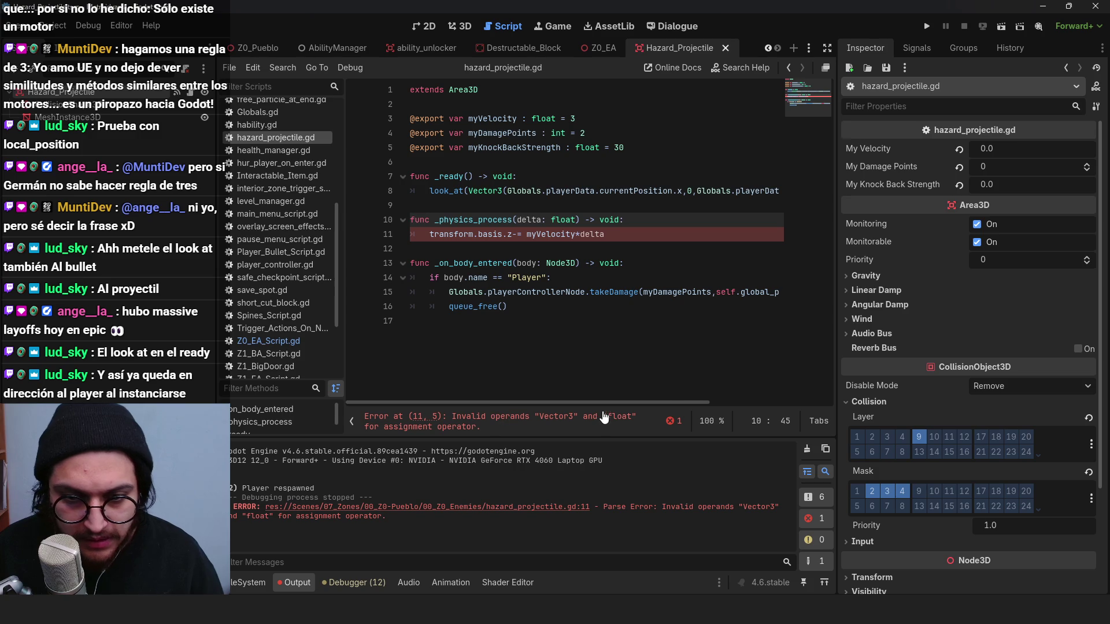
Step: Insert Vector3.ZERO * into the transform line, save, and run the game
left_click(488, 235)
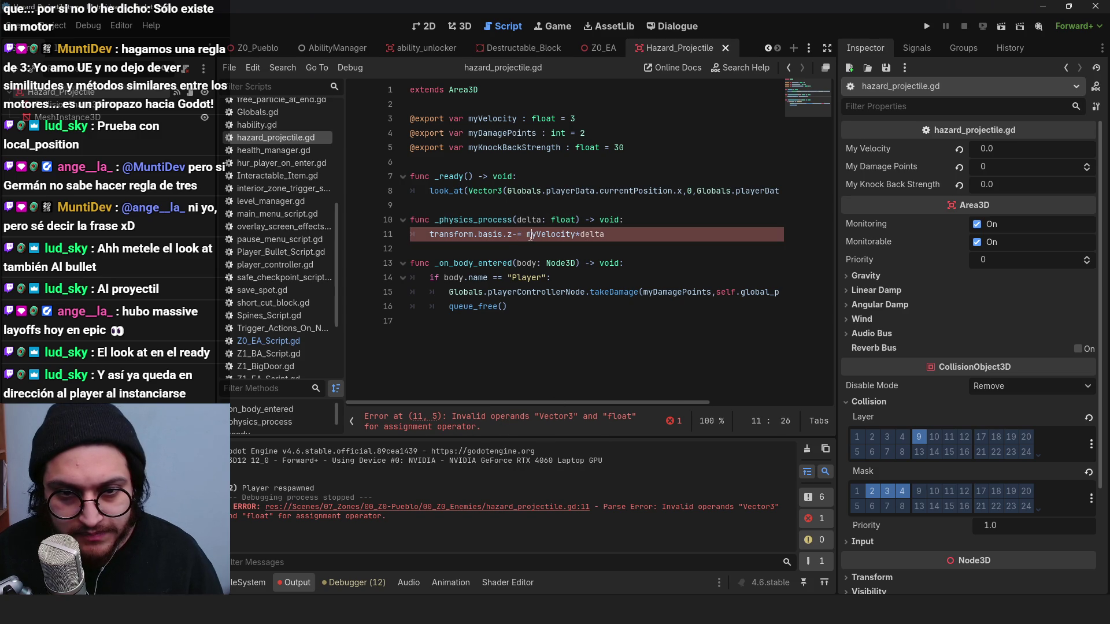
type("Vector3(")
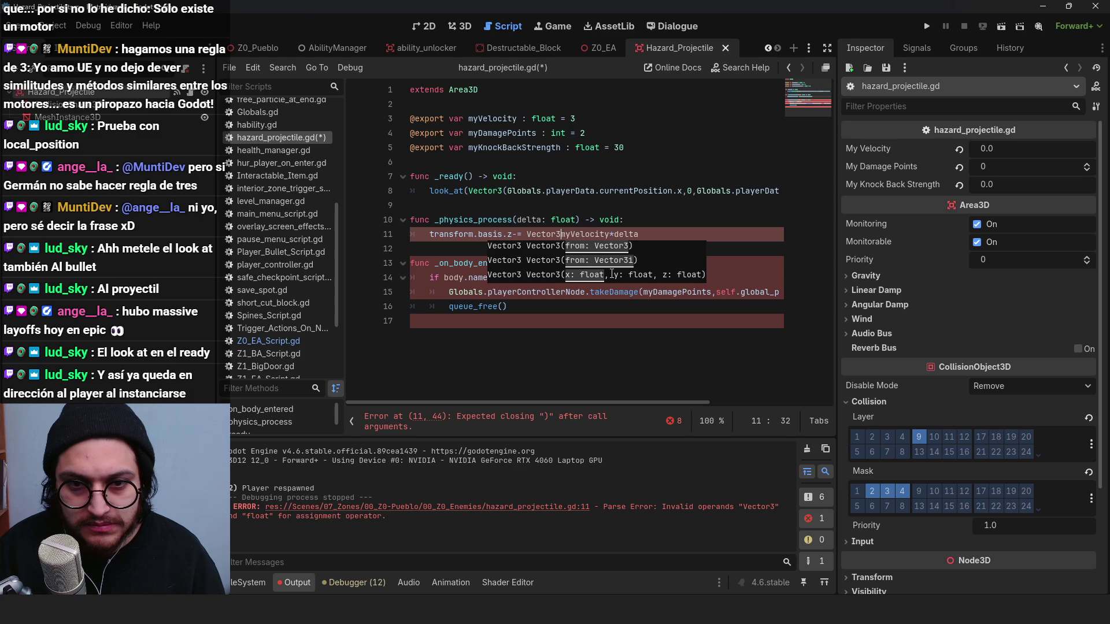
key("BackSpace")
type(".ONE")
key("BackSpace")
key("BackSpace")
key("BackSpace")
type("ZER=")
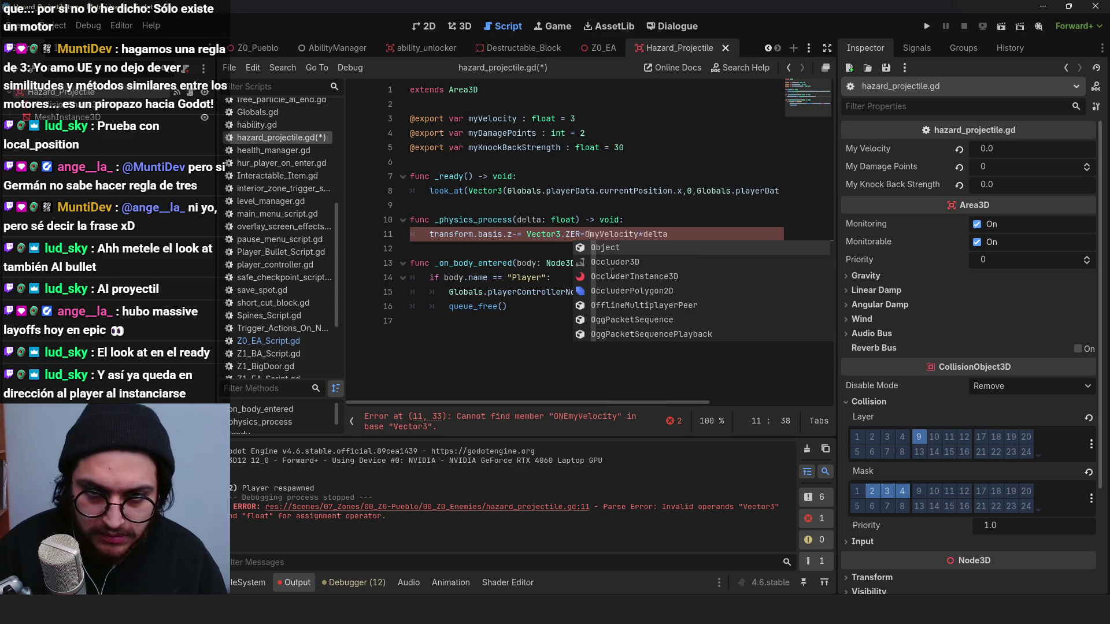
type("O *")
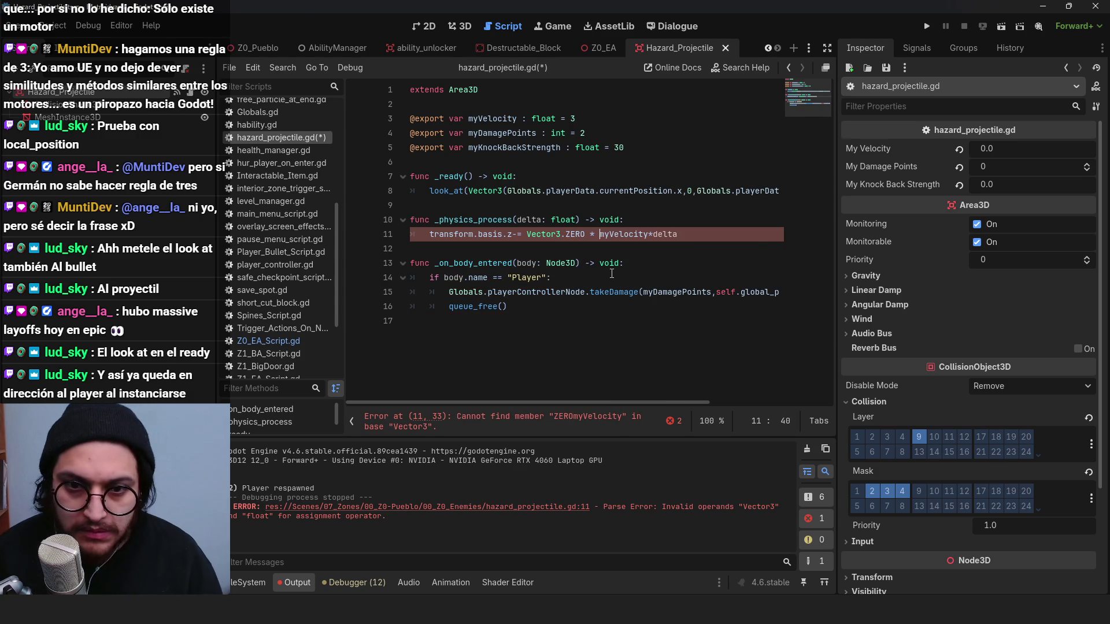
key("ctrl+s")
left_click(493, 234)
left_click(927, 26)
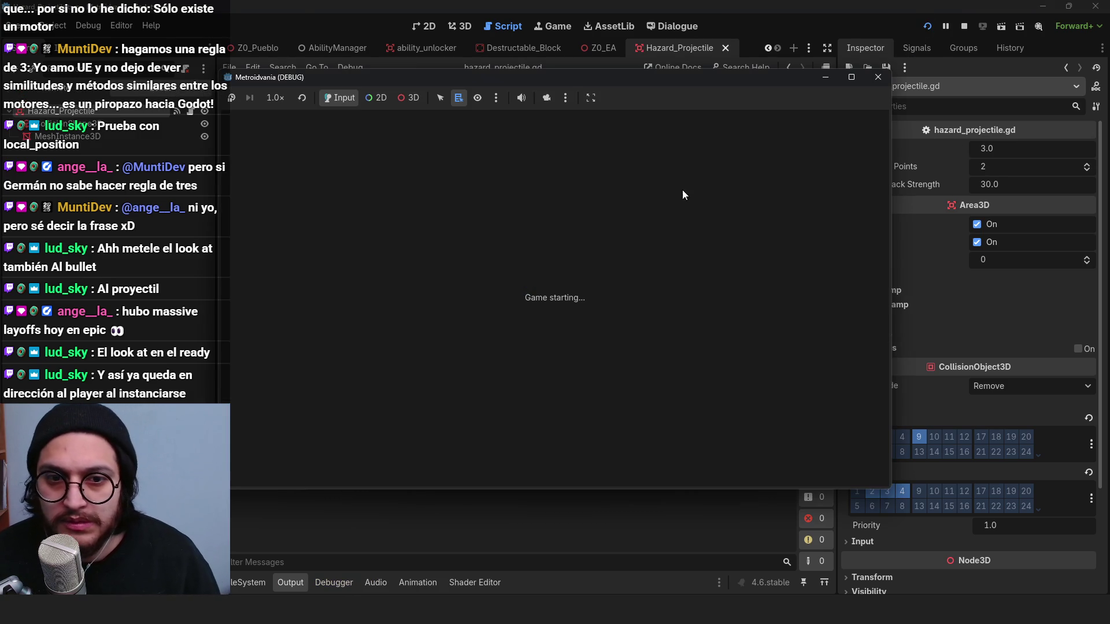
Step: Walk the player toward the camera and left, then stop the game
key("s")
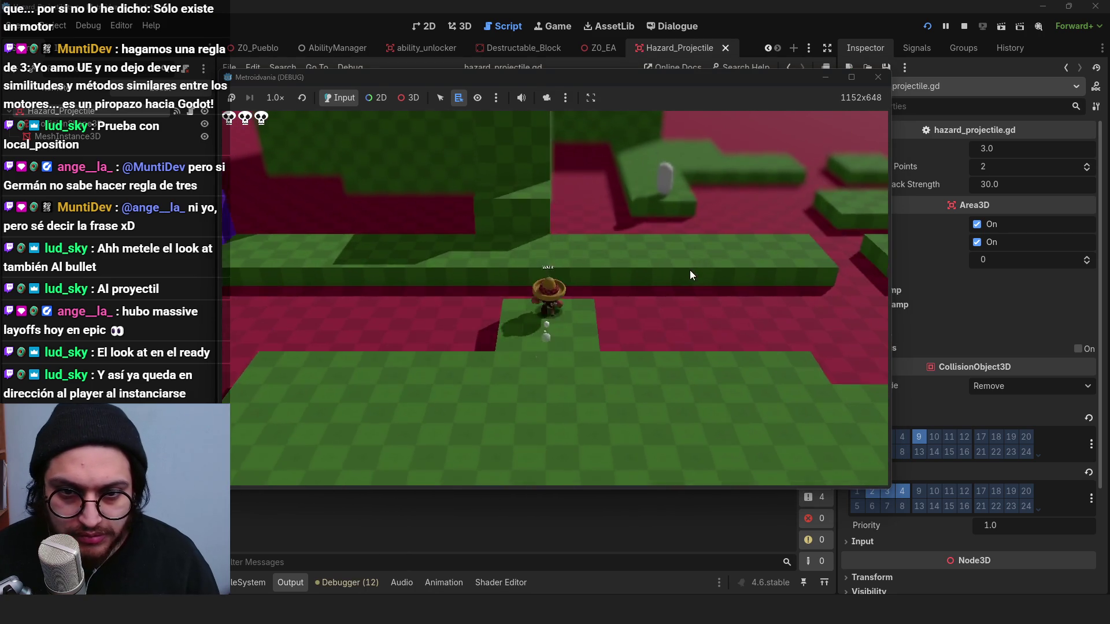
key("a")
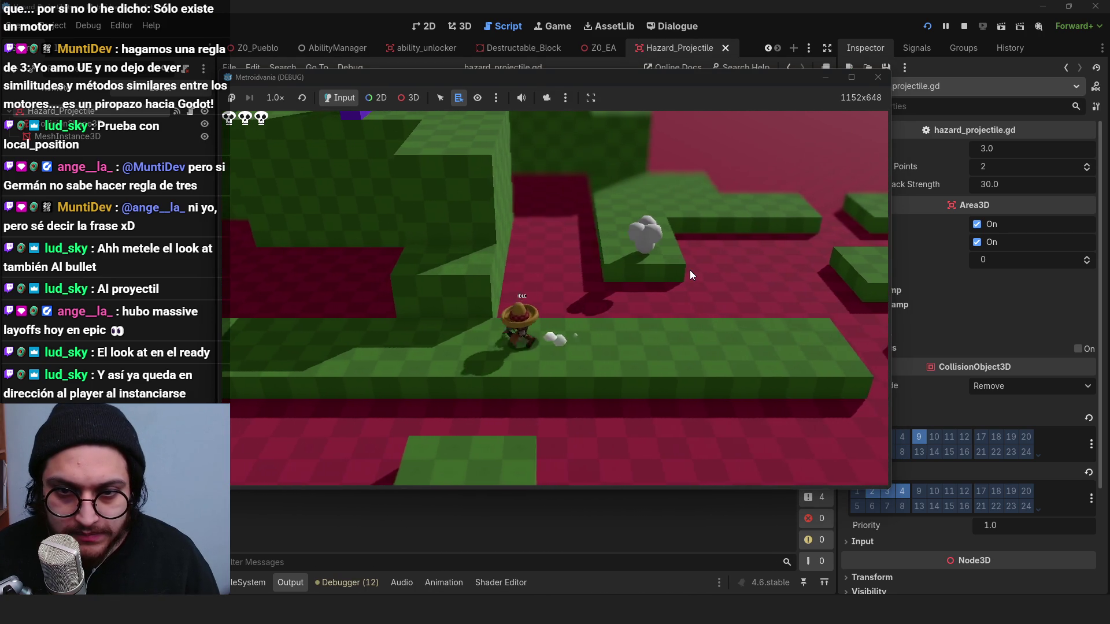
left_click(964, 26)
left_click(605, 264)
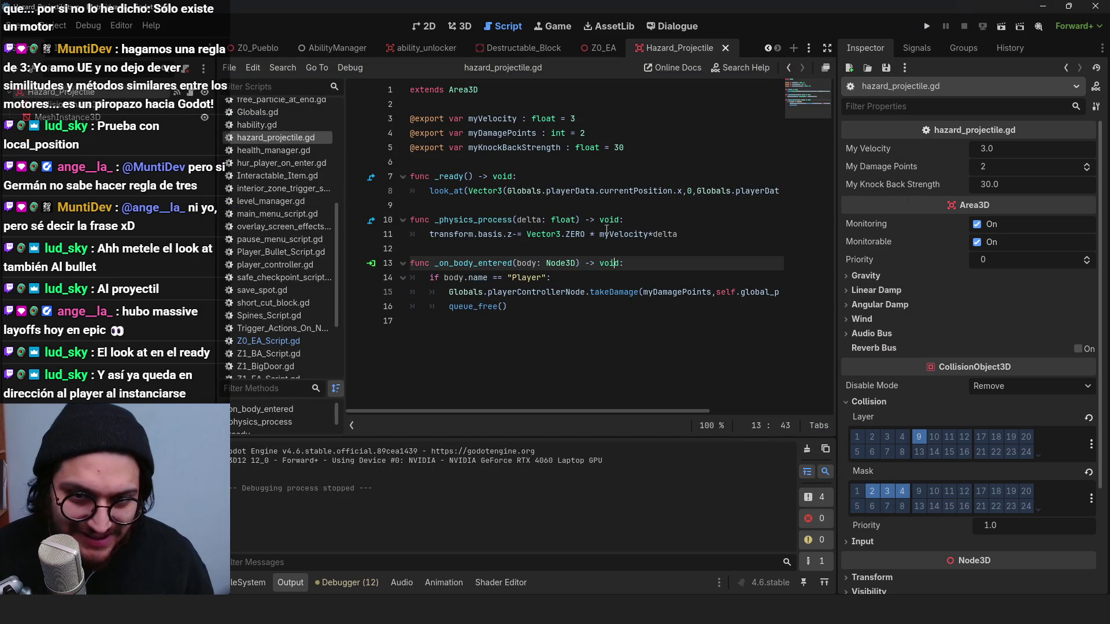
left_click(615, 211)
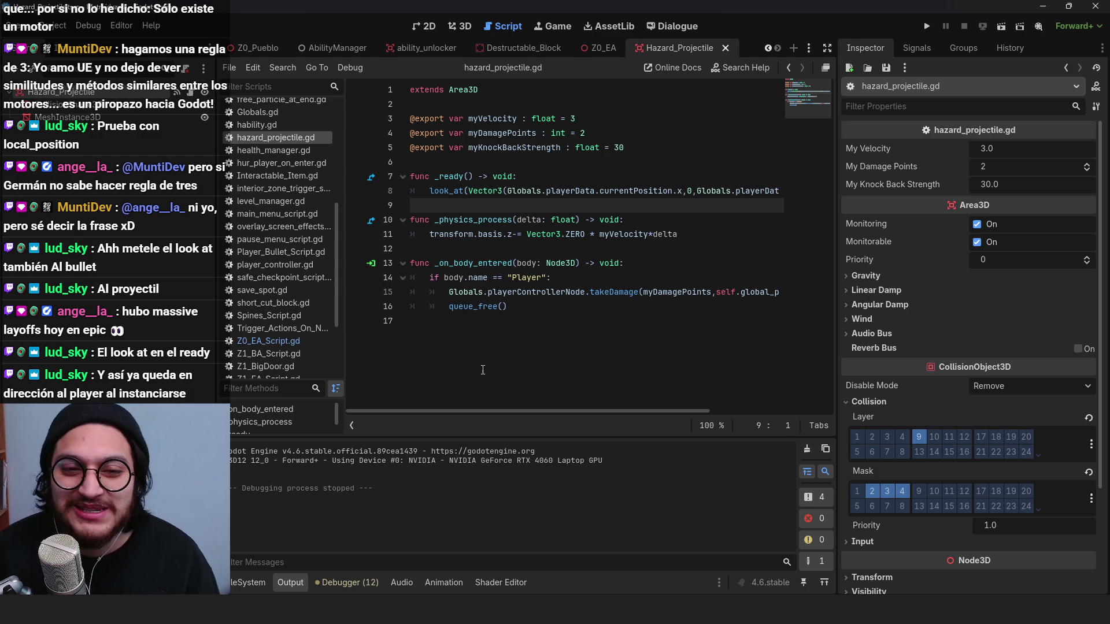
left_click(636, 281)
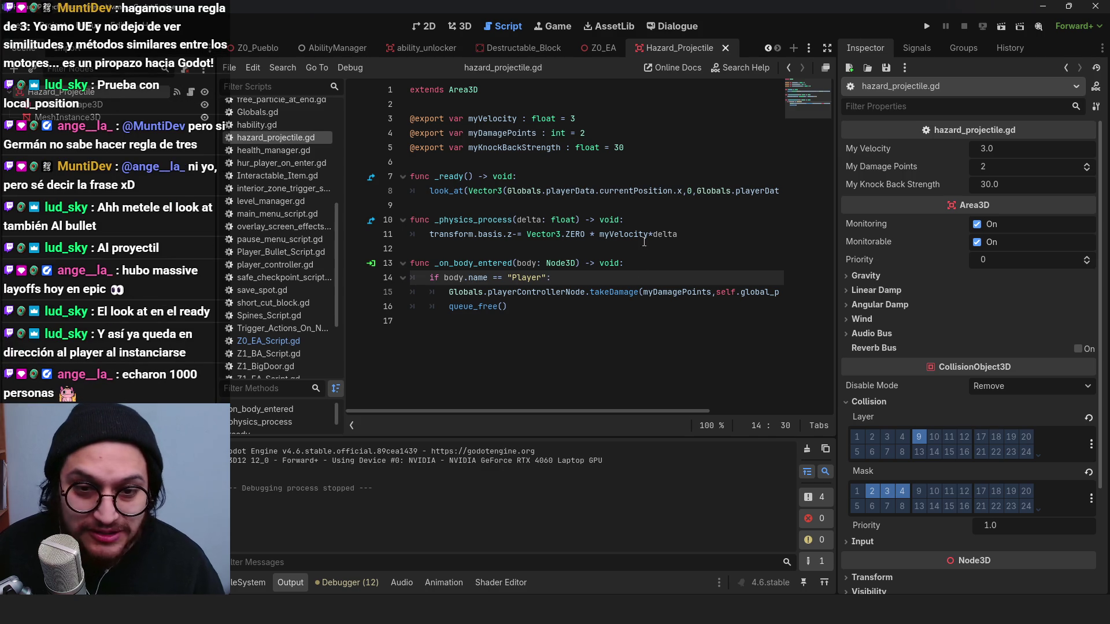
left_click(619, 191)
Step: Try Vector3.ONE in place of Vector3.ZERO on line 11, then remove it
left_click(599, 234)
key("BackSpace")
key("BackSpace")
key("BackSpace")
type("=0")
key("BackSpace")
key("BackSpace")
key("BackSpace")
type("ONE")
key("BackSpace")
key("BackSpace")
key("BackSpace")
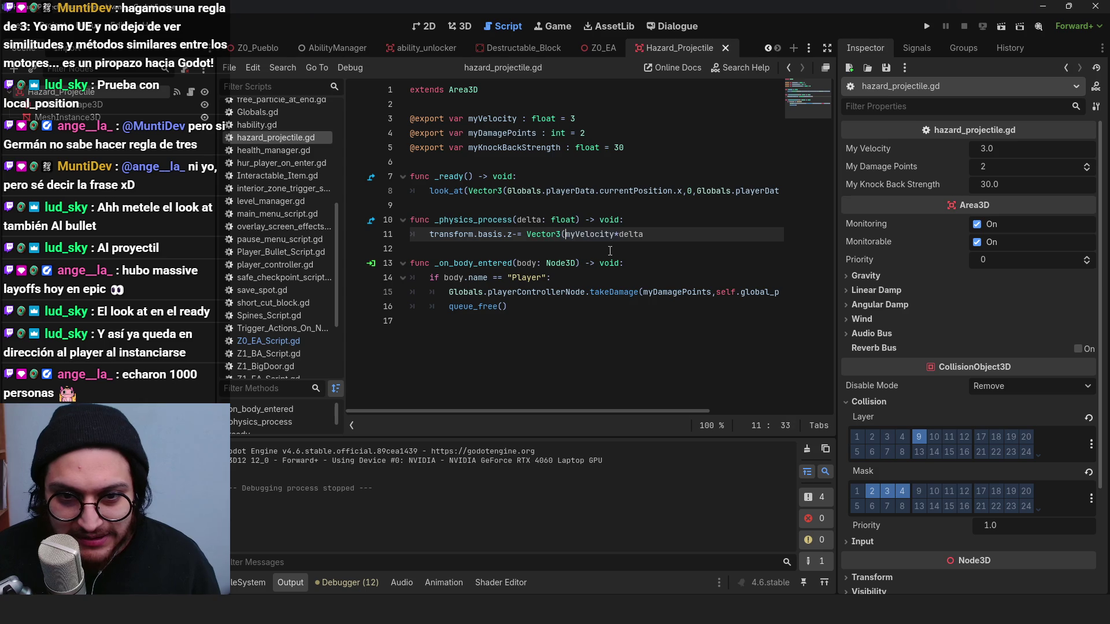
key("Up")
key("End")
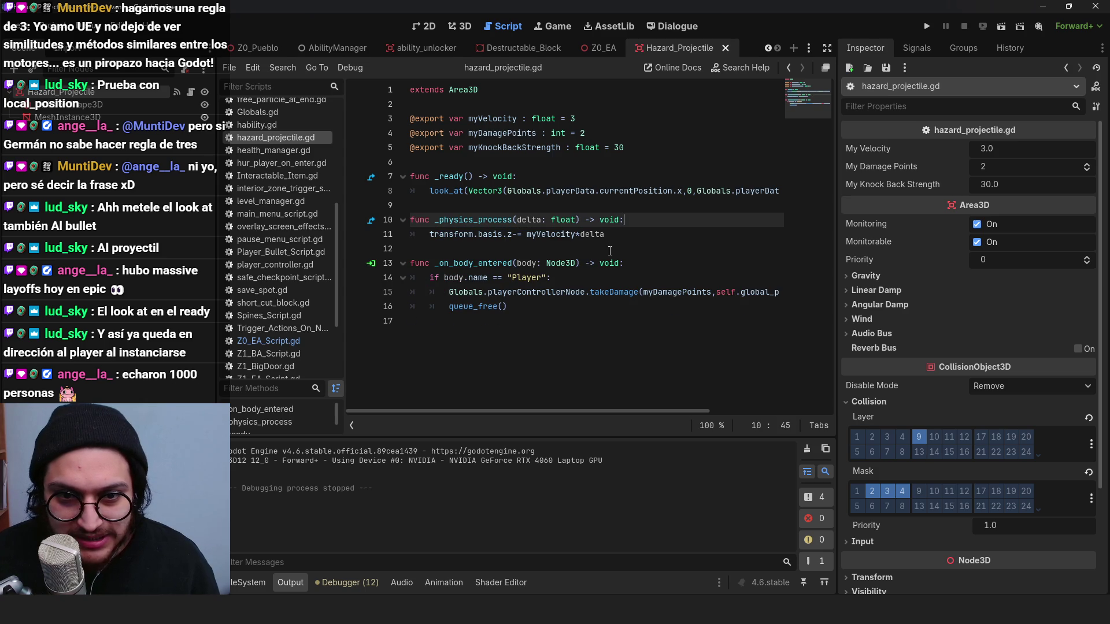
Step: Paste back global_position.z= myVelocity*delta, delete the transform.basis line, and save
left_click(555, 235)
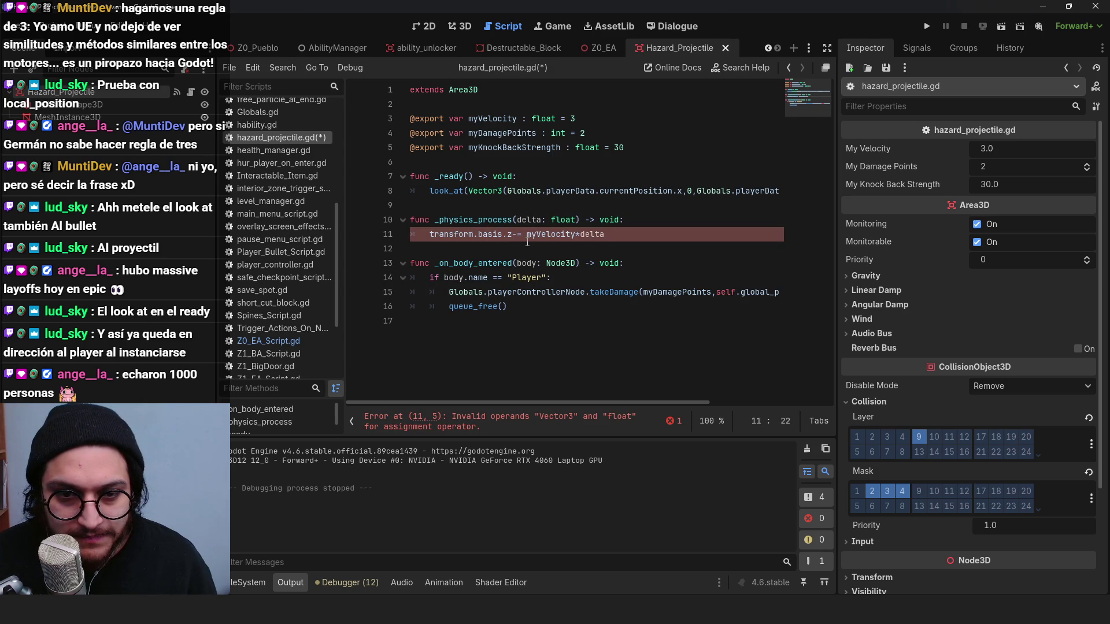
left_click(514, 234)
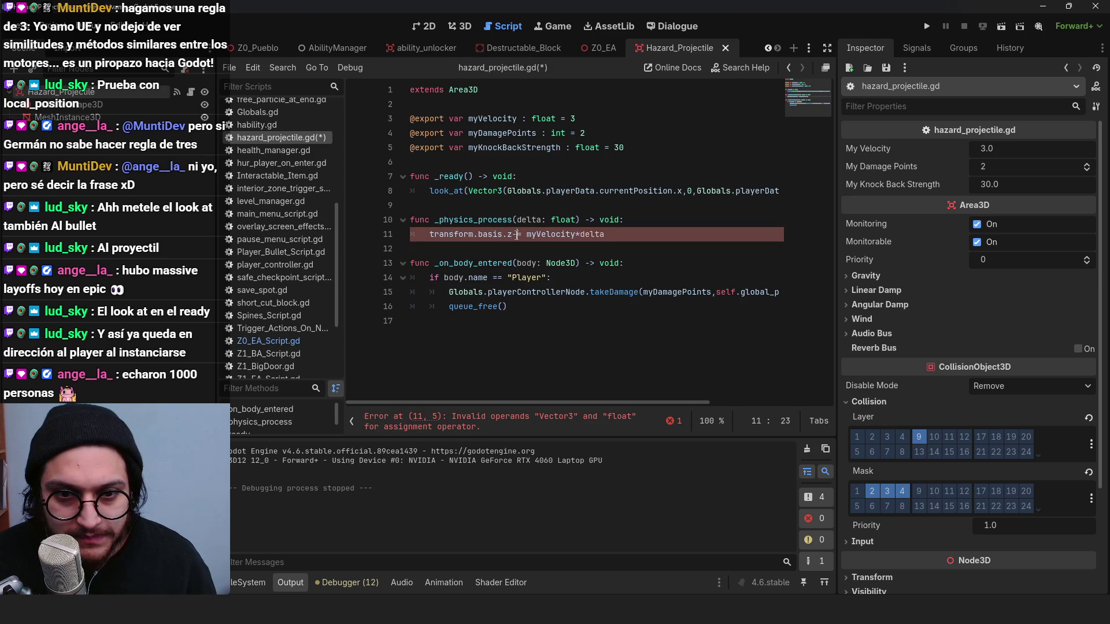
type("global_position.z= myVelocity*delta")
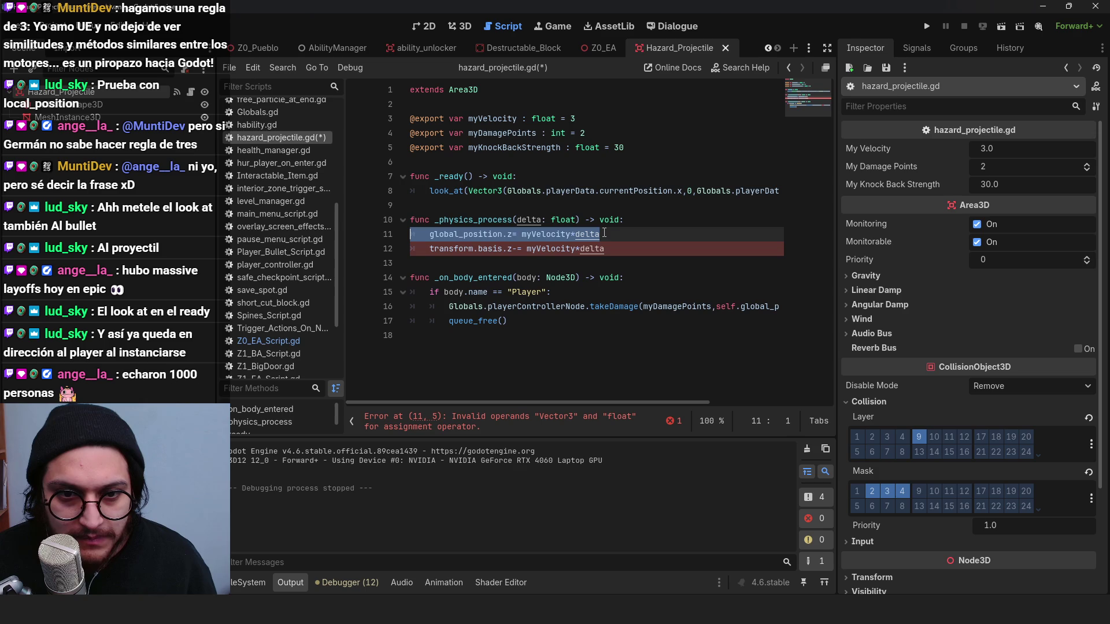
left_click(604, 247)
key("shift+Up")
key("BackSpace")
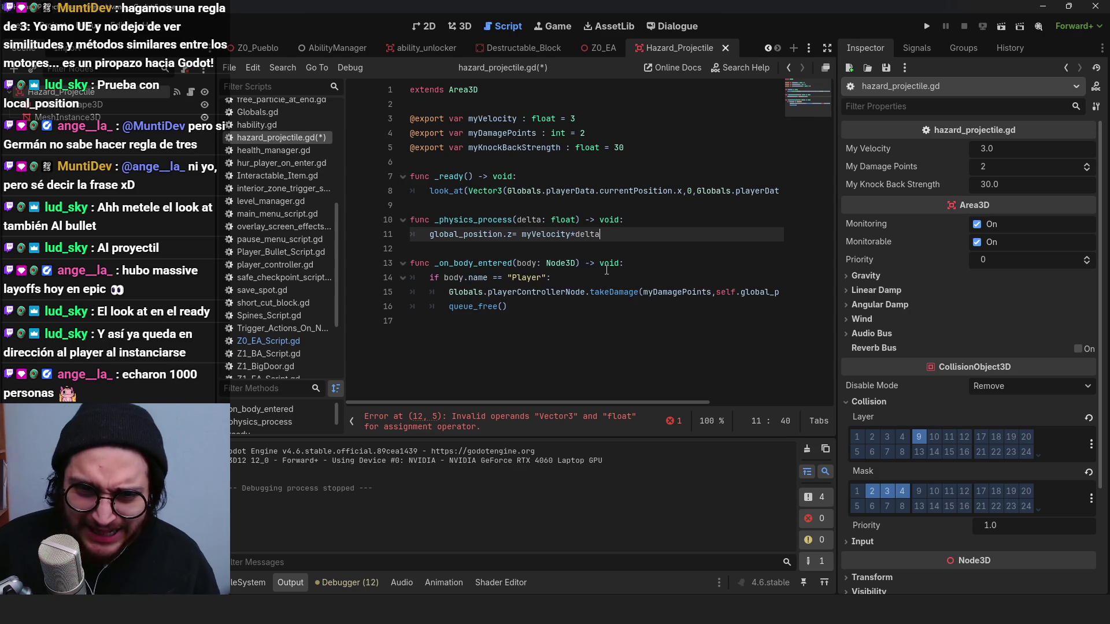
key("ctrl+s")
scroll(293, 307, "up", 5)
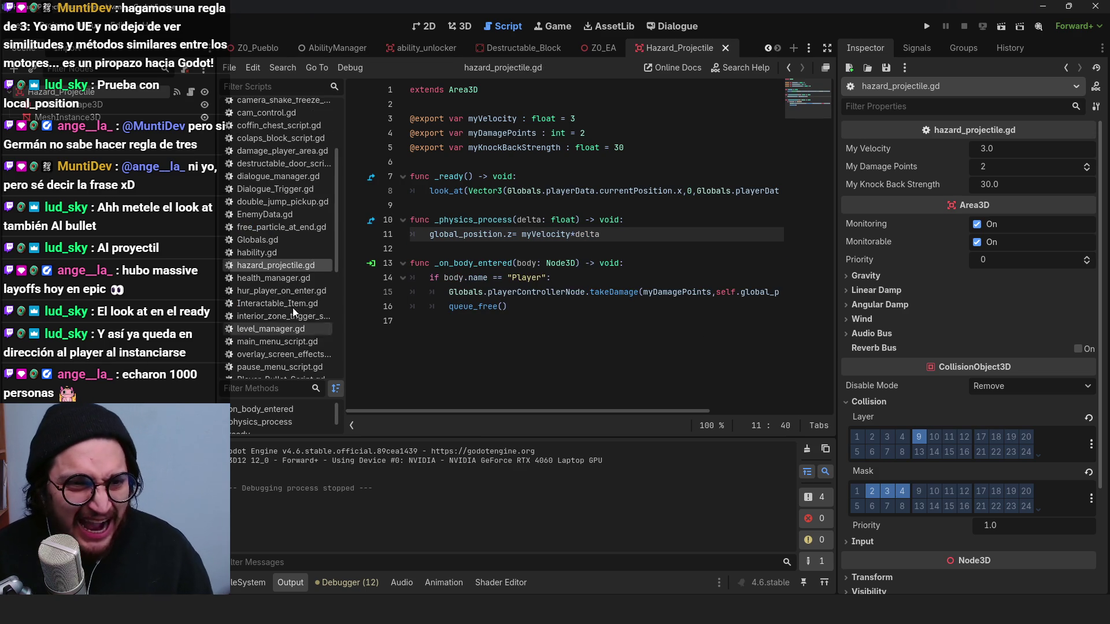
Step: Filter the script list for 'bull' and open bullet.gd to compare its movement code
left_click(275, 89)
type("proj")
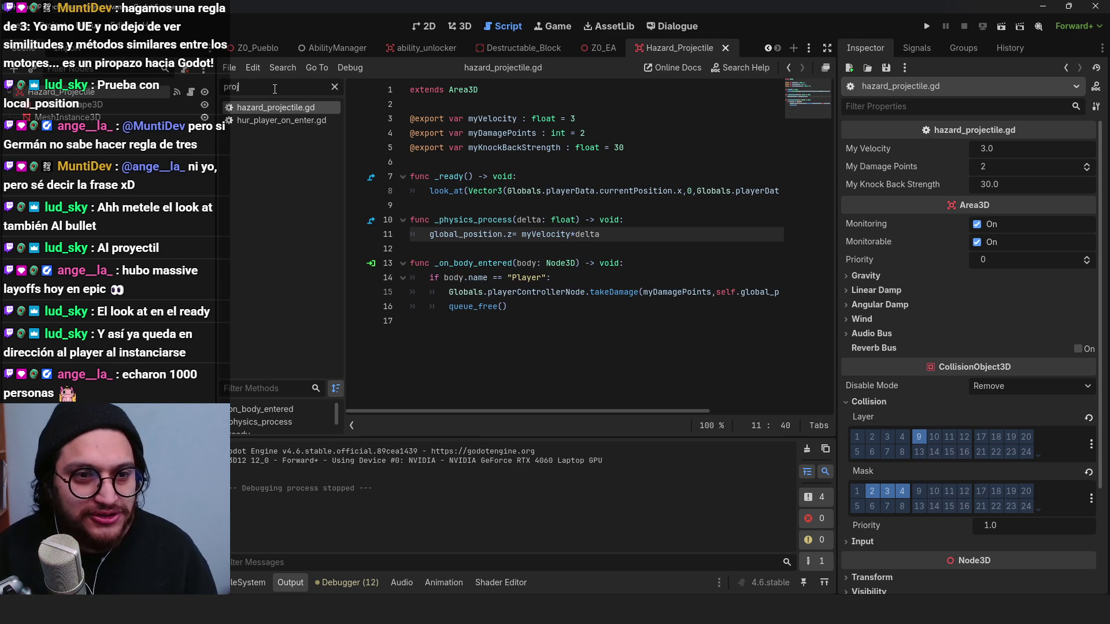
double_click(275, 88)
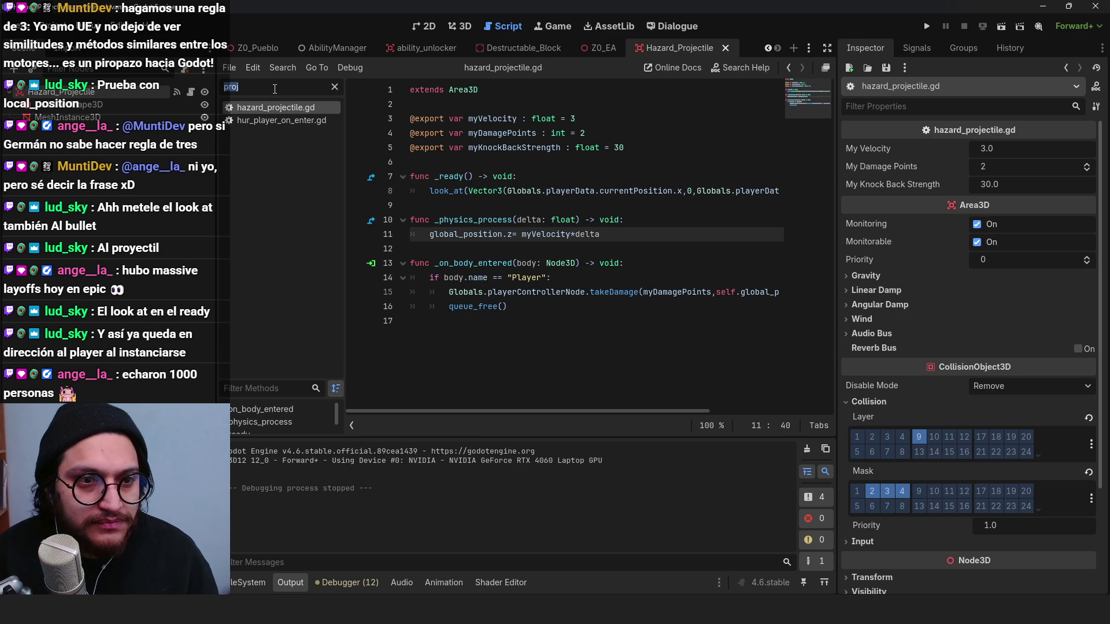
type("bull")
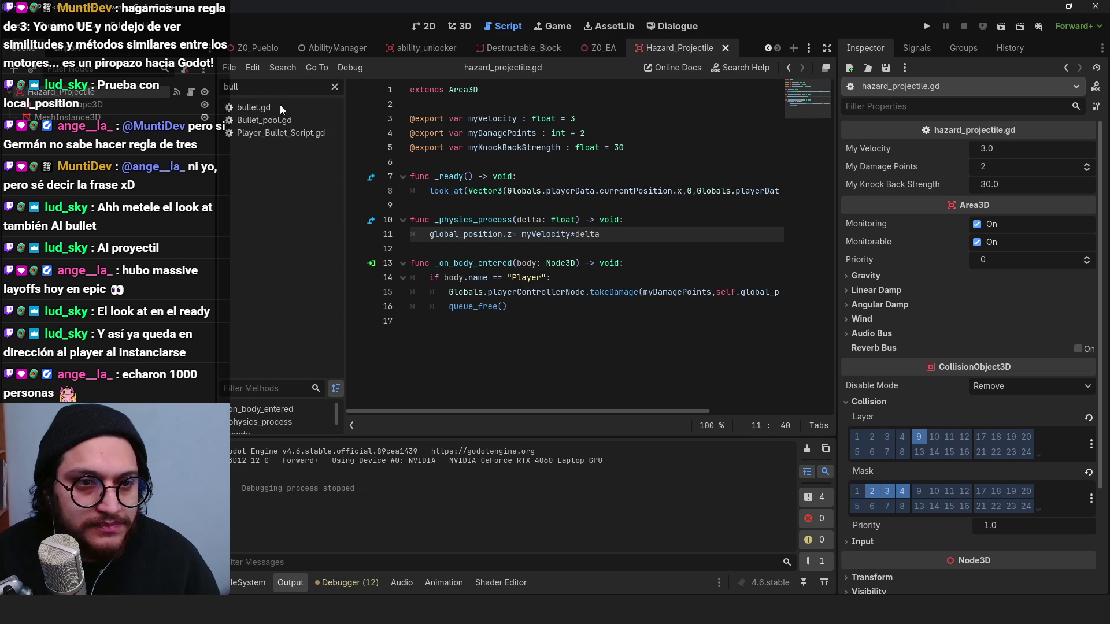
left_click(280, 107)
scroll(569, 224, "down", 4)
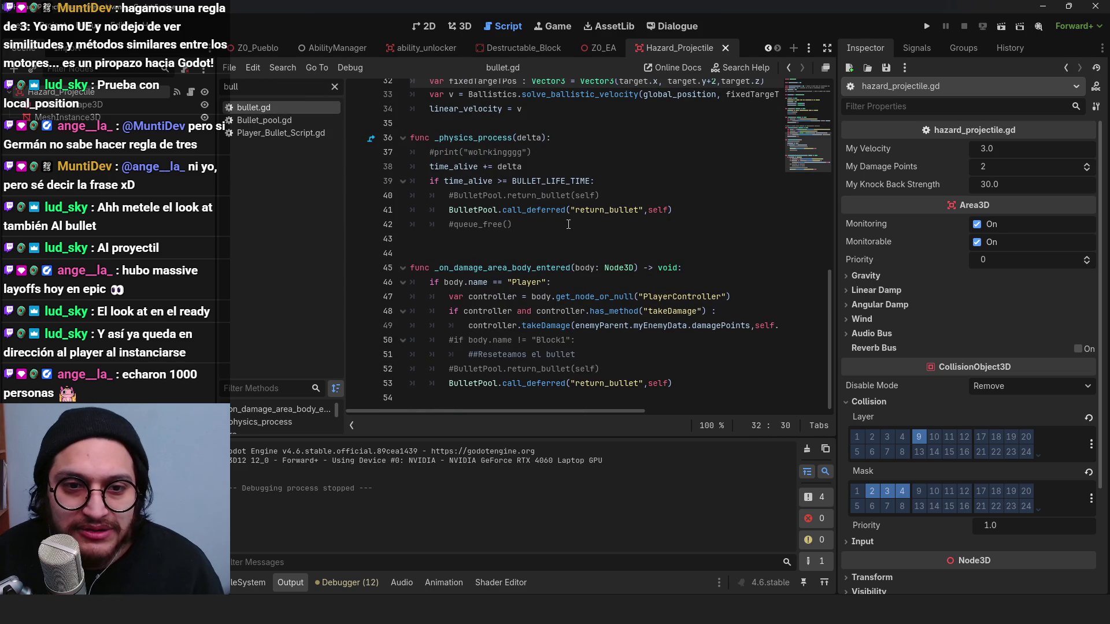
scroll(569, 224, "up", 6)
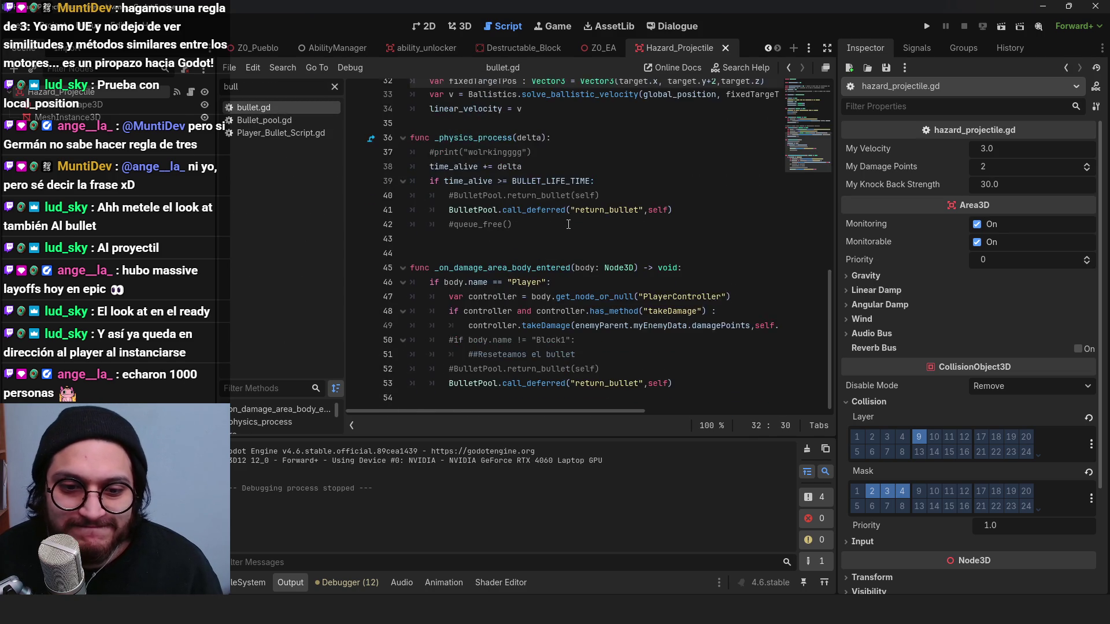
scroll(569, 224, "up", 5)
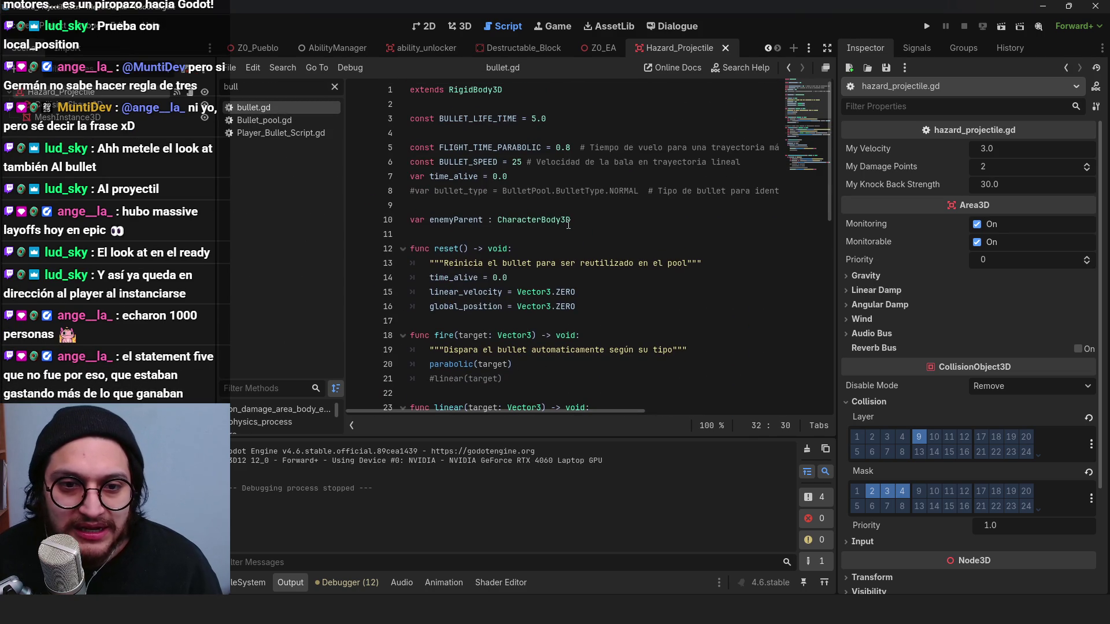
Step: Return to hazard_projectile.gd and review its Player name check
left_click(334, 87)
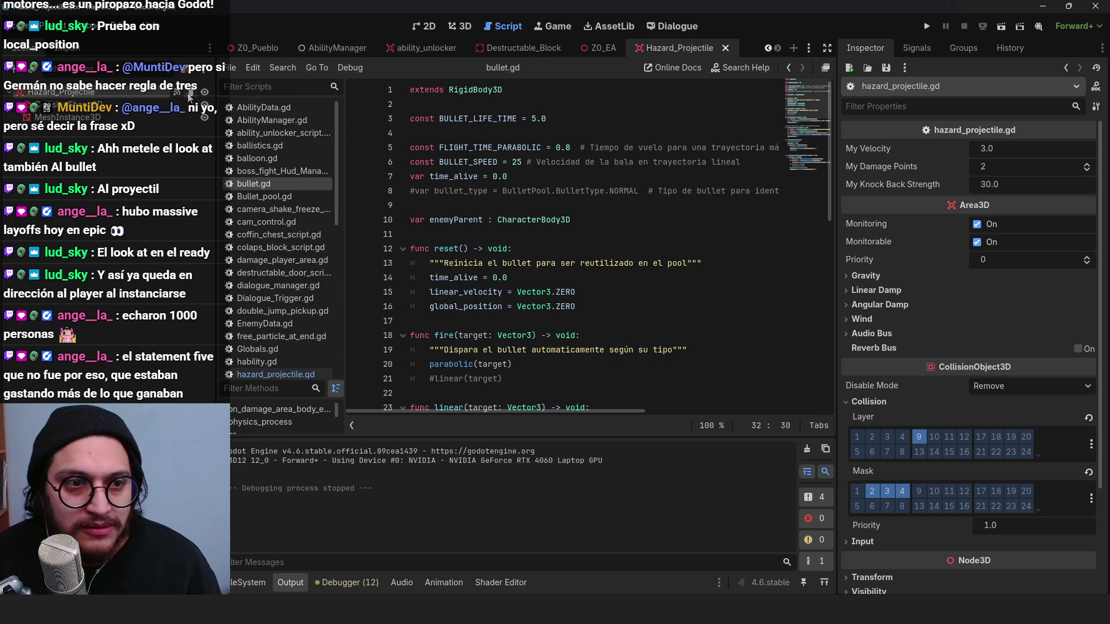
left_click(276, 369)
left_click(570, 192)
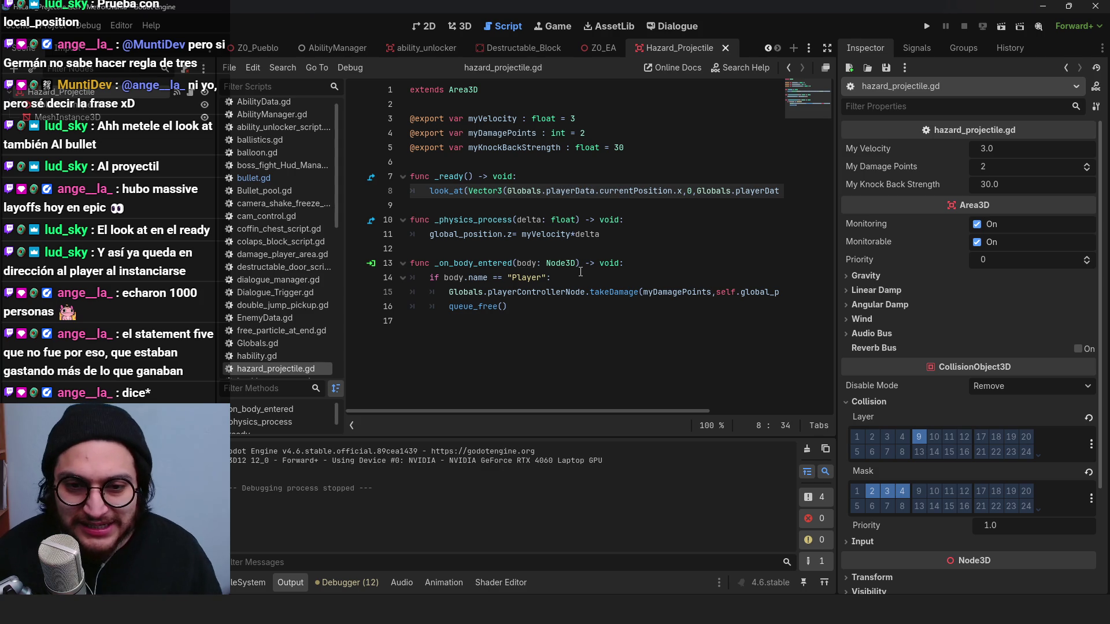
left_click(580, 272)
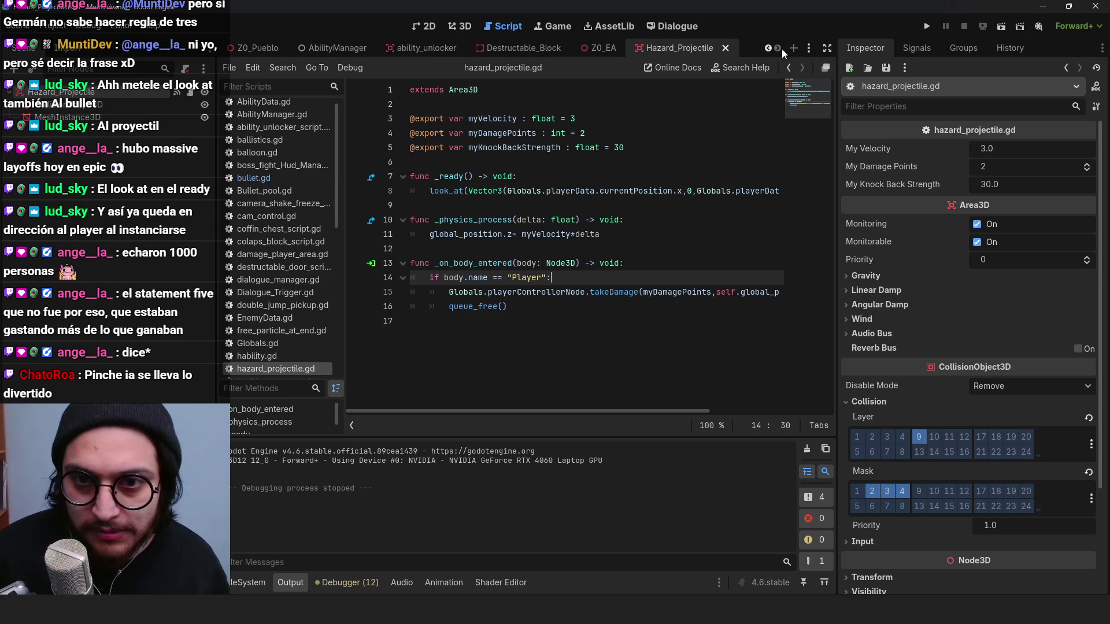
left_click(636, 220)
double_click(520, 278)
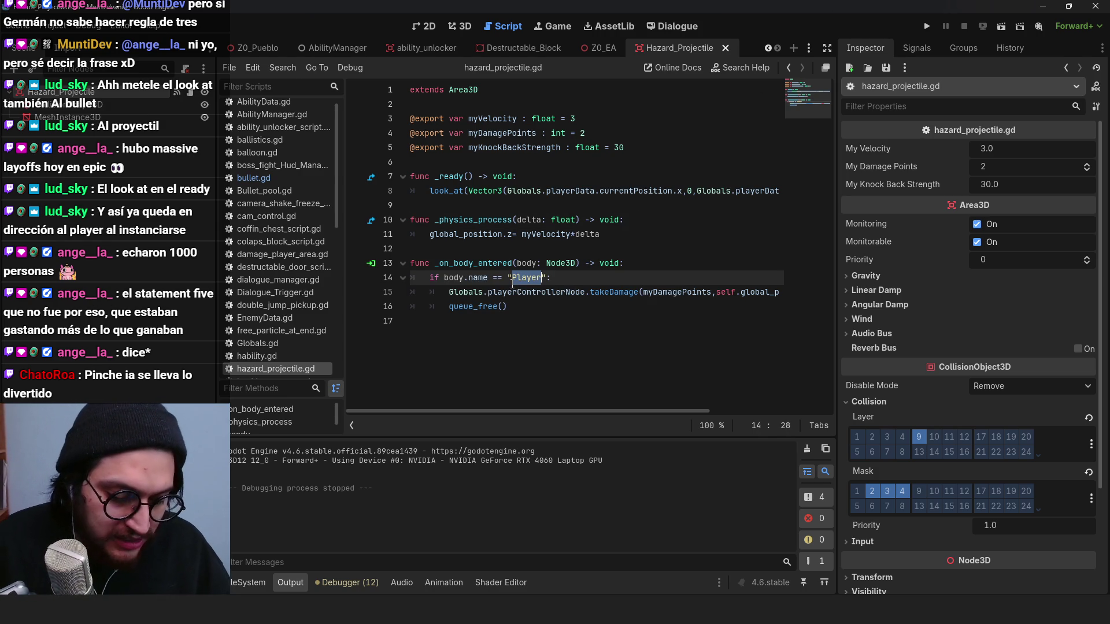
mouse_move(500, 305)
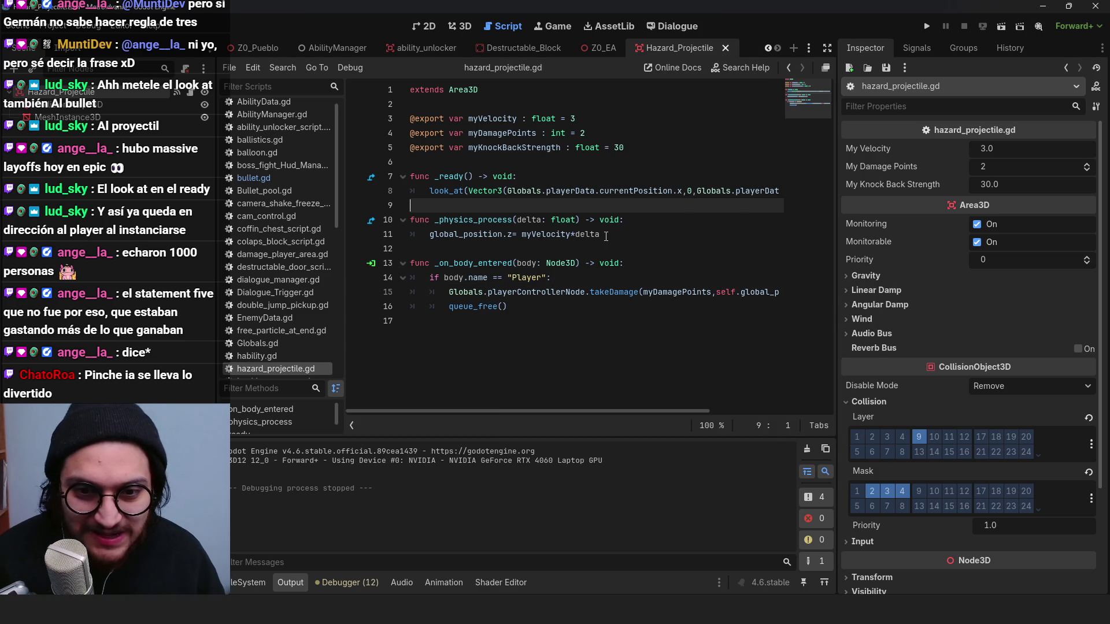
Step: Change line 11 to global_position.z -= myVelocity*delta and run the project with F5
left_click(587, 234)
double_click(467, 236)
left_click(553, 233)
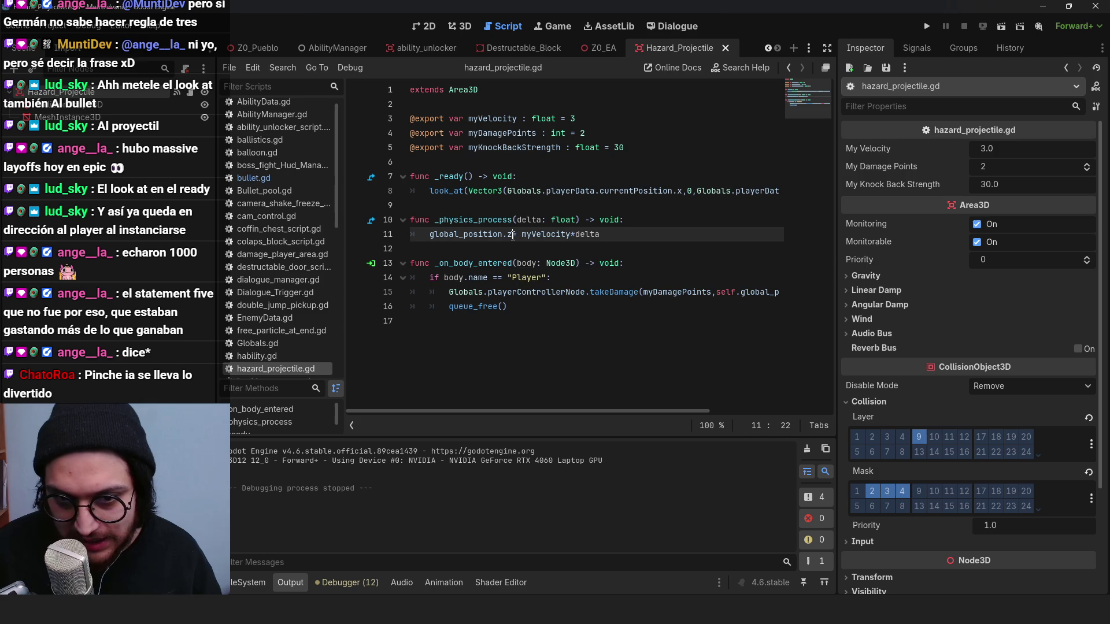
type("-")
left_click(551, 221)
key("F5")
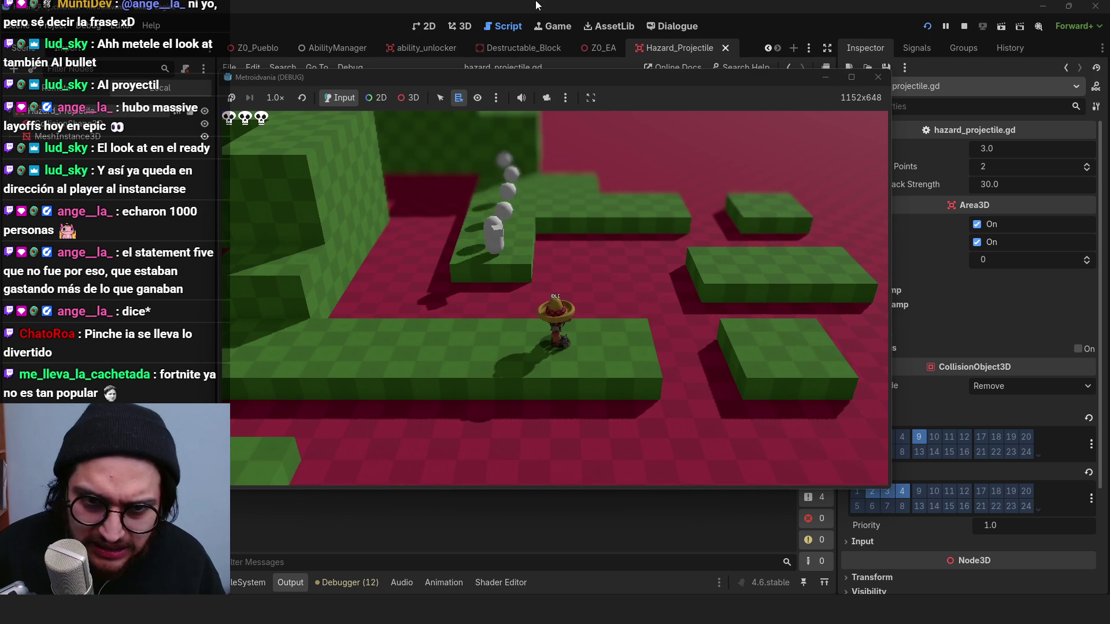
Step: Stop the game and review the _ready look_at code and the _physics_process line
left_click(963, 26)
left_click(565, 176)
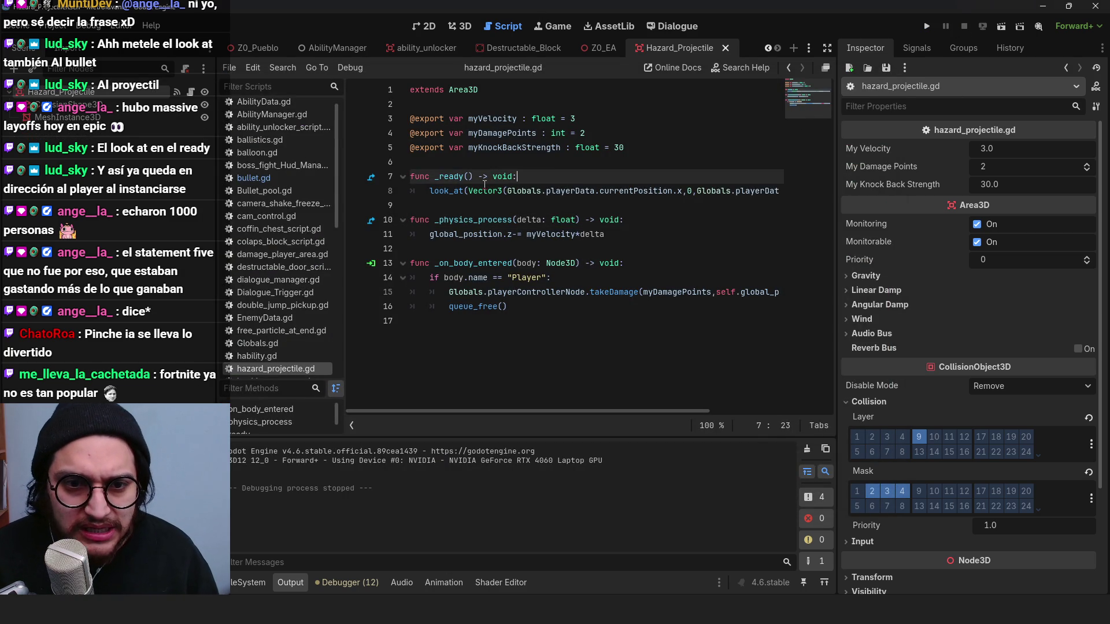
double_click(636, 191)
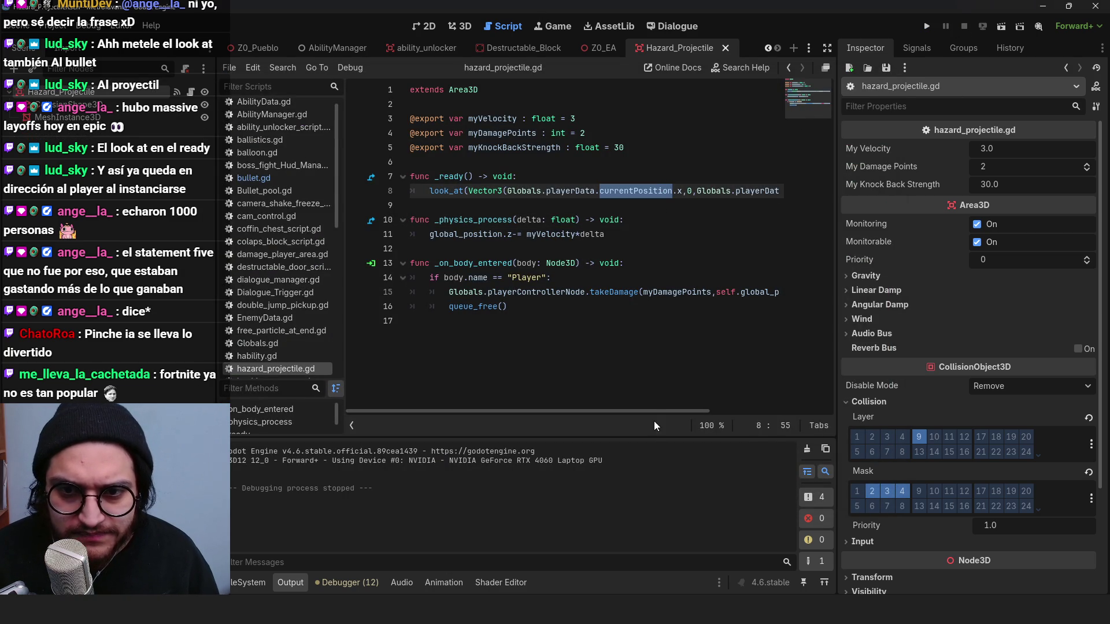
mouse_move(652, 411)
left_mouse_down()
mouse_move(771, 411)
mouse_move(518, 386)
left_mouse_up()
double_click(445, 191)
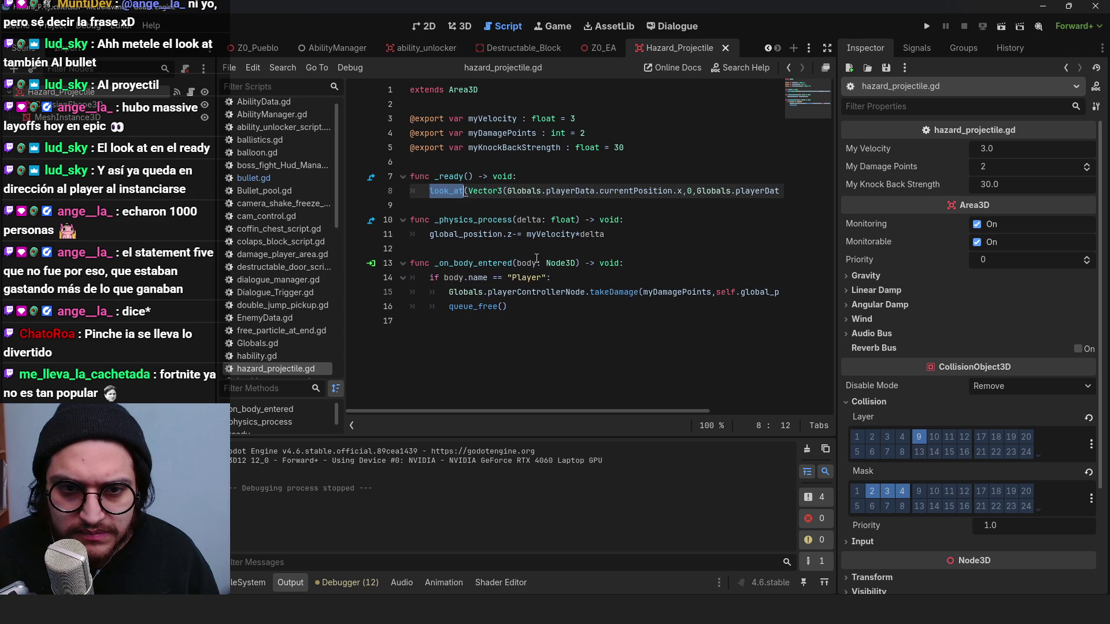
double_click(449, 176)
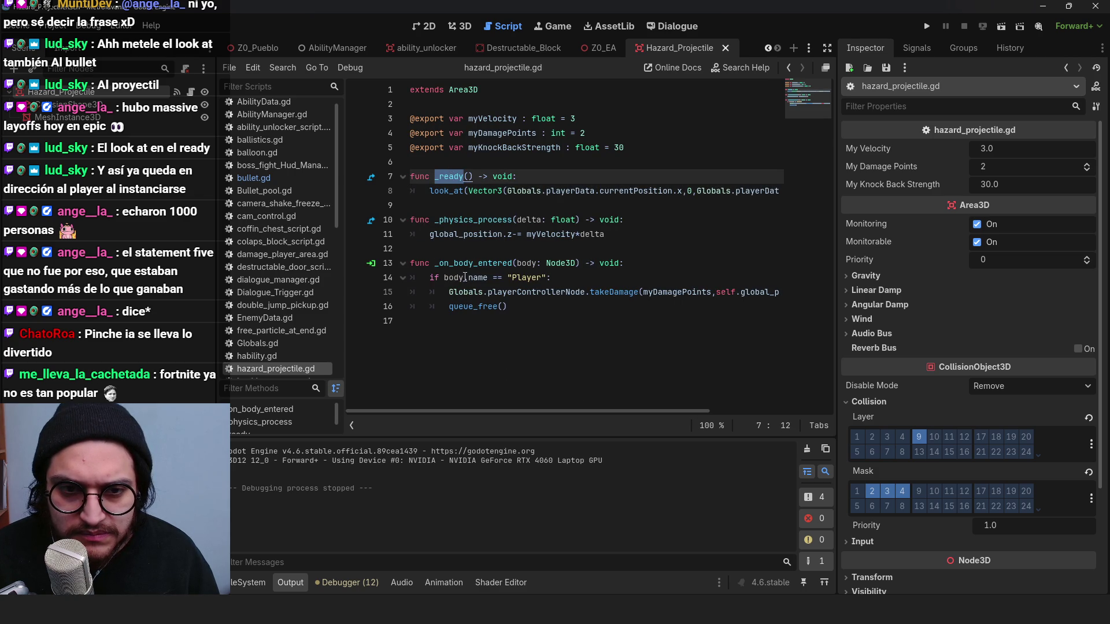
left_click(449, 204)
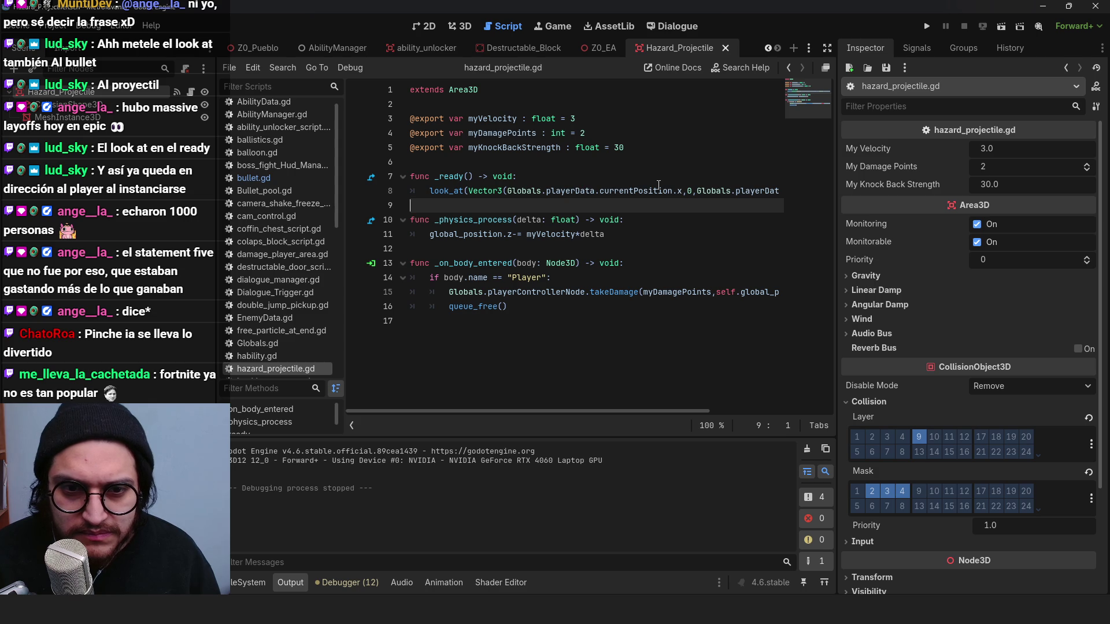
left_click(634, 221)
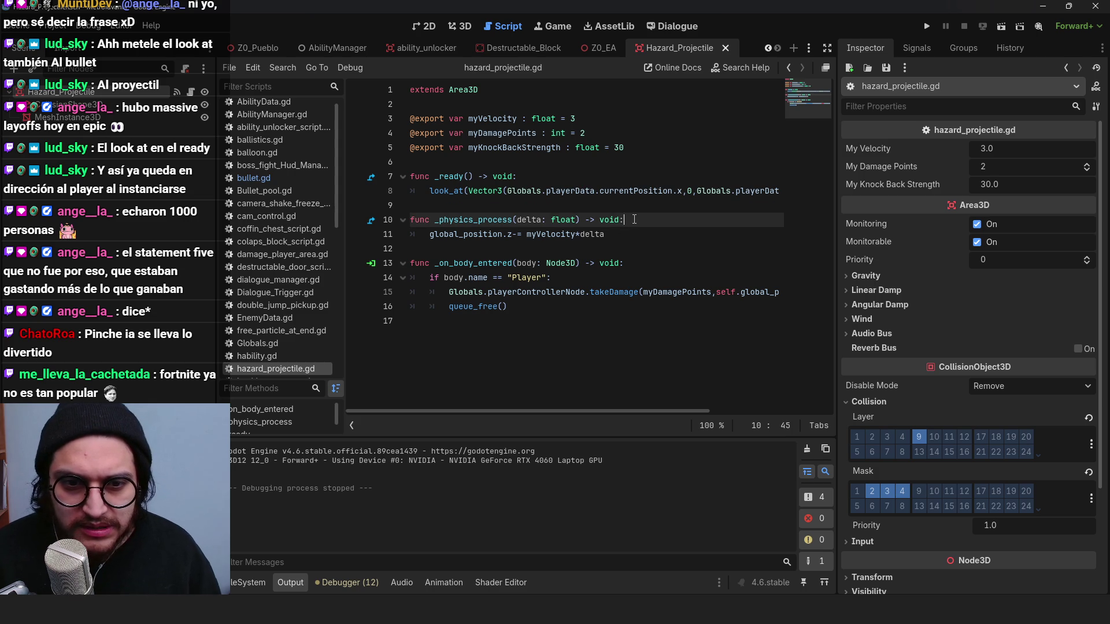
Step: Add global_position = global_position.direction_to(Globals.playerData.currentPosition) * myVelocity * delta
key("Return")
type("global_")
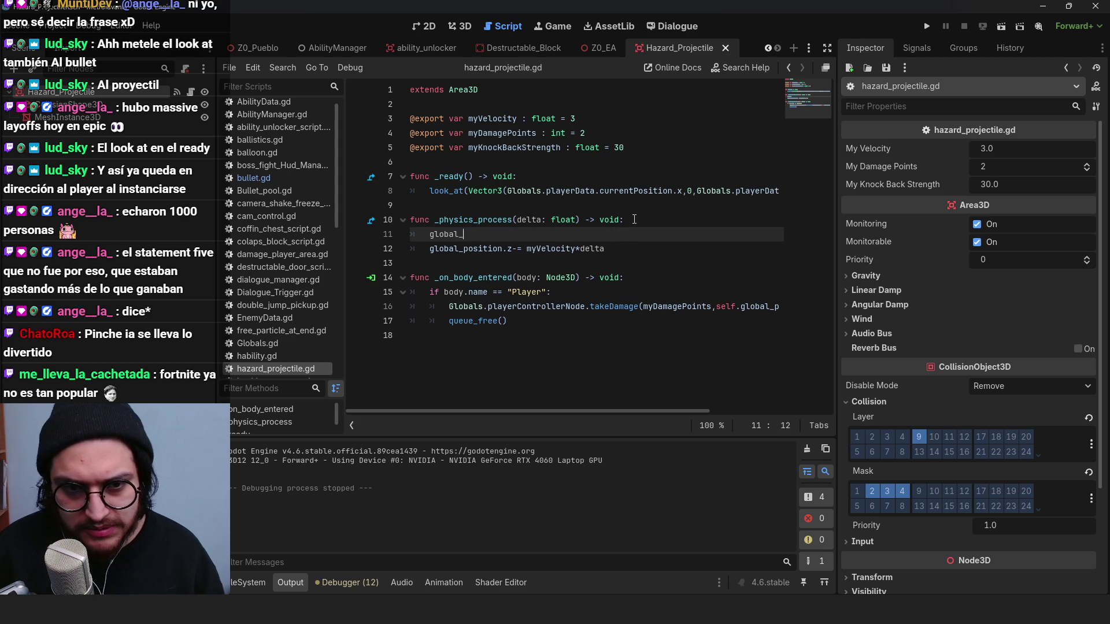
type("position = s")
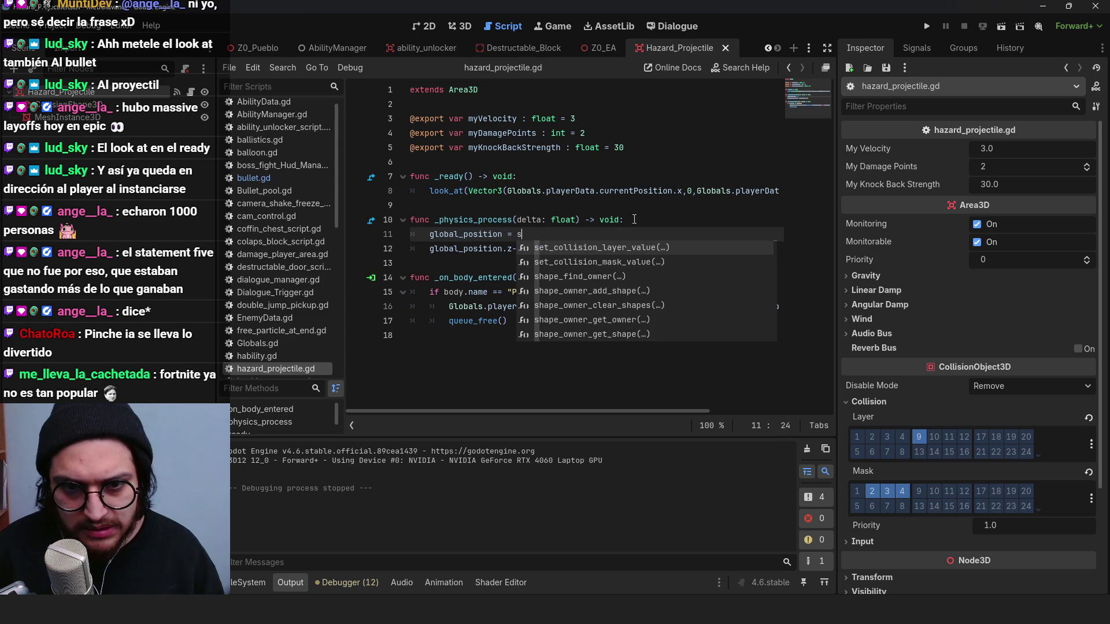
key("BackSpace")
type("global.position")
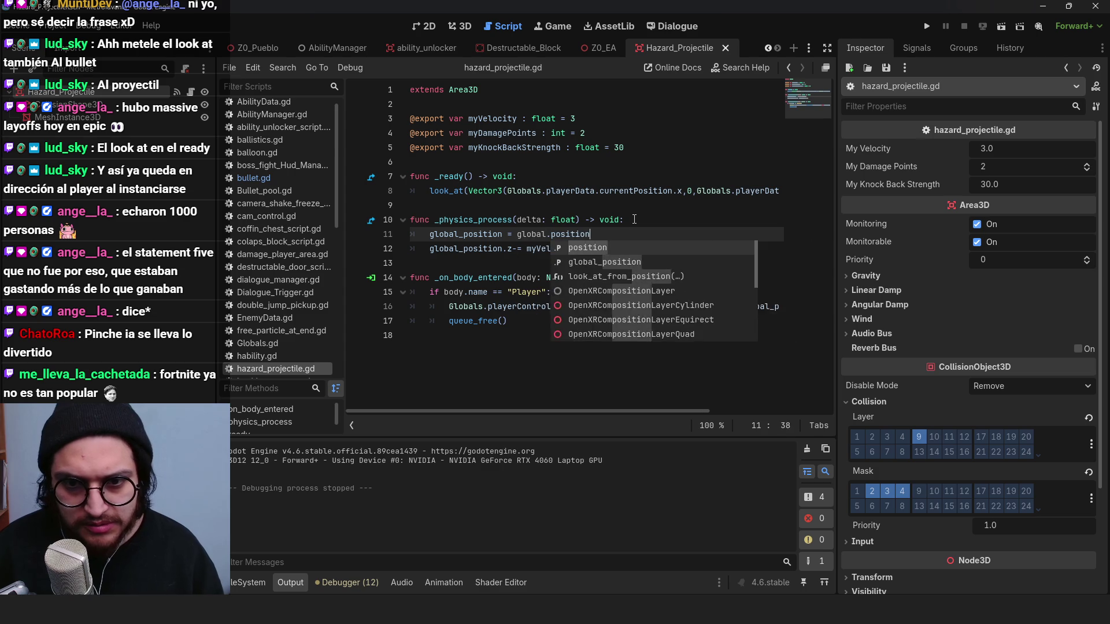
type(".direction_")
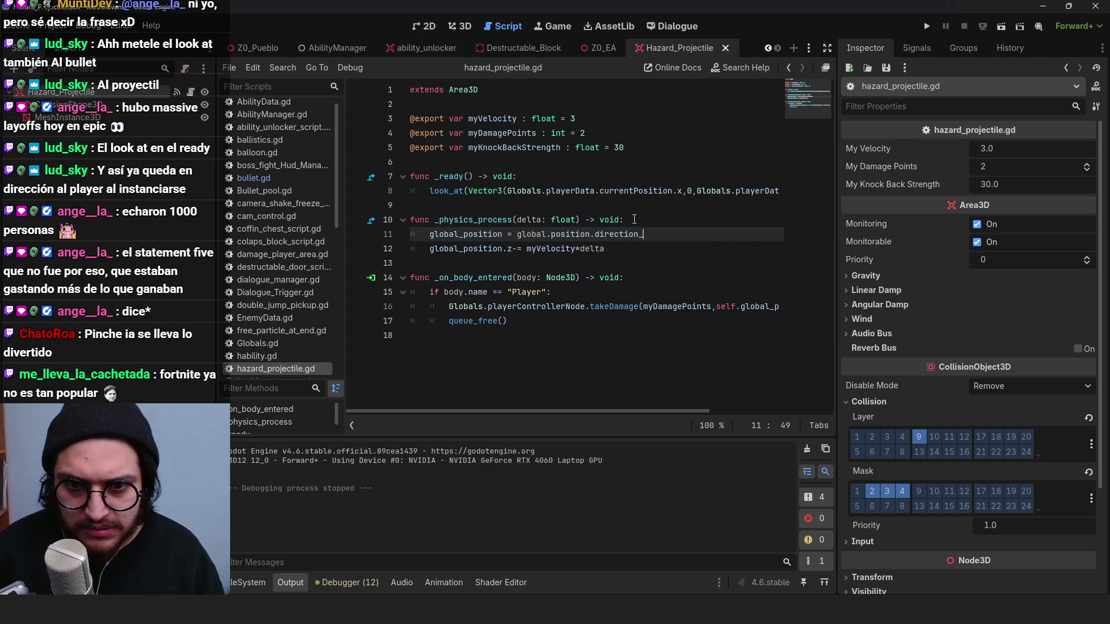
key("BackSpace")
key("BackSpace")
key("BackSpace")
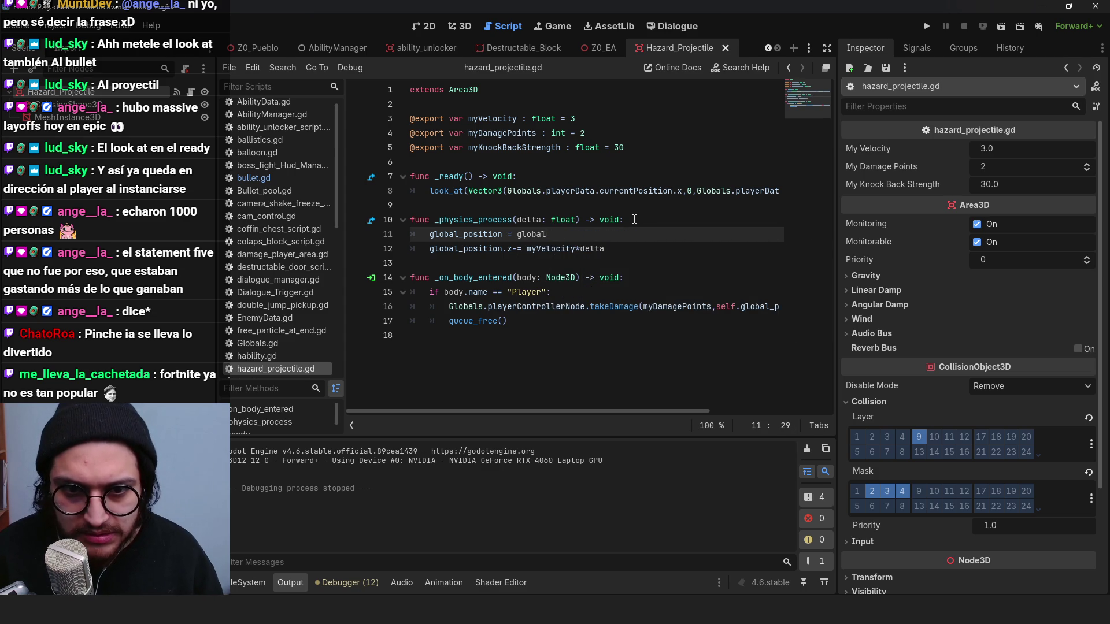
type("_po")
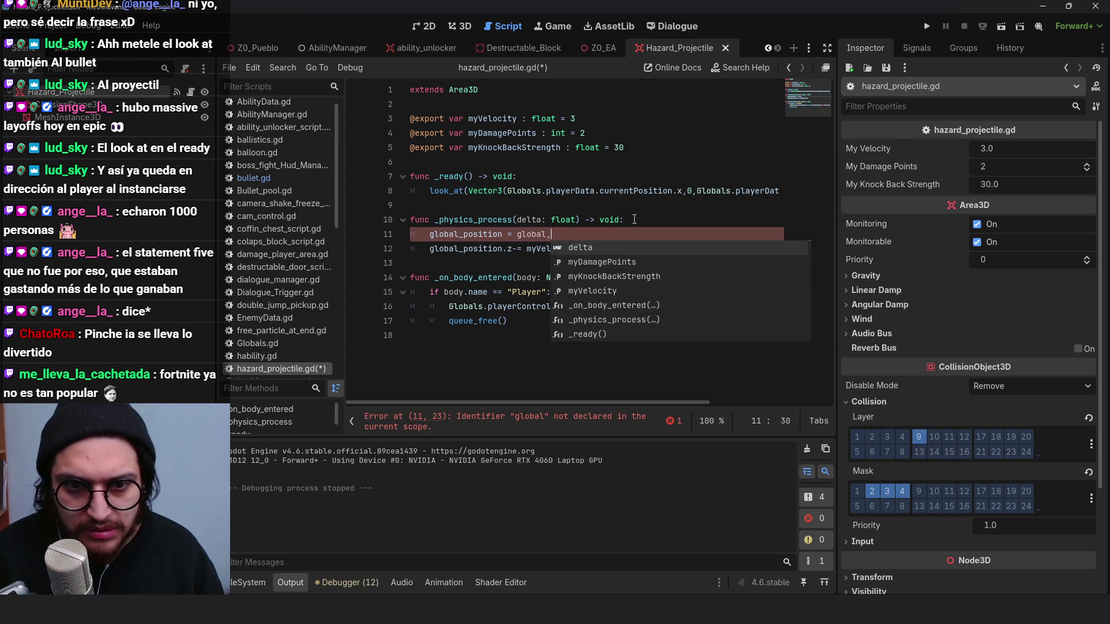
key("Return")
type(".di")
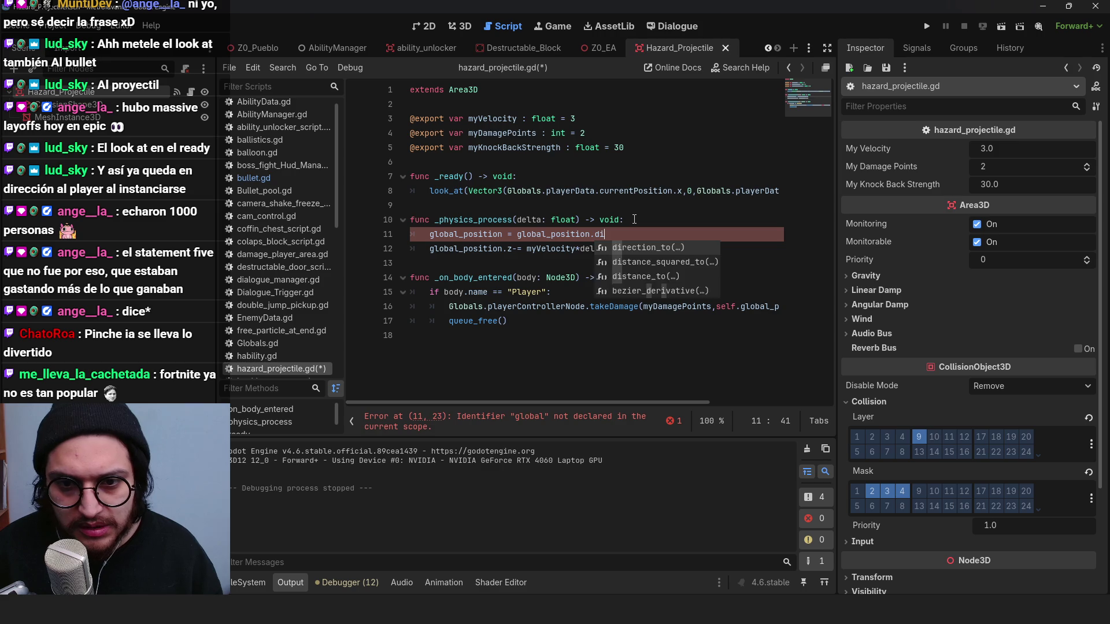
key("Return")
type("obals.playerData")
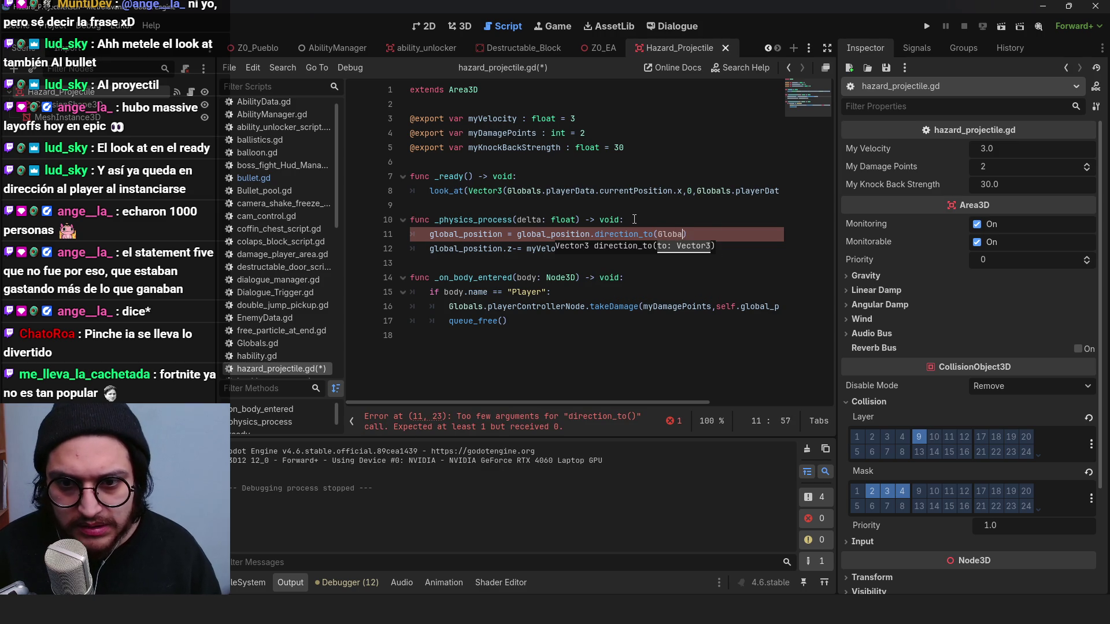
type(".currentPosition")
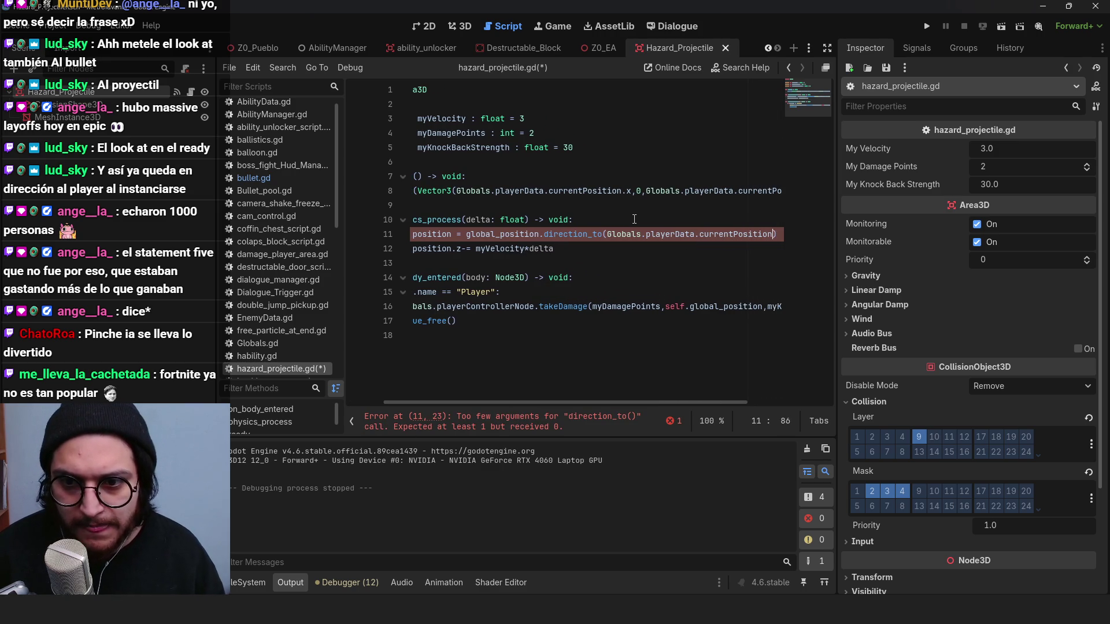
type(") *")
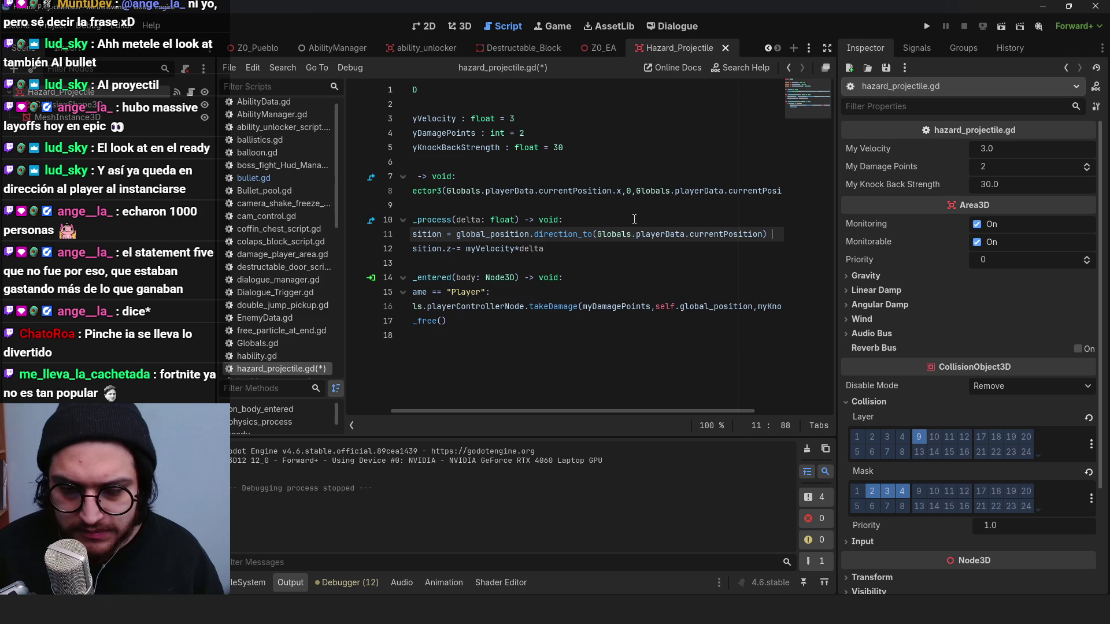
type(" my")
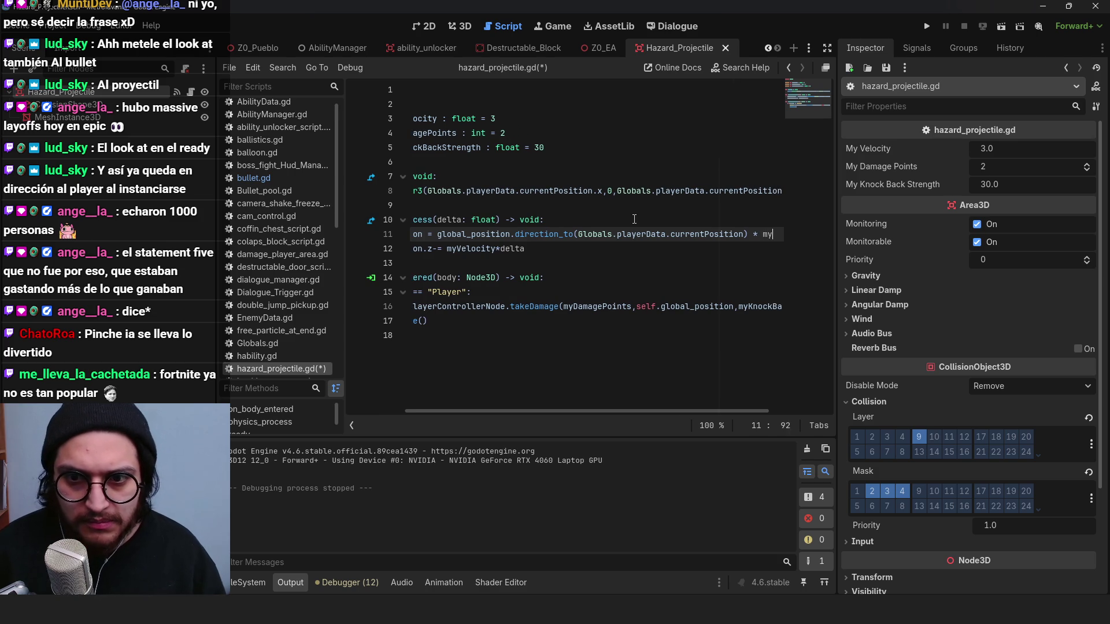
type("Velocity * delta")
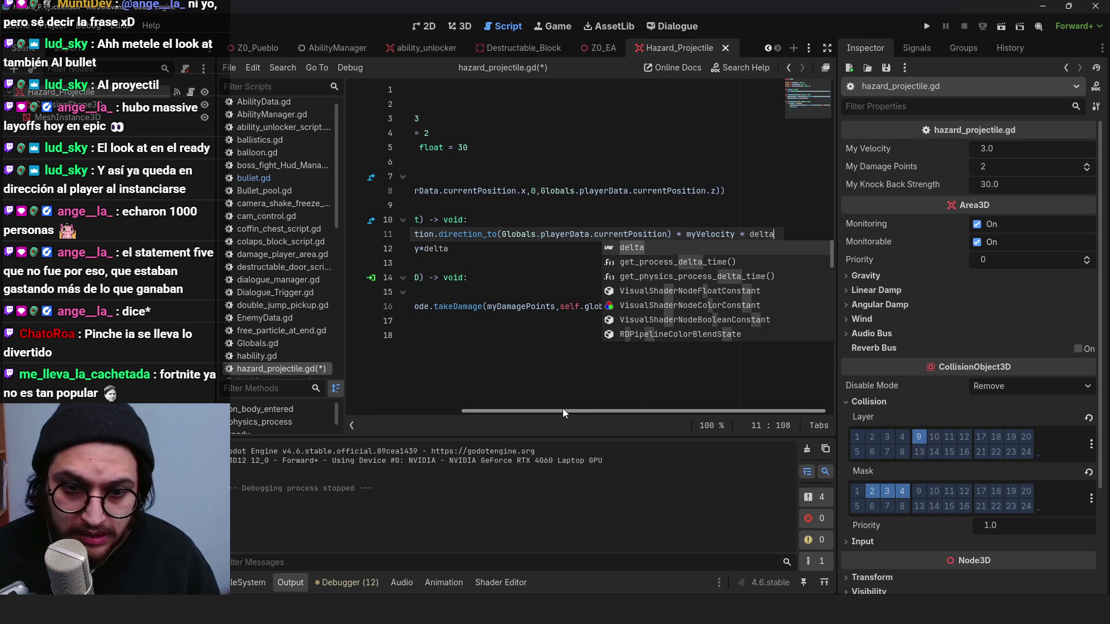
Step: Comment out the old z movement line and the _ready function, save, and run the game
left_click_drag(563, 410, 420, 316)
left_click(446, 246)
key("ctrl+k")
key("ctrl+s")
left_click_drag(597, 208, 386, 182)
key("ctrl+k")
left_click(926, 26)
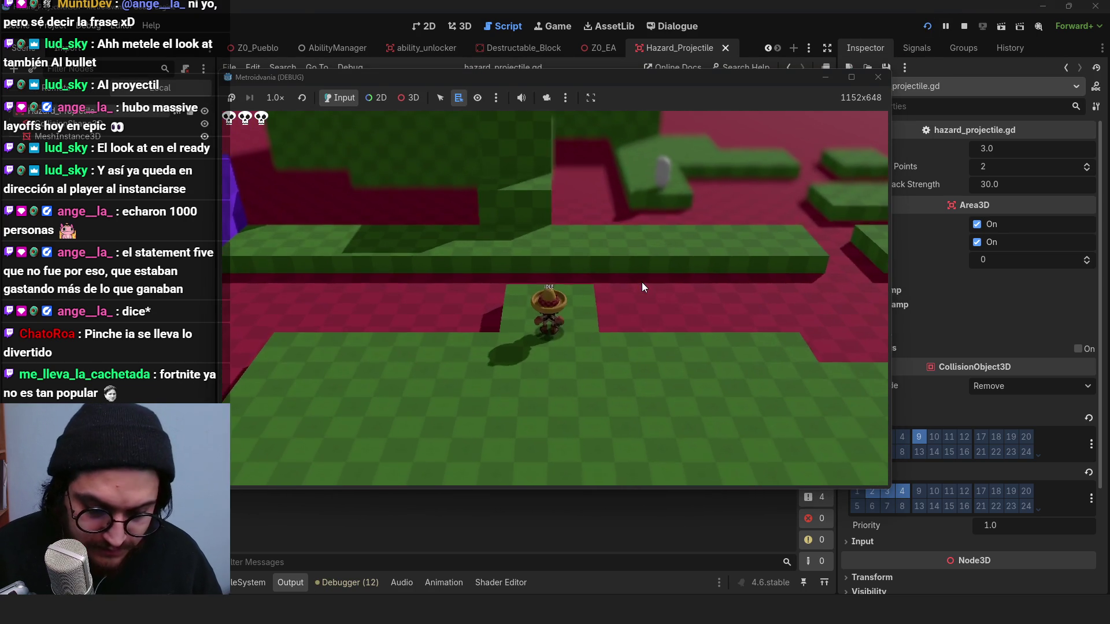
Step: Walk the character right and left, slow the game to 1/4× speed, then stop with F8
key("d")
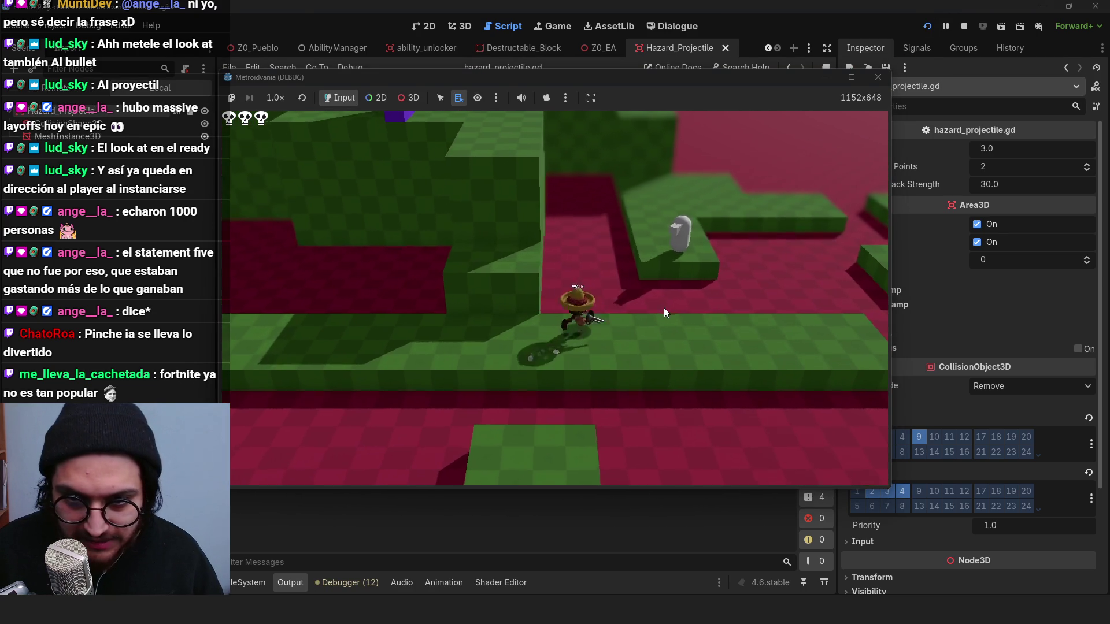
key("d")
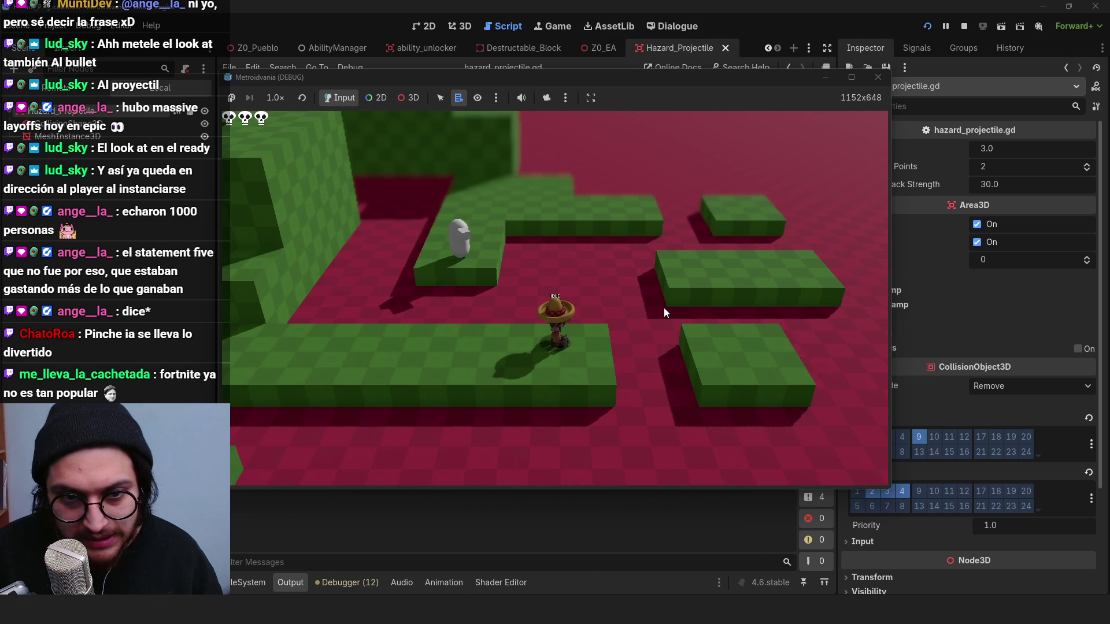
key("a")
left_click(276, 98)
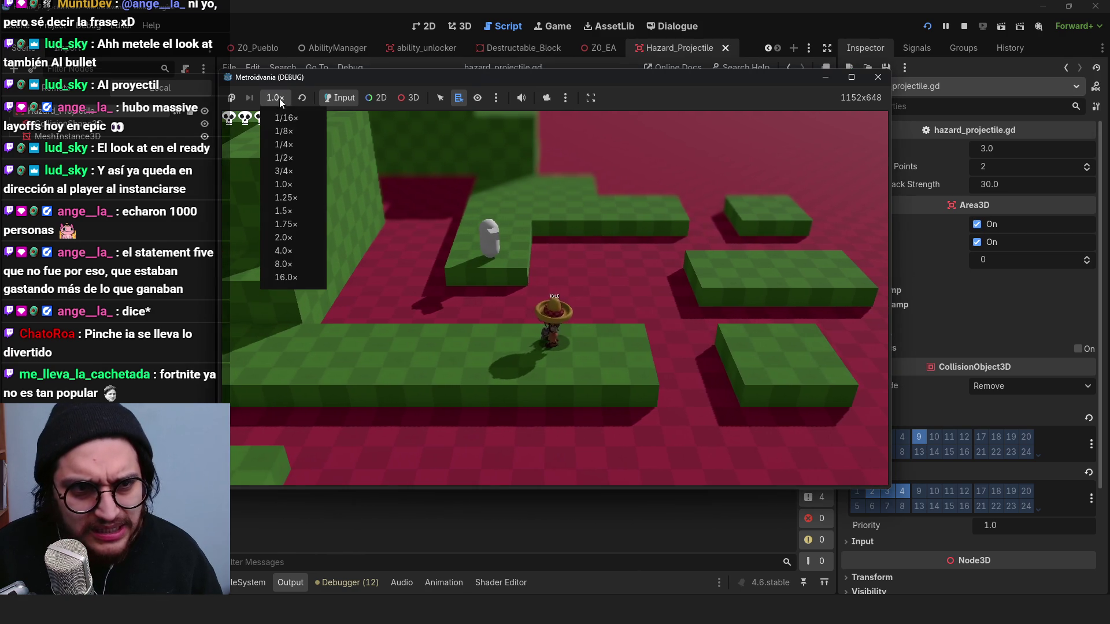
left_click(295, 142)
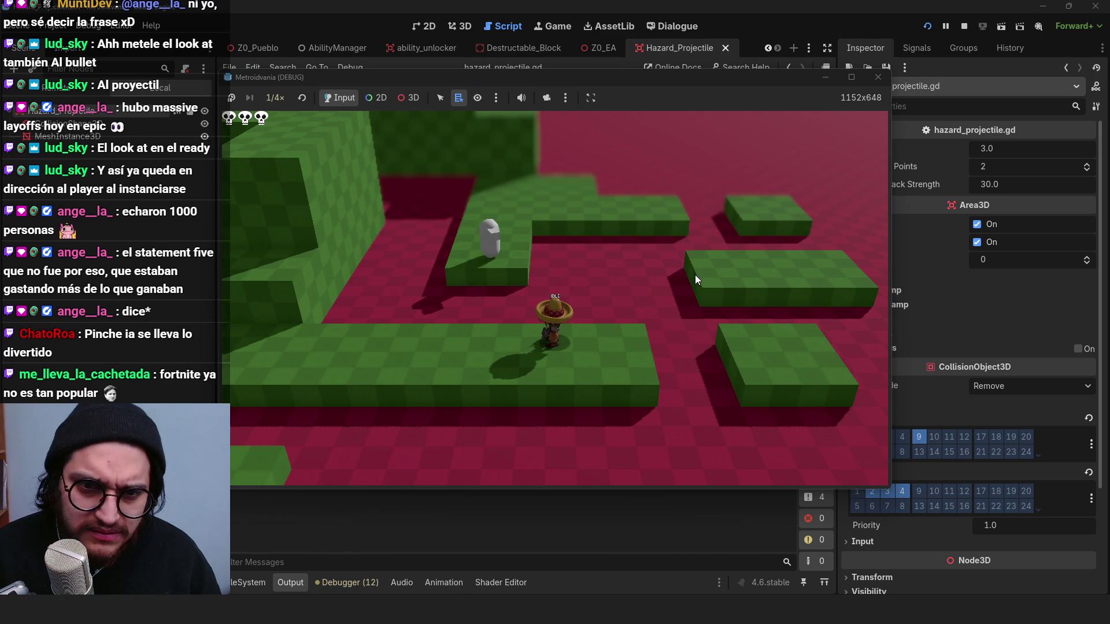
key("d")
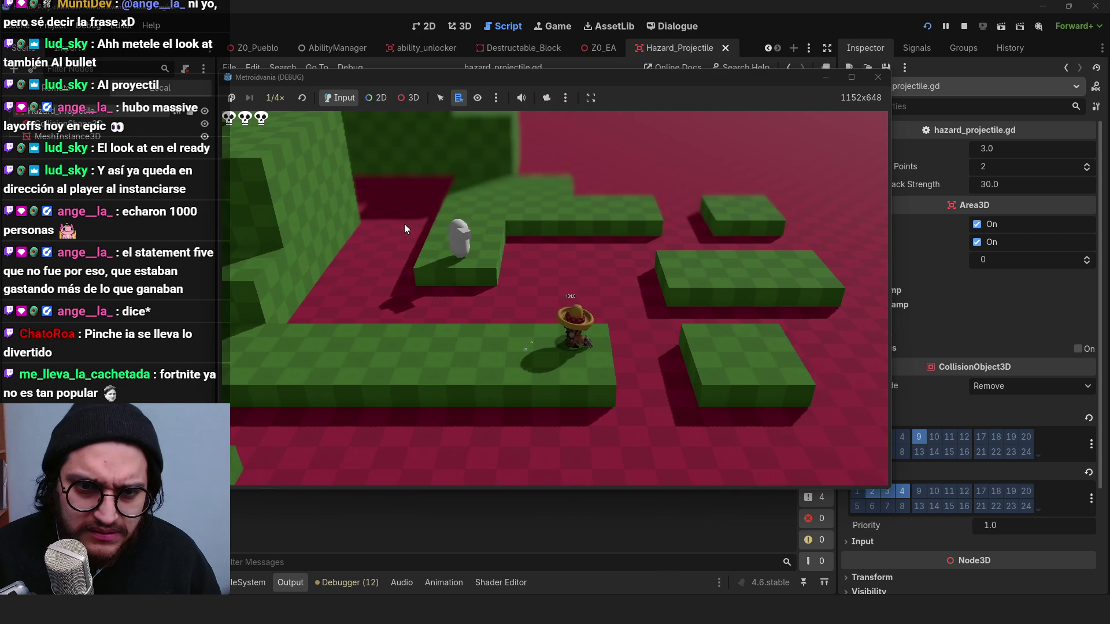
key("F8")
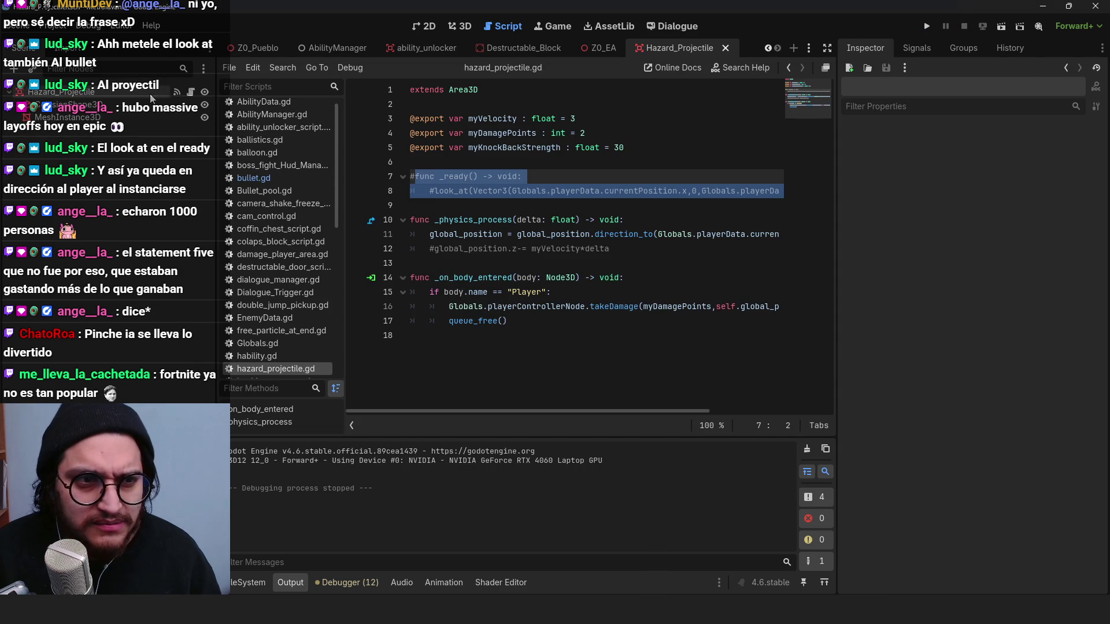
Step: Replace myVelocity with 1 in line 11's direction_to movement and run the project with F5
left_click(519, 293)
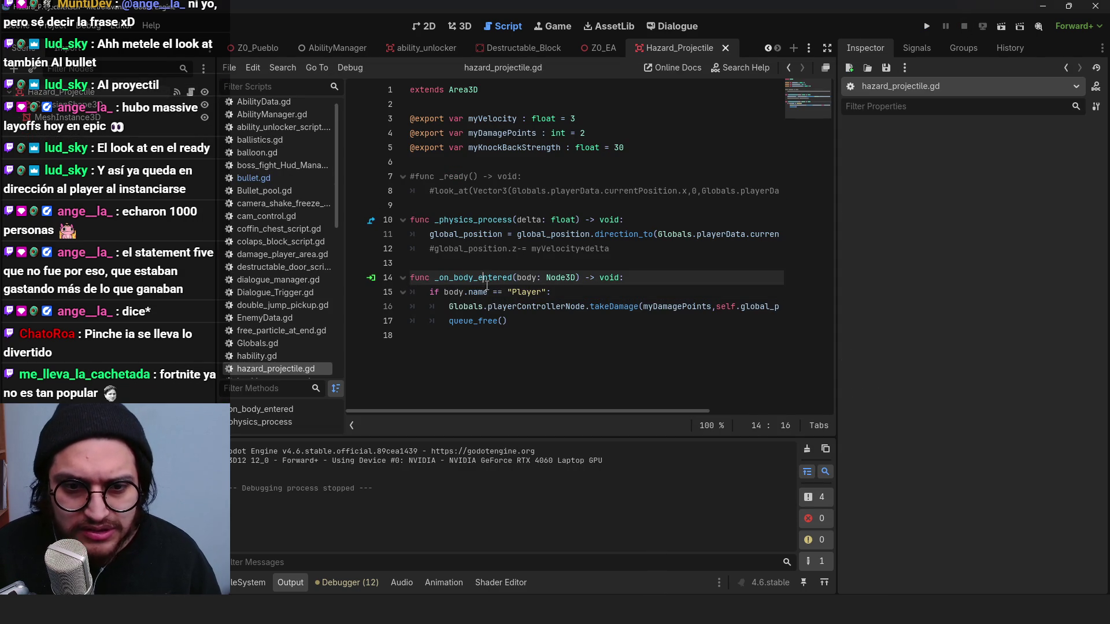
double_click(519, 293)
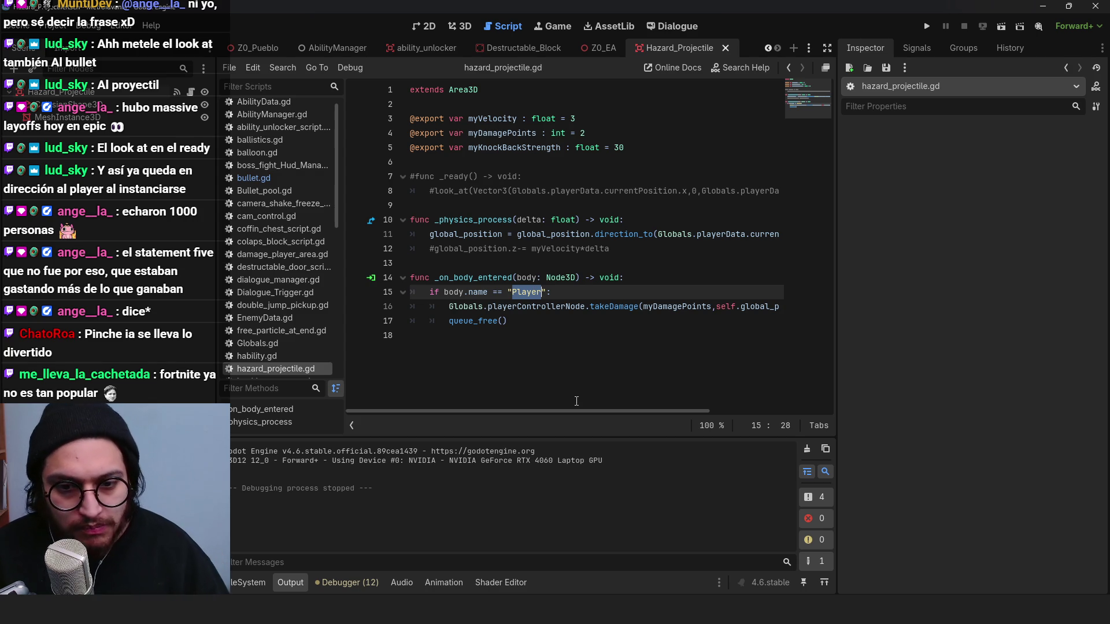
left_click_drag(580, 411, 725, 410)
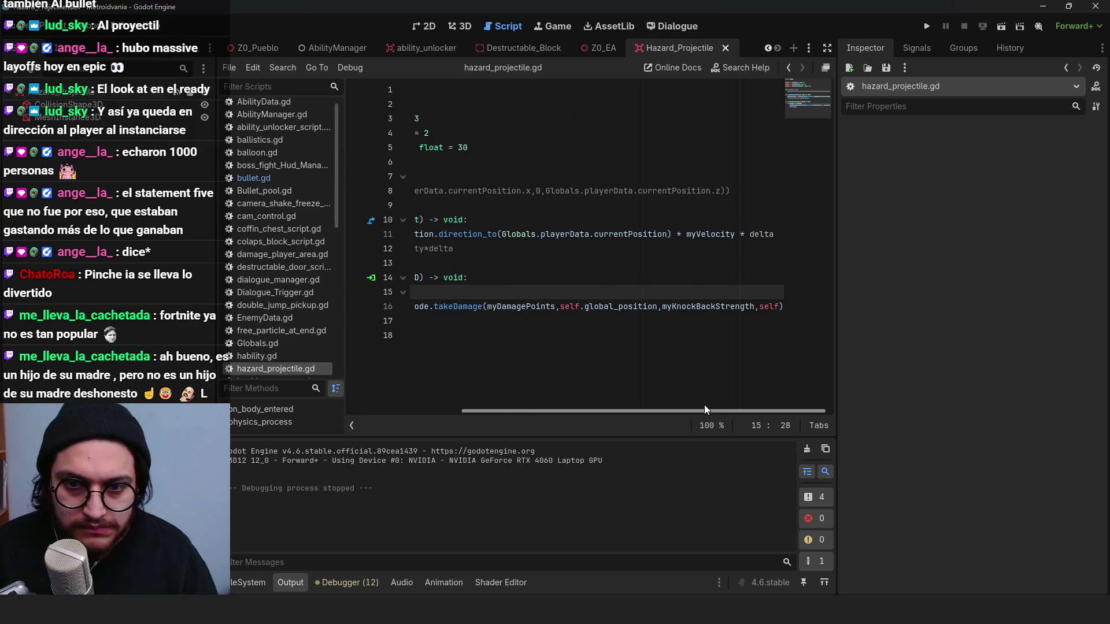
double_click(711, 234)
type("1")
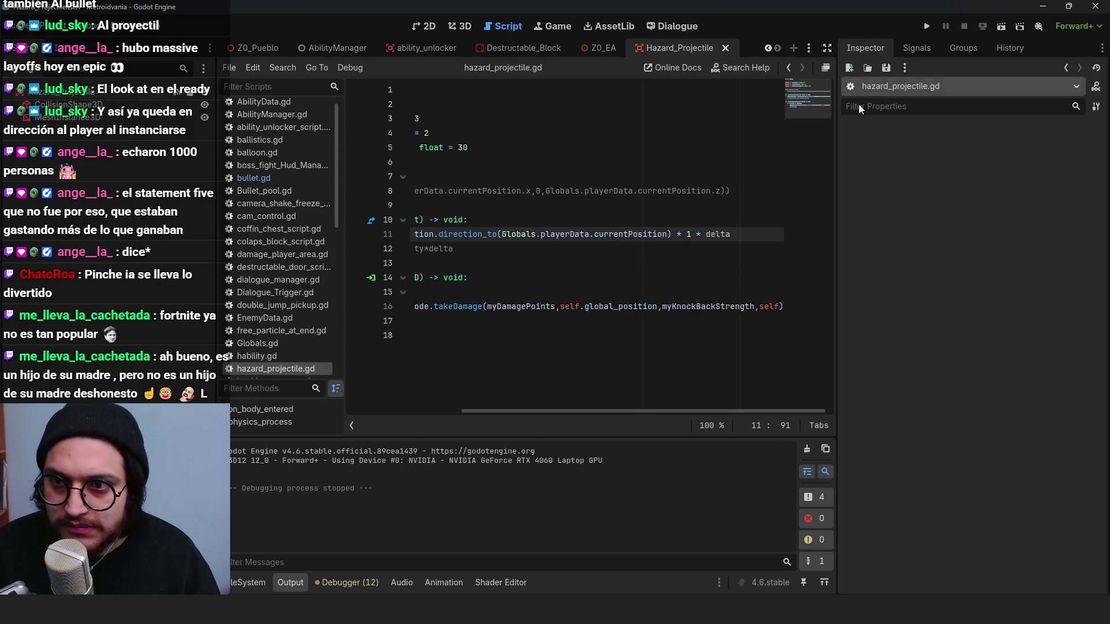
key("F5")
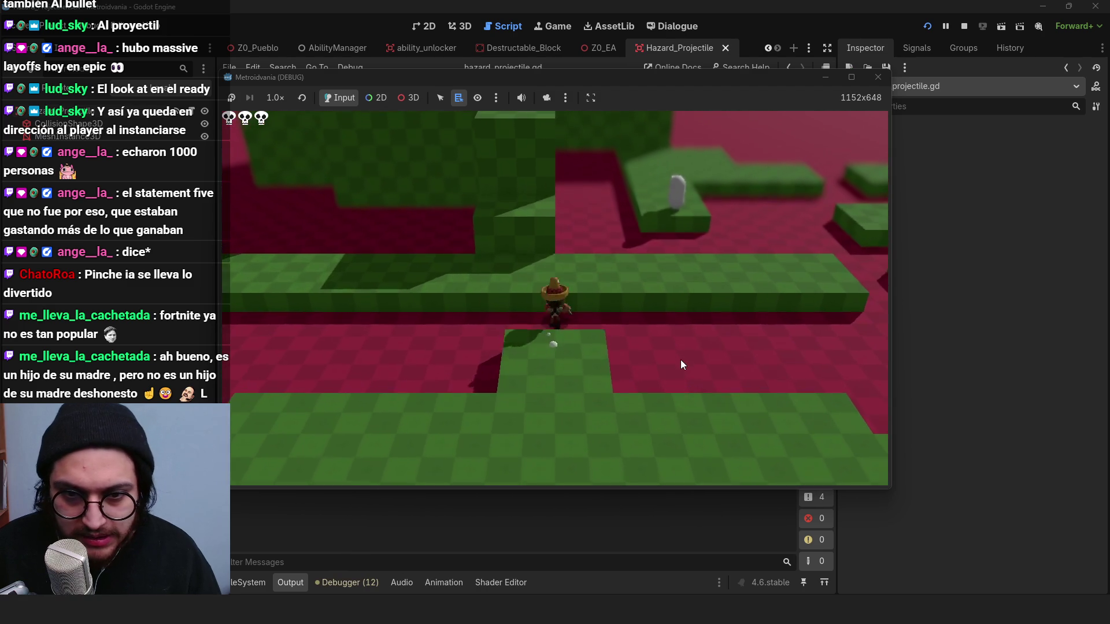
Step: Walk the character forward and across the level, then stop the game
key("s")
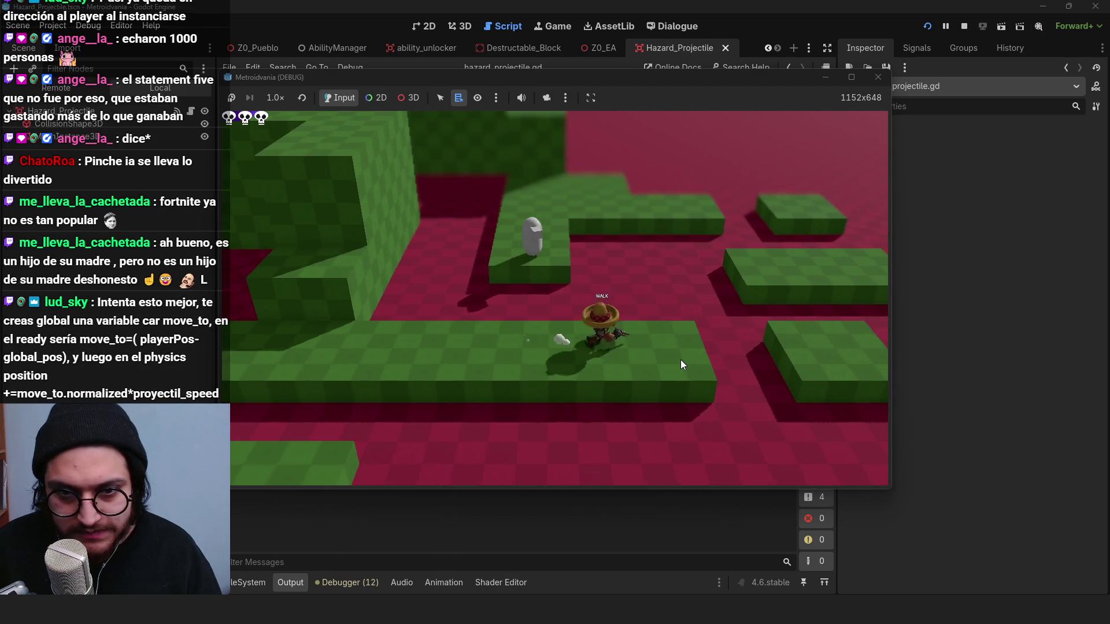
key("w")
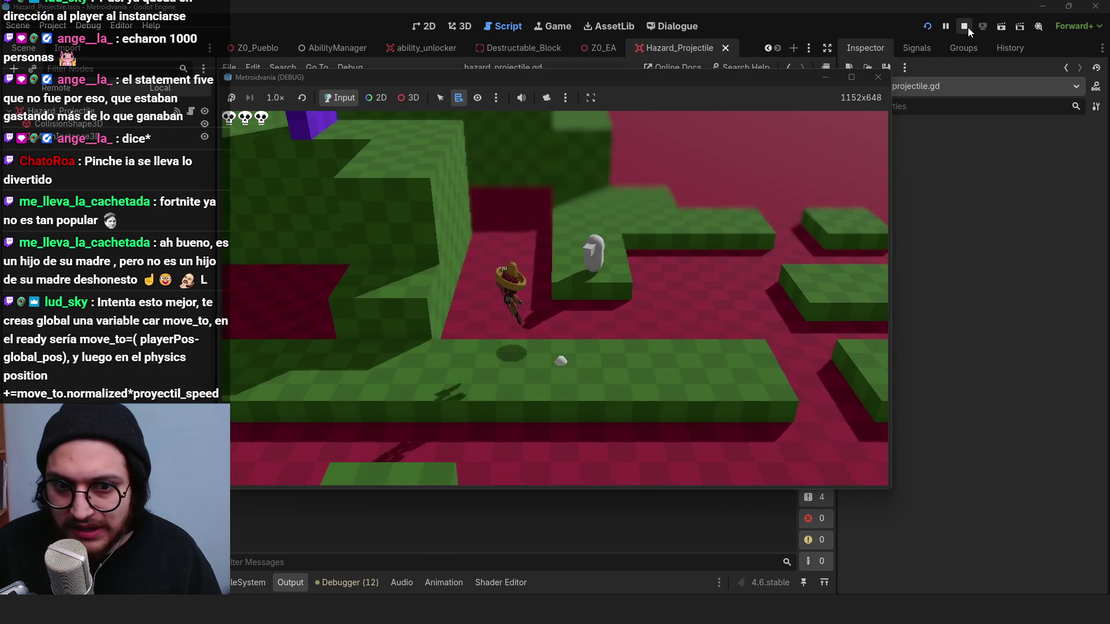
left_click(964, 26)
key("Up")
key("Up")
key("Up")
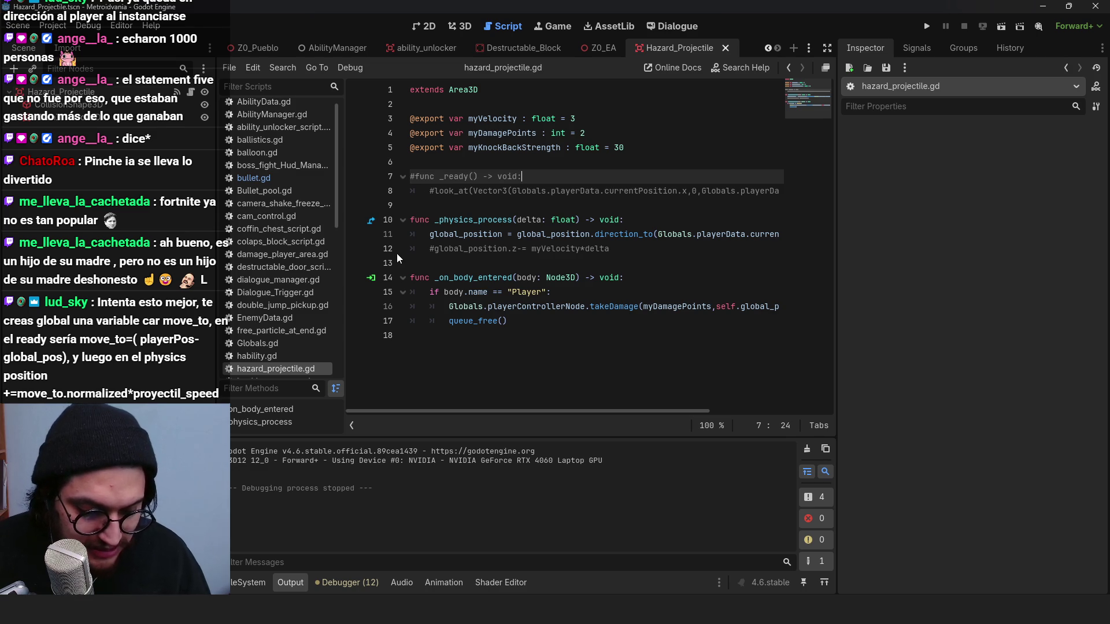
left_click(649, 147)
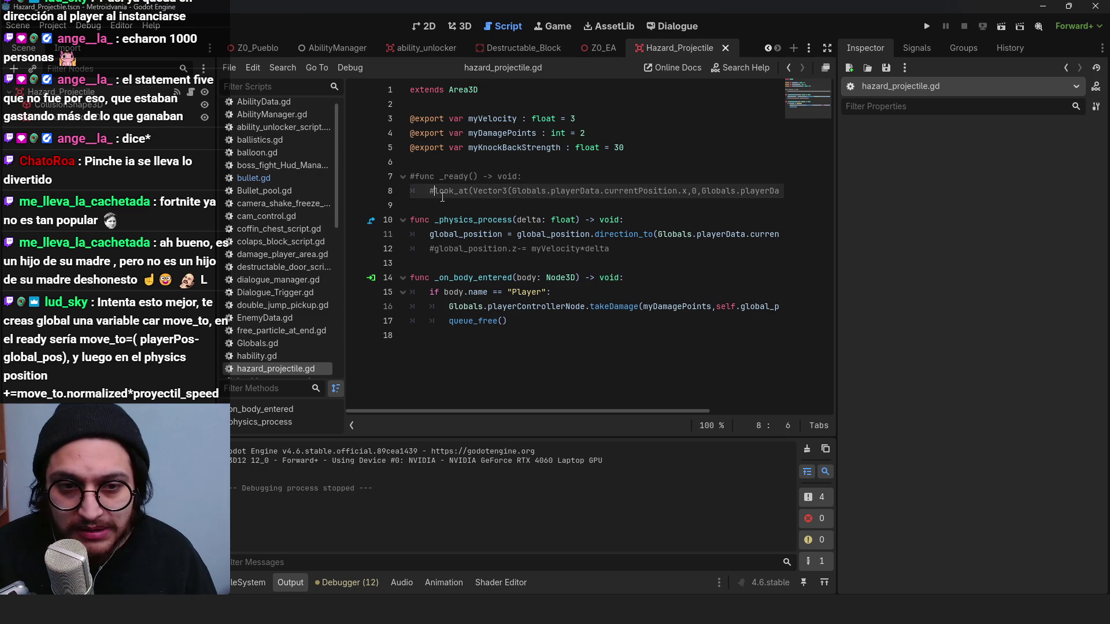
left_click_drag(463, 203, 352, 178)
left_click_drag(492, 190, 410, 177)
left_click_drag(462, 203, 398, 184)
left_click(507, 214)
mouse_move(478, 191)
left_mouse_down()
mouse_move(398, 185)
mouse_move(420, 199)
mouse_move(405, 178)
left_mouse_up()
left_click(540, 182)
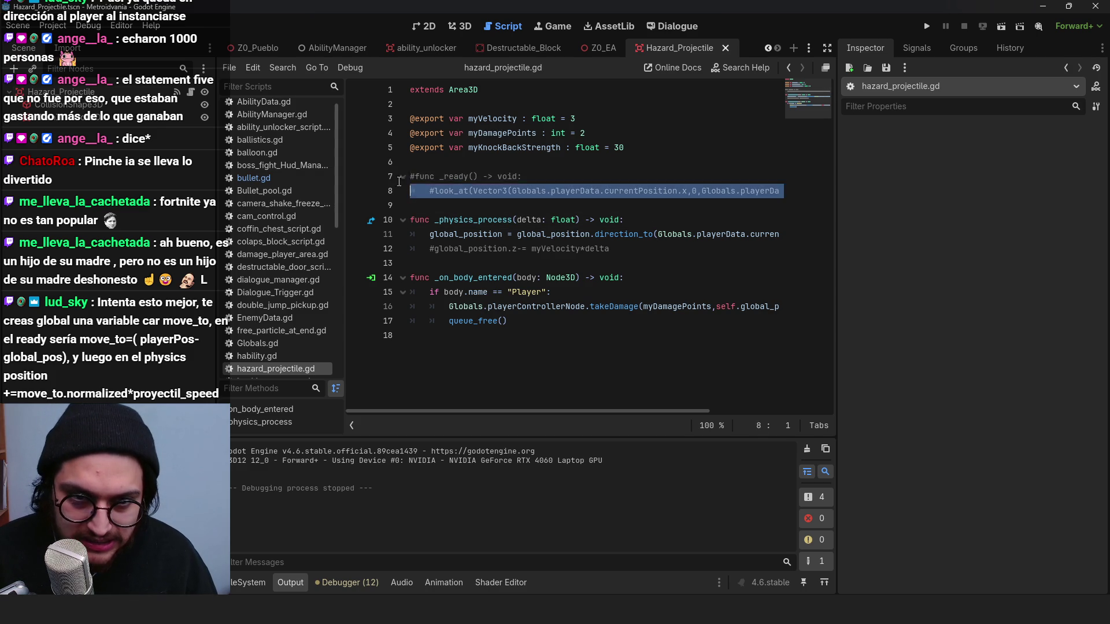
left_click_drag(578, 203, 395, 181)
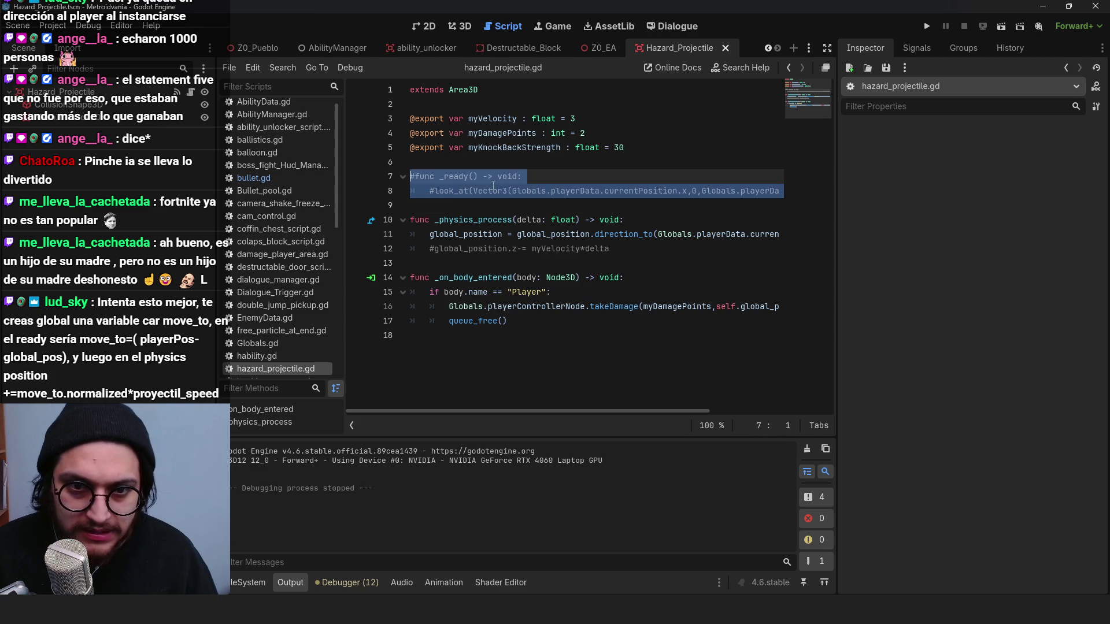
left_click(541, 183)
left_click_drag(578, 205, 394, 180)
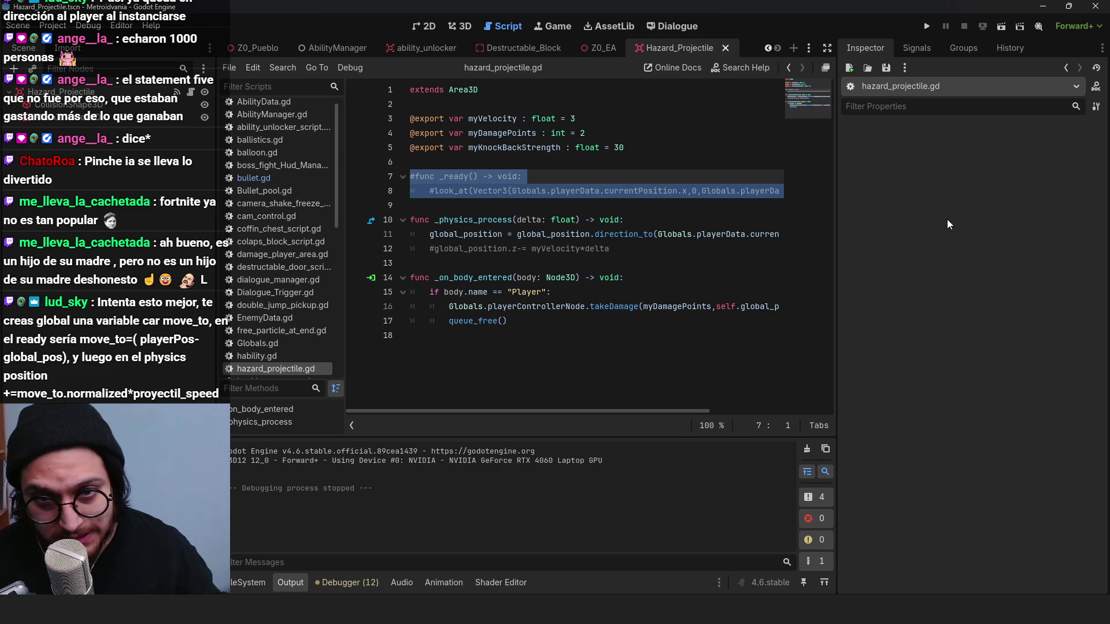
left_click(550, 221)
left_click(460, 191)
left_click(435, 191)
mouse_move(422, 199)
left_mouse_down()
mouse_move(393, 180)
mouse_move(405, 177)
left_mouse_up()
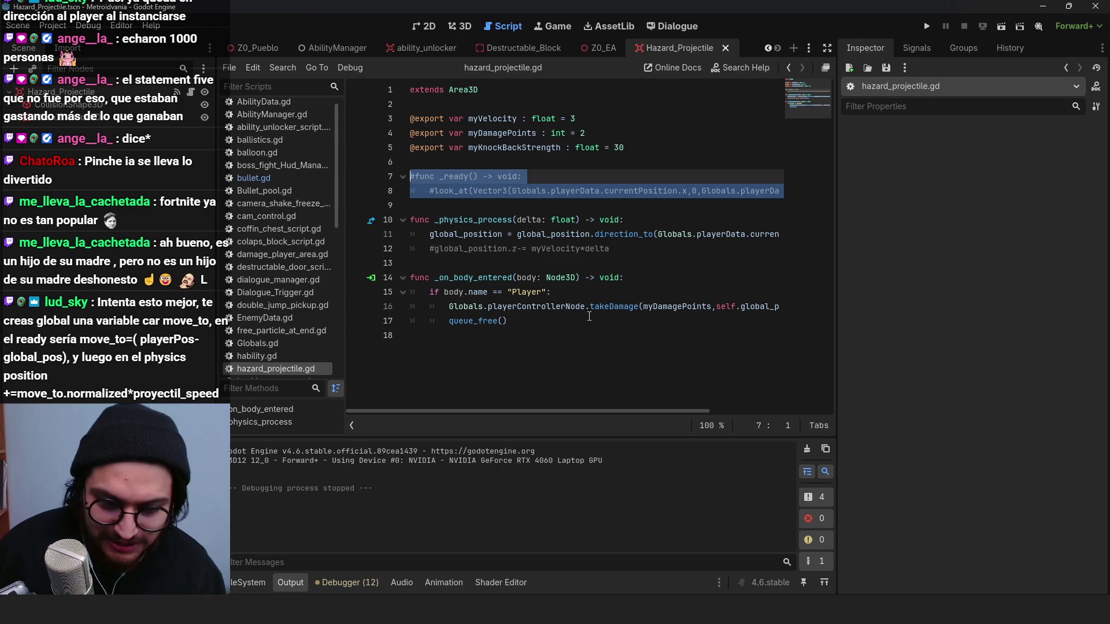
left_click_drag(487, 200, 410, 177)
left_click(466, 249)
left_click(600, 220)
mouse_move(627, 411)
left_mouse_down()
mouse_move(710, 411)
mouse_move(574, 405)
mouse_move(809, 377)
mouse_move(577, 373)
left_mouse_up()
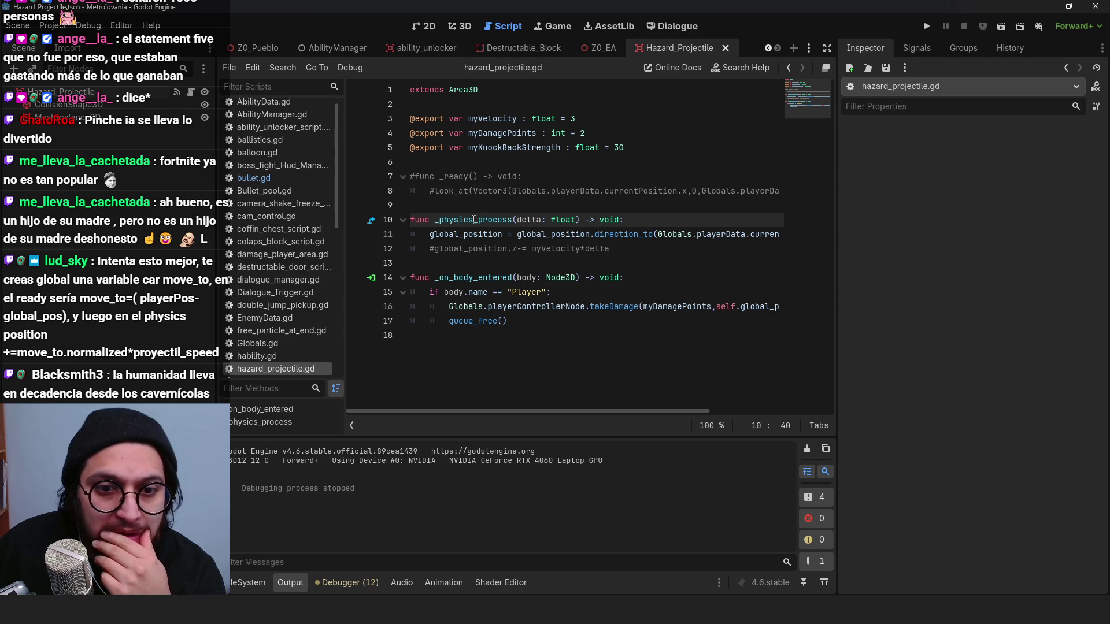
Step: Add body != self to the Player hit check on line 15 and save
left_click(586, 292)
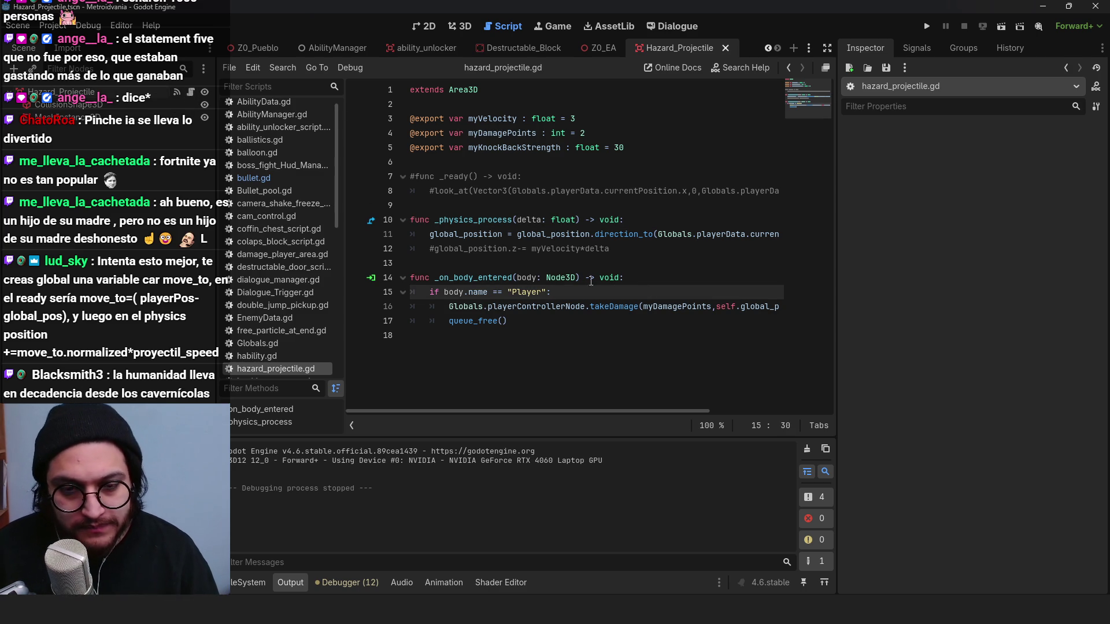
left_click(460, 294)
type("body")
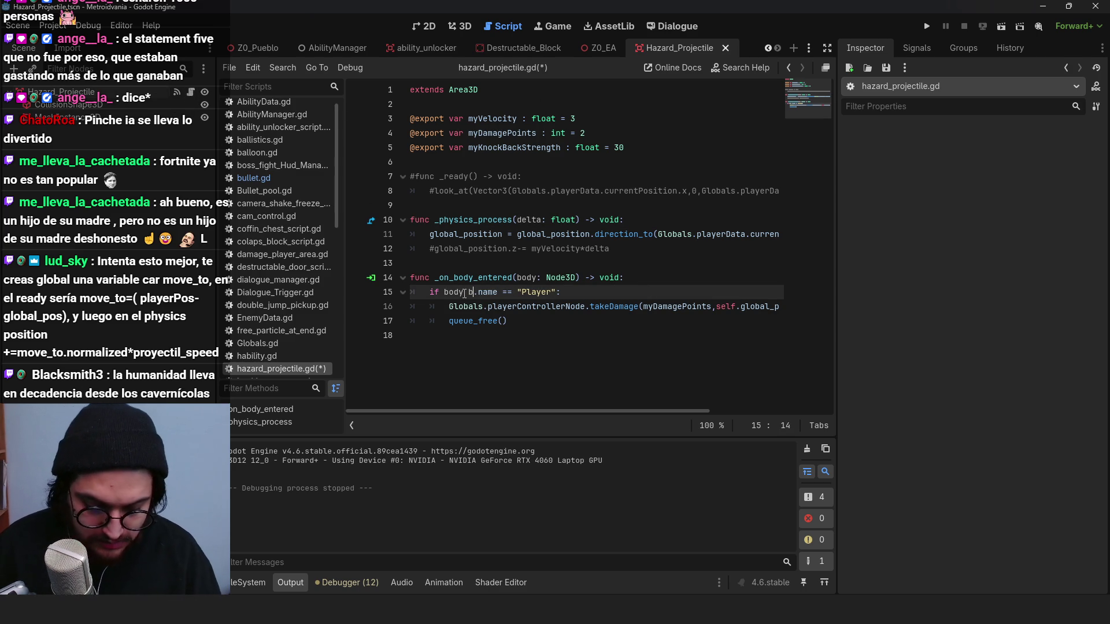
type(" != self && body")
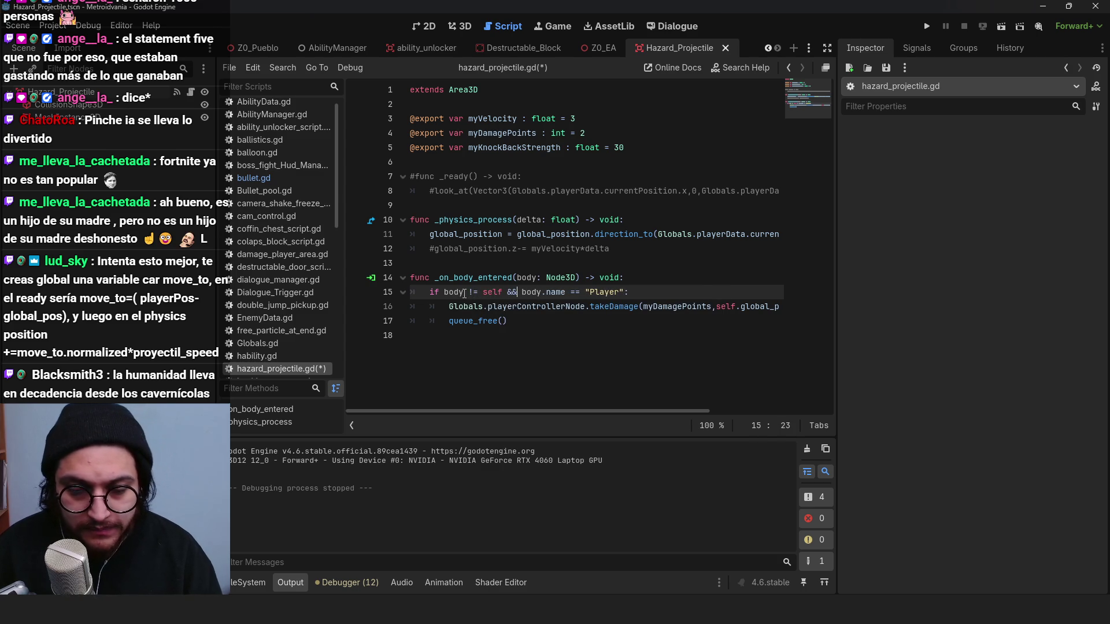
key("ctrl+s")
left_click(612, 133)
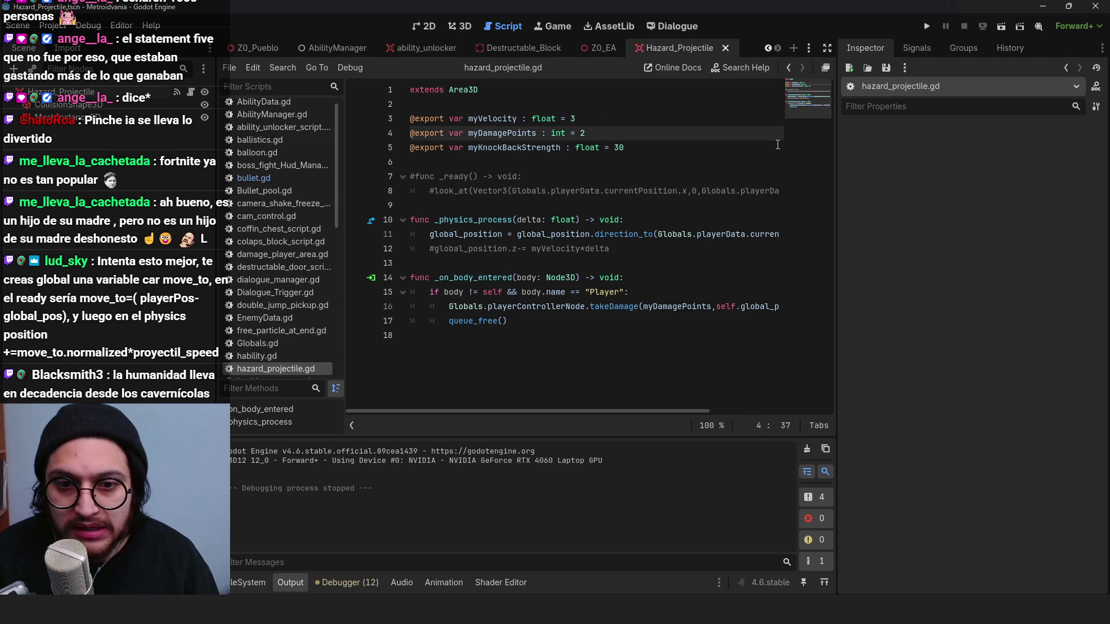
left_click(521, 277)
double_click(555, 292)
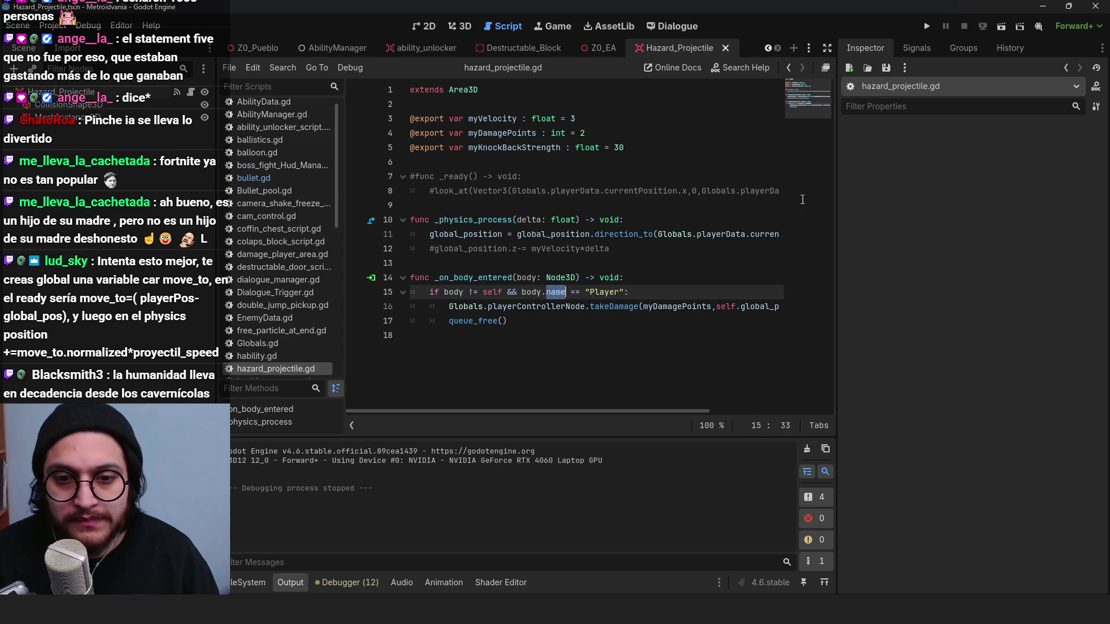
Step: Run the game, walk the character forward and right, then stop it
left_click(926, 29)
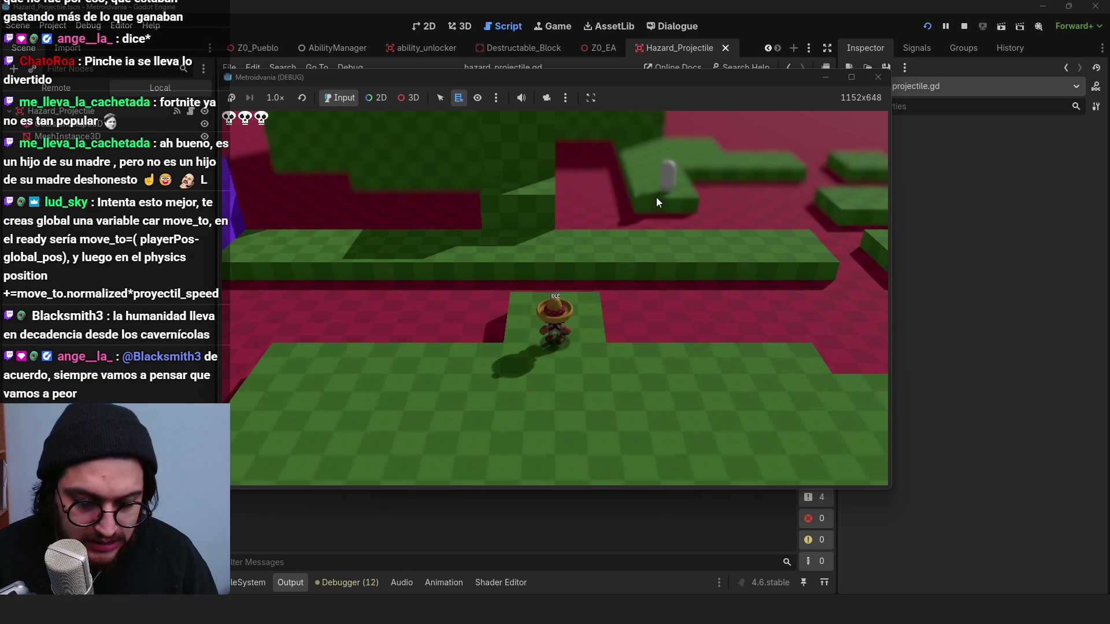
key("w")
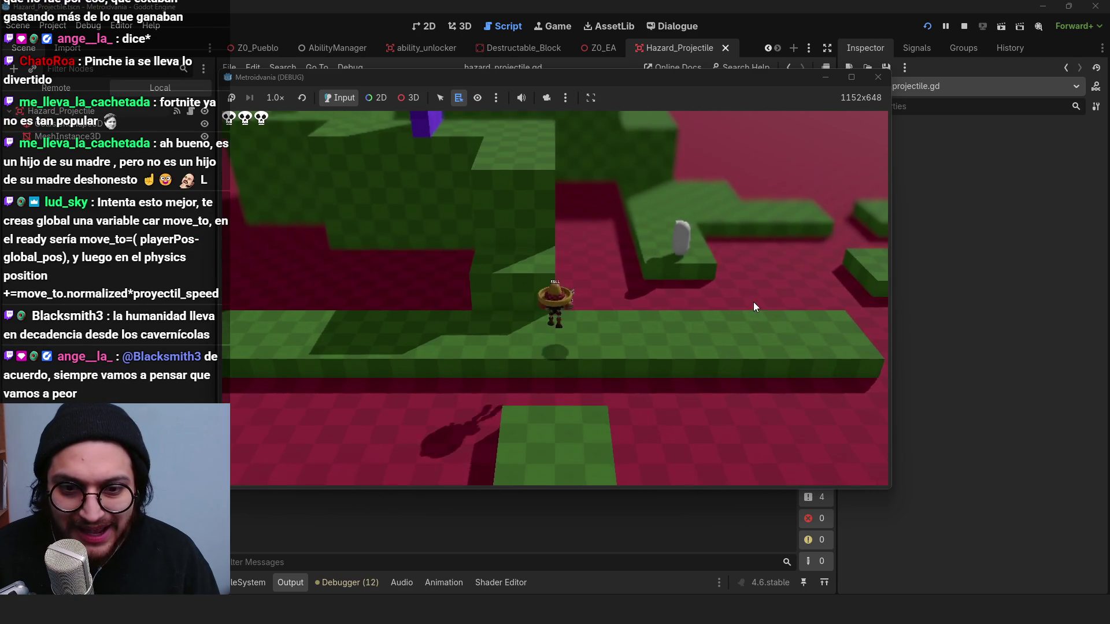
key("d")
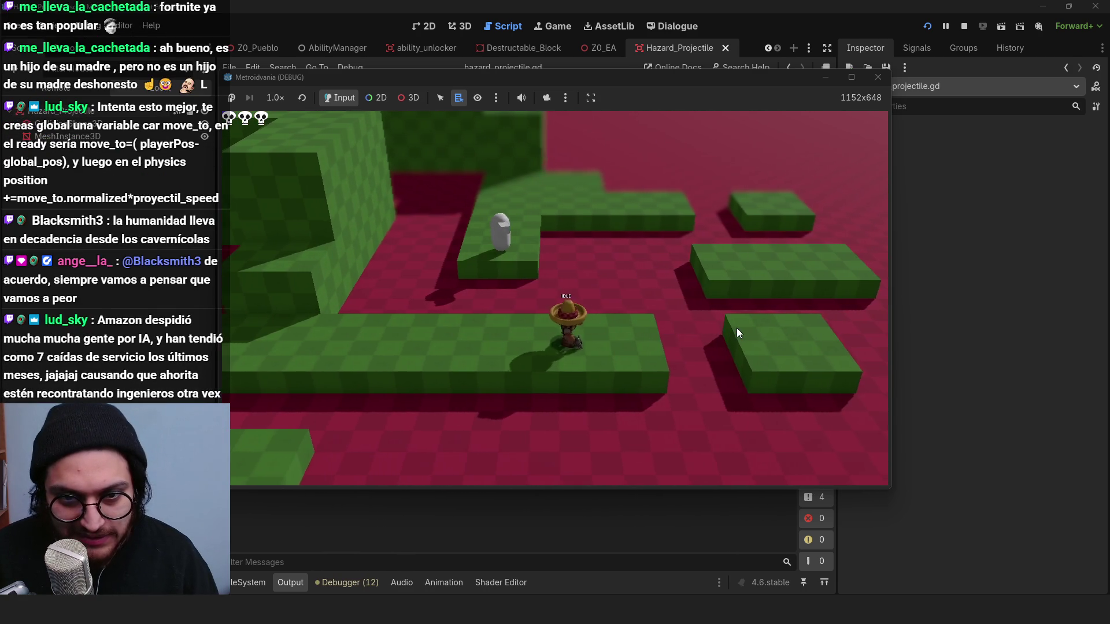
left_click(964, 27)
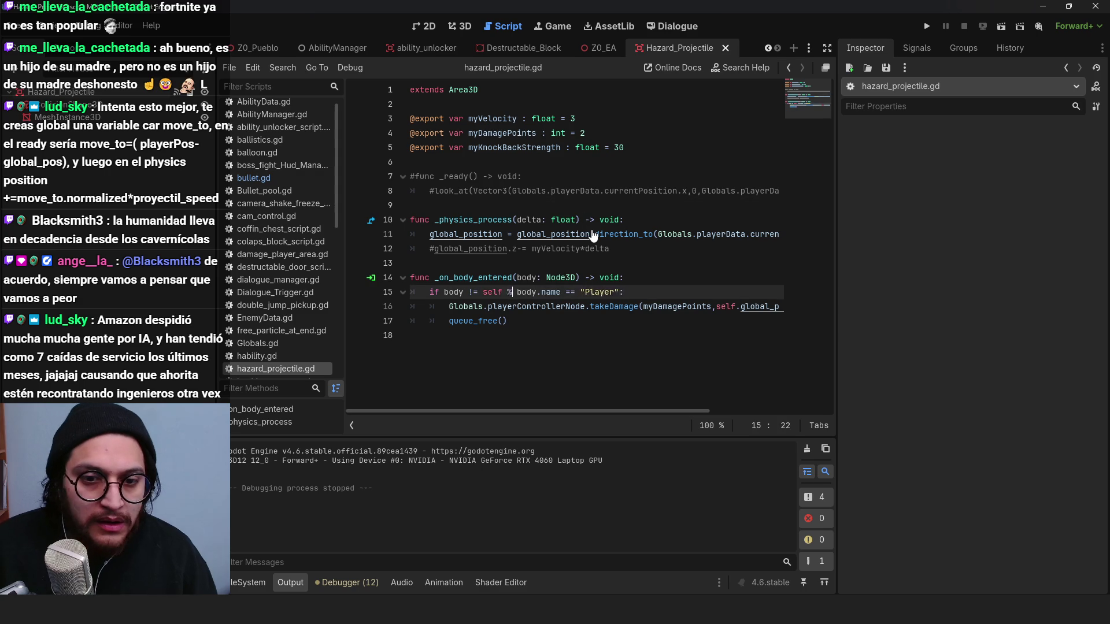
Step: Undo the body != self check and put the caret just before '=' on line 11
key("ctrl+z")
key("ctrl+z")
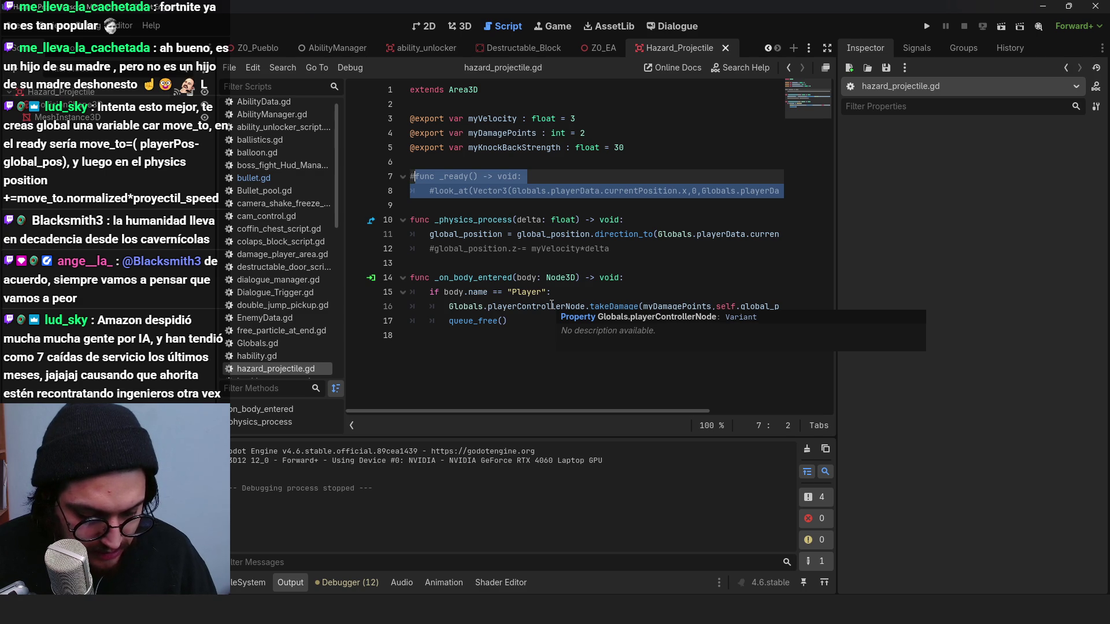
left_click_drag(429, 234, 822, 235)
left_click(696, 234)
mouse_move(661, 411)
left_mouse_down()
mouse_move(507, 411)
mouse_move(808, 398)
mouse_move(545, 393)
mouse_move(650, 404)
mouse_move(584, 410)
mouse_move(613, 421)
left_mouse_up()
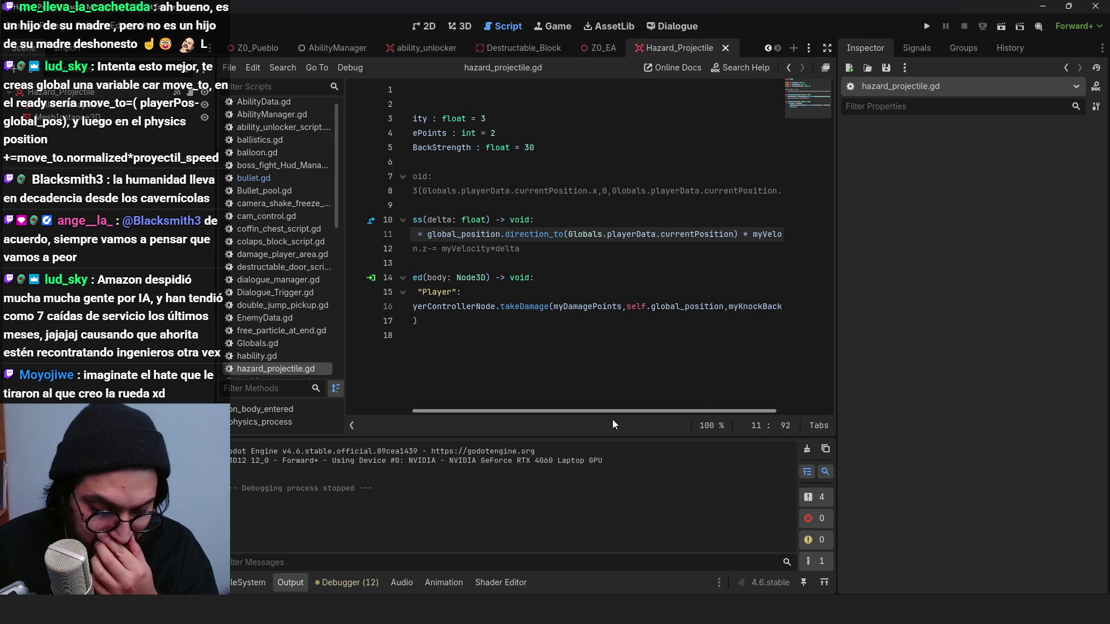
mouse_move(612, 420)
left_mouse_down()
mouse_move(661, 414)
mouse_move(508, 414)
left_mouse_up()
double_click(754, 234)
left_click(604, 268)
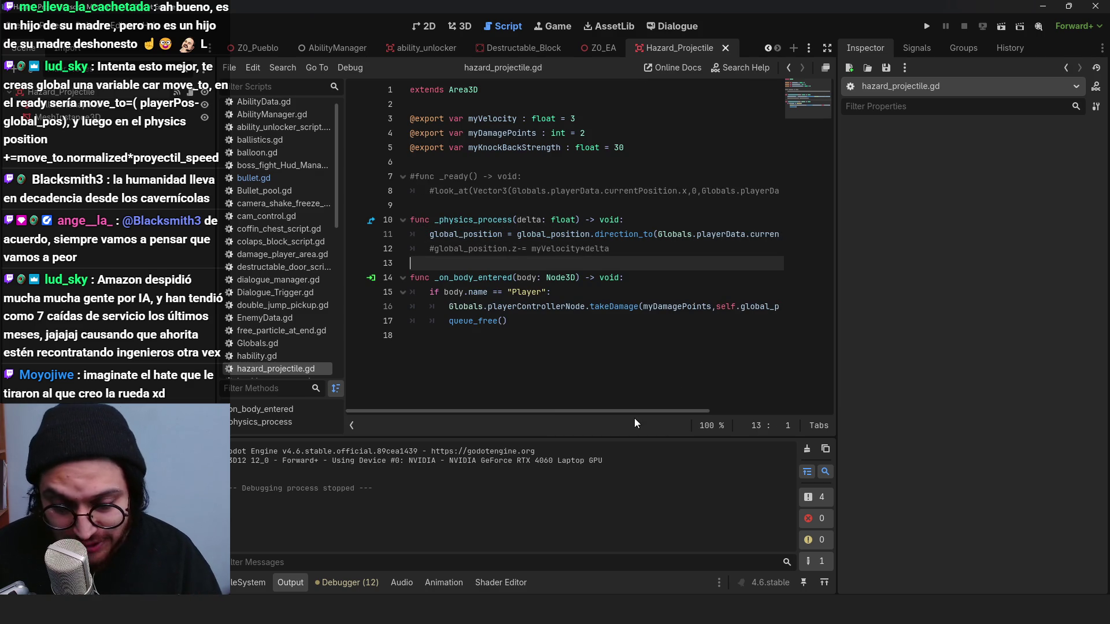
mouse_move(425, 408)
left_mouse_down()
mouse_move(543, 412)
mouse_move(417, 409)
left_mouse_up()
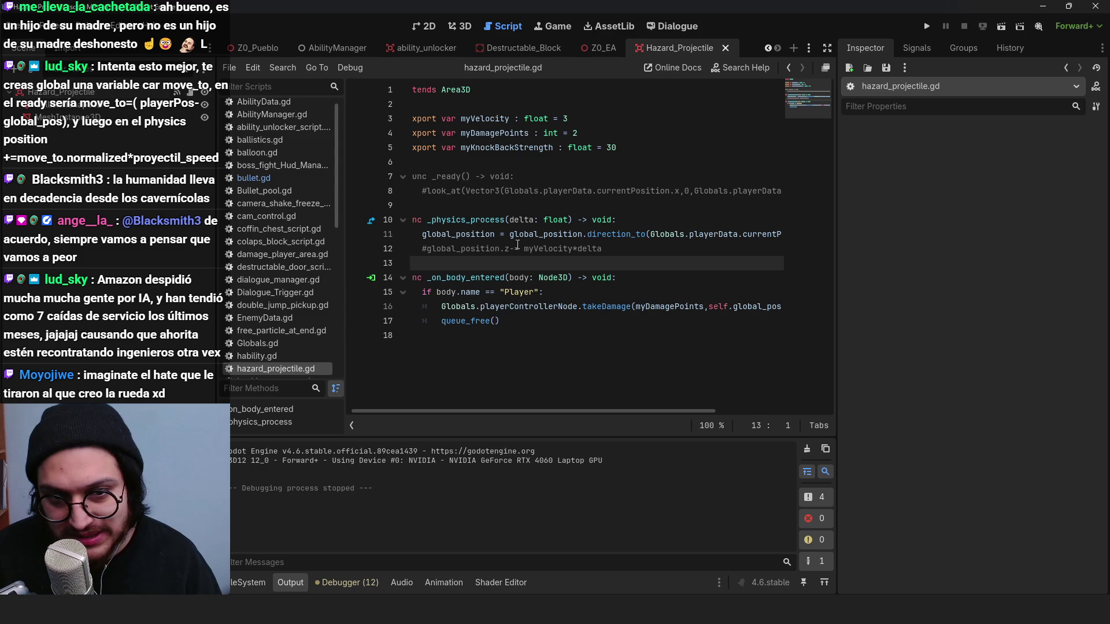
left_click(501, 236)
Step: Change line 11 to global_position += and playtest the projectile movement
type("+")
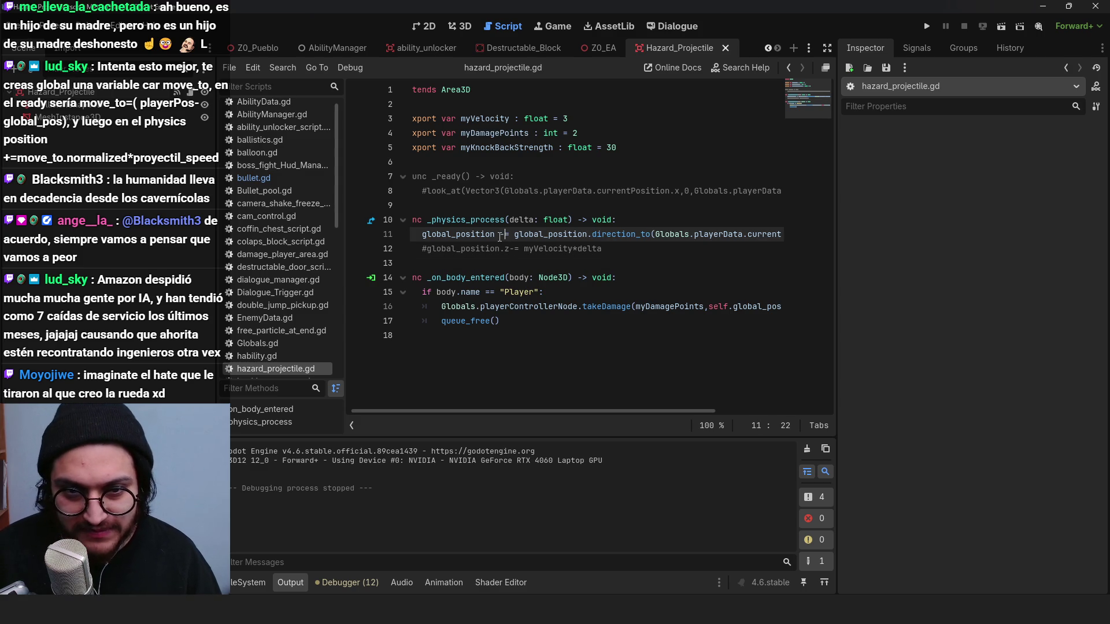
left_click(927, 26)
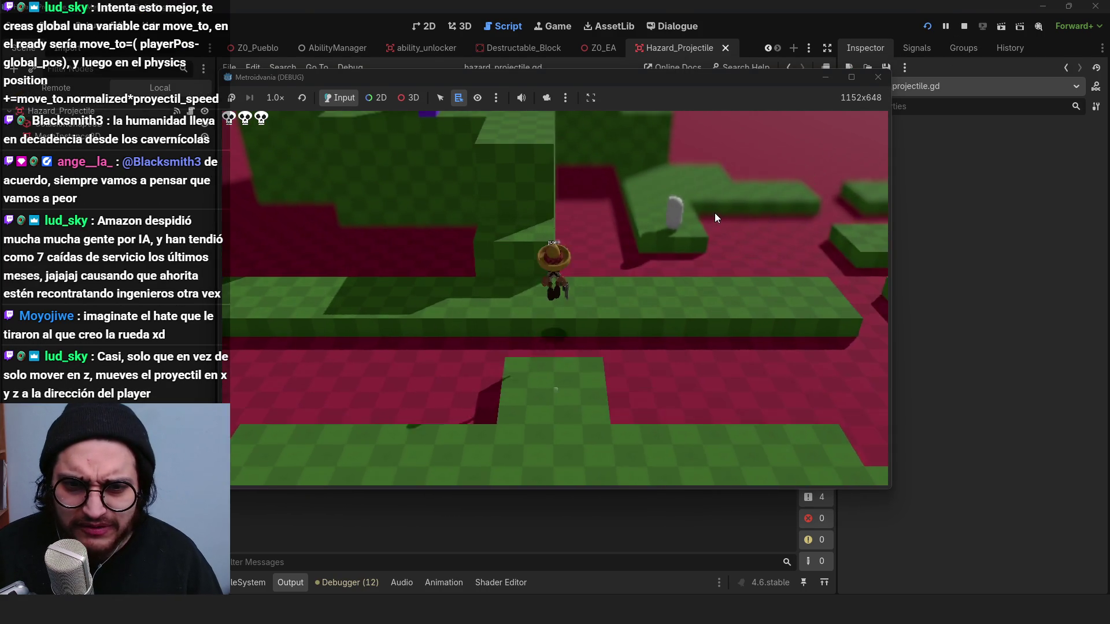
key("d")
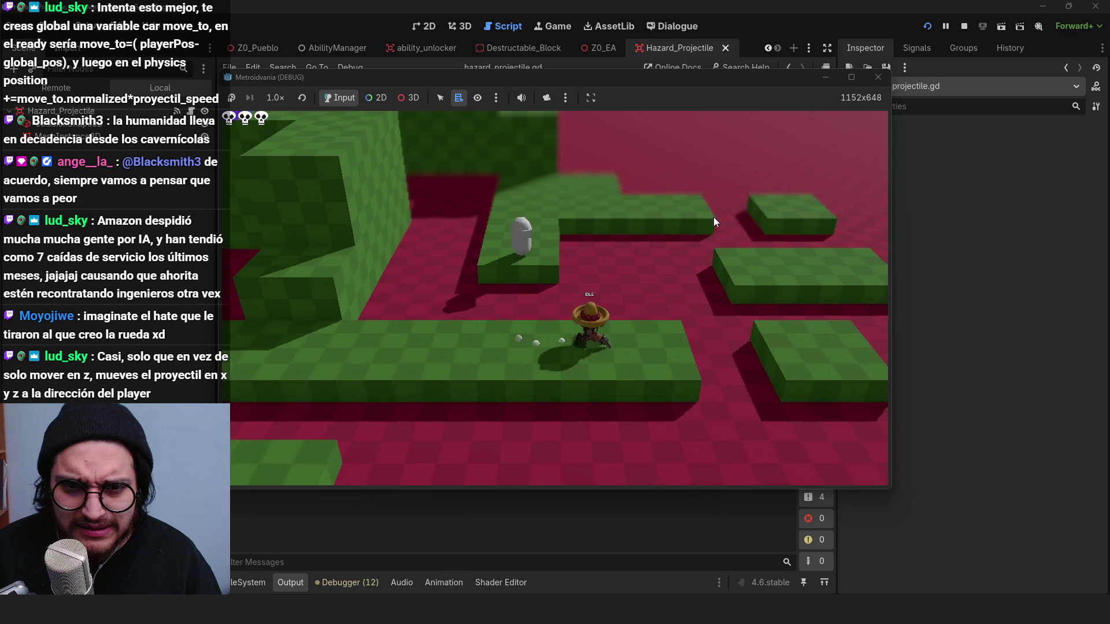
key("a")
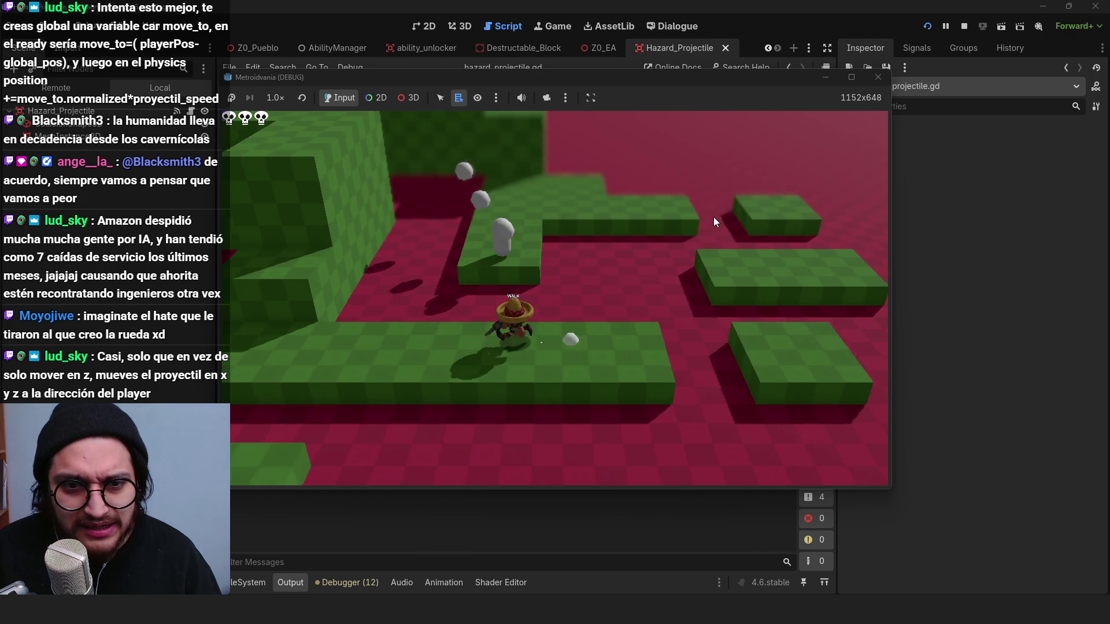
left_click(964, 26)
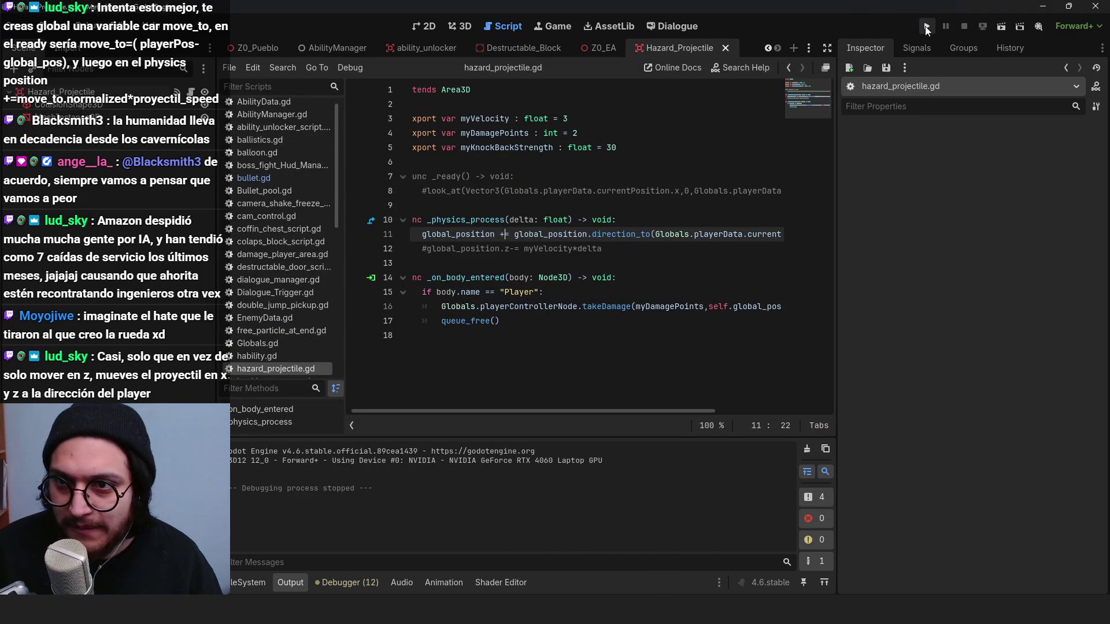
Step: Rerun the game, move the character around the projectiles, then stop it
left_click(927, 26)
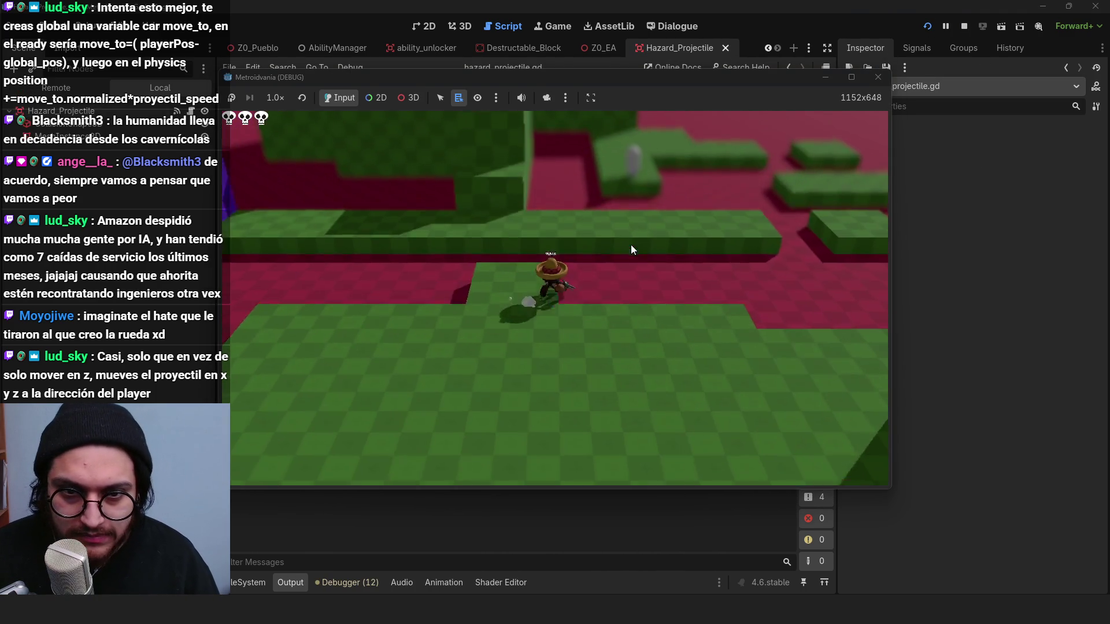
key("w")
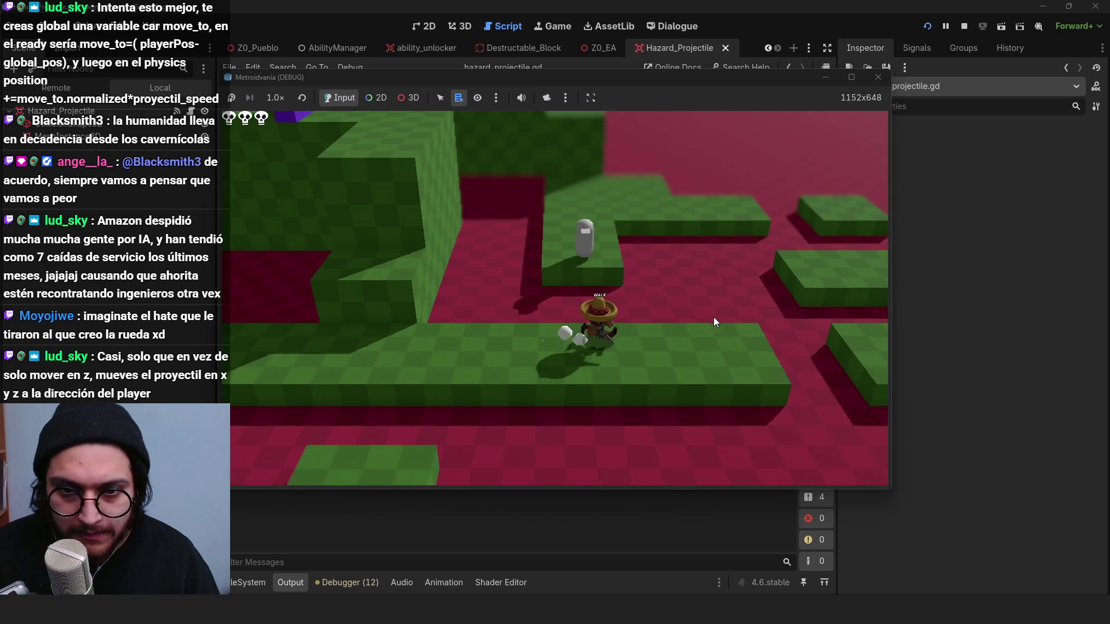
key("d")
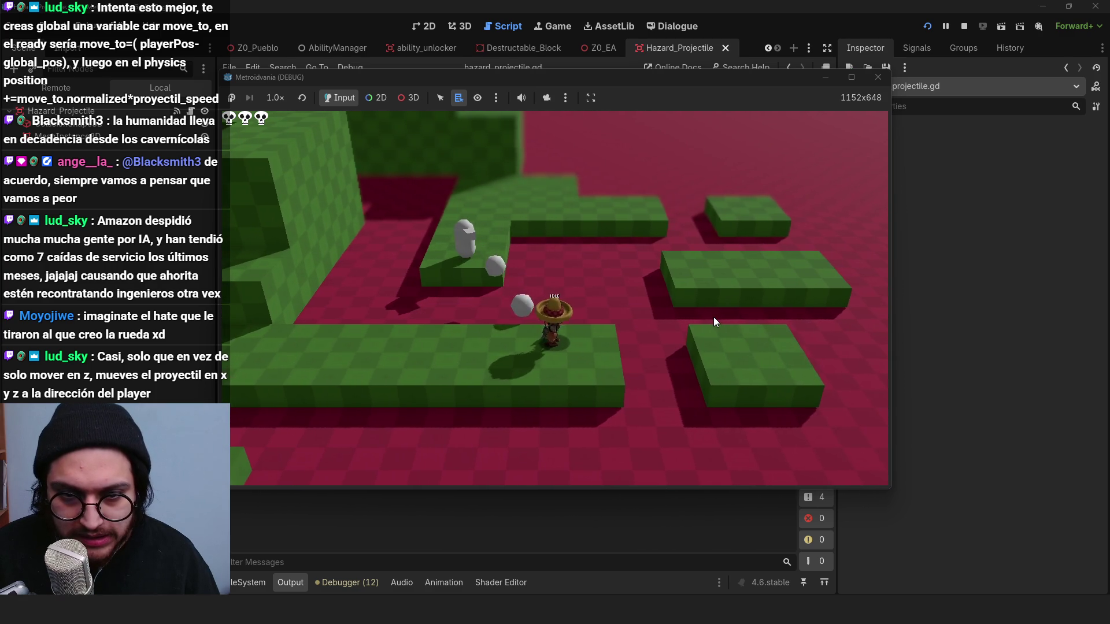
key("w")
key("s")
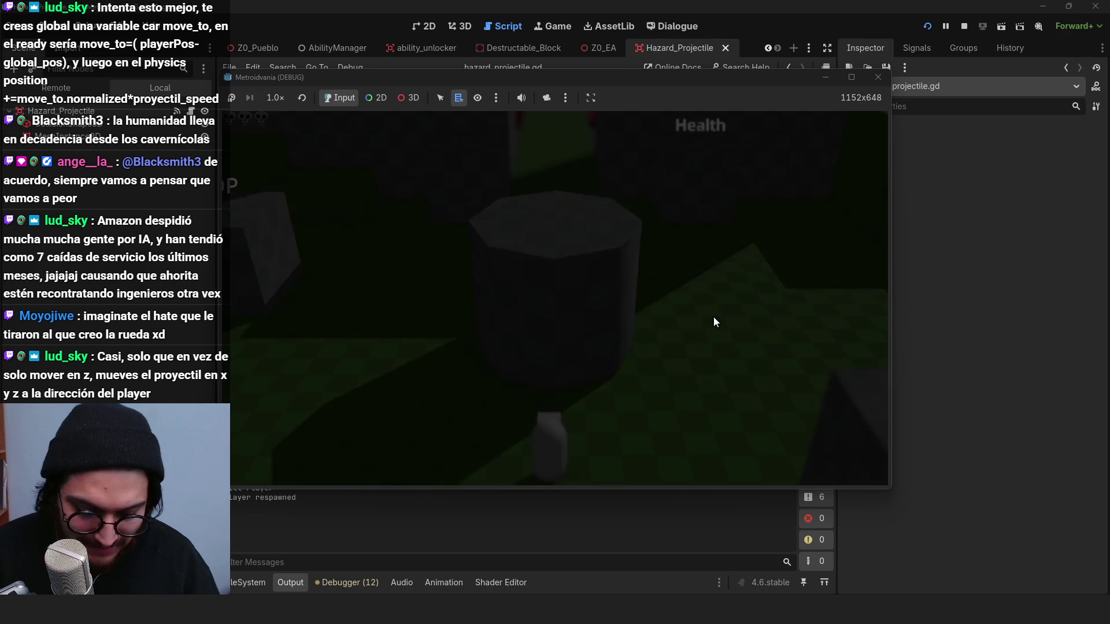
key("F8")
left_click(580, 220)
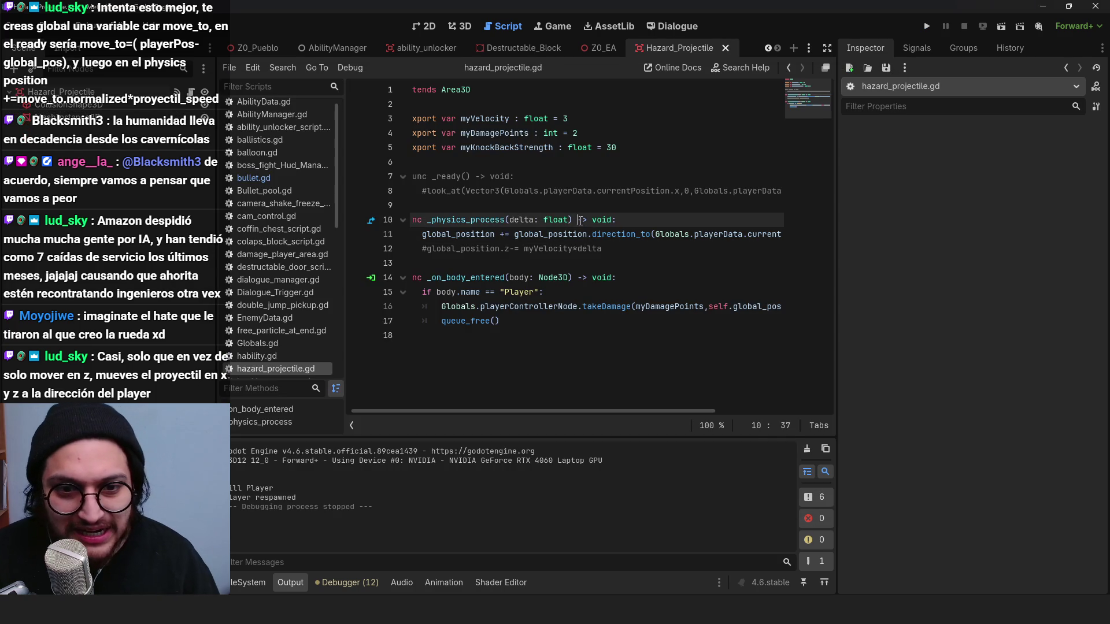
Step: Declare a directionToPlayer variable on a new line after line 5
left_click(483, 238)
left_click(624, 219)
left_click(661, 149)
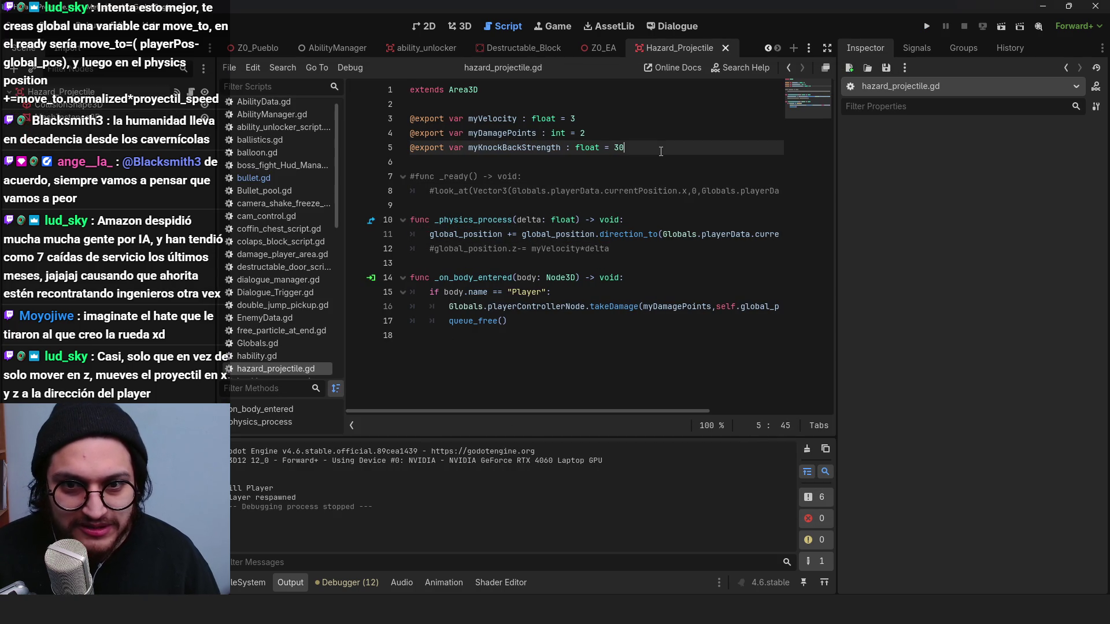
key("Return")
type("var directi")
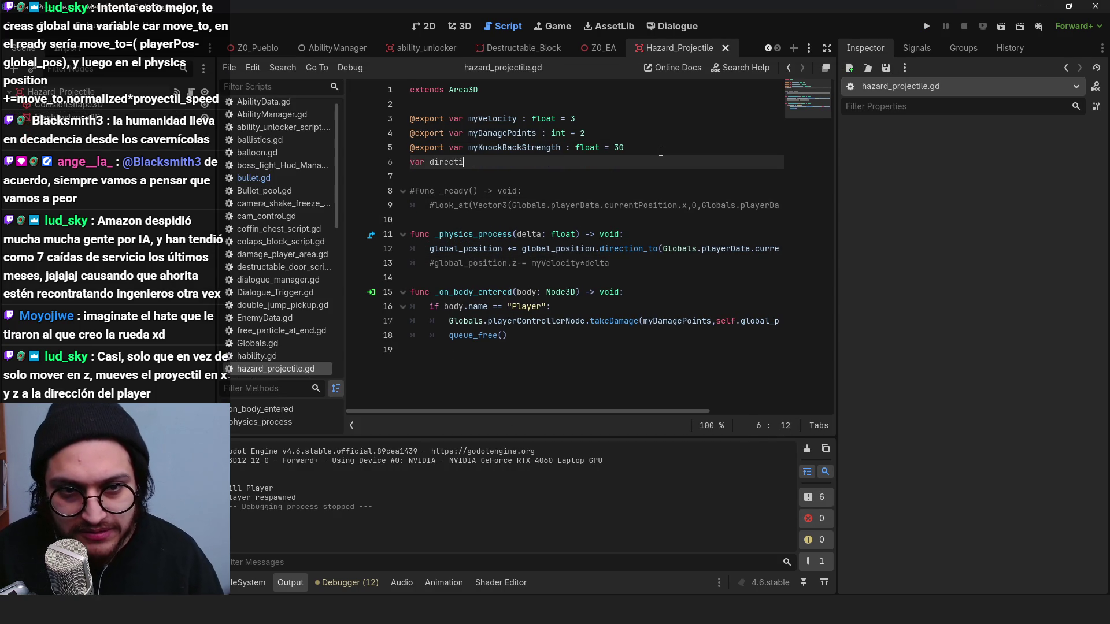
type("onToPlayer")
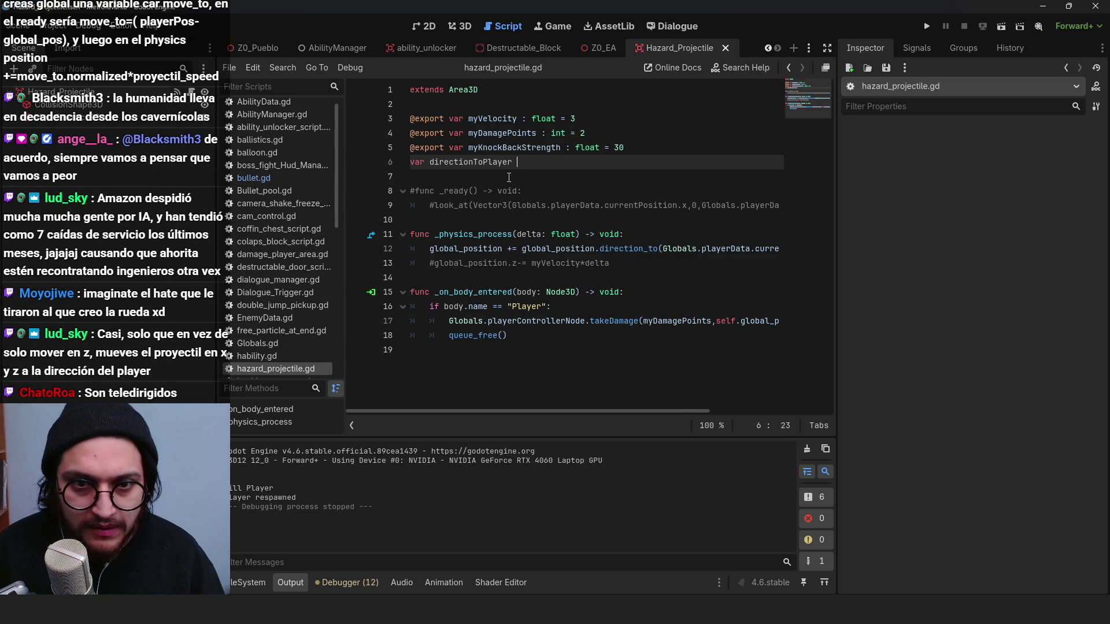
Step: Uncomment _ready and start a directionToPlayer assignment inside it
left_click(414, 190)
key("BackSpace")
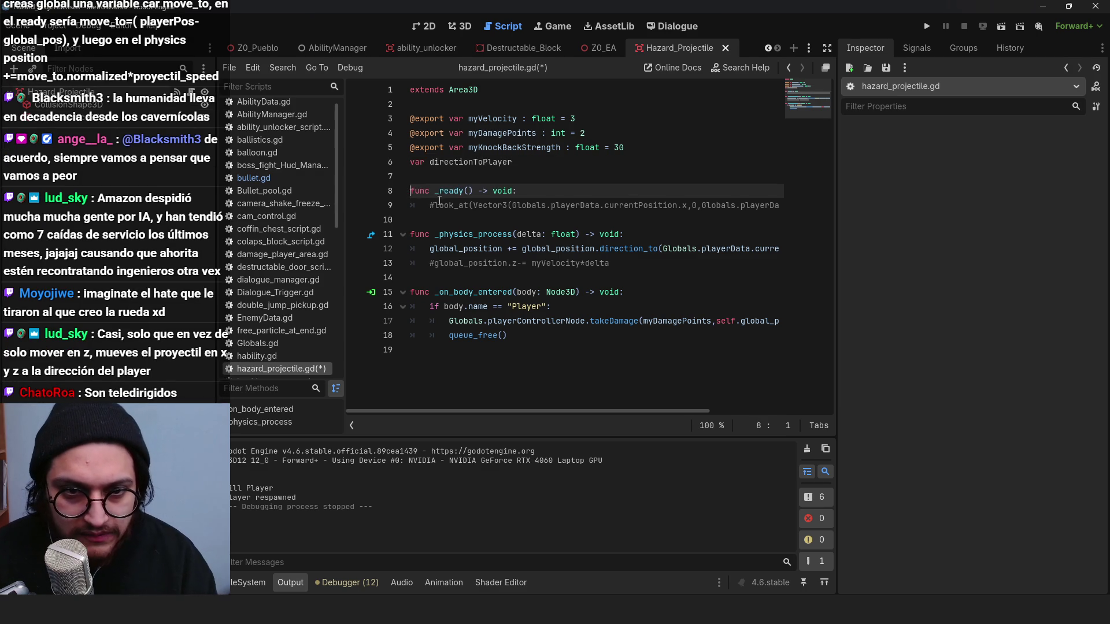
double_click(464, 163)
key("ctrl+c")
left_click(501, 220)
key("Tab")
key("ctrl+v")
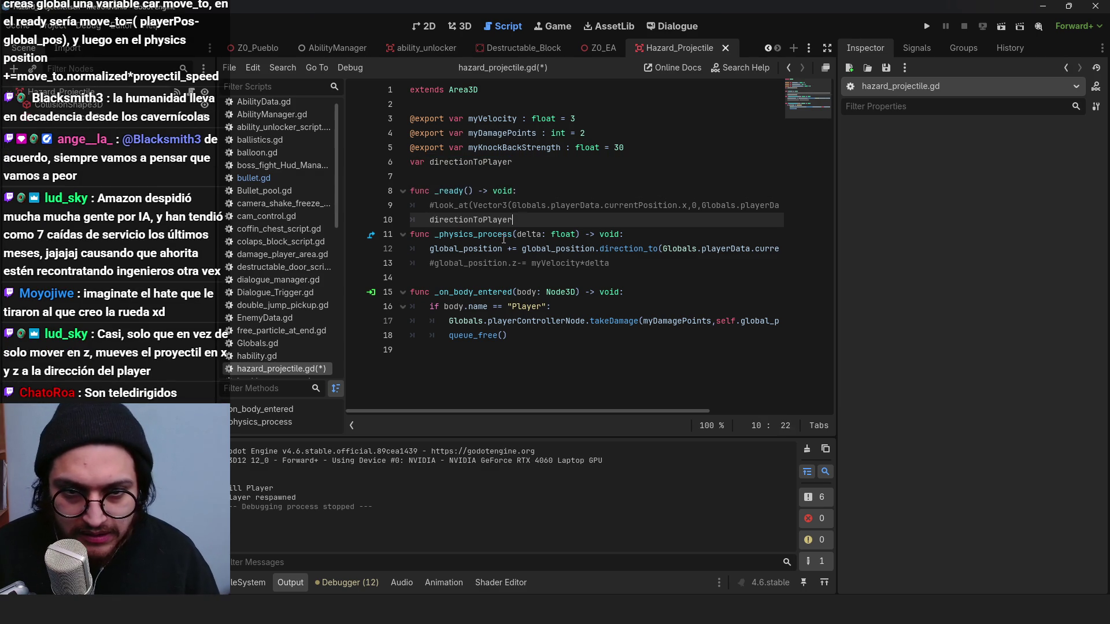
type("?")
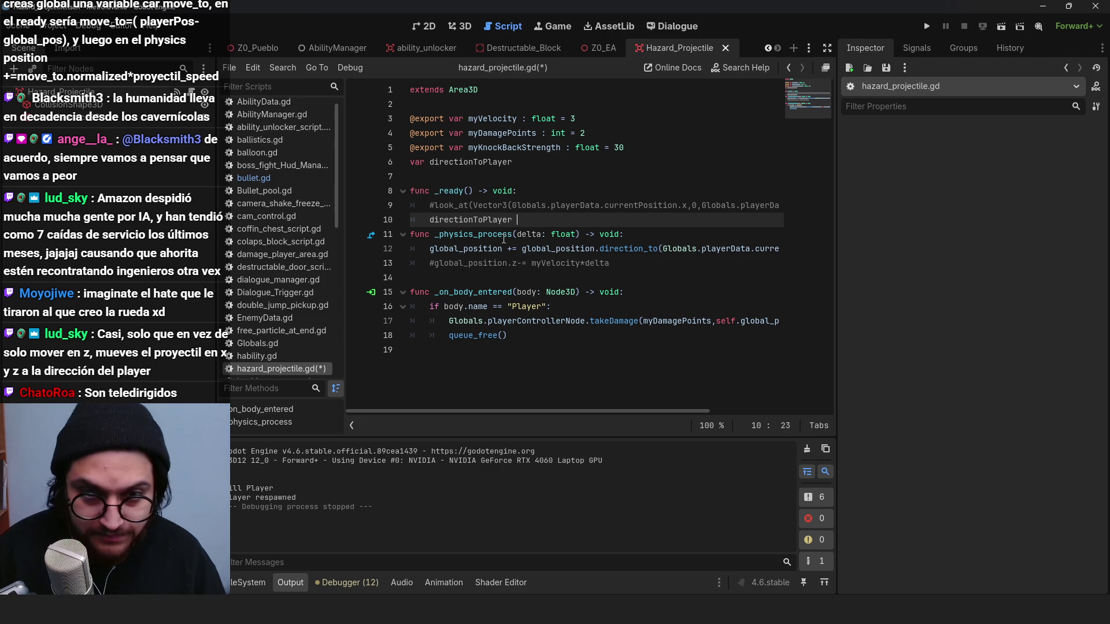
type("=")
Step: Move the direction_to expression from the movement line into the _ready assignment
left_click(624, 206)
mouse_move(523, 250)
left_mouse_down()
mouse_move(798, 250)
mouse_move(679, 249)
left_mouse_up()
key("ctrl+x")
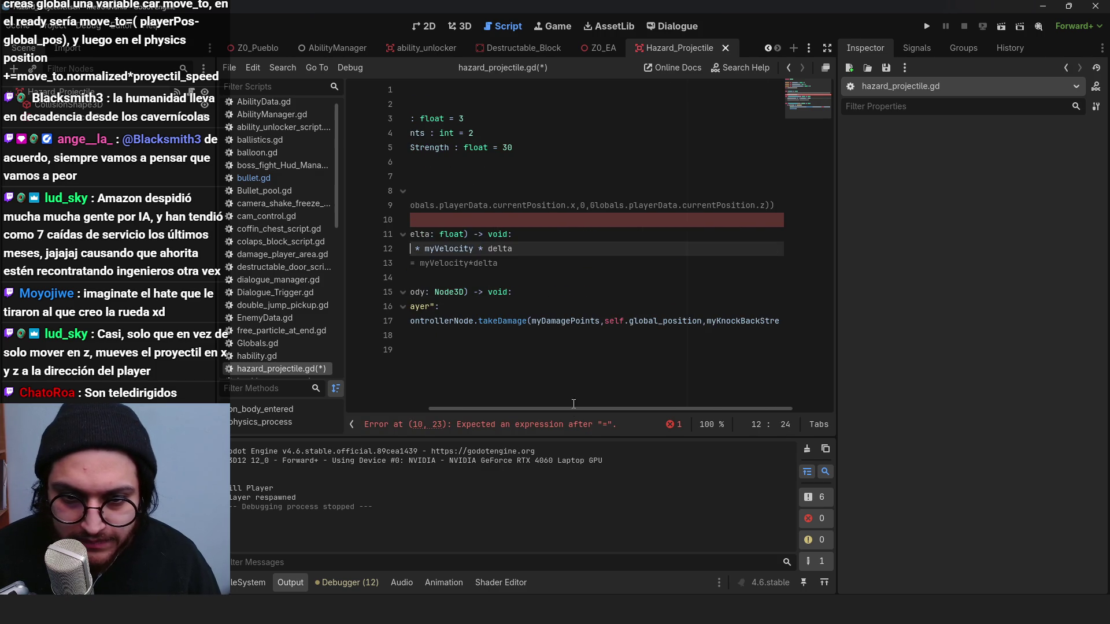
left_click(449, 221)
key("ctrl+v")
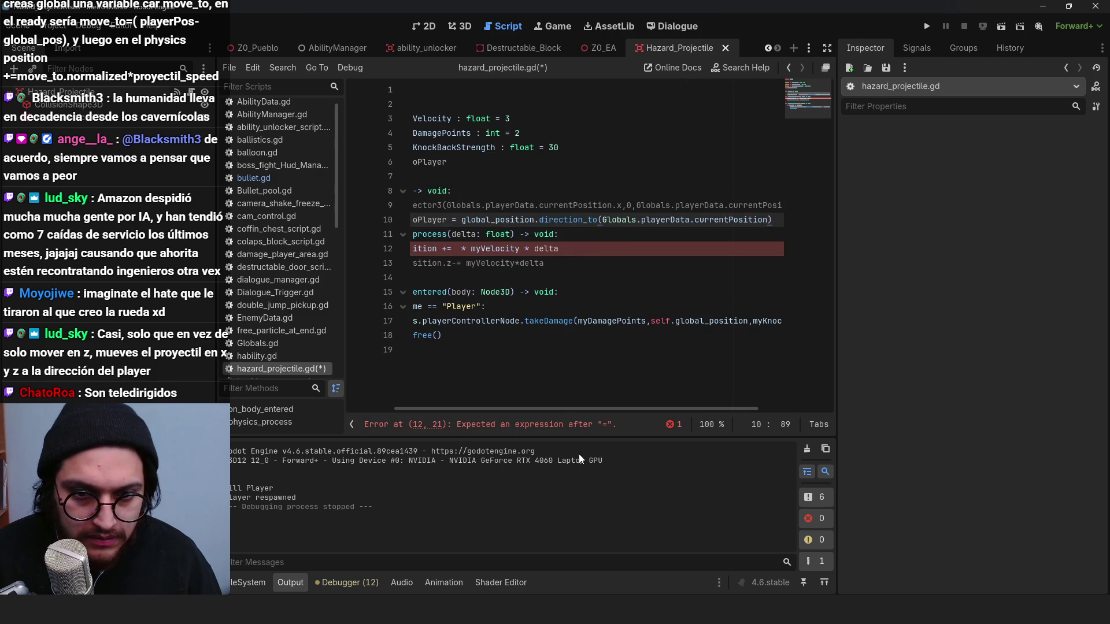
Step: Use directionToPlayer in the movement line, save the script, and run the game
left_click_drag(556, 408, 509, 408)
double_click(482, 220)
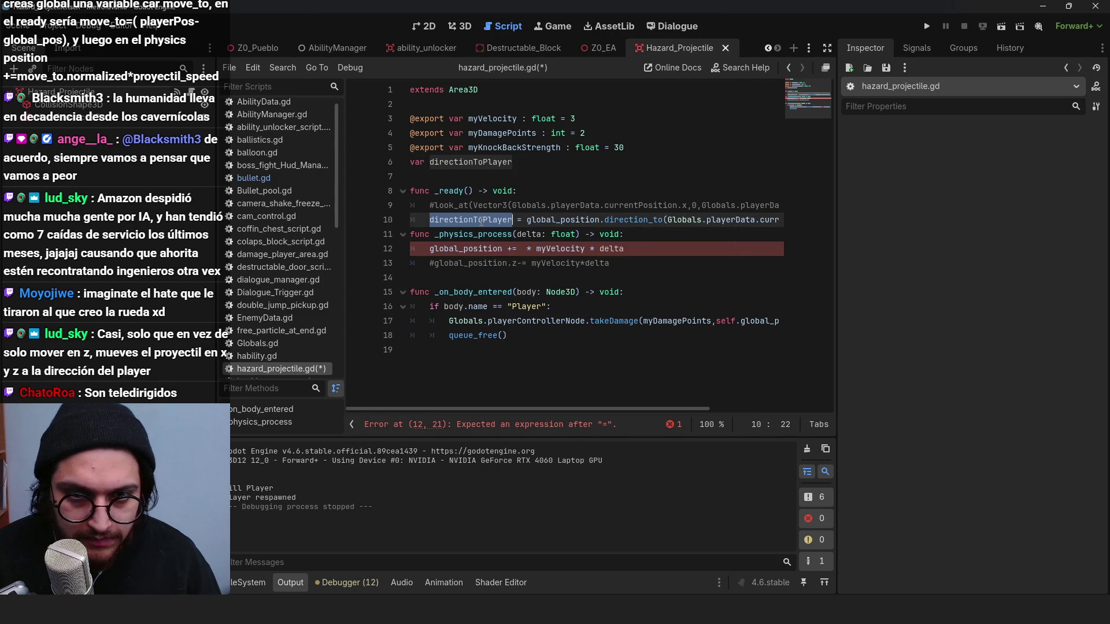
key("ctrl+c")
left_click(524, 248)
key("ctrl+v")
left_click(652, 248)
key("ctrl+s")
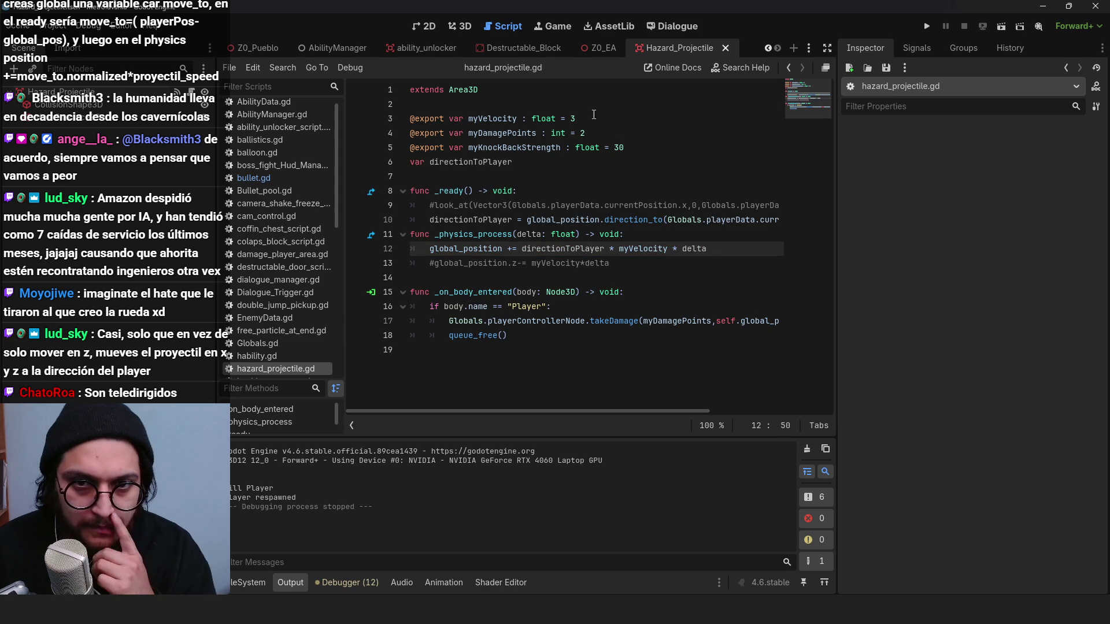
left_click(574, 119)
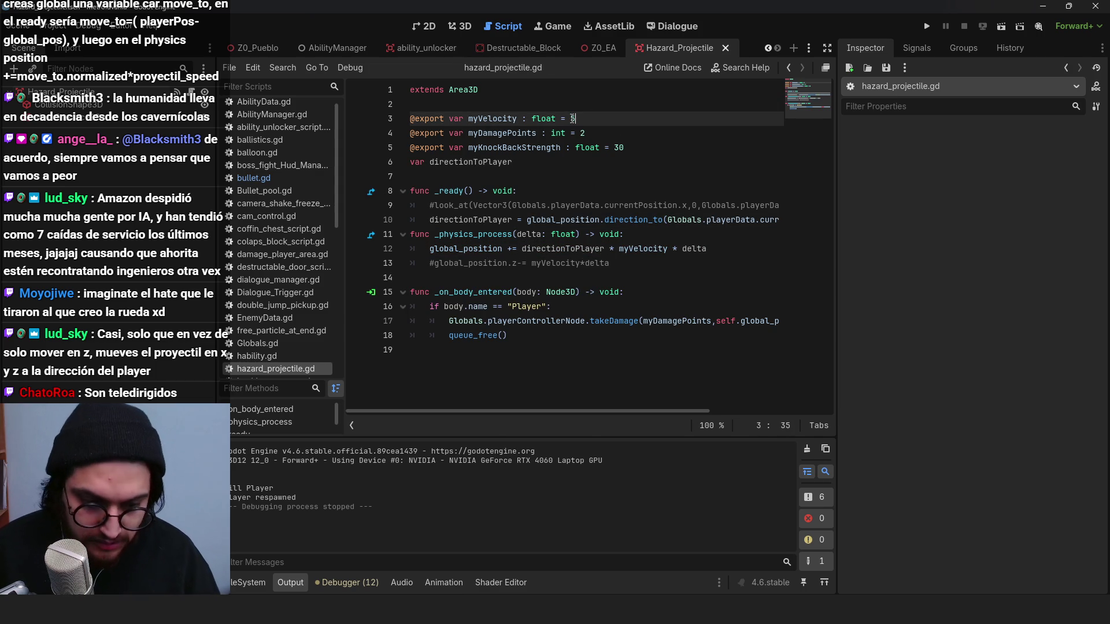
key("F5")
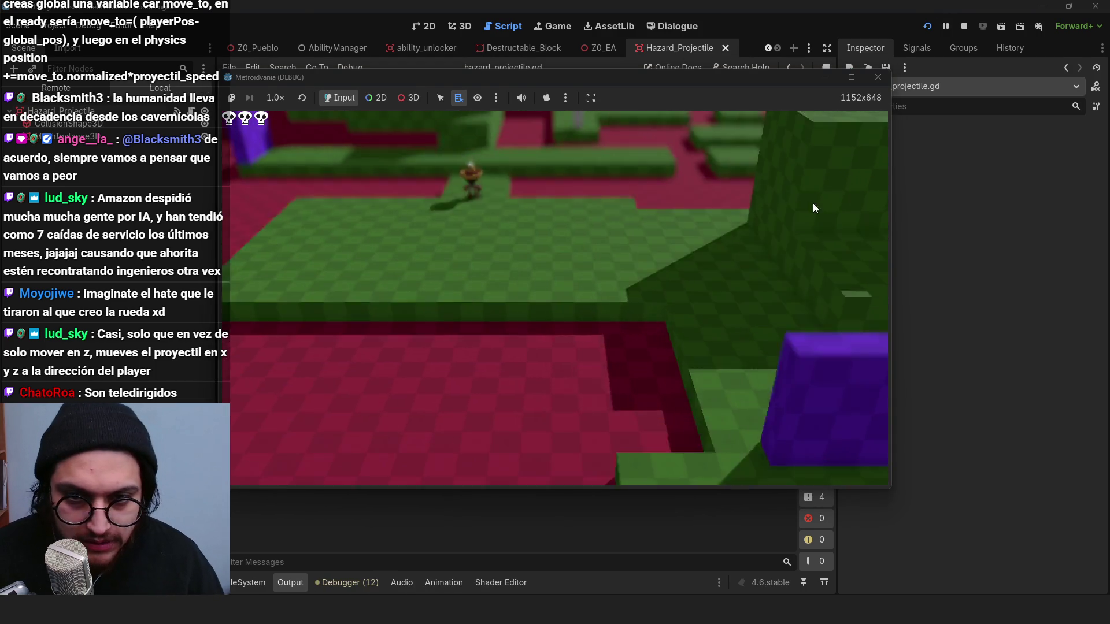
Step: Test the projectiles, stop the game, and change line 12's += to -=
key("w")
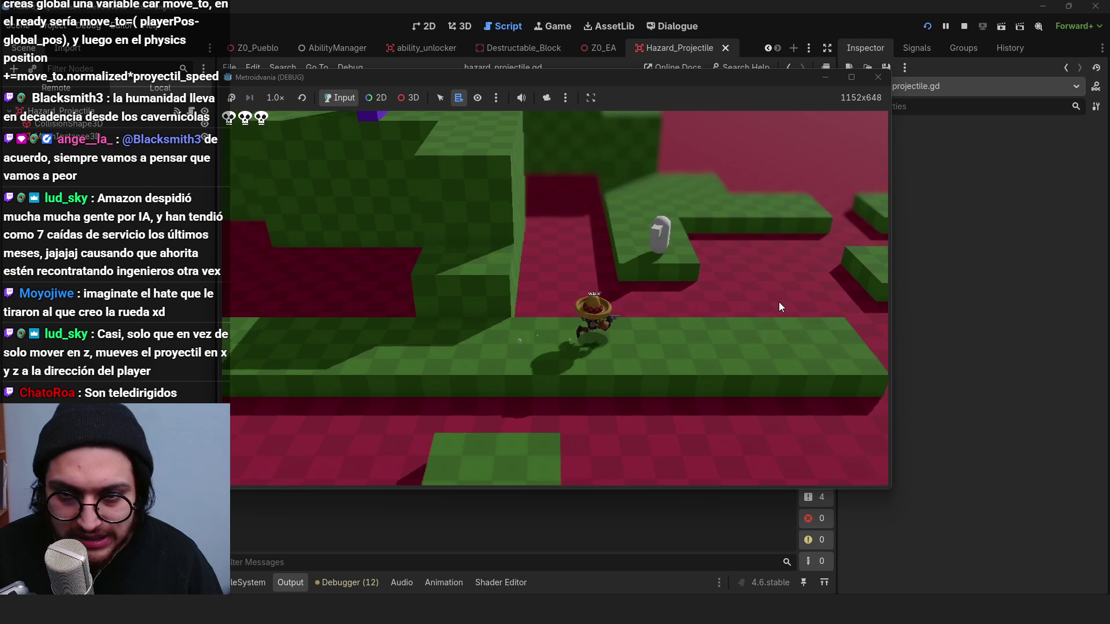
key("a")
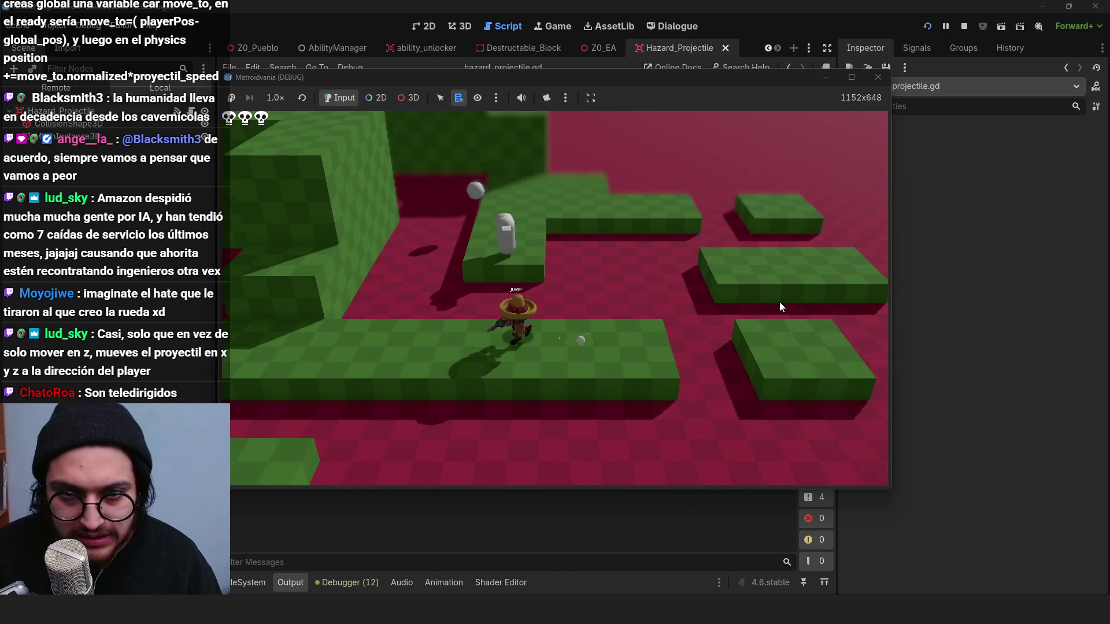
left_click(964, 26)
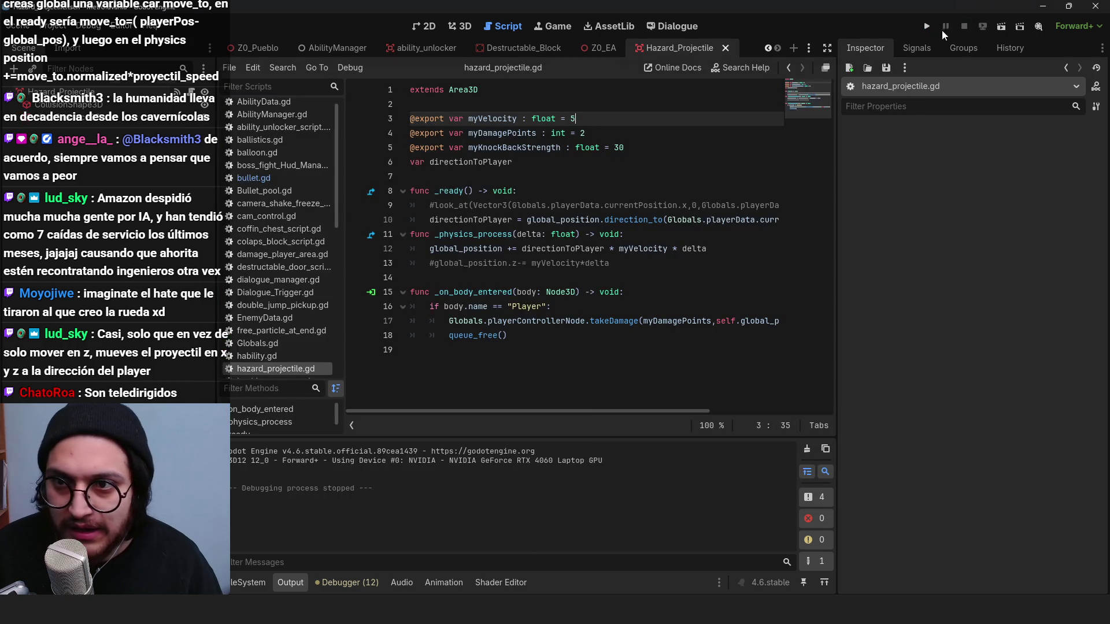
left_click(512, 249)
key("BackSpace")
type("-")
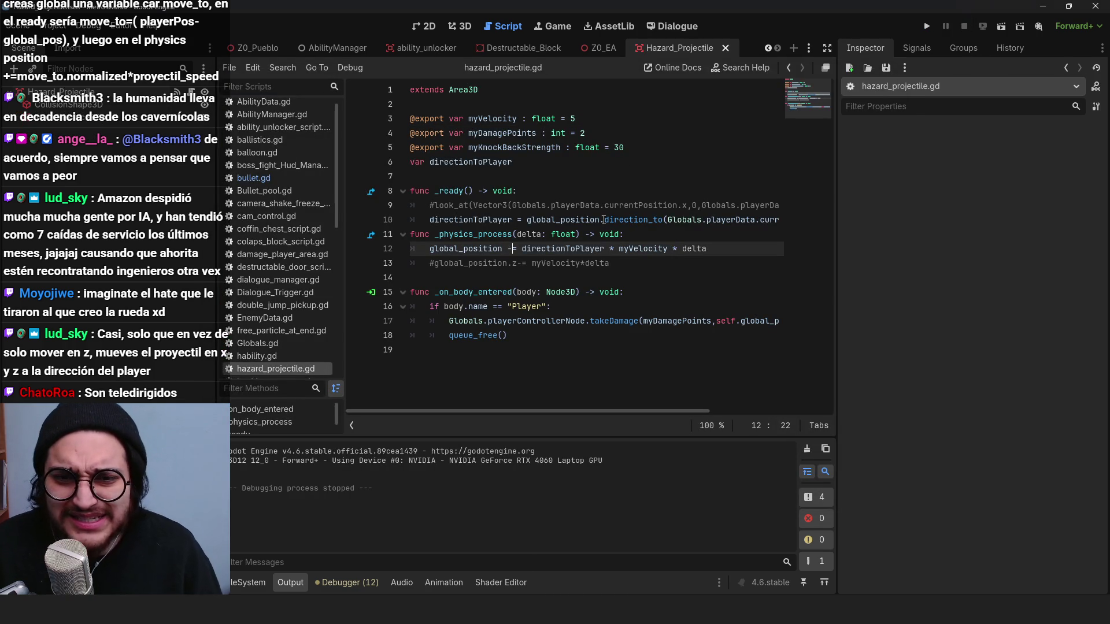
Step: Rerun the game, walk and jump the character around, then stop it
left_click(927, 27)
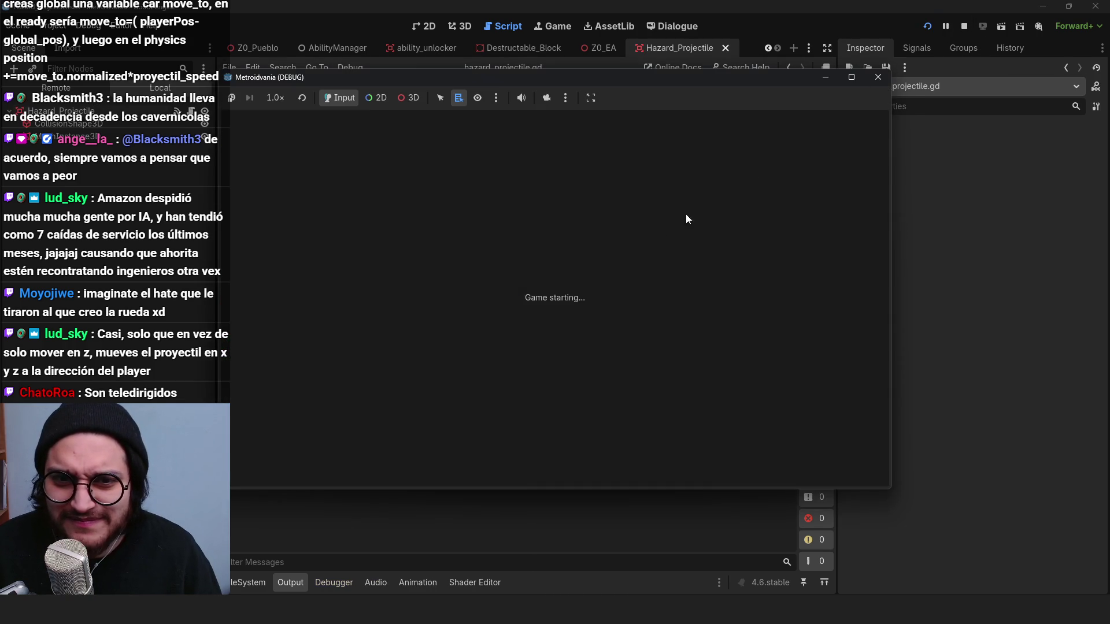
key("d")
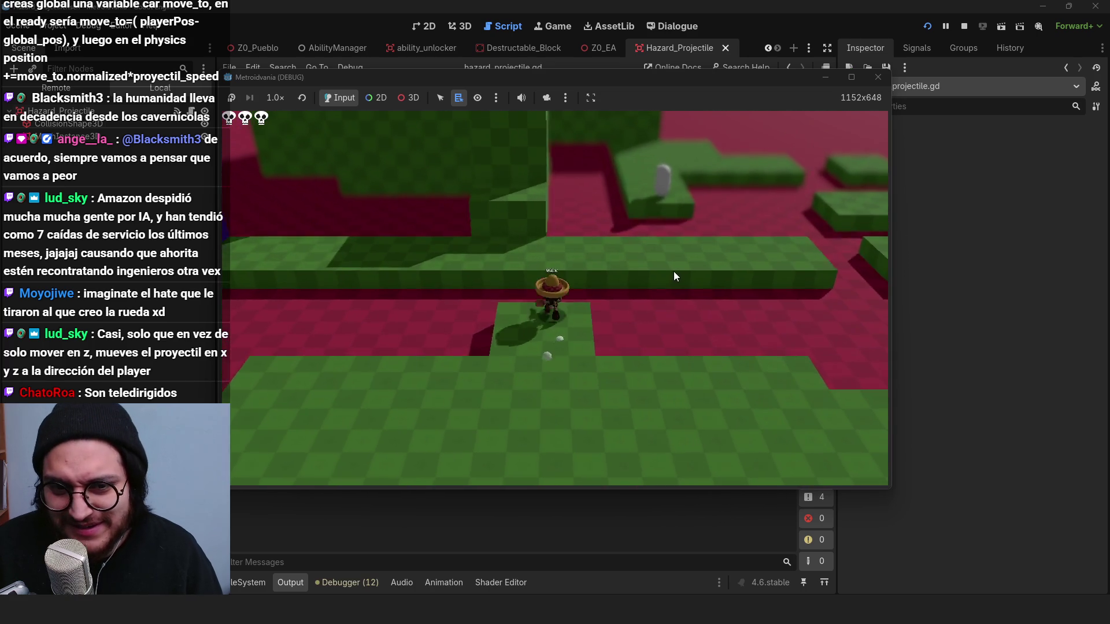
key("w")
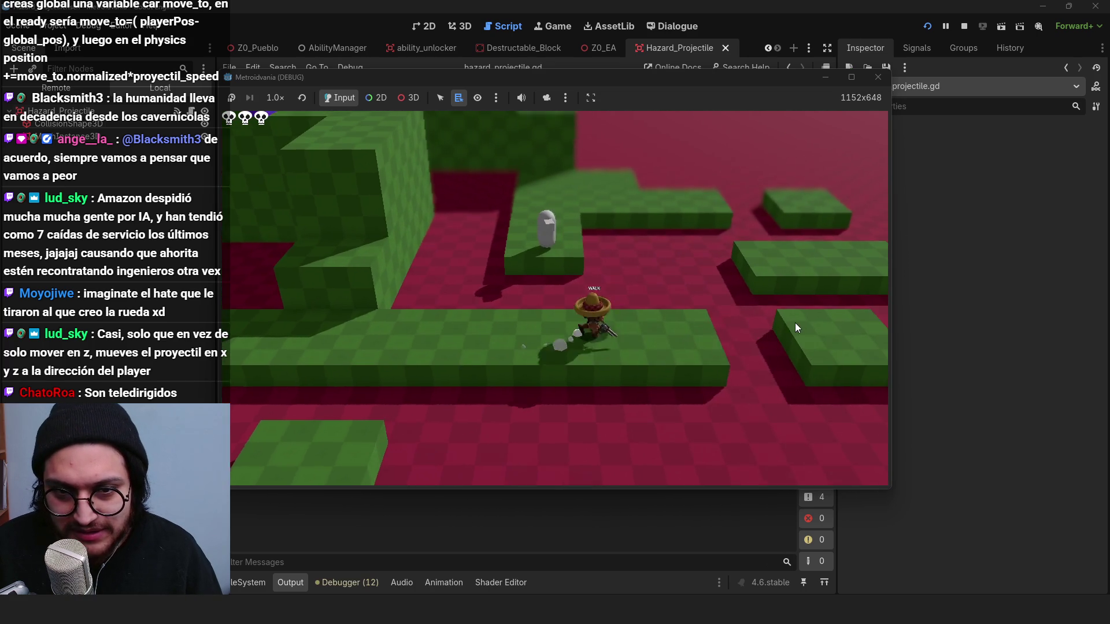
key("s")
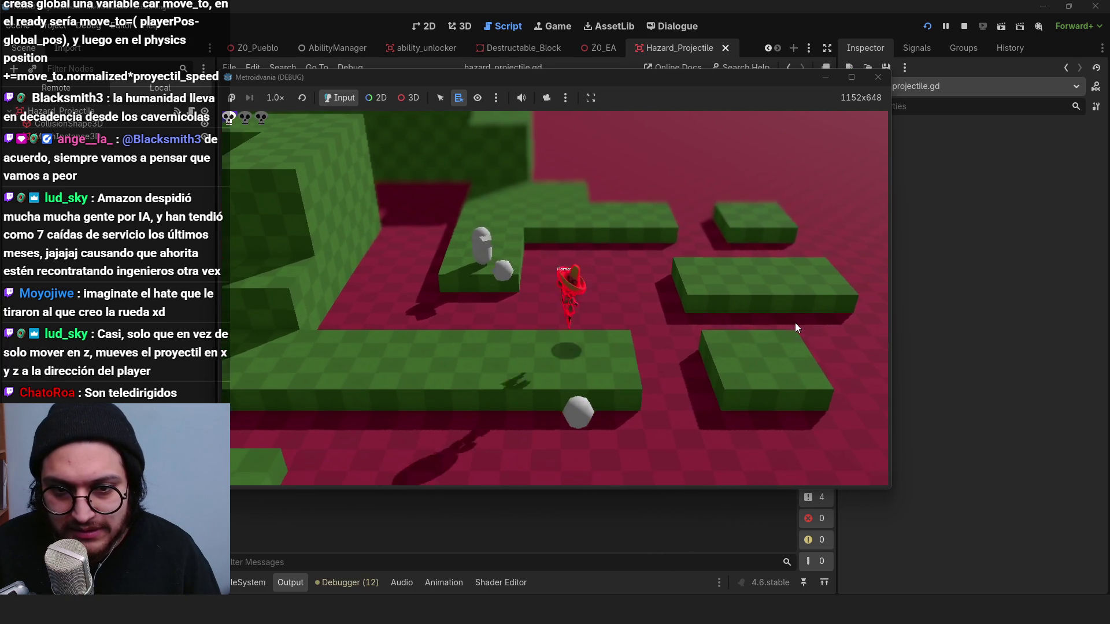
key("d")
key("space")
key("a")
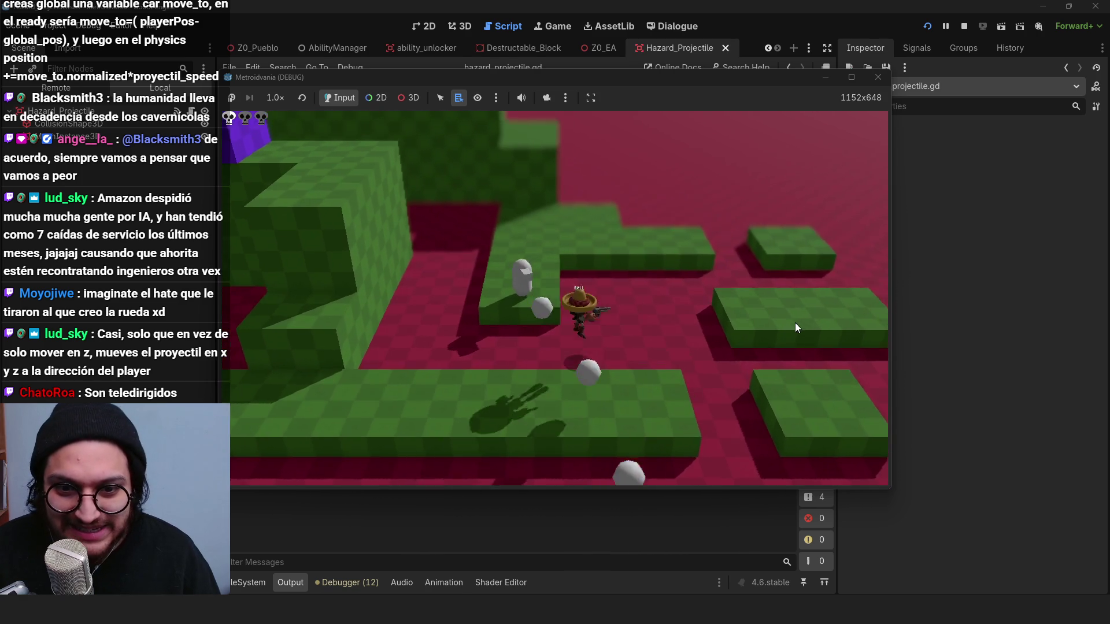
key("F8")
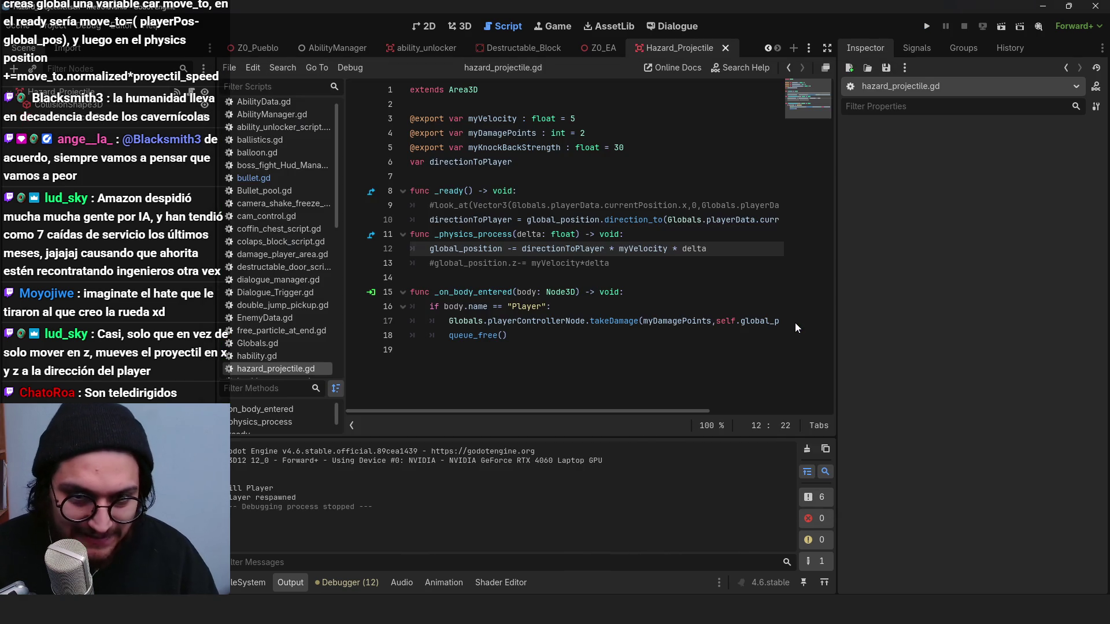
Step: Change the hazard projectile's damage value from 2 to 1 and save
left_click(552, 134)
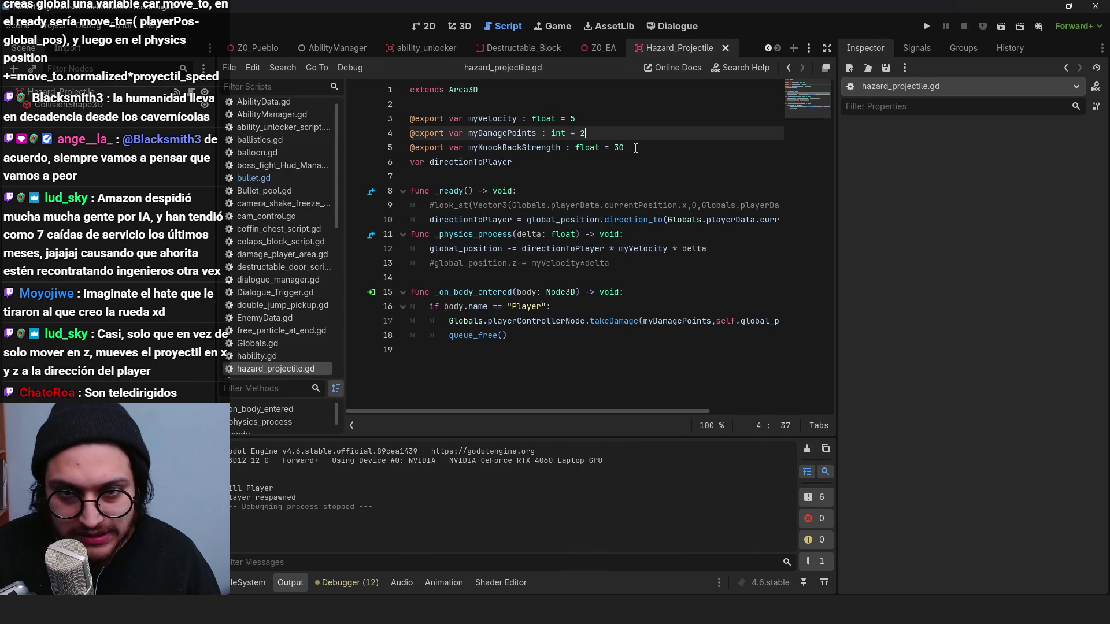
left_click_drag(635, 148, 618, 150)
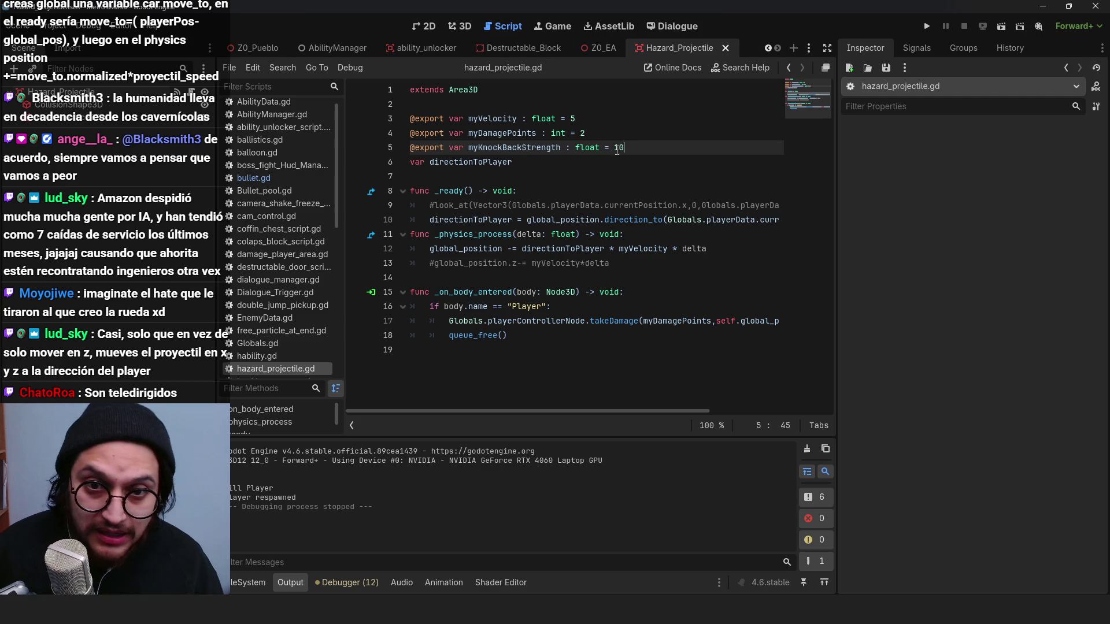
left_click(622, 133)
key("BackSpace")
type("1")
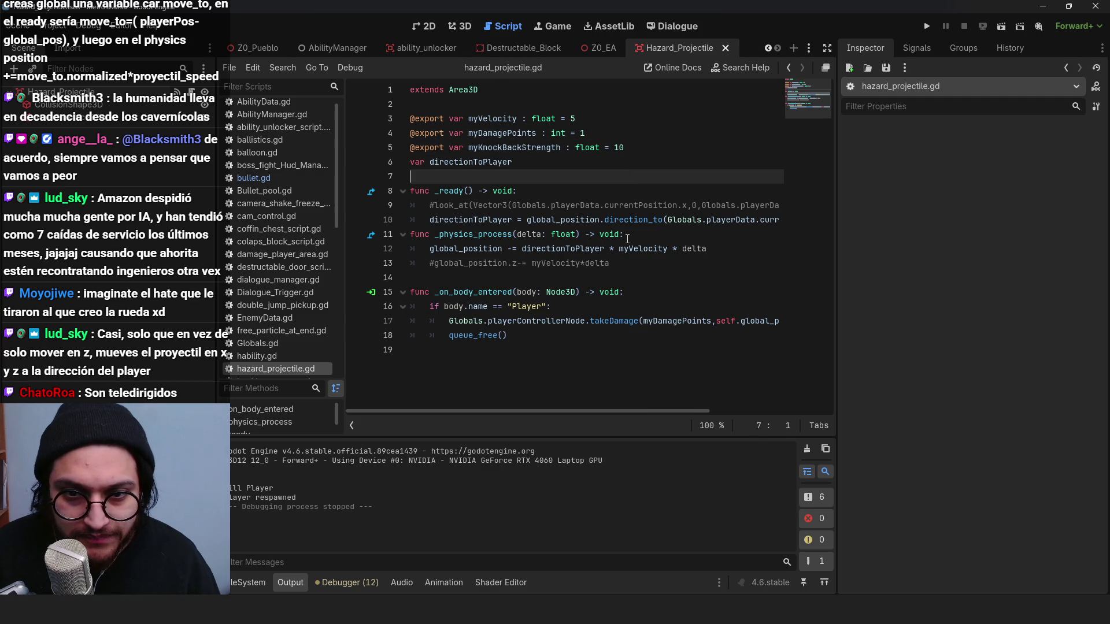
left_click(625, 264)
left_click_drag(577, 118, 572, 118)
type("10")
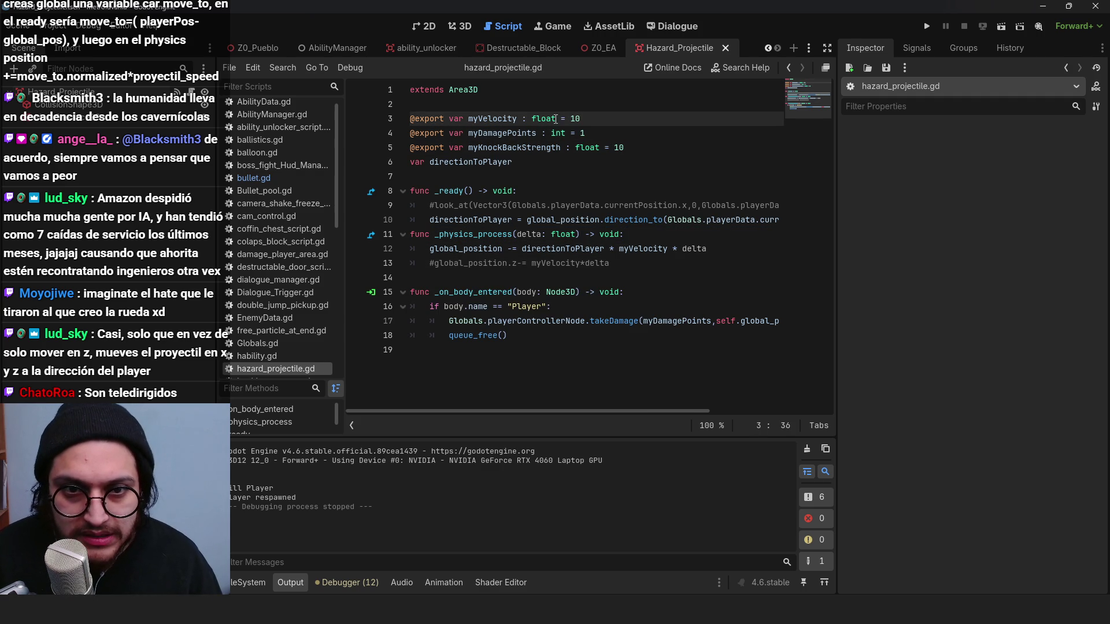
key("ctrl+s")
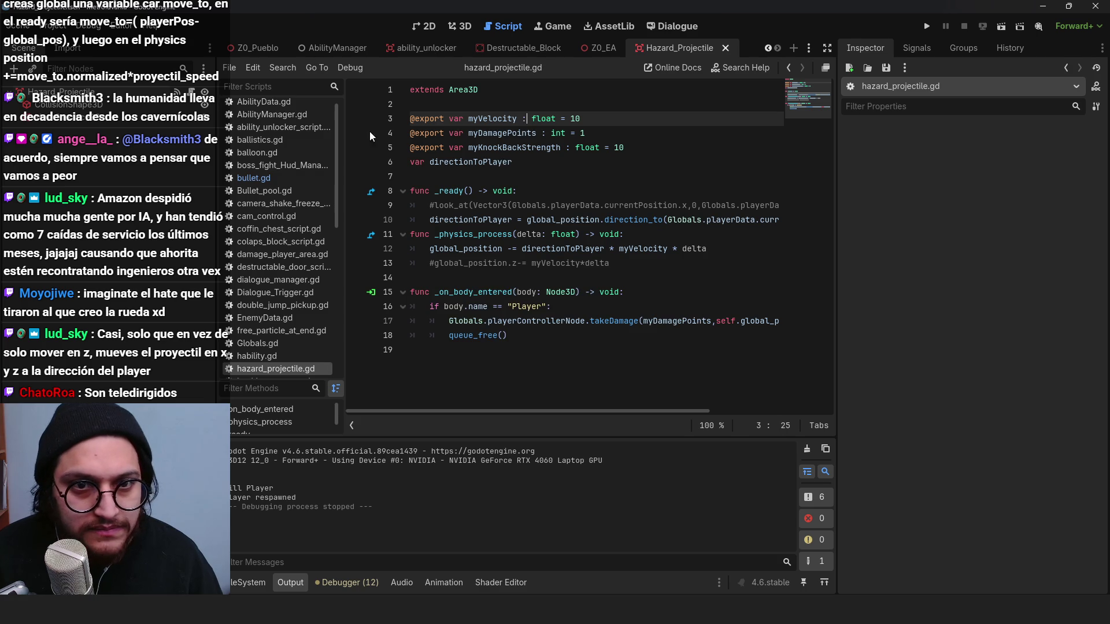
Step: In Z0_EA_Script.gd set timeBtwnShots to 5 and start the game
key("ctrl+shift+Tab")
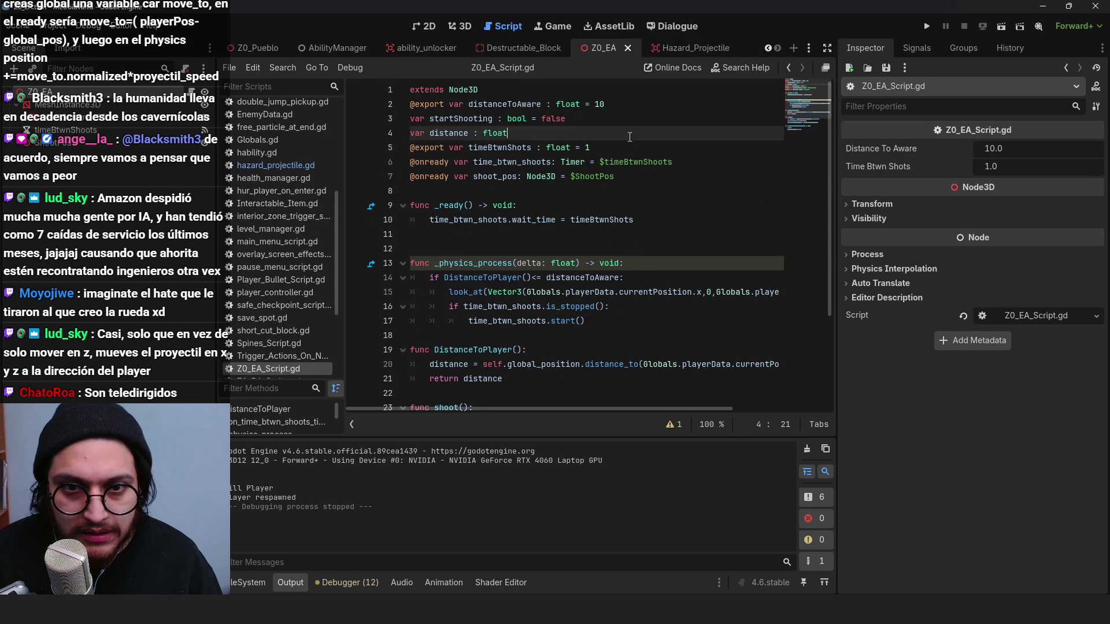
left_click(589, 147)
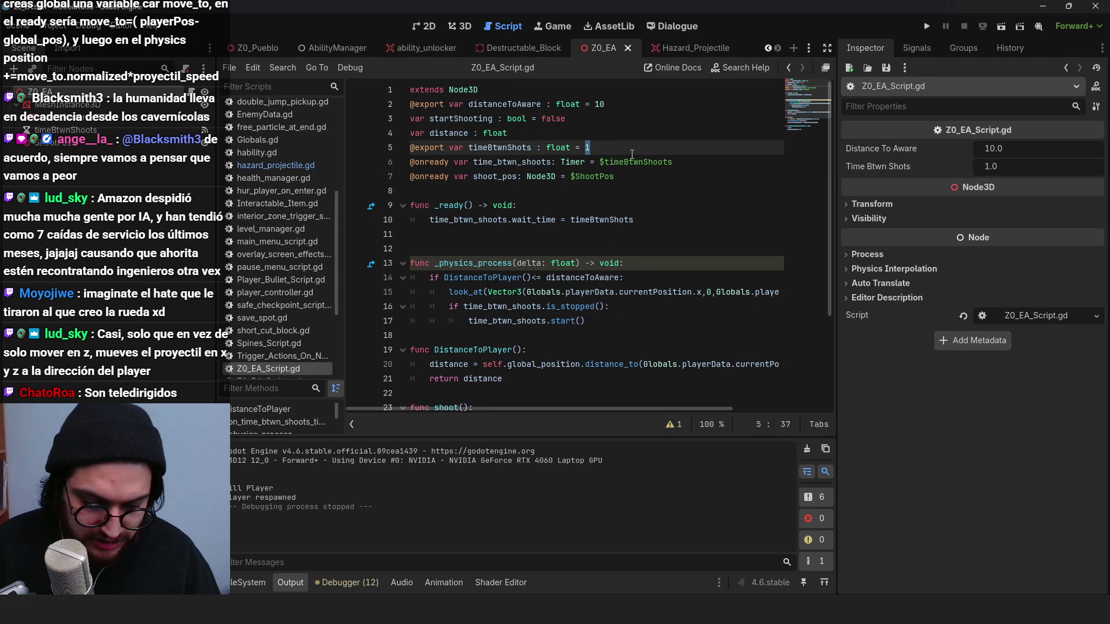
type("5")
left_click(927, 26)
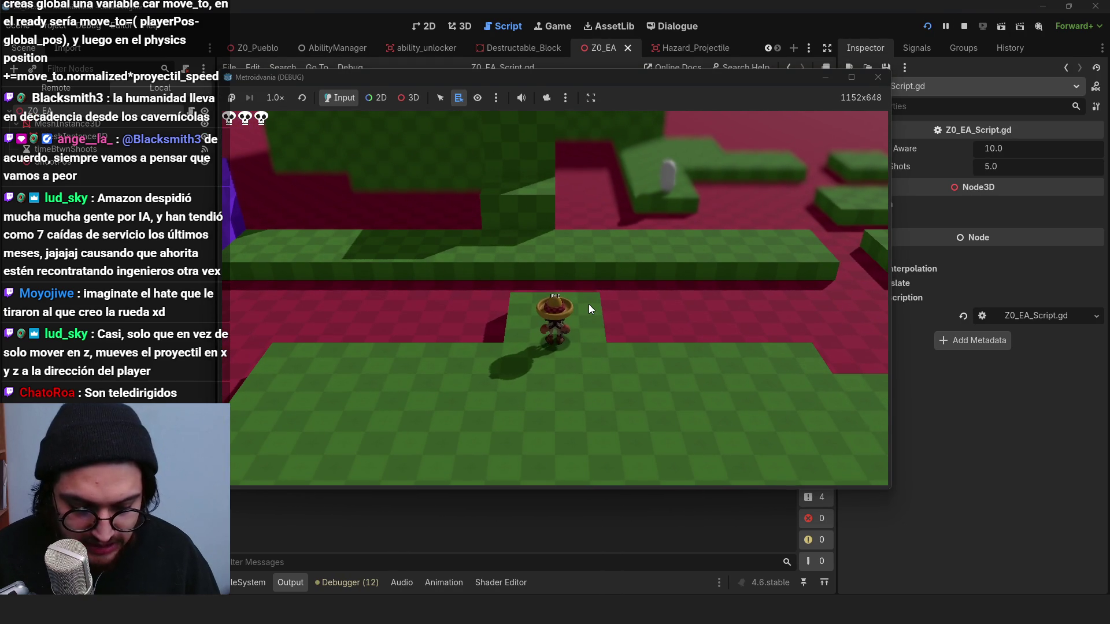
Step: Walk and jump around the level watching the shooter fire every 5 s, then stop the game
key("w")
key("d")
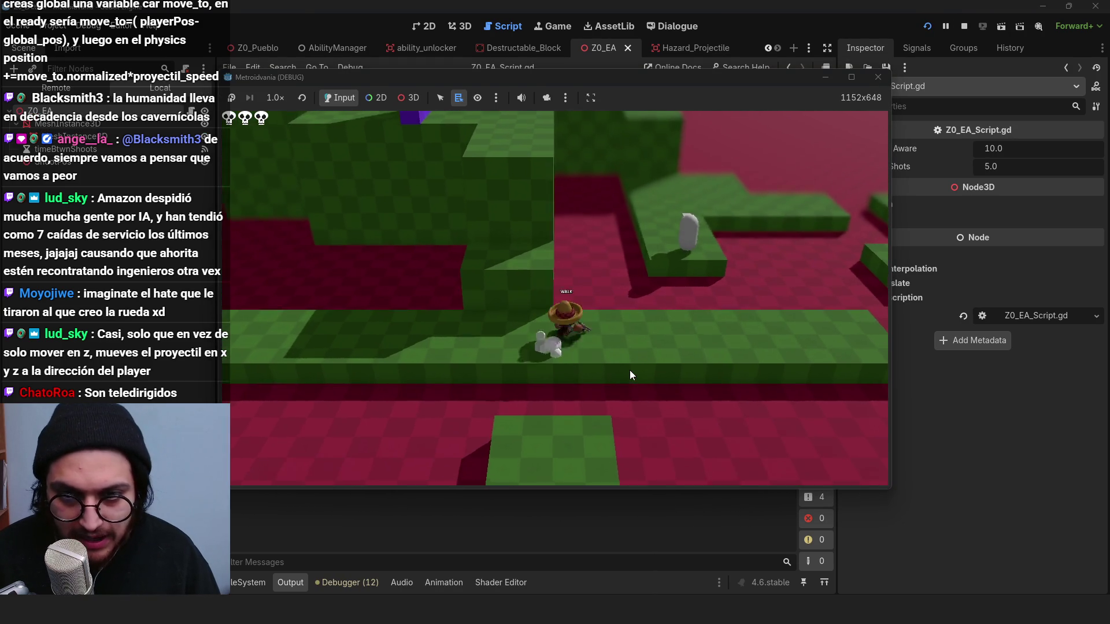
key("d")
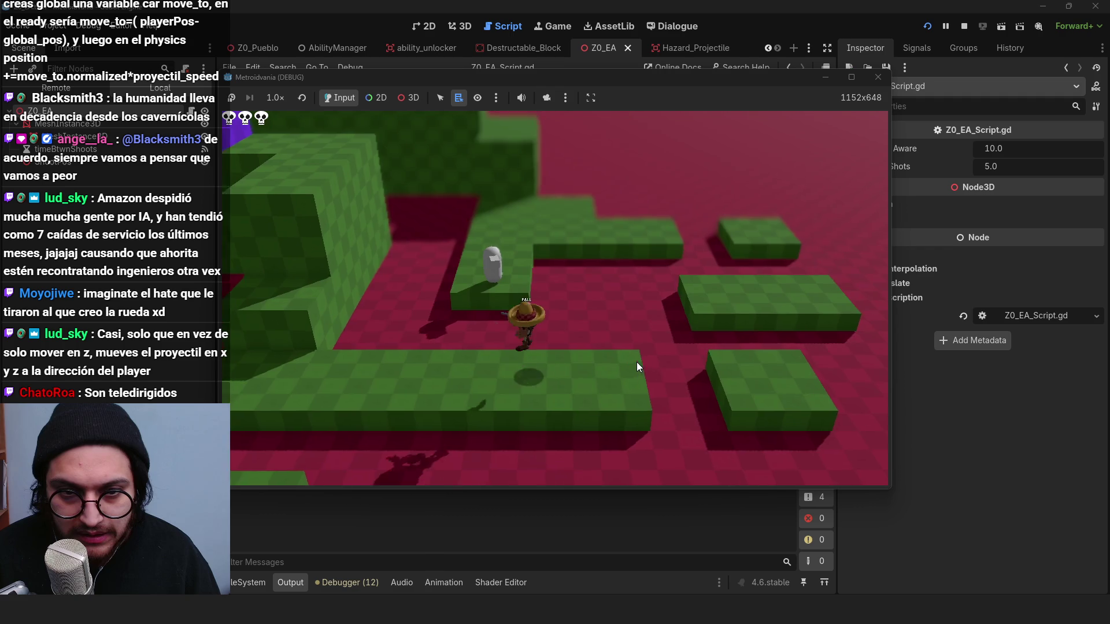
key("space")
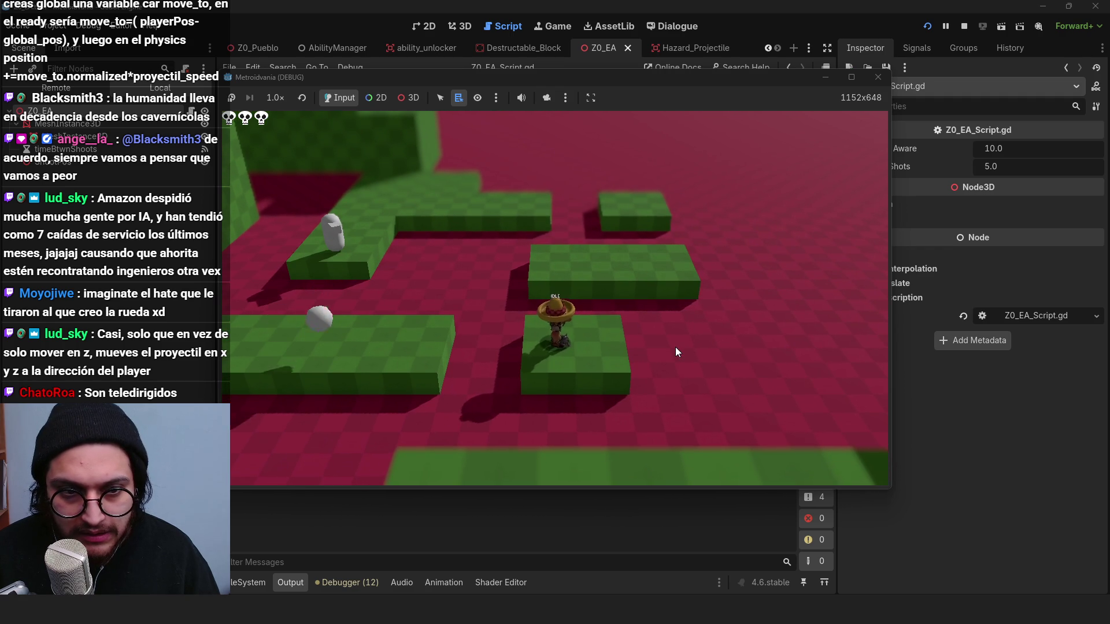
key("a")
key("d")
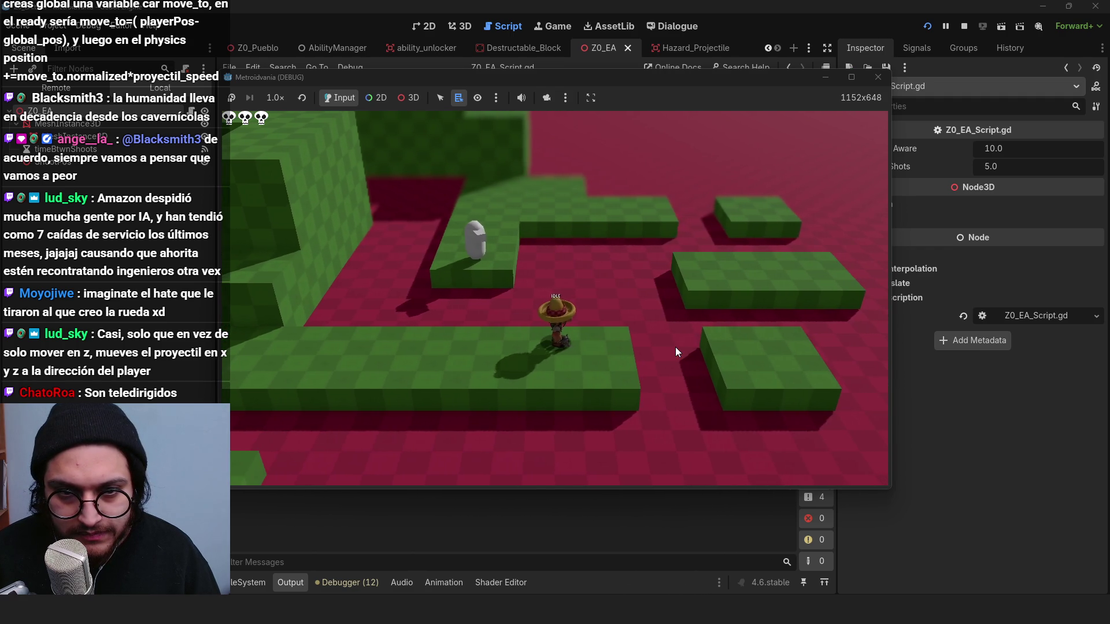
key("space")
key("s")
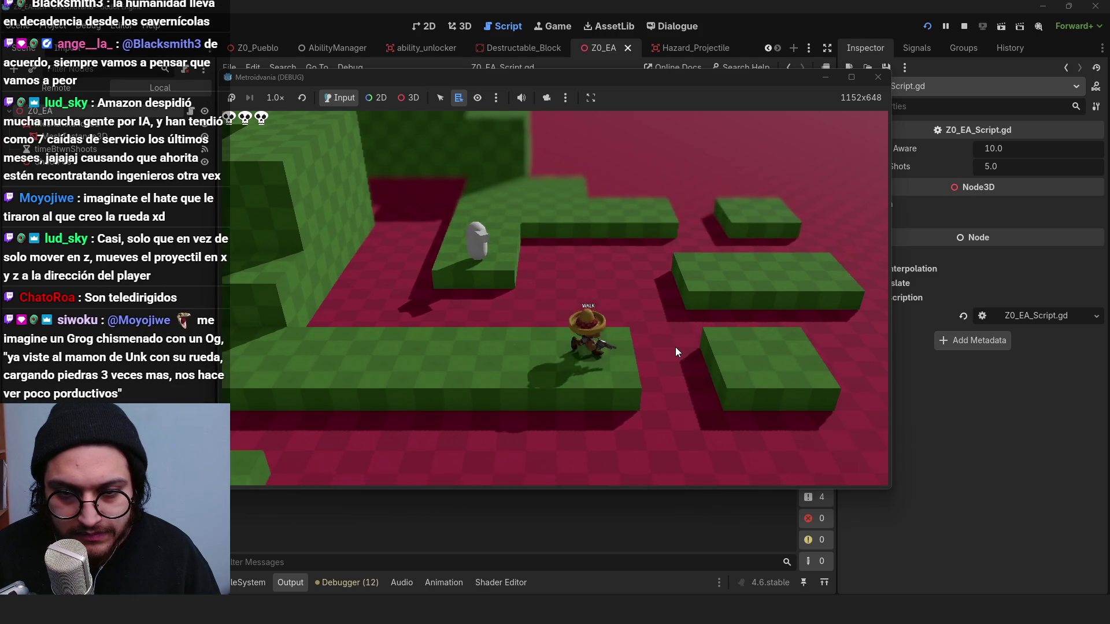
key("a")
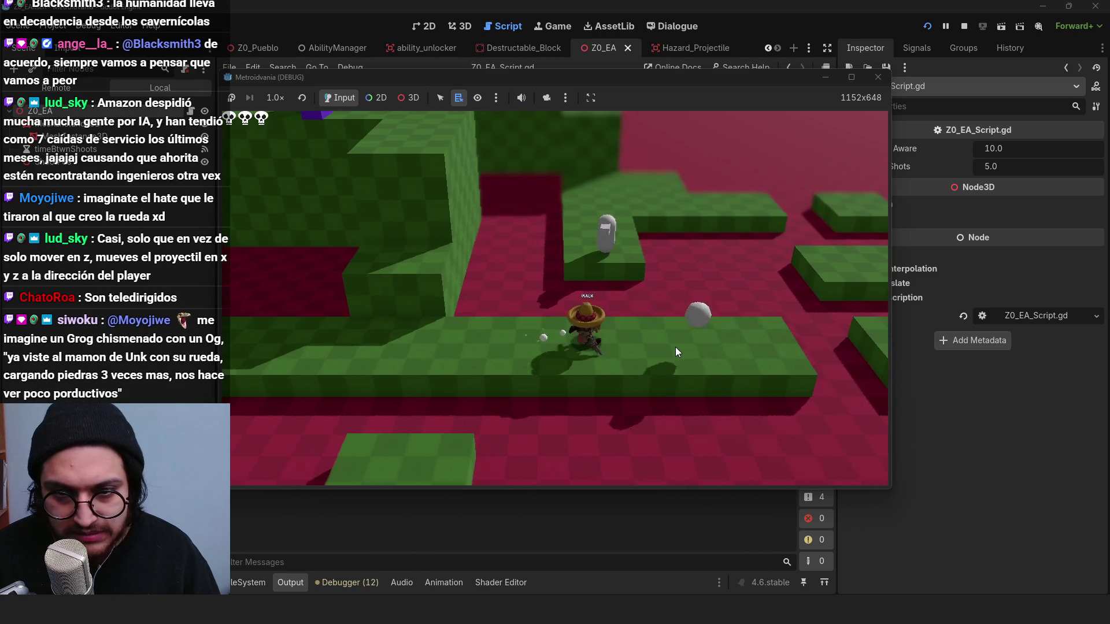
key("d")
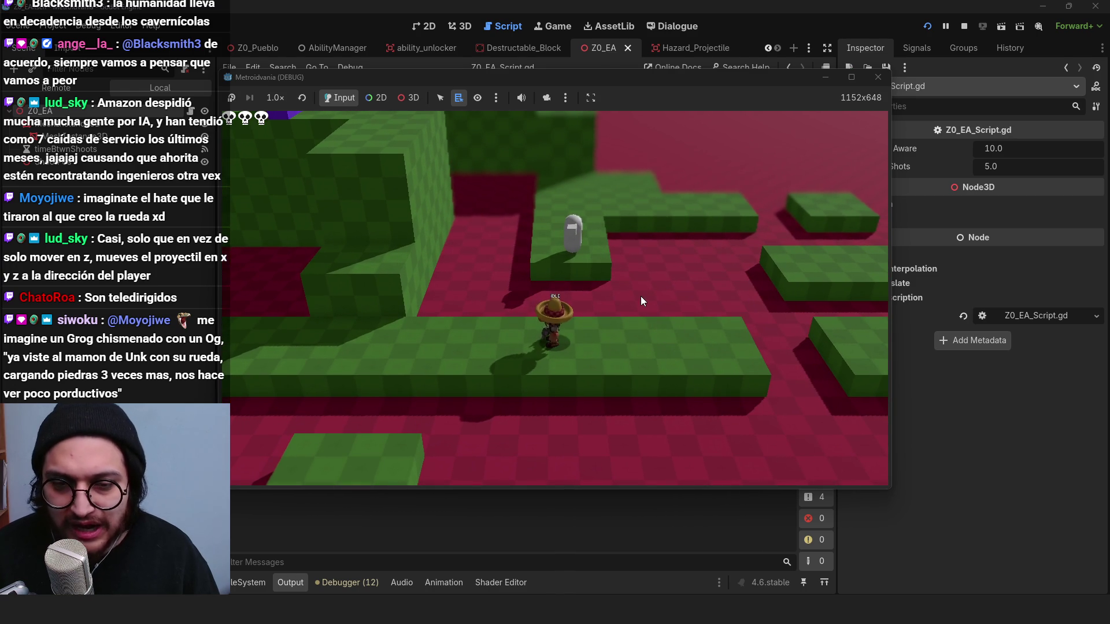
left_click(965, 27)
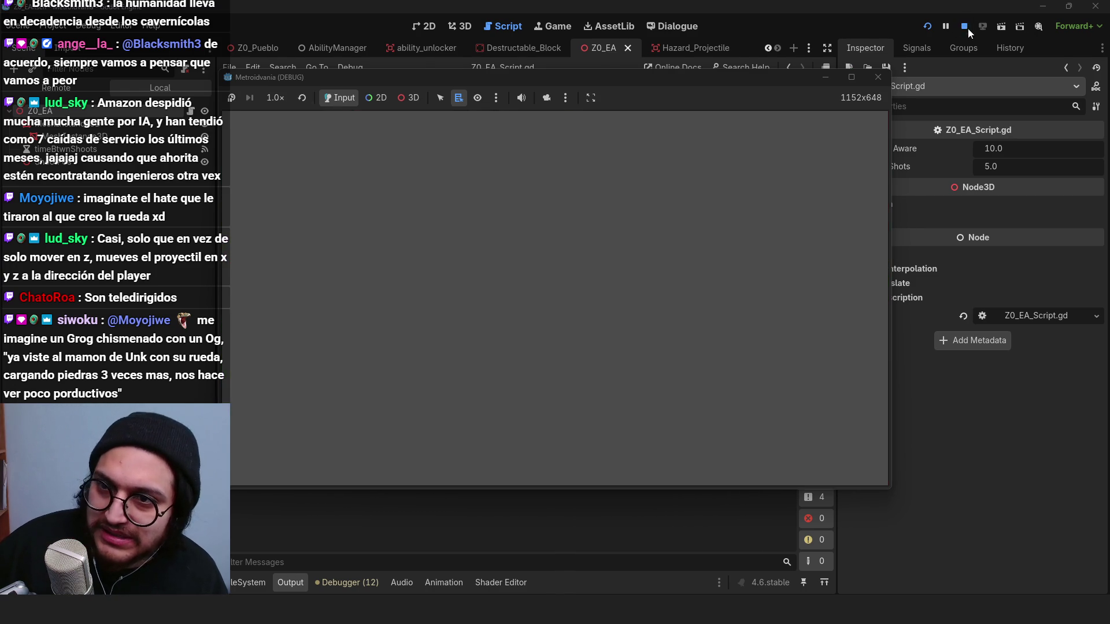
left_click(548, 278)
Step: Delete the extra blank line 11 in Z0_EA_Script.gd and save
scroll(549, 281, "down", 3)
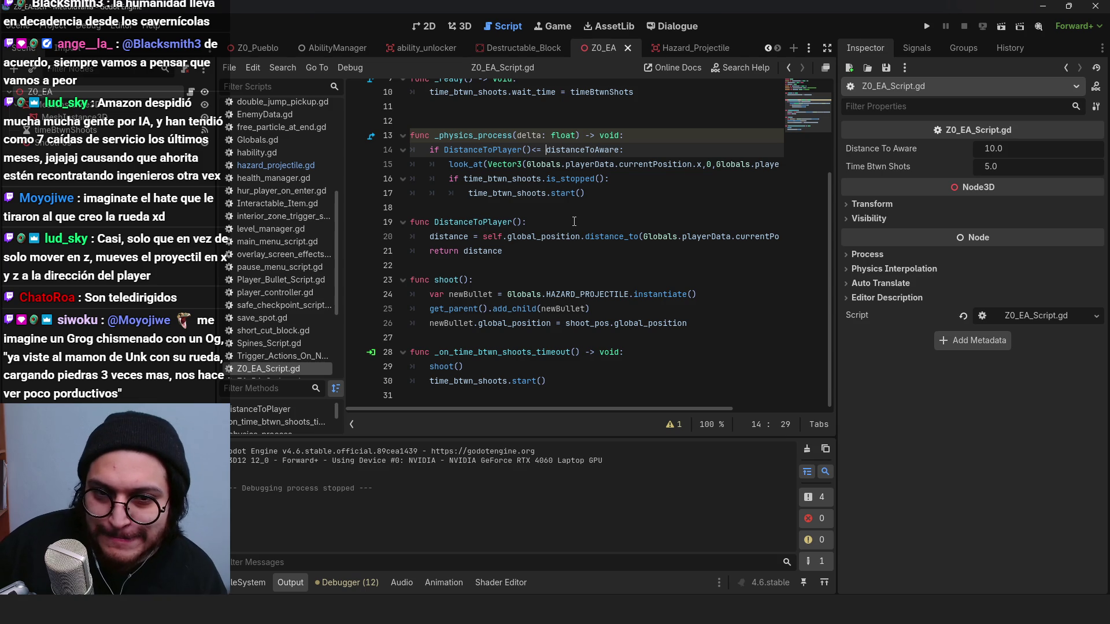
scroll(603, 144, "up", 3)
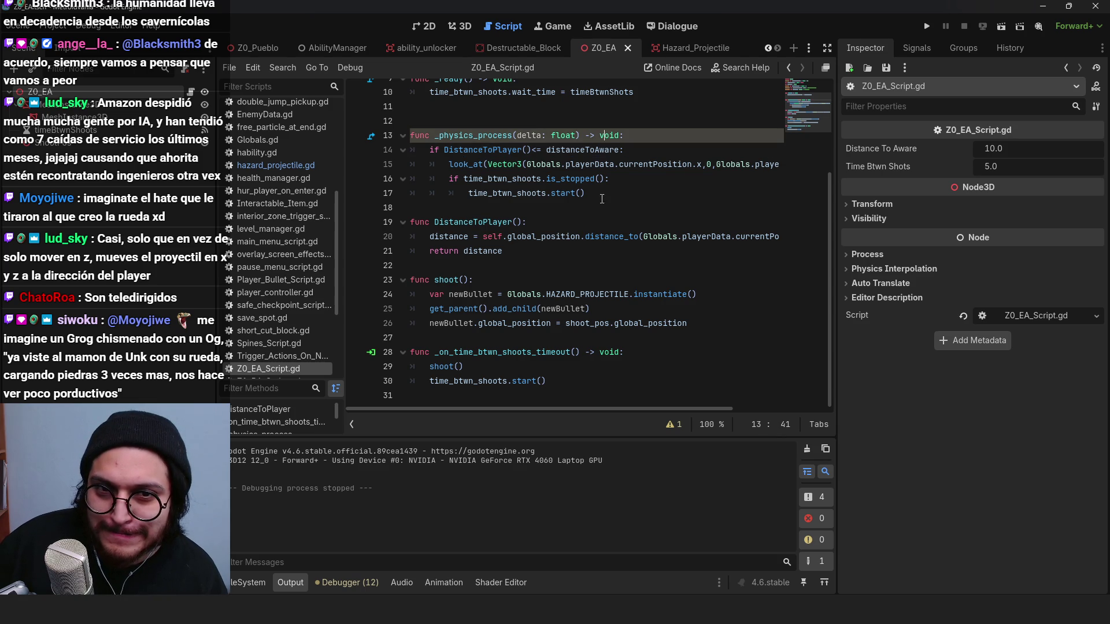
left_click(500, 235)
key("BackSpace")
key("ctrl+s")
scroll(528, 214, "down", 3)
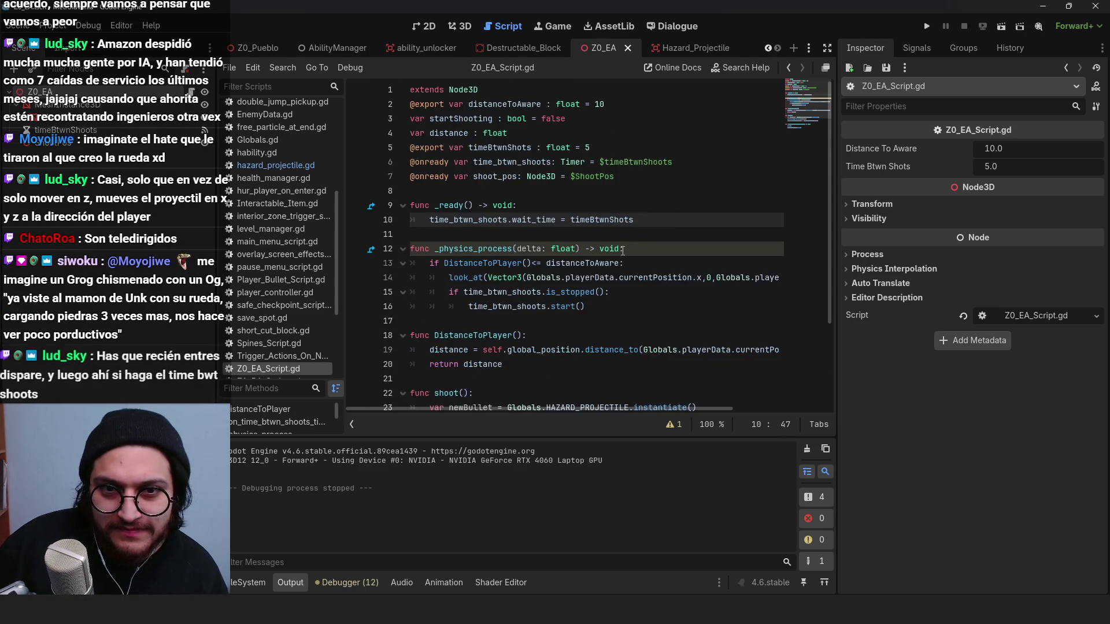
Step: Open hazard_projectile.gd and add a blank line before the _physics_process function
left_click(681, 48)
left_click(272, 166)
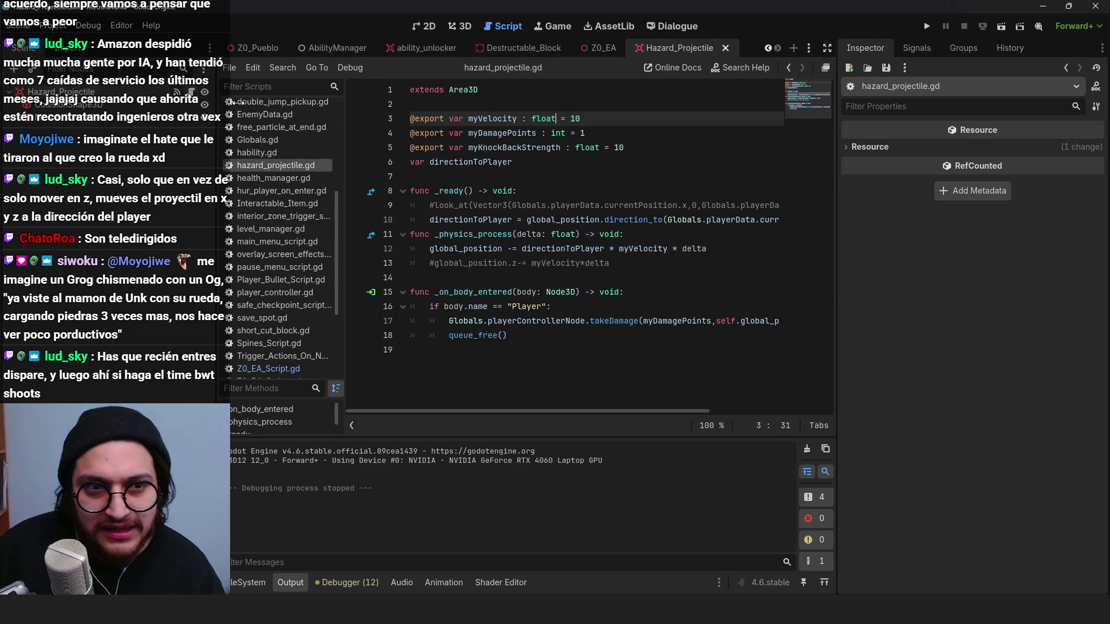
left_click(493, 205)
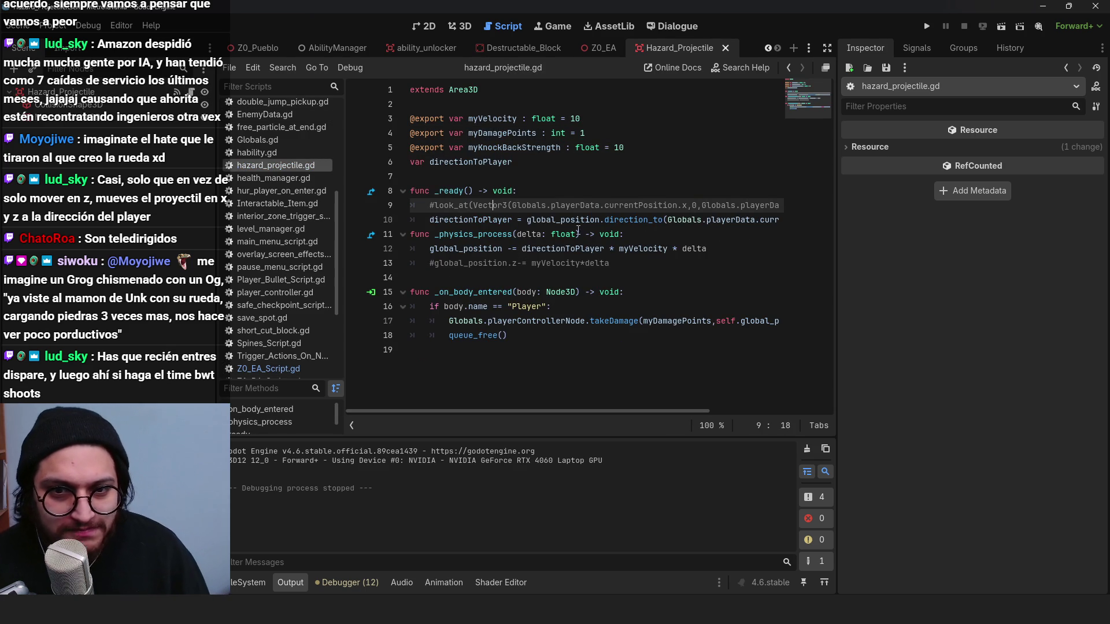
left_click(412, 234)
key("Left")
key("Return")
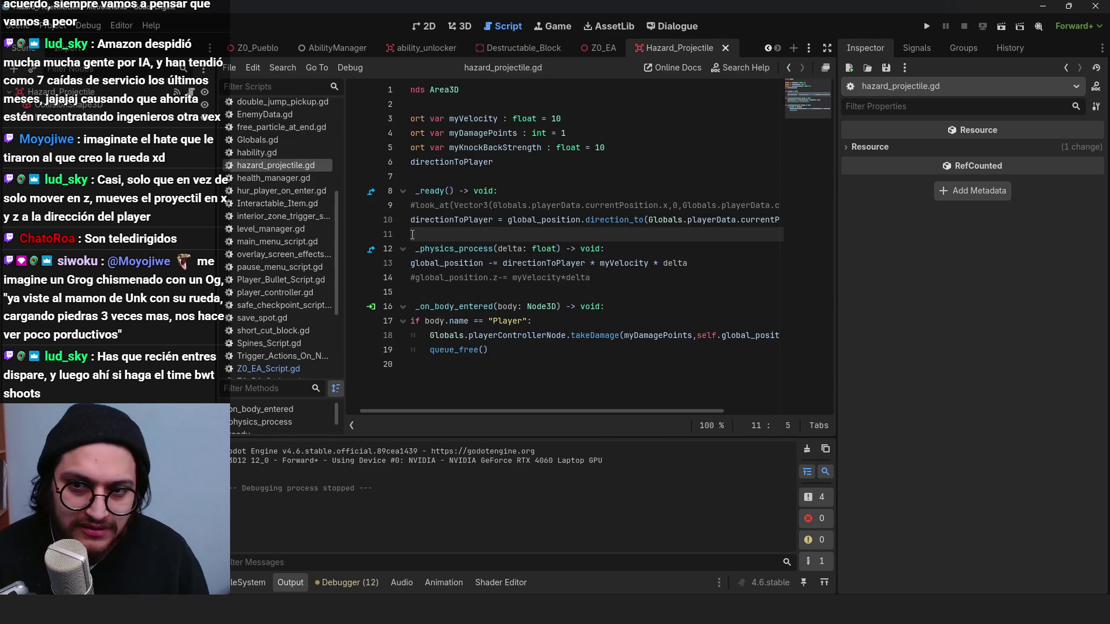
key("BackSpace")
key("BackSpace")
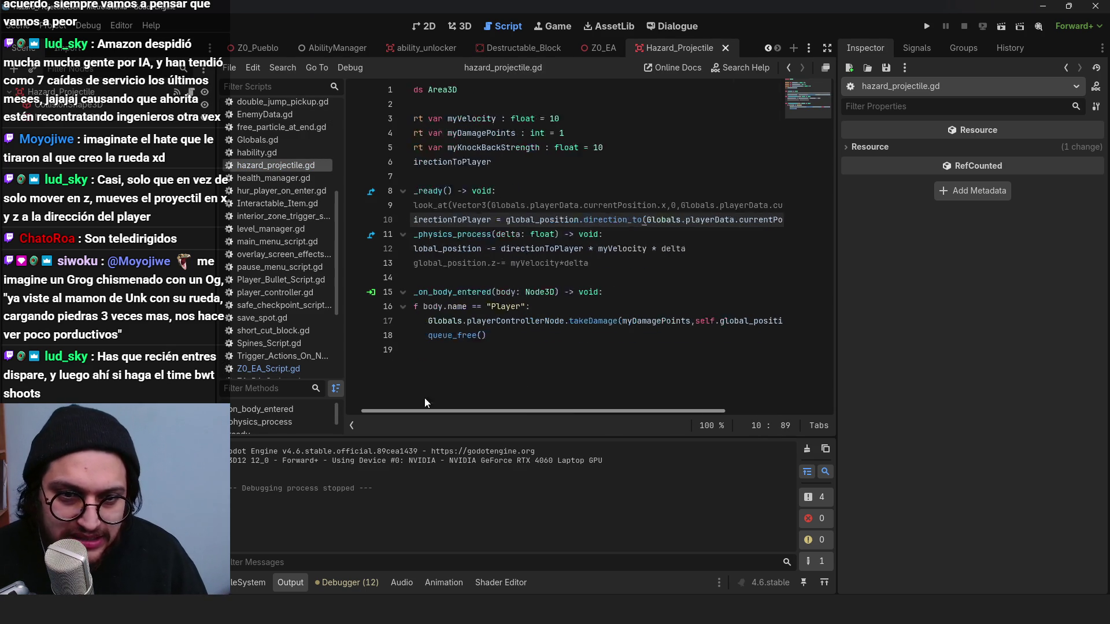
left_click(414, 235)
key("Return")
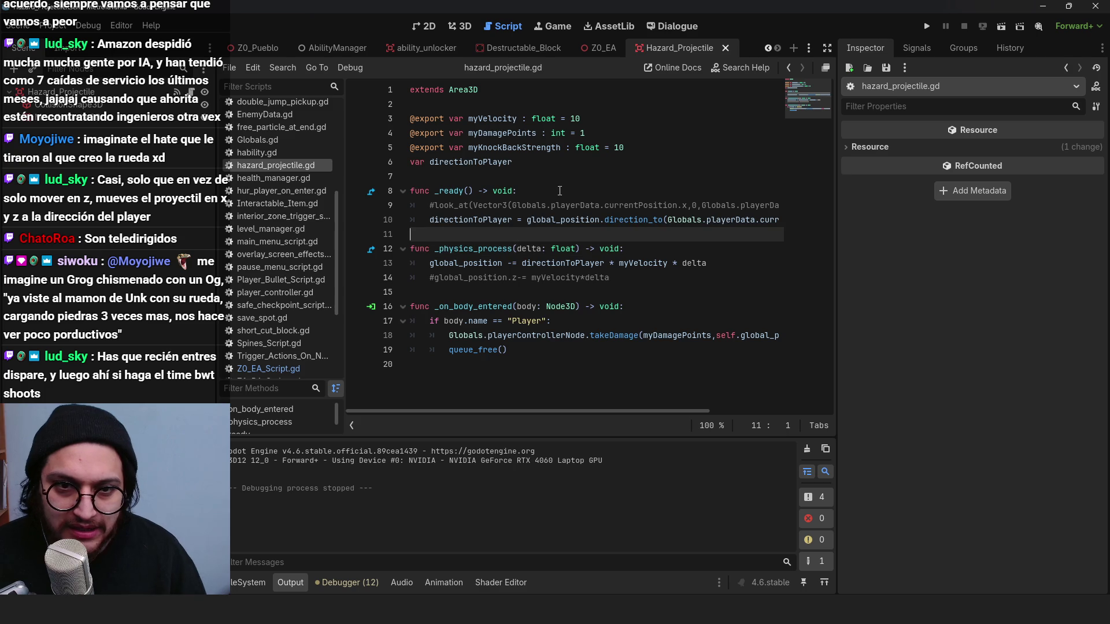
Step: Review the direction_to line and velocity value, then run the game with F5
left_click(469, 162)
double_click(633, 220)
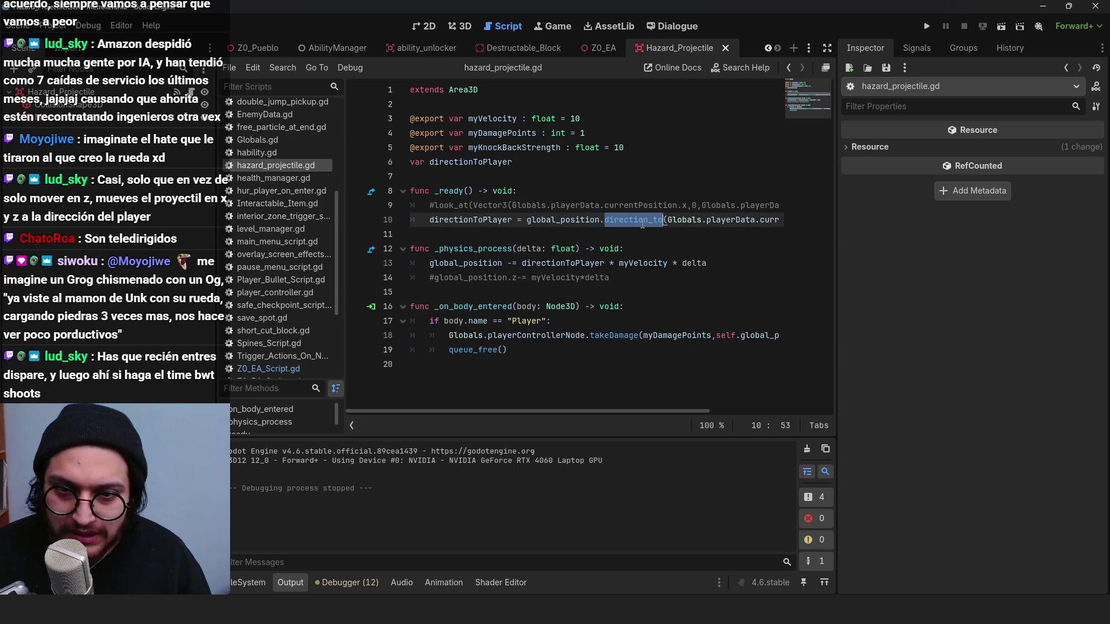
left_click(587, 249)
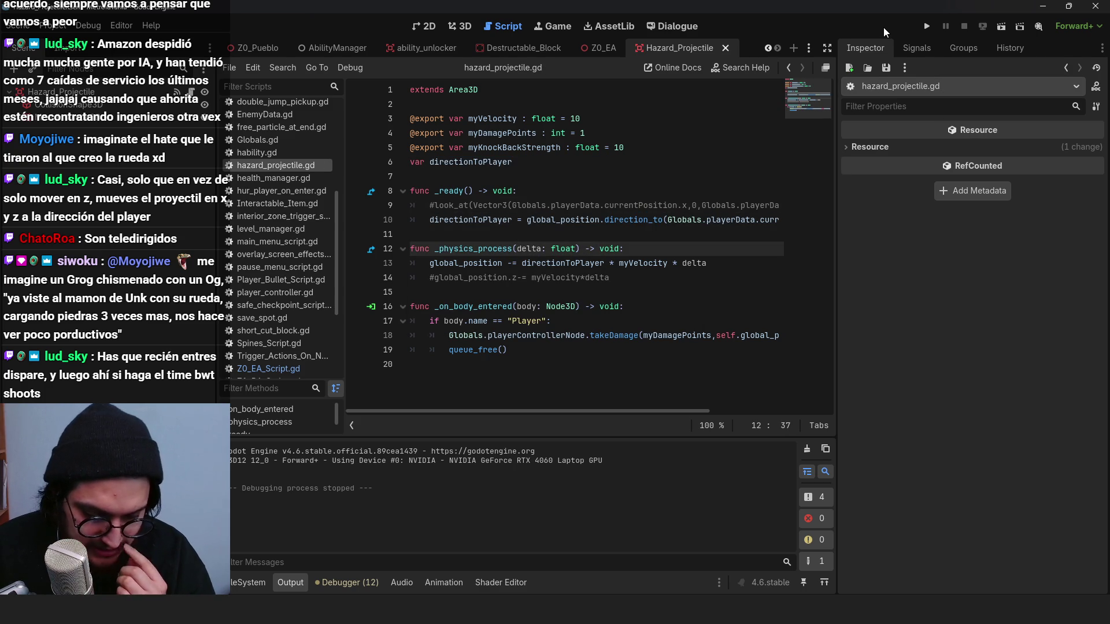
left_click(671, 118)
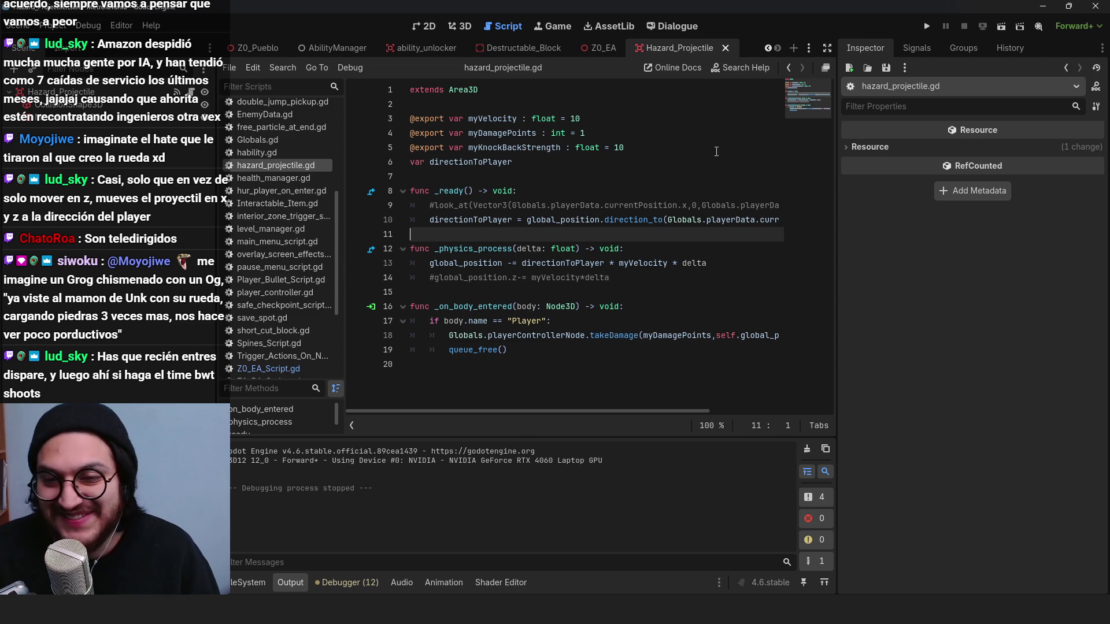
key("F5")
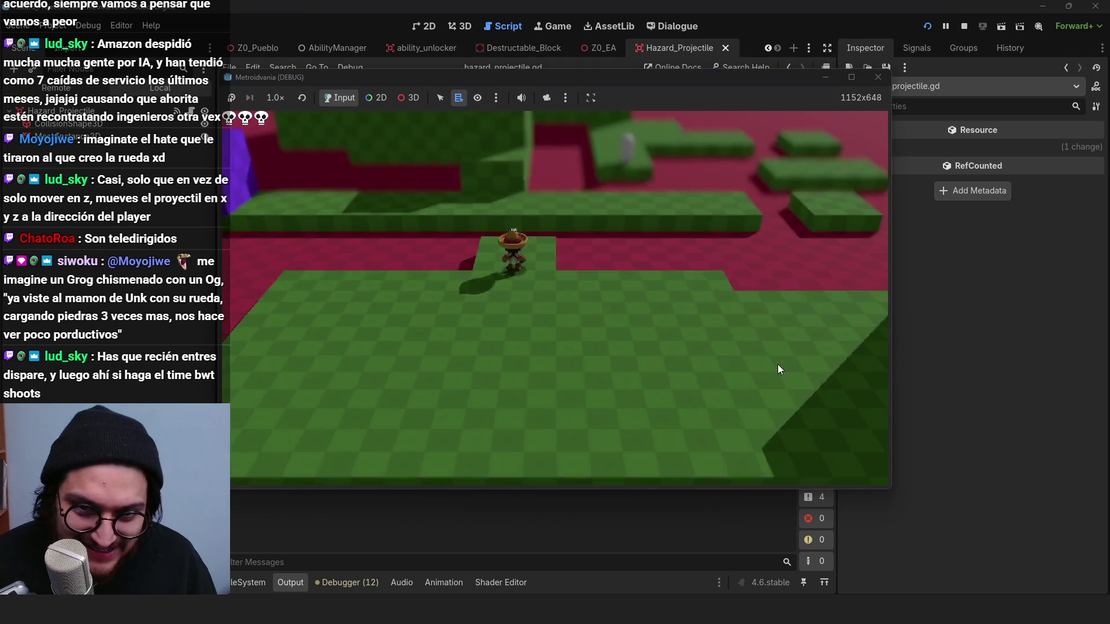
Step: Walk the player right and then left to see the projectiles fly toward it
key("d")
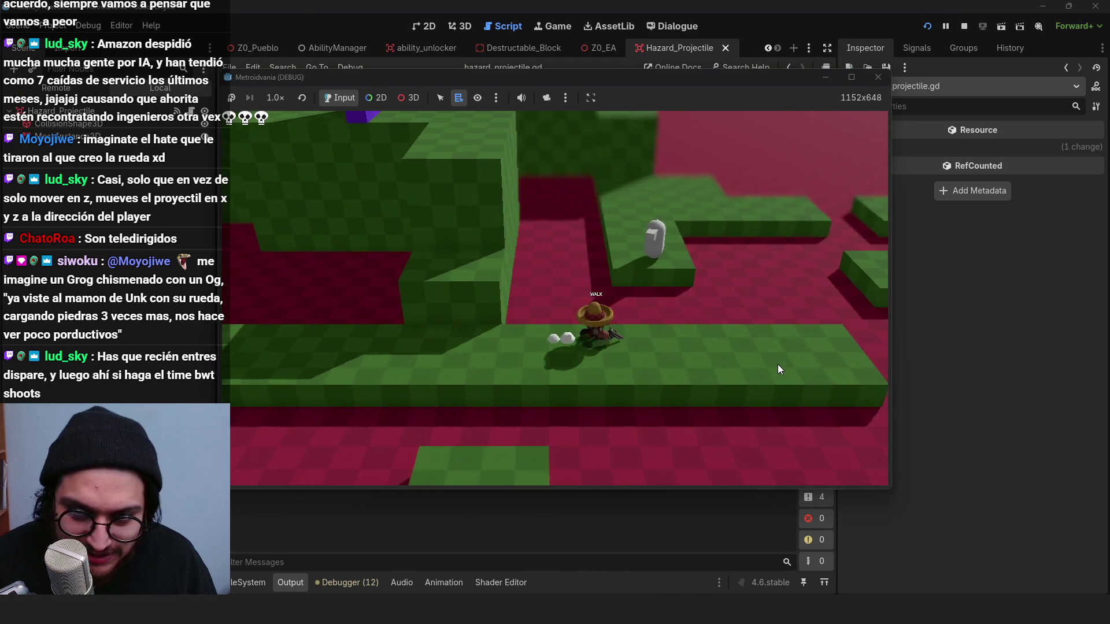
key("a")
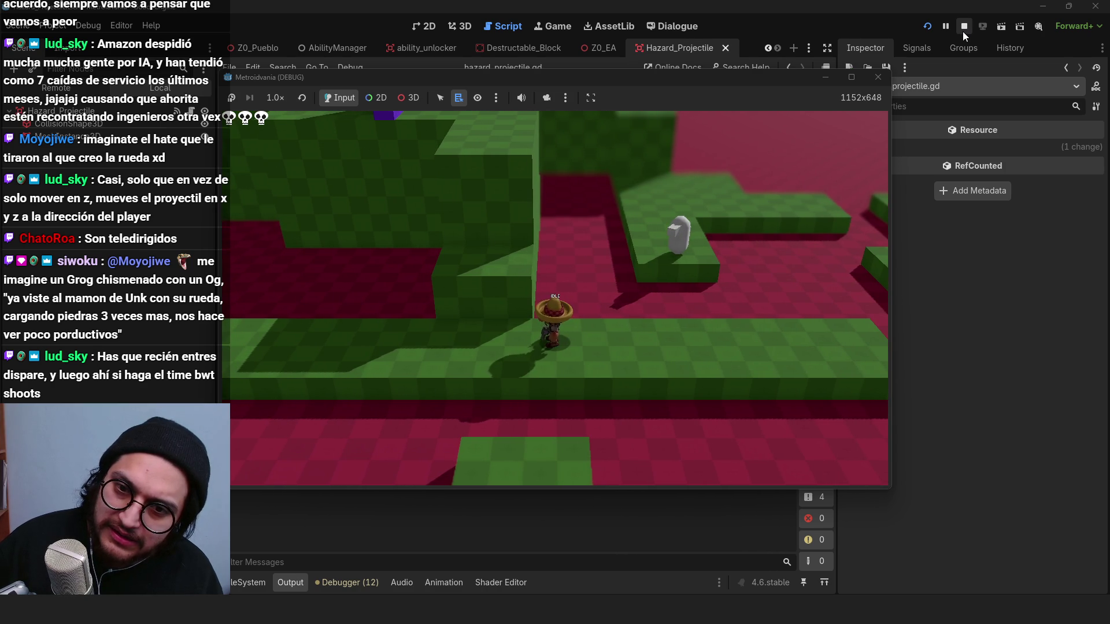
Step: Stop the game and delete the commented '#global_position.z-= myVelocity*delta' line
left_click(963, 26)
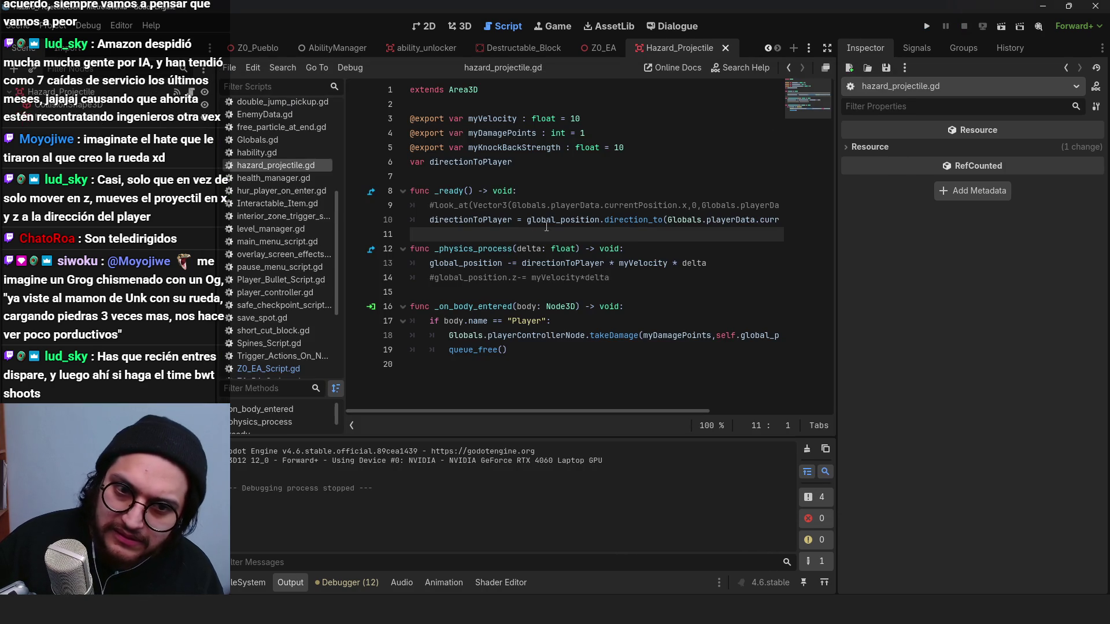
double_click(633, 219)
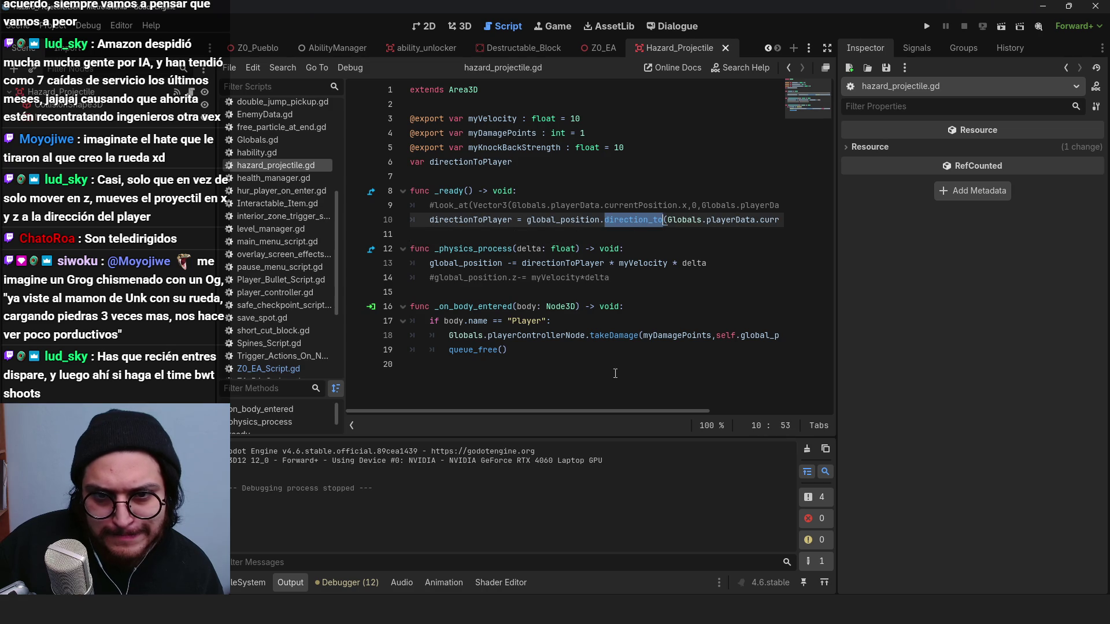
scroll(599, 414, "right", 3)
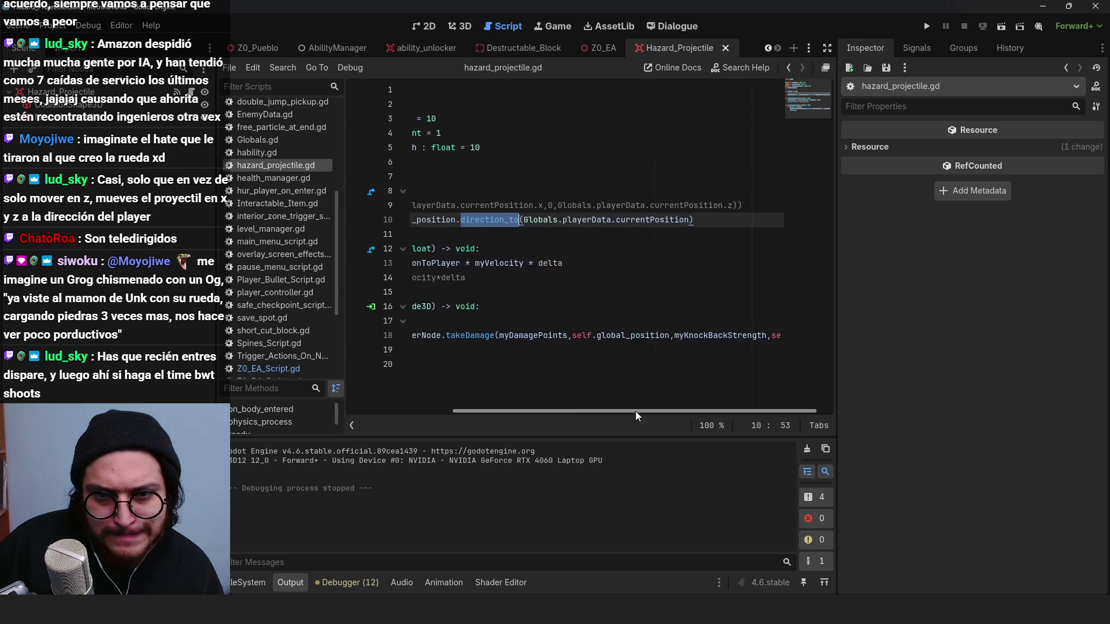
scroll(636, 411, "left", 3)
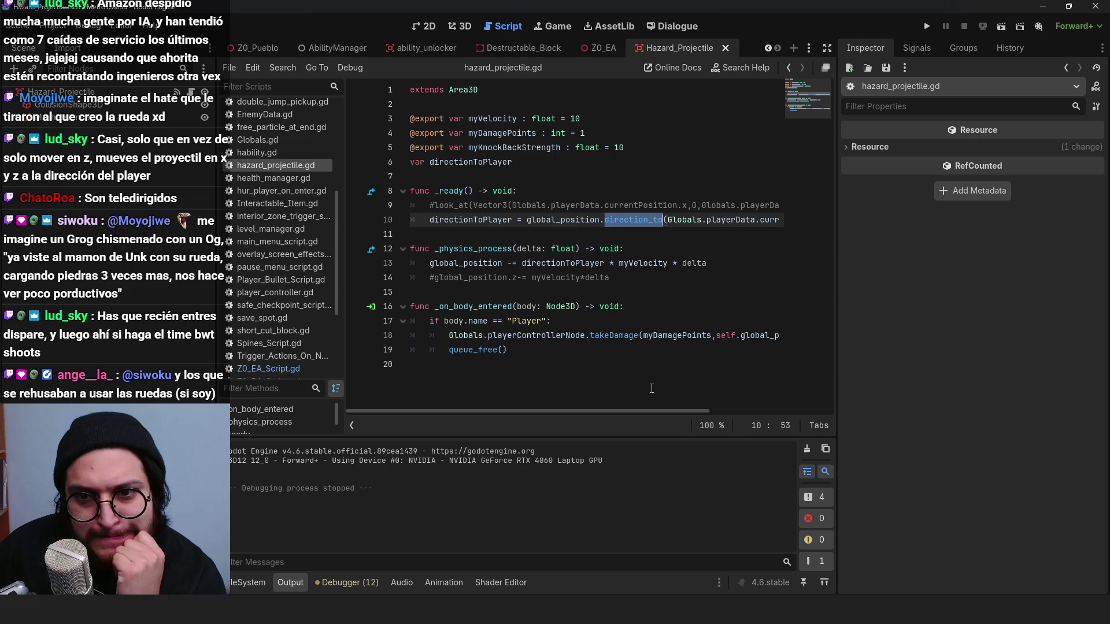
left_click(652, 406)
scroll(662, 412, "right", 3)
scroll(766, 412, "left", 3)
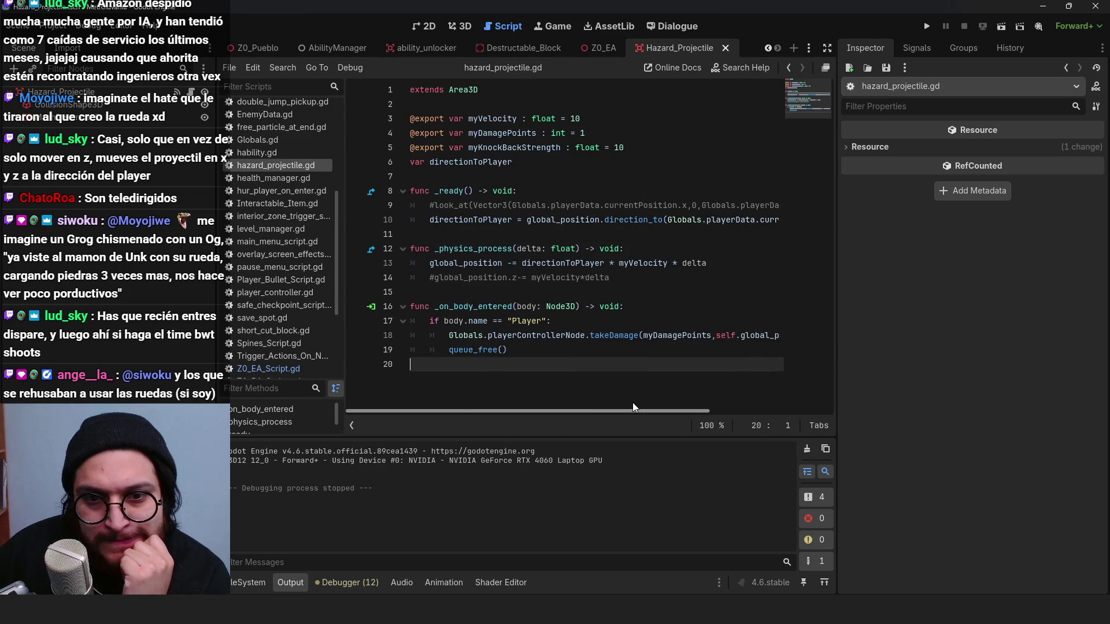
left_click_drag(610, 278, 407, 280)
key("BackSpace")
key("BackSpace")
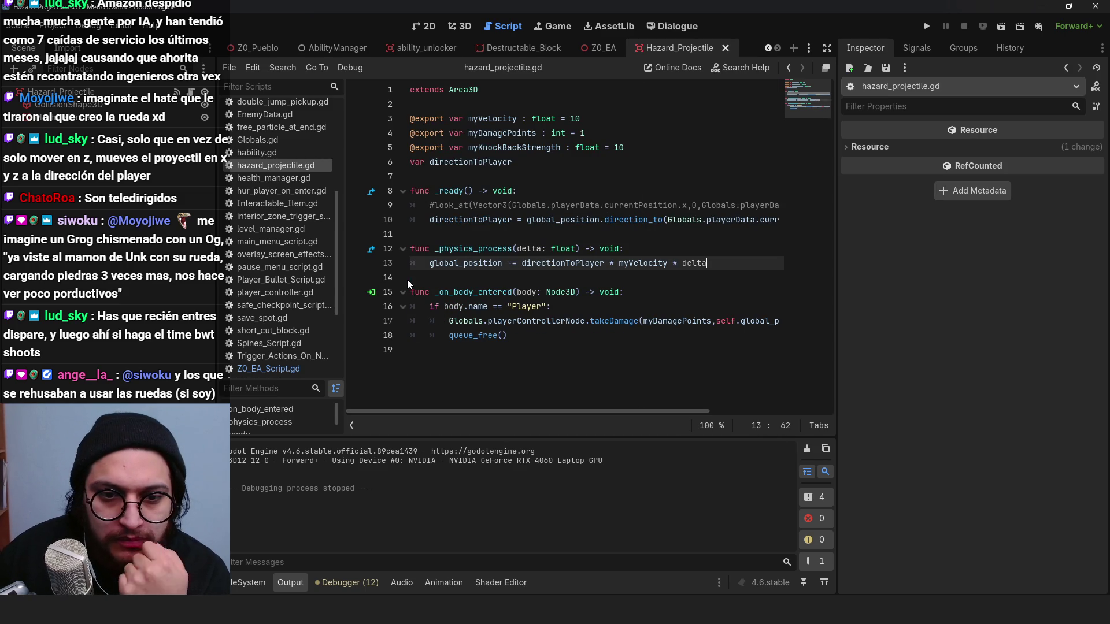
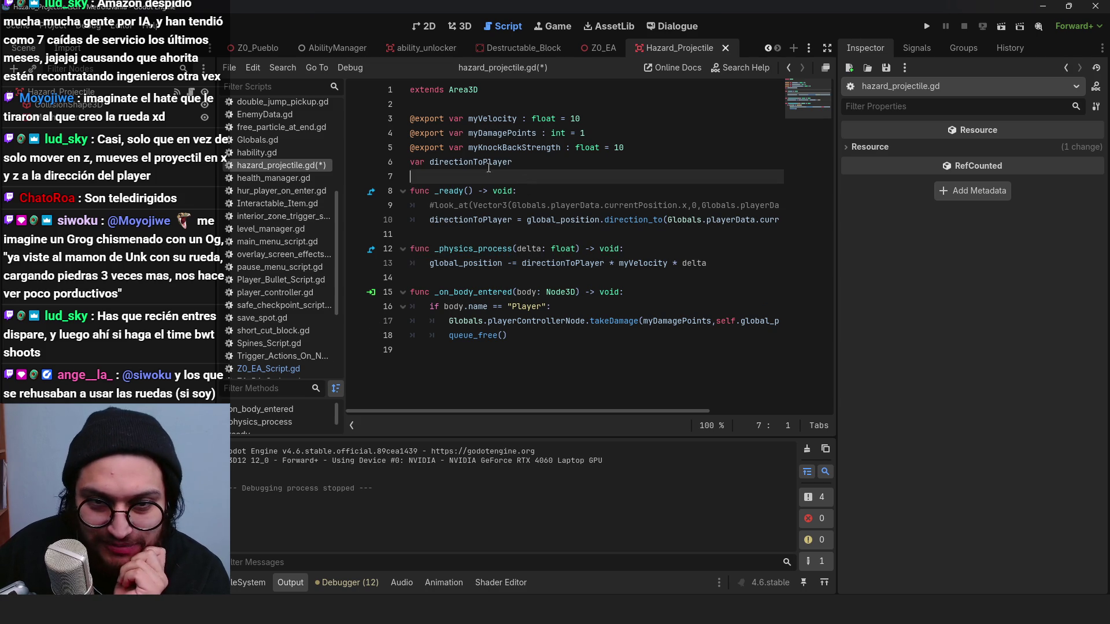
Step: Review the directionToPlayer calculation and movement line in hazard_projectile.gd, and save the script
left_click(458, 162)
left_click(468, 219)
double_click(468, 219)
double_click(561, 220)
left_click(620, 321)
double_click(561, 249)
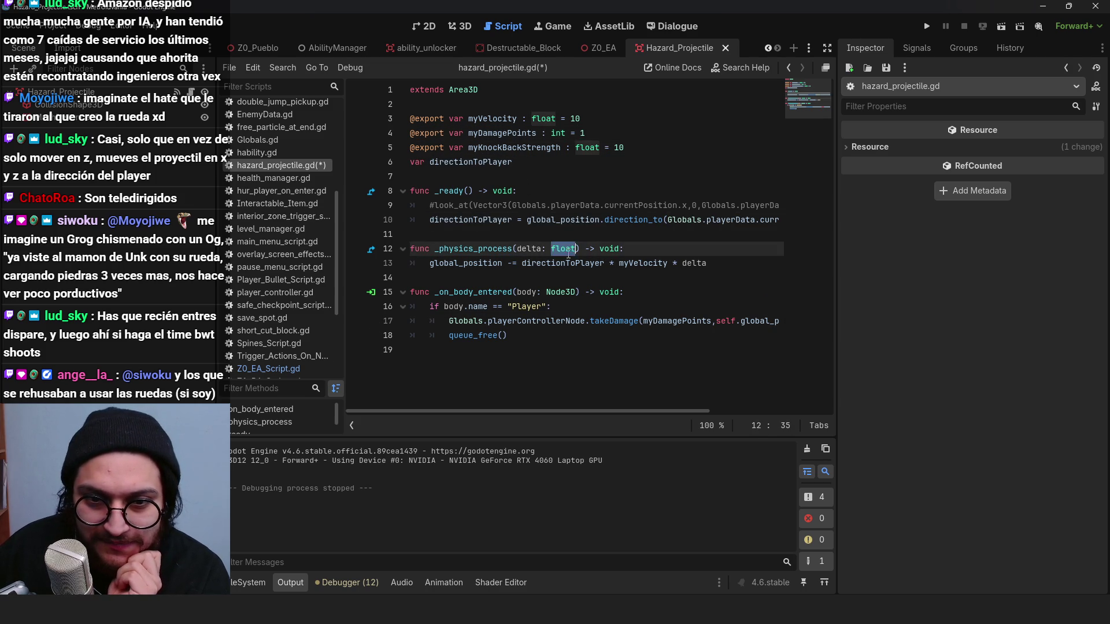
double_click(560, 263)
left_click(641, 263)
double_click(642, 263)
key("ctrl+s")
double_click(574, 266)
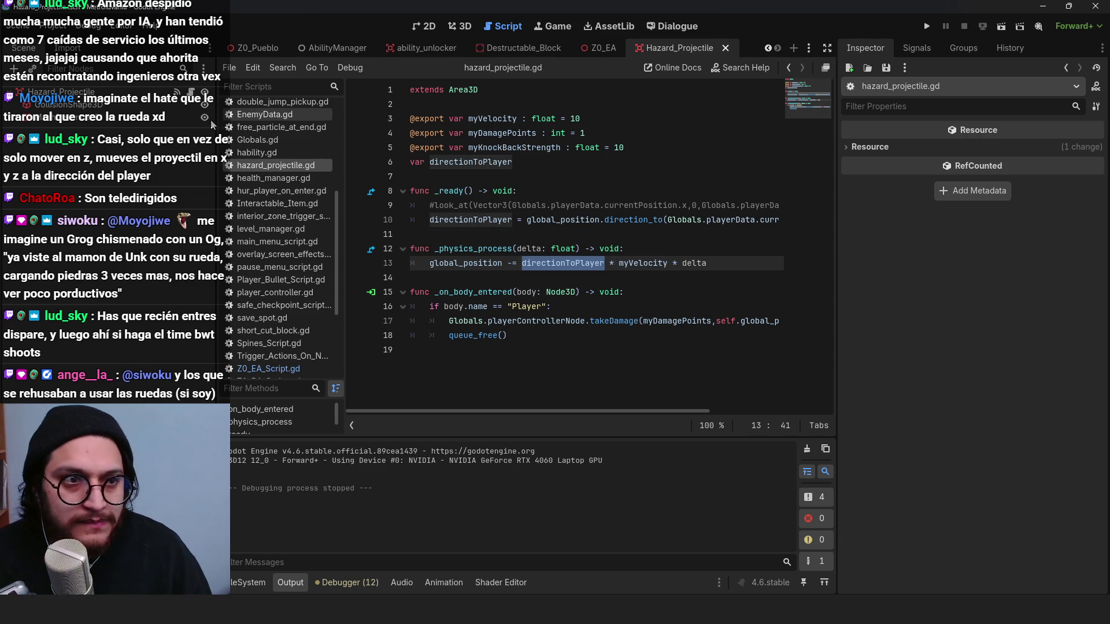
left_click(547, 205)
Step: Run the game, walk the player toward the turret with W and D, then stop it
left_click(809, 48)
left_click(927, 26)
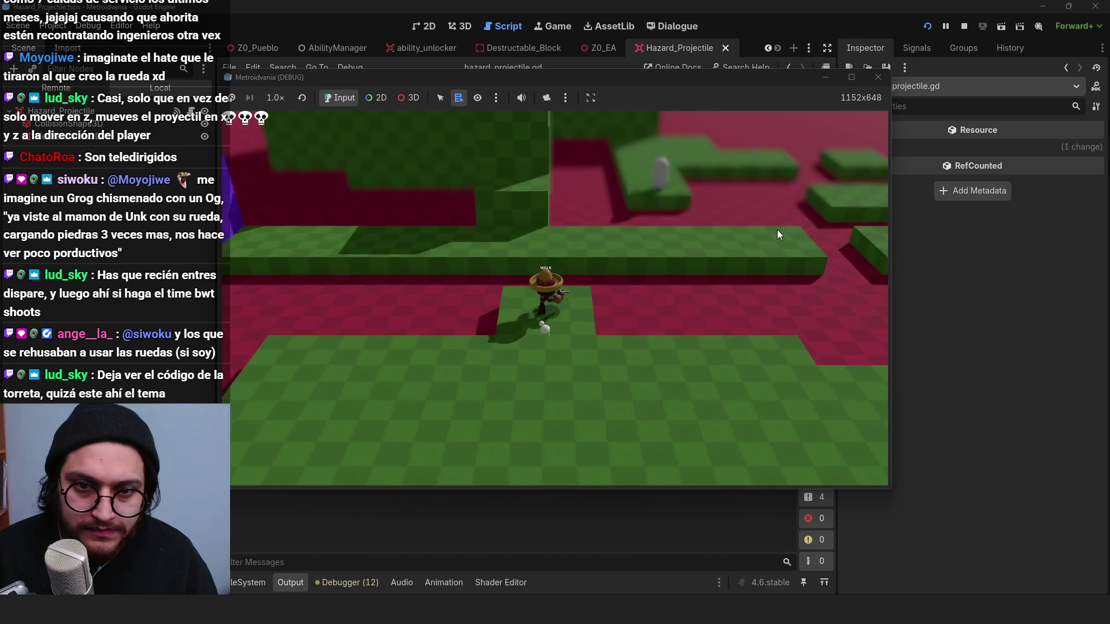
key("w")
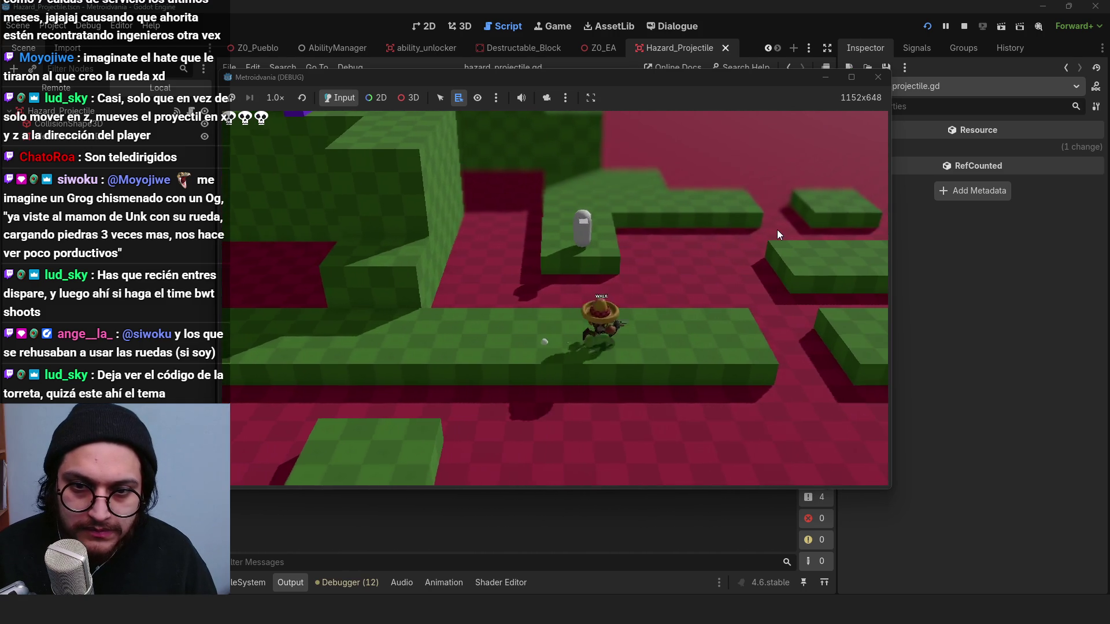
key("d")
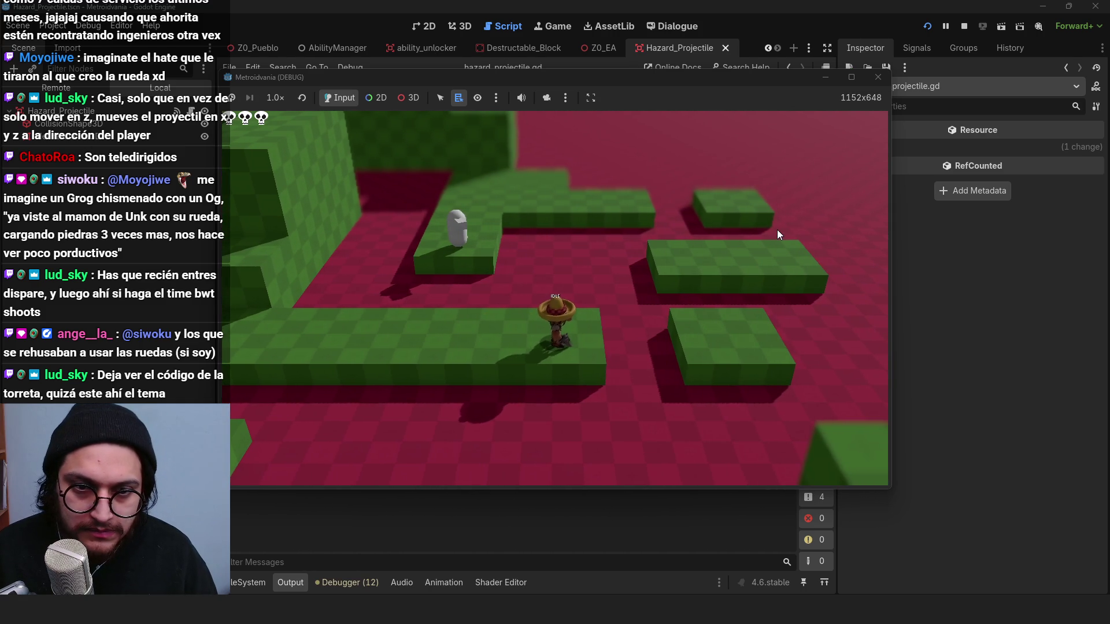
left_click(964, 26)
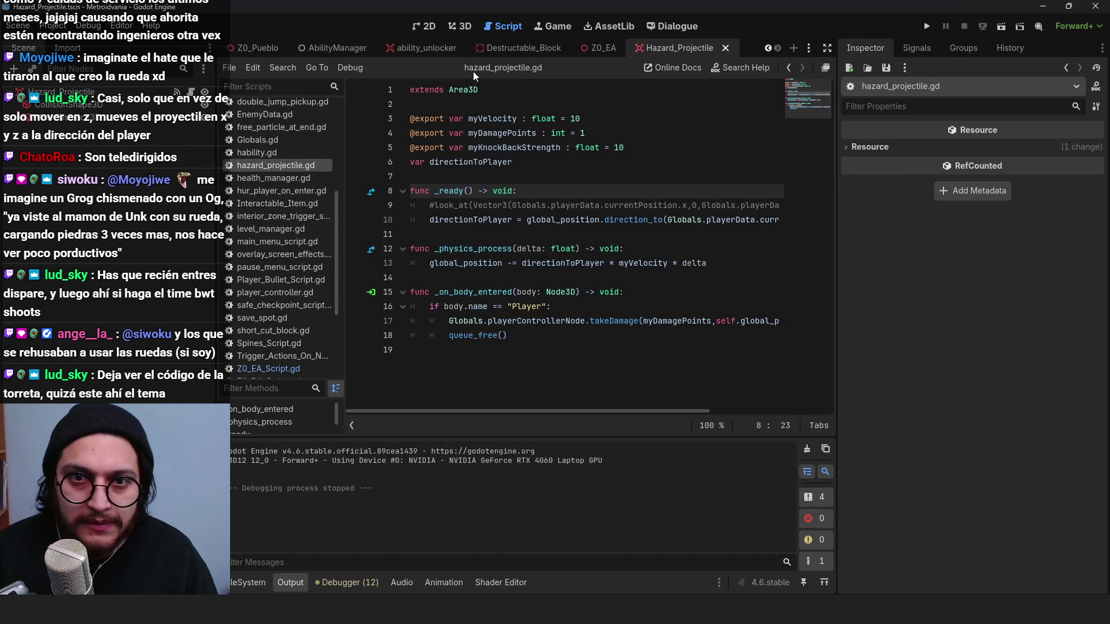
Step: In Z0_EA_Script.gd set timeBtwnShots to 3 and save
left_click(601, 47)
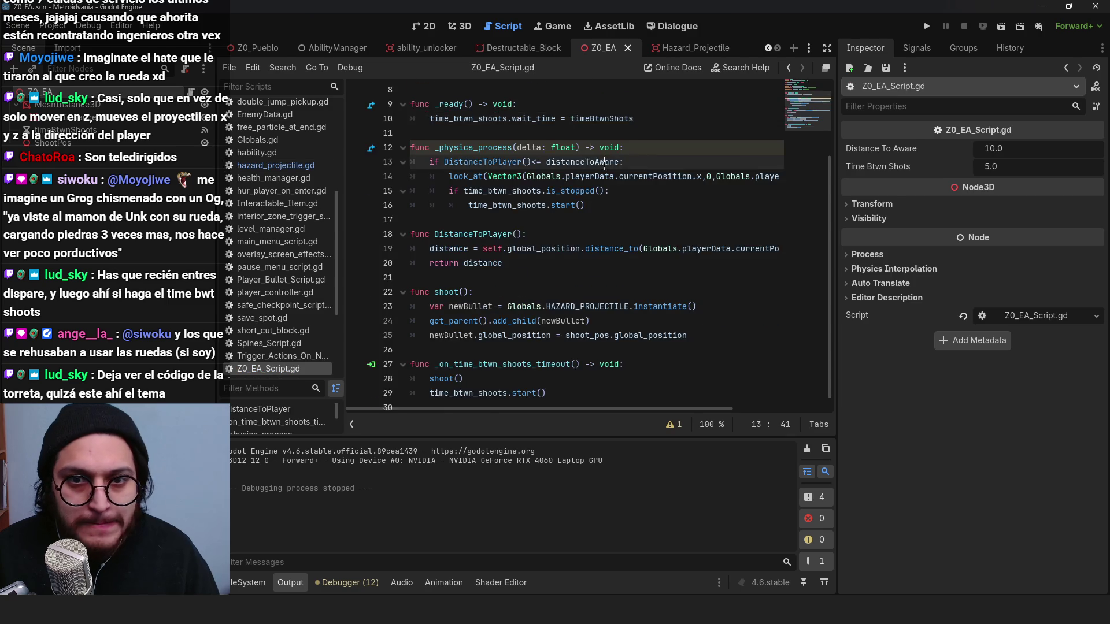
scroll(605, 164, "up", 3)
left_click(591, 147)
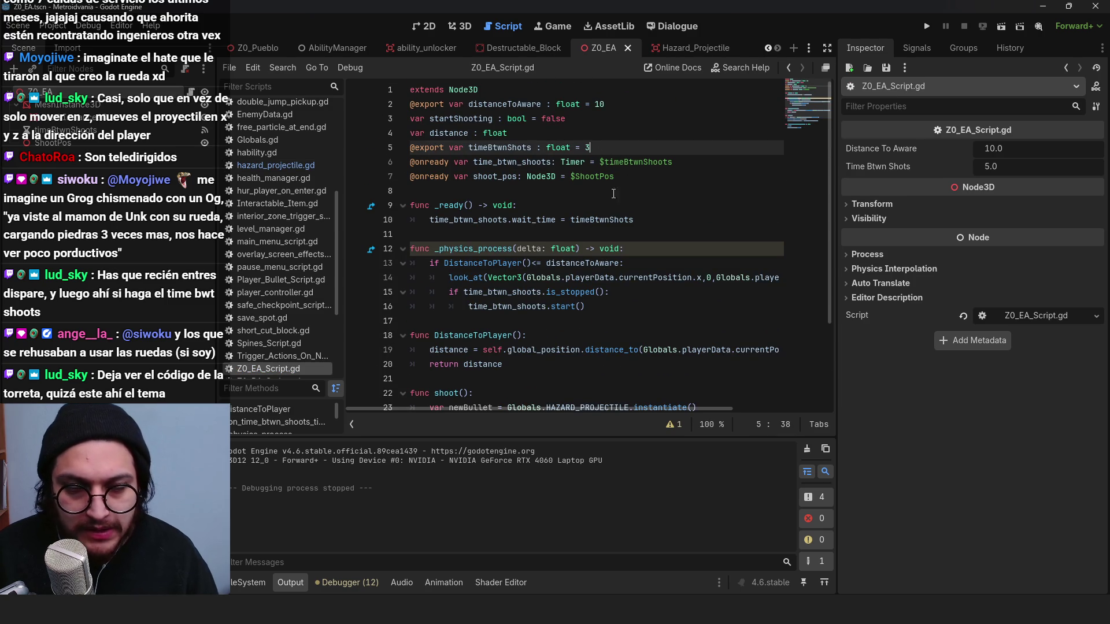
key("ctrl+s")
left_click(582, 163)
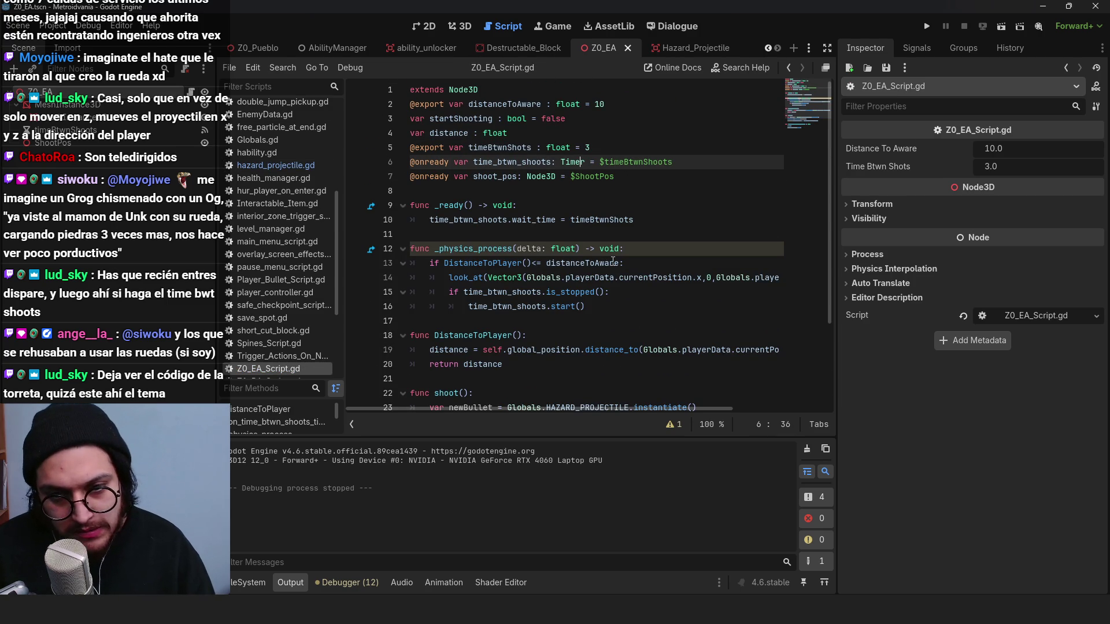
left_click(633, 162)
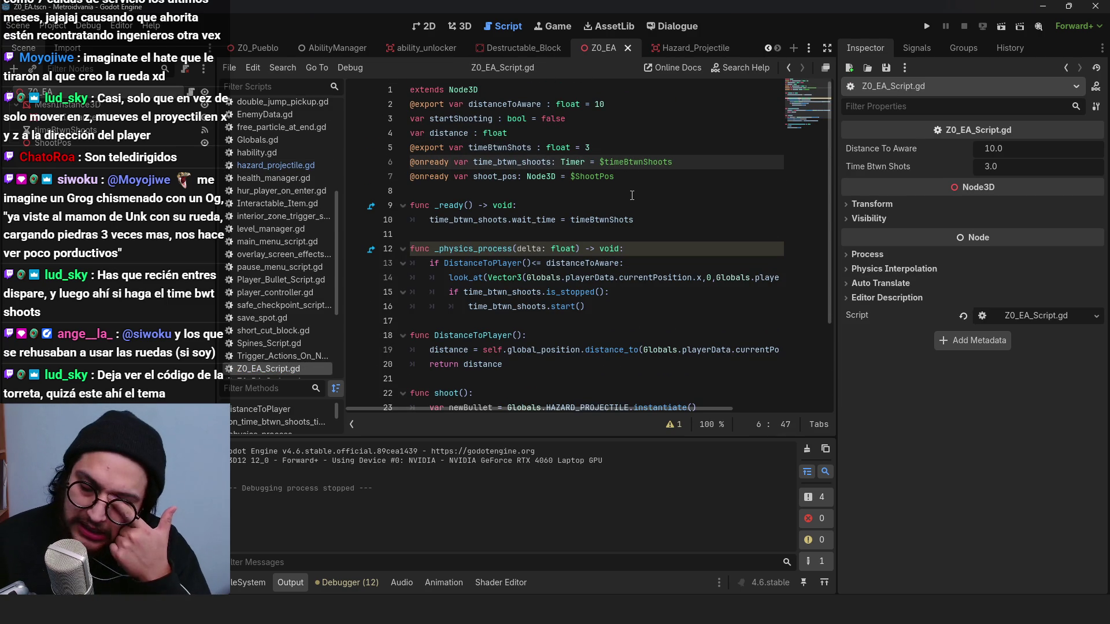
Step: Review the look_at aiming call and the timer is_stopped() check in _physics_process
left_click(497, 277)
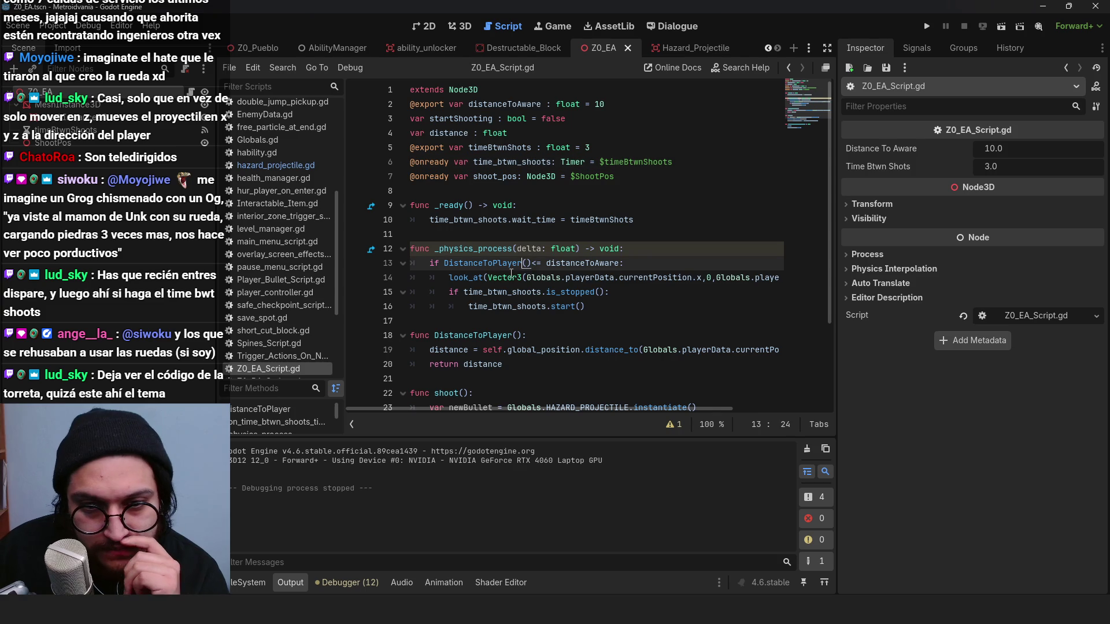
double_click(462, 278)
scroll(562, 339, "down", 1)
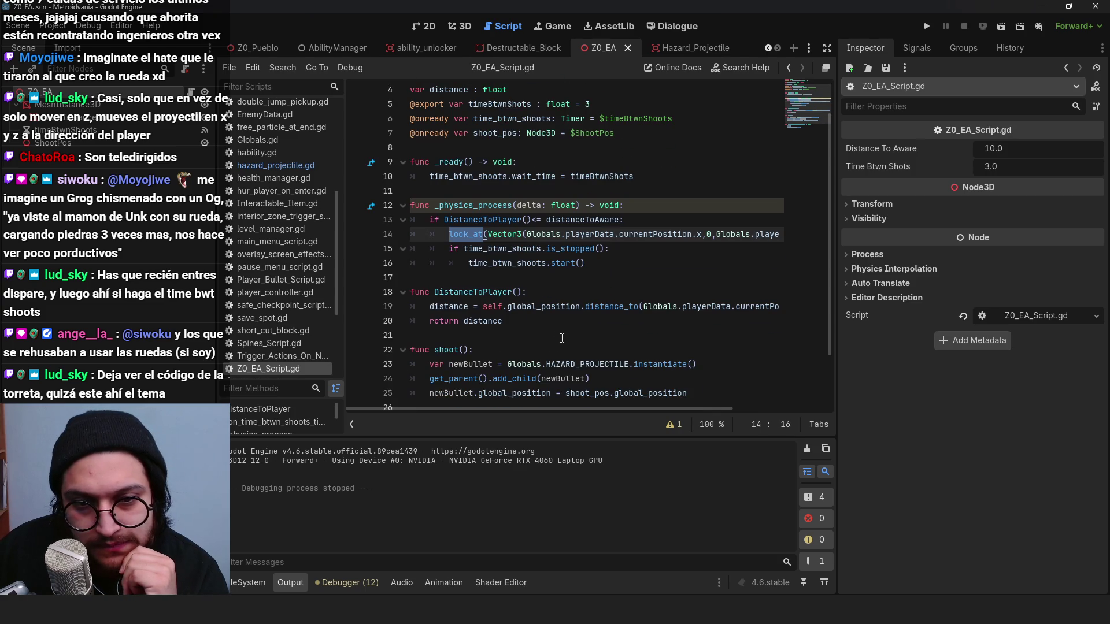
left_click(544, 246)
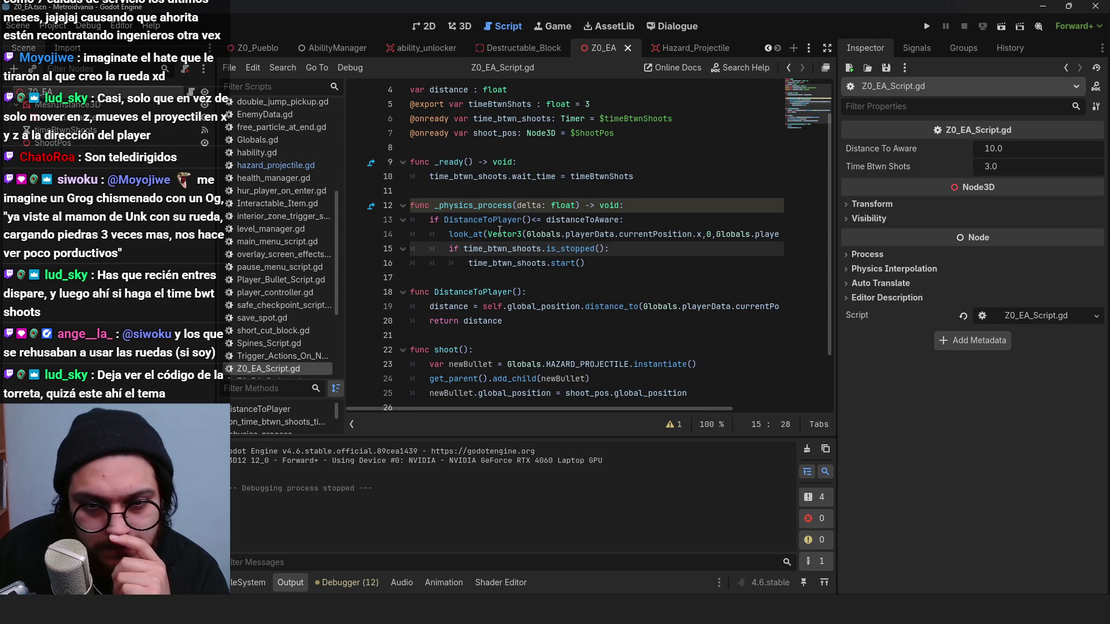
key("Up")
key("Up")
key("Up")
left_click(627, 253)
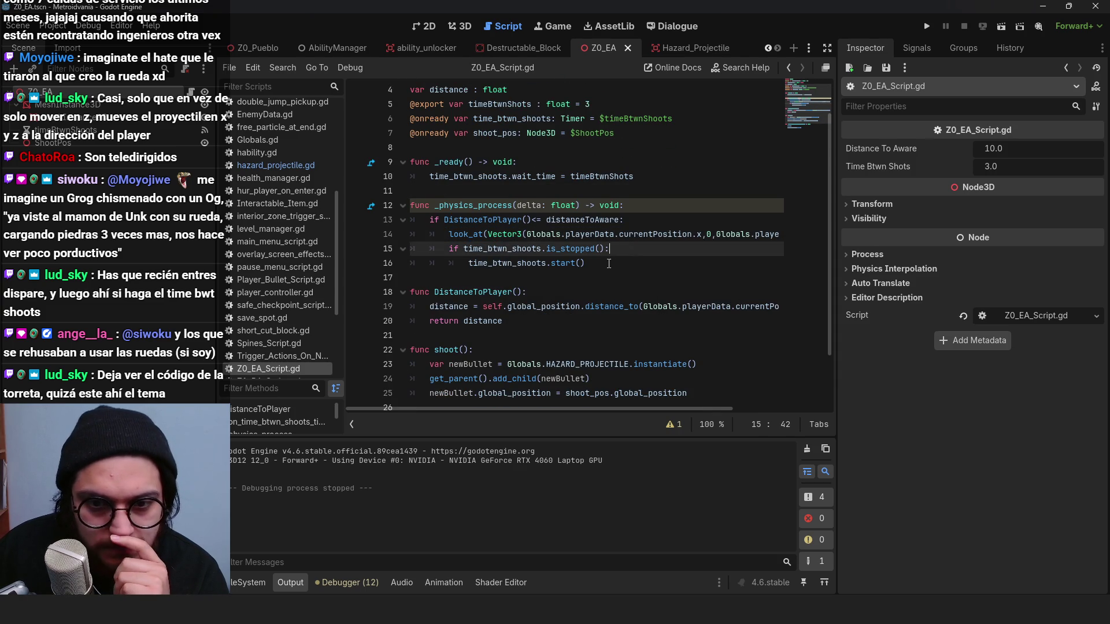
scroll(595, 275, "down", 2)
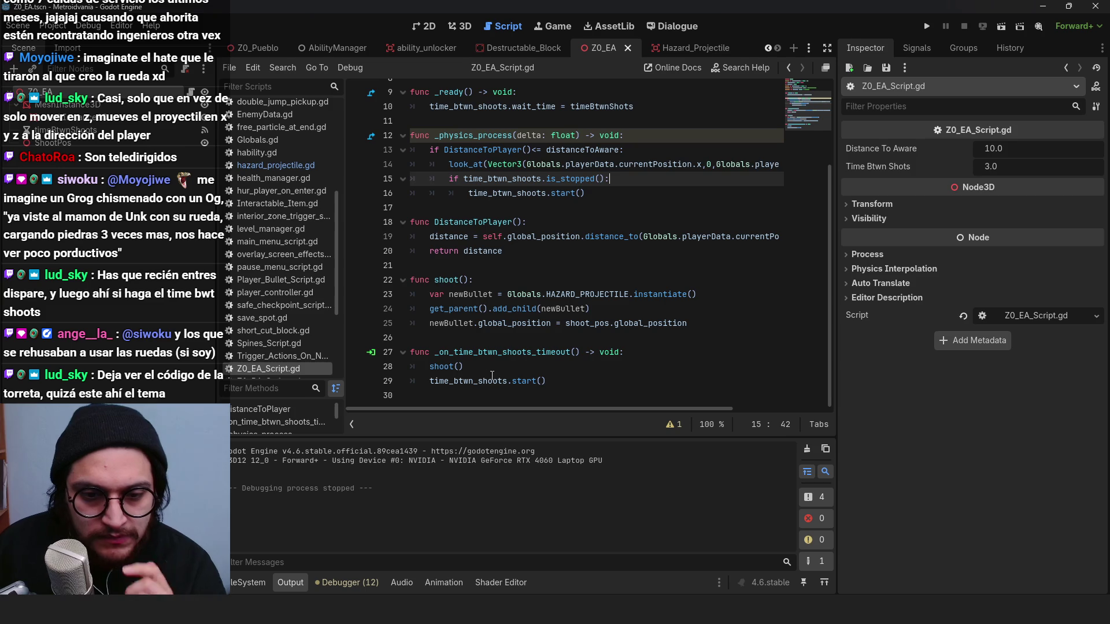
Step: Remove shoot() from the timeout handler, add a line in the stopped-timer branch, and run with F5
triple_click(445, 367)
key("BackSpace")
left_click(623, 178)
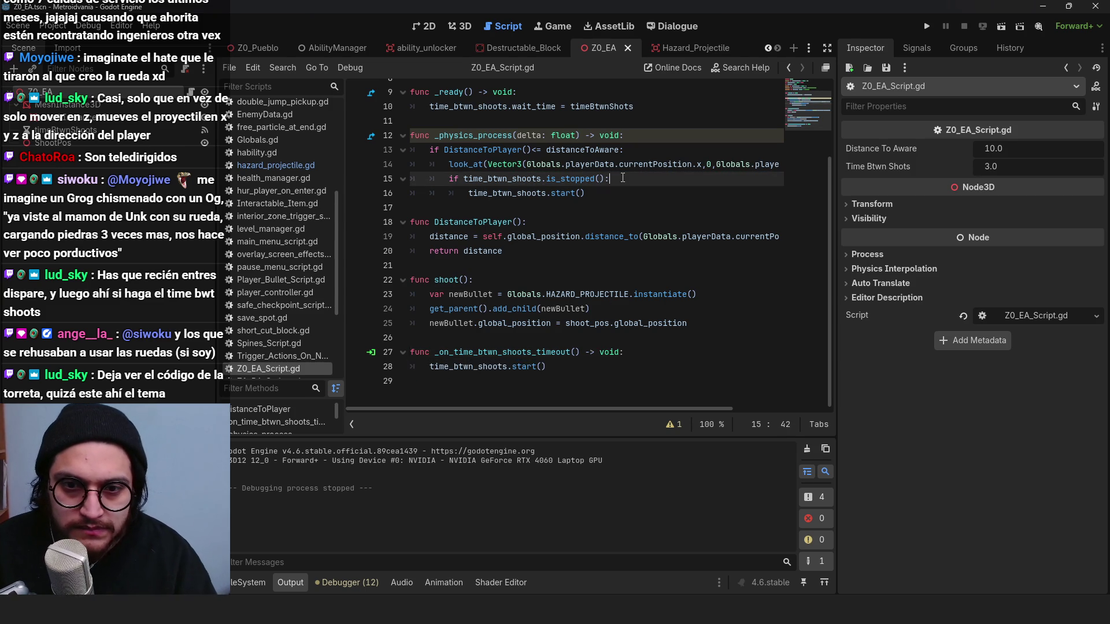
key("Return")
scroll(624, 192, "up", 3)
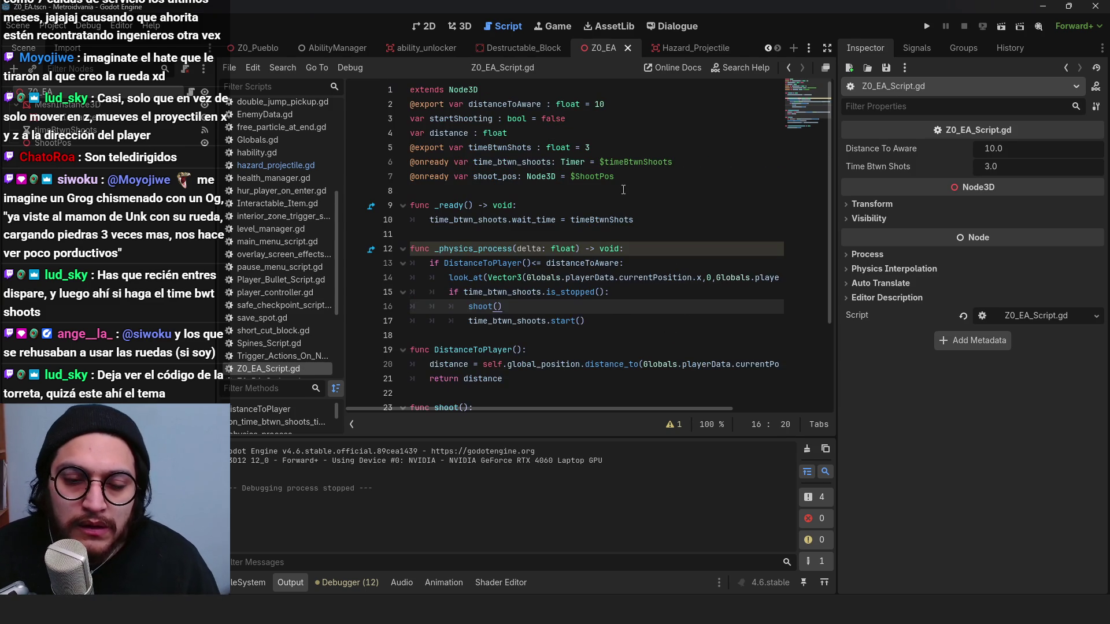
scroll(617, 253, "down", 1)
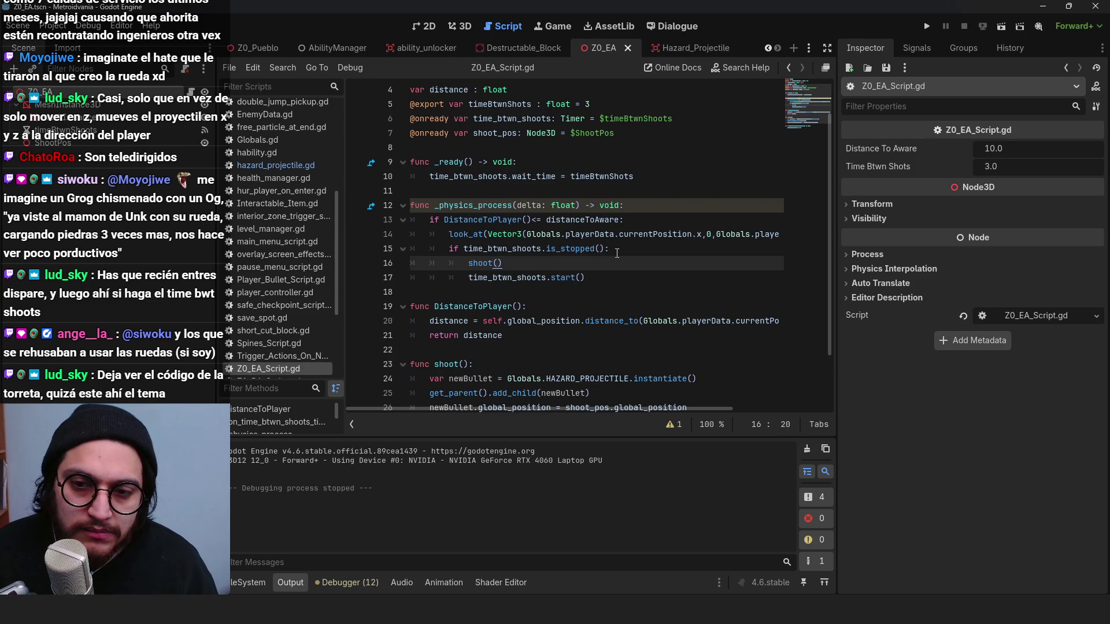
key("F5")
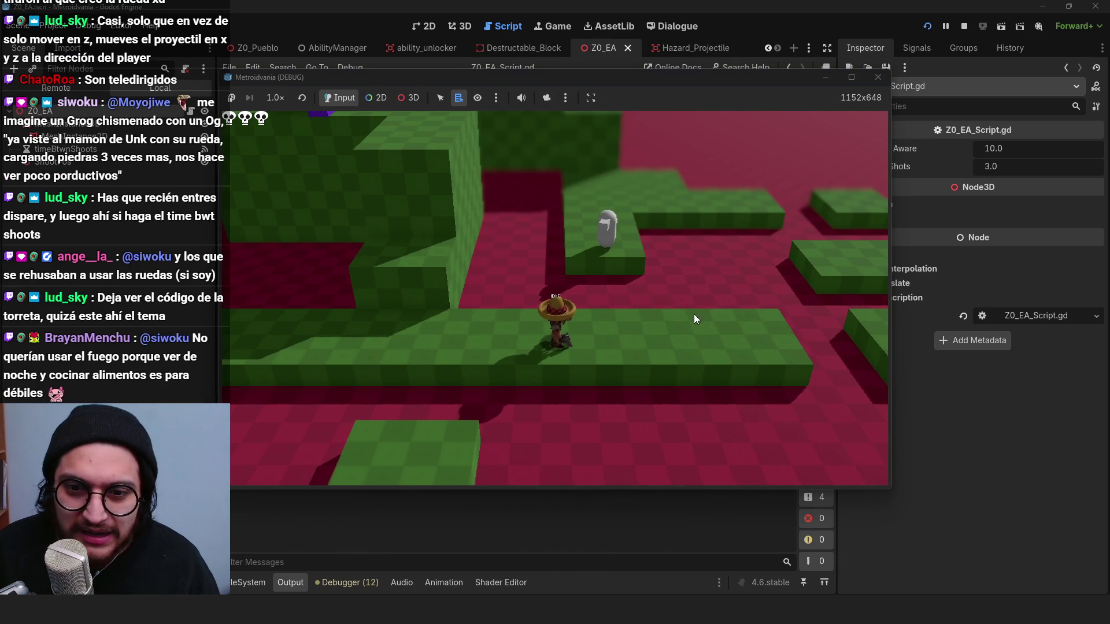
Step: Stop the running game and bring up the list of open scenes
left_click(961, 26)
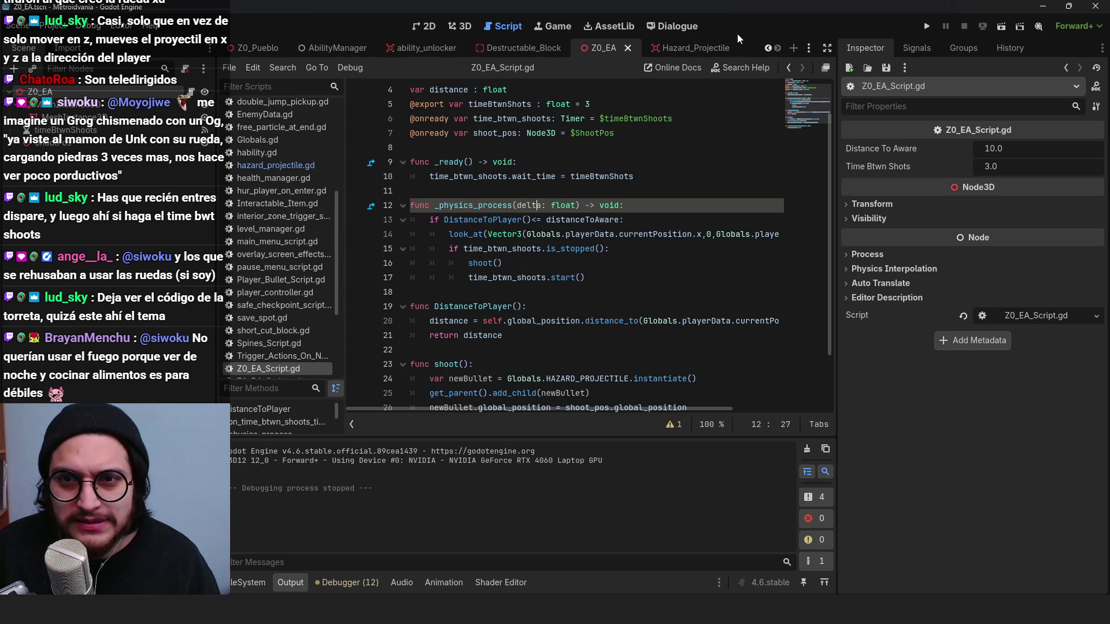
left_click(809, 48)
Step: In hazard_projectile.gd, add an indented print(directionToPlayer) line after the line-10 direction calculation
left_click(715, 43)
left_click(644, 47)
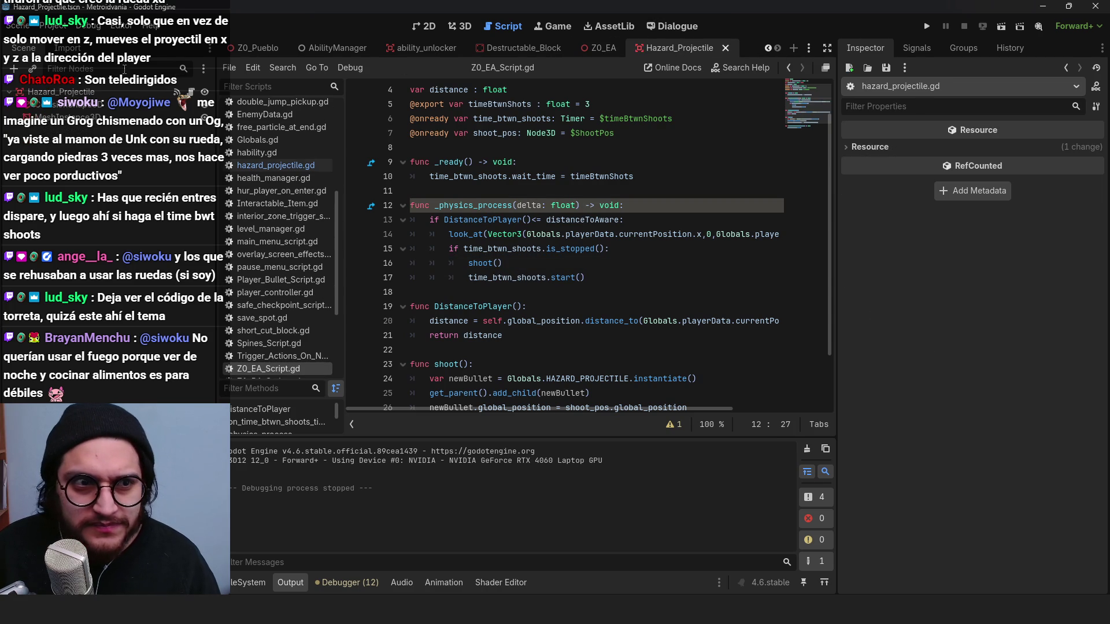
left_click(276, 164)
left_click(653, 219)
key("shift+End")
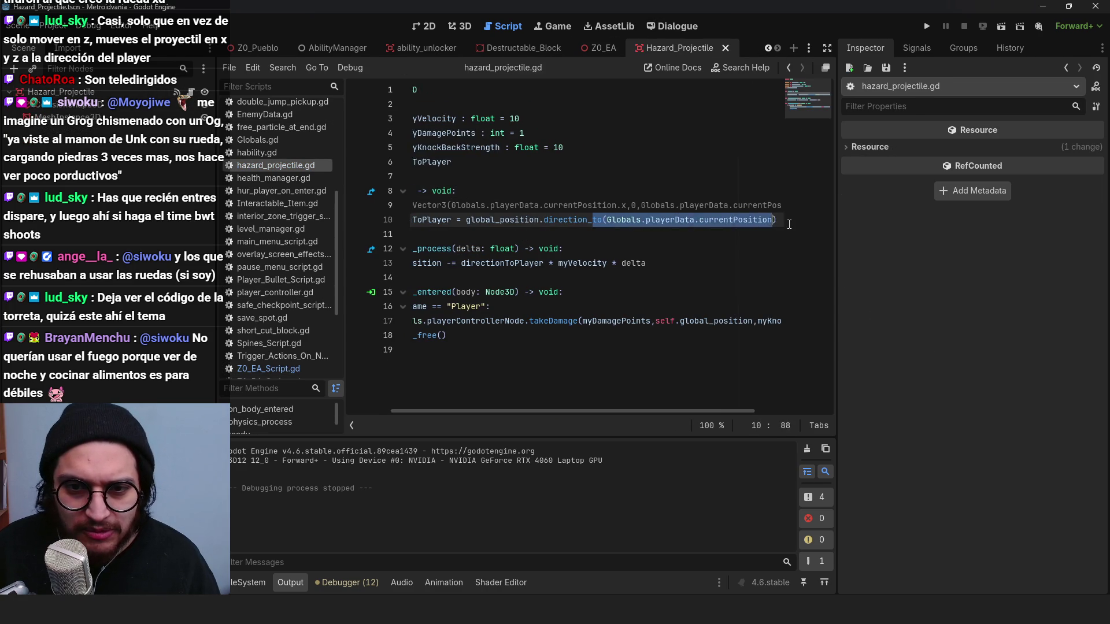
double_click(567, 220)
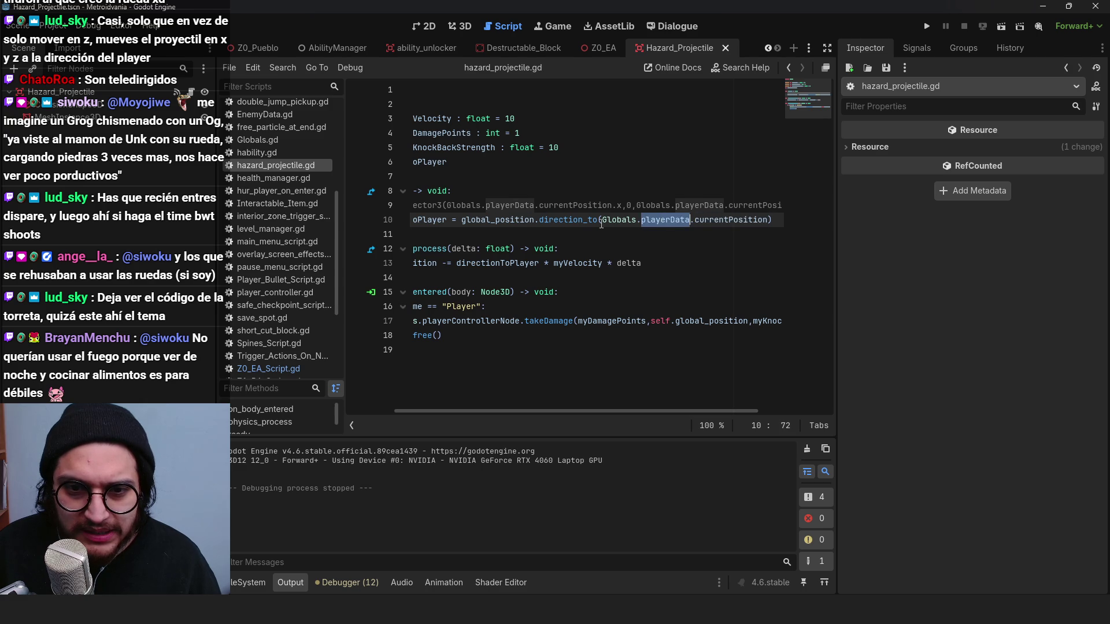
left_click_drag(573, 411, 482, 411)
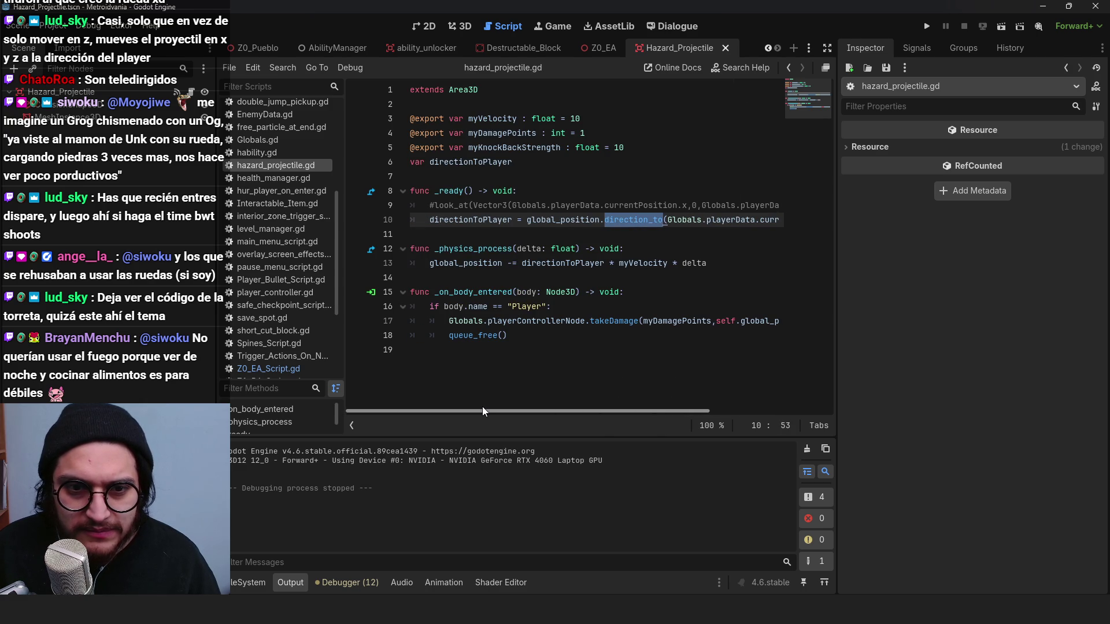
mouse_move(550, 407)
left_mouse_down()
mouse_move(589, 400)
mouse_move(481, 398)
mouse_move(613, 374)
mouse_move(499, 372)
left_mouse_up()
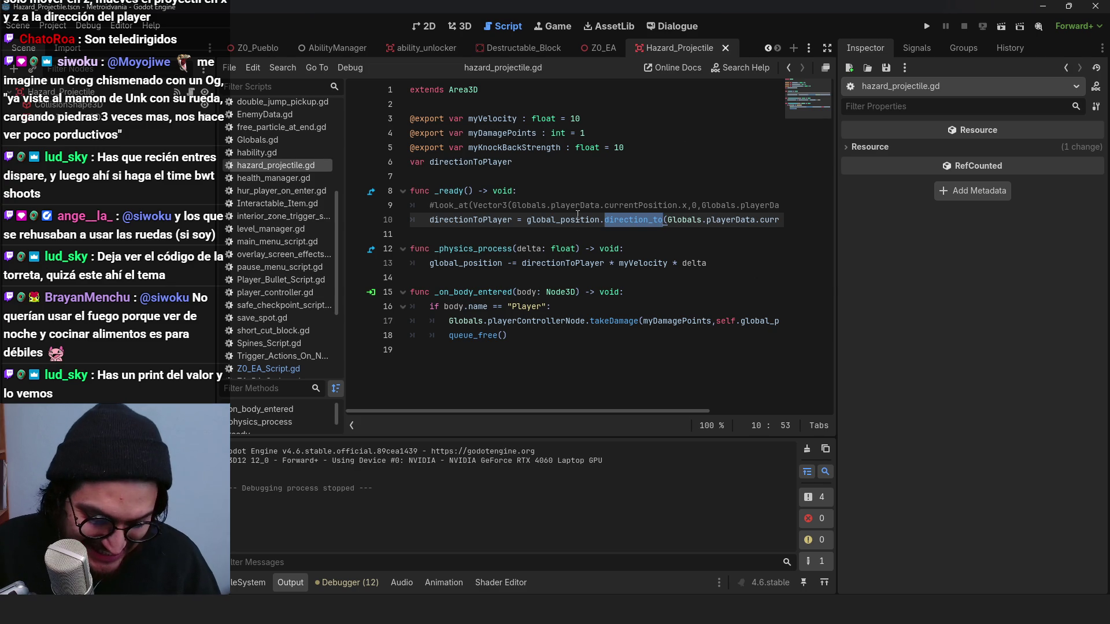
left_click(571, 232)
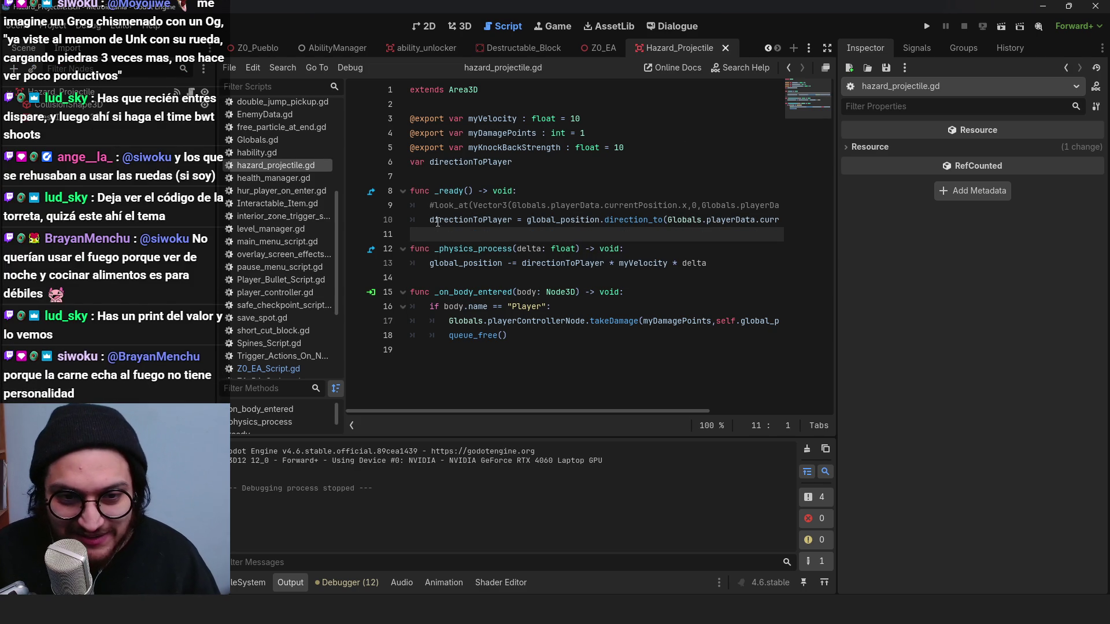
key("Tab")
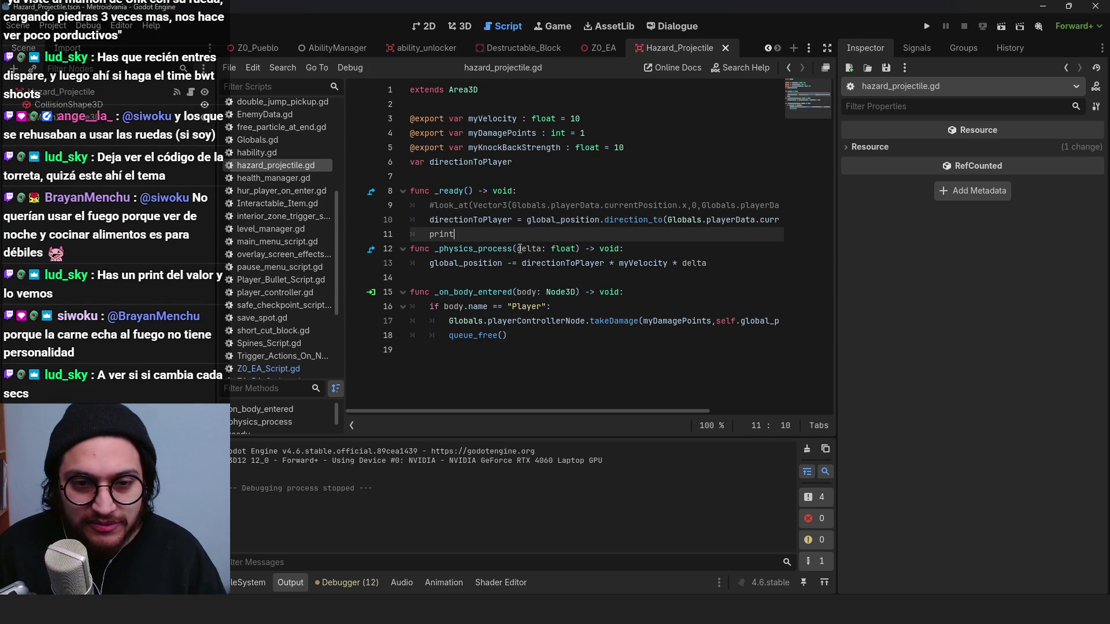
key("Return")
Step: Run the game, move its window aside, and walk the player left and right near the turret
left_click(927, 26)
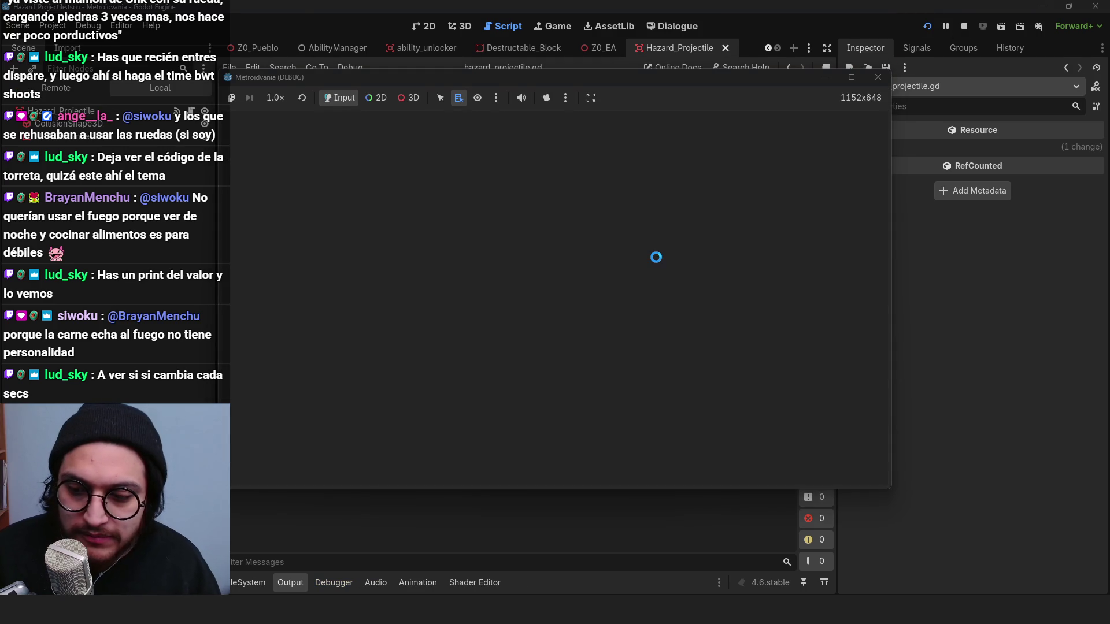
key("w")
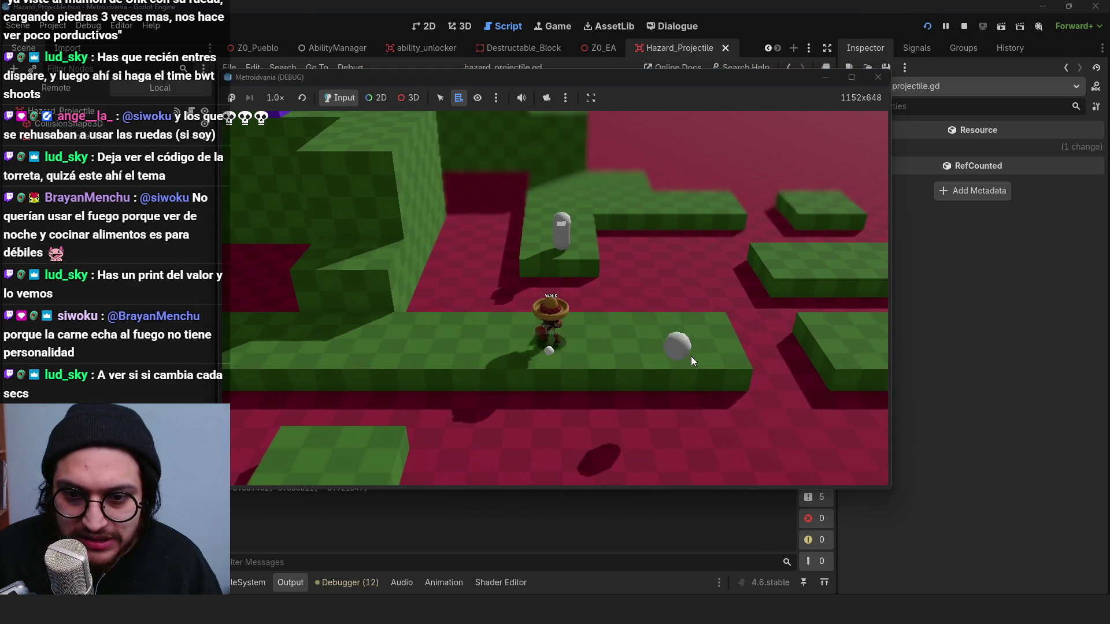
left_click_drag(545, 78, 685, 65)
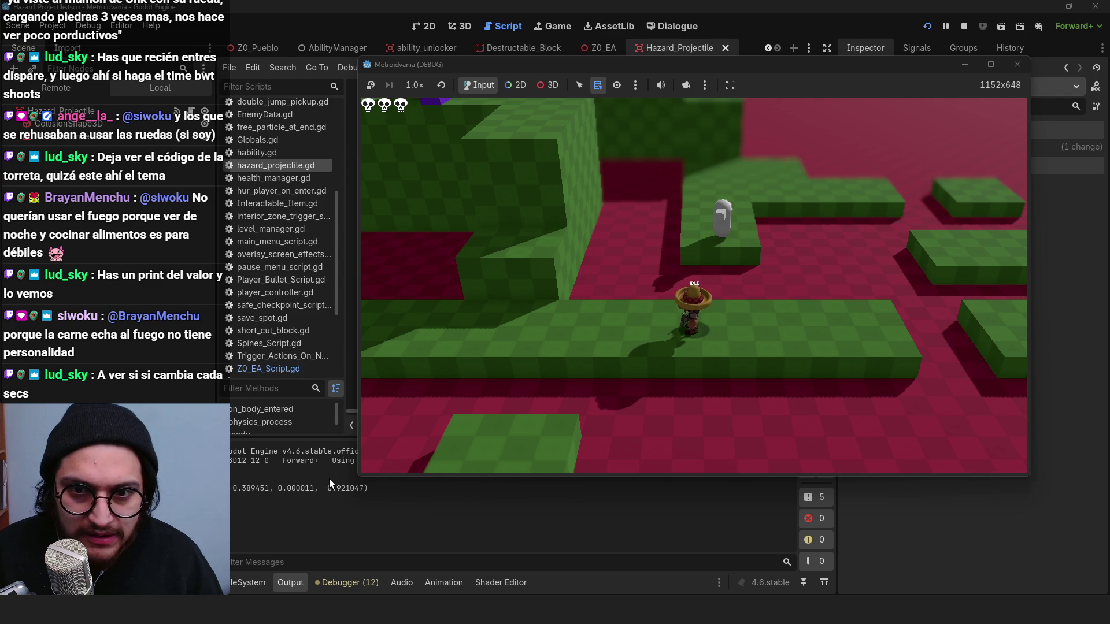
key("a")
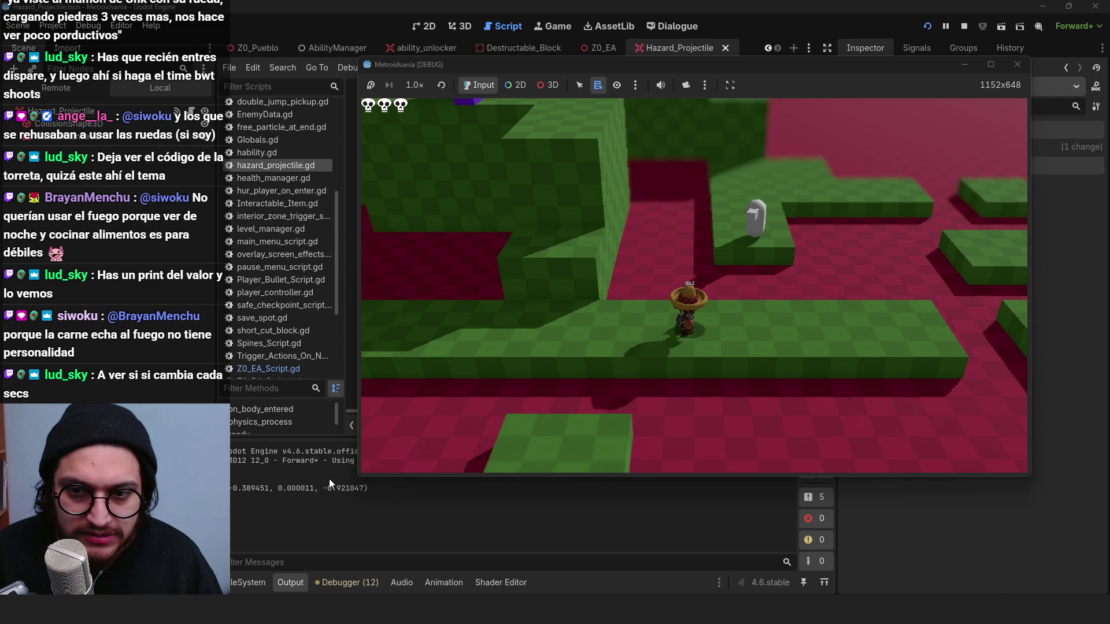
key("d")
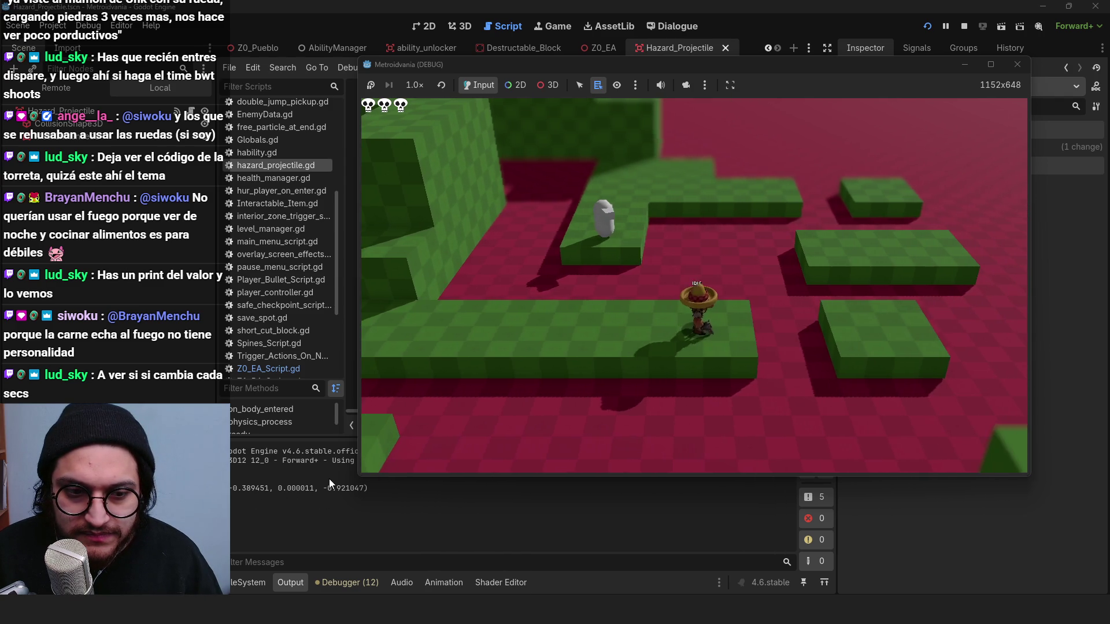
key("a")
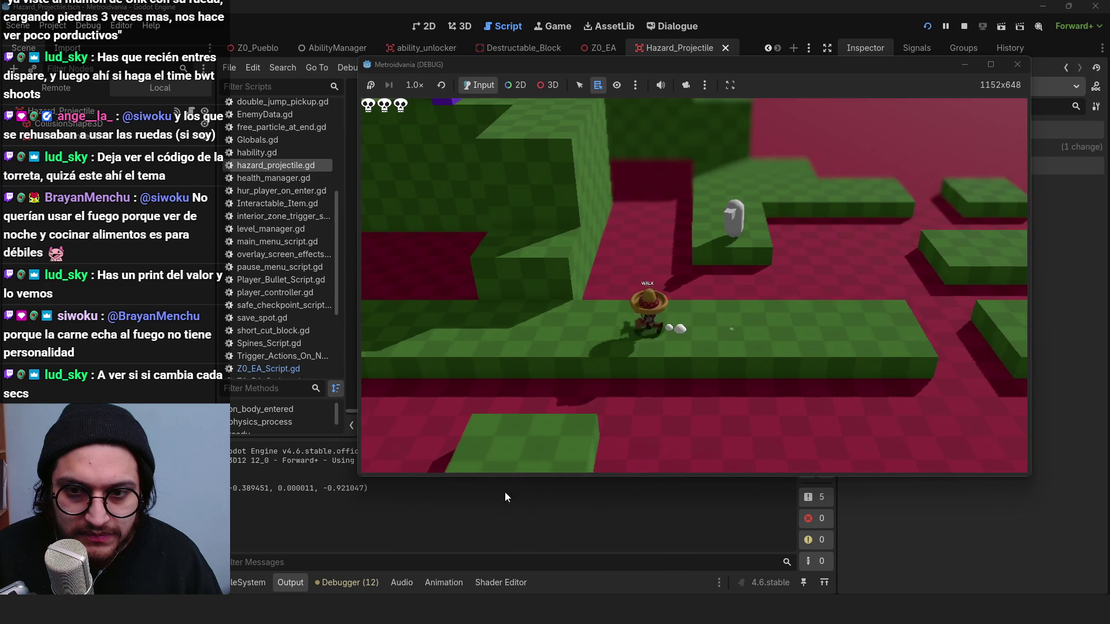
Step: Jump onto the upper block, walk alongside the incoming projectiles, then stop the game
key("d")
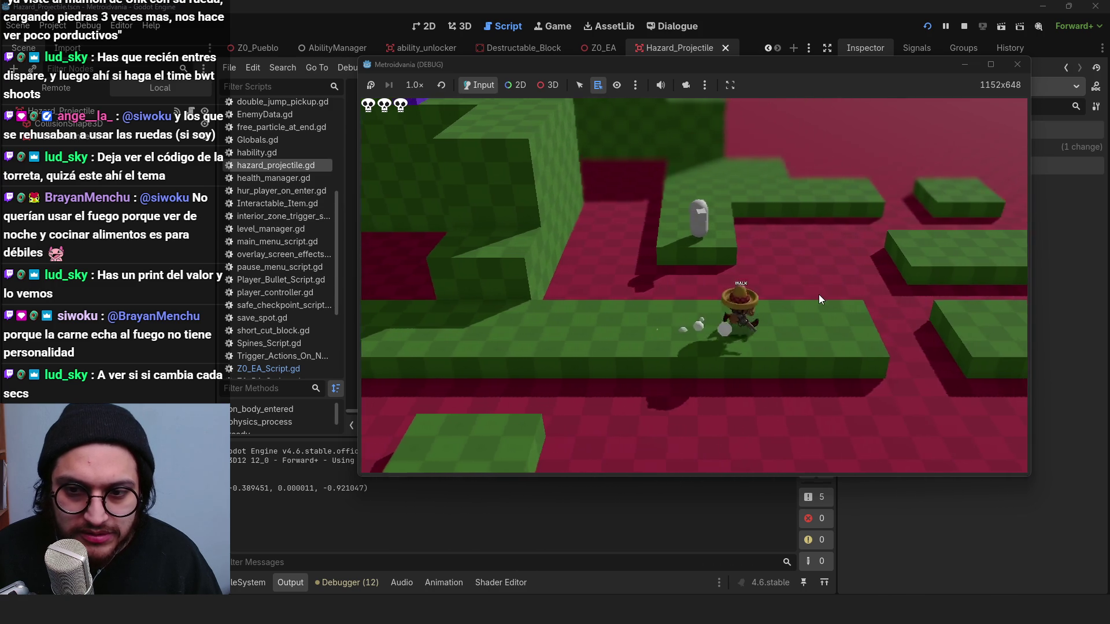
key("d")
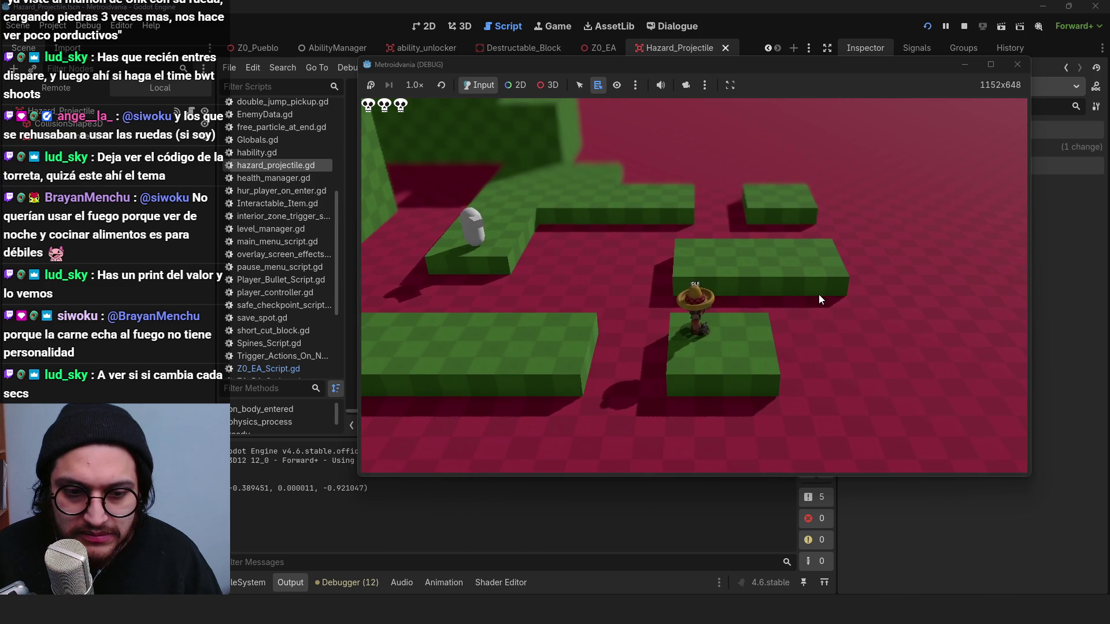
key("space")
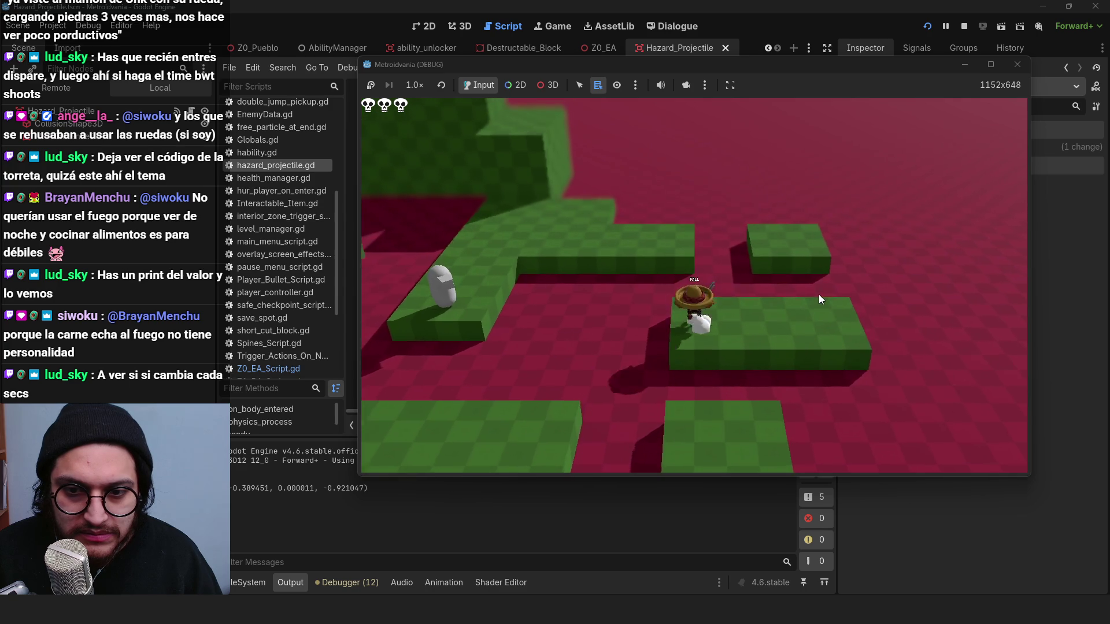
key("s")
key("d")
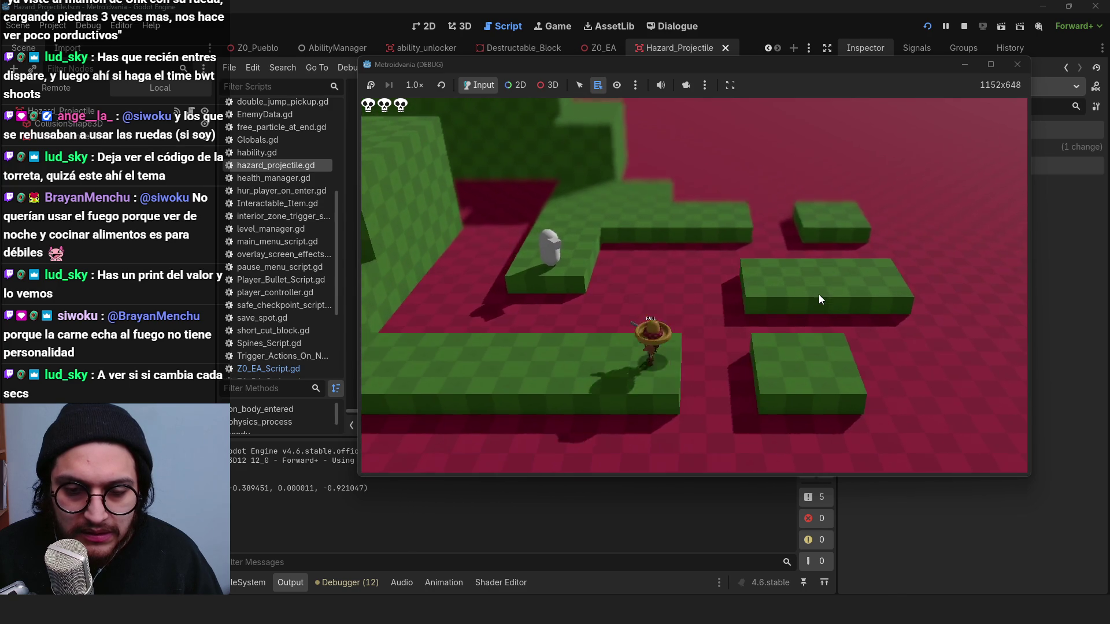
key("a")
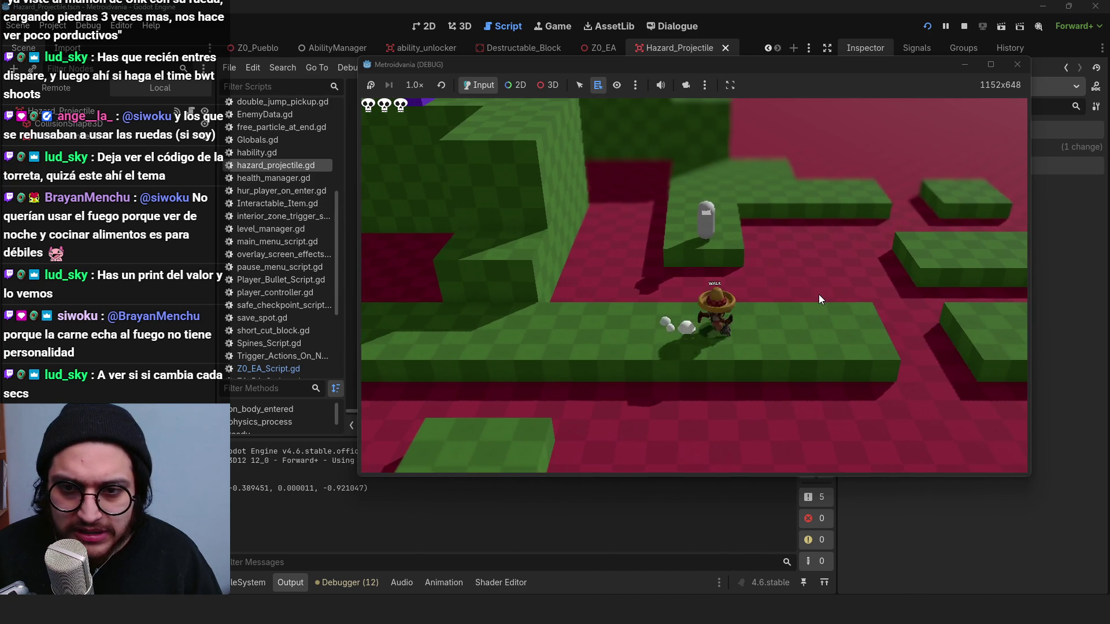
key("w")
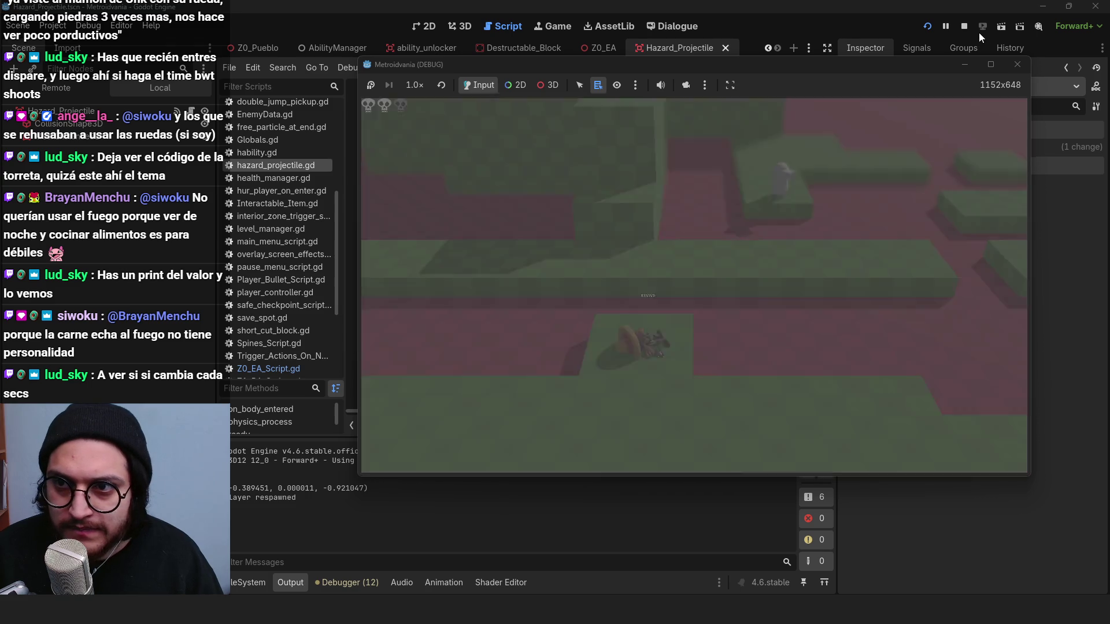
left_click(964, 26)
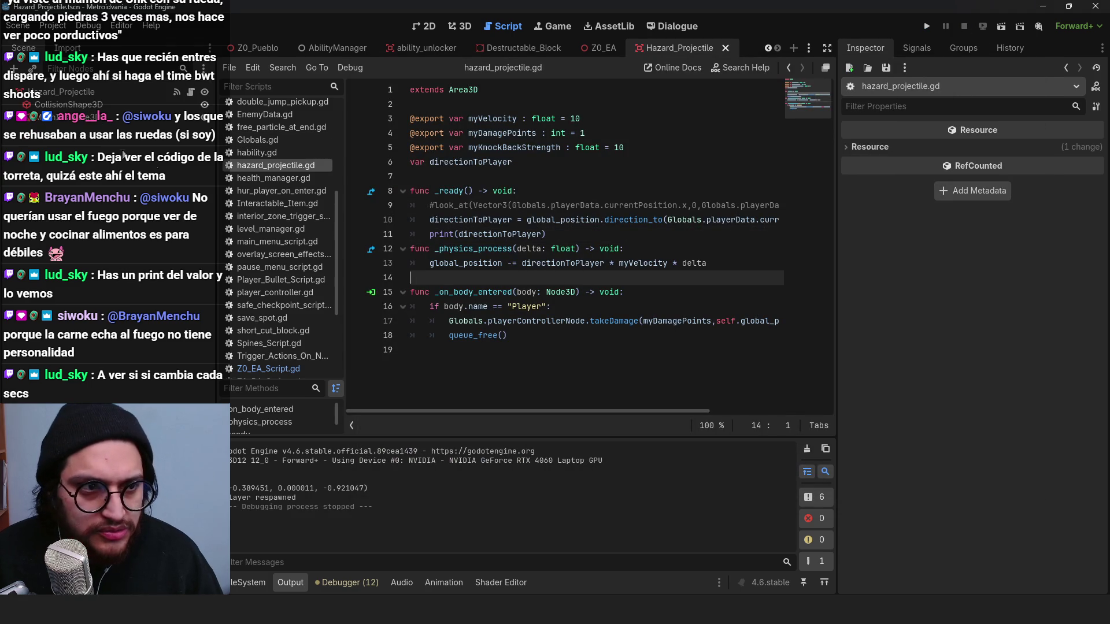
Step: Open Z0_EA_Script.gd, remove shoot() from the stopped-timer check, and add a line in the timeout handler
left_click(630, 118)
left_click(602, 50)
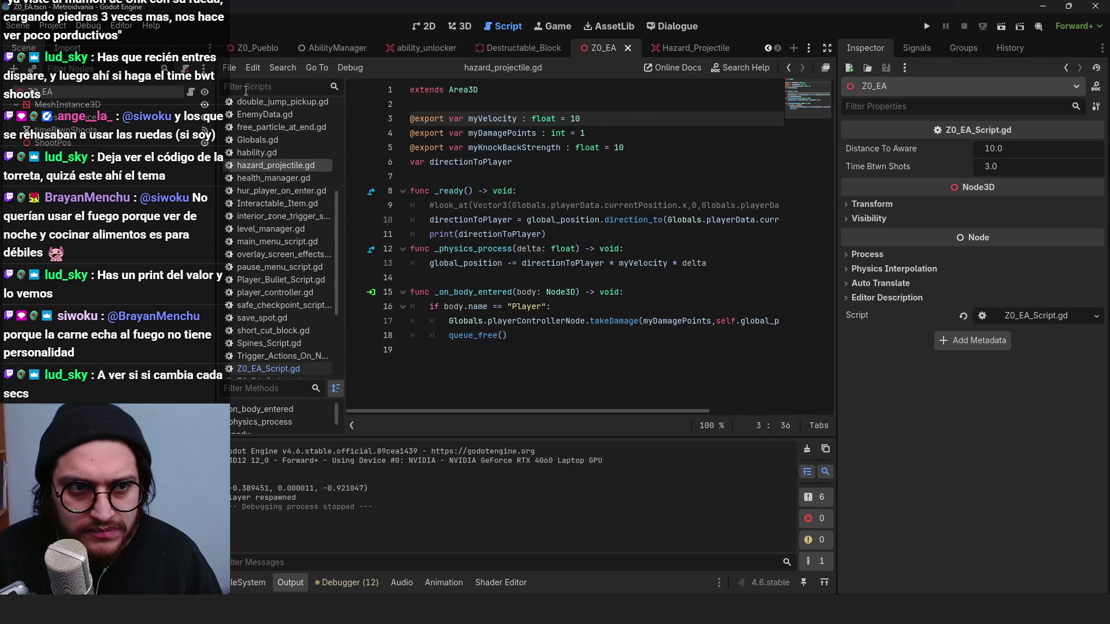
left_click(191, 92)
left_click_drag(513, 187, 460, 192)
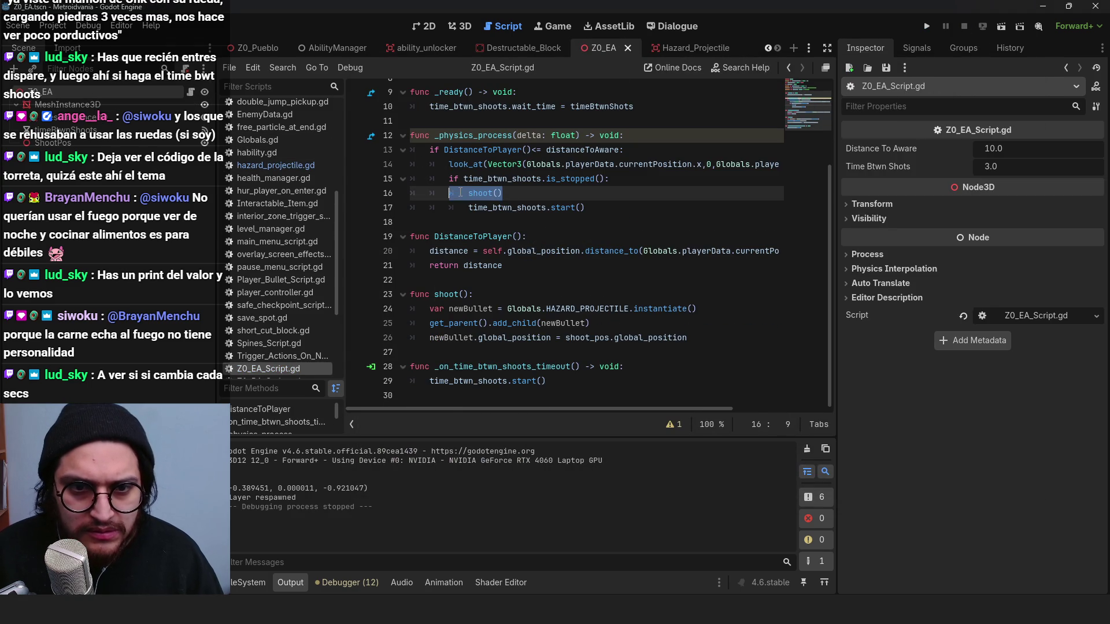
key("BackSpace")
key("BackSpace")
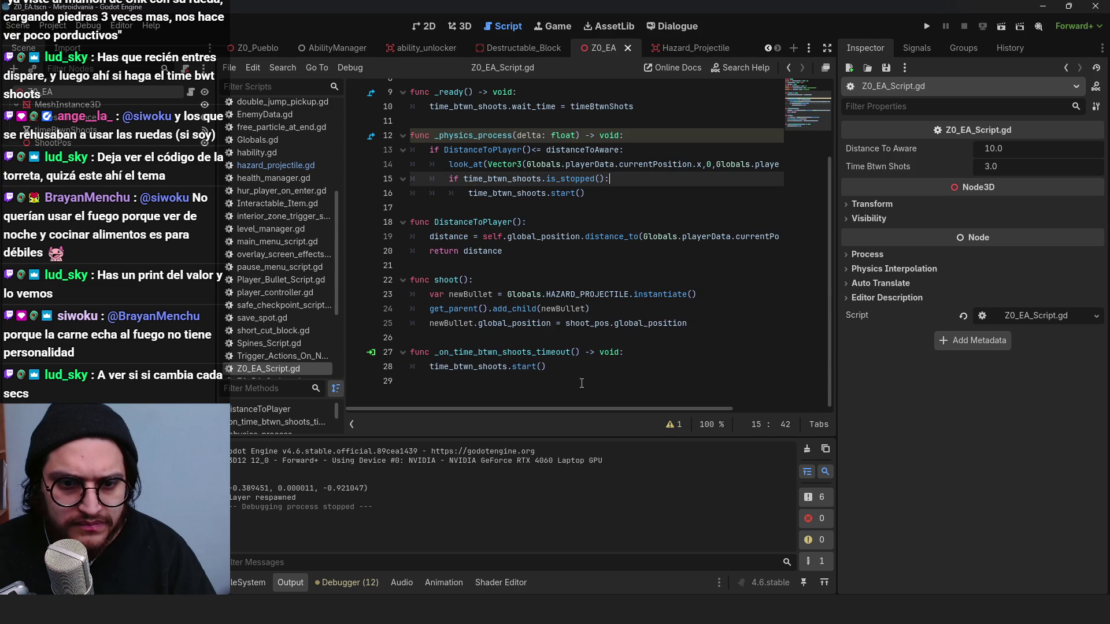
left_click(665, 352)
key("Return")
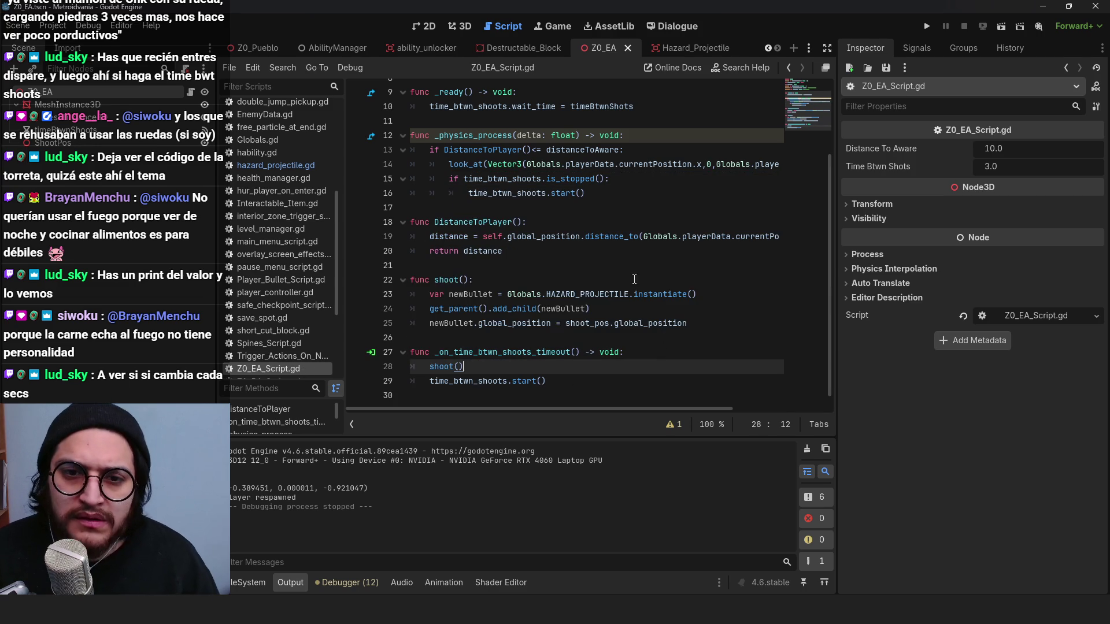
Step: Review the timer start and is_stopped calls and the timeBtwnShoots timer node's settings
scroll(578, 260, "up", 2)
double_click(563, 251)
double_click(570, 236)
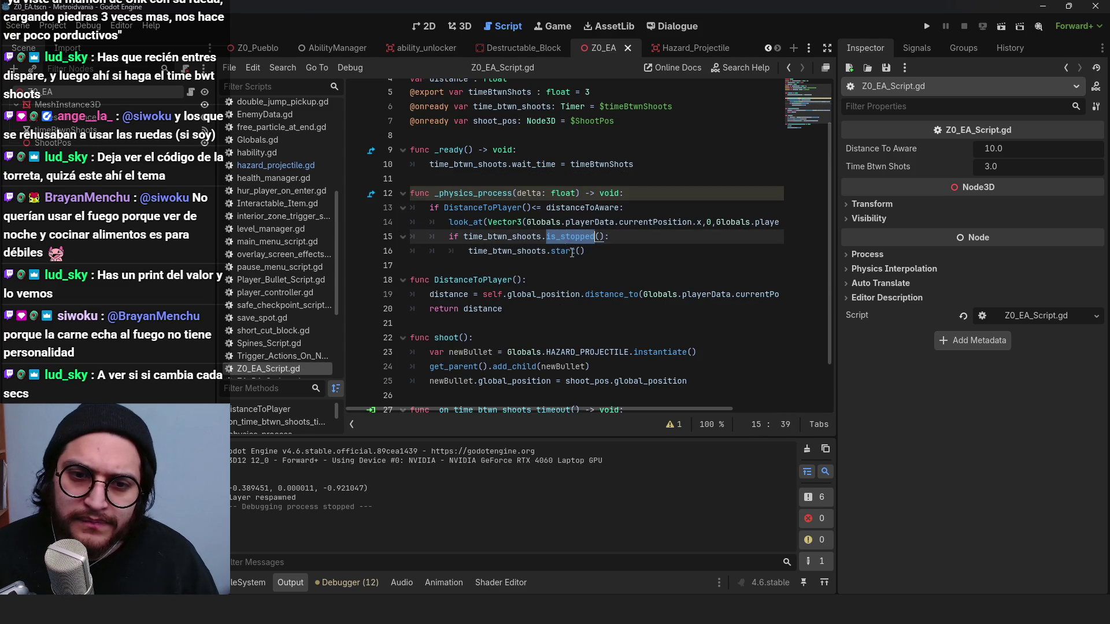
left_click(144, 130)
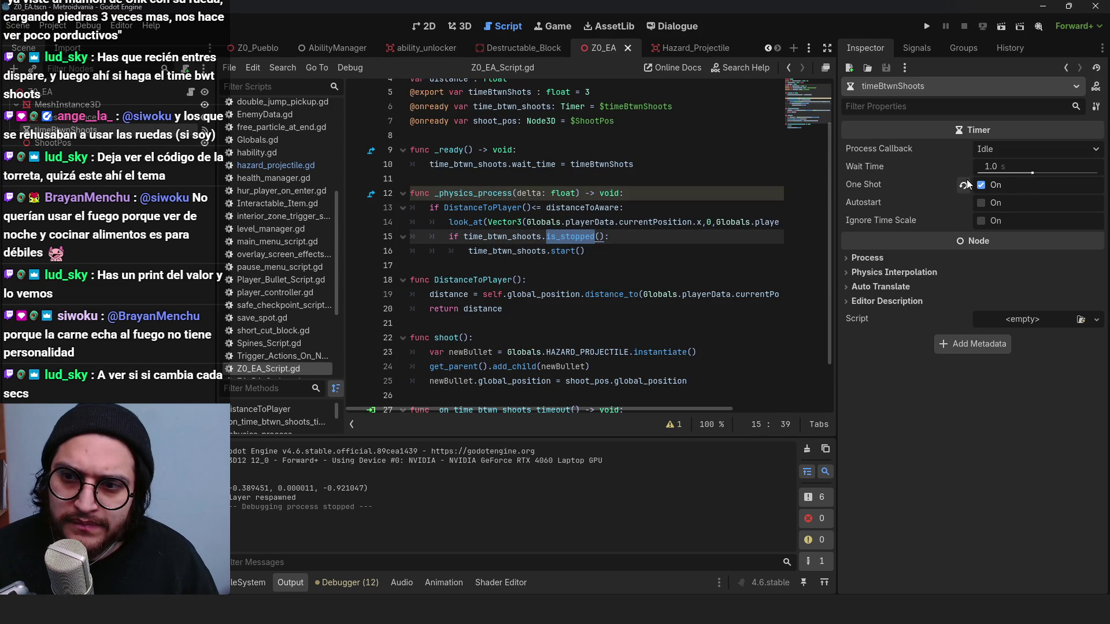
left_click(601, 180)
scroll(624, 250, "down", 2)
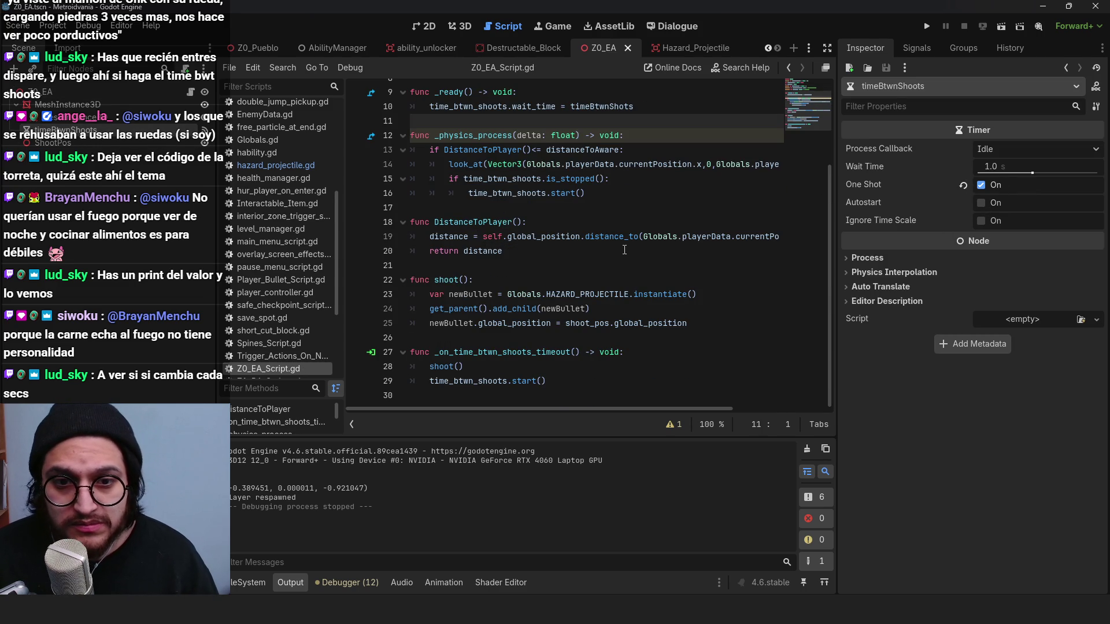
double_click(482, 377)
double_click(445, 366)
Step: Review the distance check and look_at lines, then go to the timer restart line
left_click(560, 151)
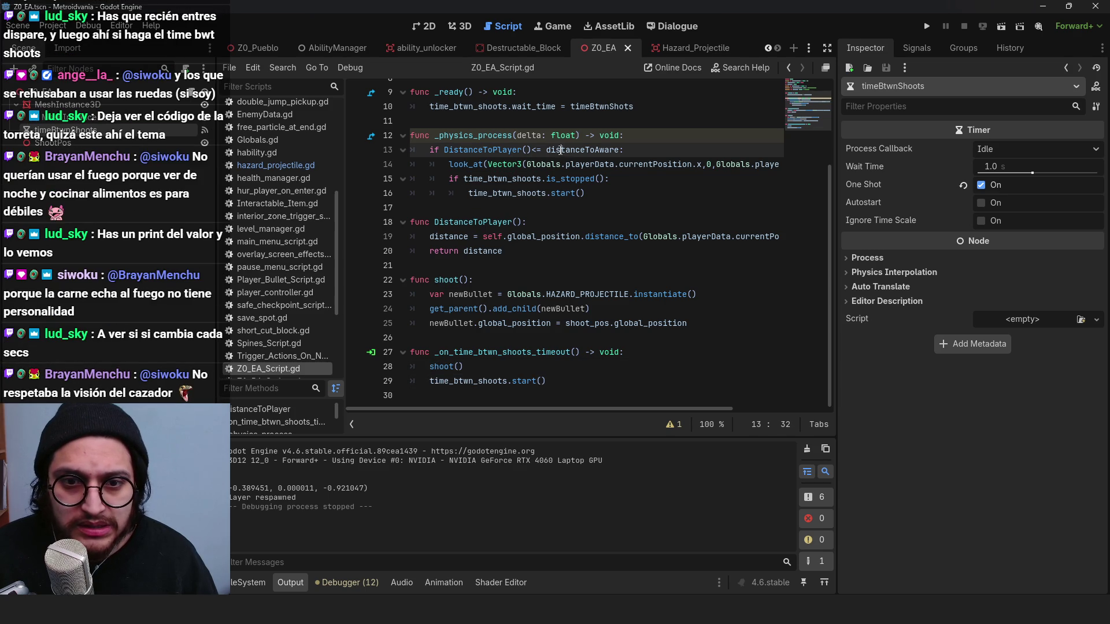
scroll(607, 264, "up", 2)
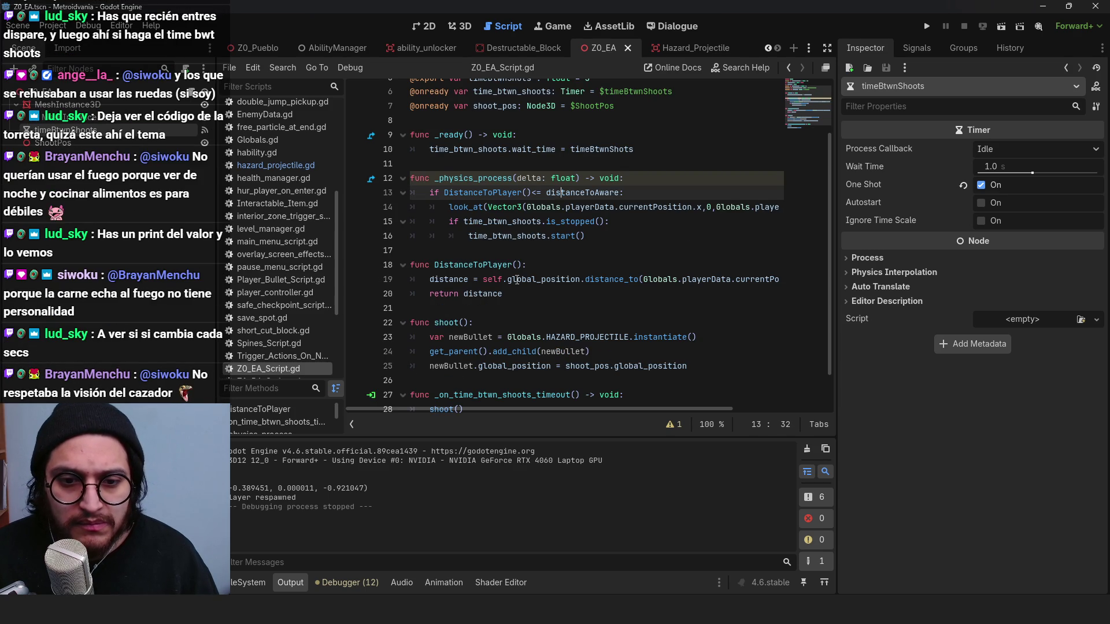
scroll(516, 280, "down", 2)
left_click(570, 165)
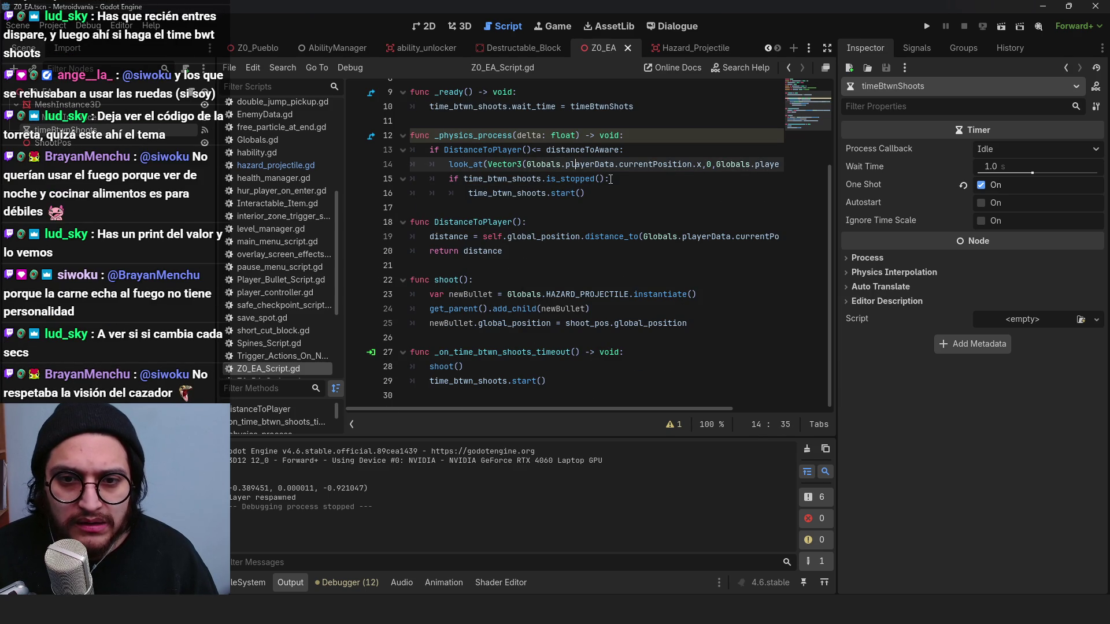
left_click(428, 381)
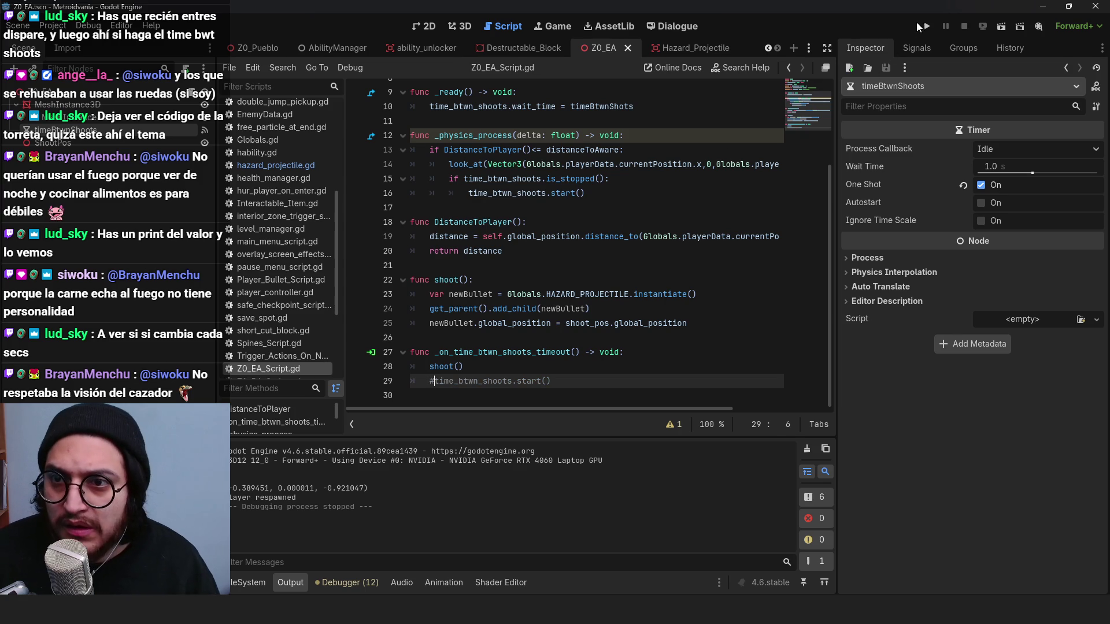
Step: Run the game, walk the character right and left near the turret, then stop it
left_click(928, 27)
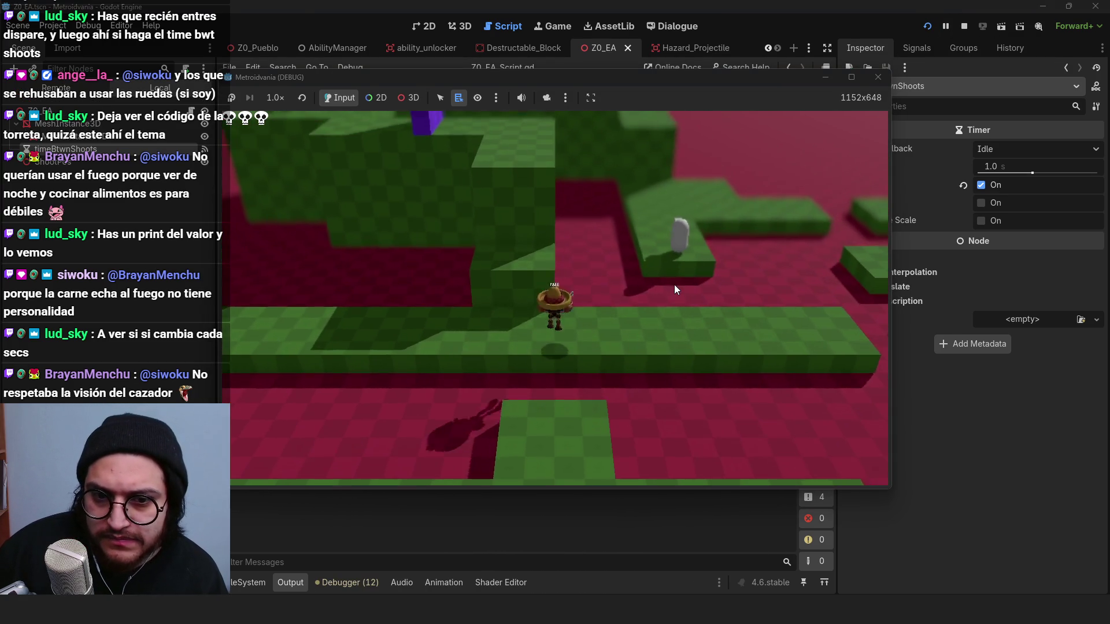
key("d")
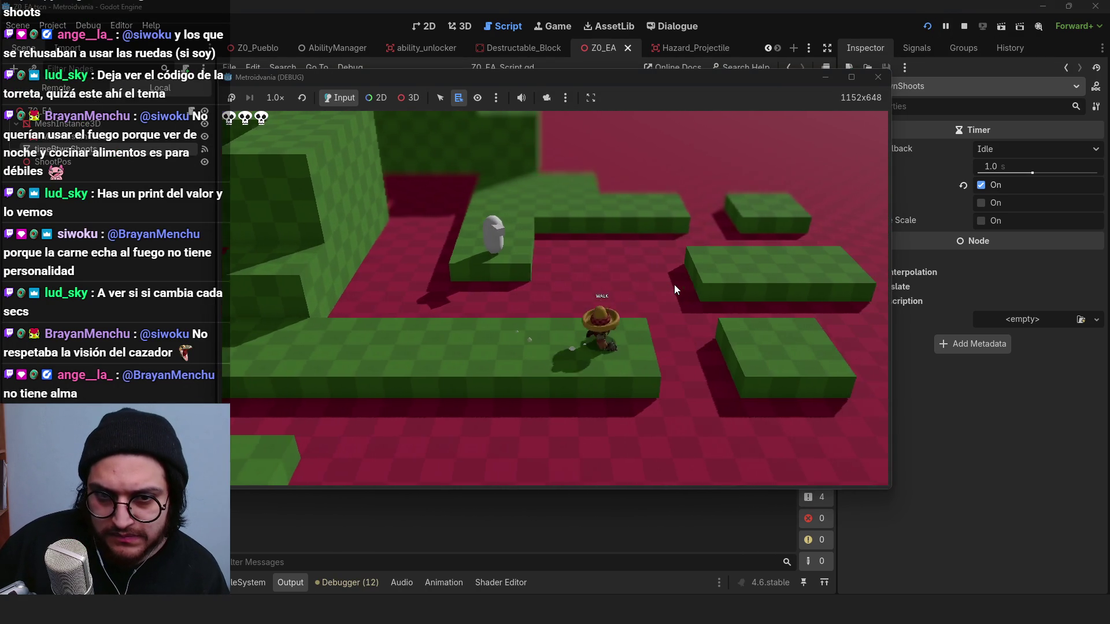
key("a")
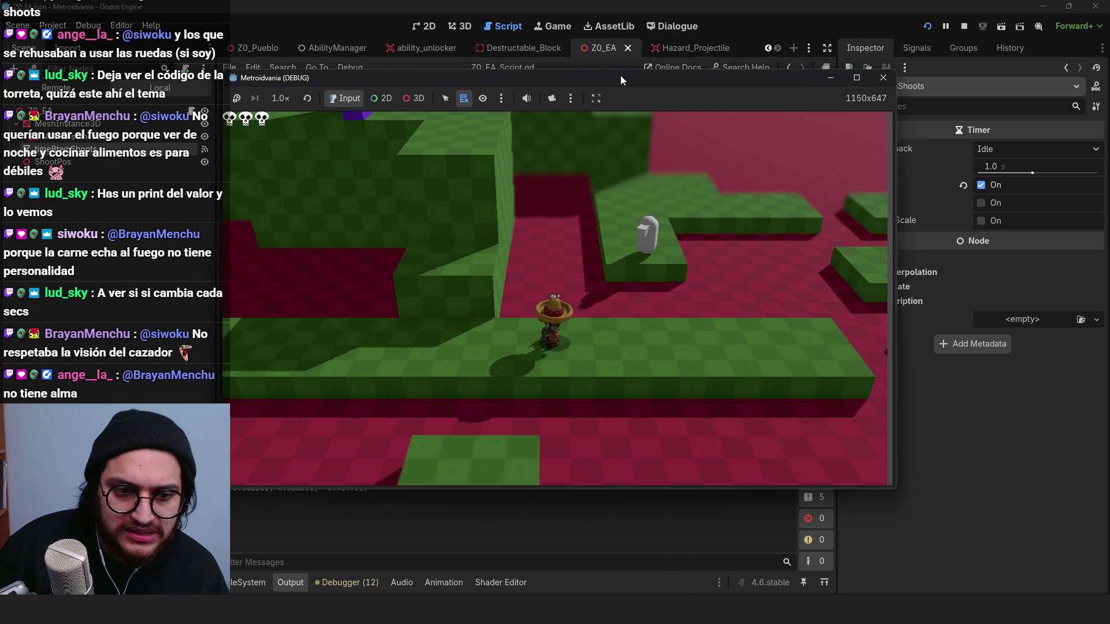
left_click_drag(620, 75, 704, 70)
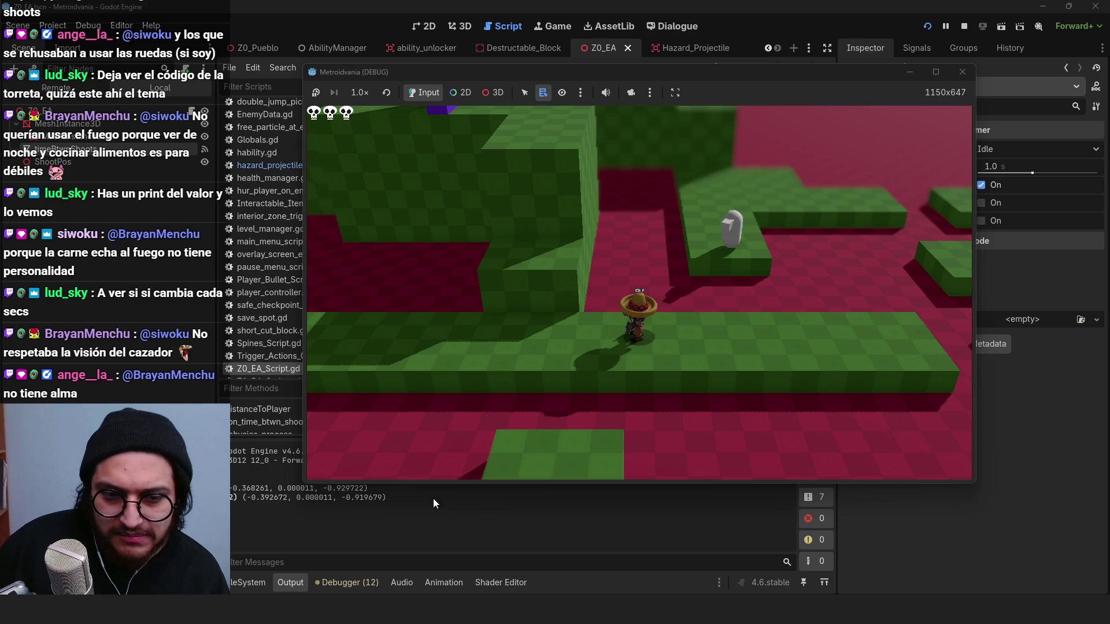
left_click(964, 27)
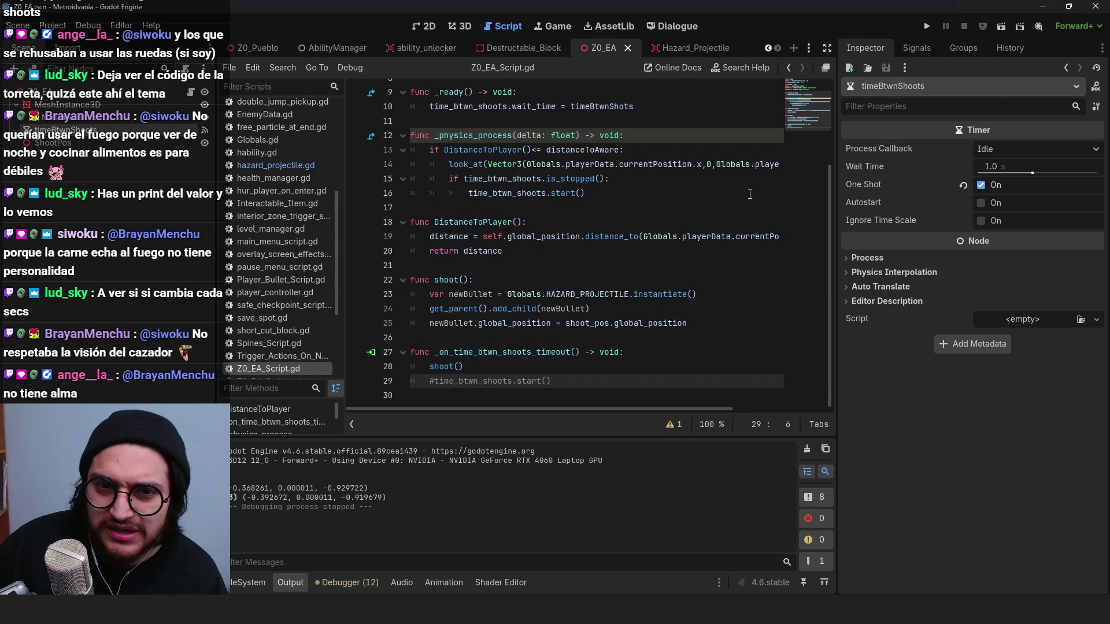
Step: Review the look_at line's currentPosition and Globals player reference in the turret script
double_click(650, 161)
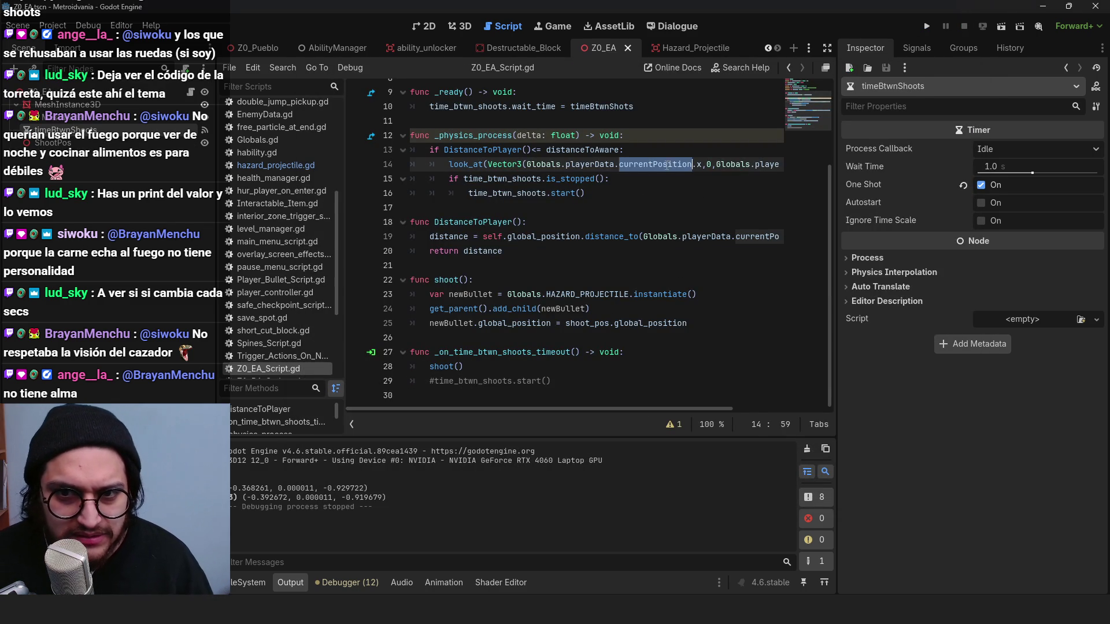
left_click(757, 164)
double_click(544, 165)
left_click(470, 164)
scroll(540, 321, "up", 1)
scroll(387, 280, "down", 1)
Step: Run the game again, walk and jump across the level watching the projectiles, then stop
left_click(929, 28)
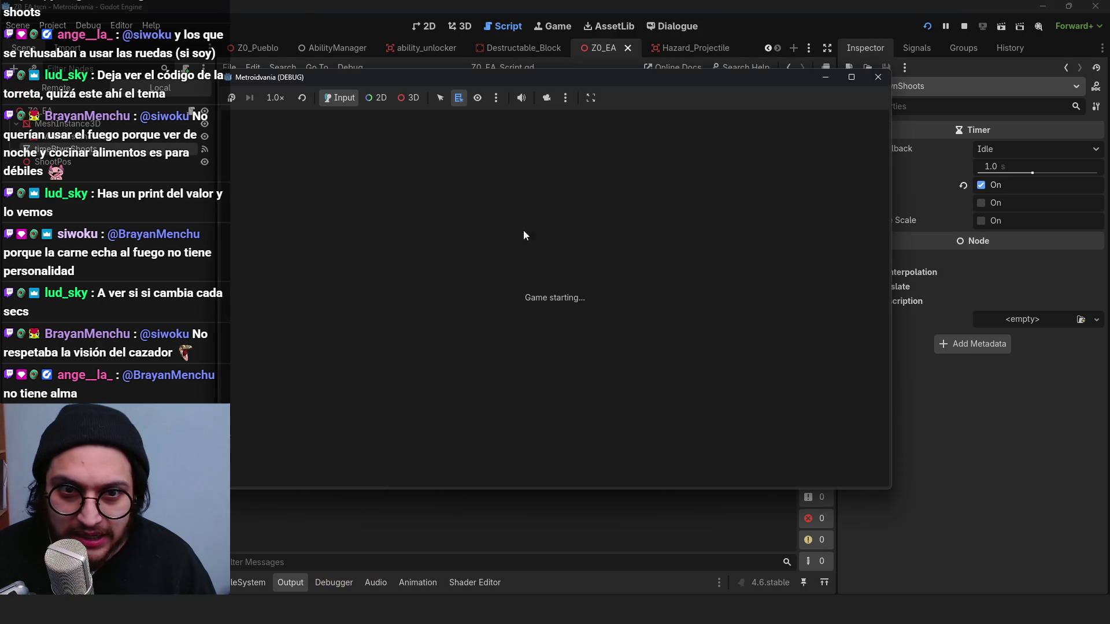
key("d")
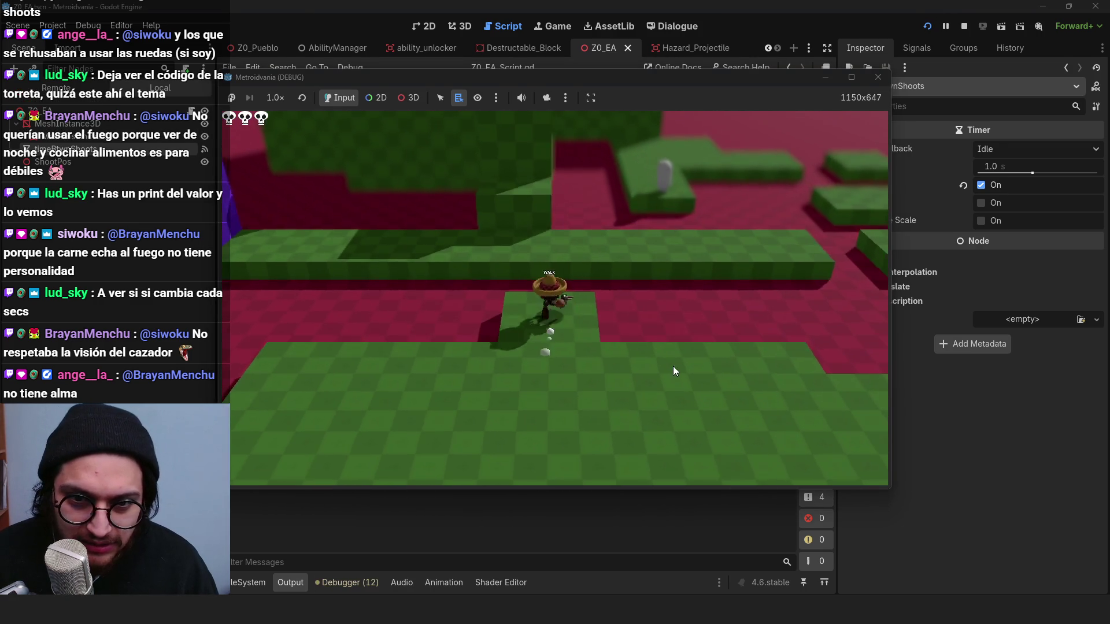
key("s")
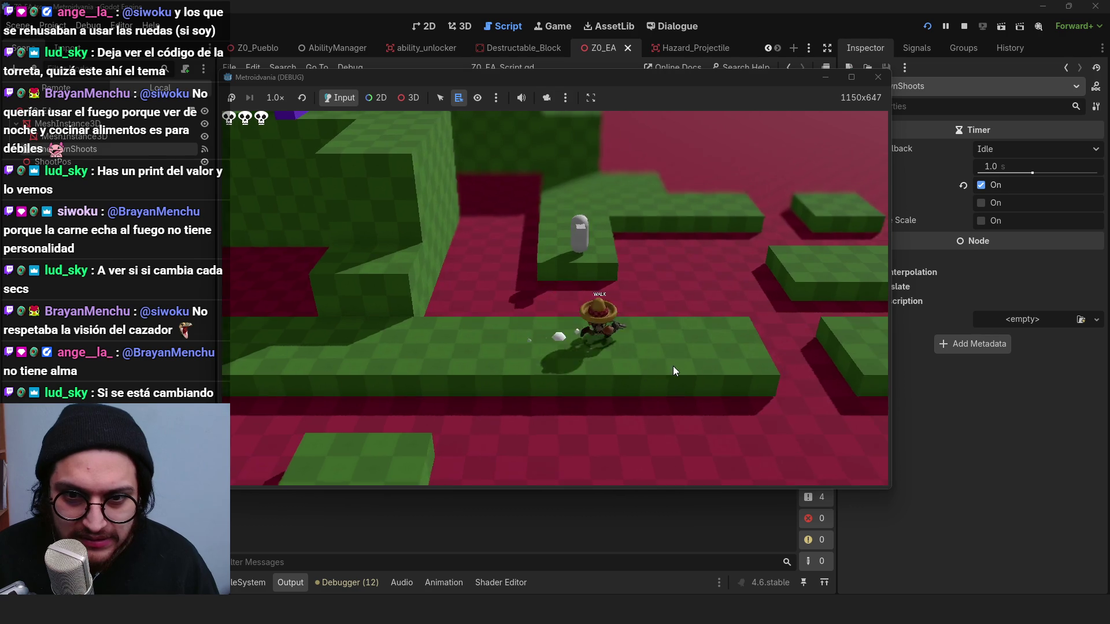
key("w")
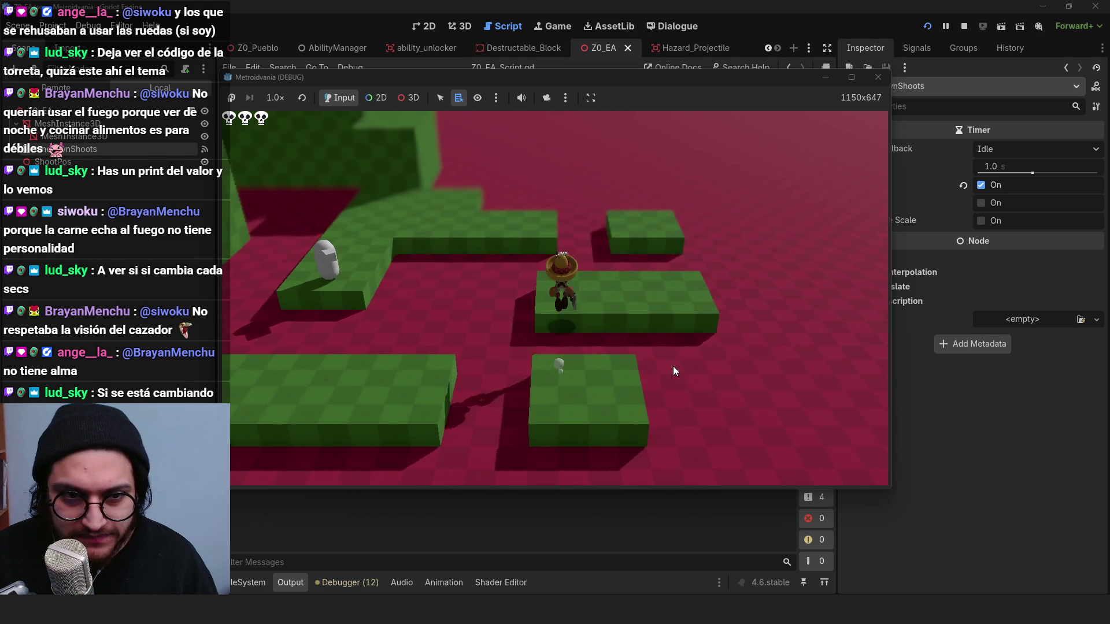
key("space")
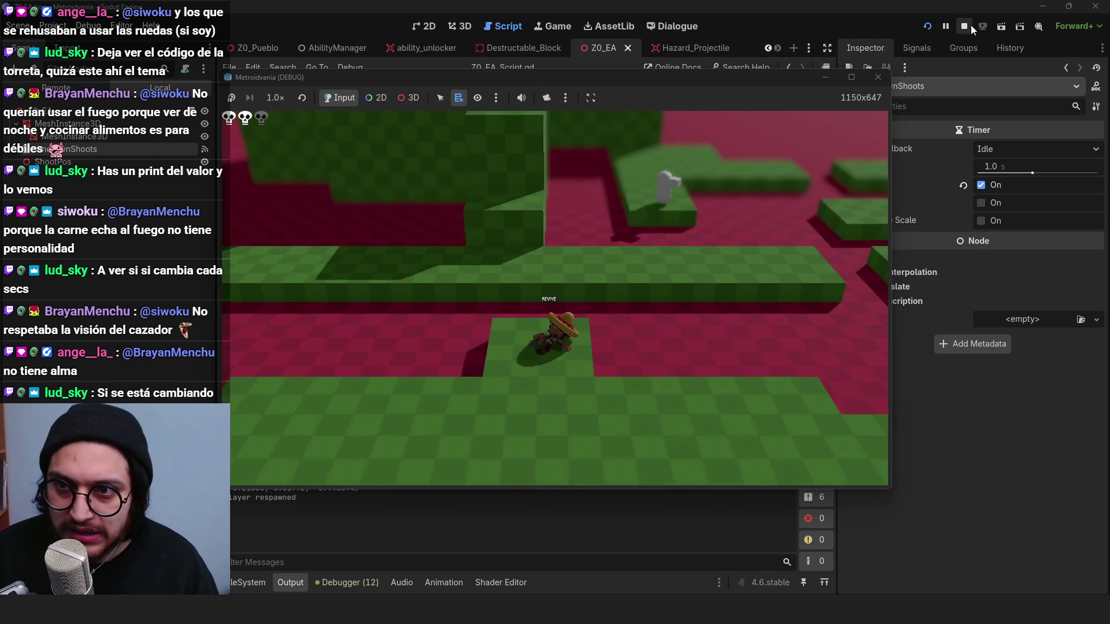
left_click(964, 26)
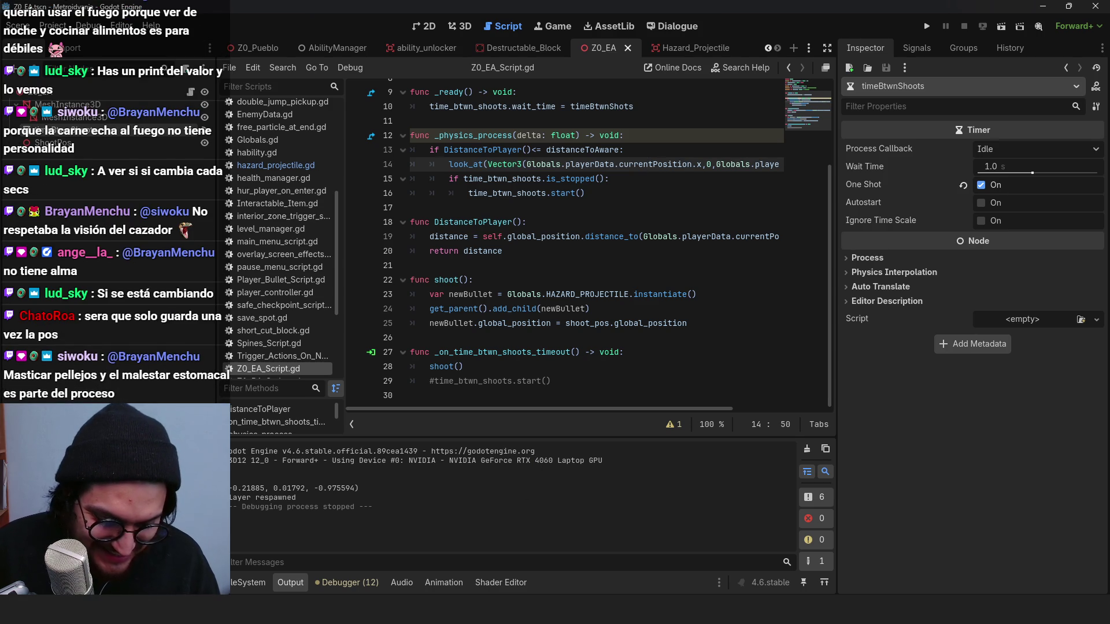
Step: Rename _ready to _enter_tree in hazard_projectile.gd via autocomplete and run the game
left_click(639, 297)
scroll(578, 231, "up", 3)
left_click(679, 48)
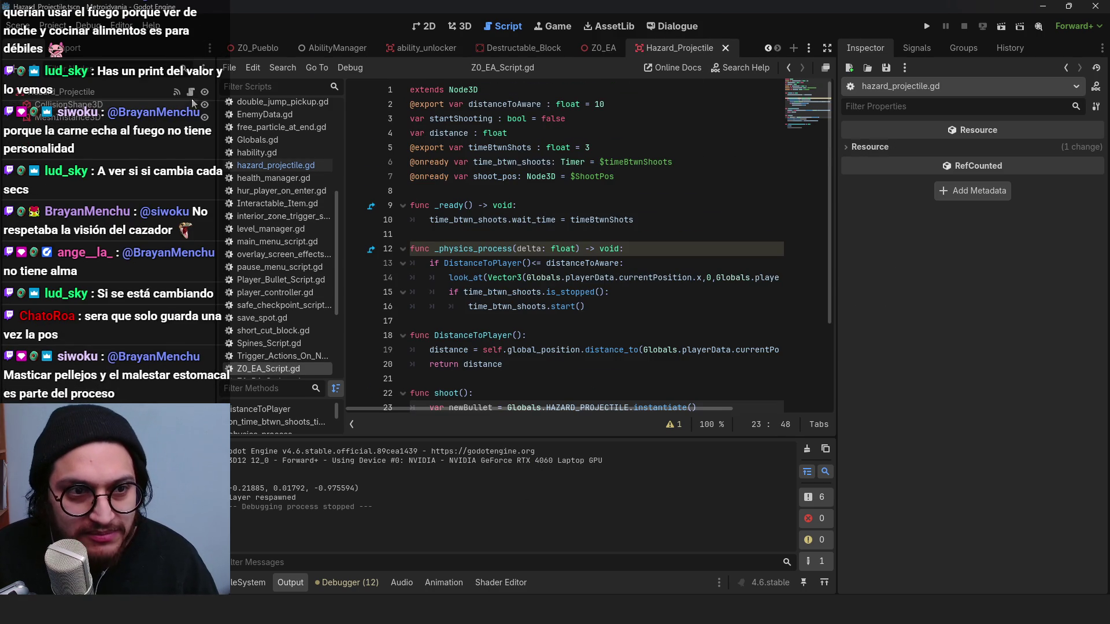
double_click(455, 192)
type("func _ent")
key("Return")
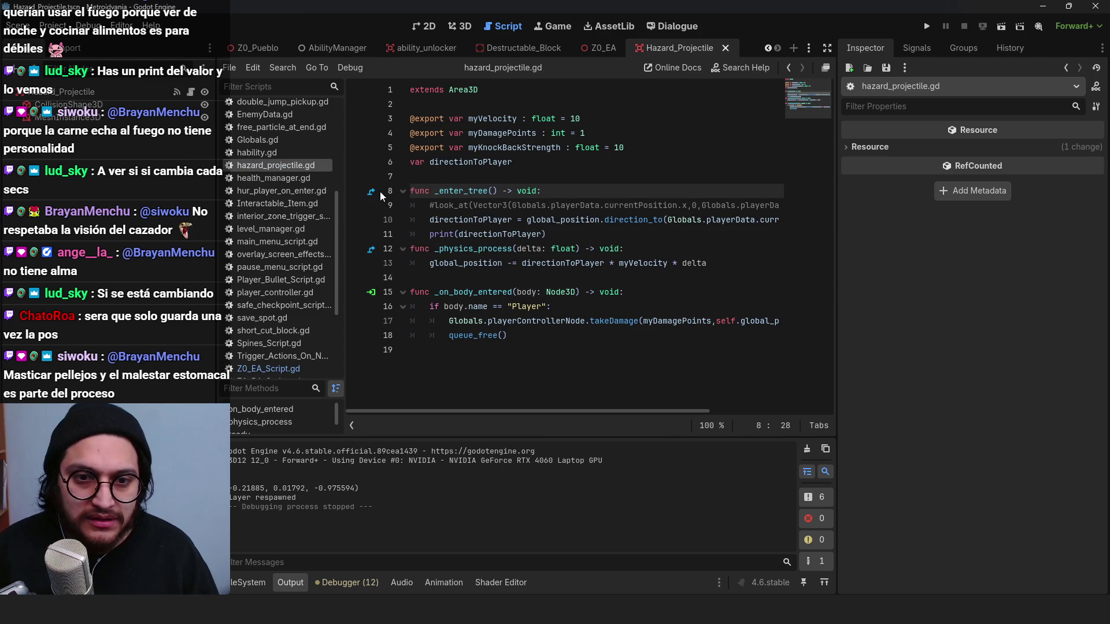
left_click(567, 248)
left_click(576, 232)
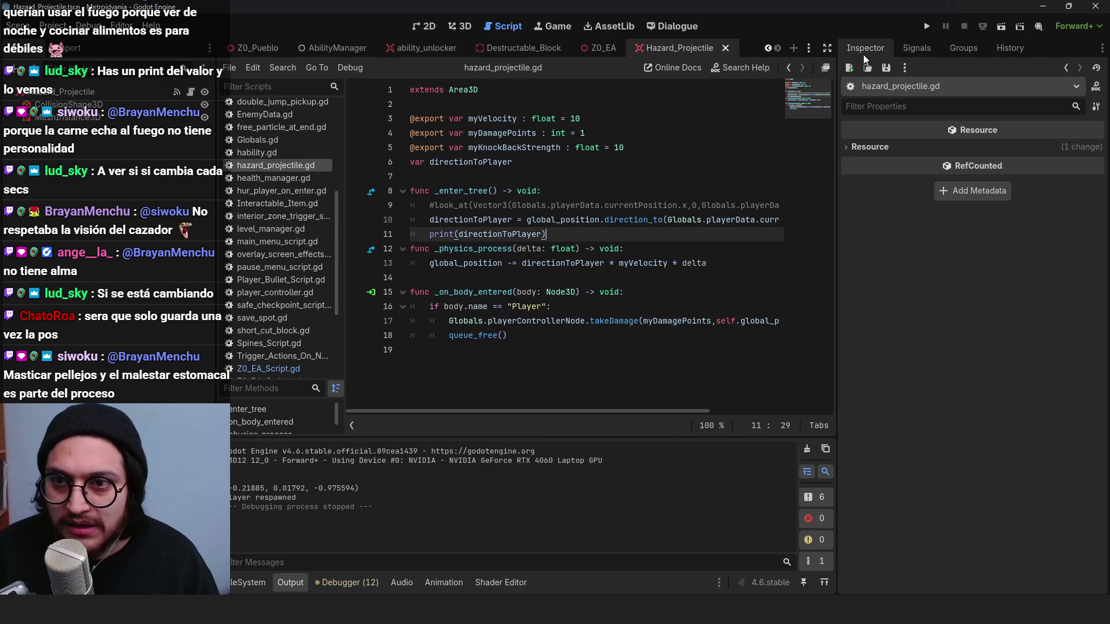
left_click(925, 28)
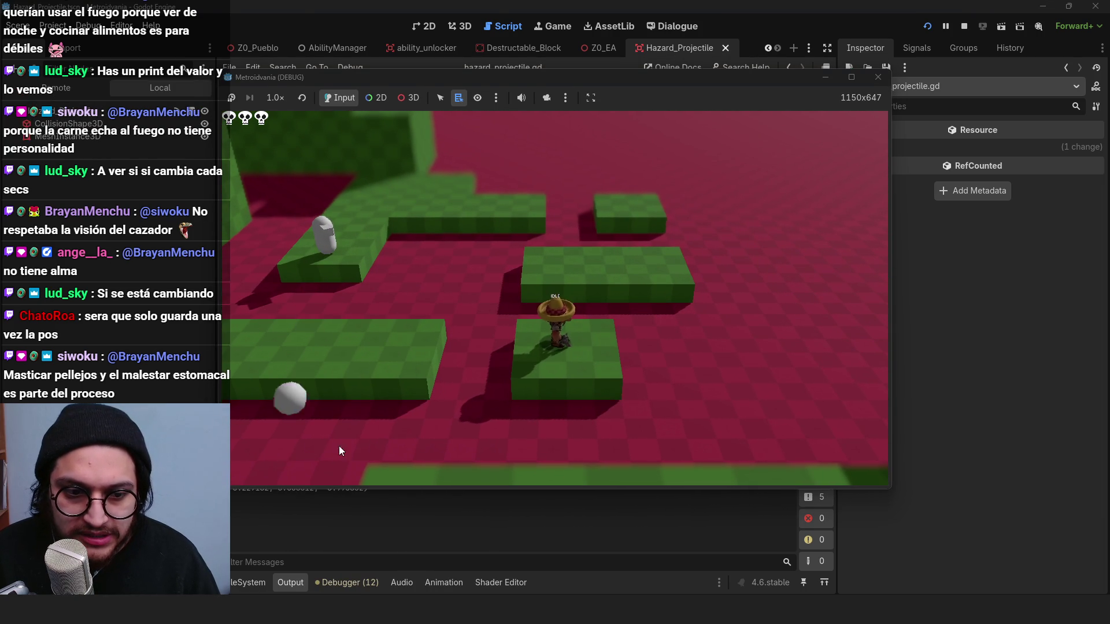
Step: Reposition the game window, walk toward the camera, rotate the camera with E, then stop the game
left_click_drag(530, 85, 546, 52)
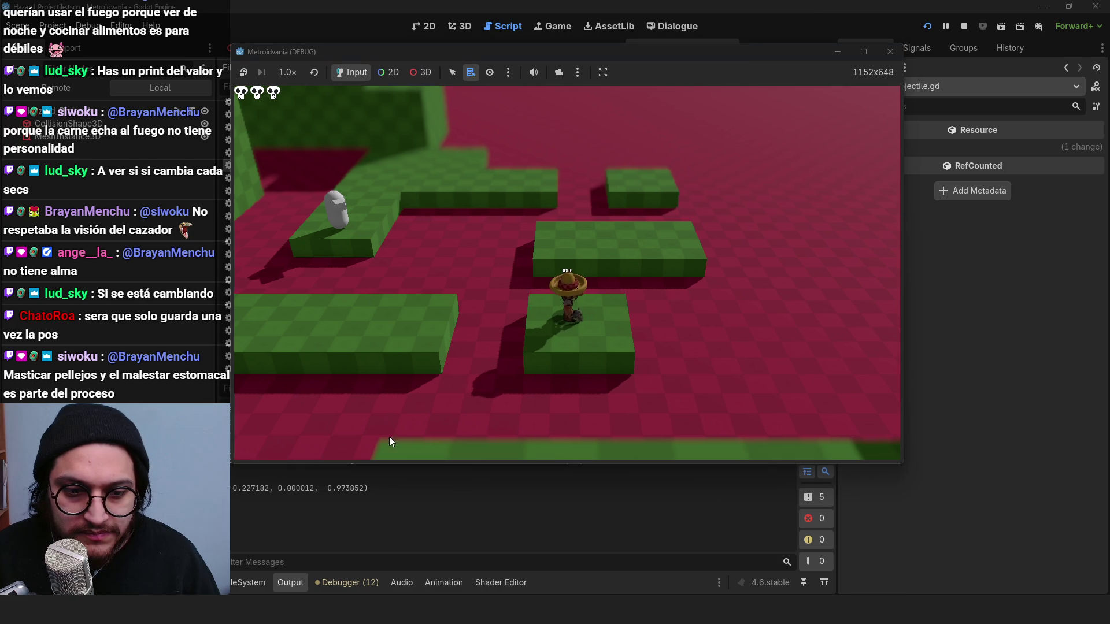
key("s")
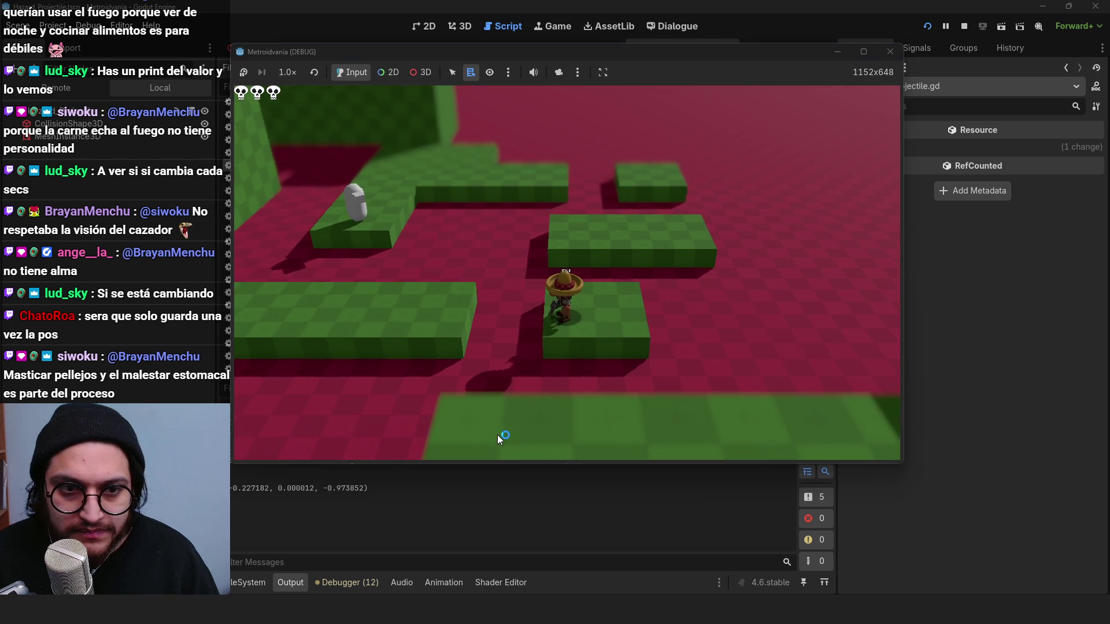
key("e")
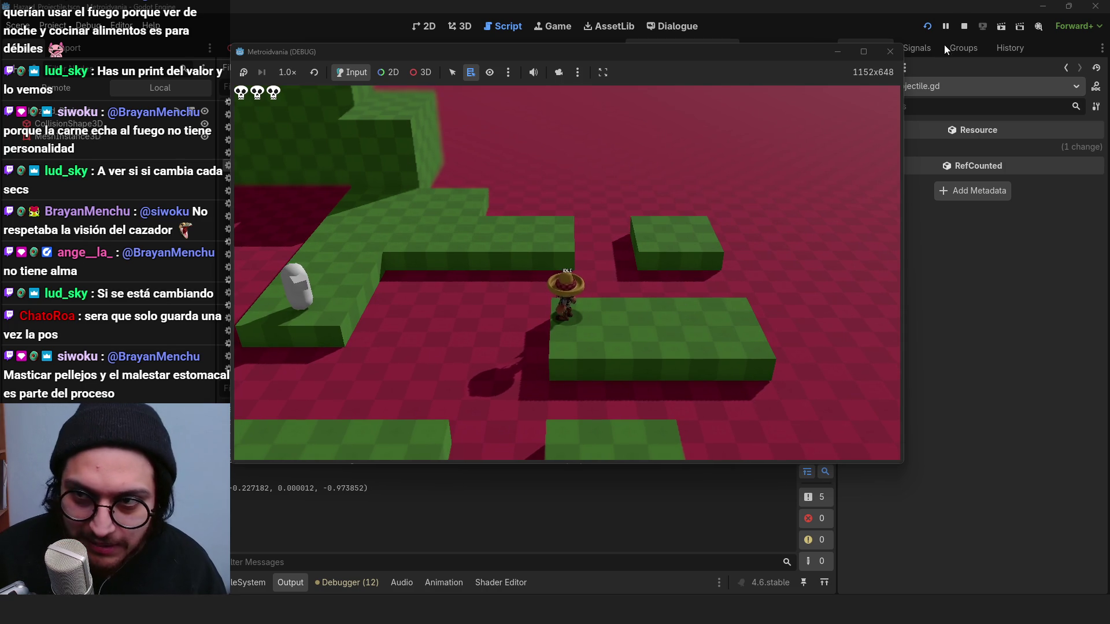
left_click(969, 24)
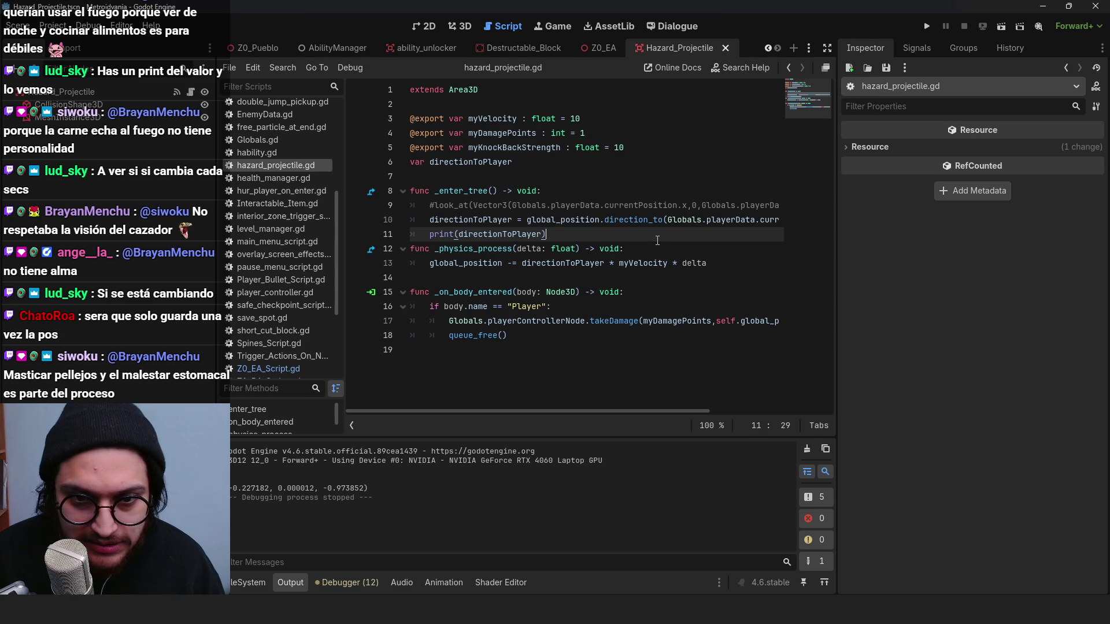
Step: Review lines 8–13 of hazard_projectile.gd, revert _enter_tree to _ready, and run the game
left_click(468, 193)
left_click(502, 234)
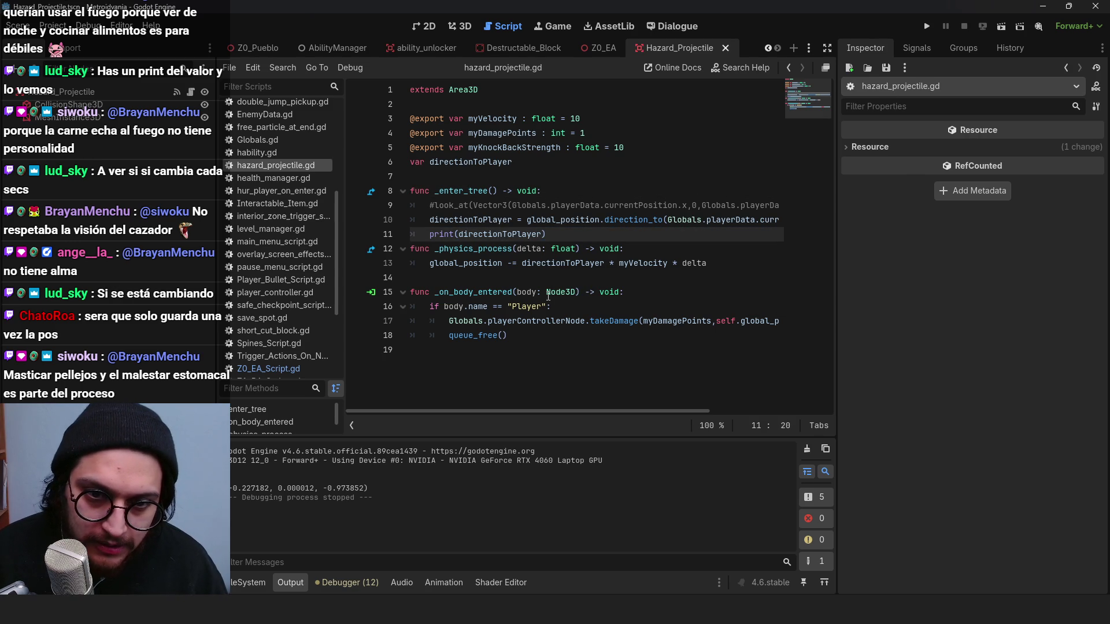
left_click(495, 249)
left_click(566, 264)
left_click(652, 263)
left_click(684, 263)
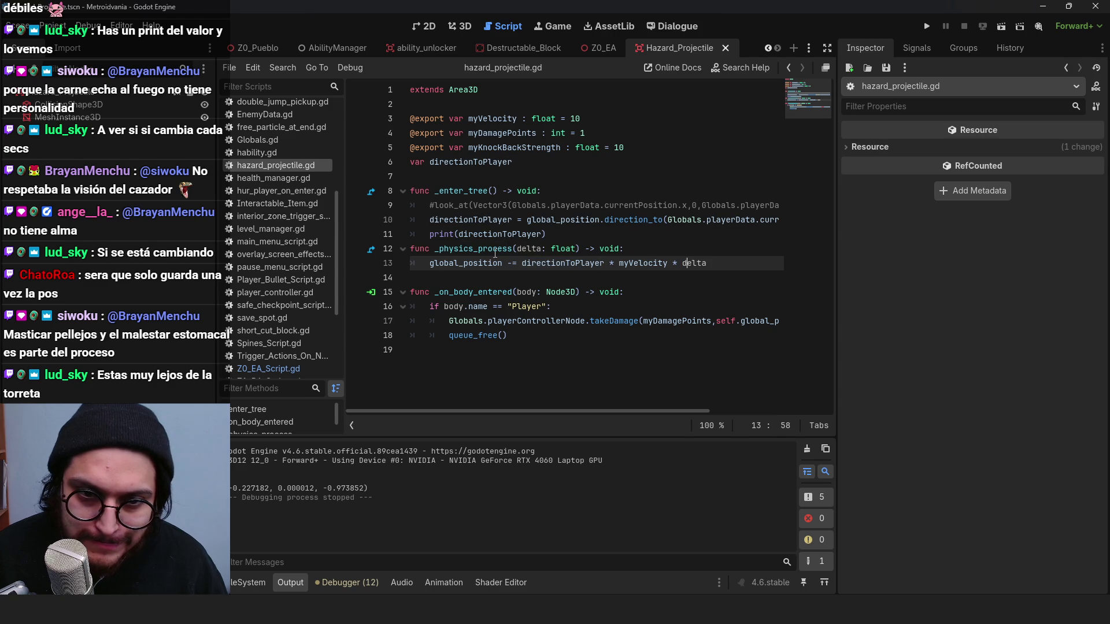
left_click(480, 219)
left_click(472, 205)
left_click(463, 191)
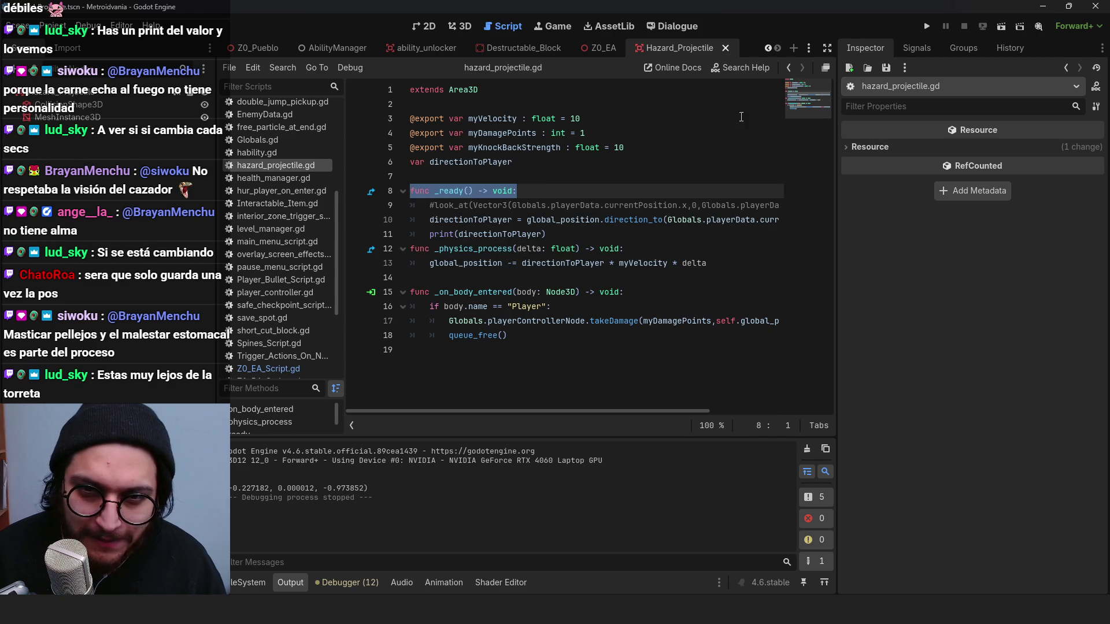
left_click(926, 26)
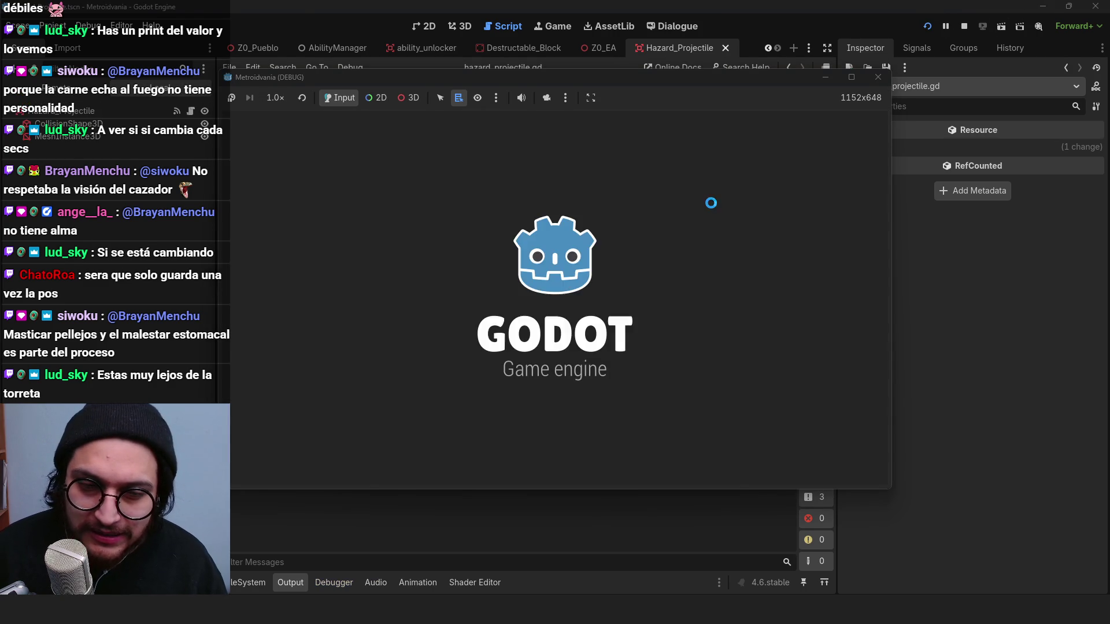
Step: Walk the character around the turret with D, S and A as projectiles fly in, then stop the game
key("d")
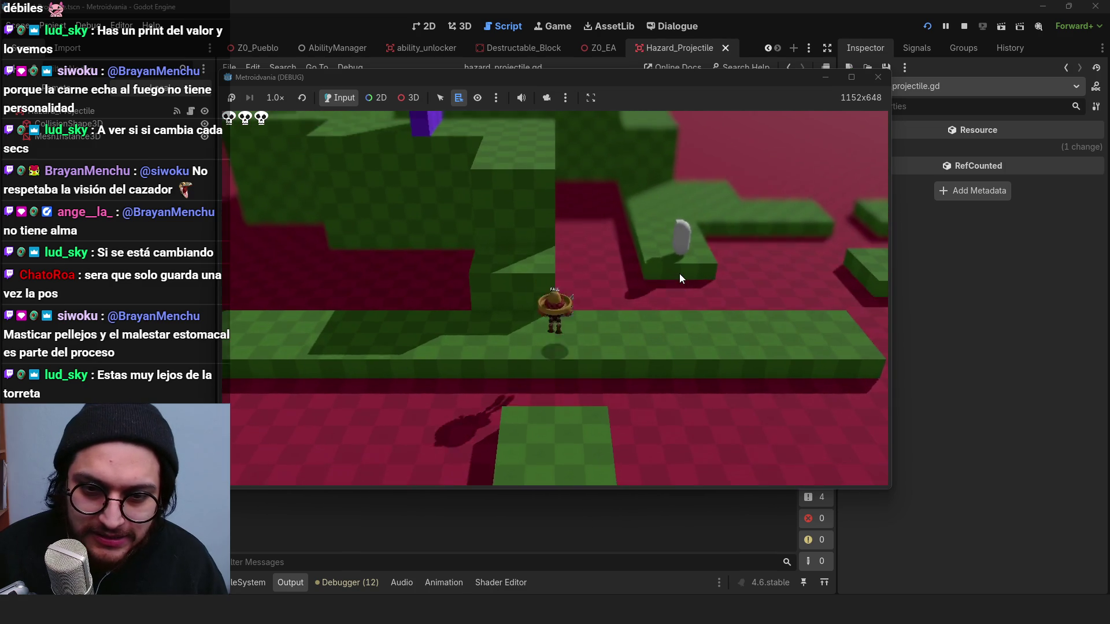
key("d")
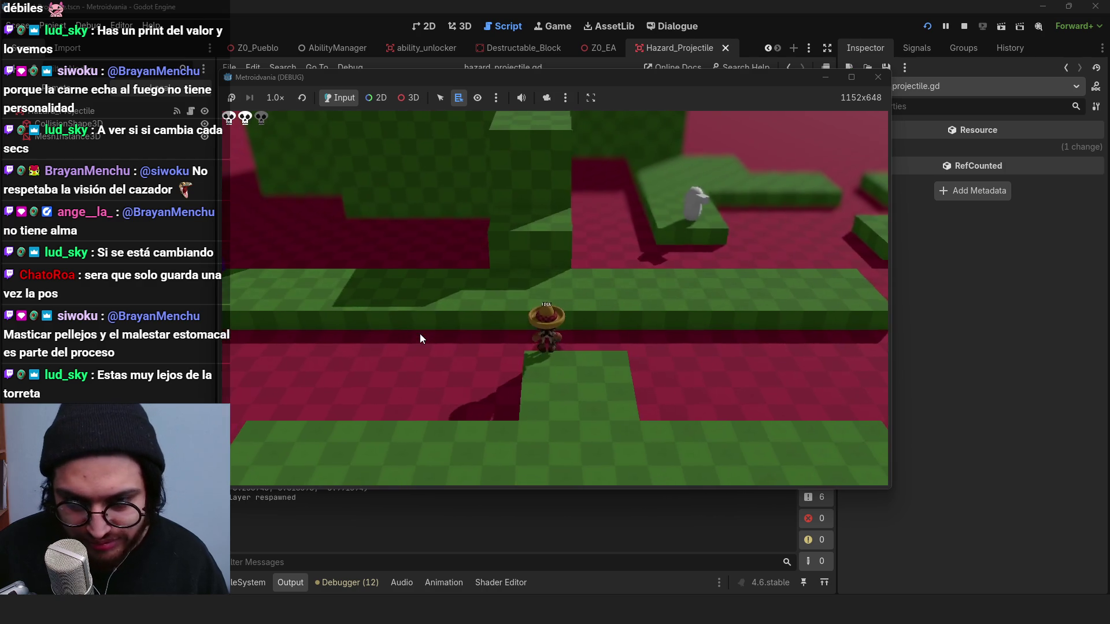
key("d")
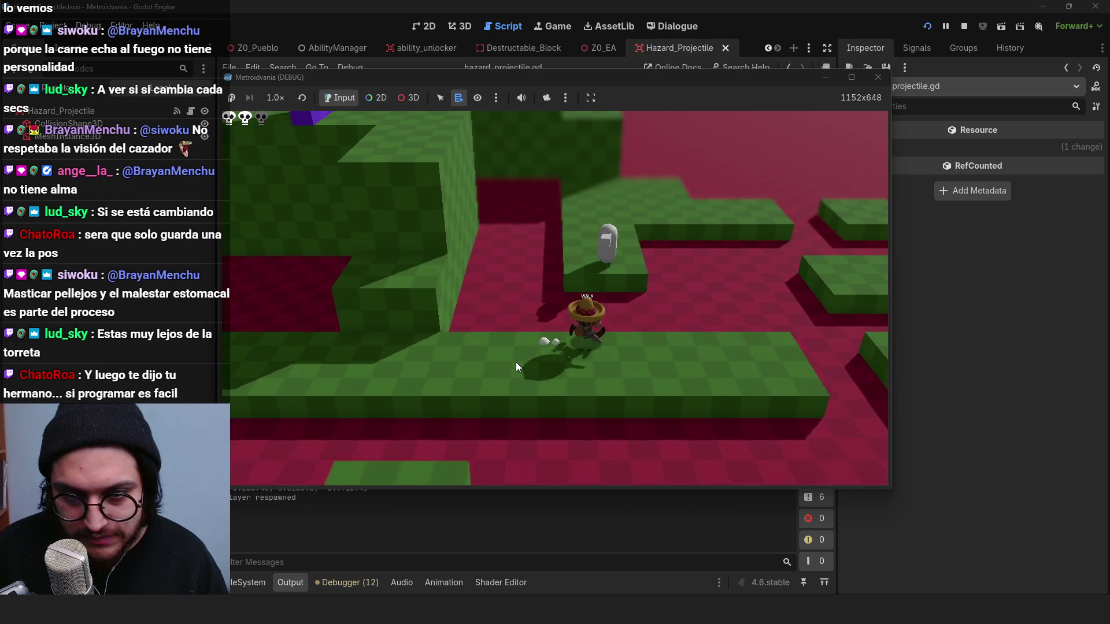
key("s")
key("a")
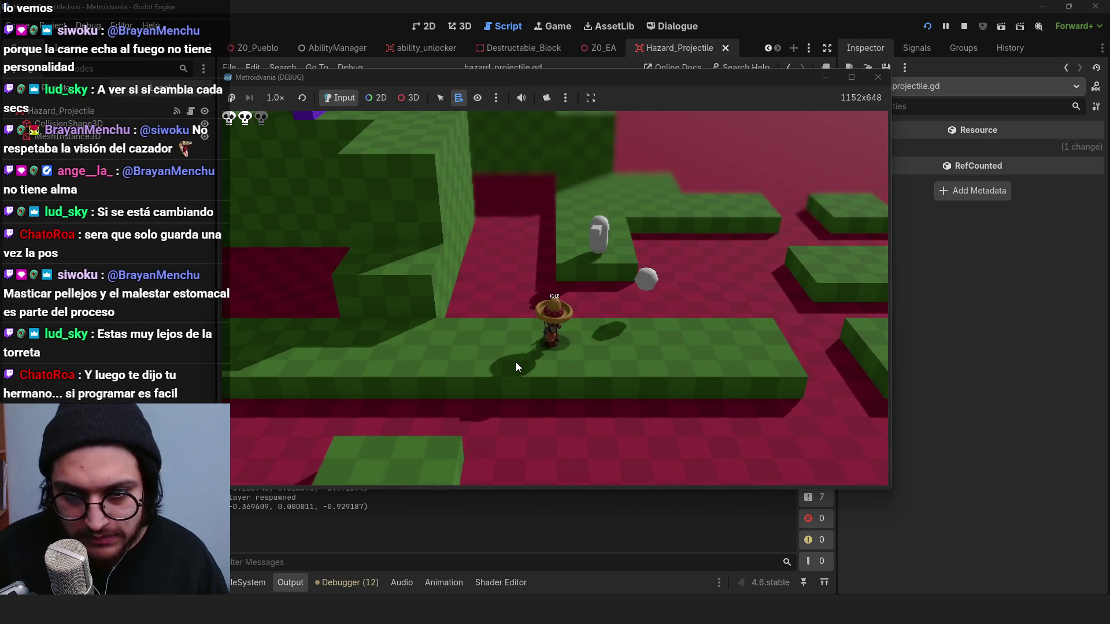
key("a")
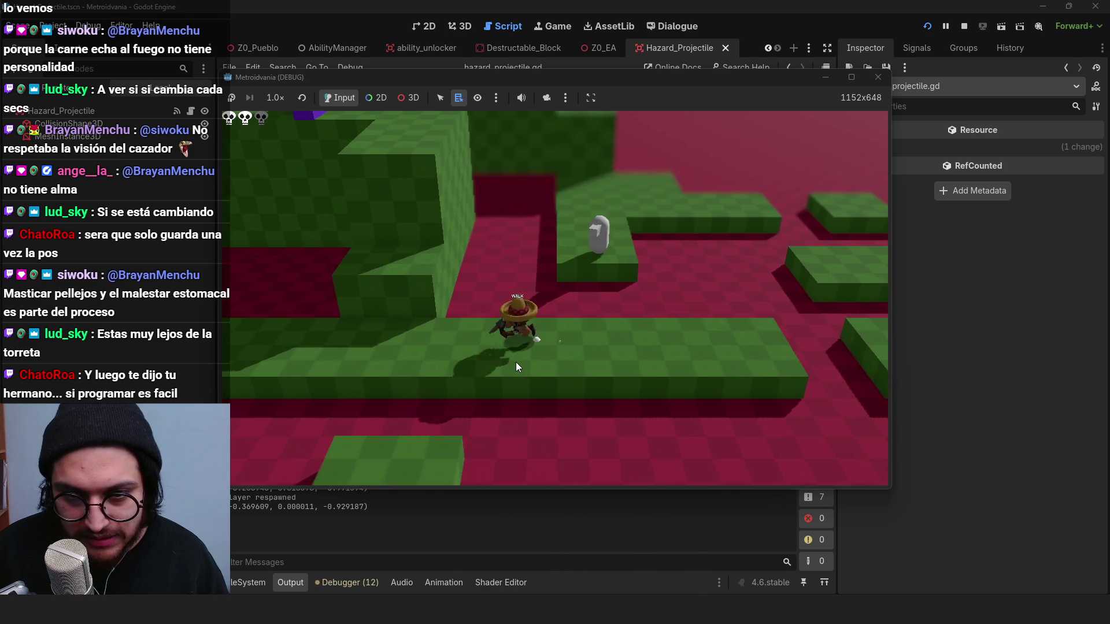
key("d")
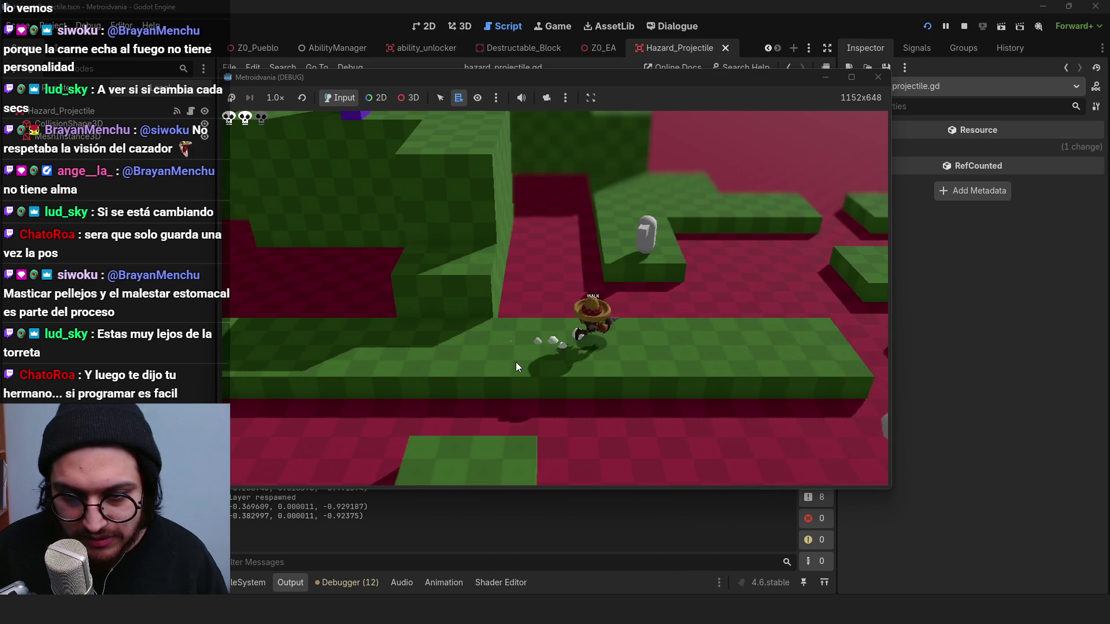
key("a")
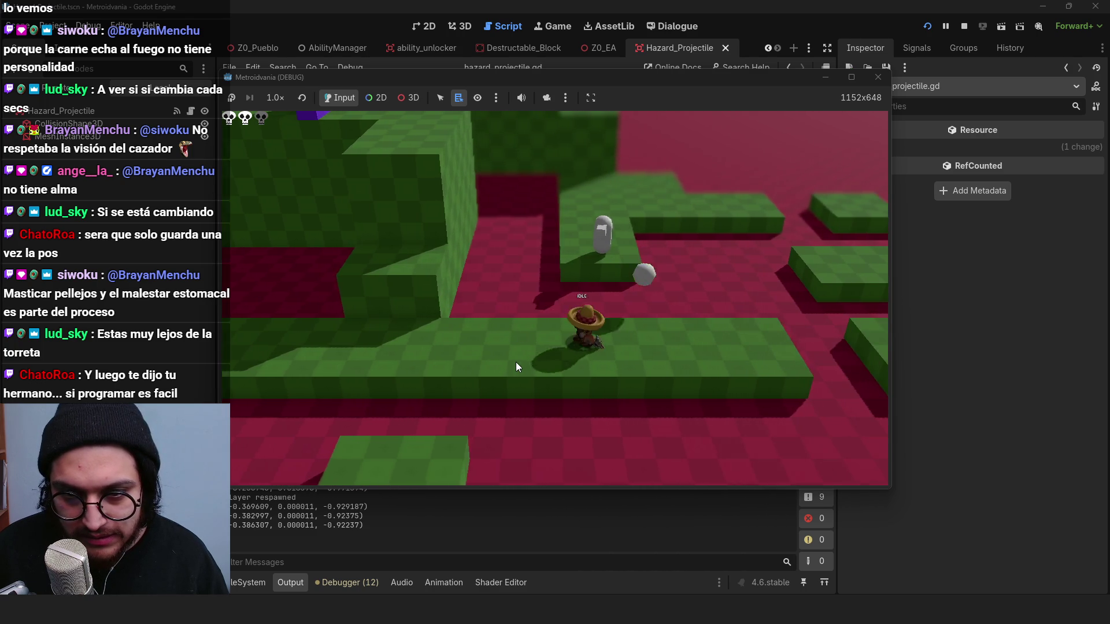
left_click(964, 26)
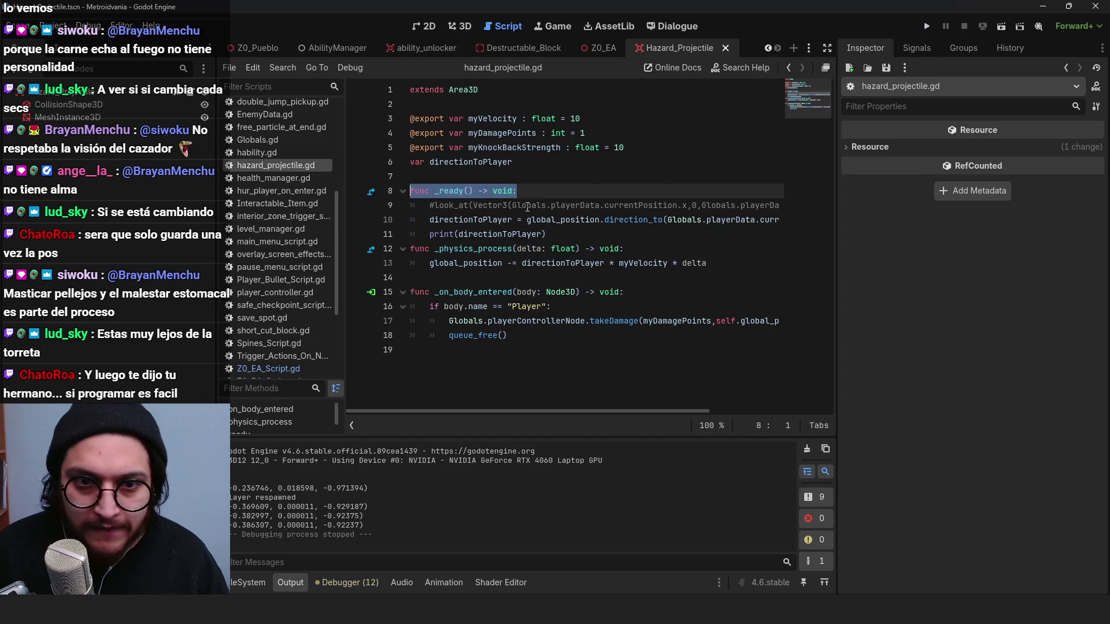
Step: Change line 13 to assign global_position from directionToPlayer times -myVelocity, then run the game
left_click(512, 263)
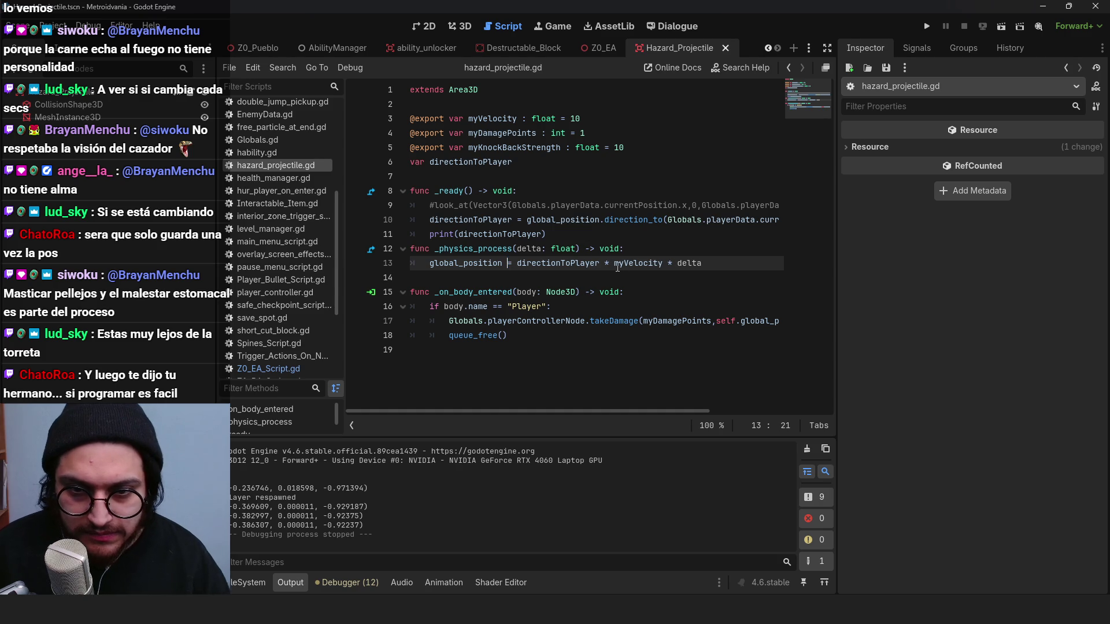
type("-")
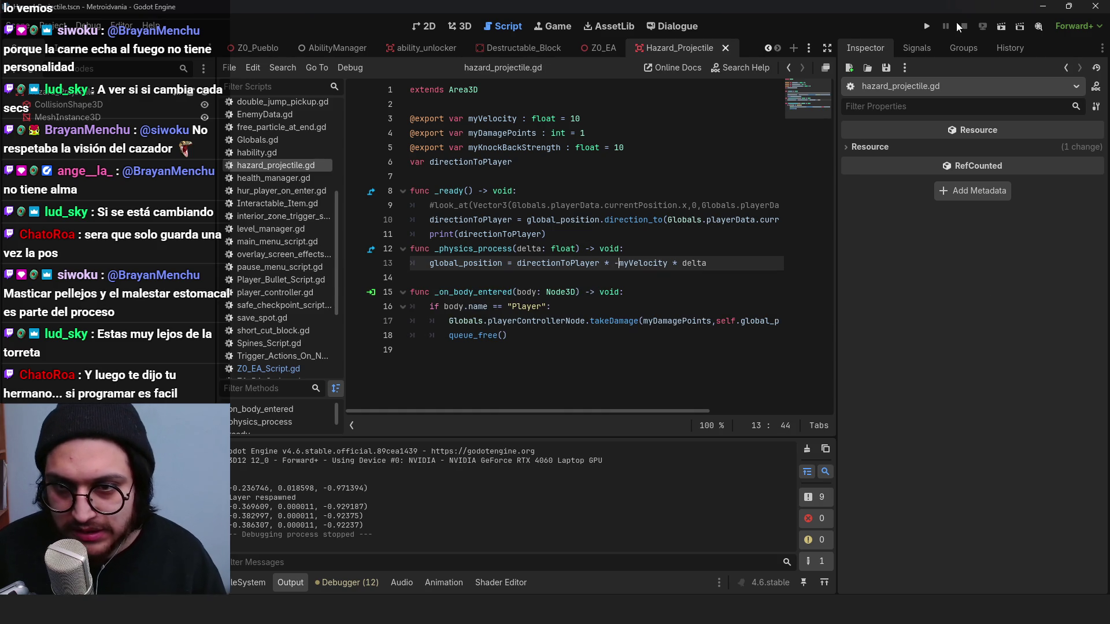
left_click(928, 26)
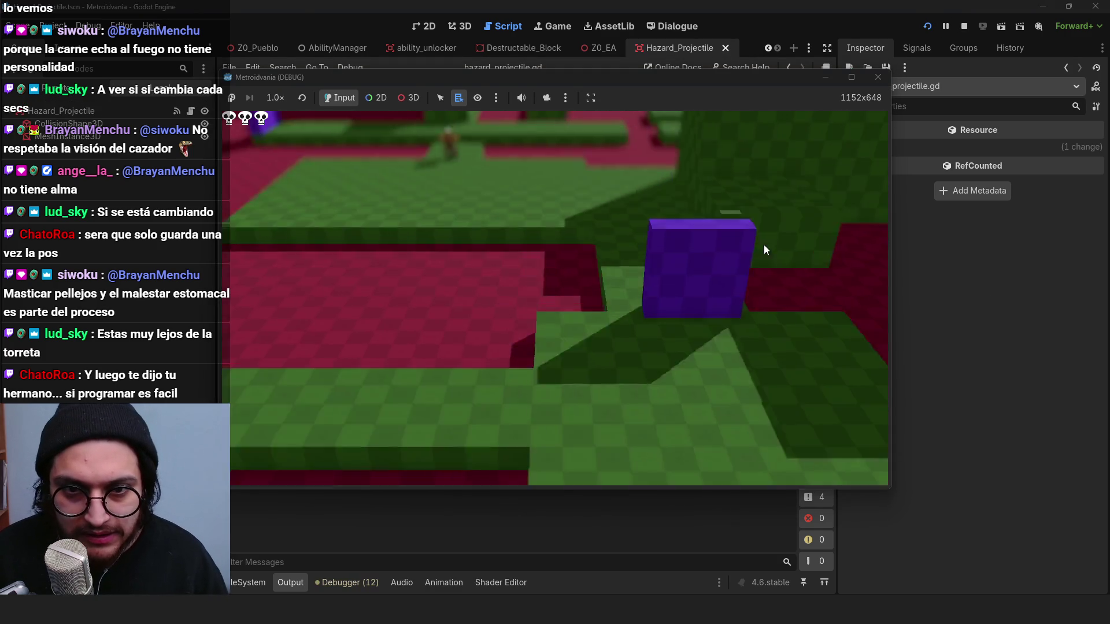
Step: Walk the character near the turret to test the new movement, stop, and save hazard_projectile.gd
key("w")
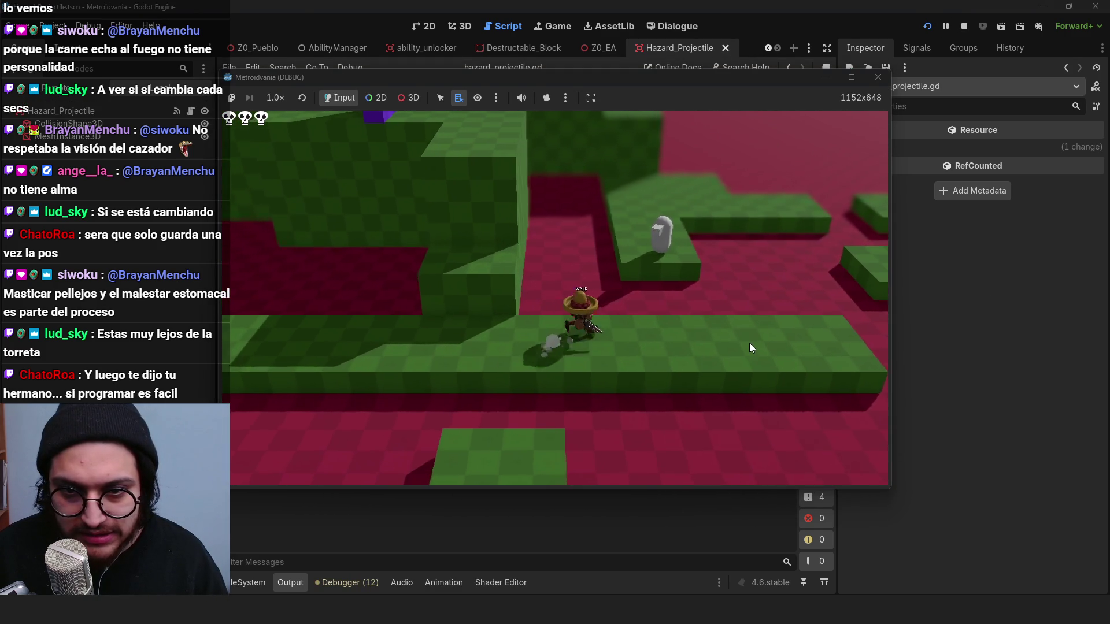
key("a")
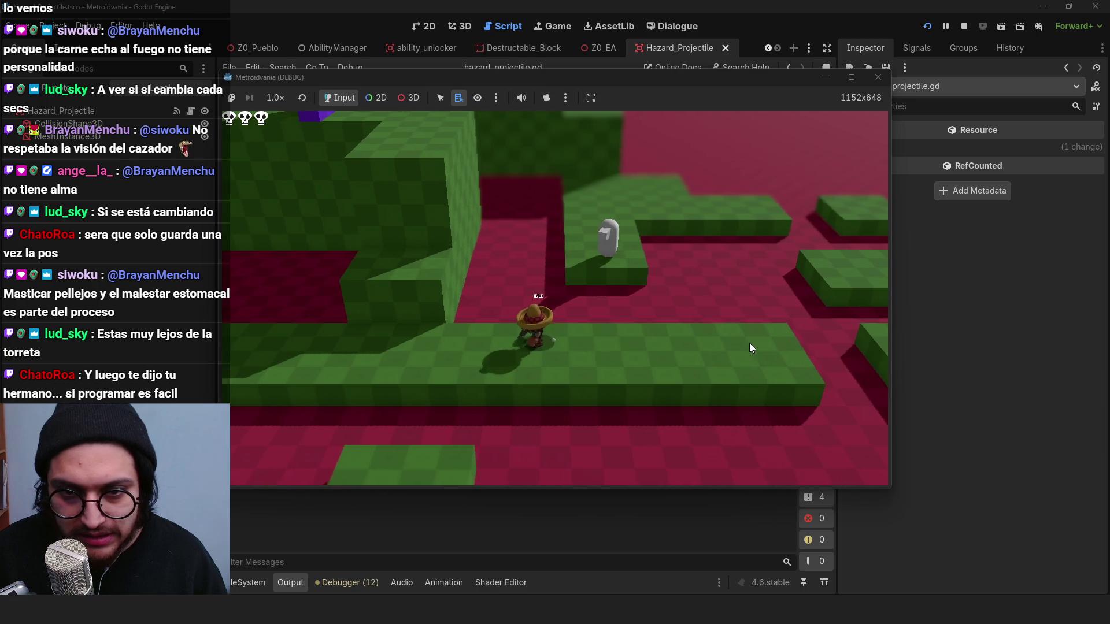
key("d")
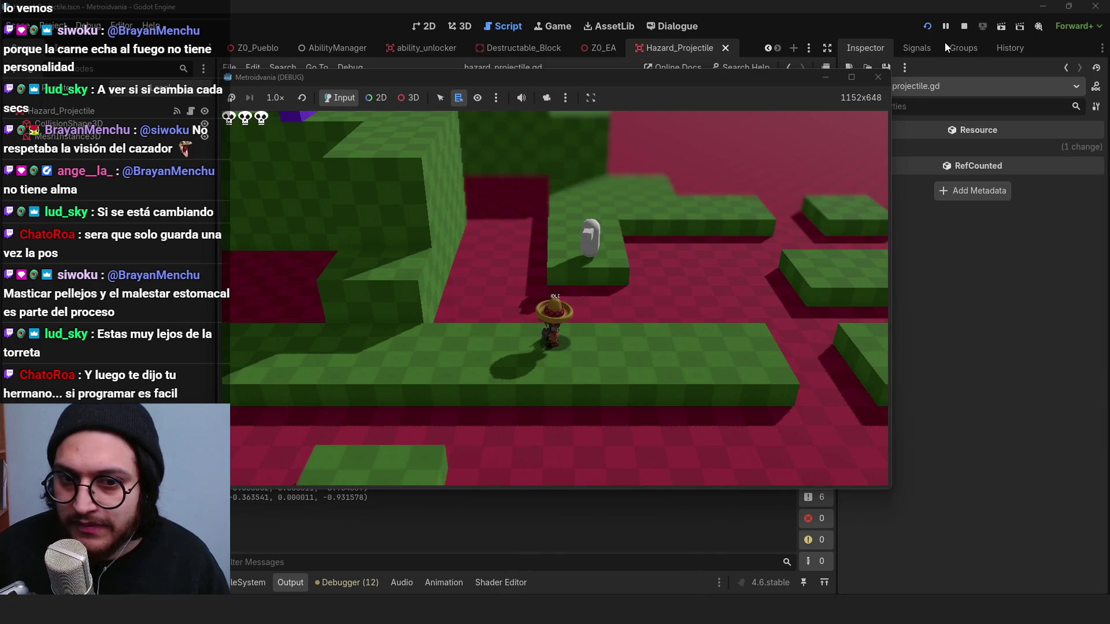
left_click(964, 26)
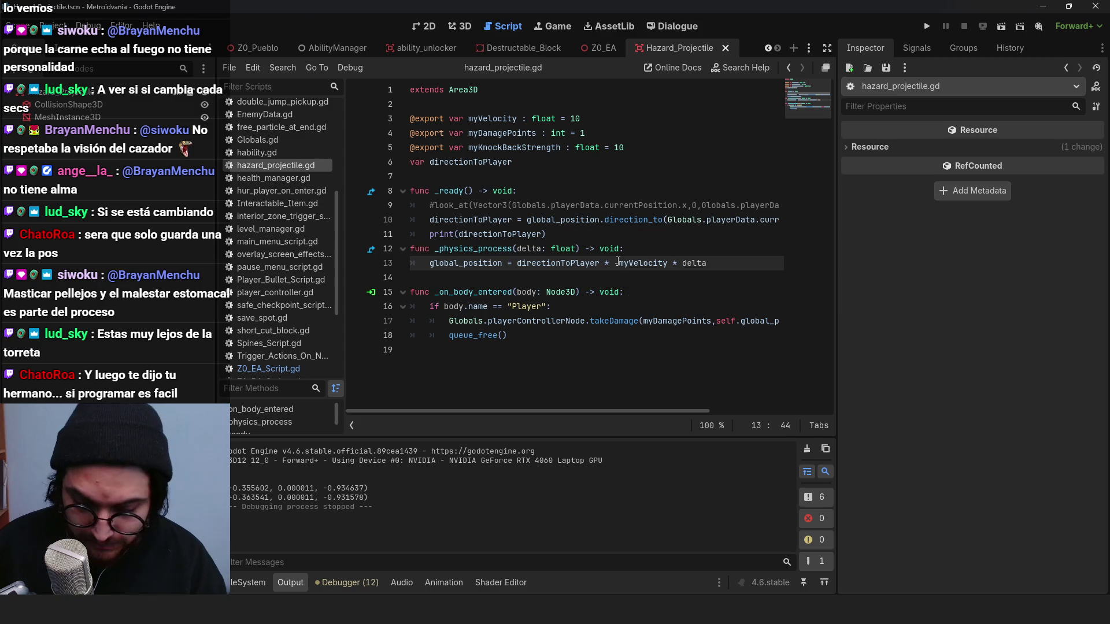
key("ctrl+s")
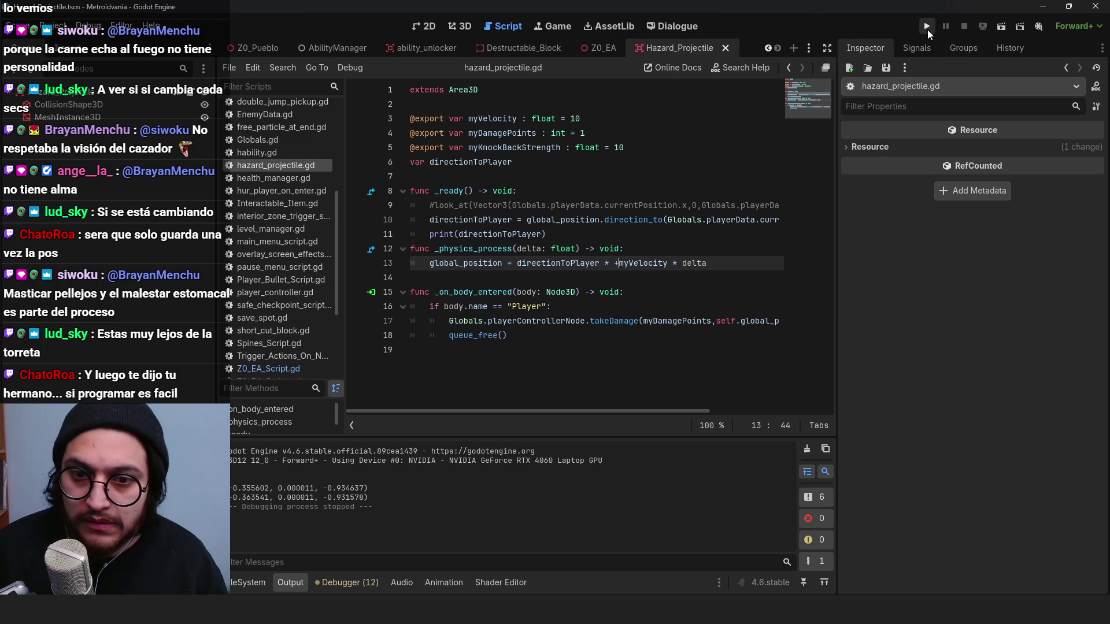
Step: Playtest the game, walking the character left and right while watching projectile directions, then stop it
left_click(927, 26)
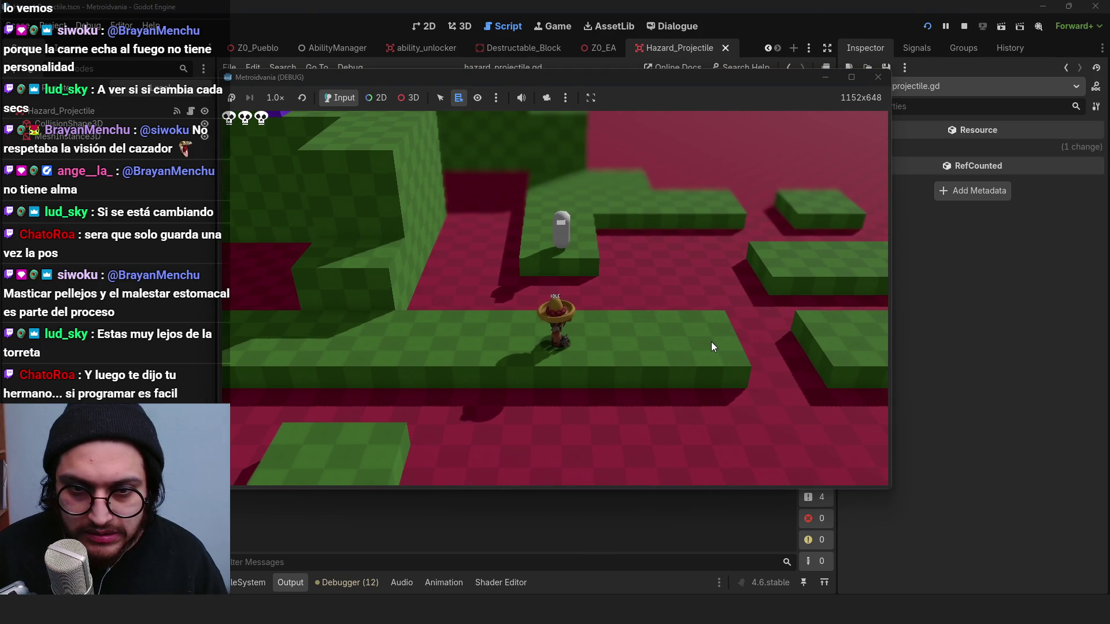
key("a")
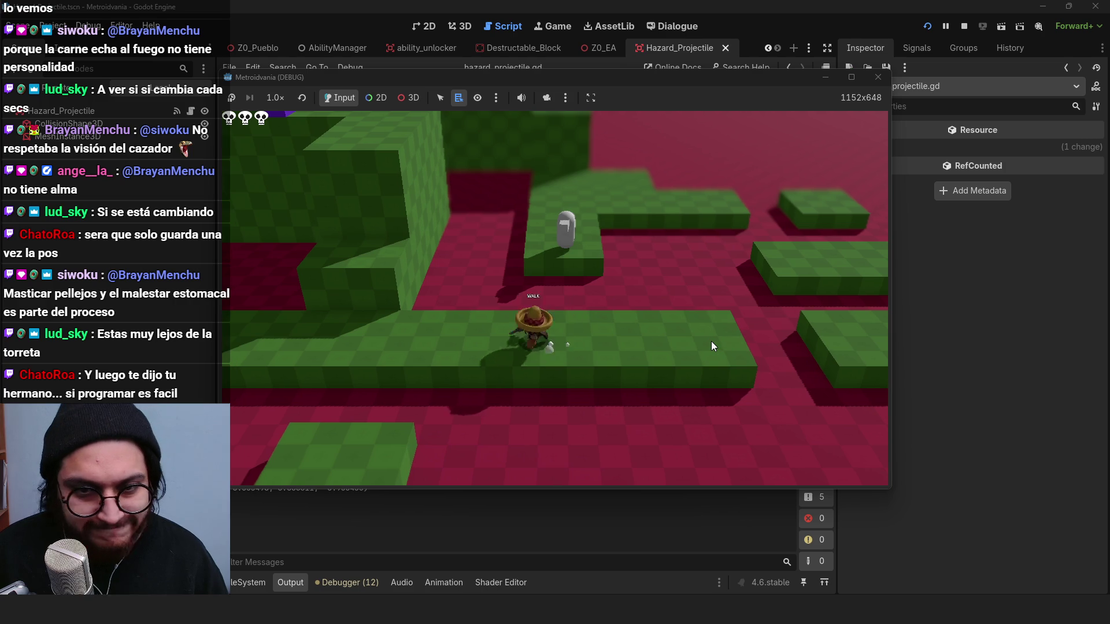
mouse_move(799, 77)
left_mouse_down()
mouse_move(818, 36)
mouse_move(848, 28)
left_mouse_up()
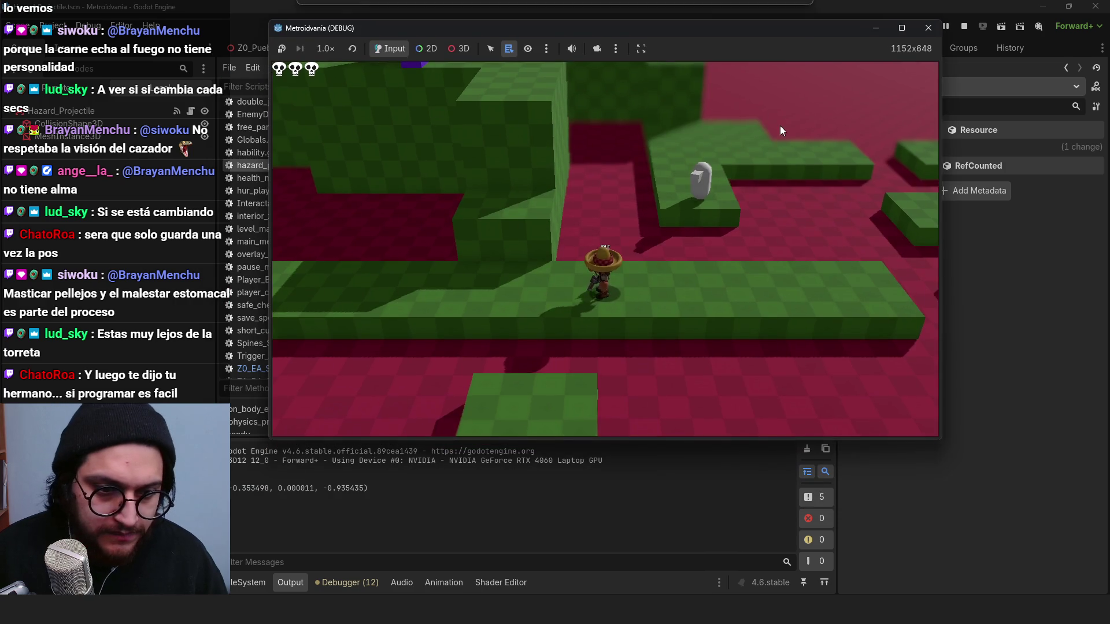
key("d")
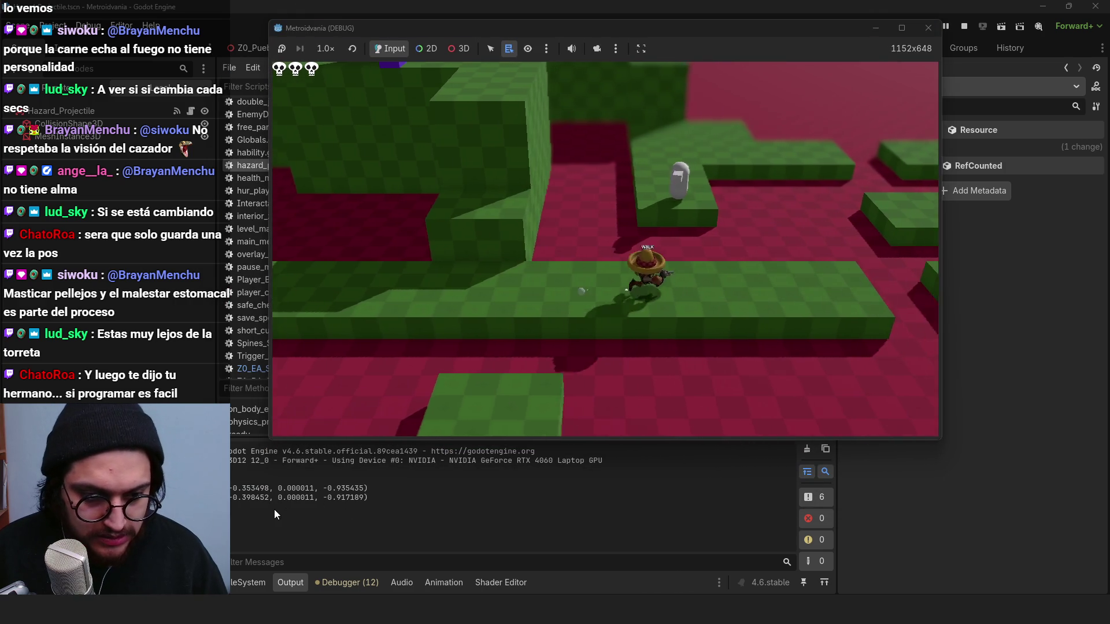
key("a")
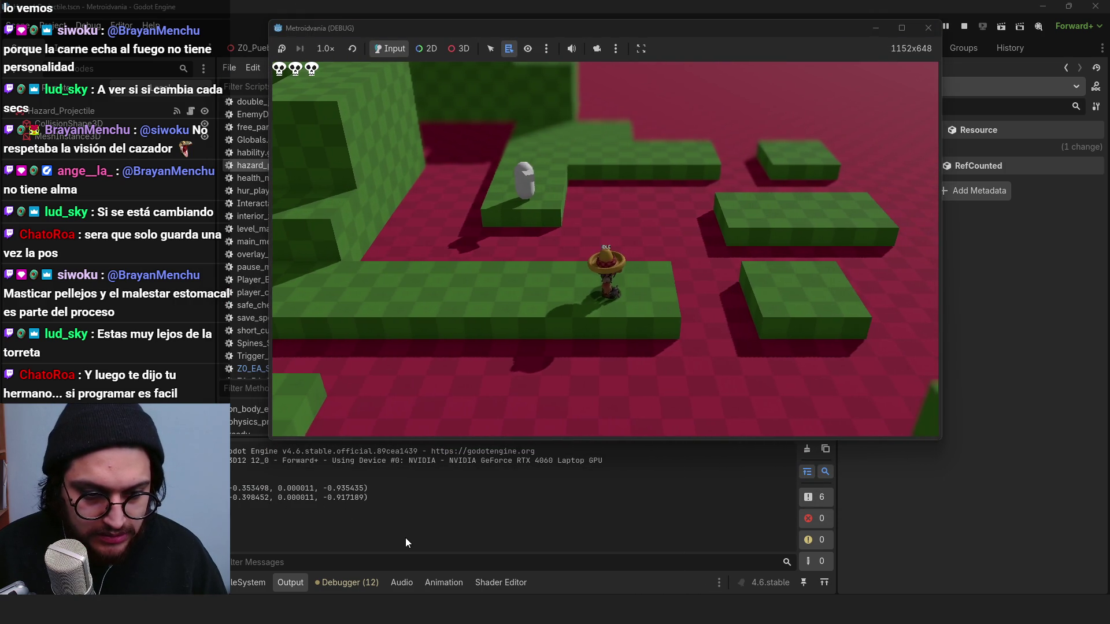
key("a")
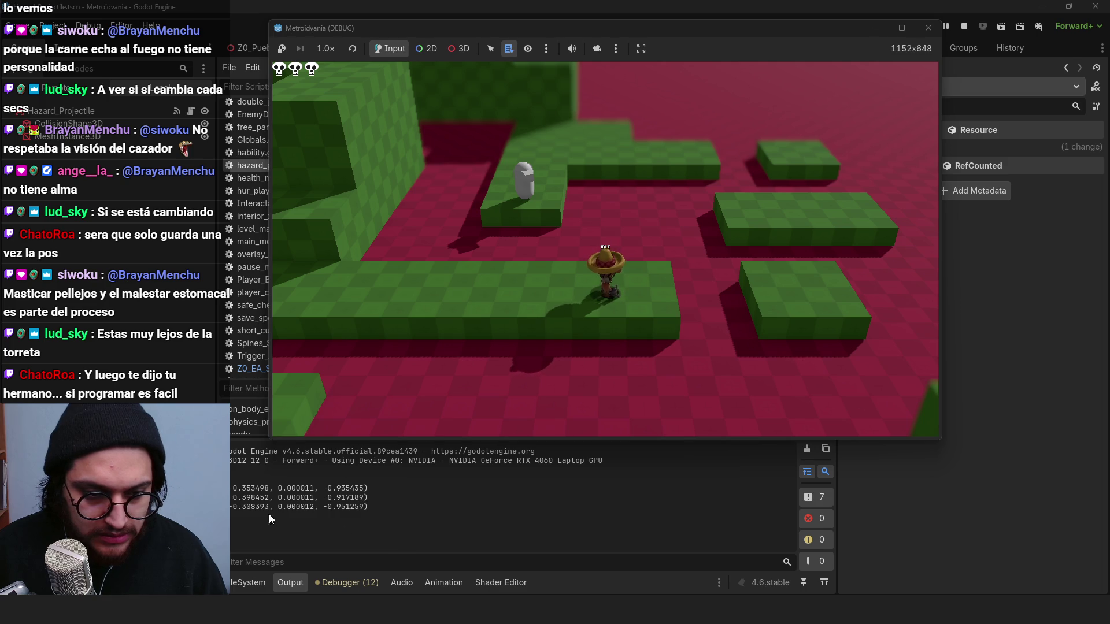
left_click(964, 26)
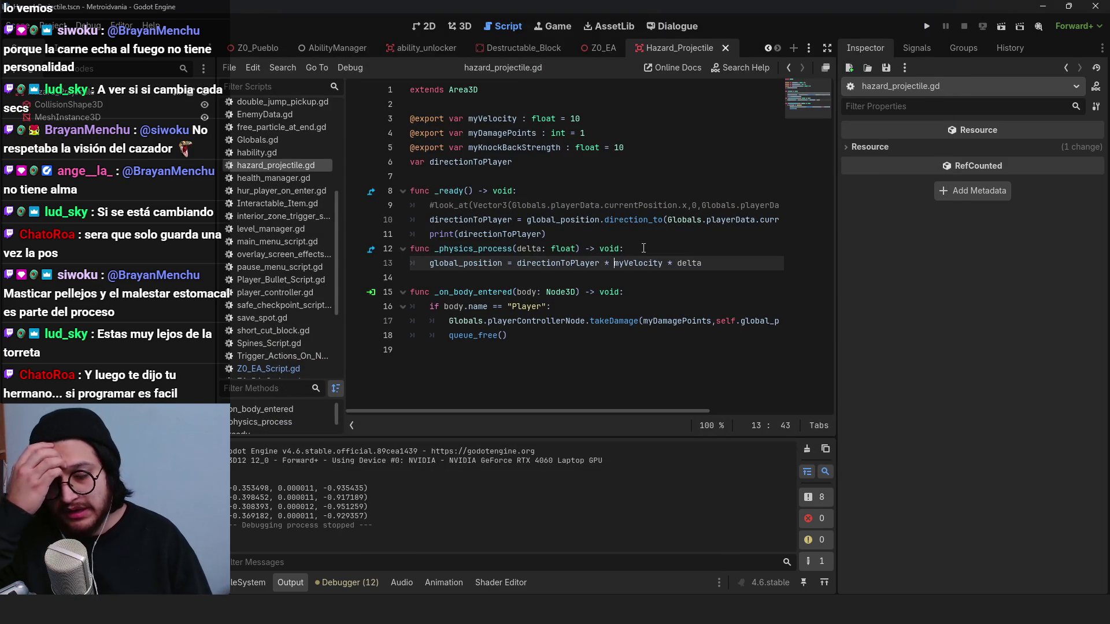
Step: Inspect the global_position, directionToPlayer and myVelocity references in the direction and movement lines
double_click(474, 263)
left_click(506, 264)
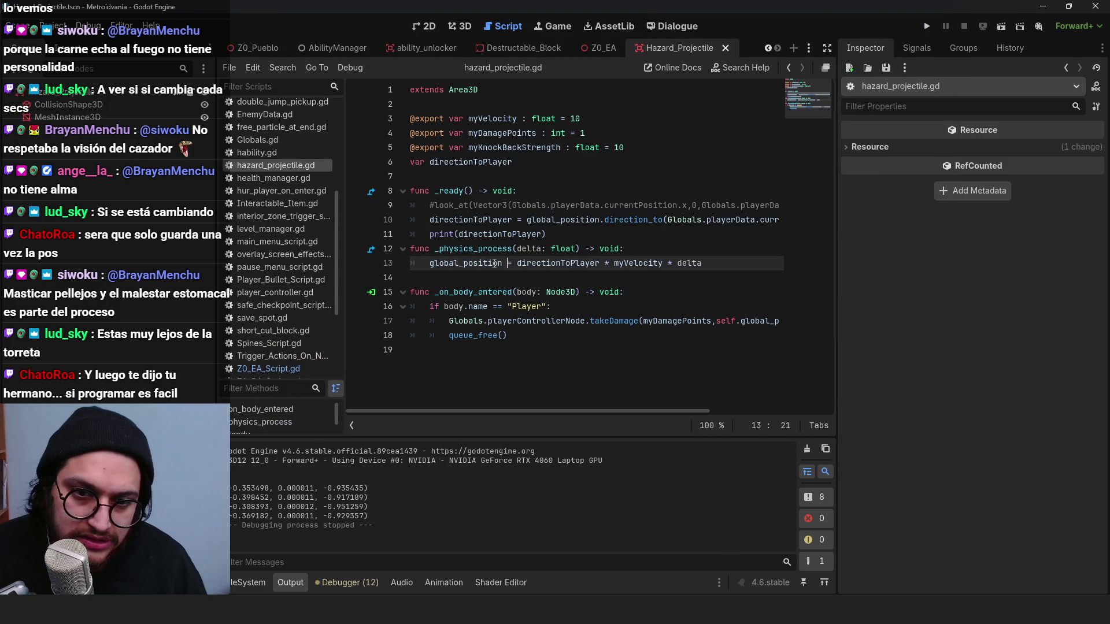
double_click(581, 263)
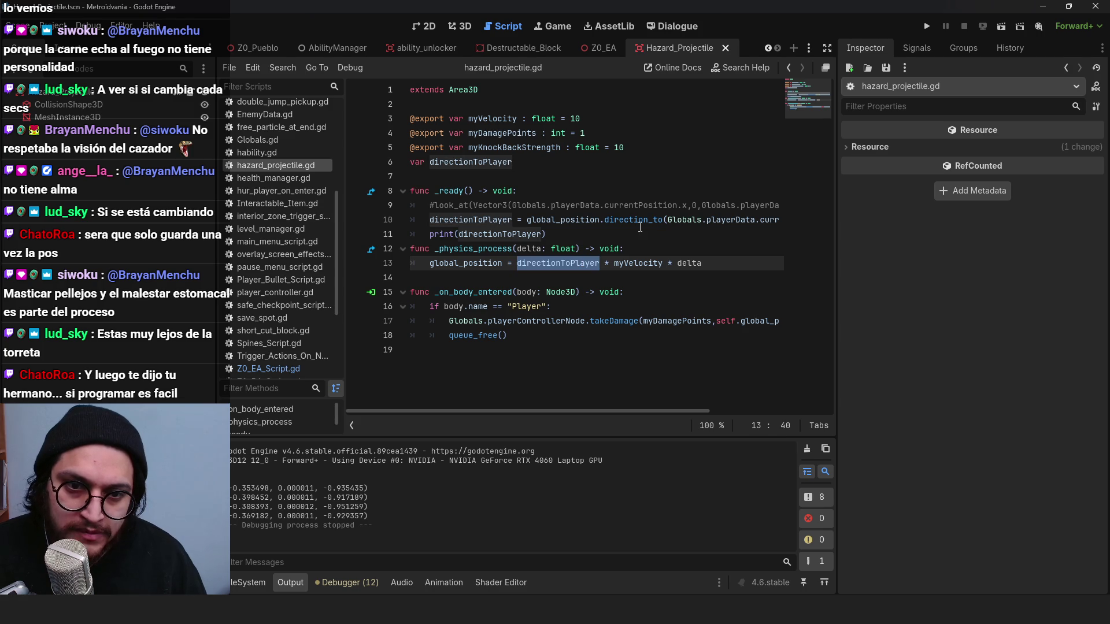
left_click(582, 220)
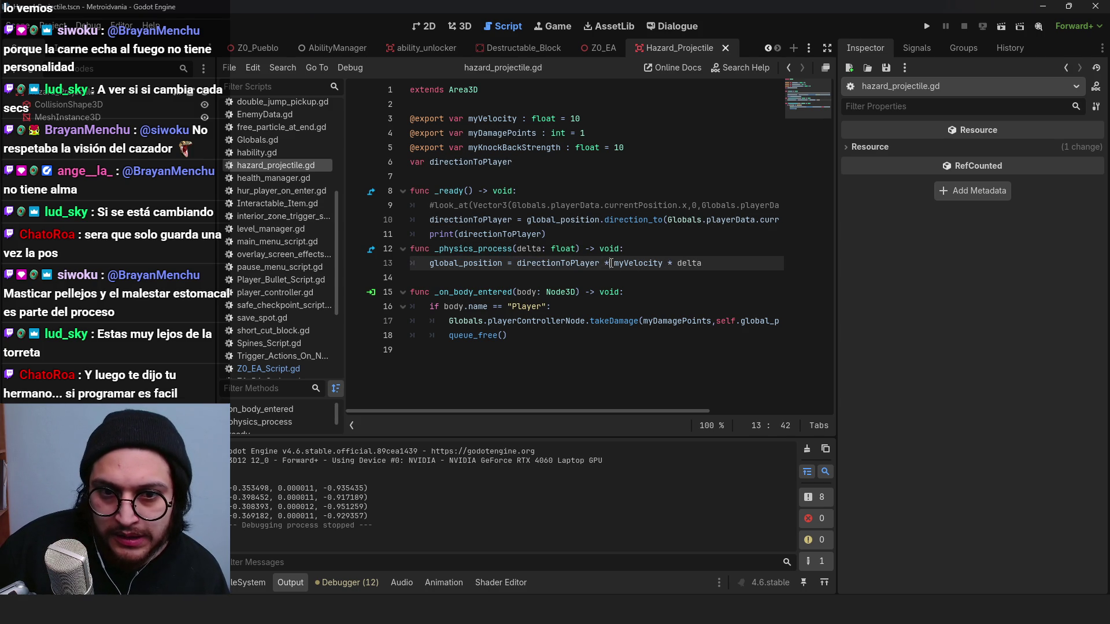
key("ctrl+Right")
key("ctrl+Right")
key("ctrl+Right")
key("ctrl+shift+Right")
double_click(459, 263)
left_click(525, 263)
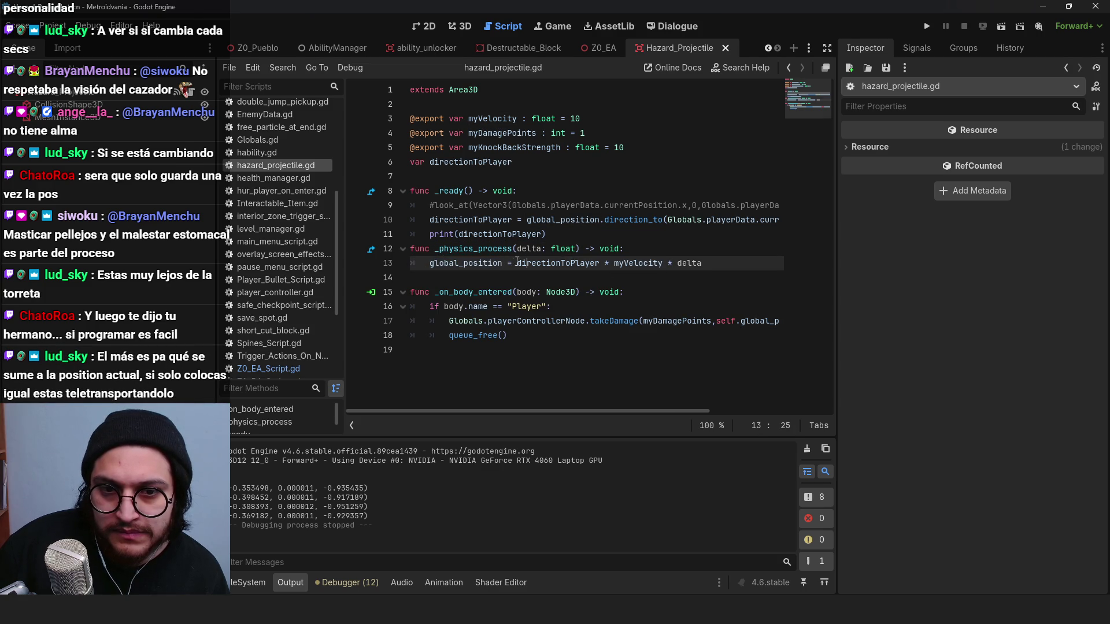
mouse_move(487, 263)
left_click(576, 249)
left_click(504, 263)
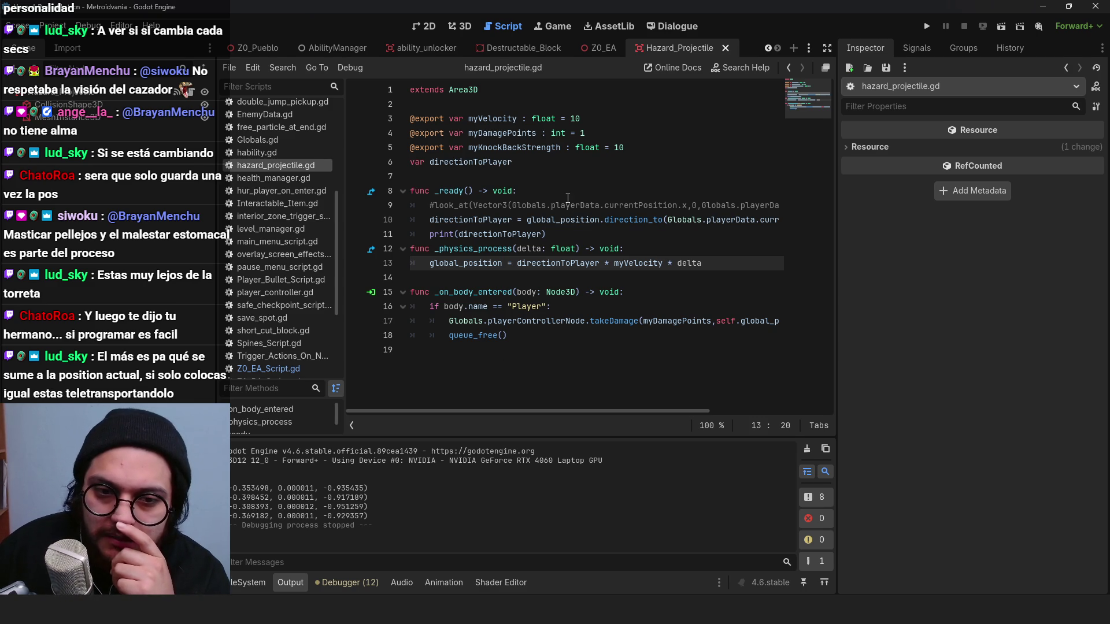
Step: Try adding a position.y line after the movement line, then remove it again
double_click(466, 263)
double_click(558, 263)
double_click(475, 263)
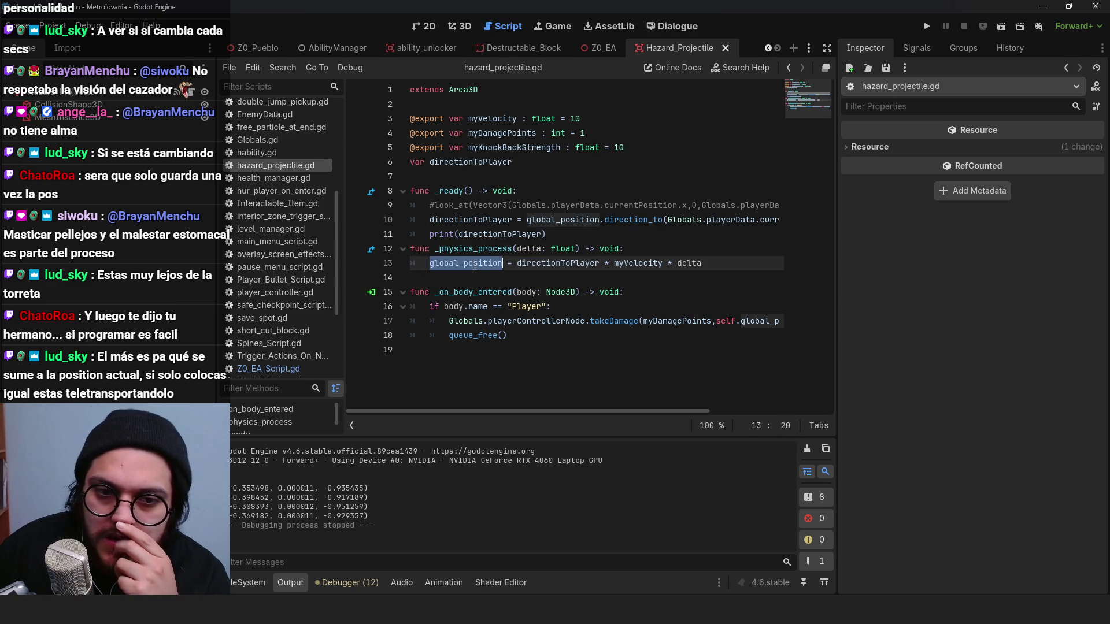
left_click(546, 263)
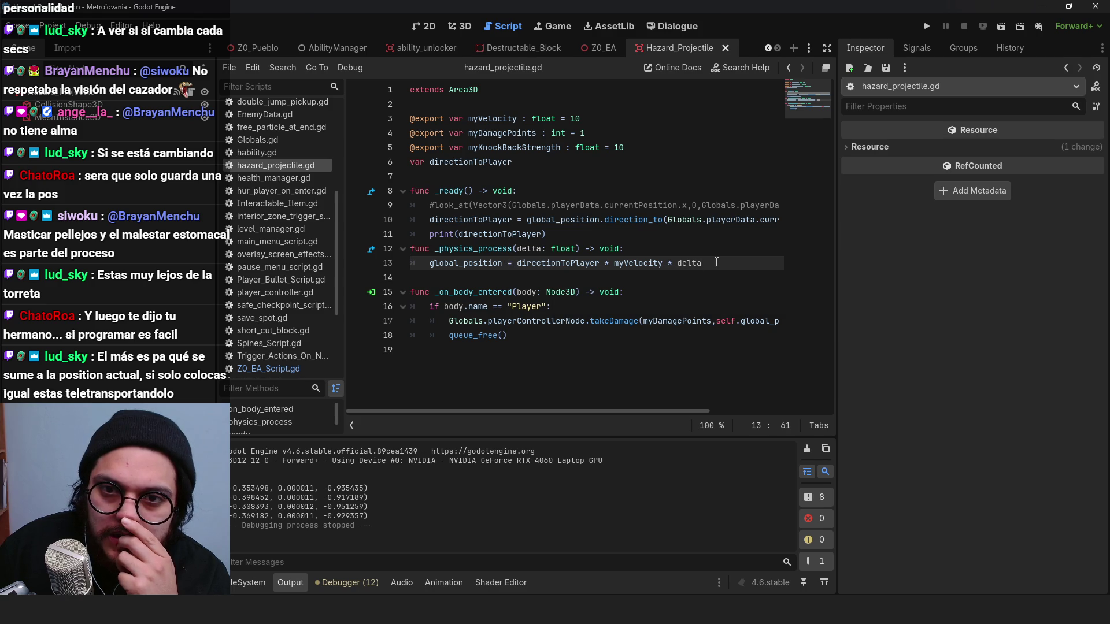
key("Return")
type("position.y = 0")
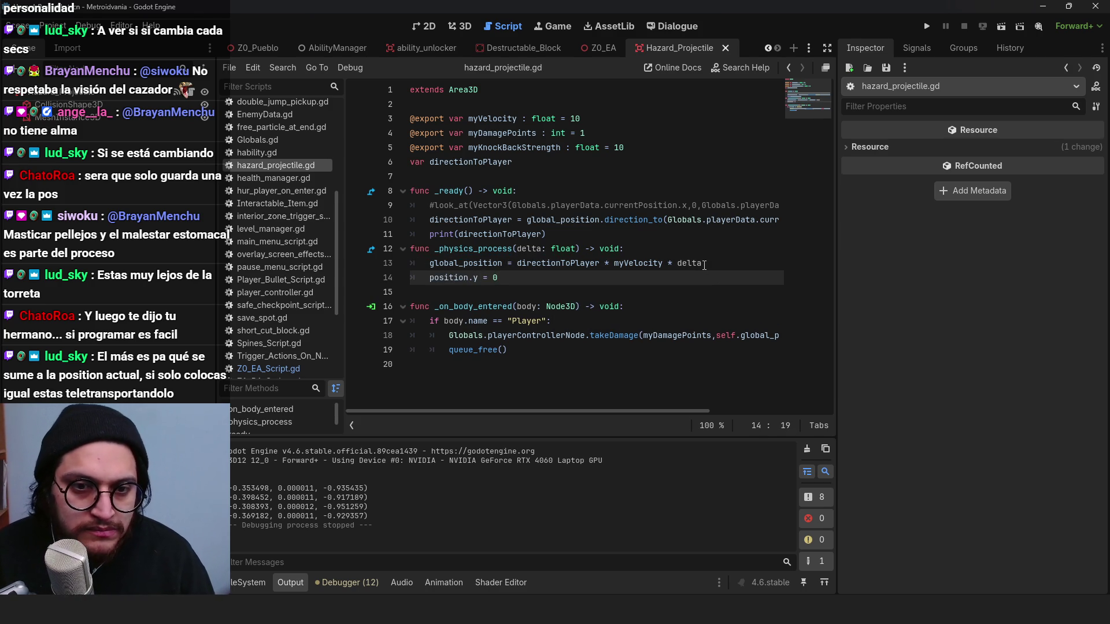
key("BackSpace")
key("BackSpace")
key("BackSpace")
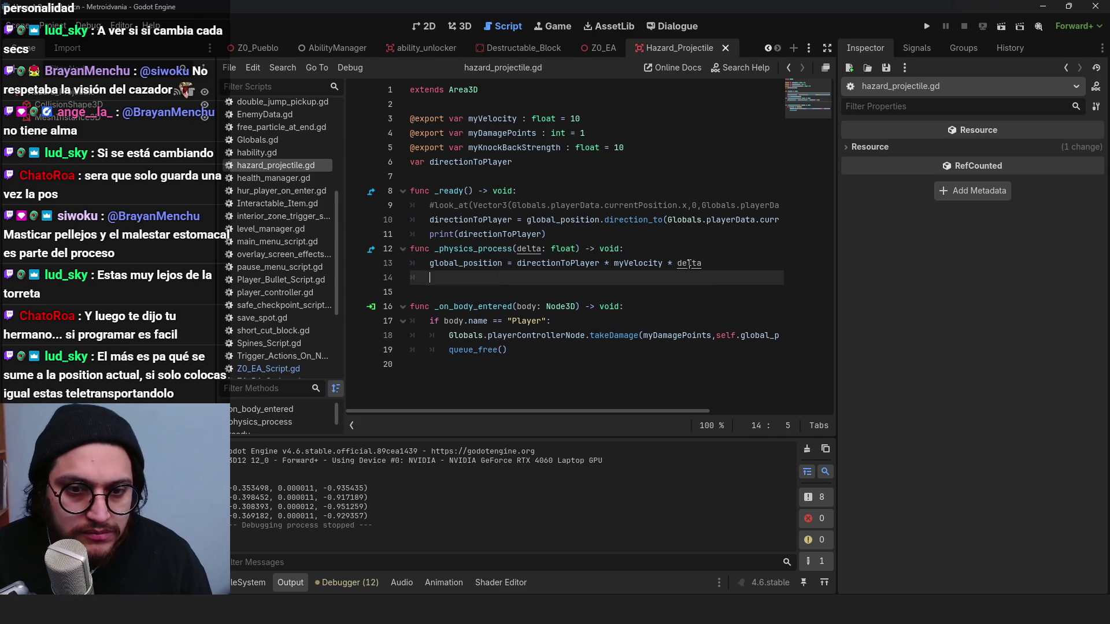
Step: Review directionToPlayer uses in the ready function and add a new line below the variable declarations
left_click(607, 216)
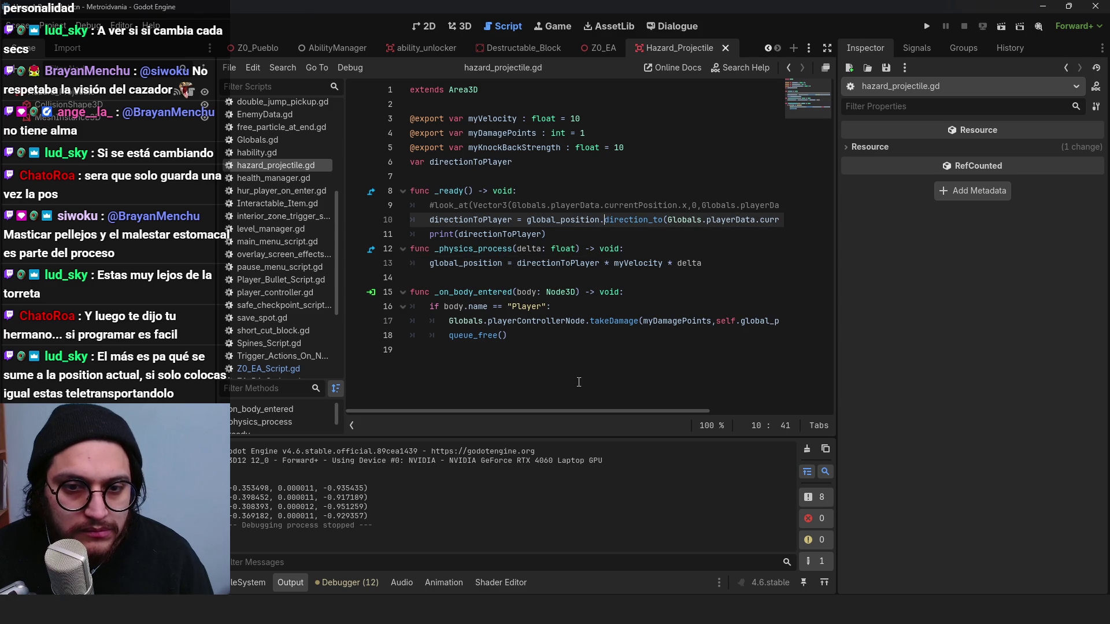
left_click(611, 234)
left_click(635, 248)
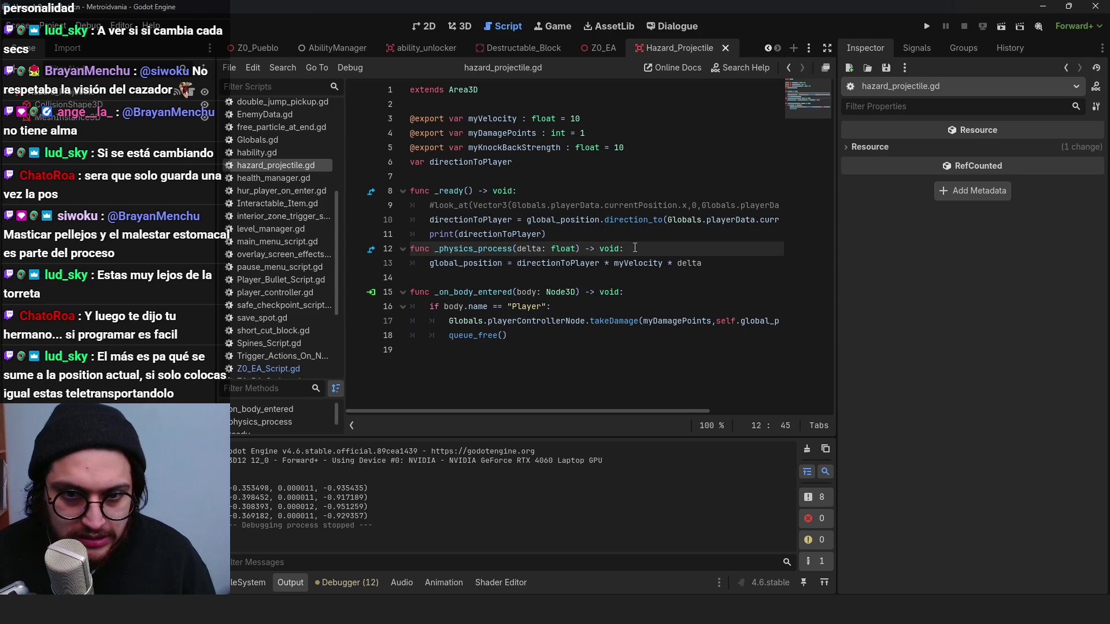
double_click(439, 220)
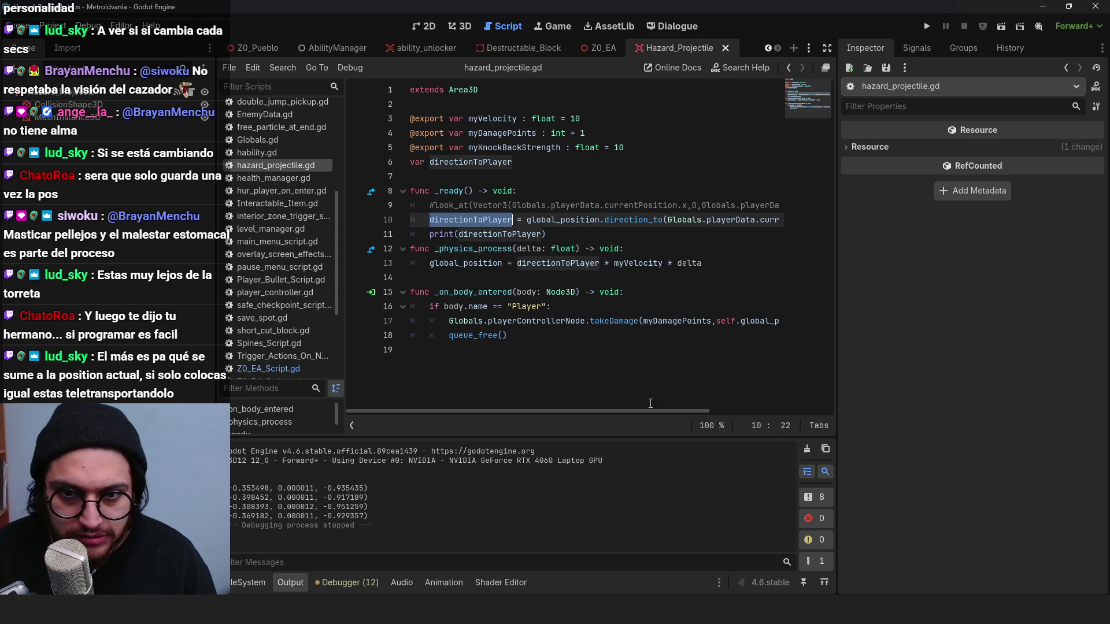
mouse_move(628, 411)
left_mouse_down()
mouse_move(717, 418)
mouse_move(622, 403)
left_mouse_up()
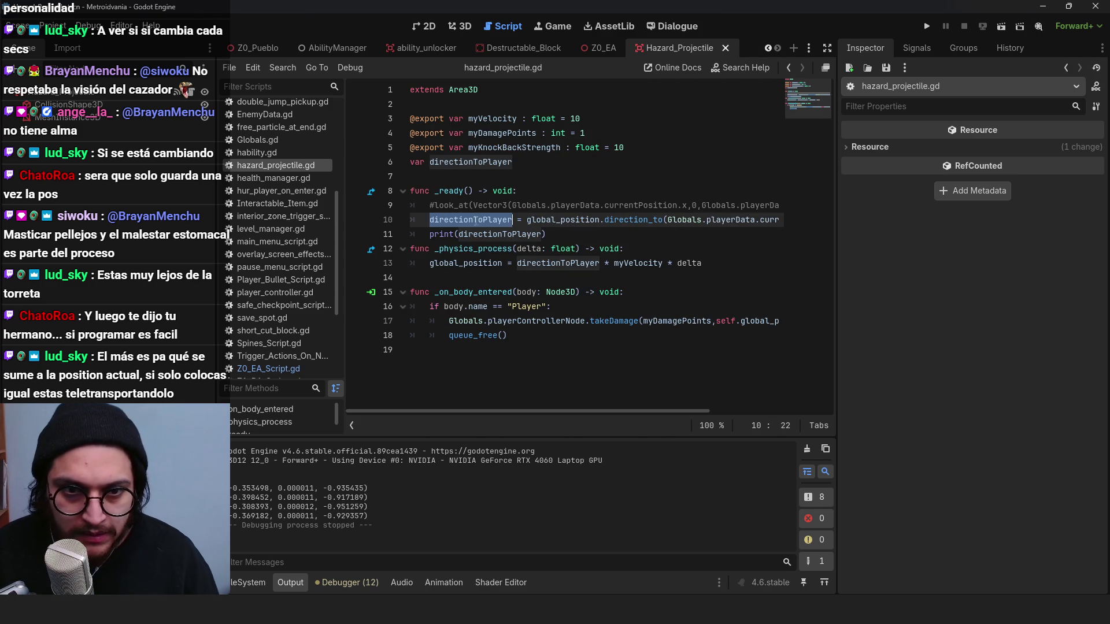
left_click(525, 169)
key("Return")
type("var fixedDirectionToPlayer")
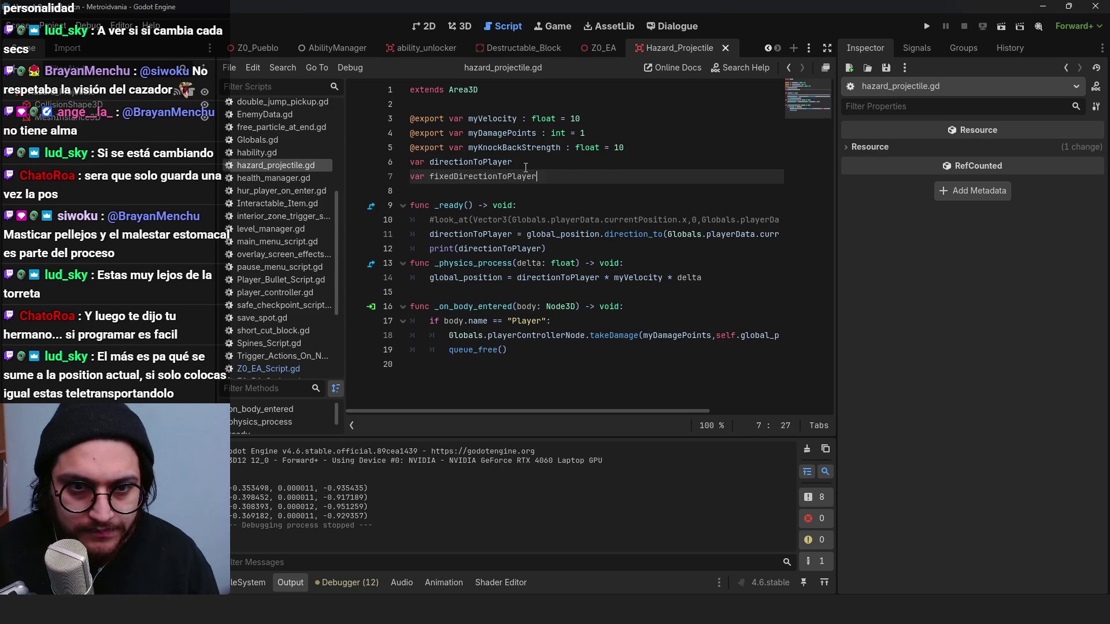
Step: Copy the new fixedDirectionToPlayer name and paste it on a new line in the ready function
key("ctrl+shift+Left")
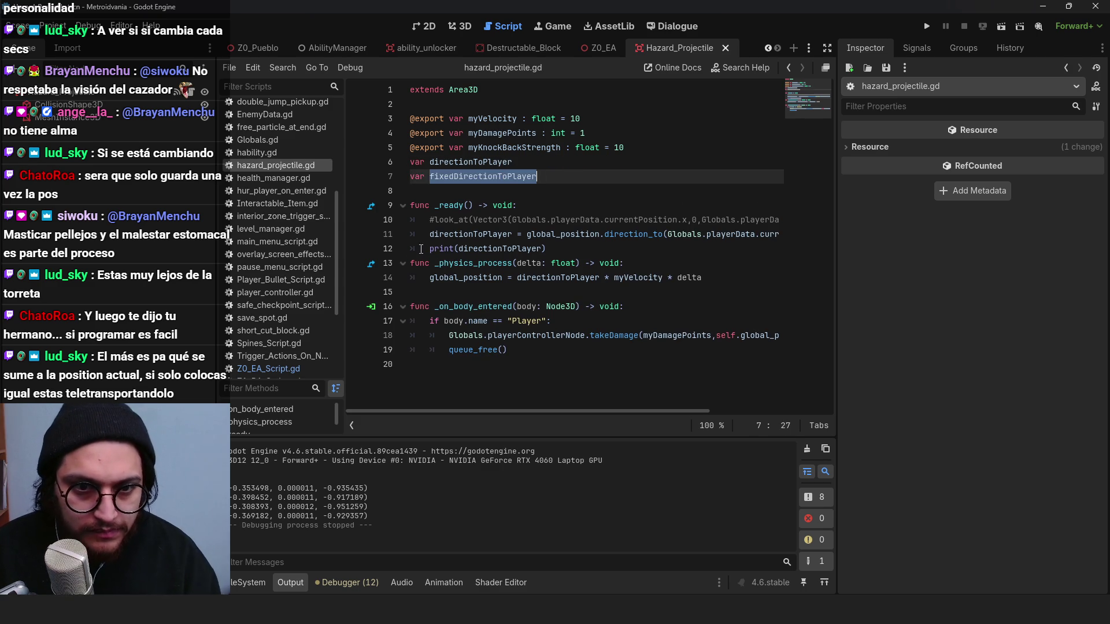
key("ctrl+c")
left_click(421, 250)
key("Return")
left_click(448, 248)
key("ctrl+v")
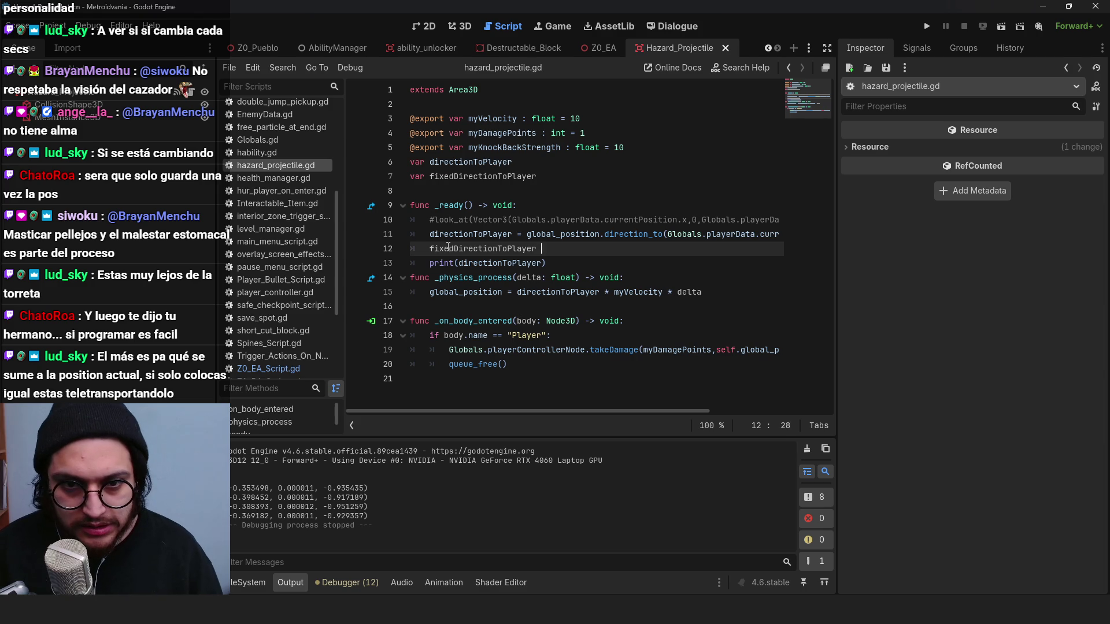
Step: Assign fixedDirectionToPlayer = Vector3(directionToPlayer.x, 1, directionToPlayer.z) and save the script
type("= Vector3(dire")
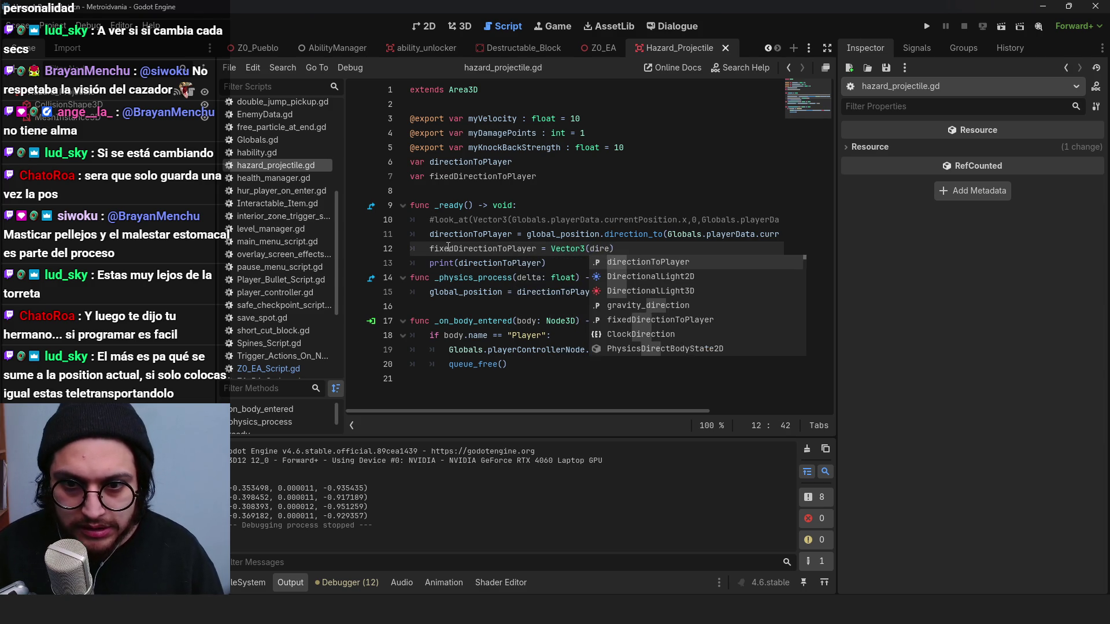
key("Return")
type(".x,")
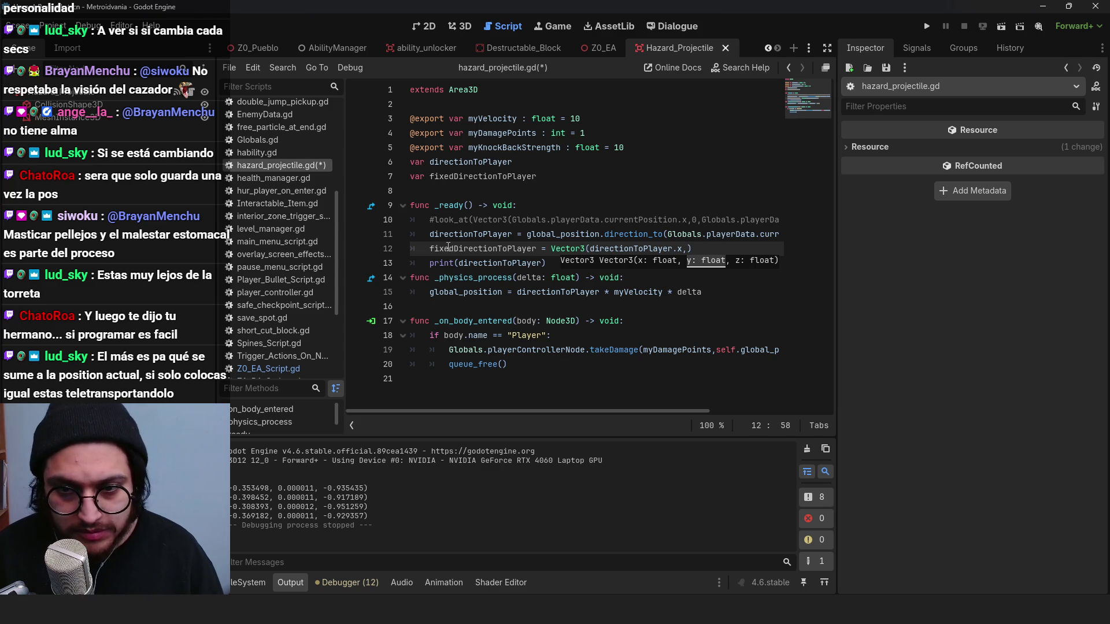
type(",dire")
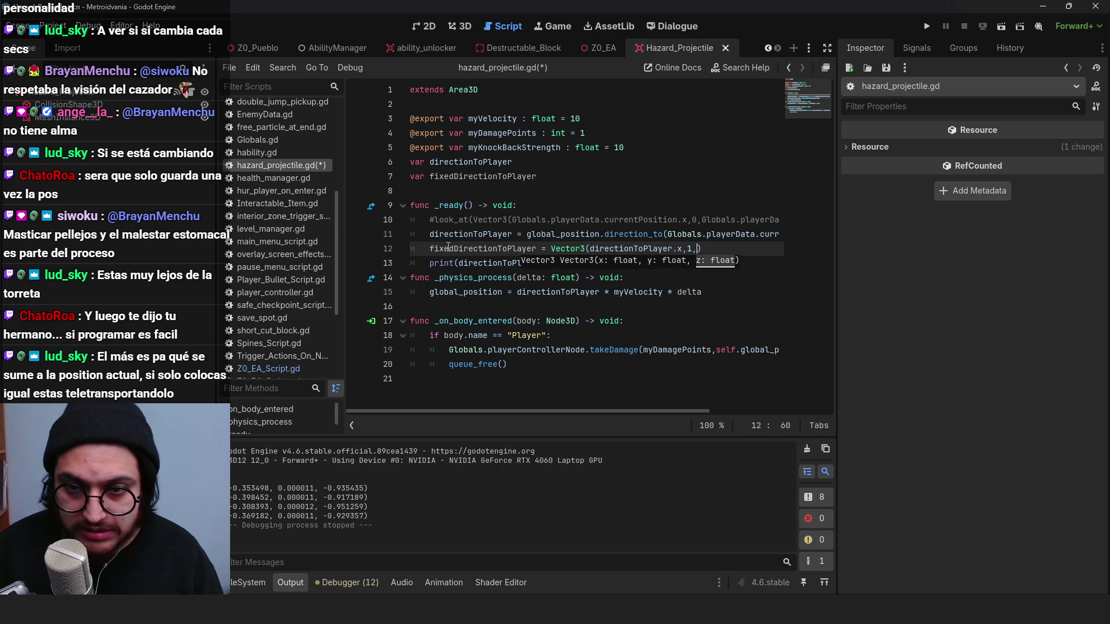
type("ction")
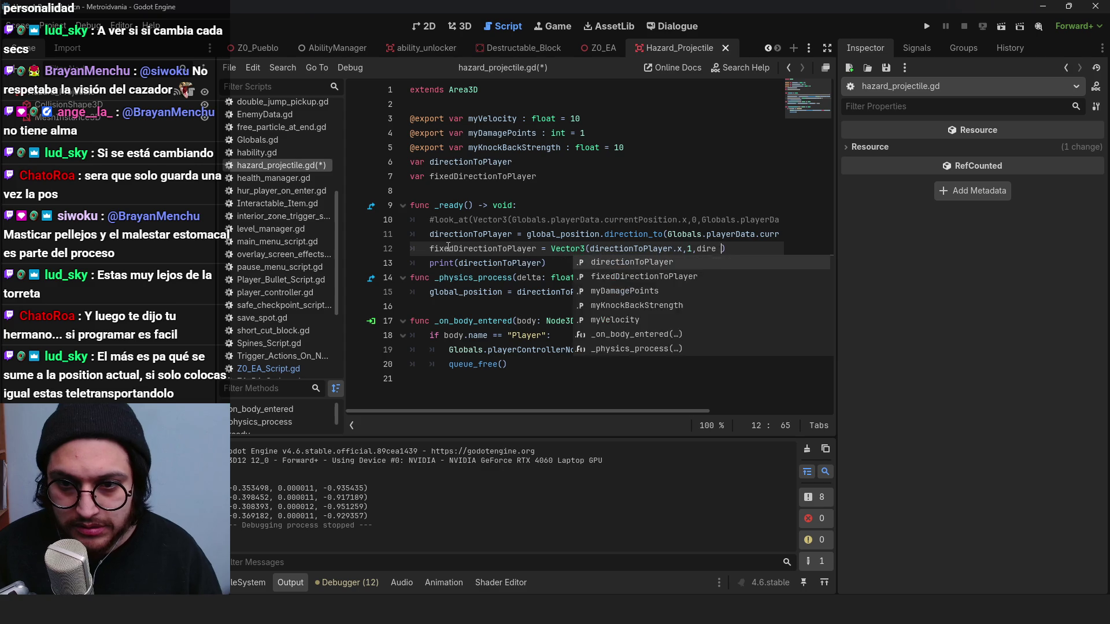
key("Return")
type(".z")
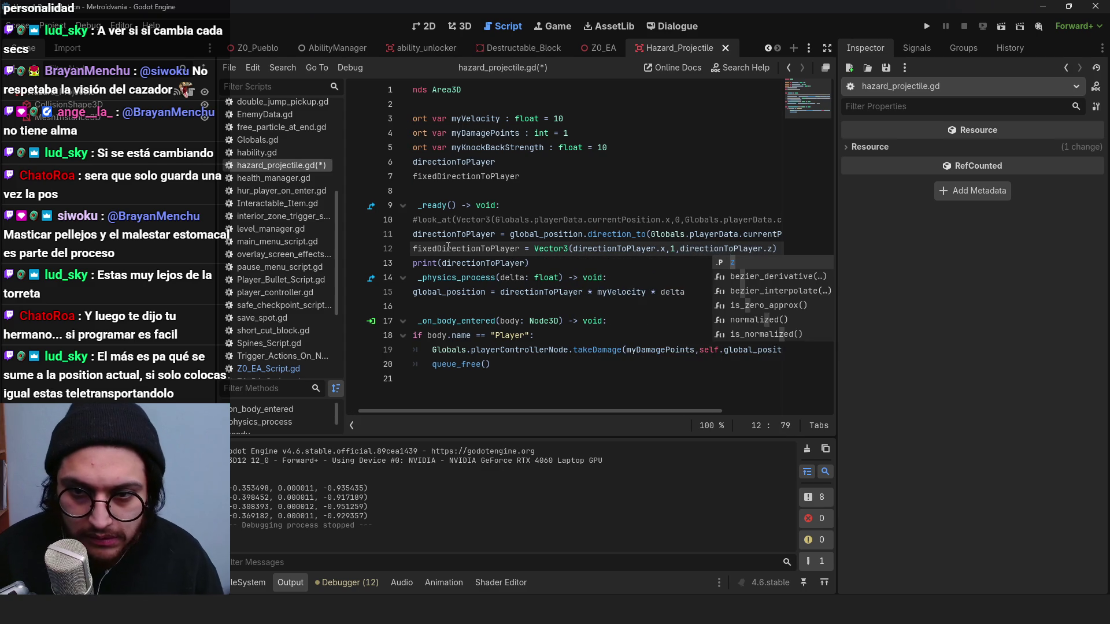
left_click(511, 234)
scroll(565, 409, "left", 1)
key("ctrl+s")
Step: Make the movement line use fixedDirectionToPlayer instead of directionToPlayer and save
double_click(480, 248)
left_click(565, 292)
double_click(565, 292)
key("ctrl+v")
key("ctrl+s")
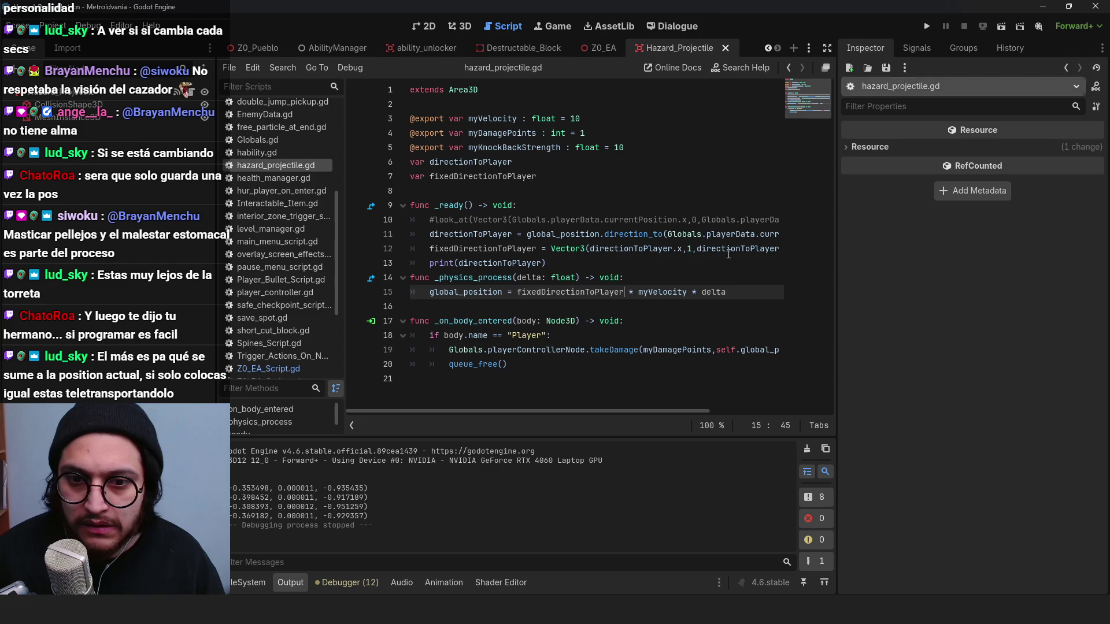
Step: Replace the vertical 1 in the vector with global_position.y, then run the game
left_click(690, 258)
double_click(690, 249)
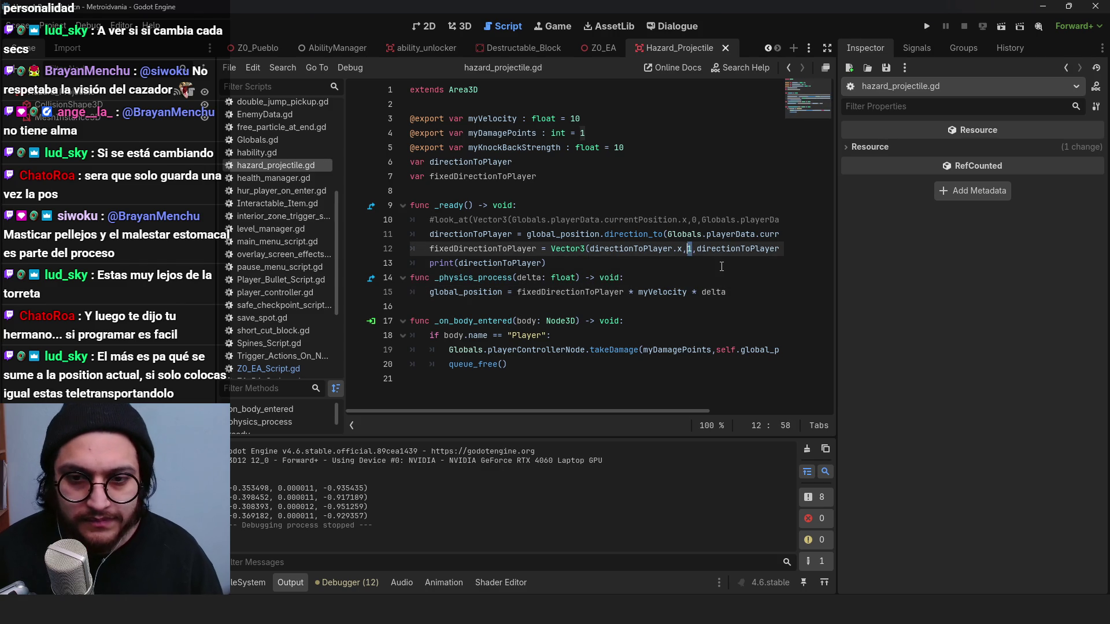
type("self.glb")
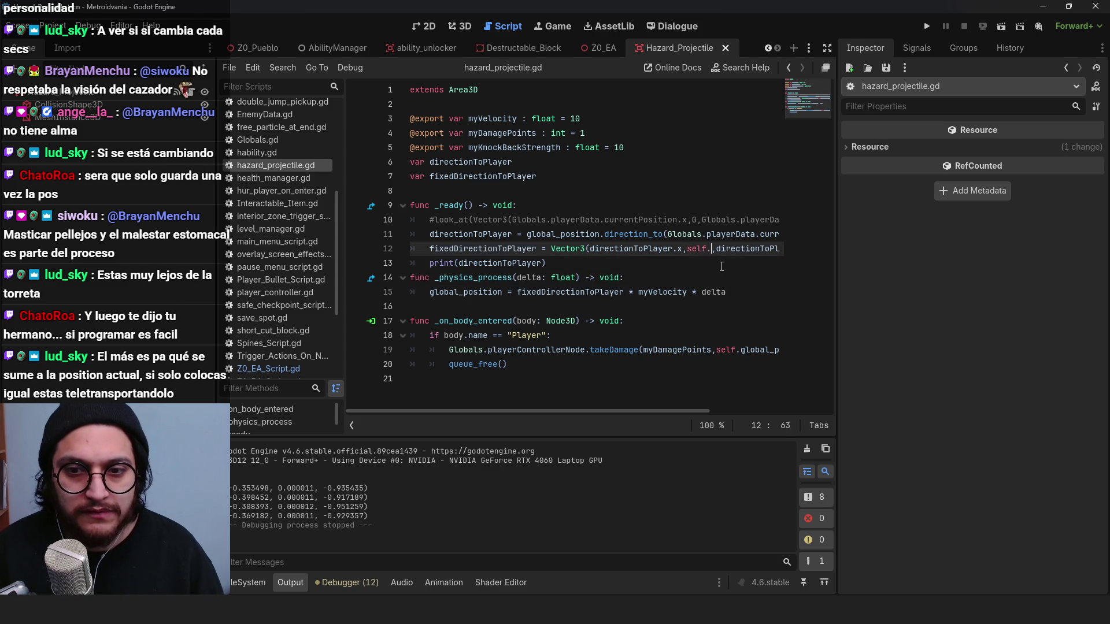
key("BackSpace")
key("BackSpace")
key("BackSpace")
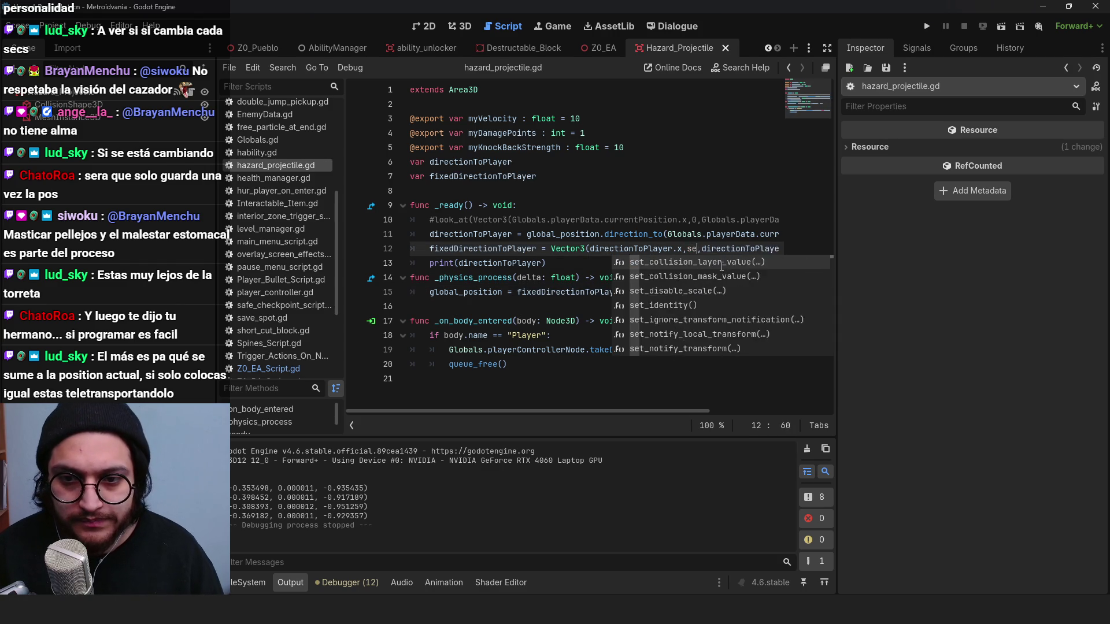
type("global_p")
key("Return")
type(".y,d")
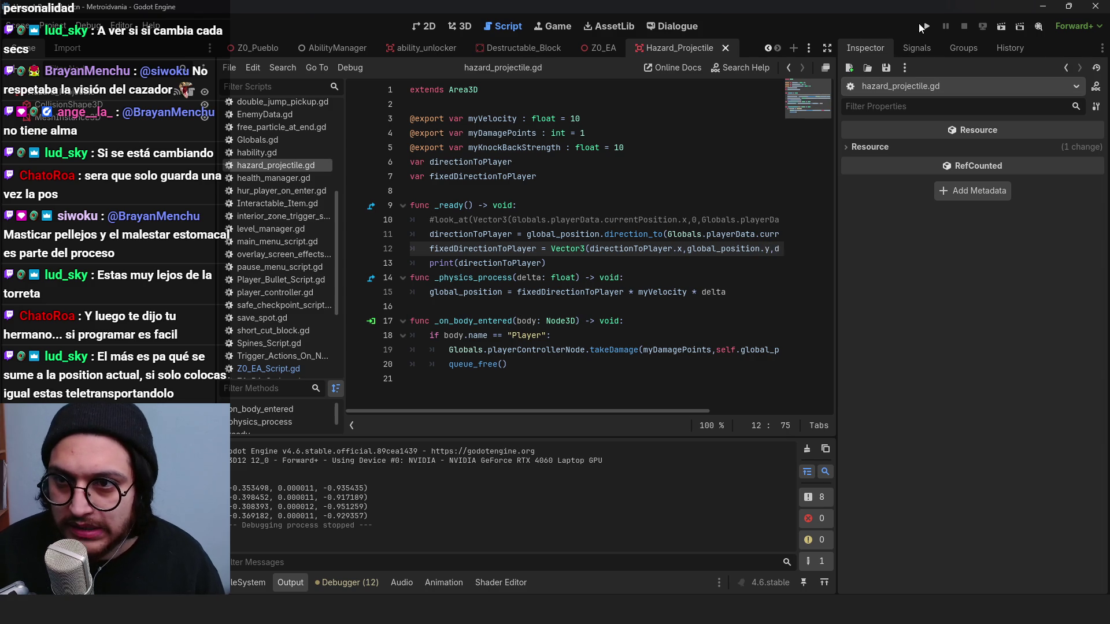
left_click(927, 28)
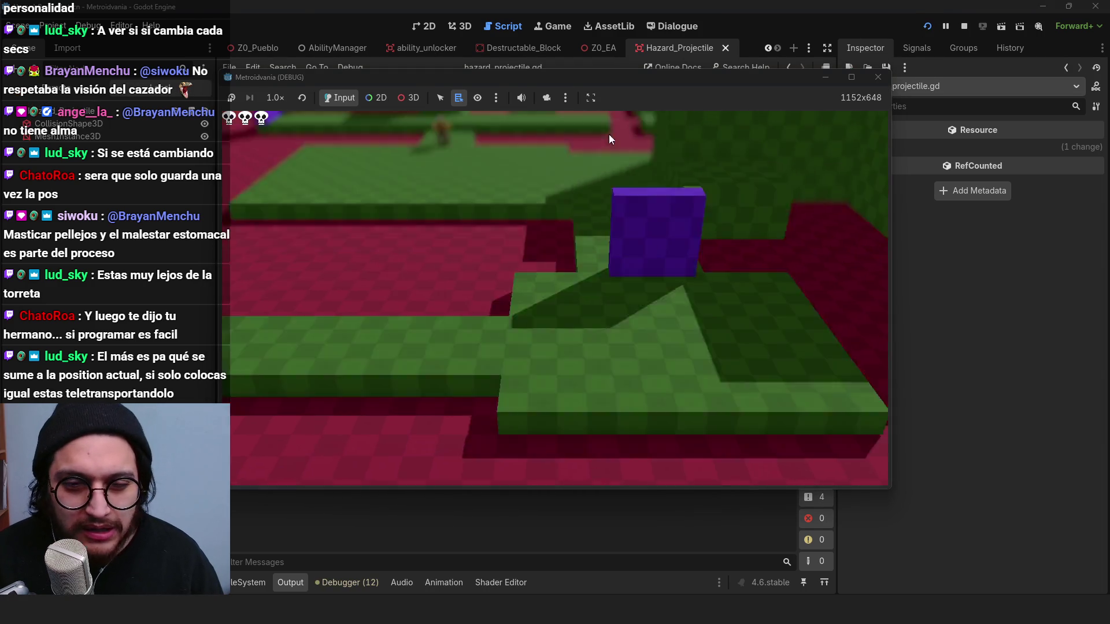
Step: Walk the character toward the turret with game speed slowed to 1/16, then stop the game
key("w")
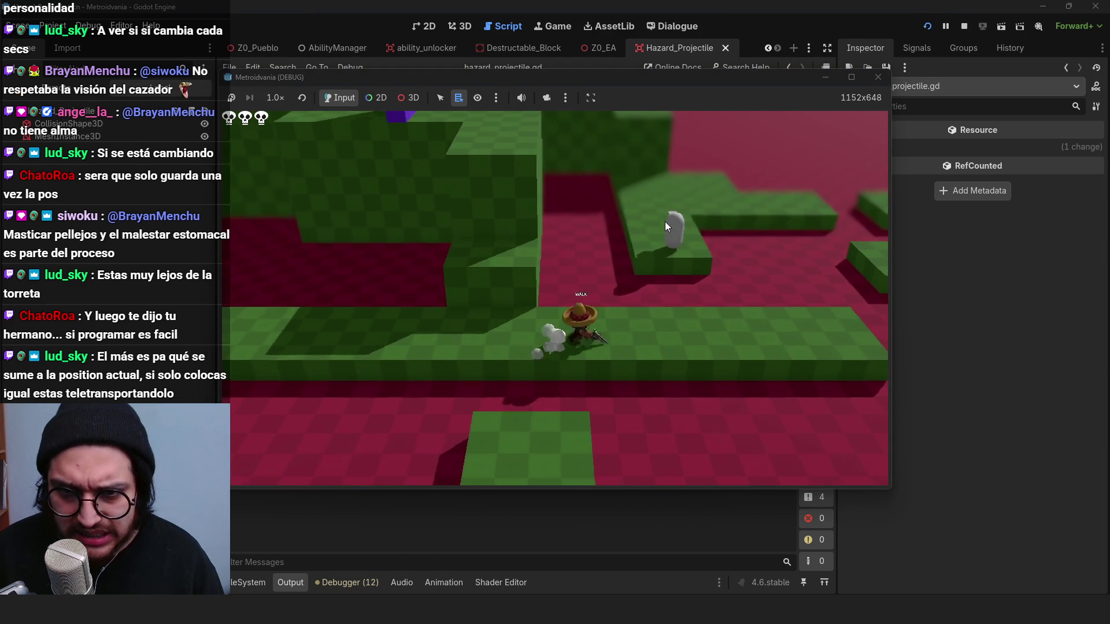
key("a")
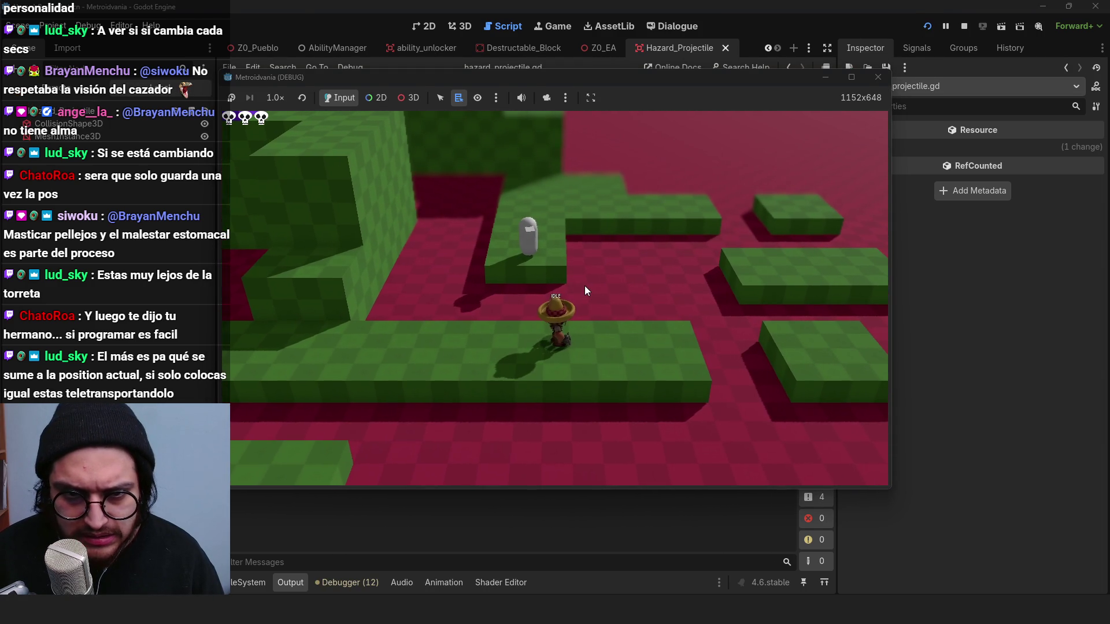
key("a")
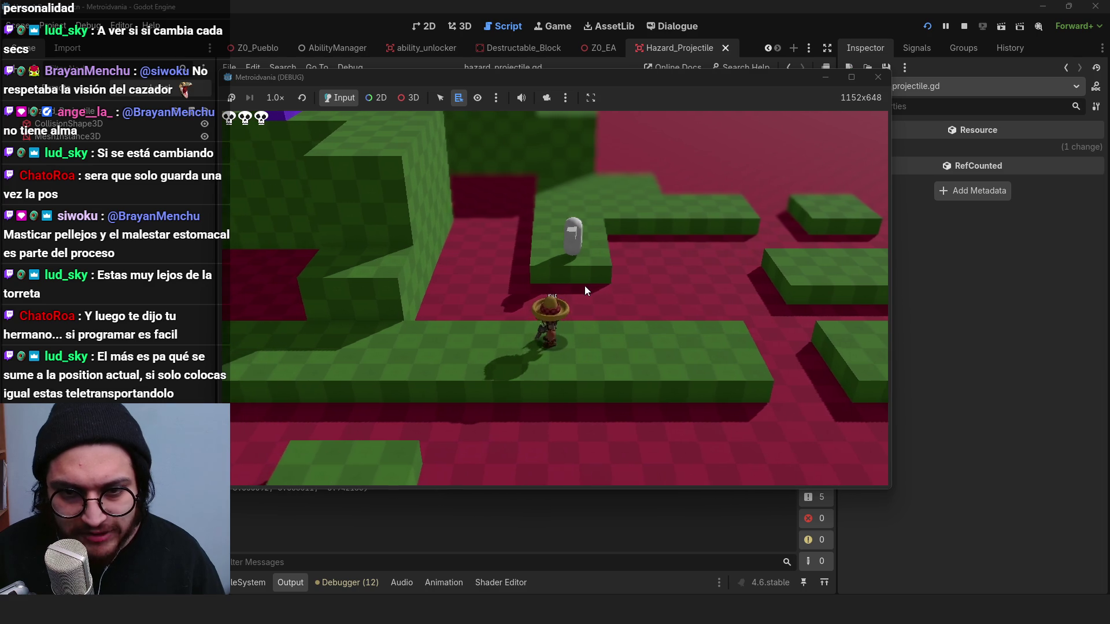
left_click(280, 103)
left_click(288, 119)
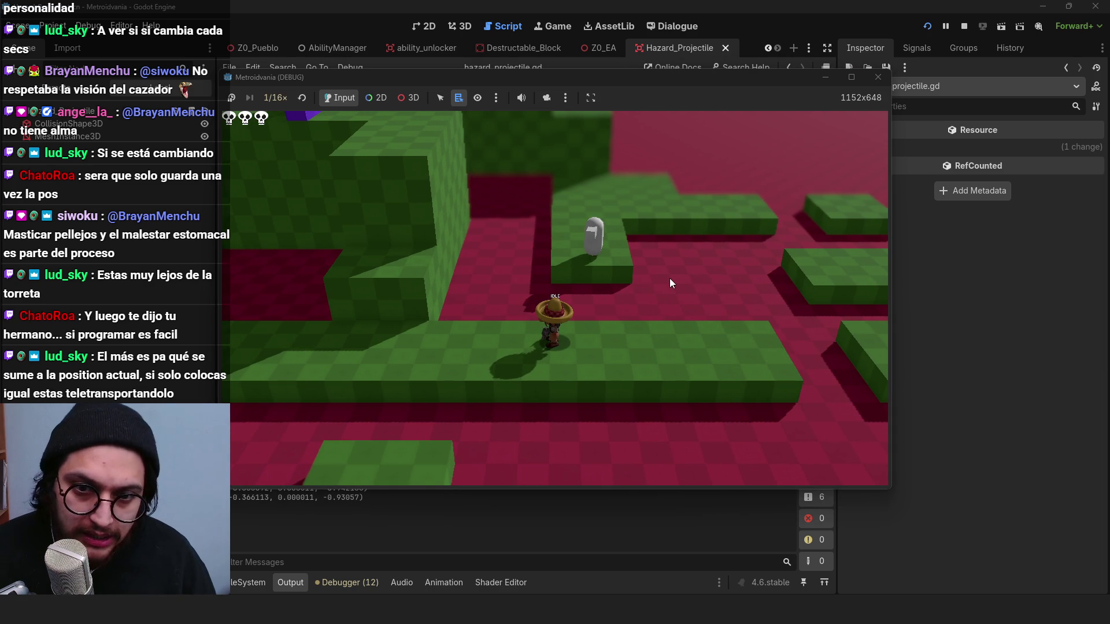
key("d")
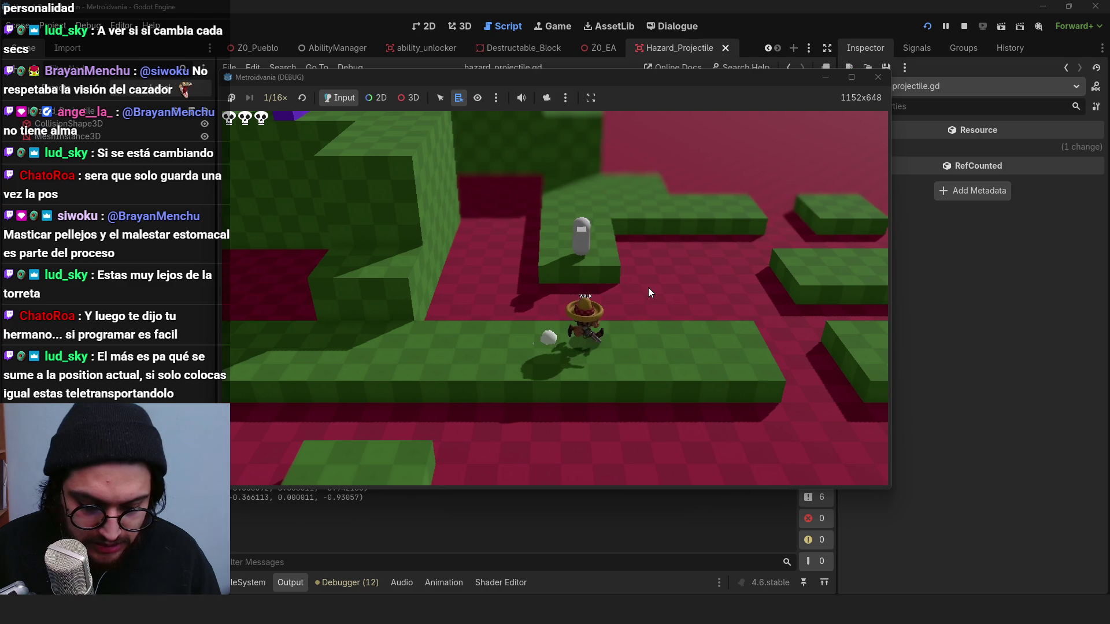
key("F8")
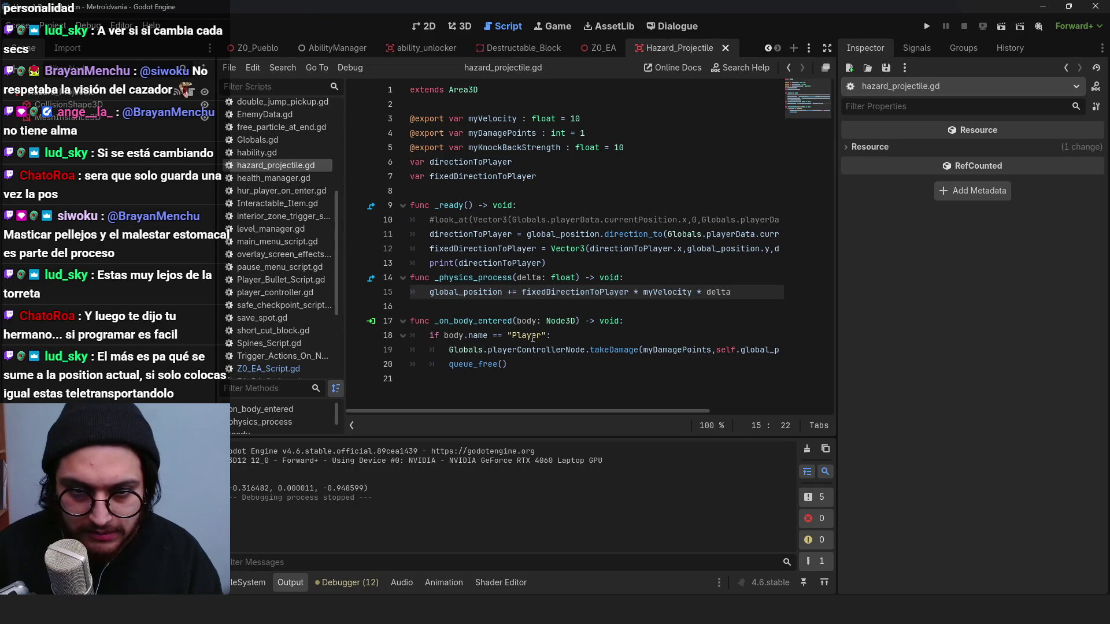
Step: Relaunch the game, walk and jump the character across the platforms within turret range, then stop
left_click(927, 26)
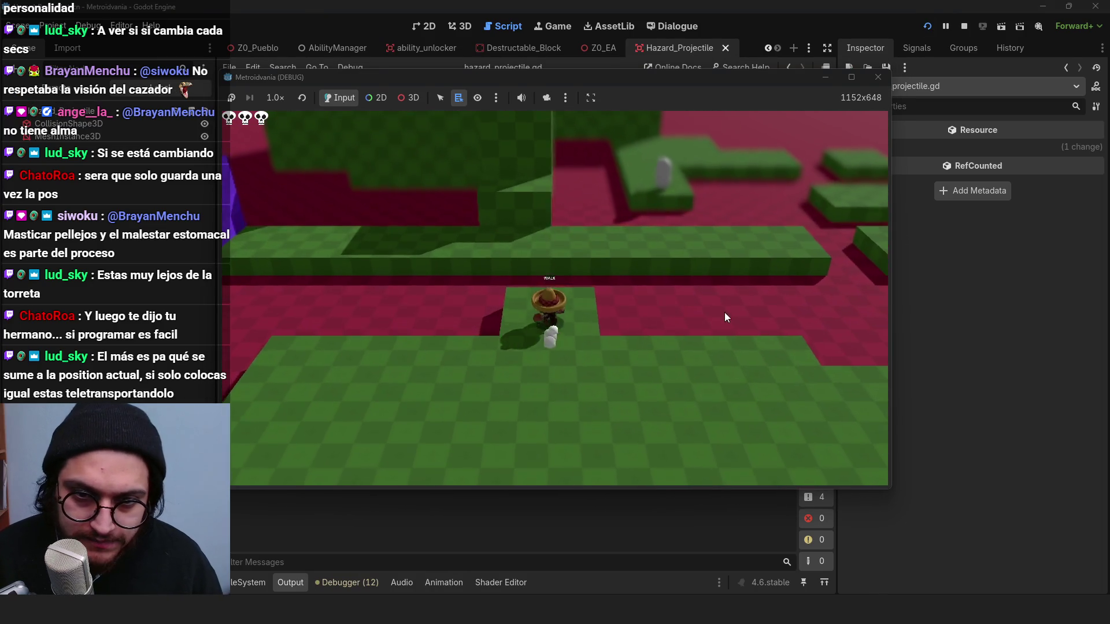
key("w")
key("d")
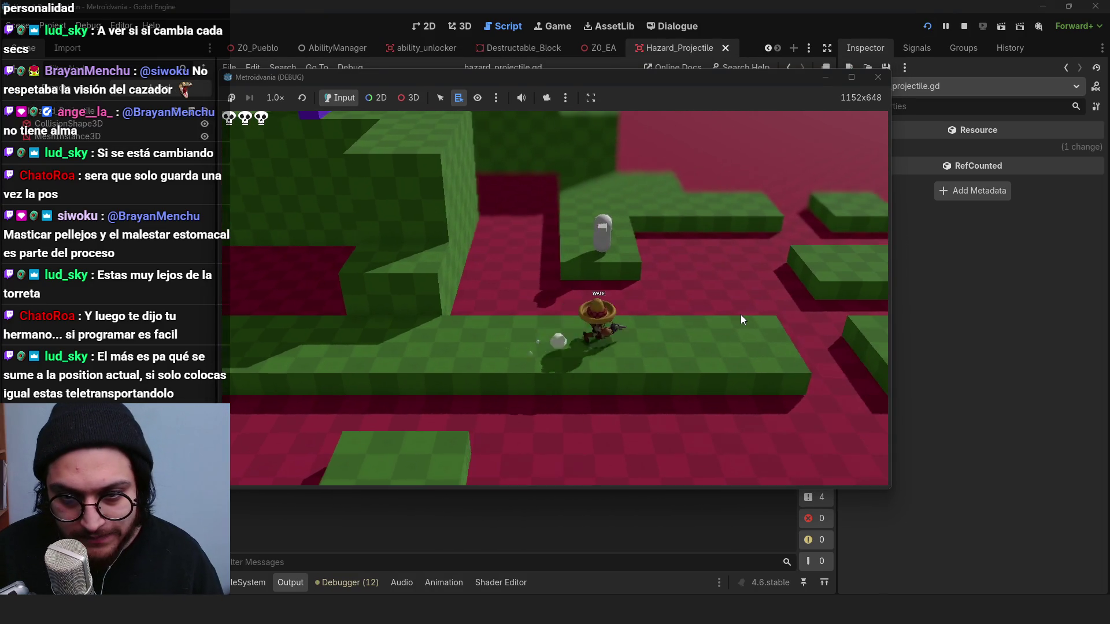
key("d")
key("a")
key("d")
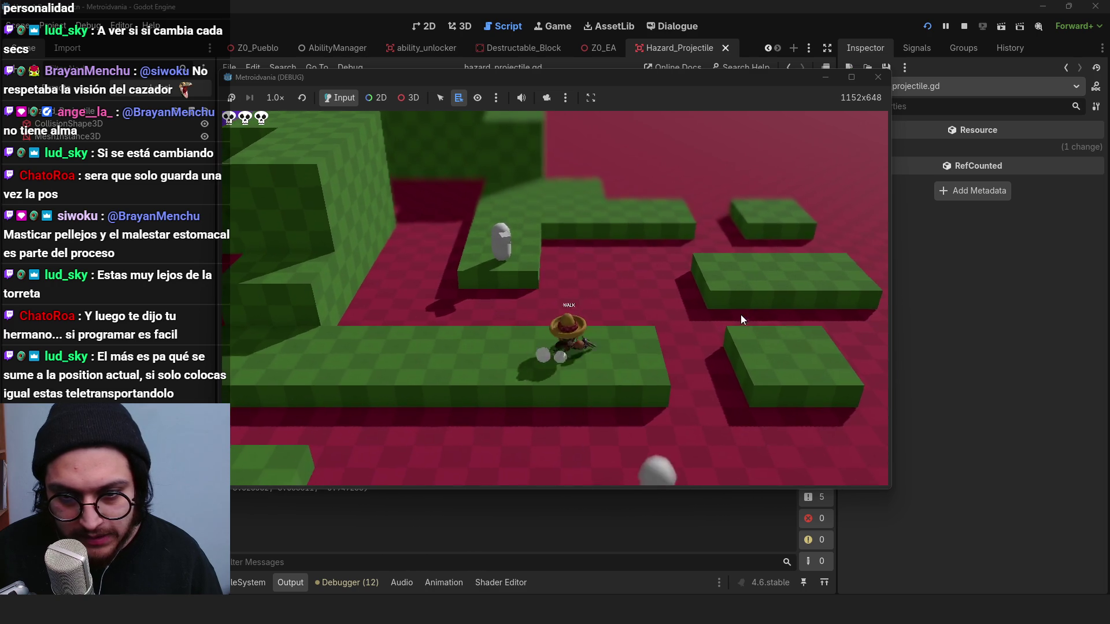
key("a")
key("space")
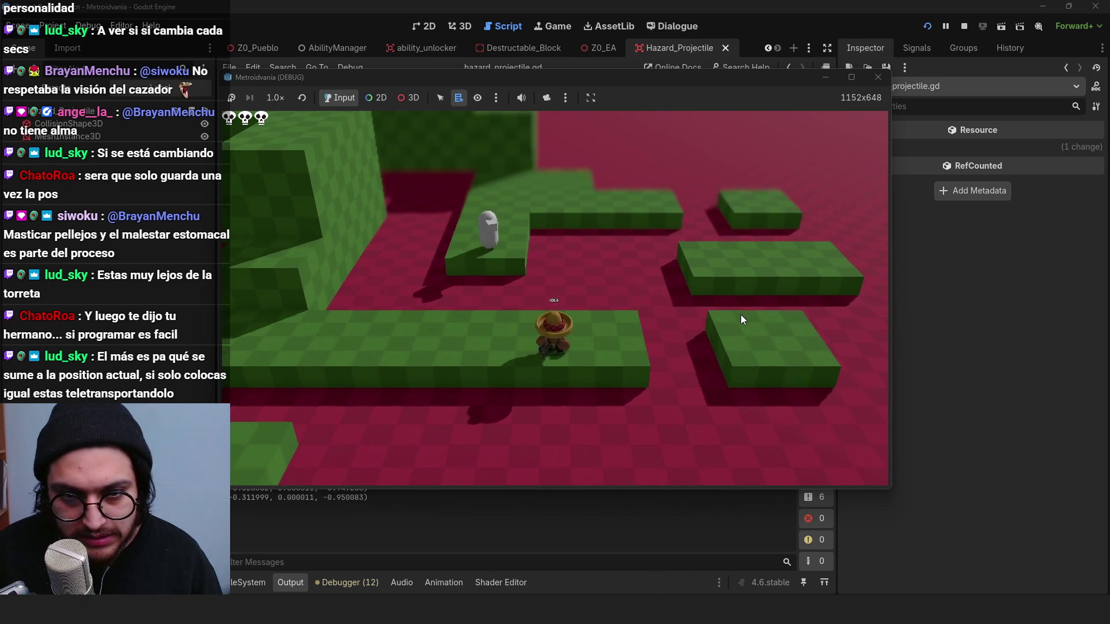
key("d")
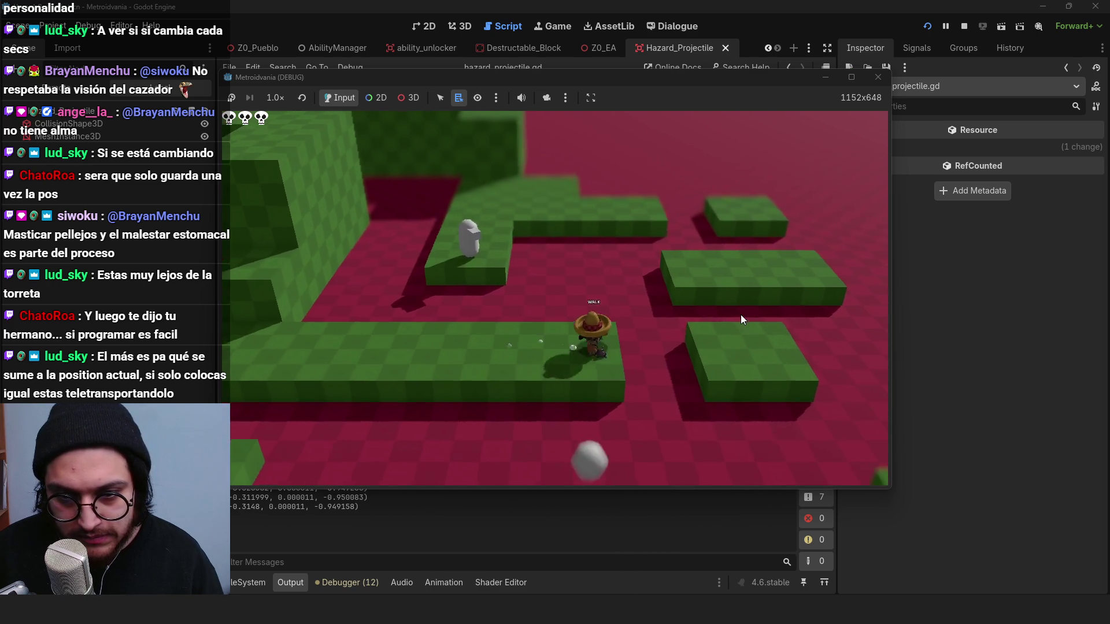
key("space")
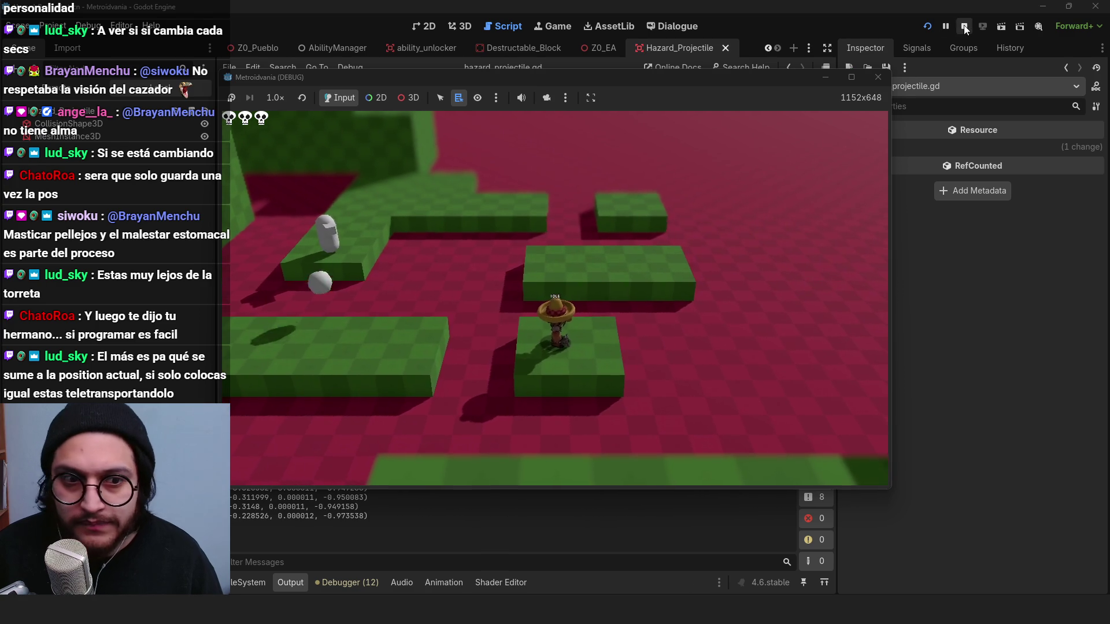
left_click(965, 27)
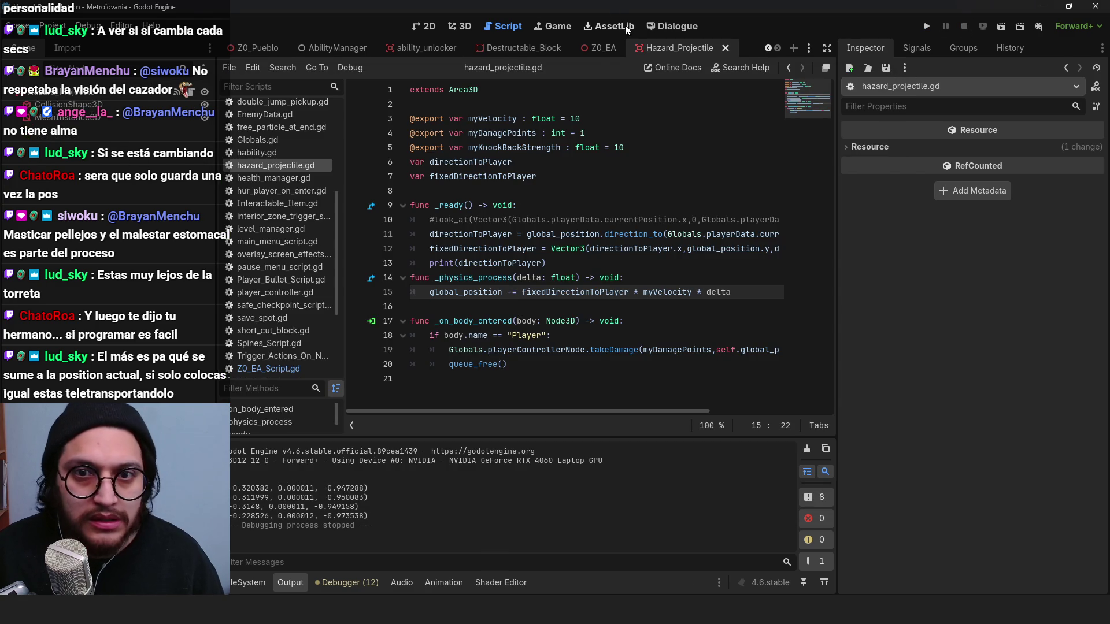
Step: Set the ZO_EA turret root's Distance To Aware to 15.0
left_click(602, 48)
left_click(131, 95)
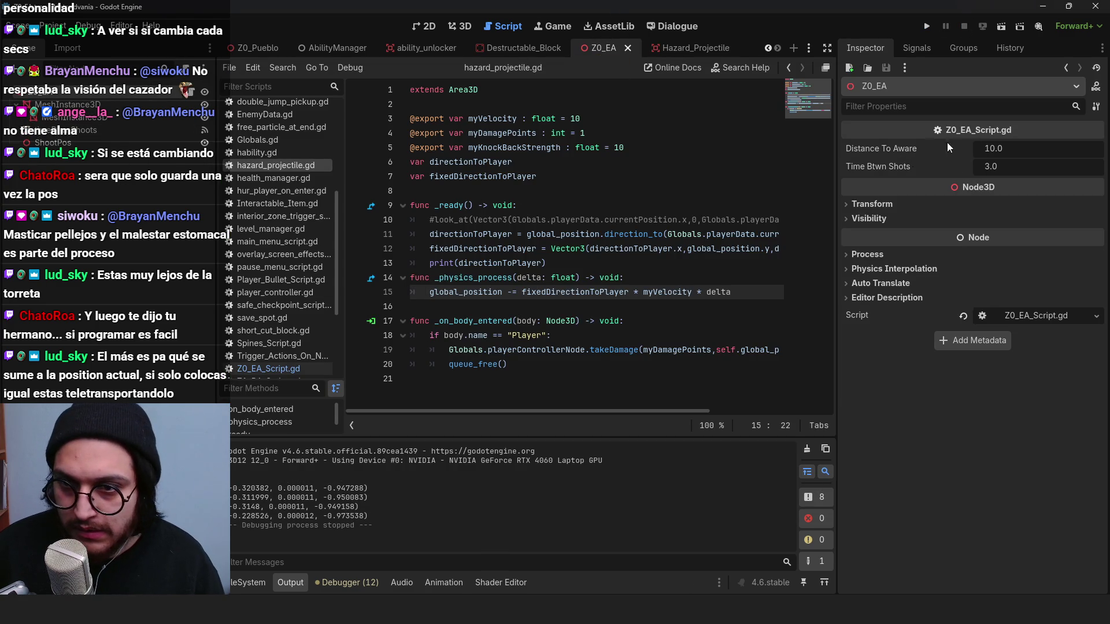
left_click(999, 151)
type("15")
key("Return")
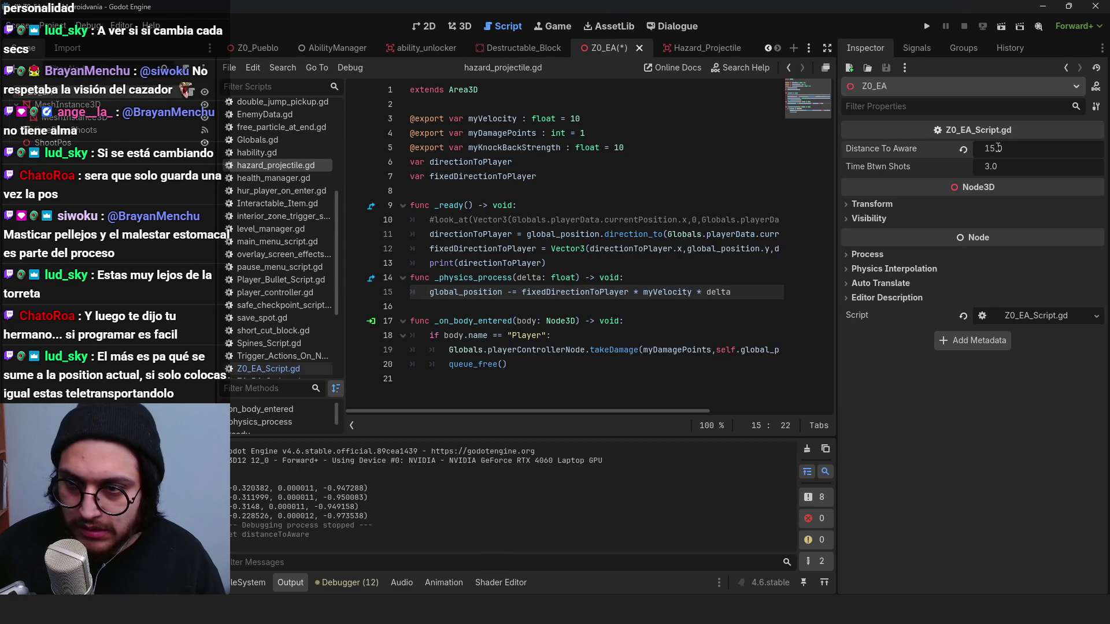
Step: Playtest the larger awareness range by walking the character past the turret, then stop
left_click(927, 26)
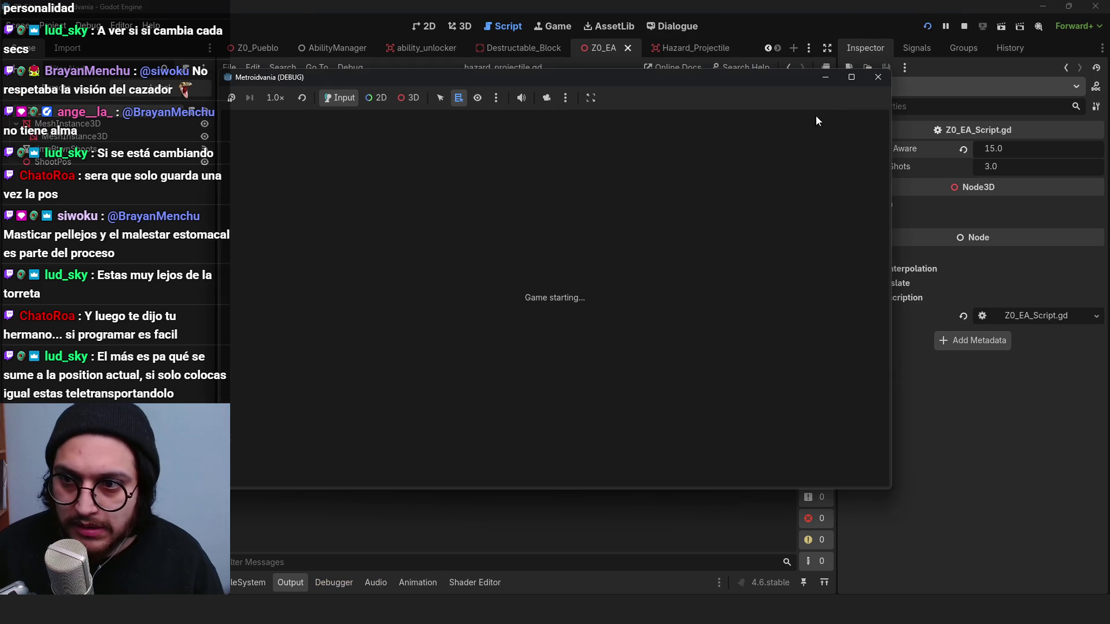
key("d")
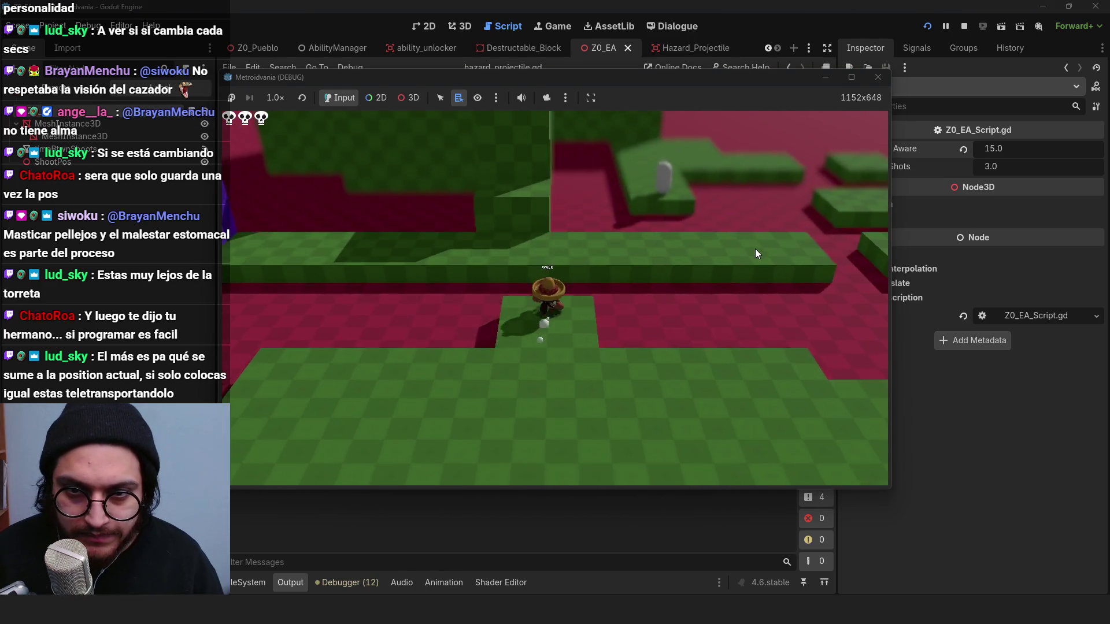
key("d")
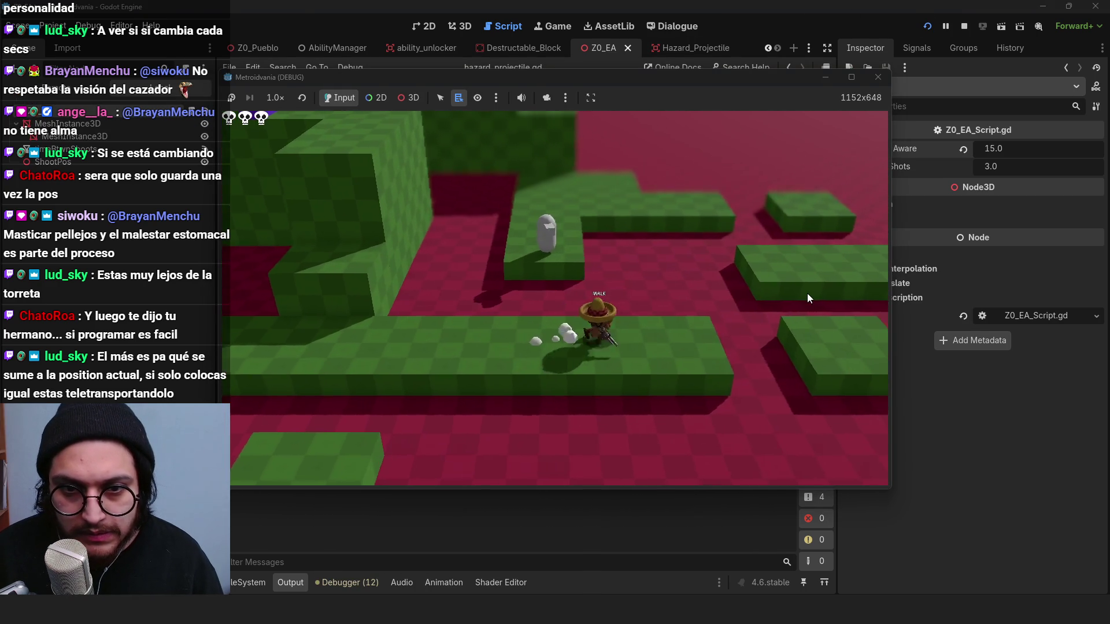
key("s")
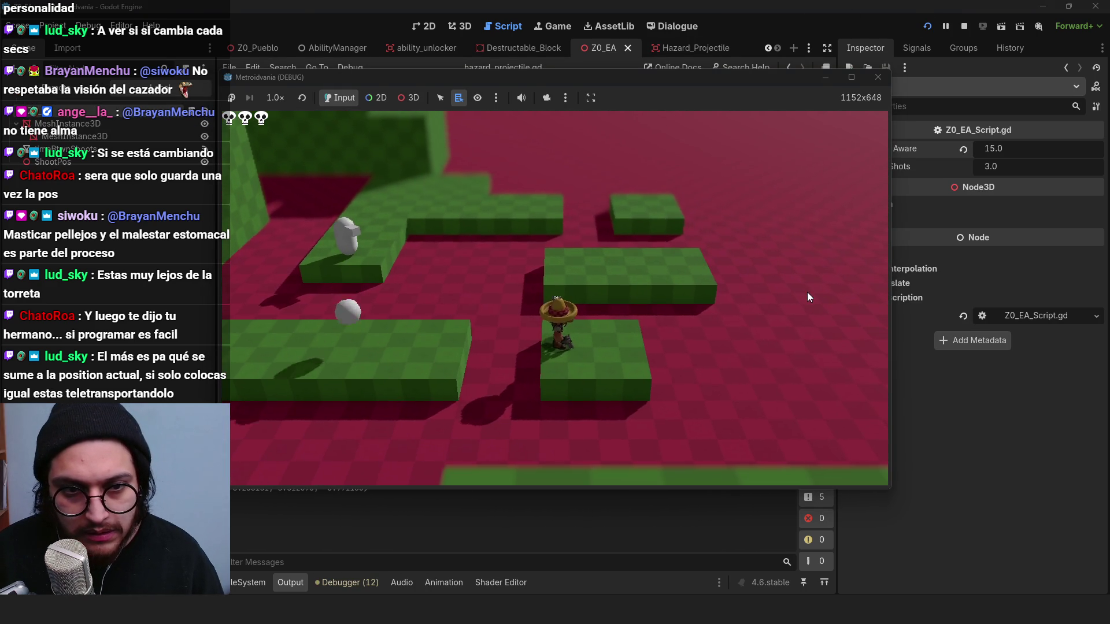
key("s")
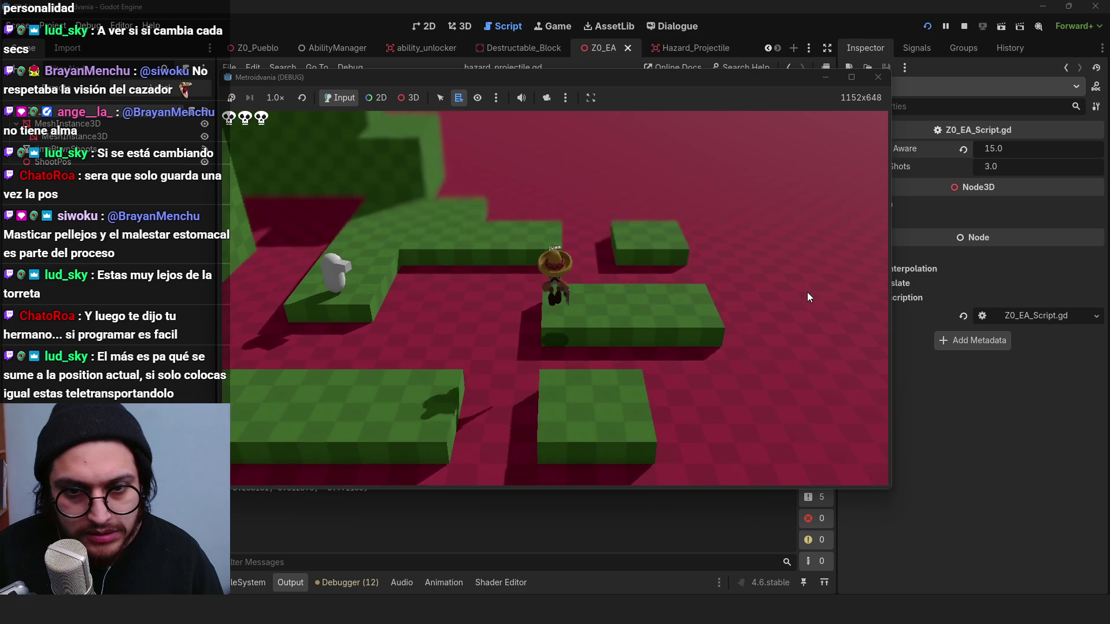
key("a")
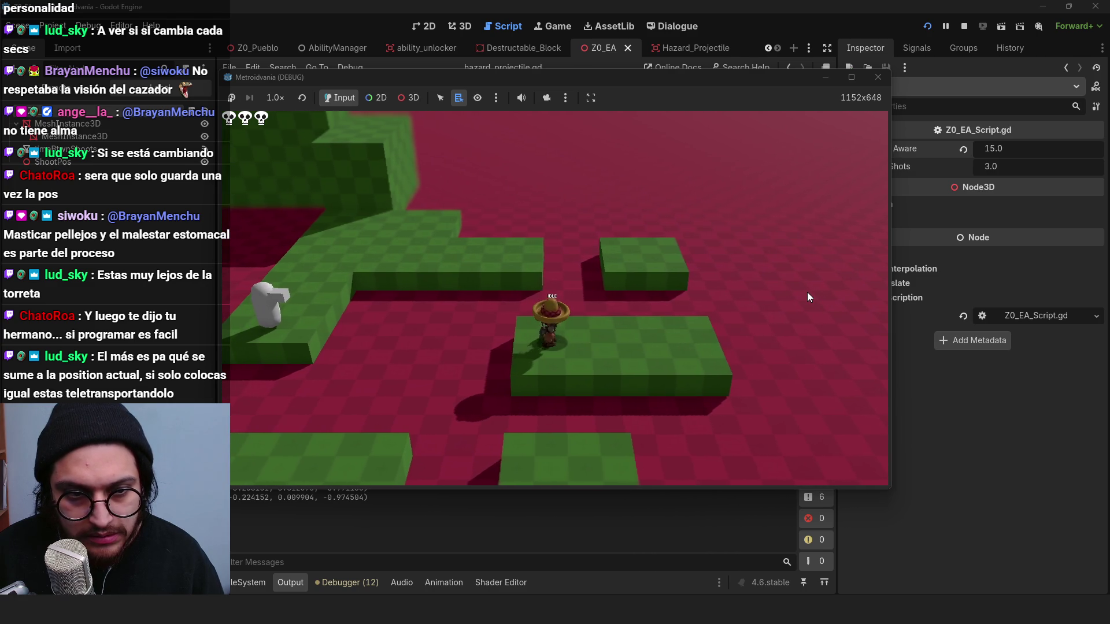
key("d")
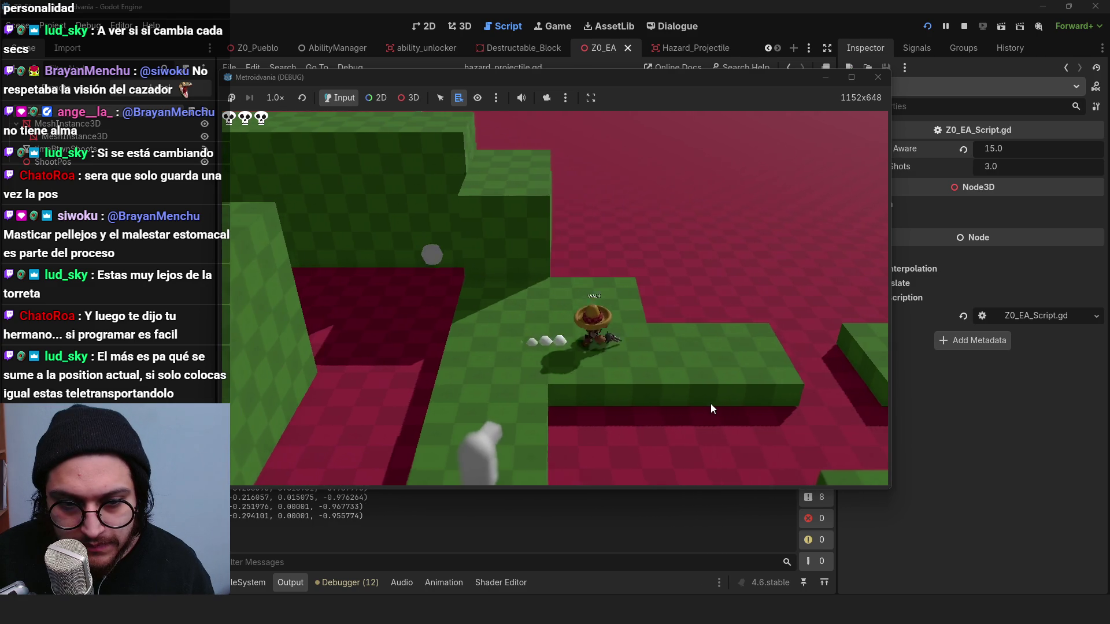
left_click(964, 26)
Step: Negate myVelocity on line 15 and bring up the Hazard_Projectile scene in the 3D view
type("-> void:")
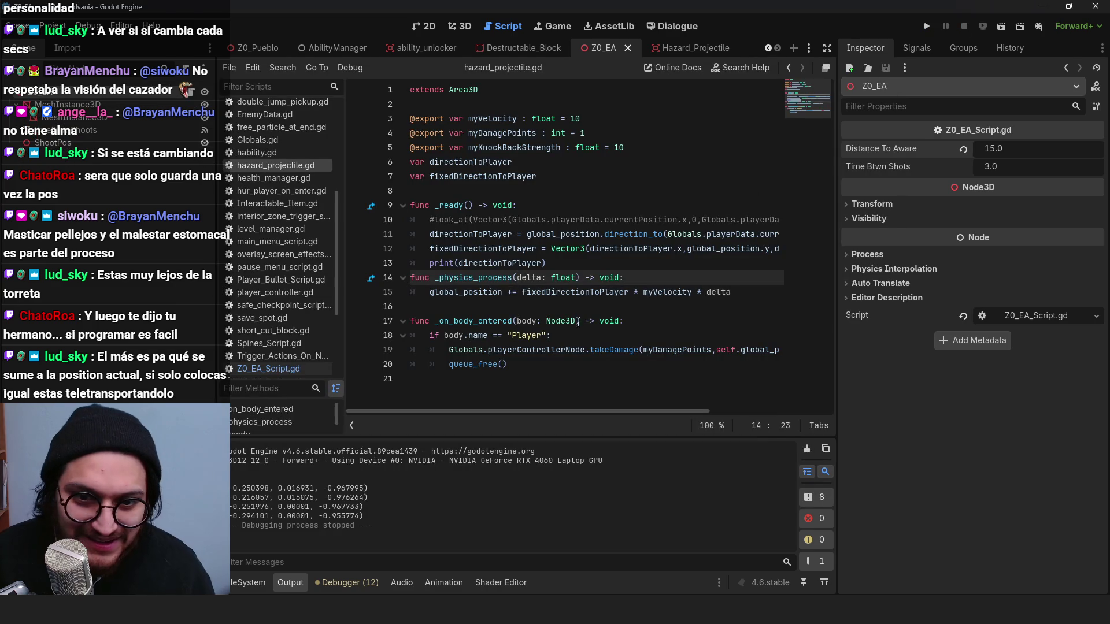
left_click(502, 235)
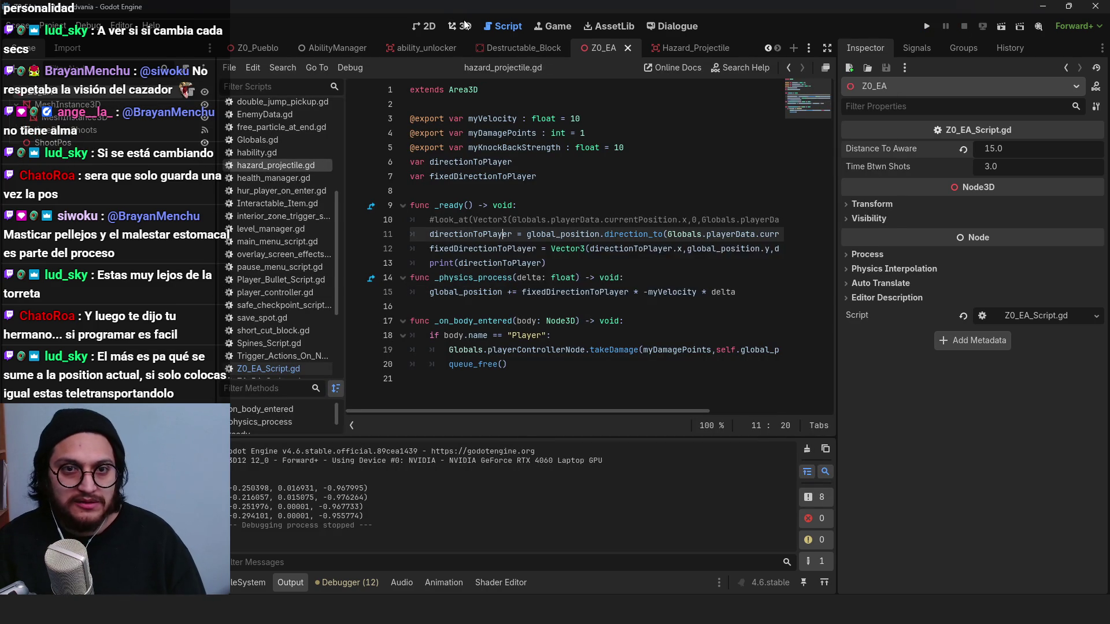
key("ctrl+F2")
left_click(248, 279)
left_click(696, 47)
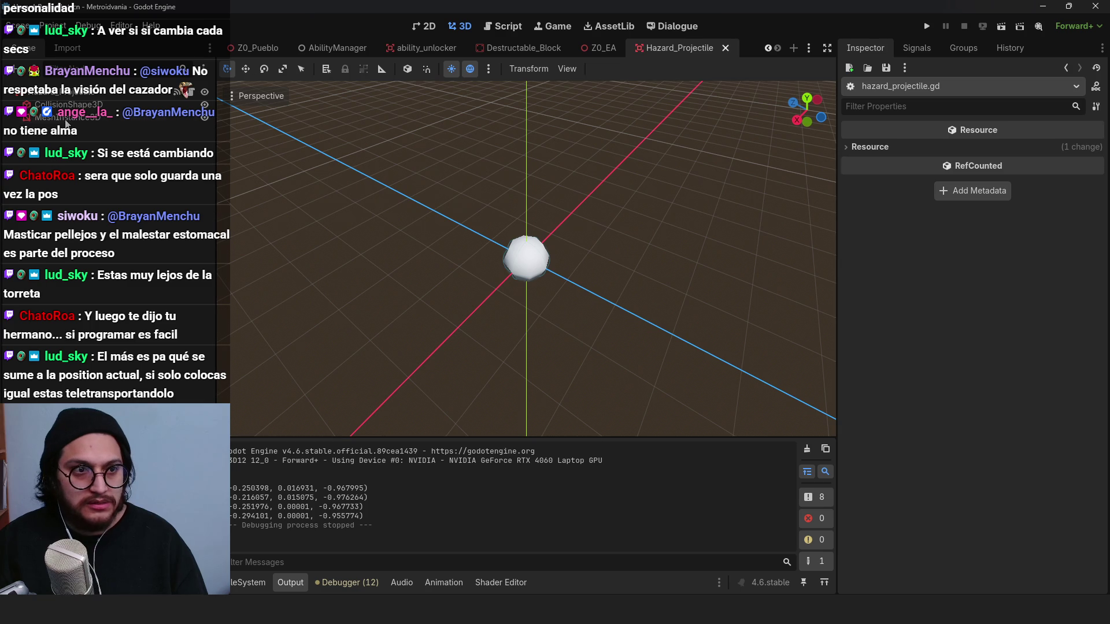
Step: Replace the projectile's sphere with a CylinderMesh: 4 radial segments, 0 rings, top radius 0
left_click(63, 117)
left_click(64, 104)
left_click(1096, 149)
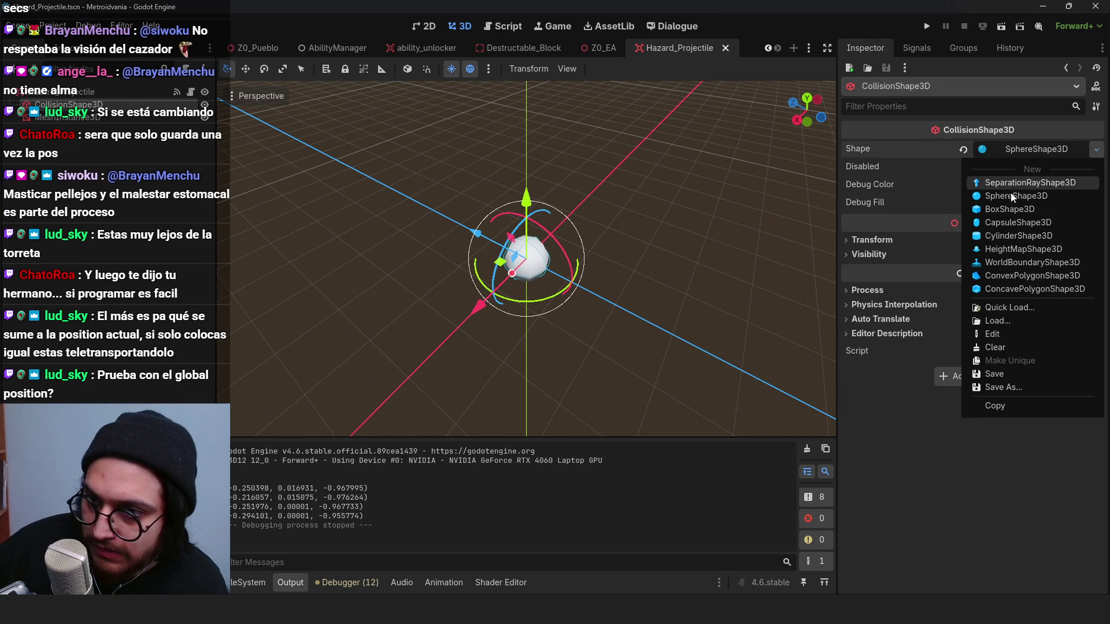
left_click(94, 118)
left_click(94, 119)
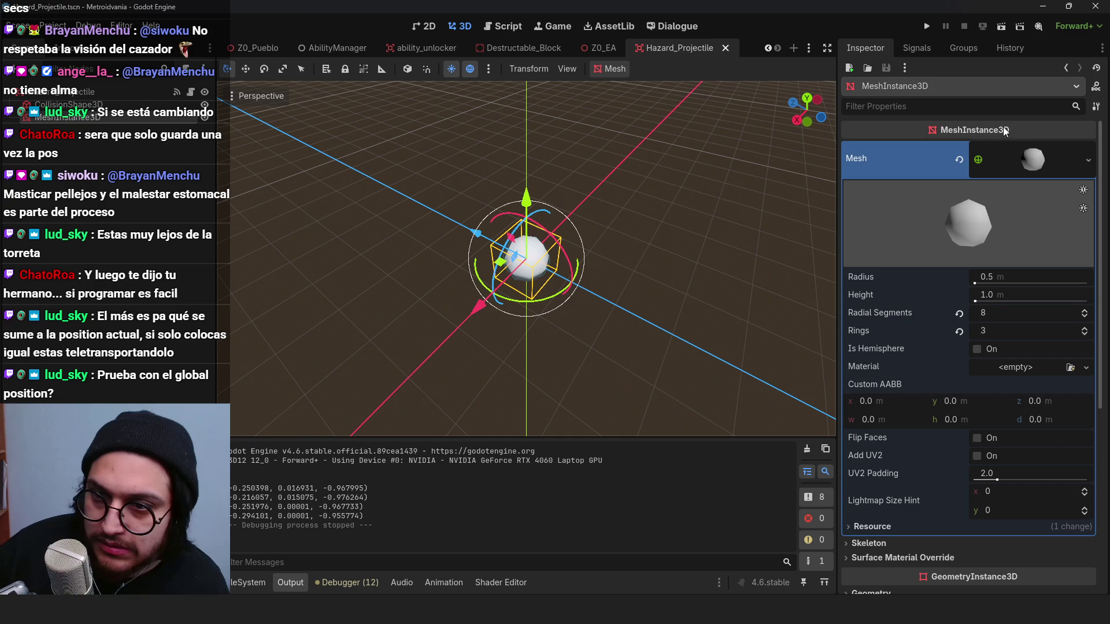
left_click(1089, 161)
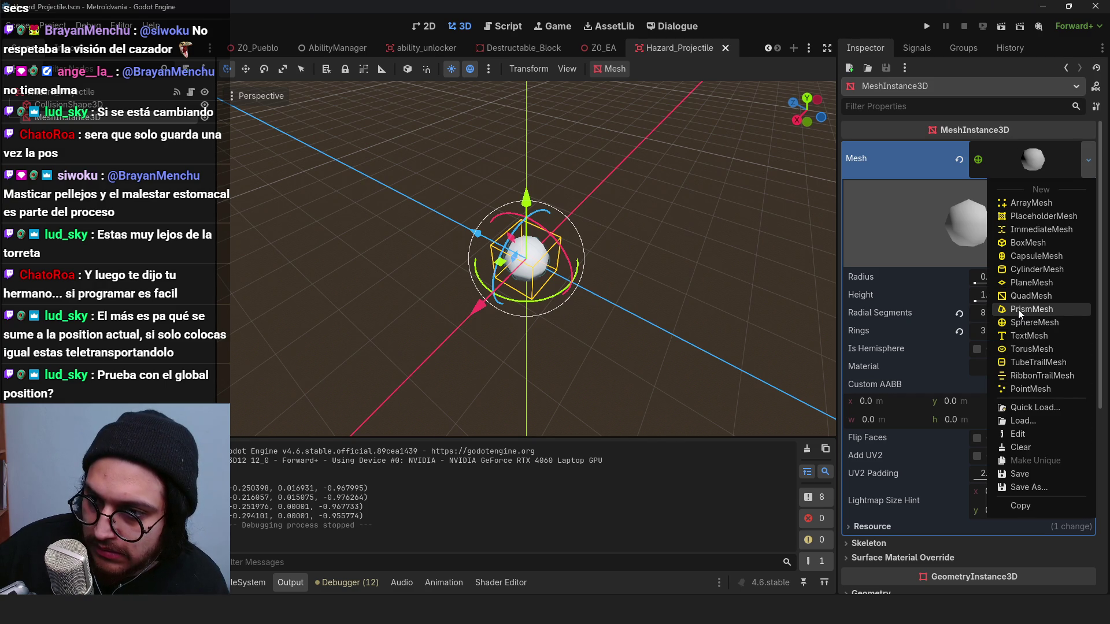
left_click(1016, 270)
scroll(671, 270, "down", 3)
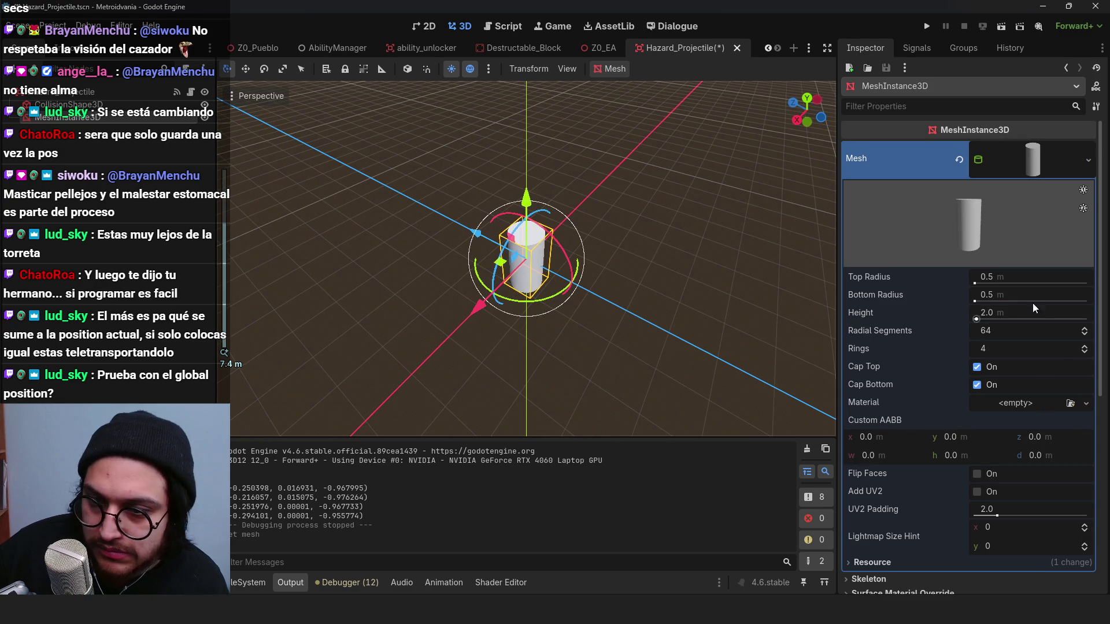
left_click(1009, 331)
type("4")
key("Tab")
type("0")
key("Return")
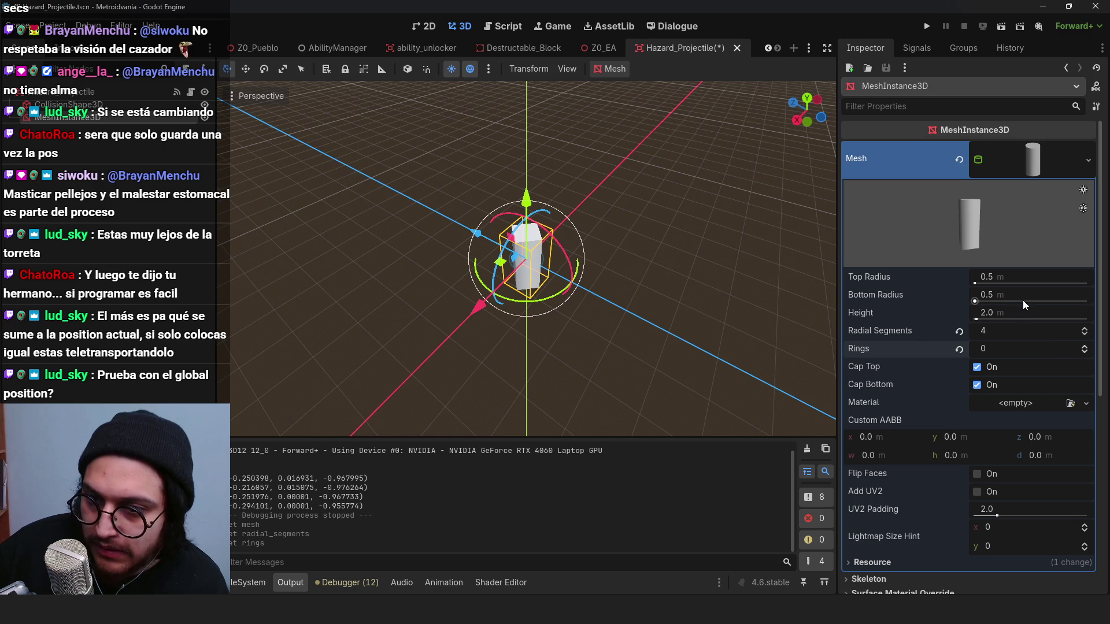
mouse_move(1003, 276)
left_mouse_down()
mouse_move(977, 276)
mouse_move(1035, 296)
left_mouse_up()
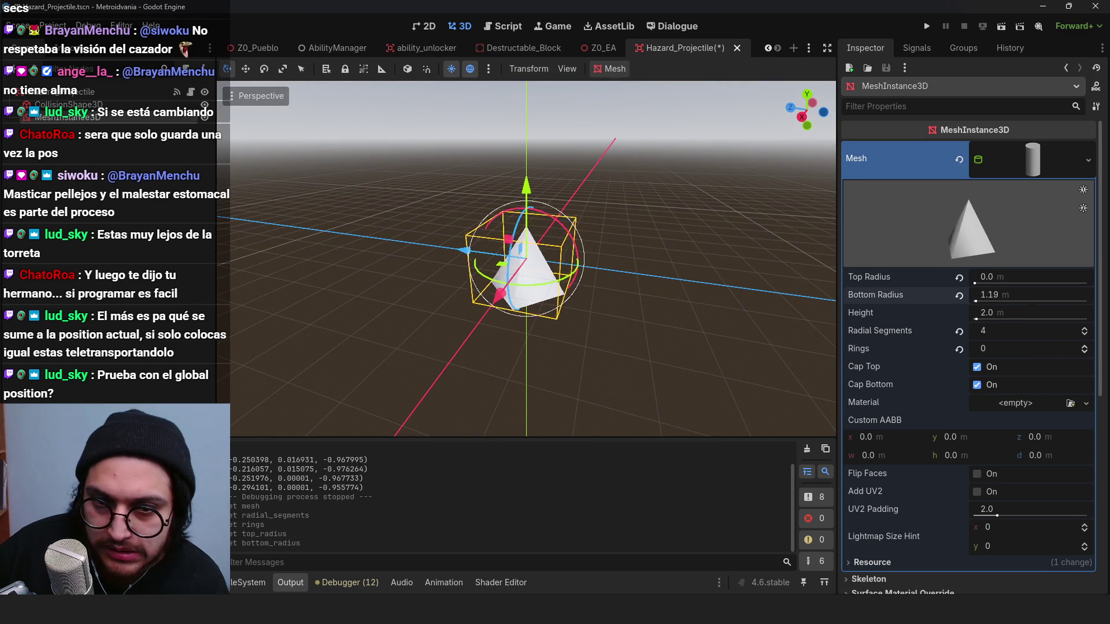
Step: In a grey-background front view, adjust the pyramid's bottom radius and lower its height
key("KP_1")
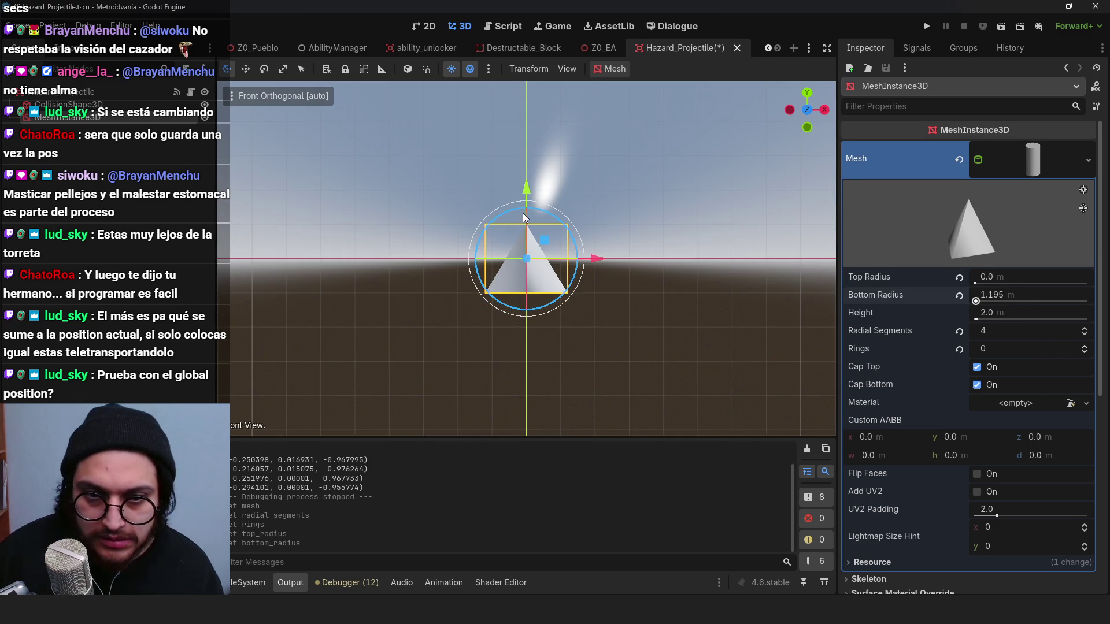
left_click(450, 69)
left_click(450, 70)
left_click(470, 69)
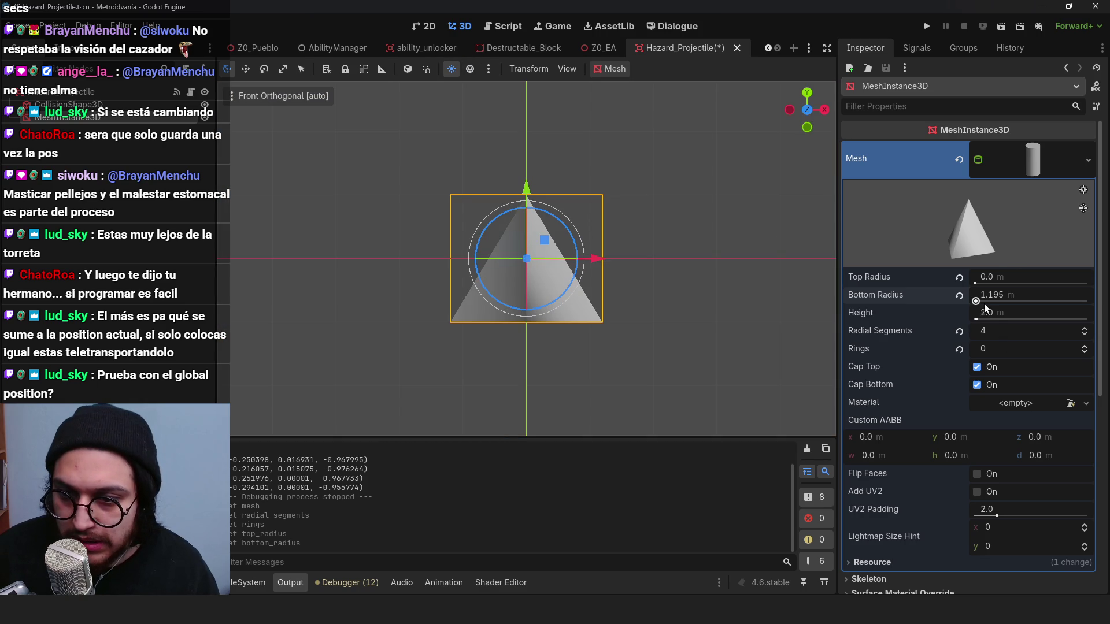
left_click(1004, 278)
key("Escape")
left_click(1013, 293)
key("Escape")
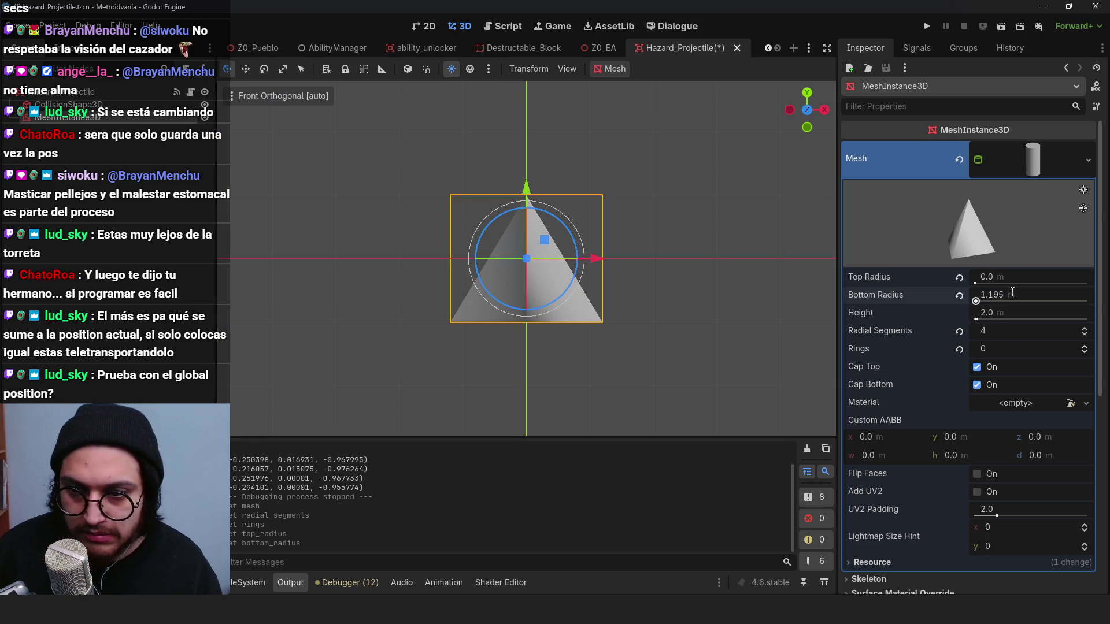
key("ctrl+z")
key("ctrl+shift+z")
mouse_move(1006, 313)
left_mouse_down()
mouse_move(959, 313)
mouse_move(1006, 313)
mouse_move(1000, 297)
mouse_move(977, 298)
left_mouse_up()
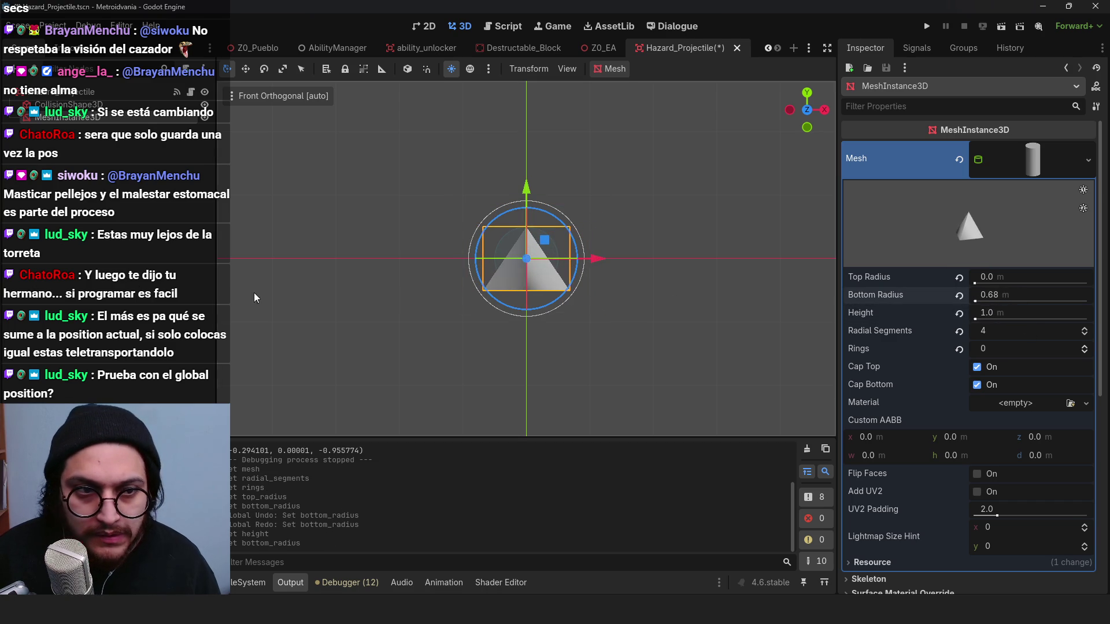
Step: Make the pyramid a bit taller (about 1.34 m) and raise it slightly
left_click(255, 298)
scroll(543, 256, "down", 3)
mouse_move(543, 256)
left_mouse_down()
mouse_move(460, 379)
mouse_move(374, 290)
mouse_move(557, 235)
left_mouse_up()
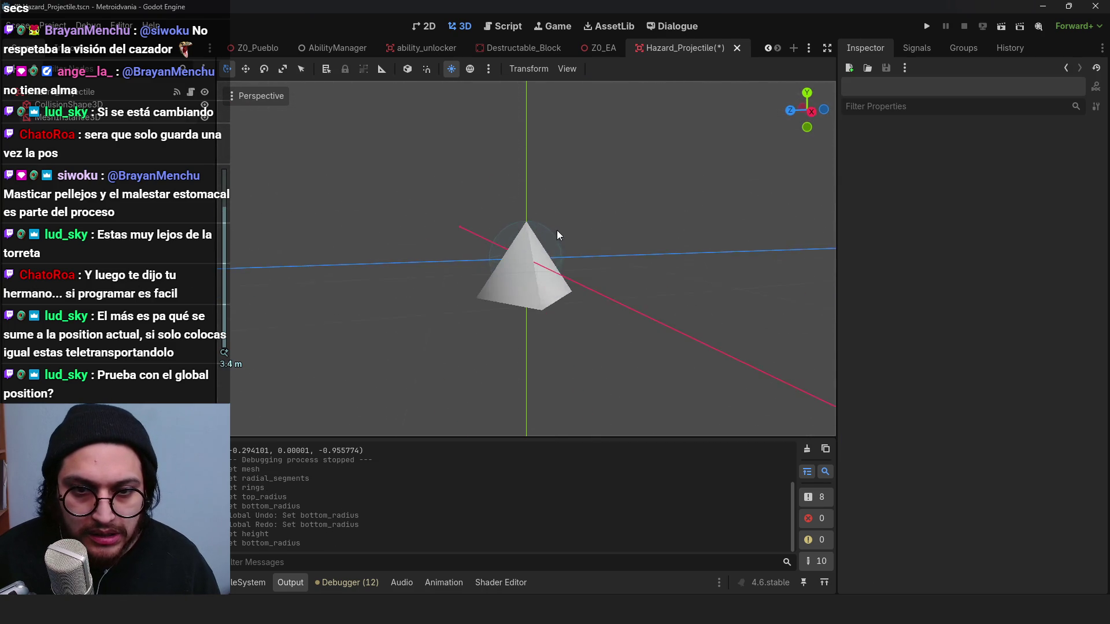
left_click(557, 235)
left_click_drag(1016, 317, 1040, 317)
left_click_drag(528, 192, 527, 202)
left_click(425, 202)
scroll(386, 190, "down", 3)
mouse_move(387, 190)
left_mouse_down()
mouse_move(543, 346)
mouse_move(348, 362)
mouse_move(438, 268)
left_mouse_up()
scroll(438, 268, "up", 5)
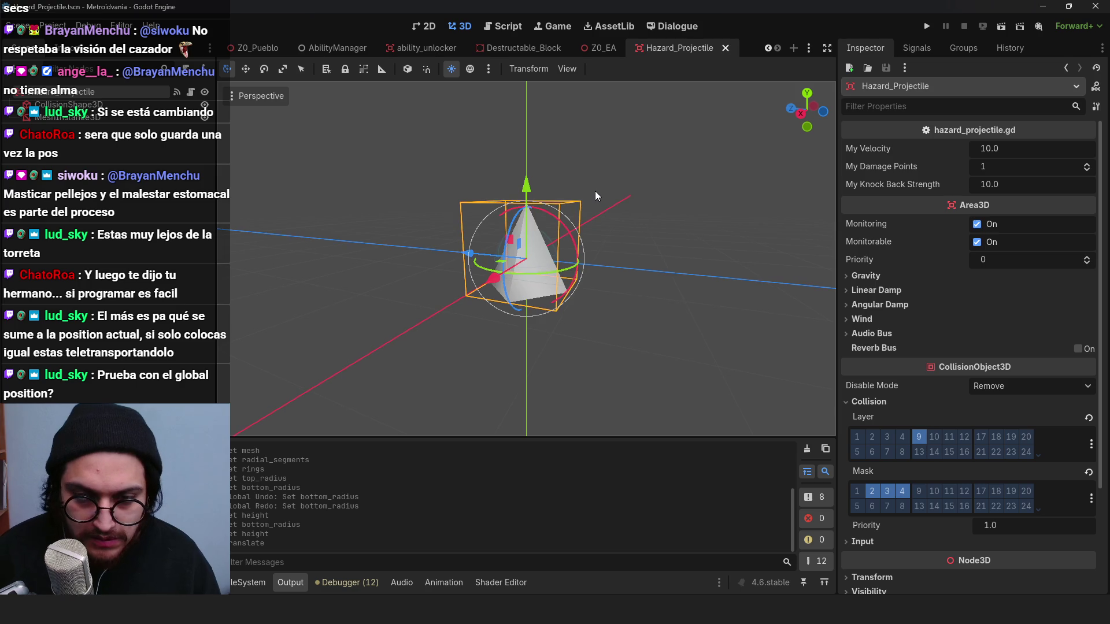
Step: Rotate the pyramid 90° in the right-side view so its tip points forward
key("KP_3")
key("r")
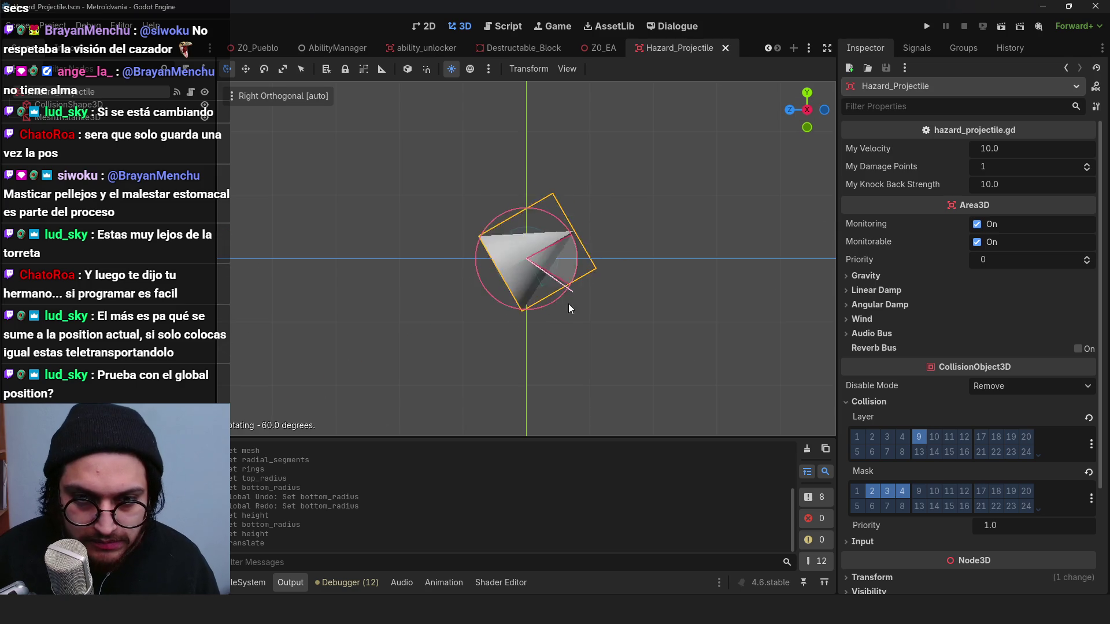
left_click(558, 321)
Step: Playtest by walking the character toward the turret, then stop and reopen hazard_projectile.gd
left_click(927, 27)
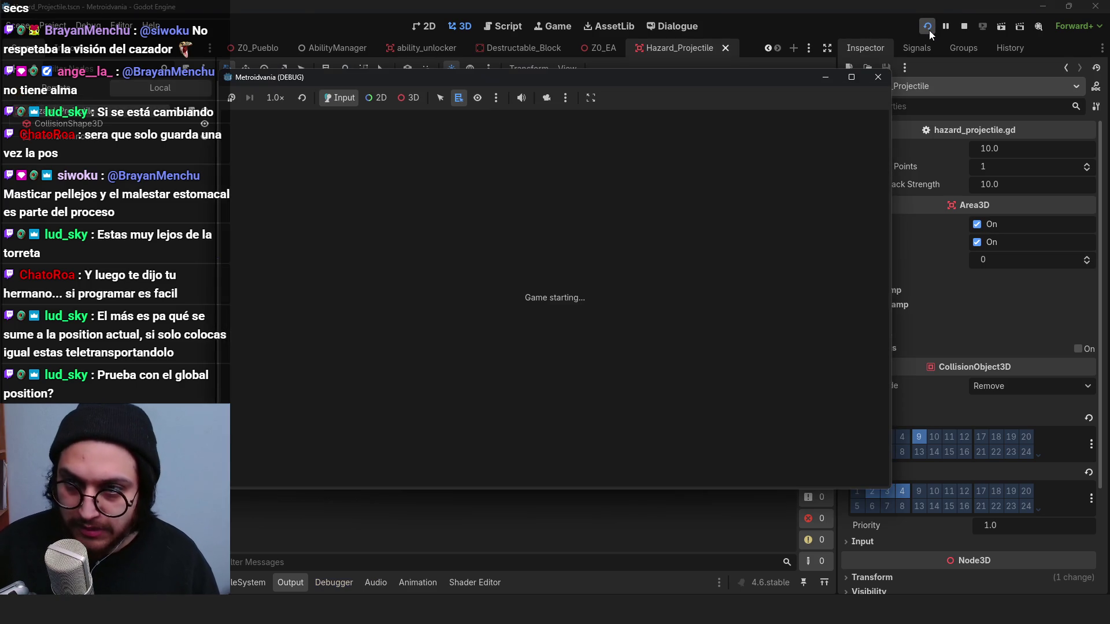
key("w")
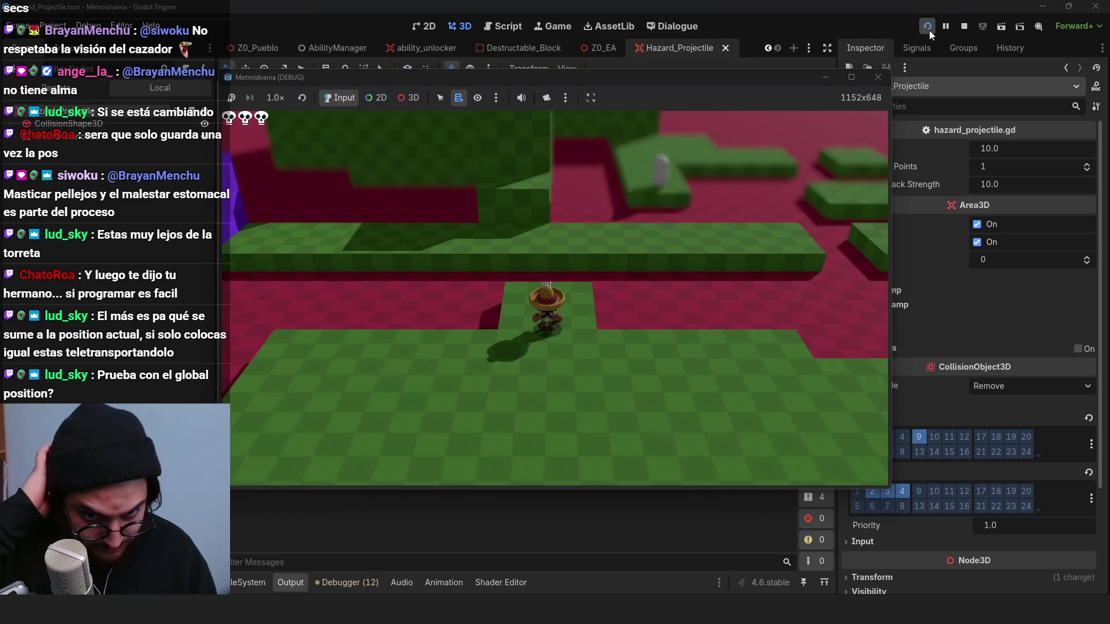
key("w")
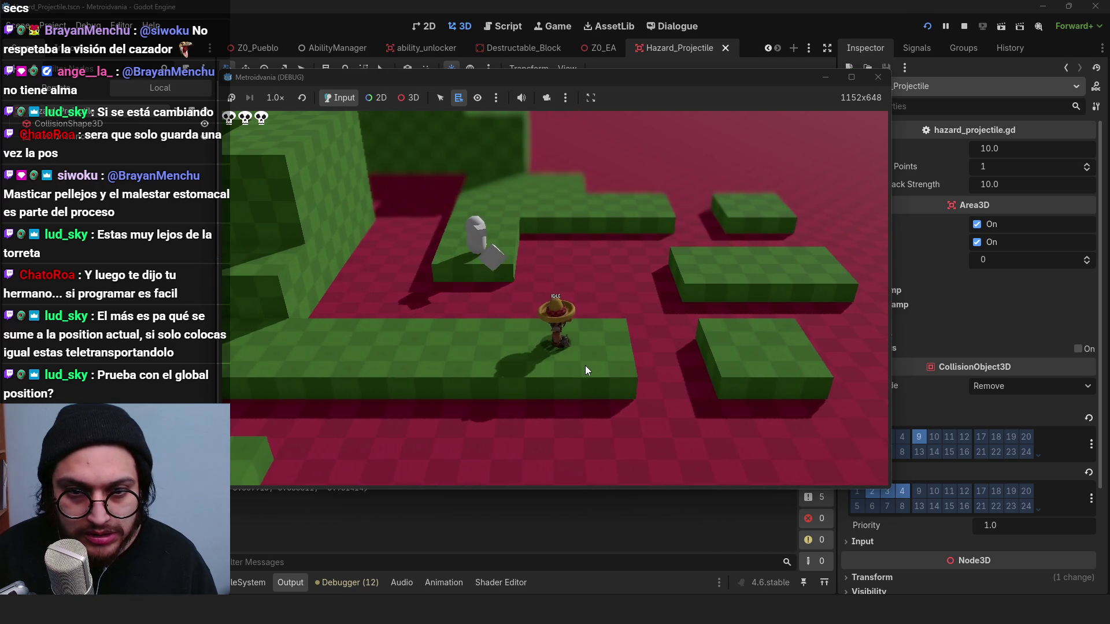
left_click(964, 26)
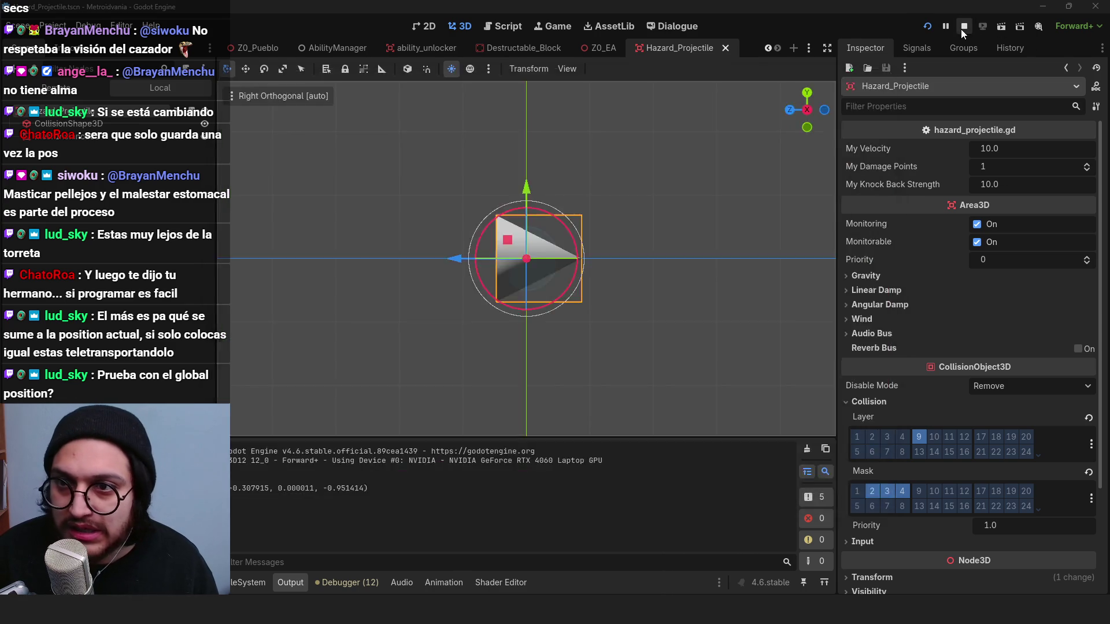
left_click(136, 130)
left_click(190, 93)
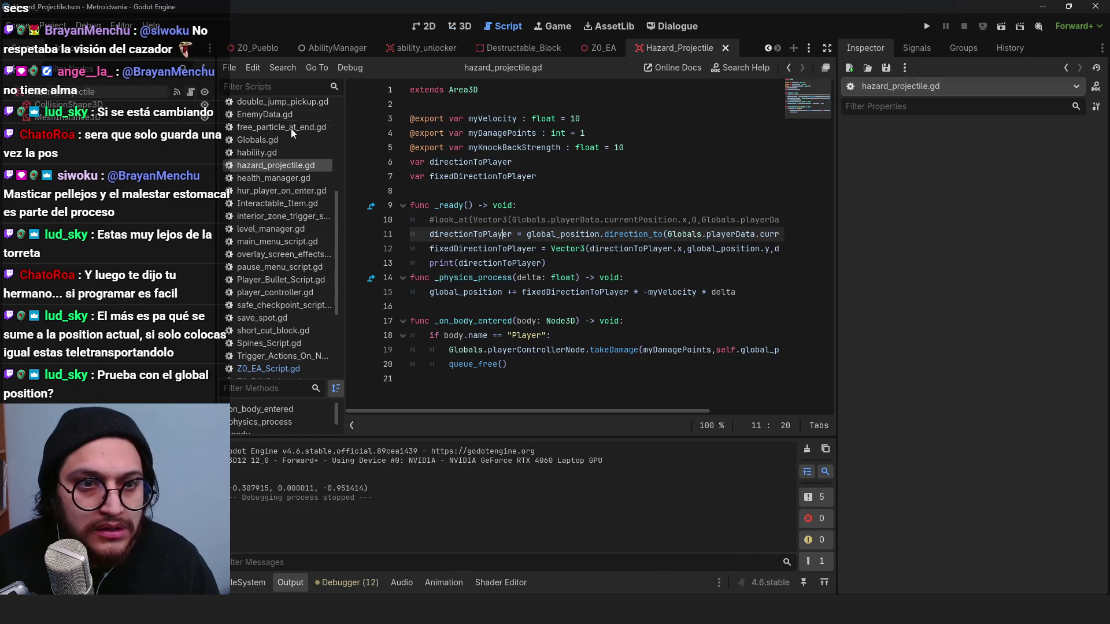
Step: Uncomment look_at in _ready and comment out the direction calculation on lines 11–13
left_click(438, 224)
key("ctrl+k")
left_click_drag(546, 263, 333, 240)
key("ctrl+k")
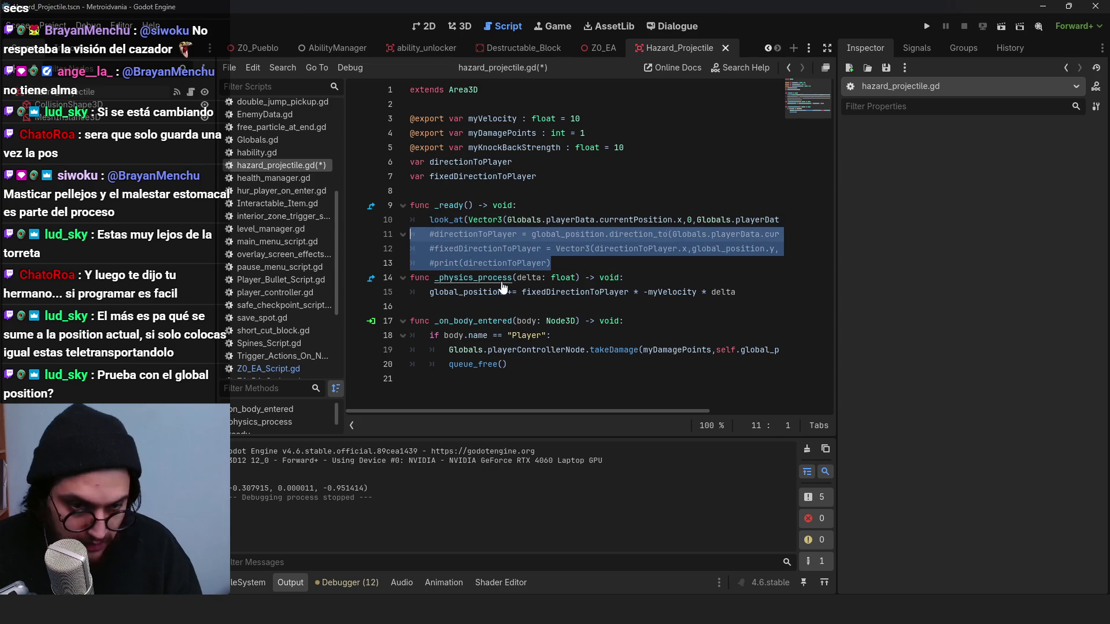
Step: Change the movement line to global_position.z += myVelocity * delta, then save and run
left_click_drag(518, 301, 521, 280)
left_click(523, 280)
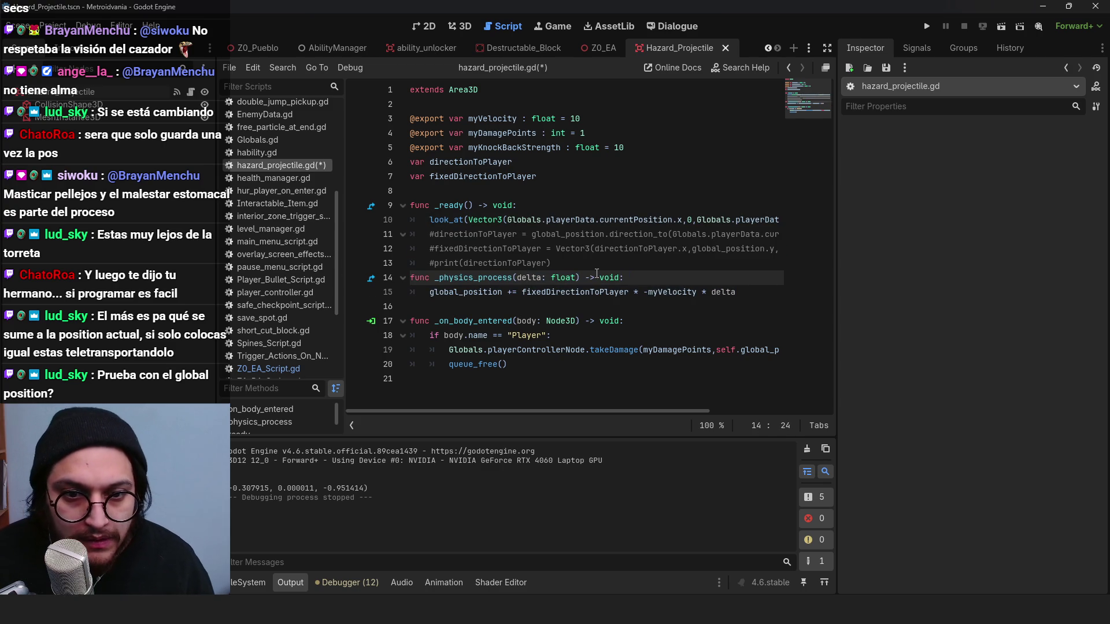
left_click(495, 289)
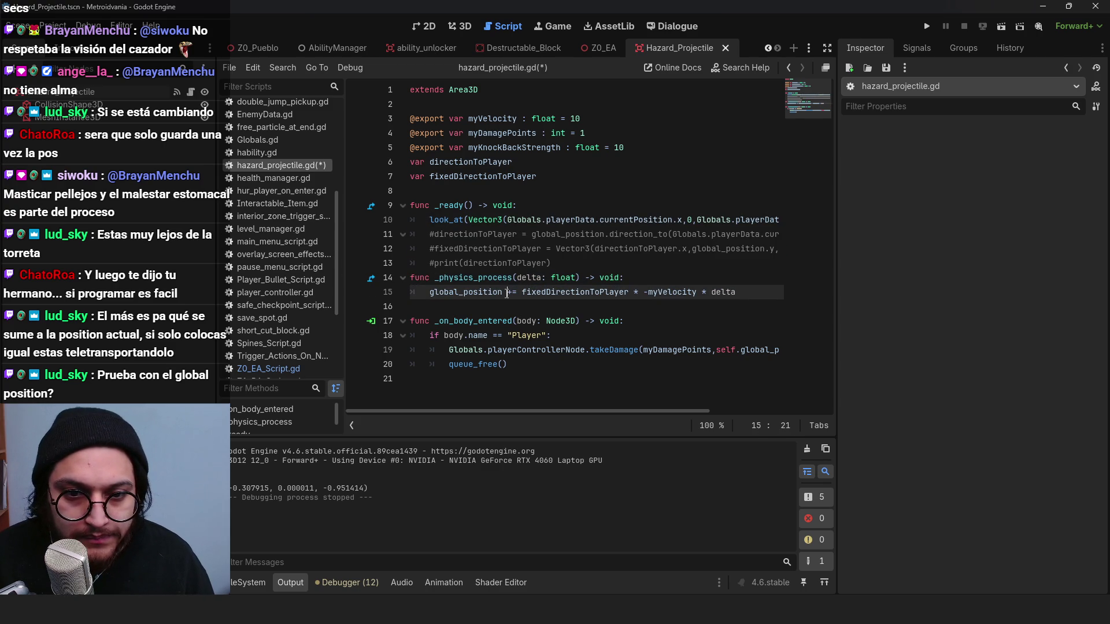
key("BackSpace")
type(".z")
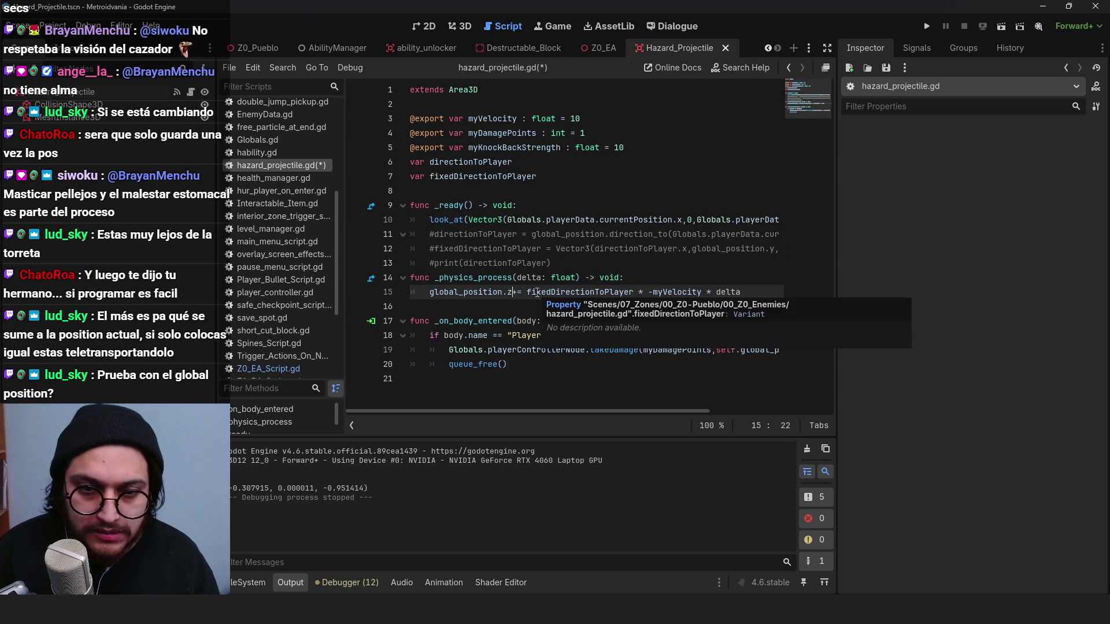
left_click(615, 292)
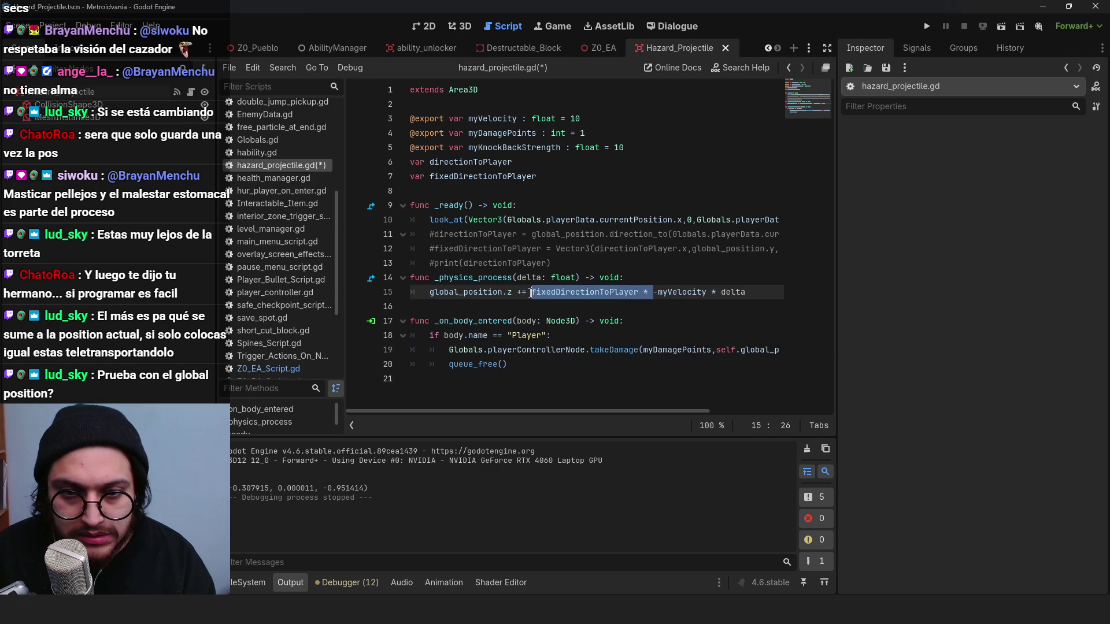
key("Delete")
key("Delete")
key("ctrl+space")
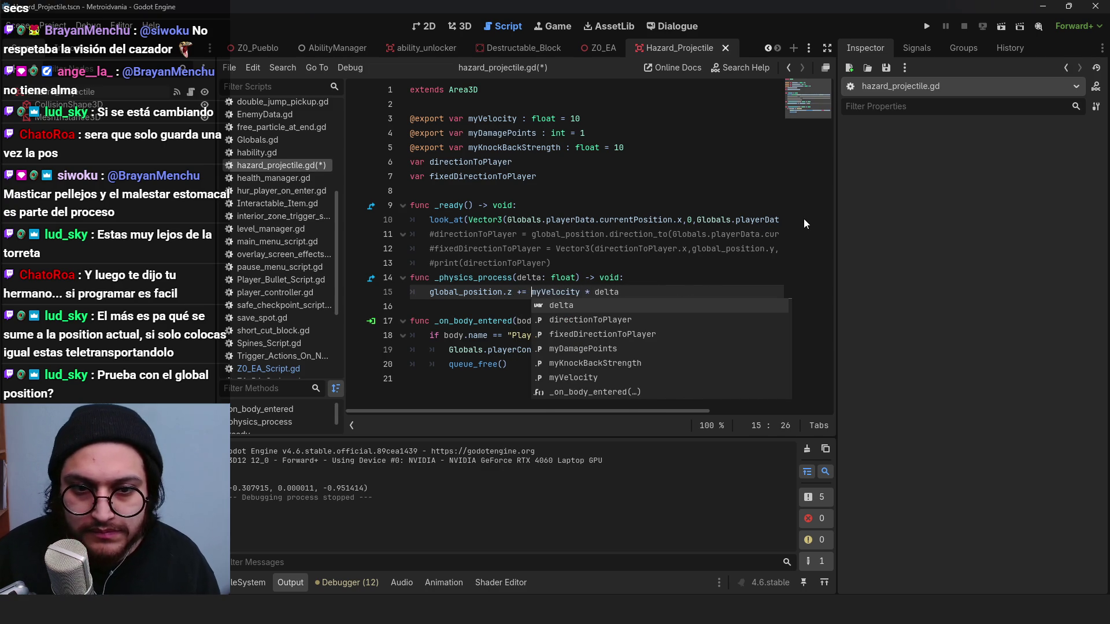
key("Escape")
key("F5")
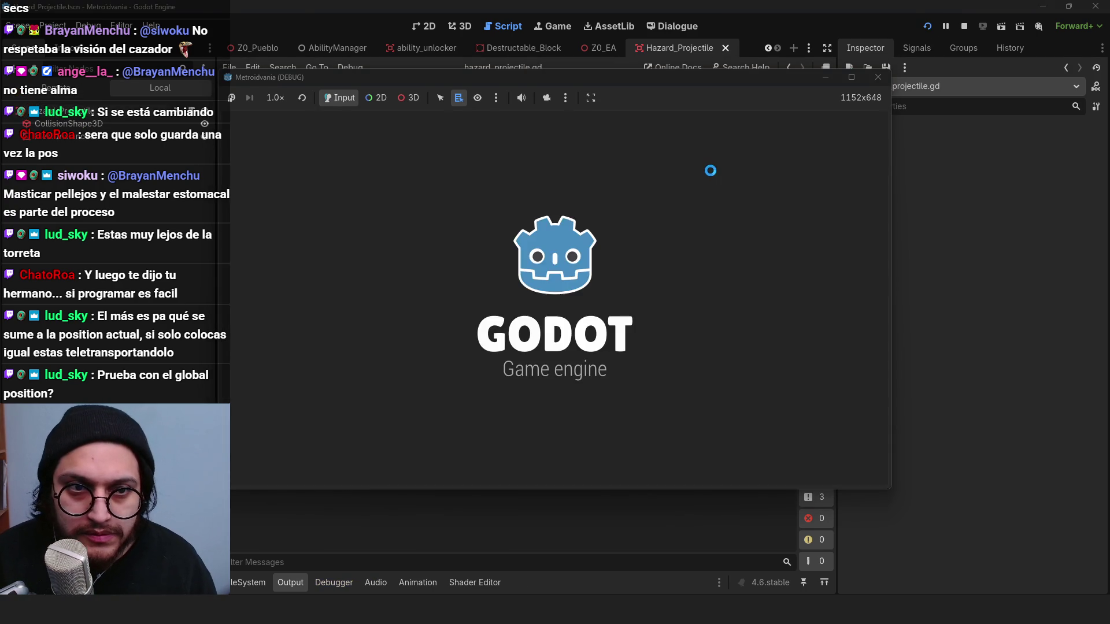
Step: Walk near the turret to watch the pyramid fire, stop with F8, and return to the look_at line
key("d")
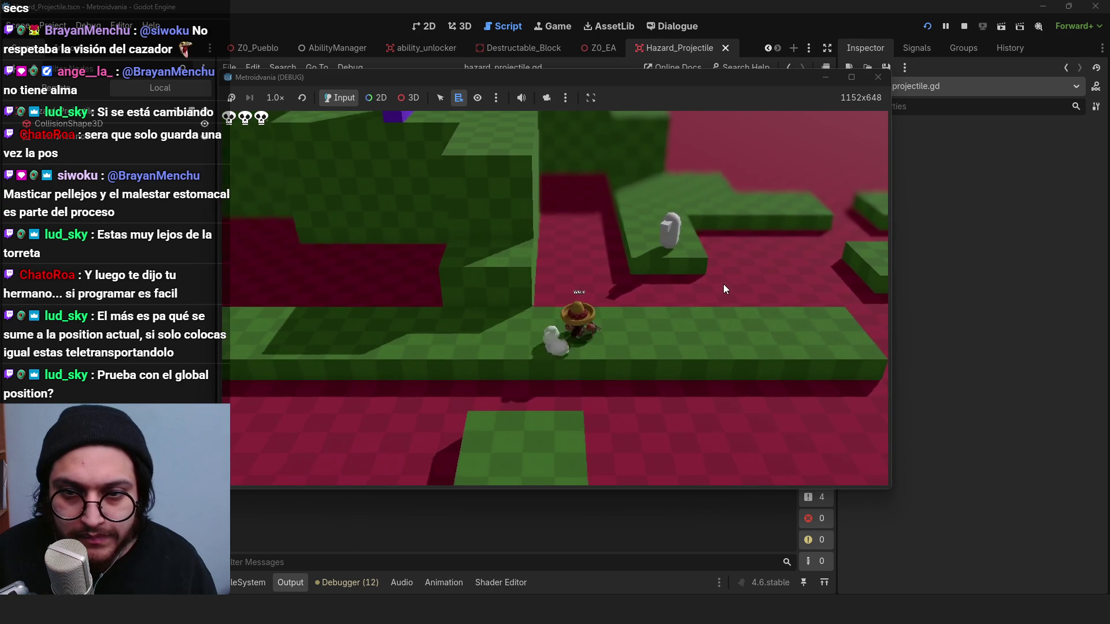
key("d")
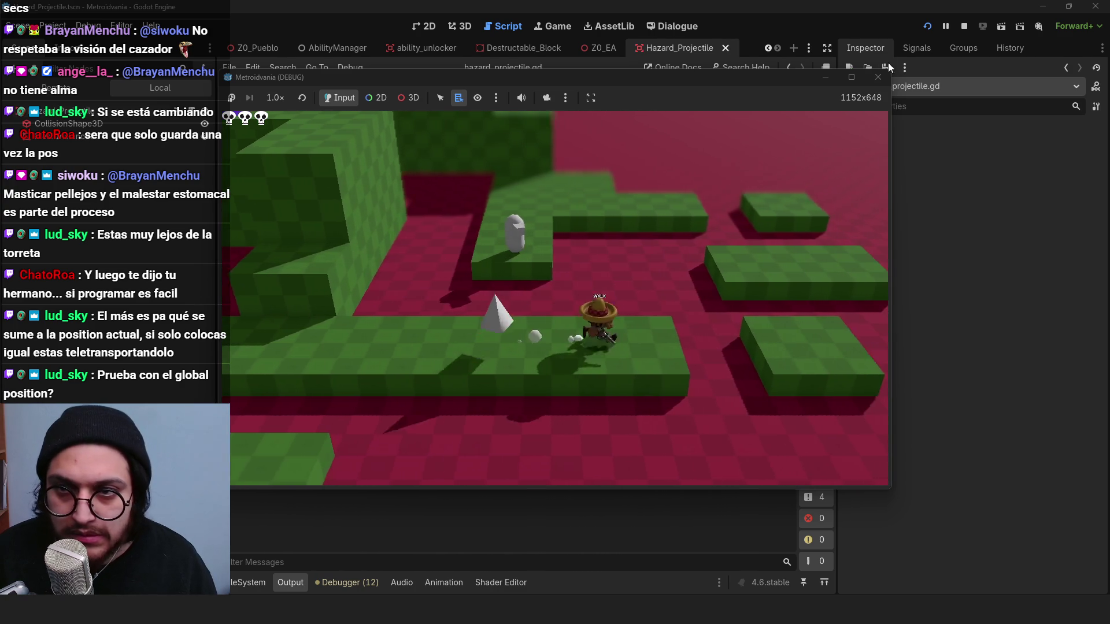
key("F8")
left_click(554, 220)
key("Right")
key("Right")
key("Right")
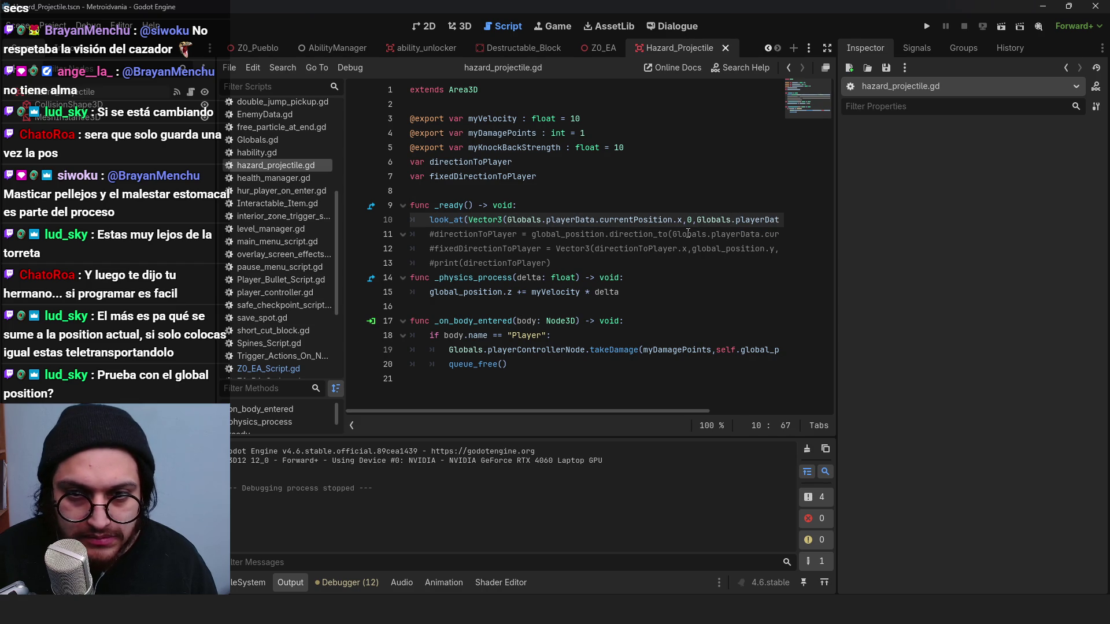
Step: Trim look_at to look_at(Globals.playerData.currentPosition) by deleting the extra arguments, then run the game
left_click(688, 234)
left_click(506, 219)
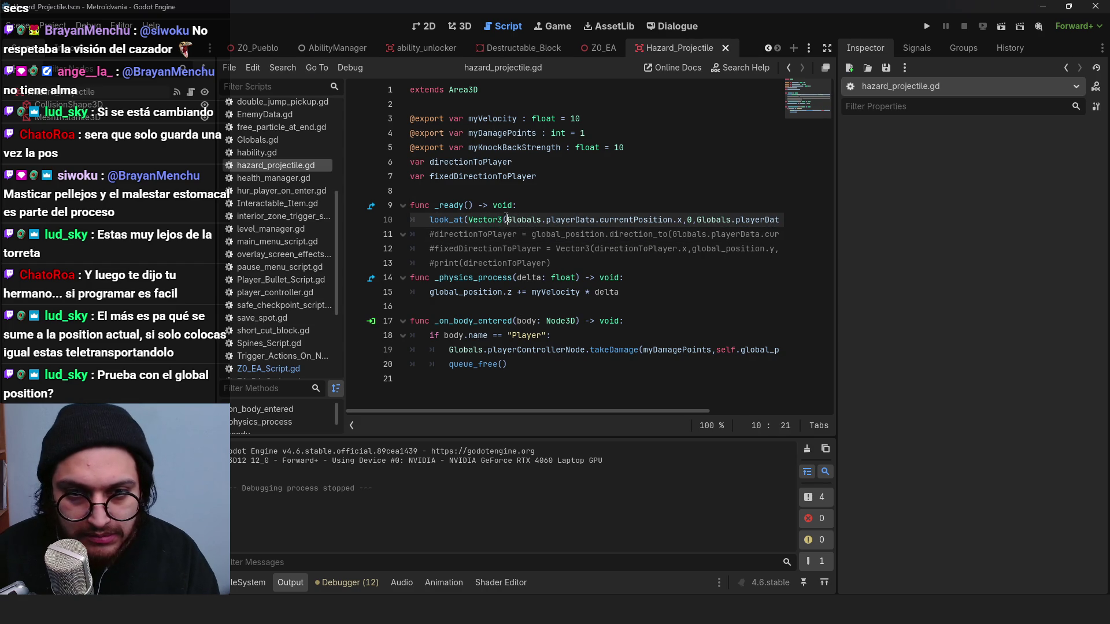
left_click_drag(589, 409, 622, 411)
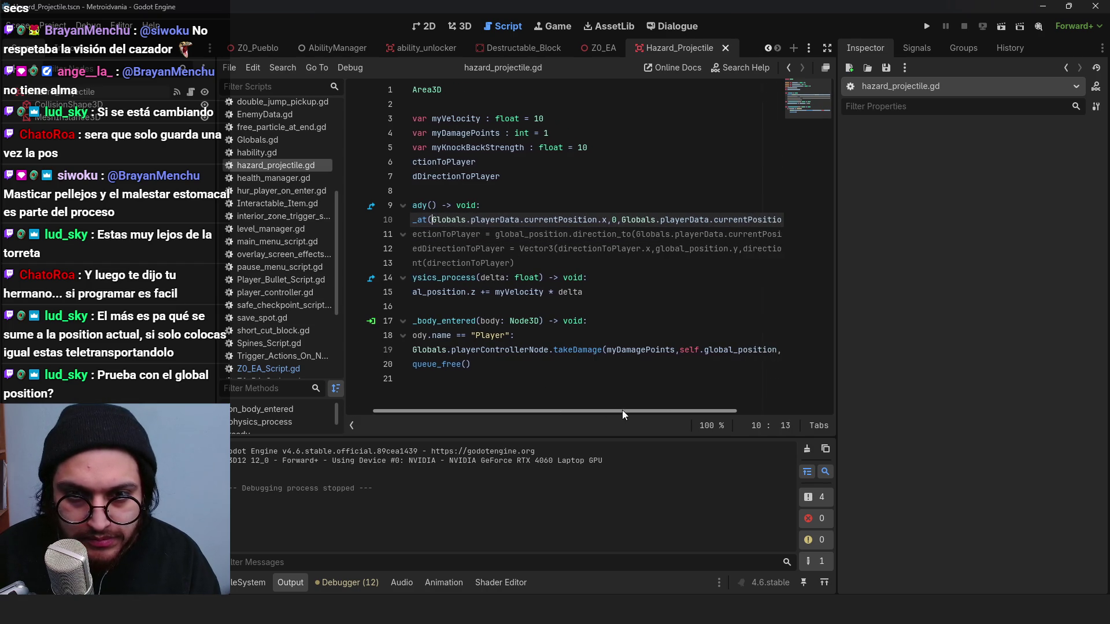
left_click_drag(717, 219, 784, 224)
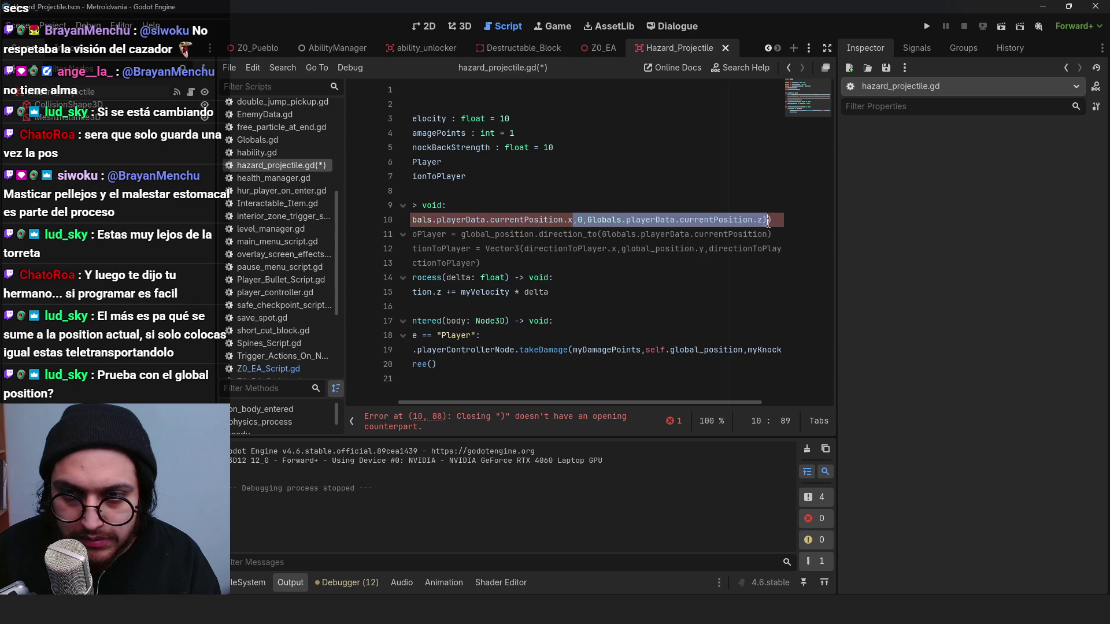
key("BackSpace")
scroll(407, 384, "left", 3)
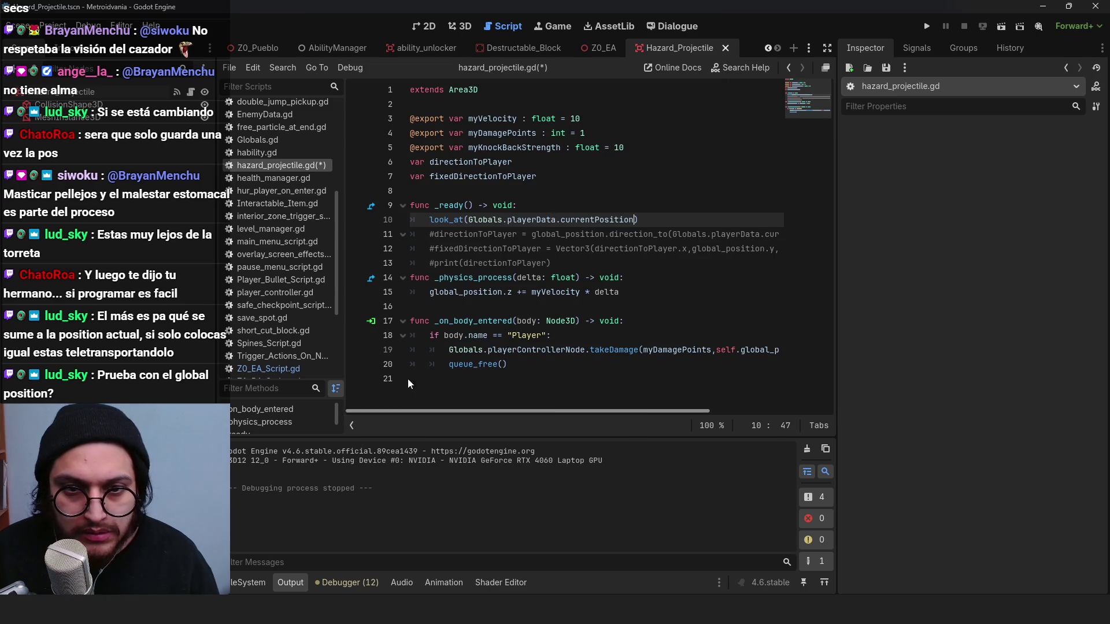
left_click(927, 26)
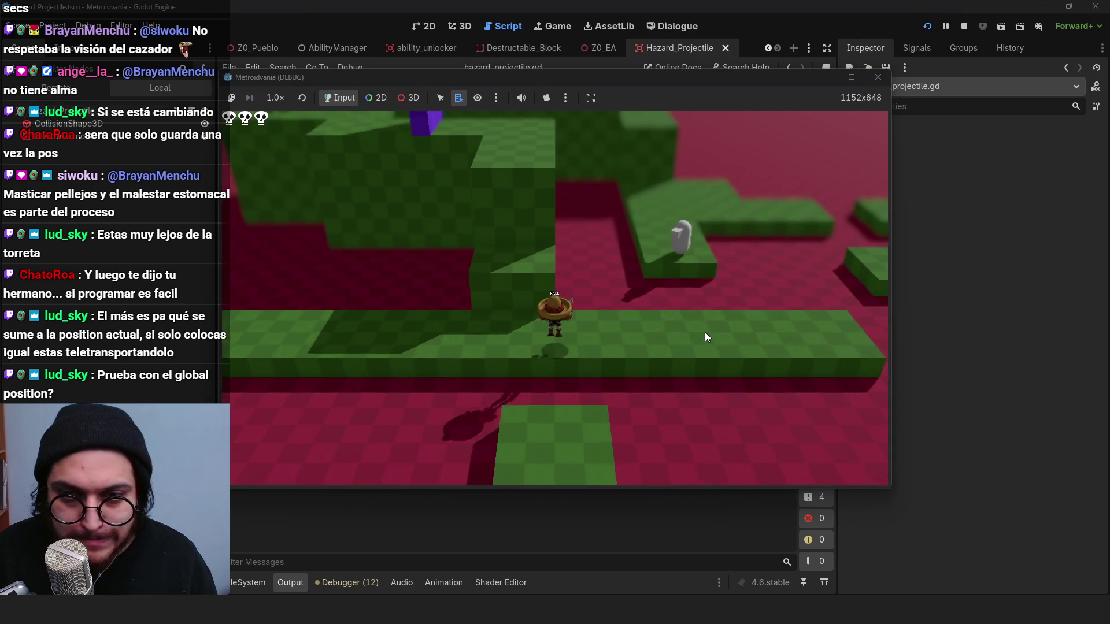
Step: Stop the previous run, copy the look_at statement into _physics_process, and run the game
key("d")
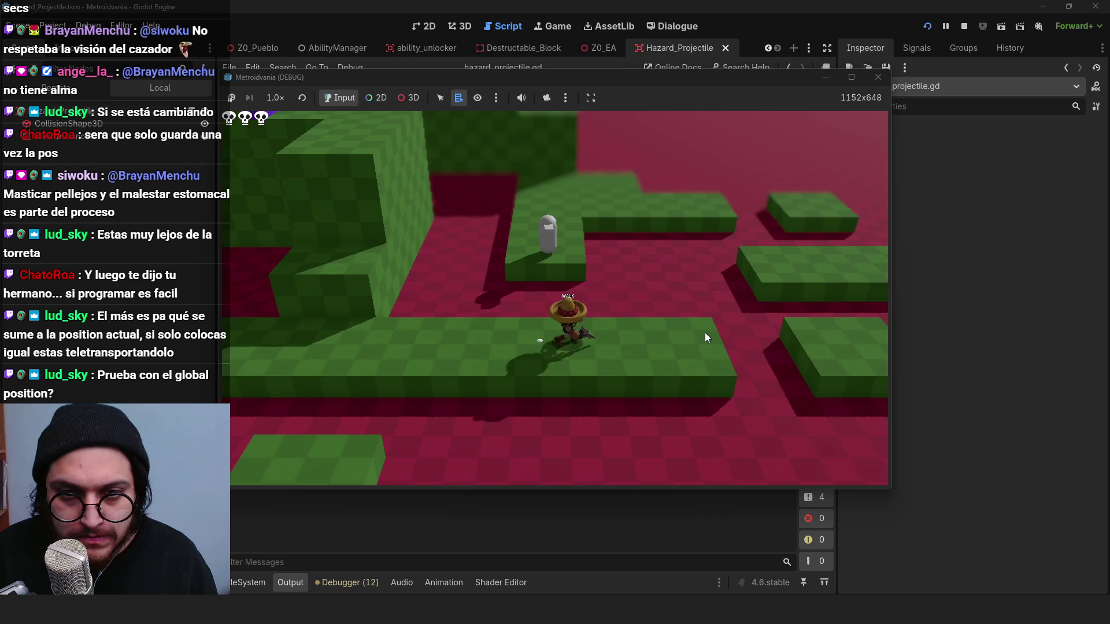
left_click(964, 26)
left_click(451, 220)
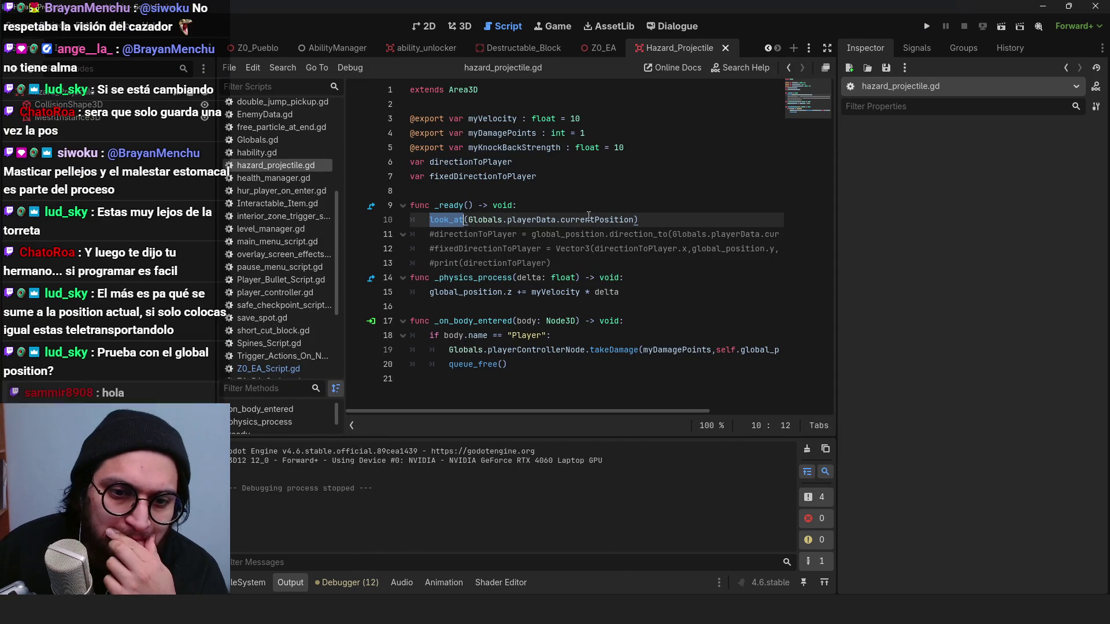
left_click(424, 217, "shift")
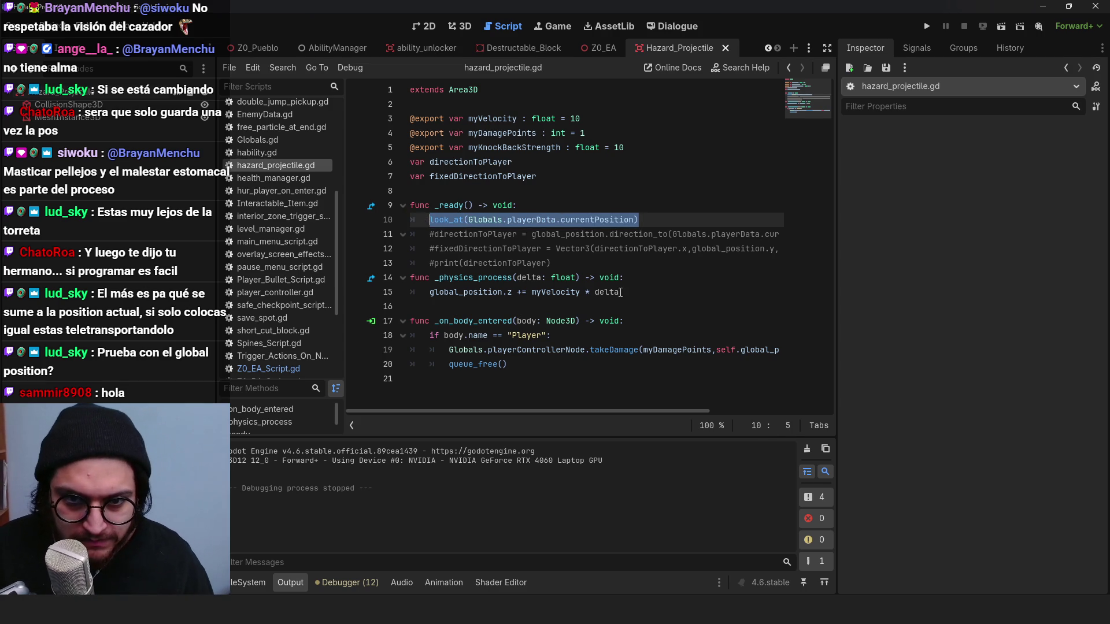
key("F5")
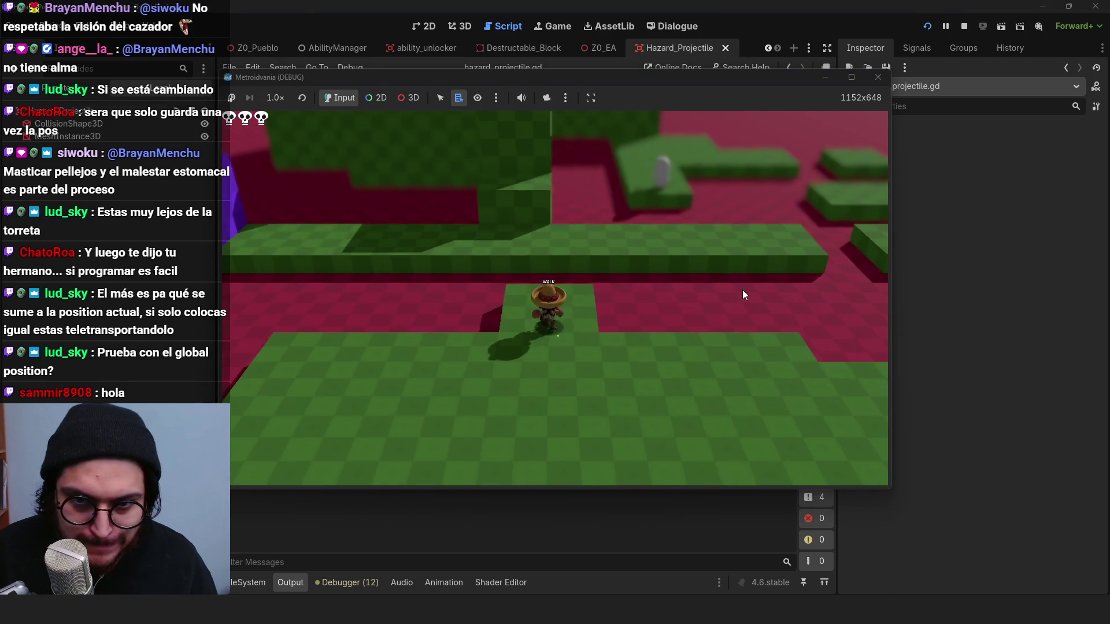
Step: Walk the character left, right and toward the turret as projectiles track it, then stop
key("w")
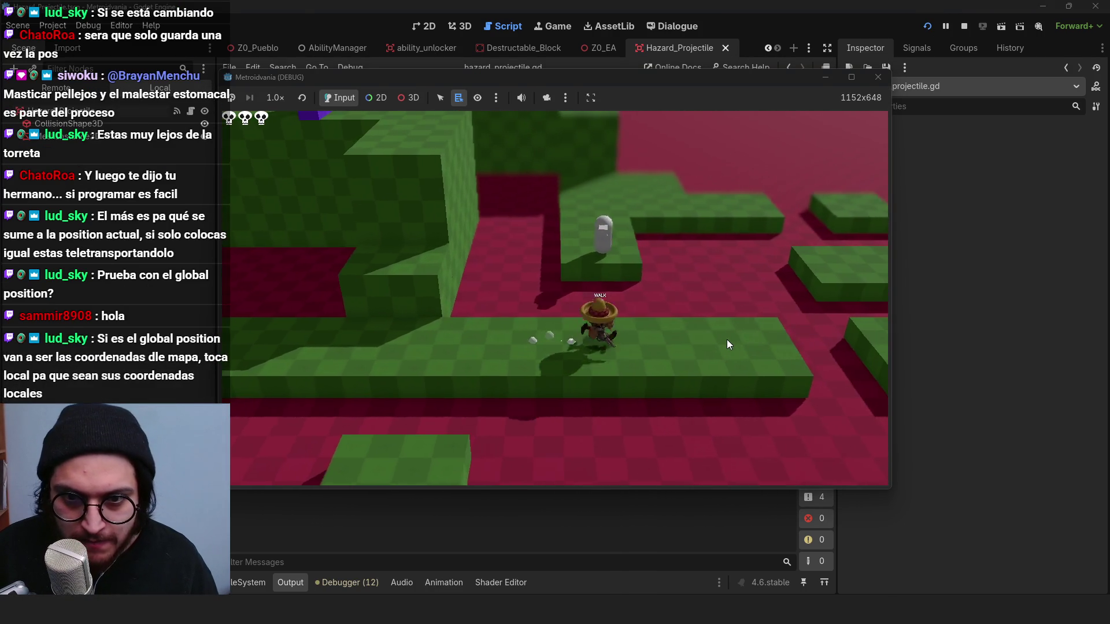
key("a")
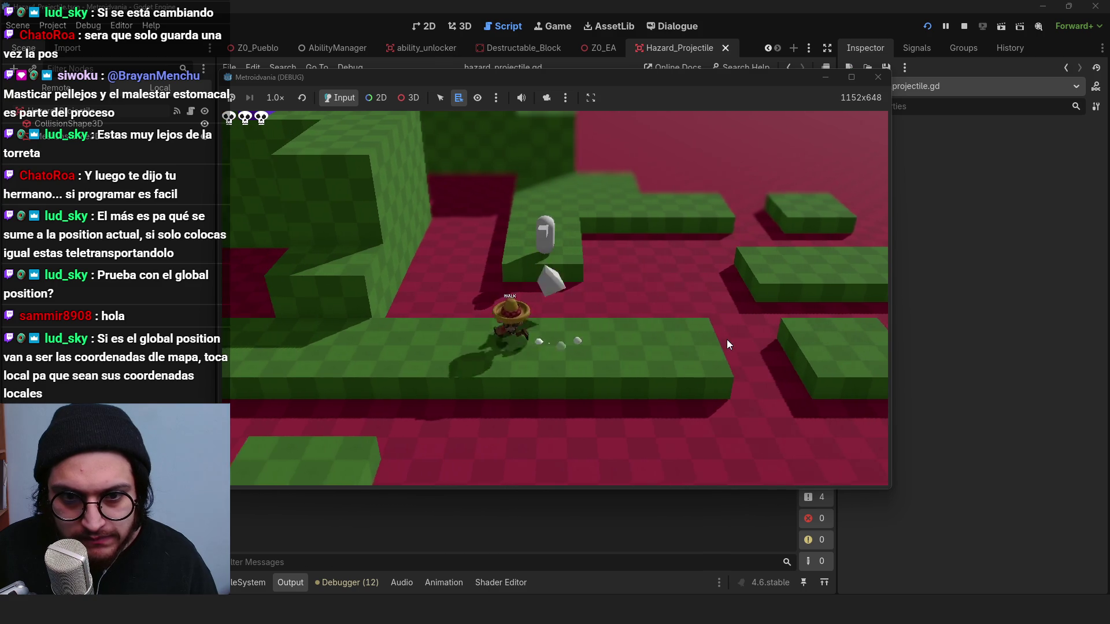
key("d")
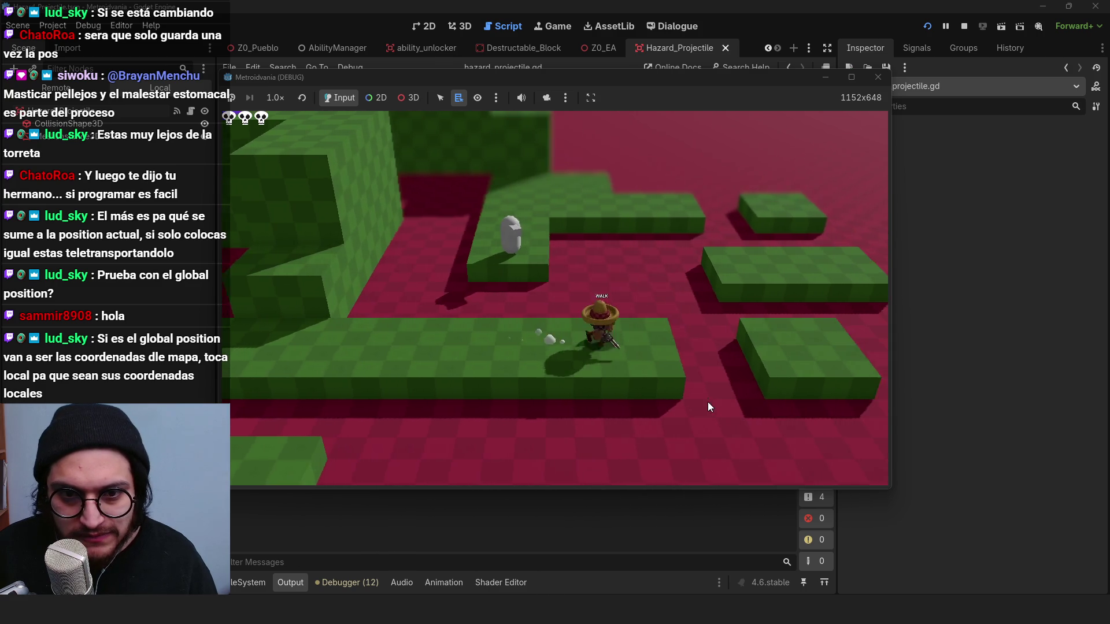
key("w")
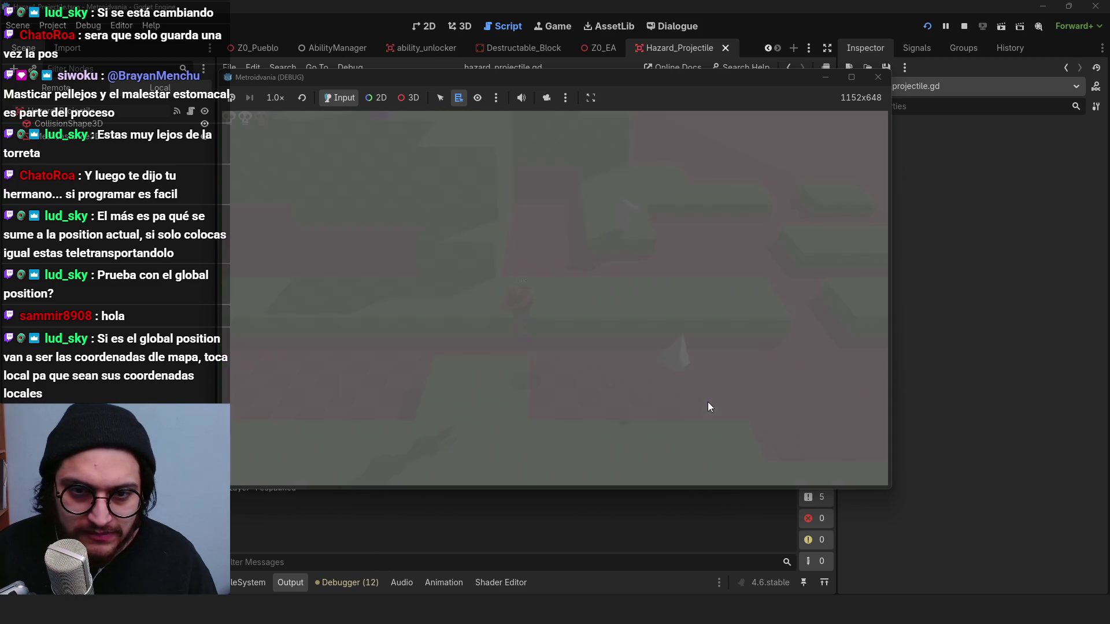
key("w")
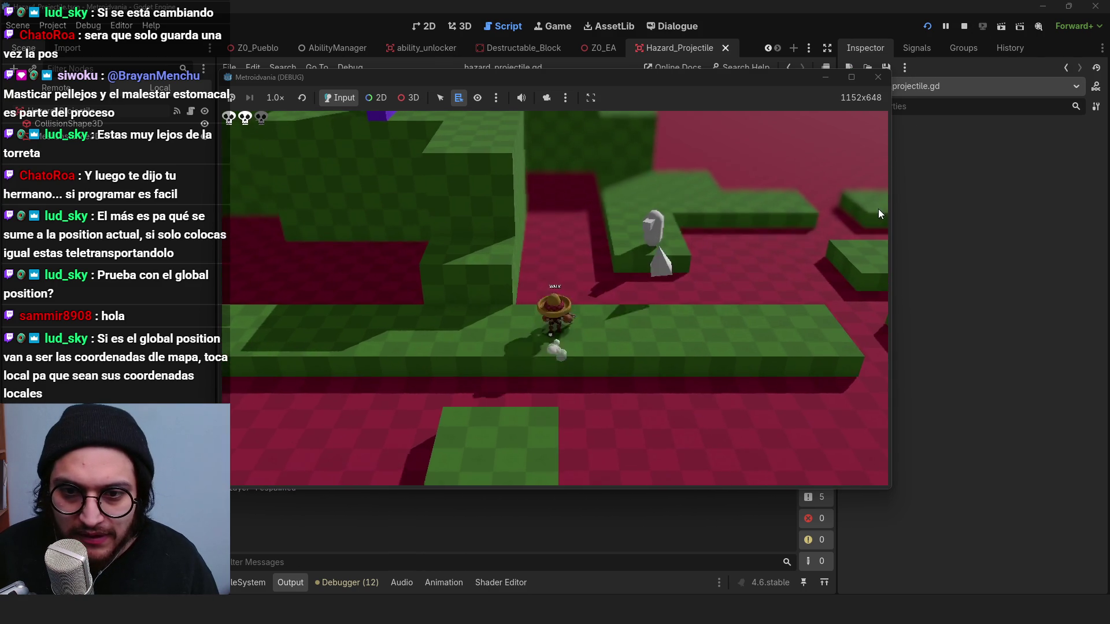
key("a")
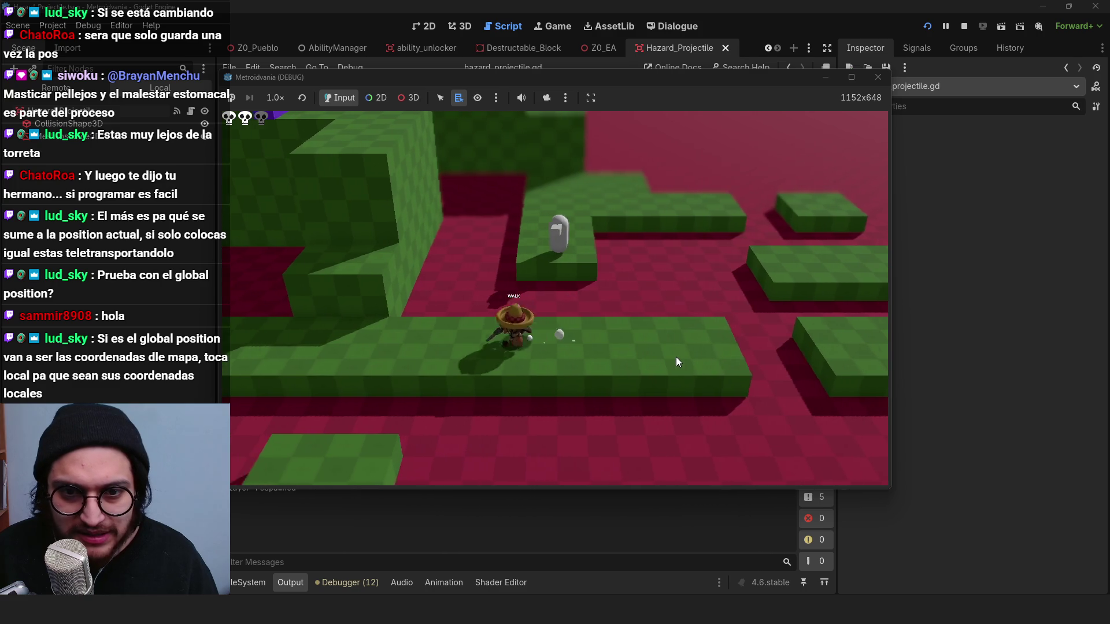
key("d")
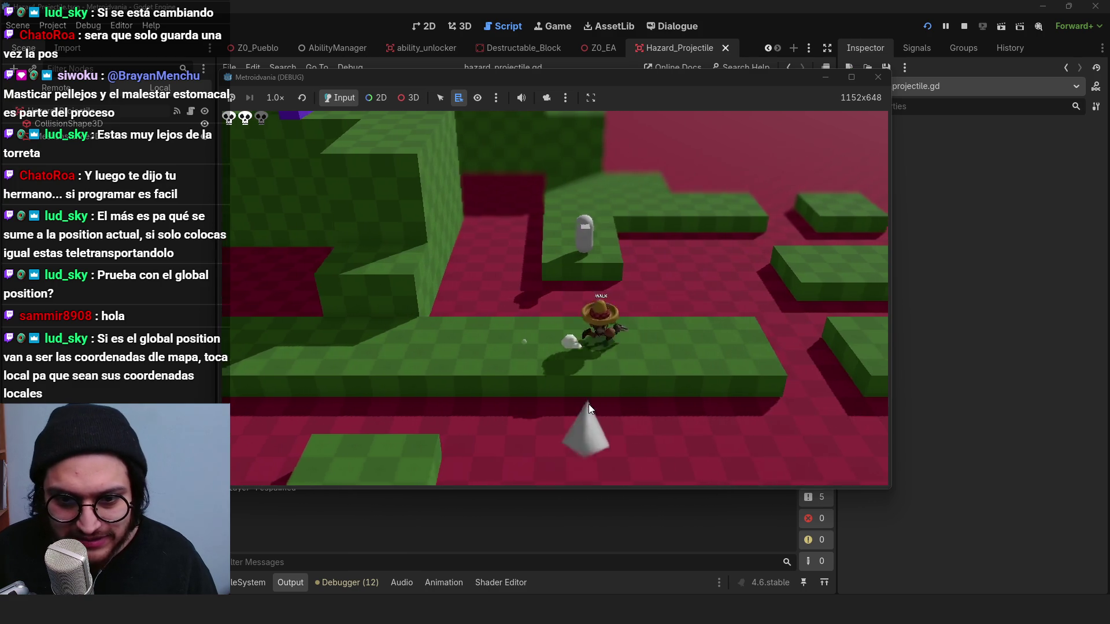
key("a")
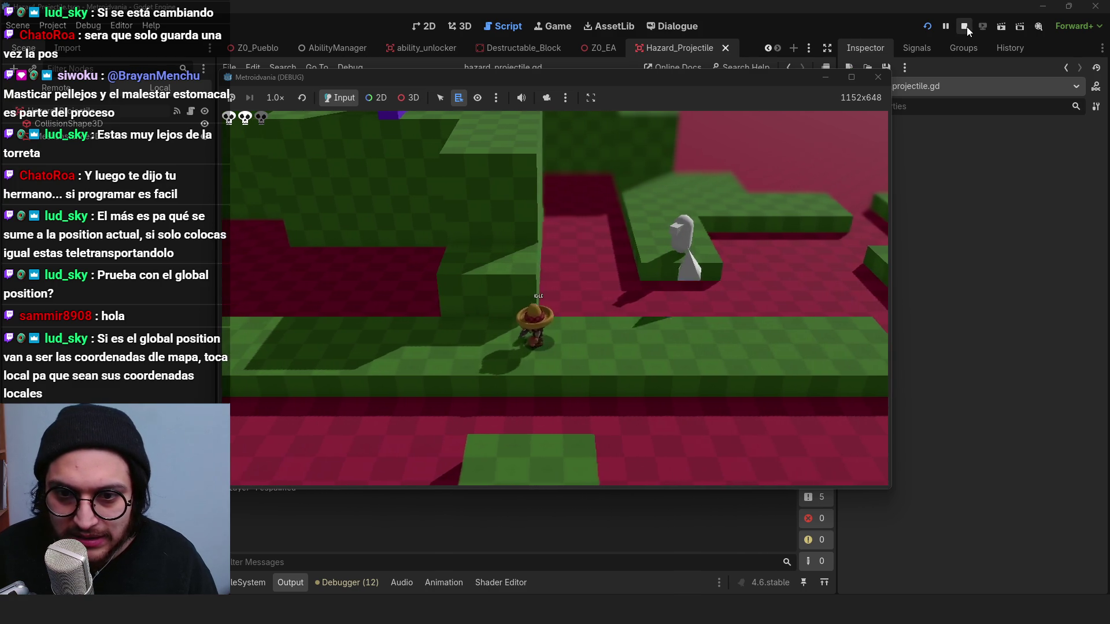
left_click(966, 27)
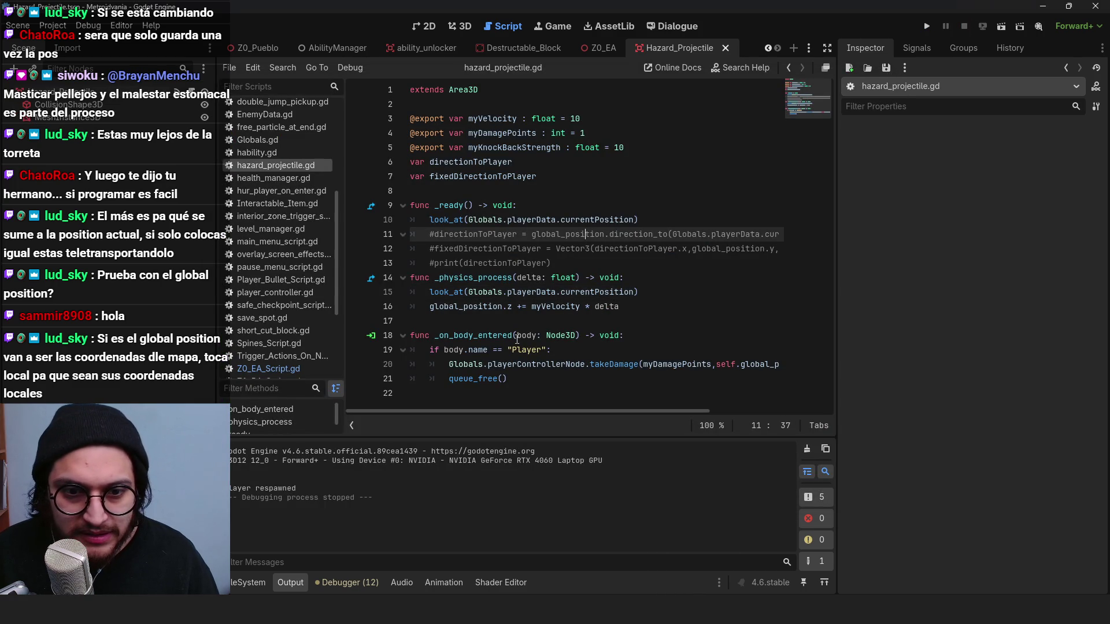
Step: Check the projectile's blue forward axis in 3D, change the movement line to position.z, and run
double_click(465, 306)
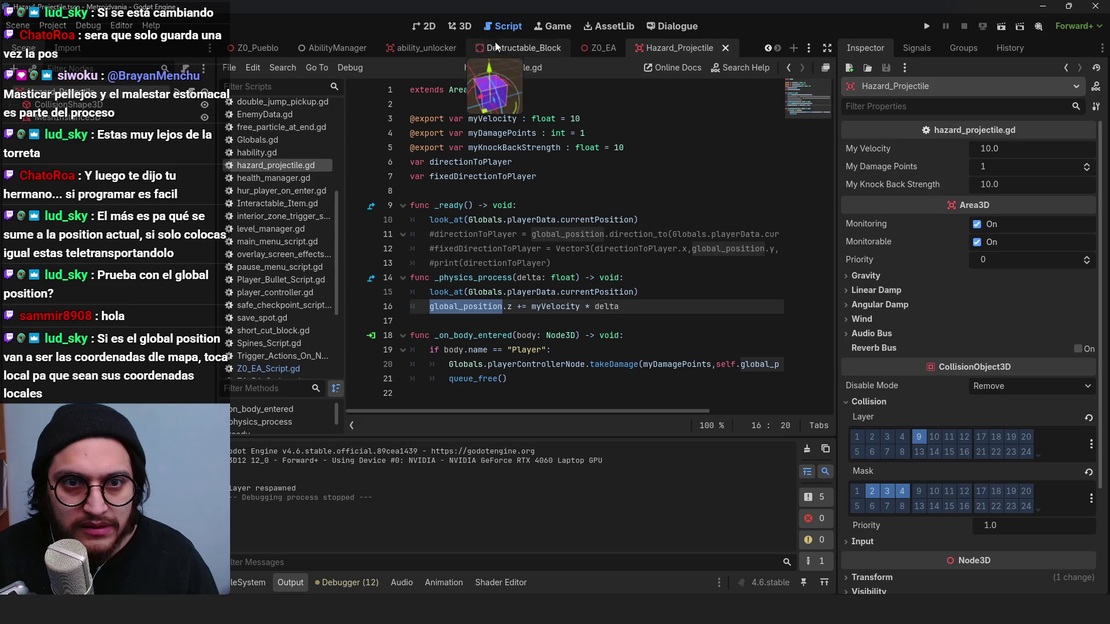
left_click(459, 26)
left_click_drag(455, 263, 630, 252)
key("ctrl+z")
mouse_move(523, 323)
left_mouse_down()
mouse_move(595, 242)
mouse_move(543, 320)
mouse_move(520, 301)
left_mouse_up()
left_click(503, 26)
left_click(579, 223)
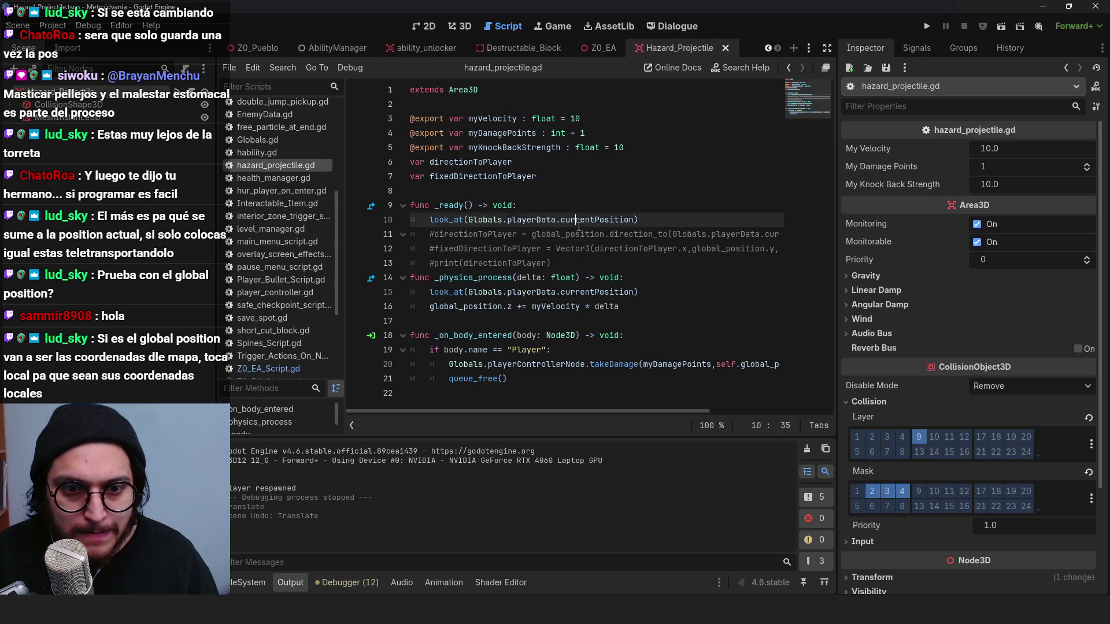
left_click(515, 308)
left_click(550, 292)
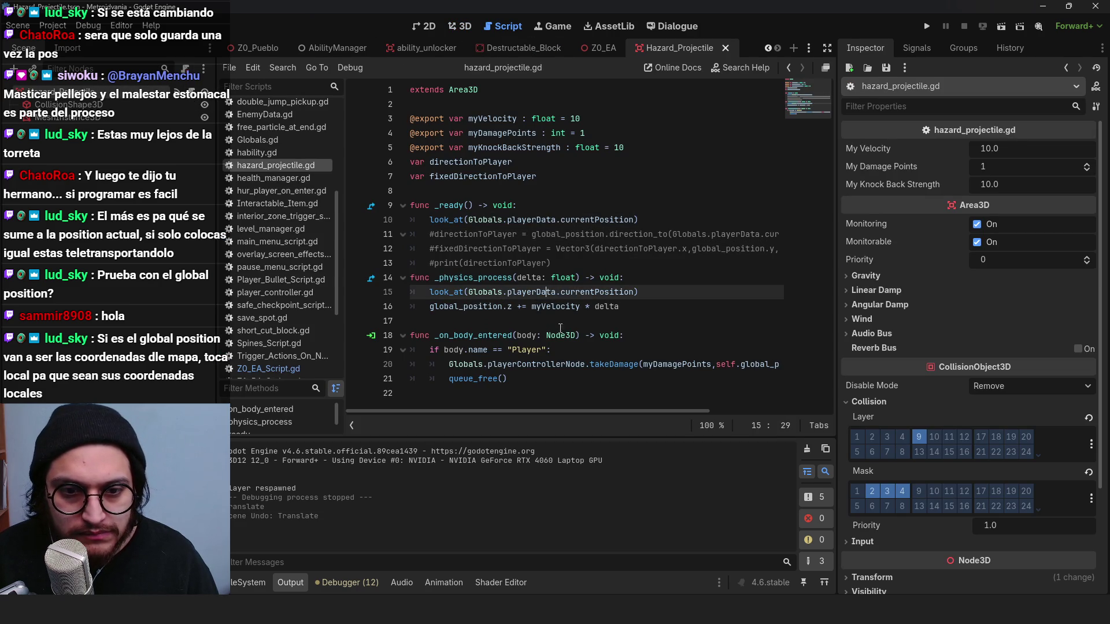
left_click(528, 305)
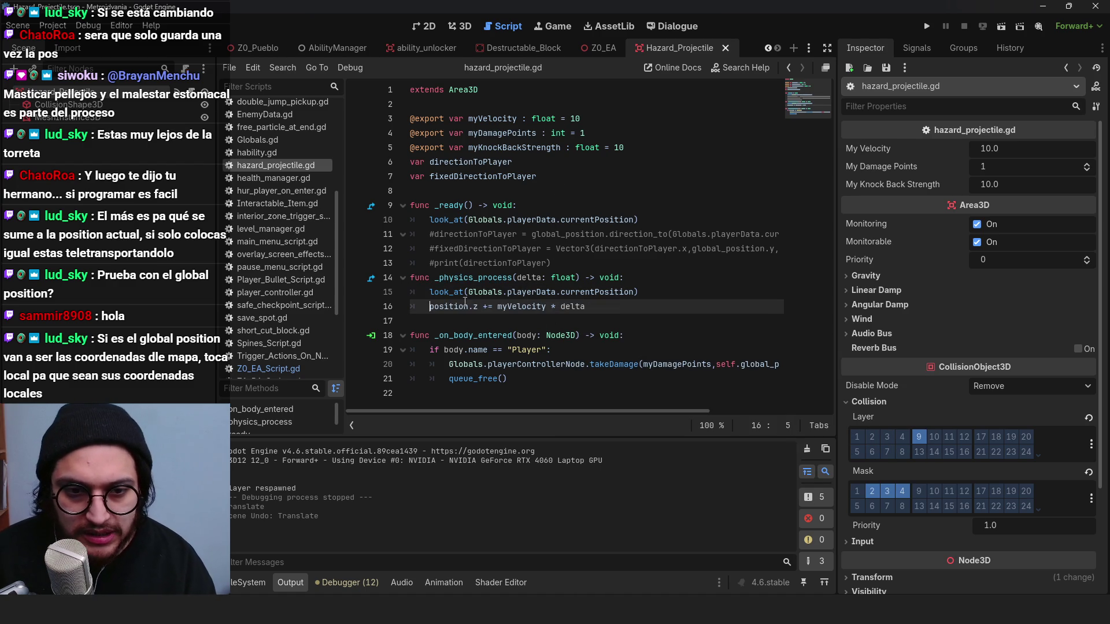
left_click(924, 29)
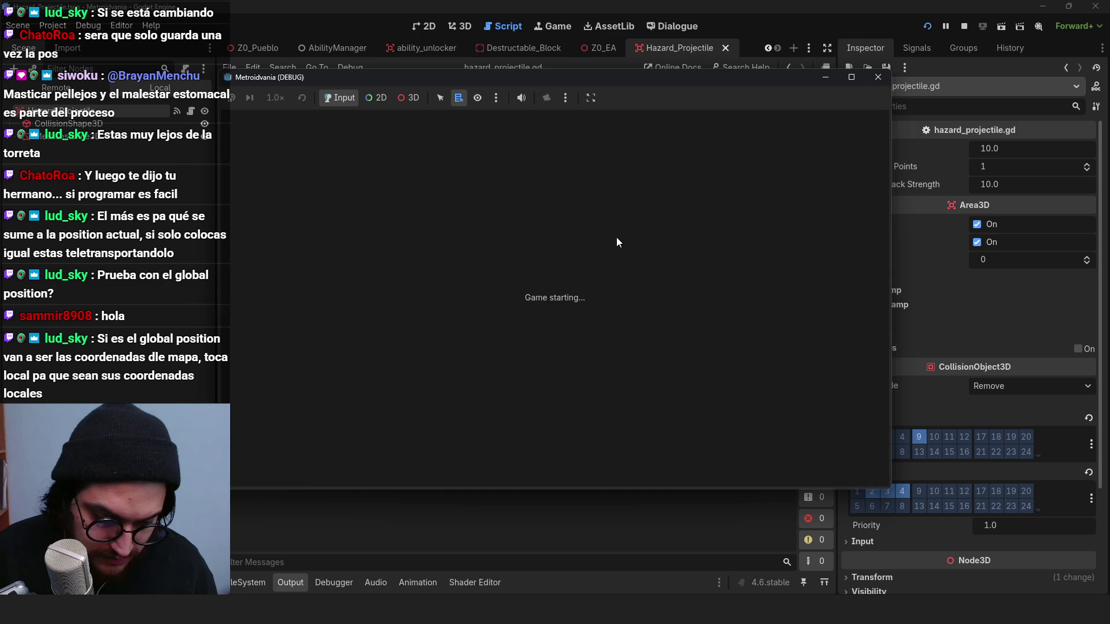
Step: Walk the character onto the ledge and rightward to watch local-movement projectiles, then stop the game
key("w")
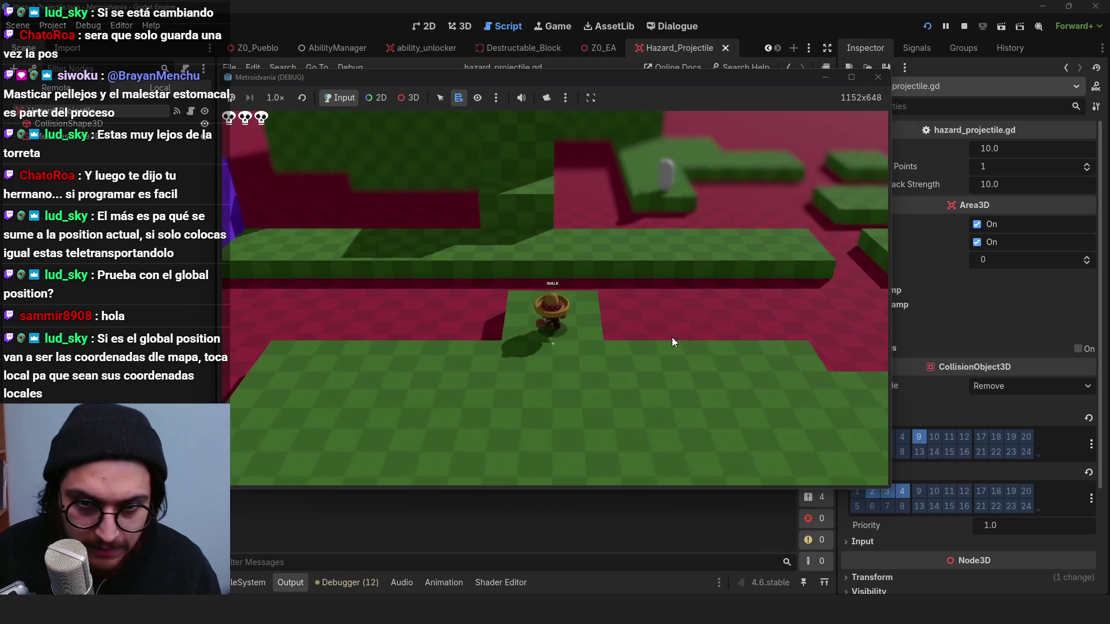
key("d")
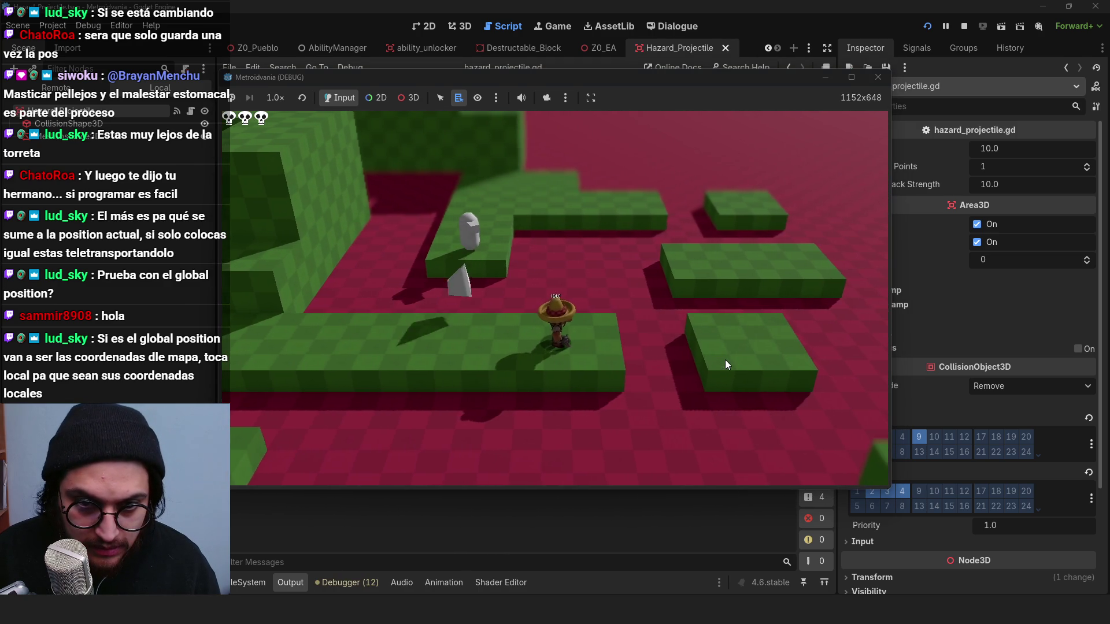
key("d")
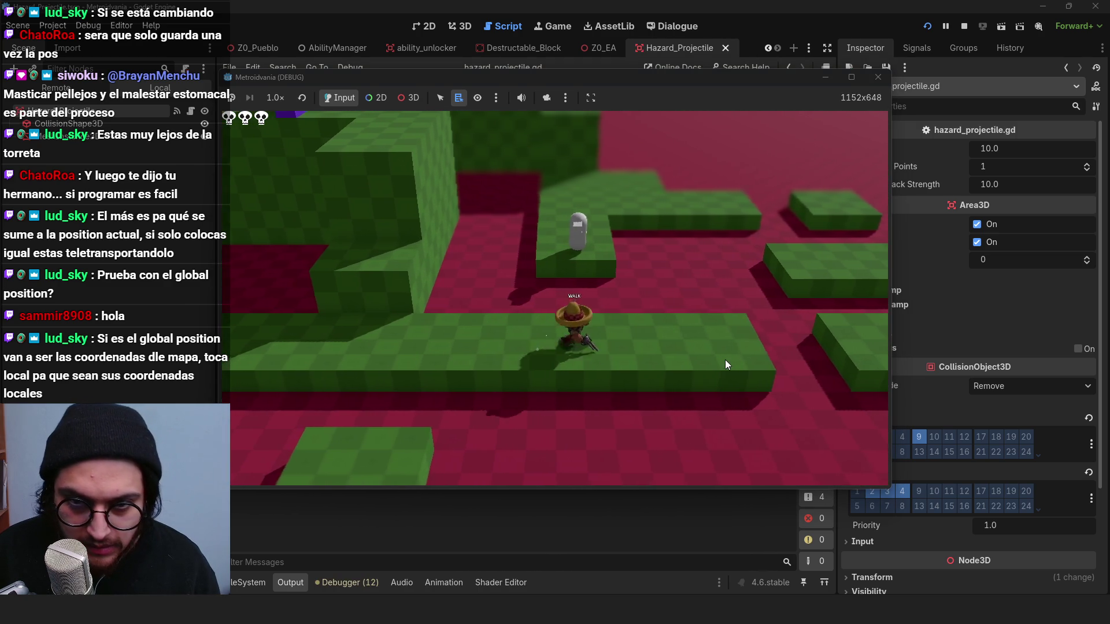
key("w")
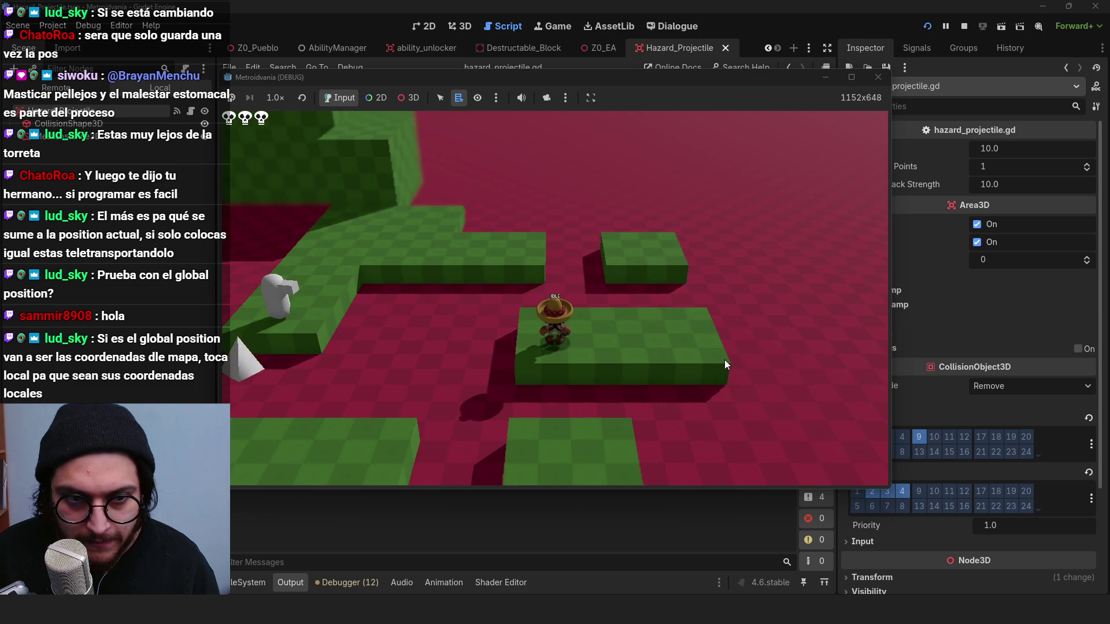
left_click(879, 77)
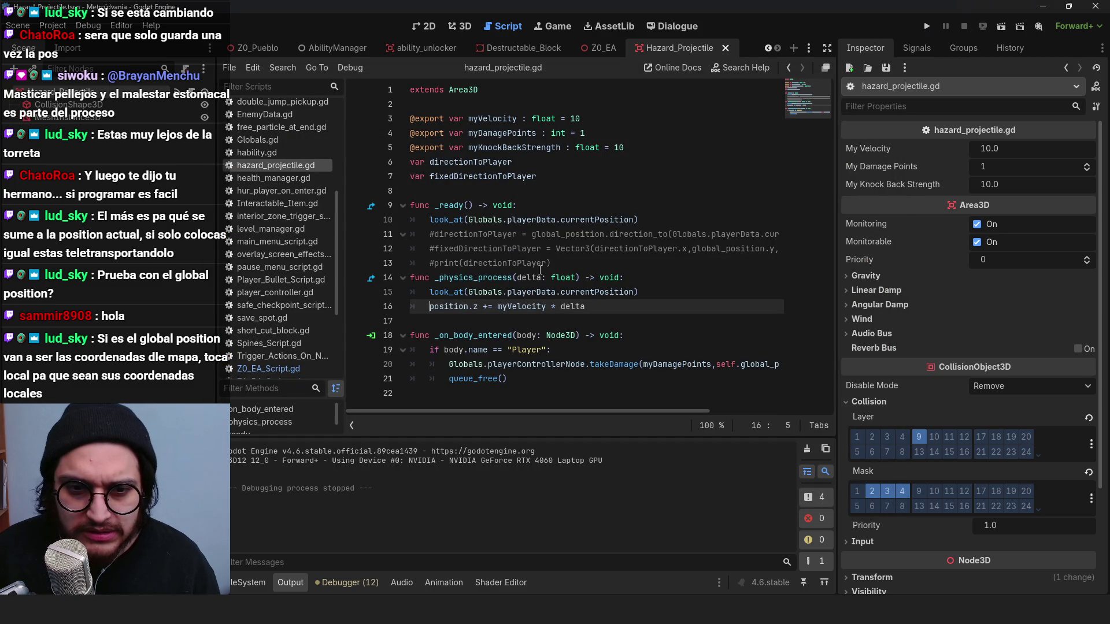
Step: Review the per-frame look_at and movement lines in hazard_projectile.gd
left_click(480, 191)
left_click_drag(455, 292, 507, 306)
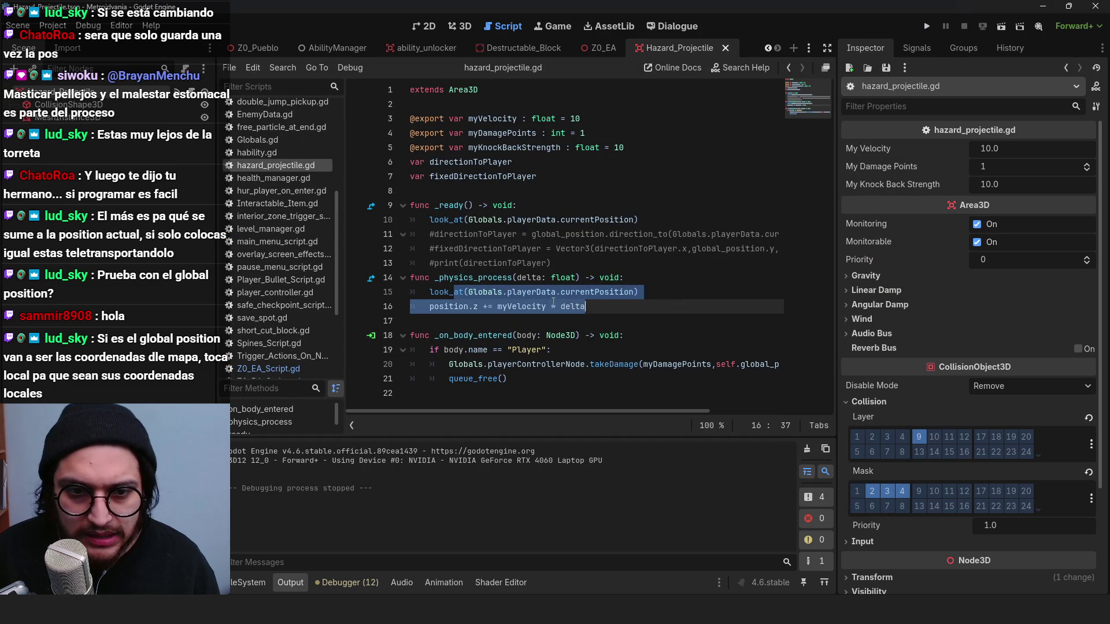
left_click(480, 292)
left_click(634, 292)
left_click(665, 291)
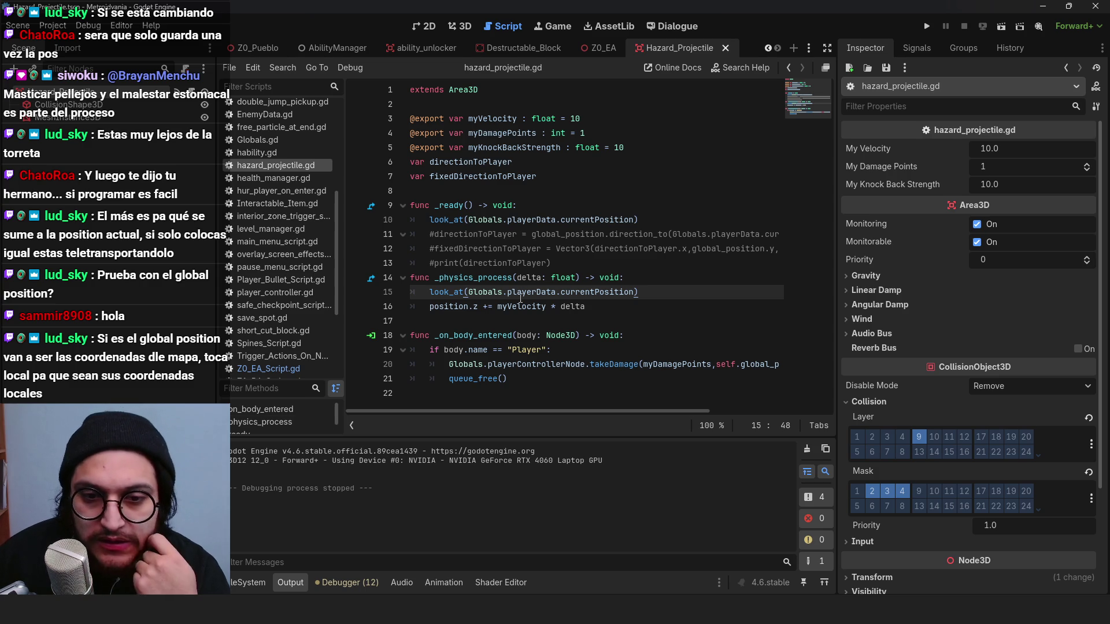
Step: Restore line 16 to global_position.z += myVelocity * delta
left_click(520, 263)
left_click(520, 307)
left_click(469, 292)
left_click(469, 304)
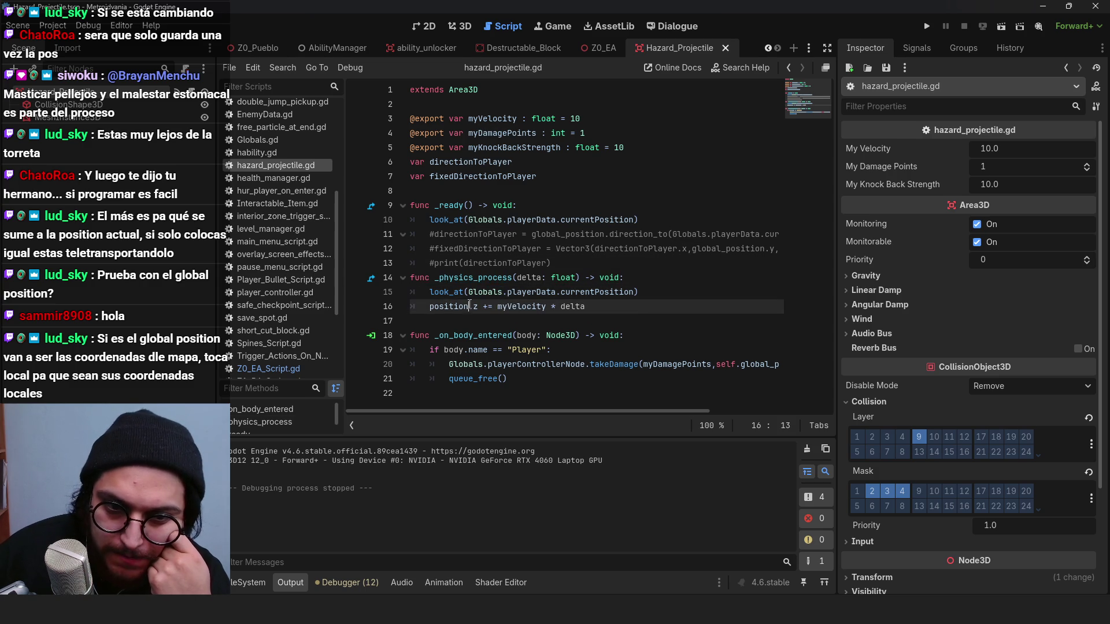
type("global_")
left_click(534, 277)
left_click(507, 306)
mouse_move(432, 292)
left_mouse_down()
mouse_move(670, 301)
mouse_move(659, 291)
left_mouse_up()
left_click(659, 291)
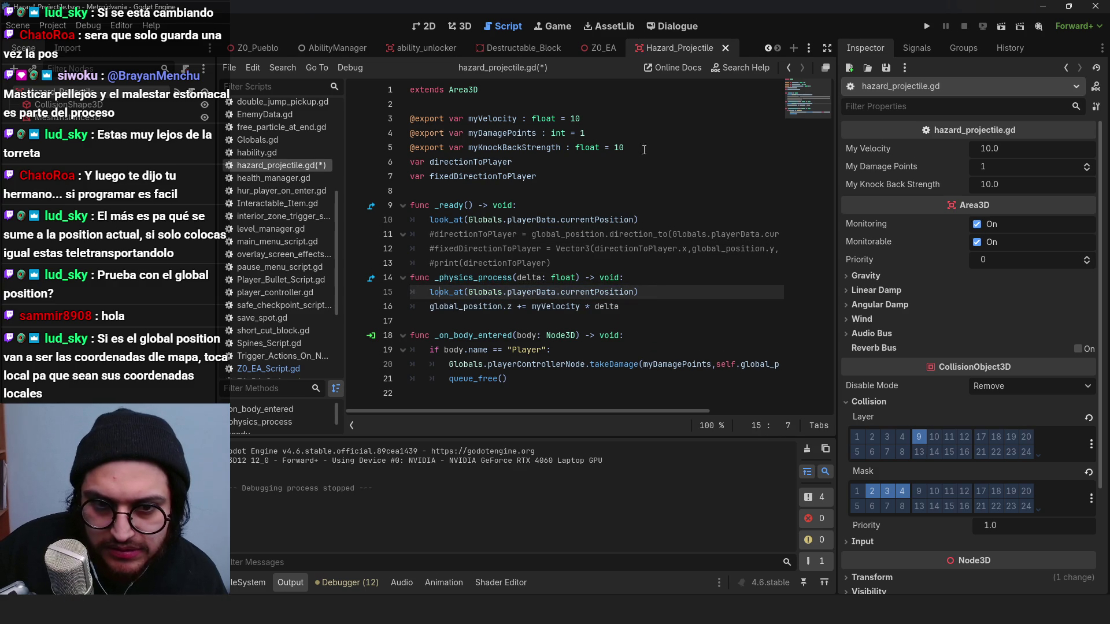
left_click(471, 29)
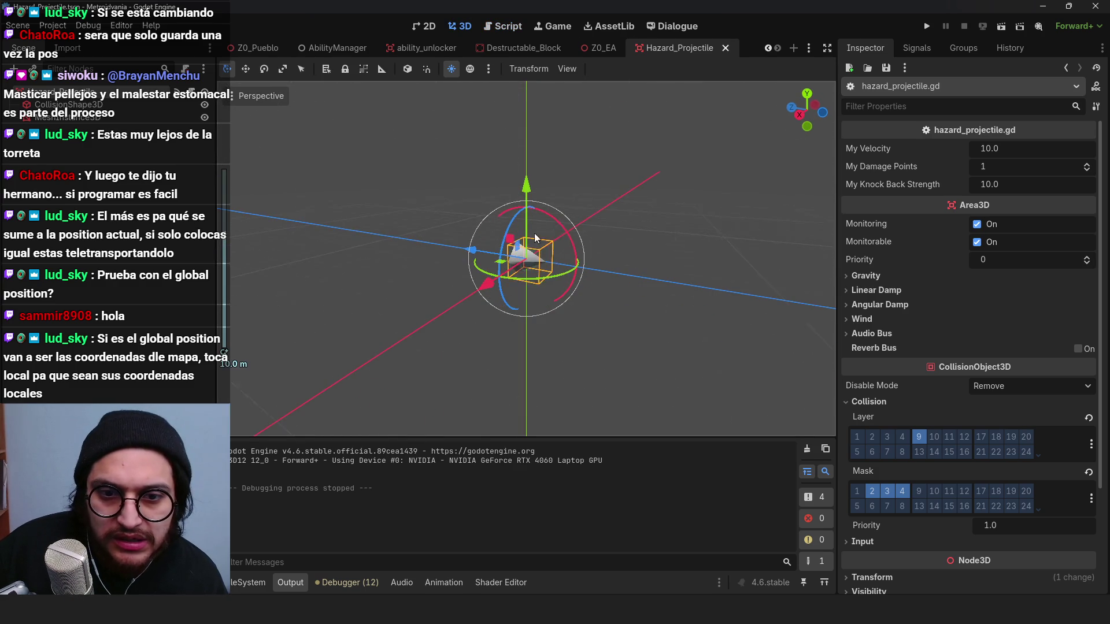
Step: Inspect the projectile's root, mesh and collision nodes, trying and undoing a test move
left_click(587, 266)
left_click(107, 104)
left_click(107, 117)
left_click(107, 103)
left_click(107, 91)
left_click(107, 117)
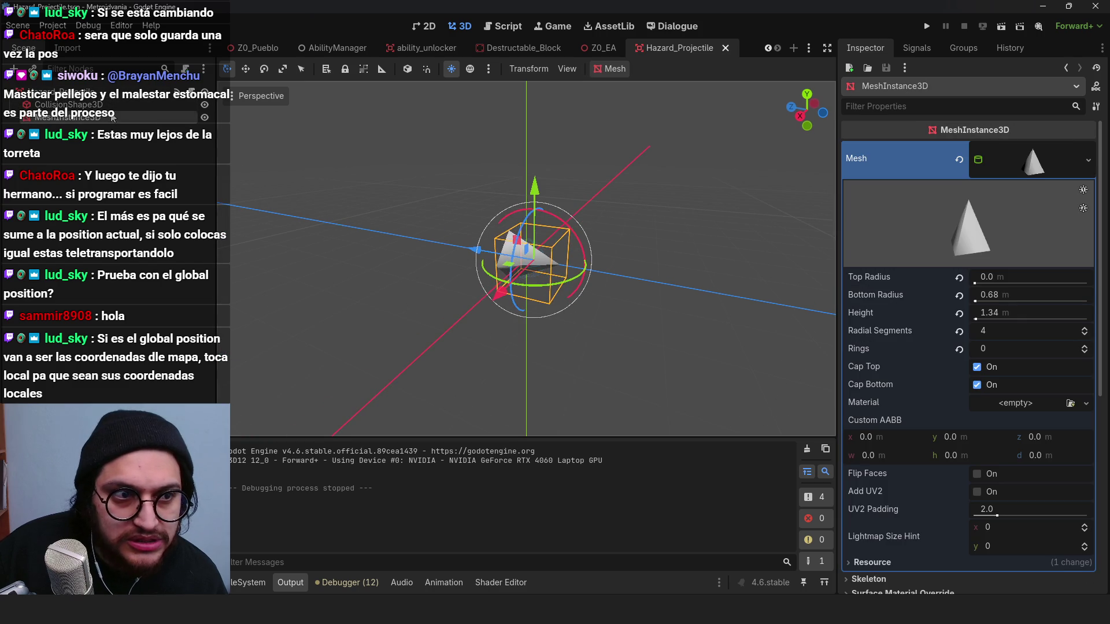
left_click(107, 104)
left_click(523, 269)
left_click_drag(536, 265, 793, 324)
key("ctrl+z")
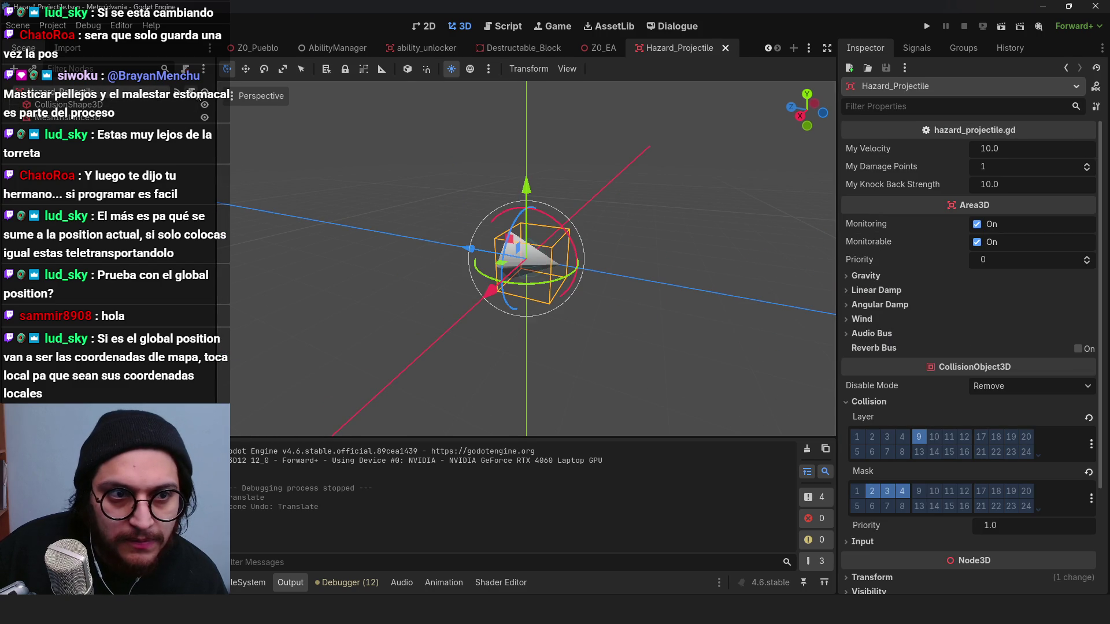
Step: Save the projectile scene and open the turret's Z0_EA_Script.gd
key("ctrl+F3")
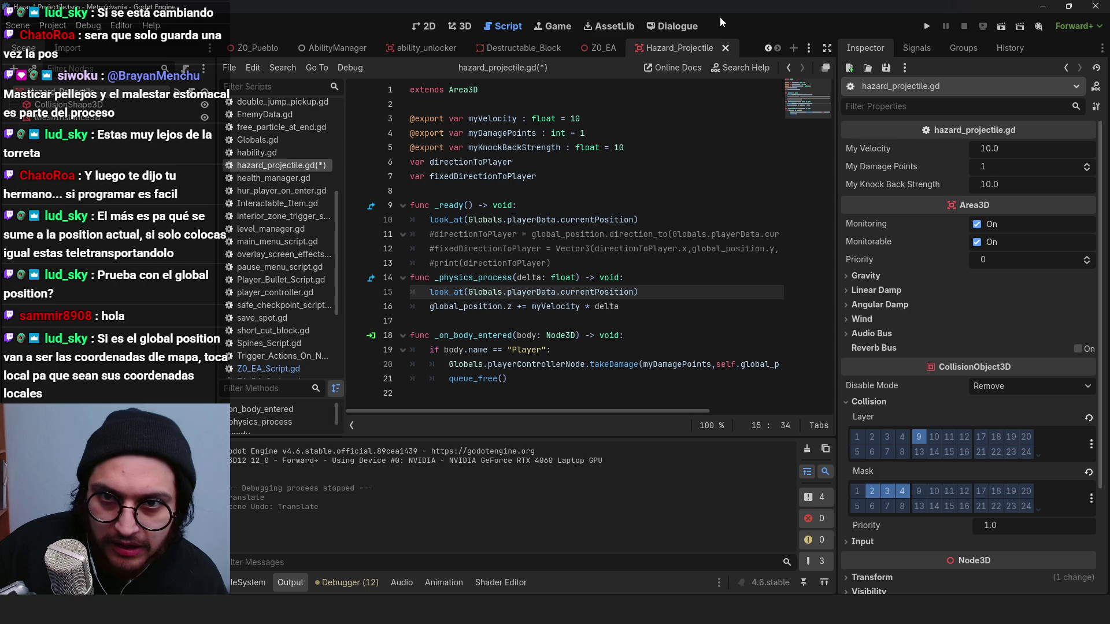
key("ctrl+s")
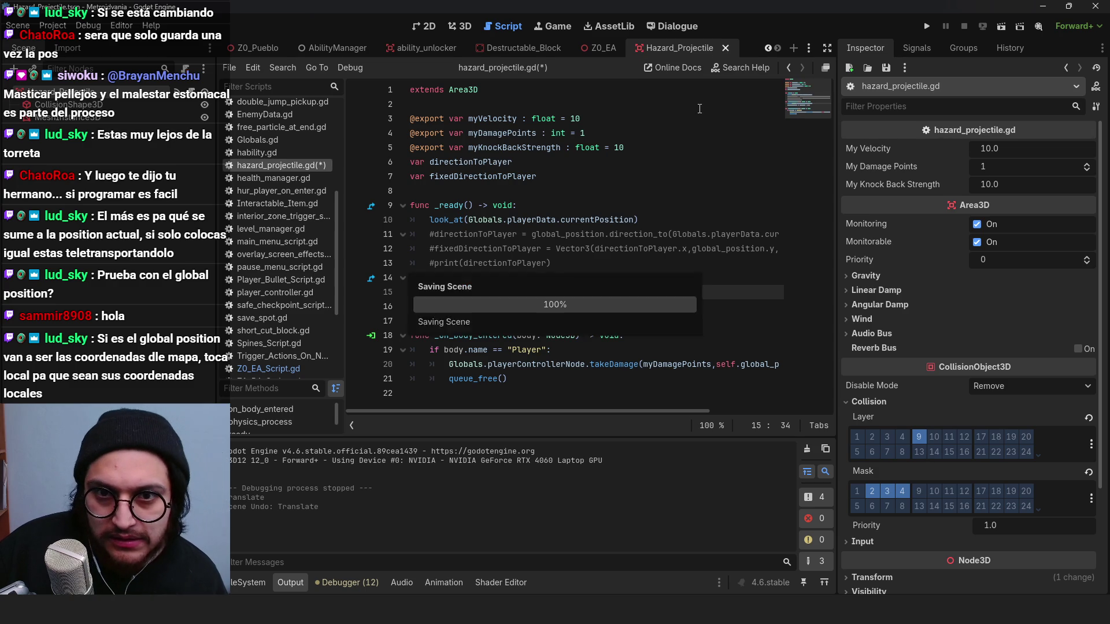
scroll(306, 352, "down", 3)
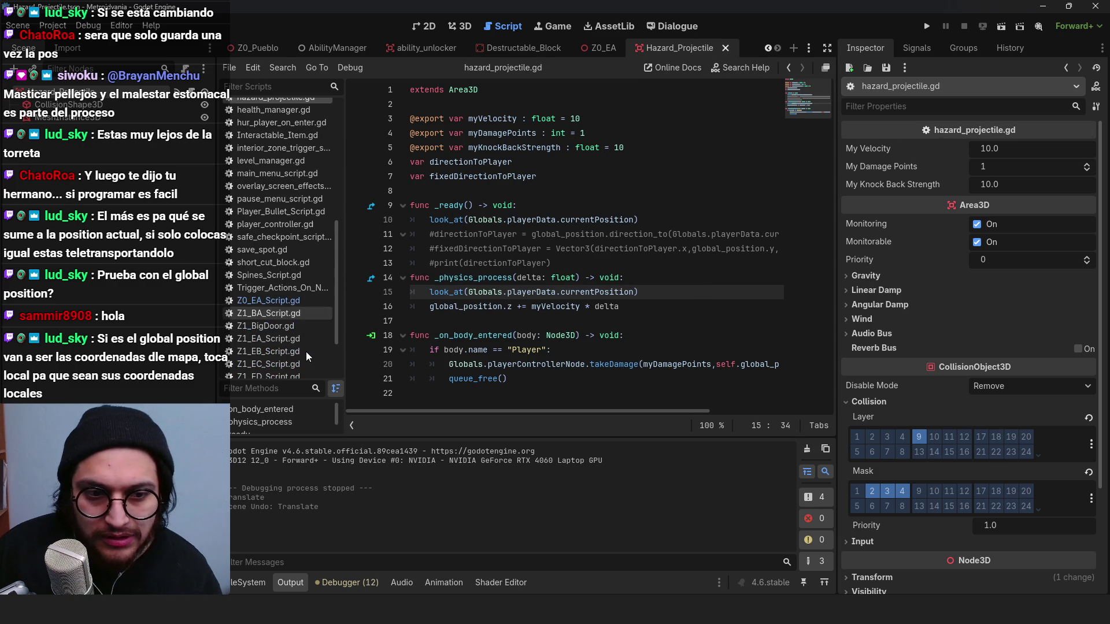
left_click(293, 302)
scroll(549, 289, "down", 3)
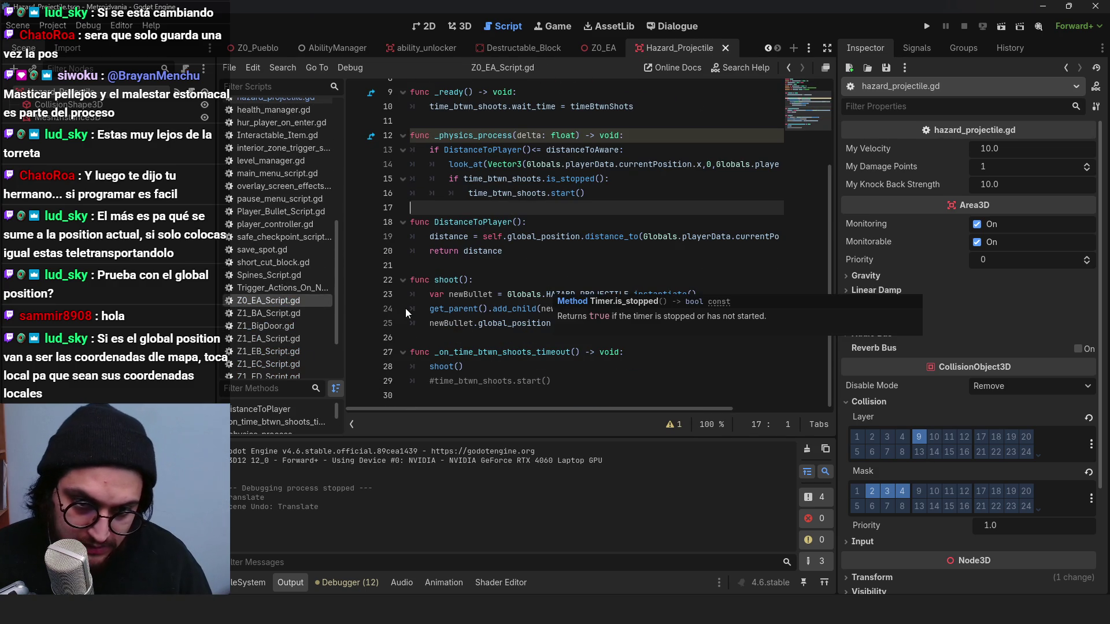
Step: Add newBullet.look_at(Globals.playerData.currentPosition) after the bullet position line in shoot(), and save
double_click(451, 324)
double_click(514, 323)
double_click(587, 323)
double_click(657, 324)
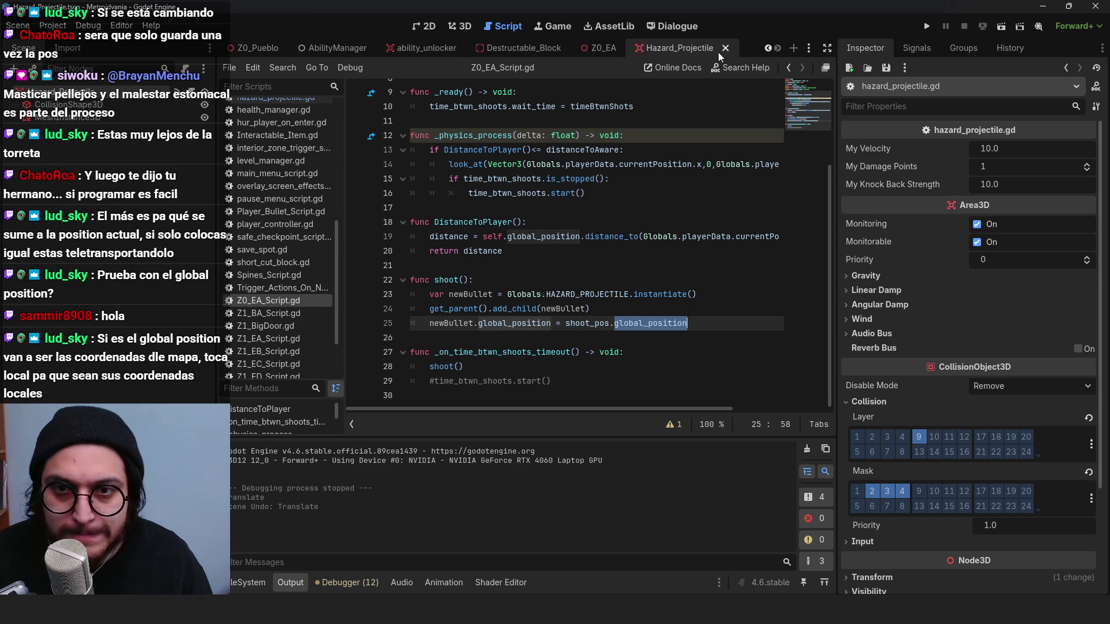
left_click(709, 325)
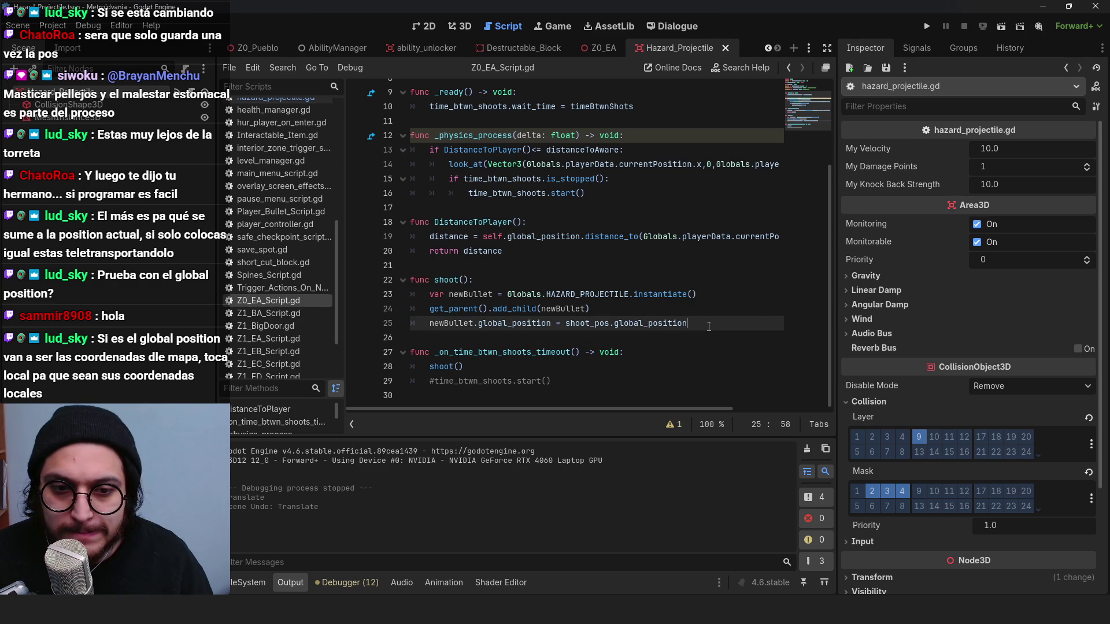
key("Return")
type("newBullet.look_at()")
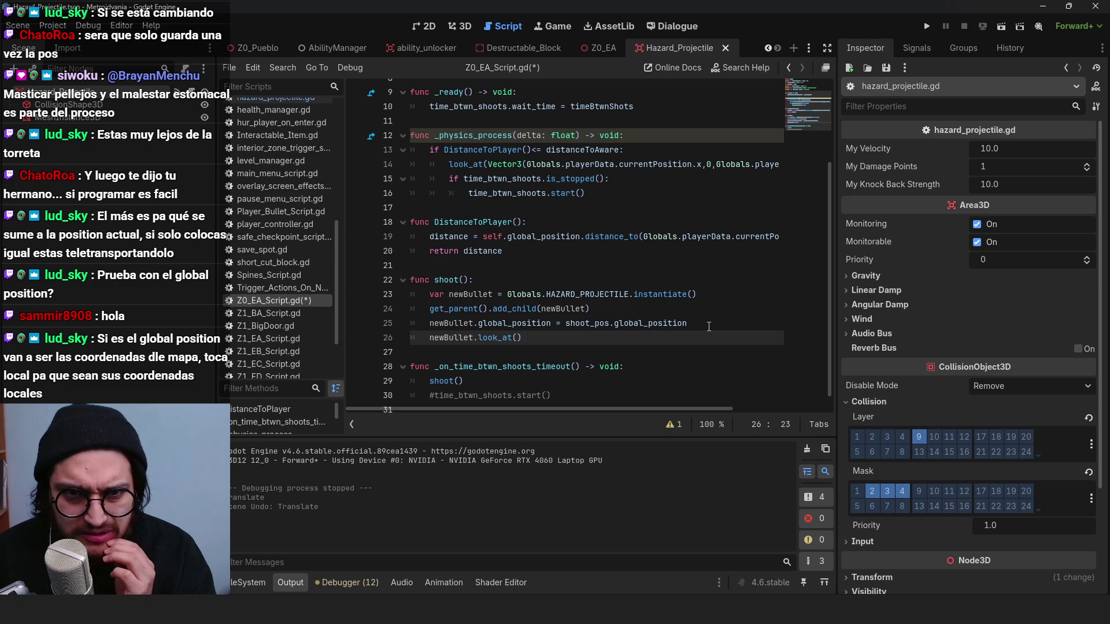
left_click_drag(527, 165, 691, 165)
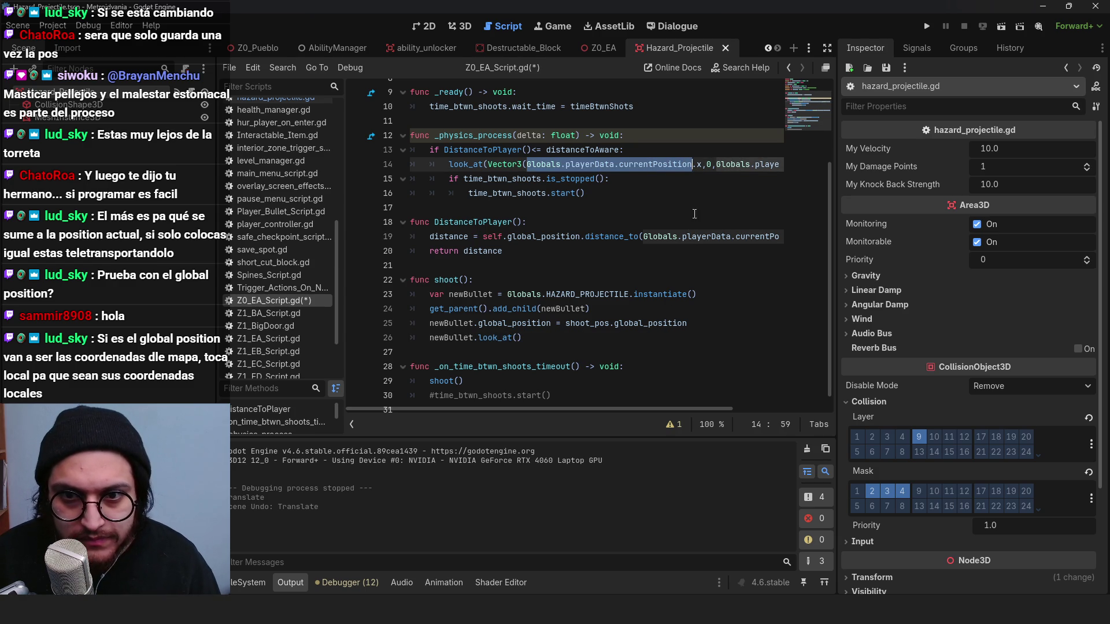
left_click(518, 337)
type("Globals.playerData.currentPosition")
key("ctrl+s")
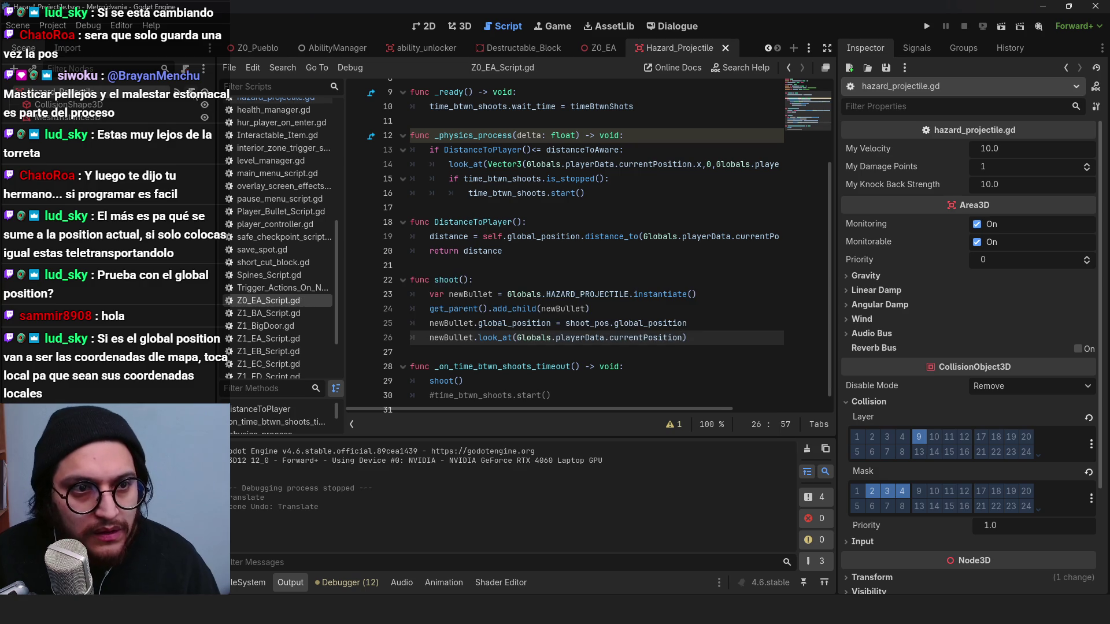
Step: Switch to hazard_projectile.gd and select its _ready function lines
left_click(272, 97)
left_click(579, 200)
left_click_drag(614, 264, 372, 196)
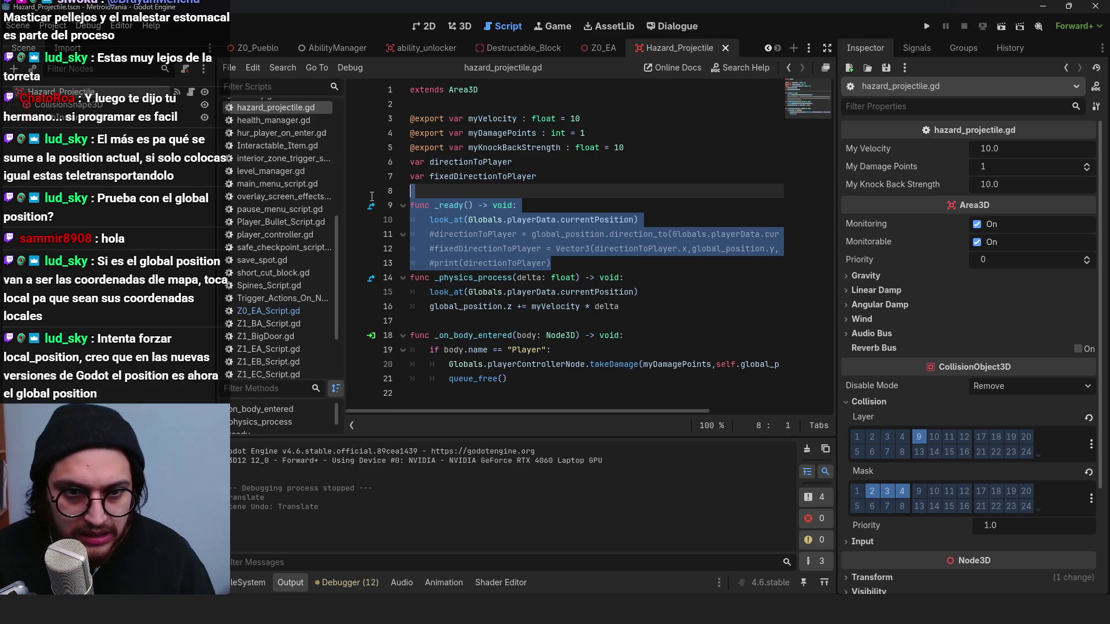
Step: Comment out the projectile's _ready function and its line-15 look_at call with Ctrl+K
key("ctrl+k")
left_click(430, 292)
key("ctrl+k")
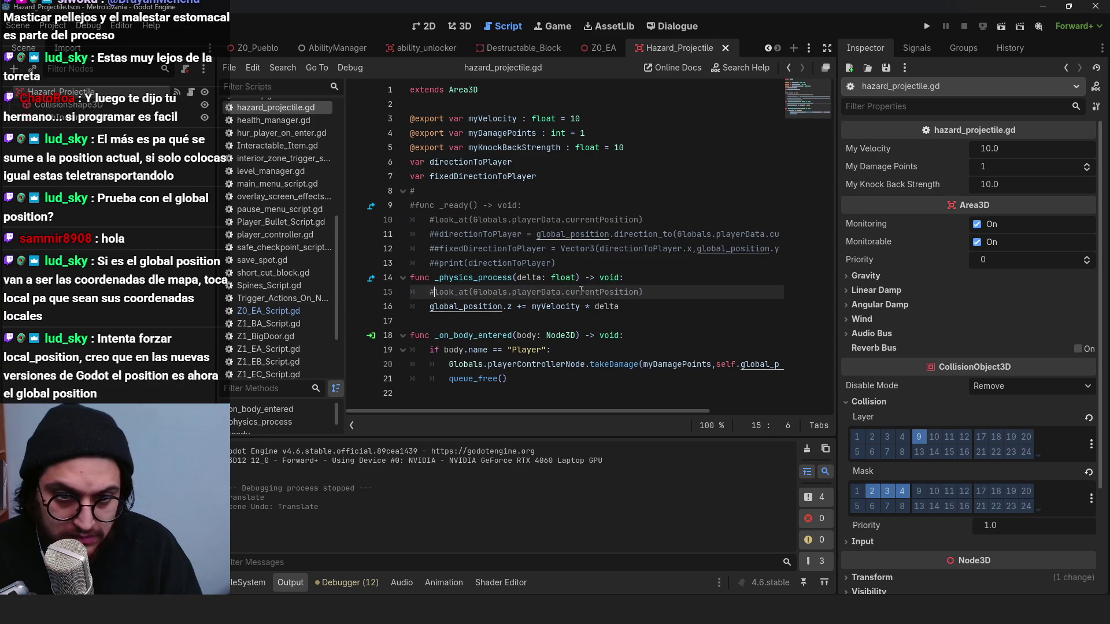
Step: Playtest the game, walking the character to watch the turret's shots
left_click(929, 26)
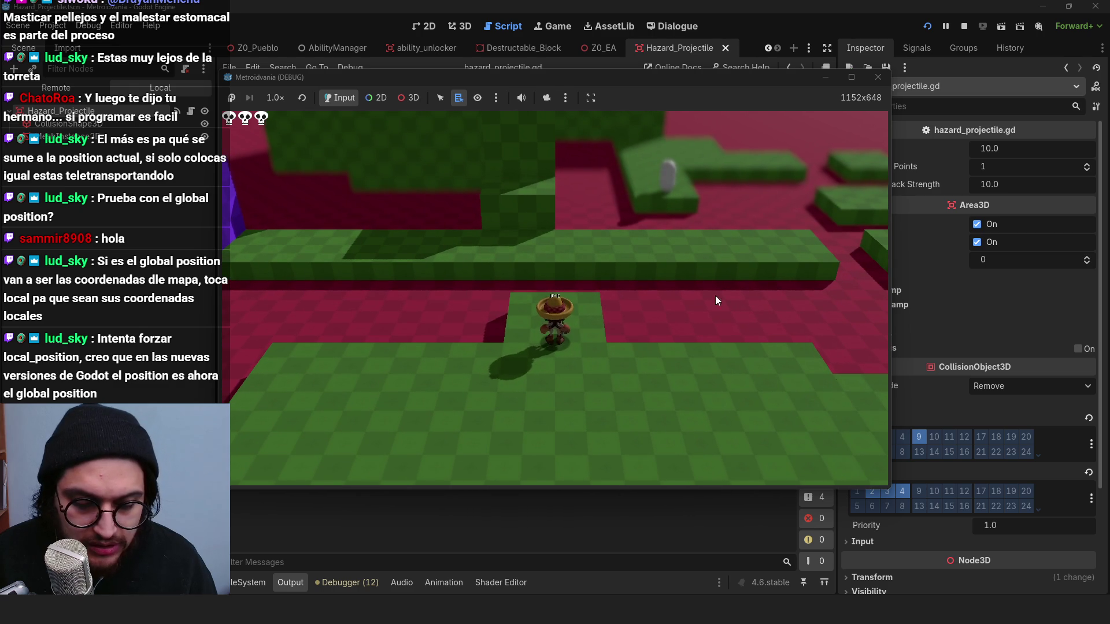
key("w")
key("d")
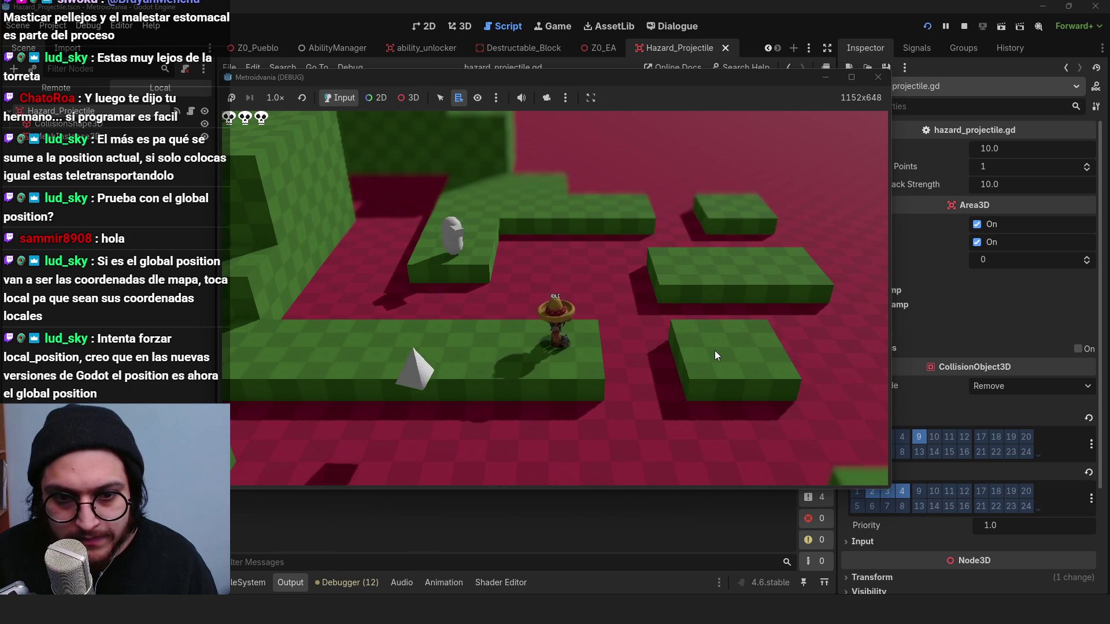
left_click(965, 29)
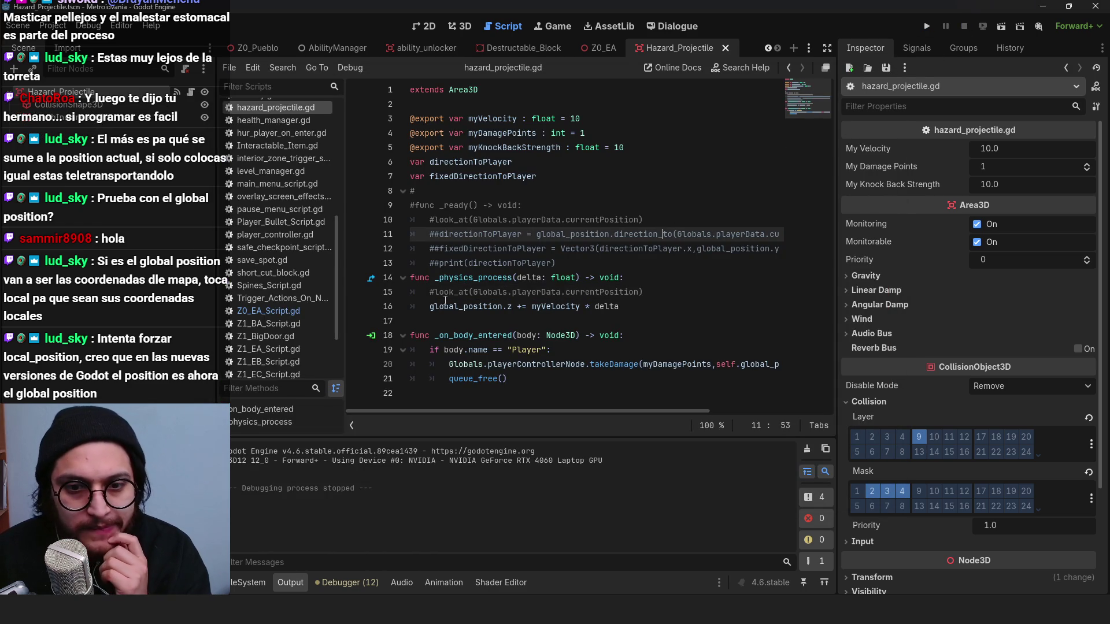
Step: Try local_position on line 16, then revert it to global_position
double_click(466, 306)
type("l")
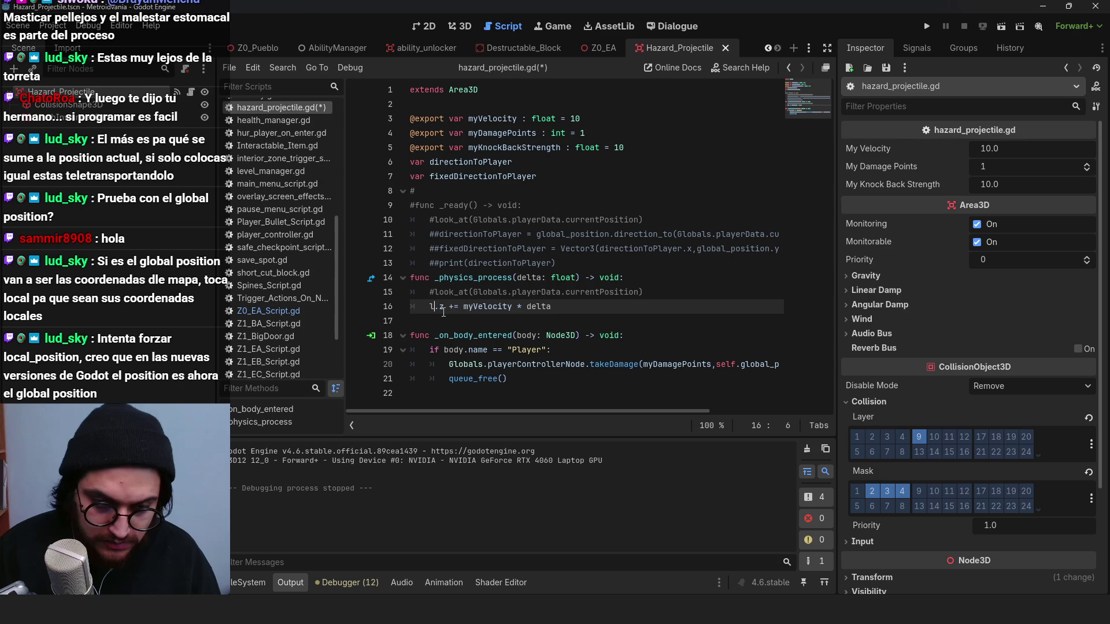
type("_position")
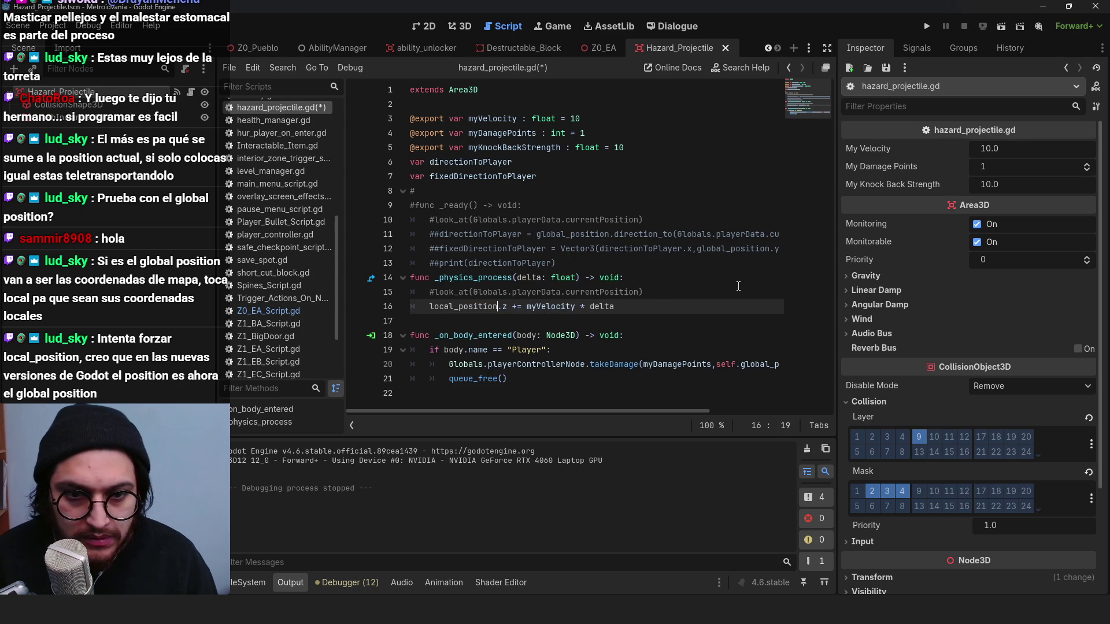
left_click(738, 287)
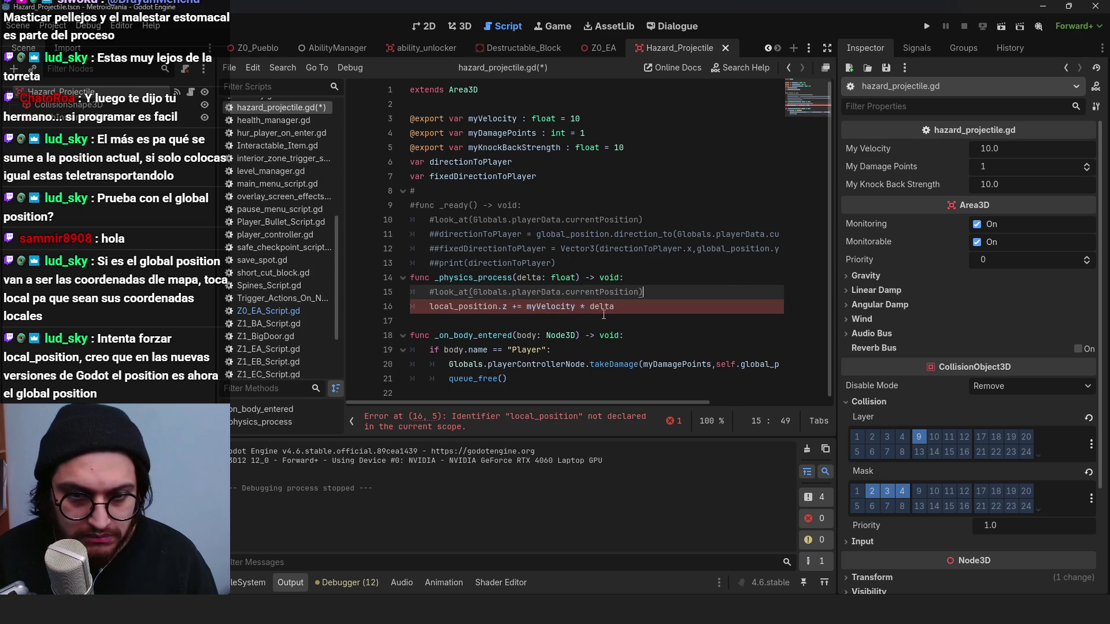
double_click(457, 306)
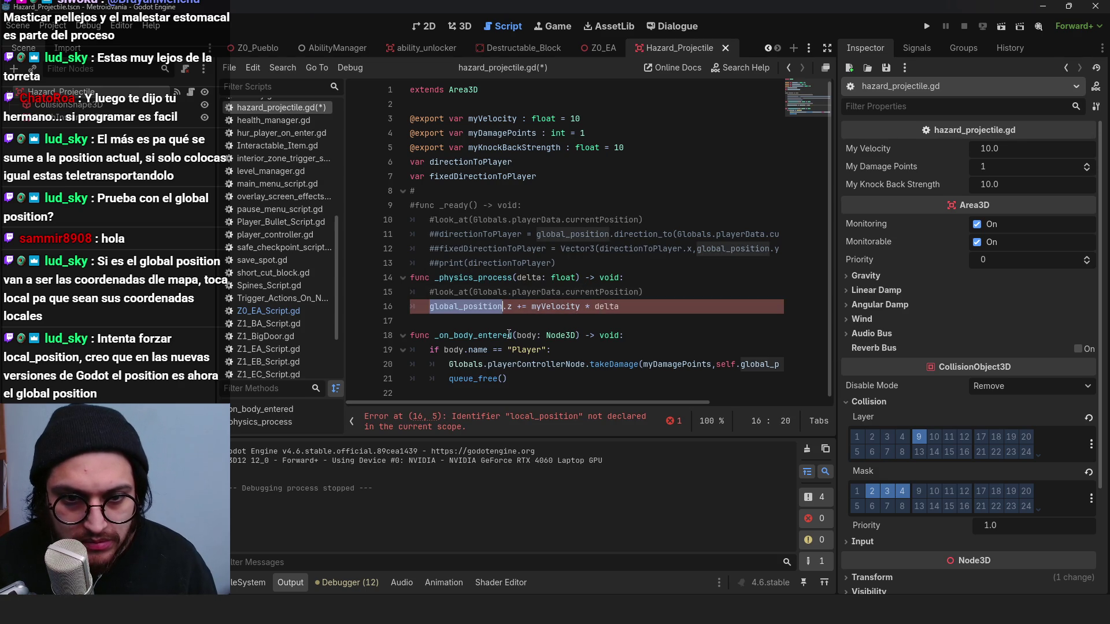
type("self")
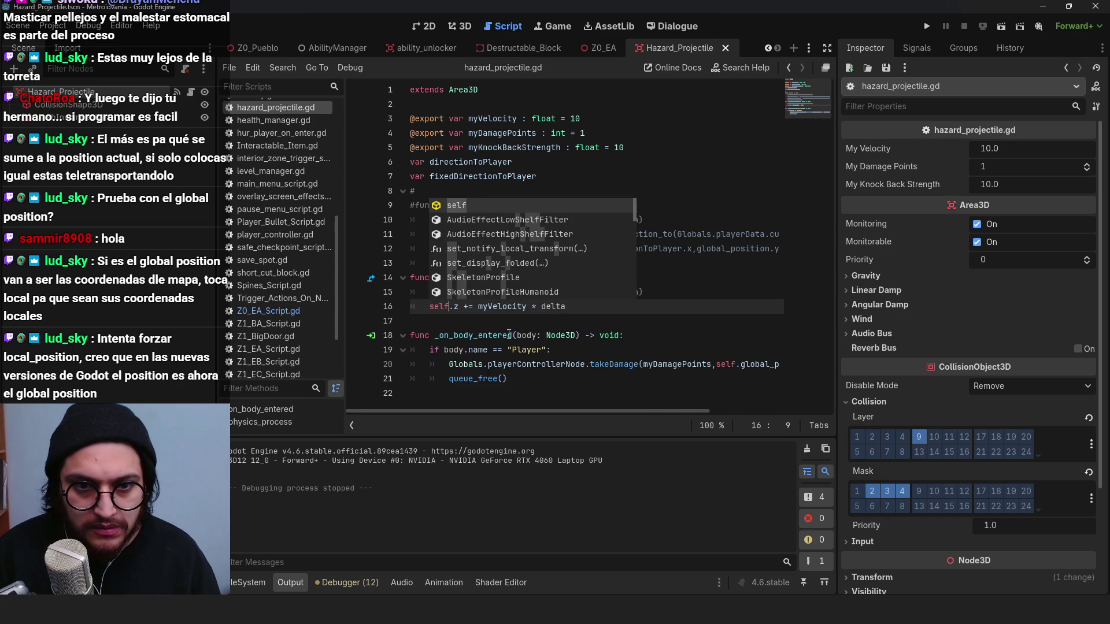
type(".local")
type("_pos")
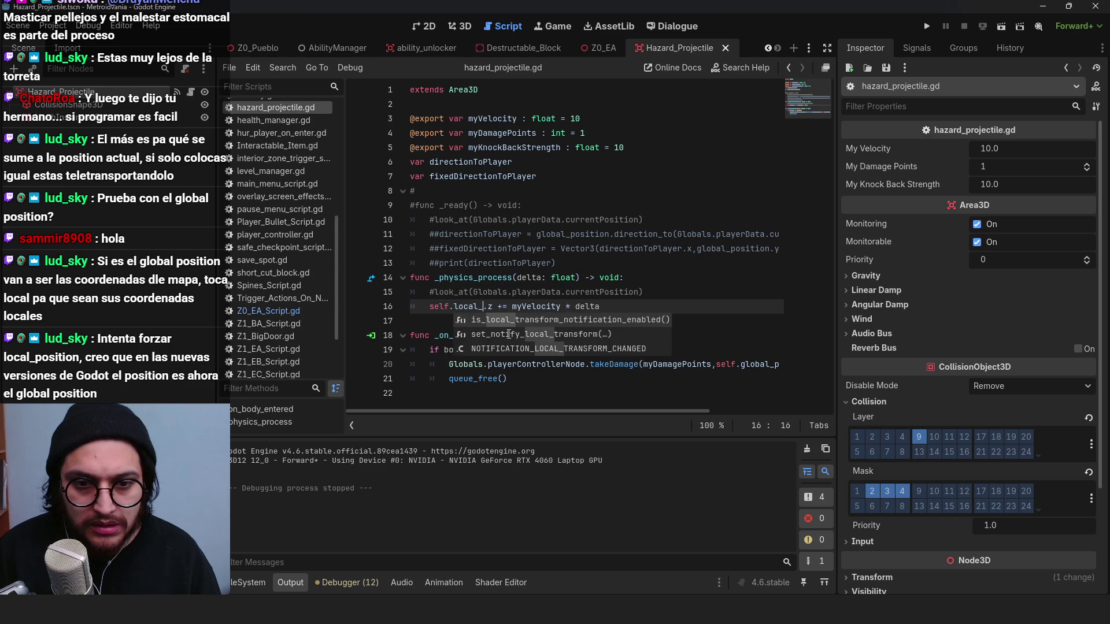
key("ctrl+z")
key("ctrl+z")
key("ctrl+z")
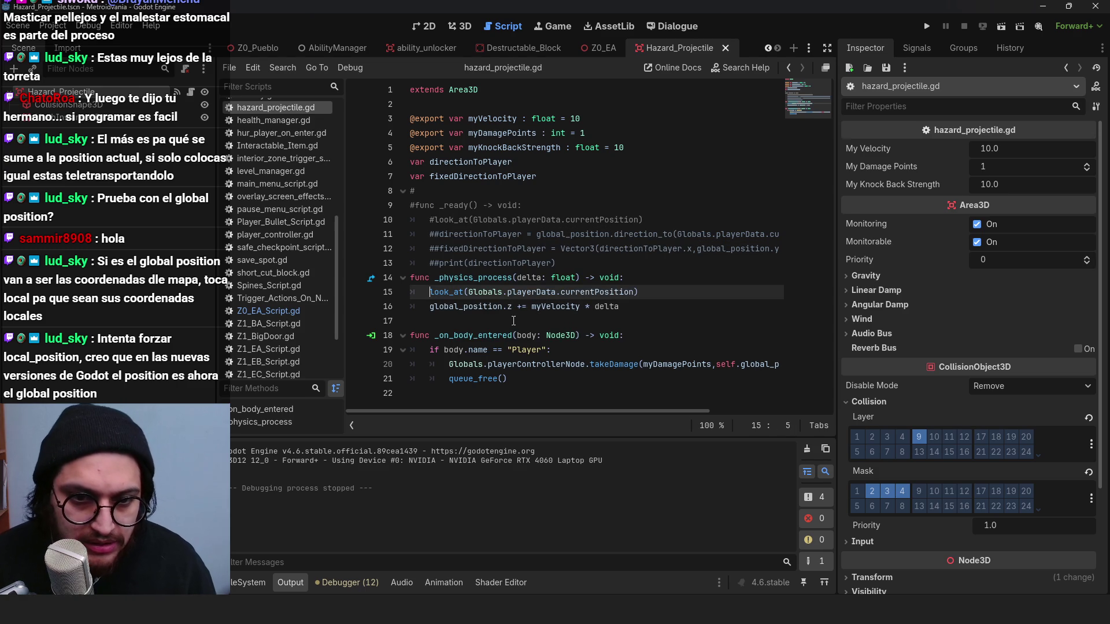
Step: Delete the newBullet.look_at line from shoot() in Z0_EA_Script.gd
left_click(488, 293)
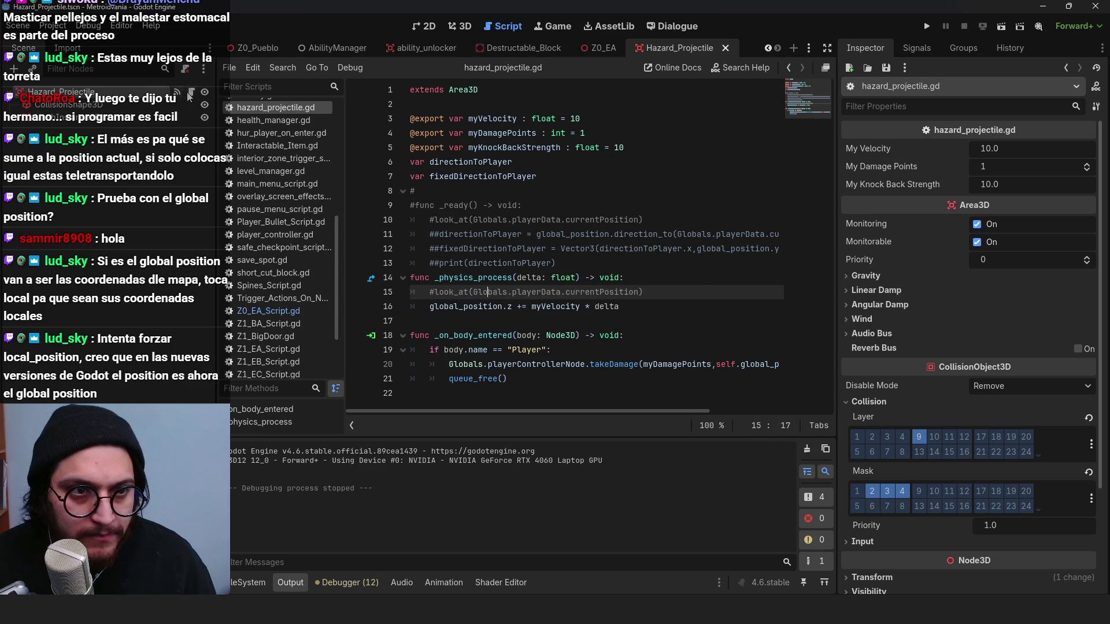
left_click(302, 312)
scroll(578, 260, "down", 1)
double_click(499, 323)
double_click(533, 323)
left_click(632, 323)
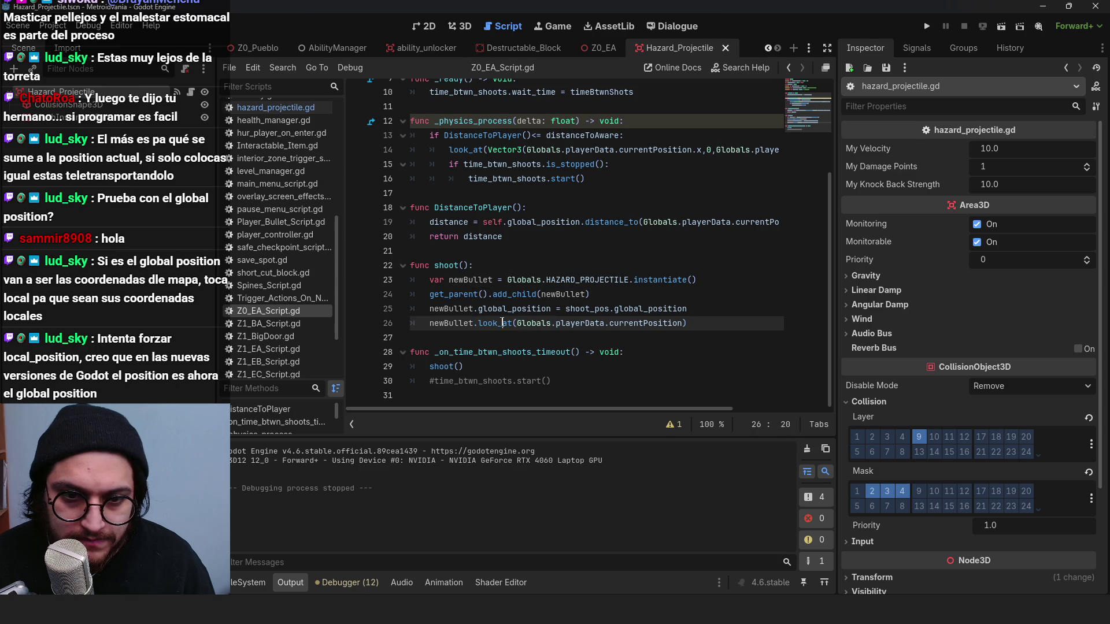
double_click(613, 323)
left_click(612, 323)
triple_click(636, 324)
left_click(605, 323)
left_click_drag(533, 329, 347, 329)
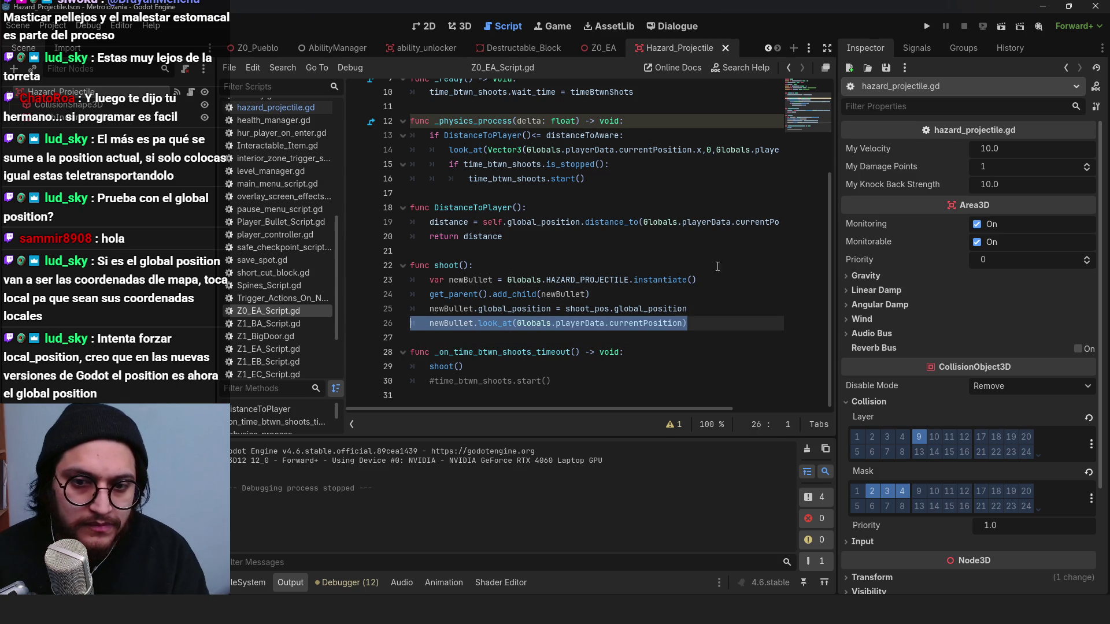
key("BackSpace")
key("BackSpace")
Step: Save the turret script and return to hazard_projectile.gd
key("ctrl+s")
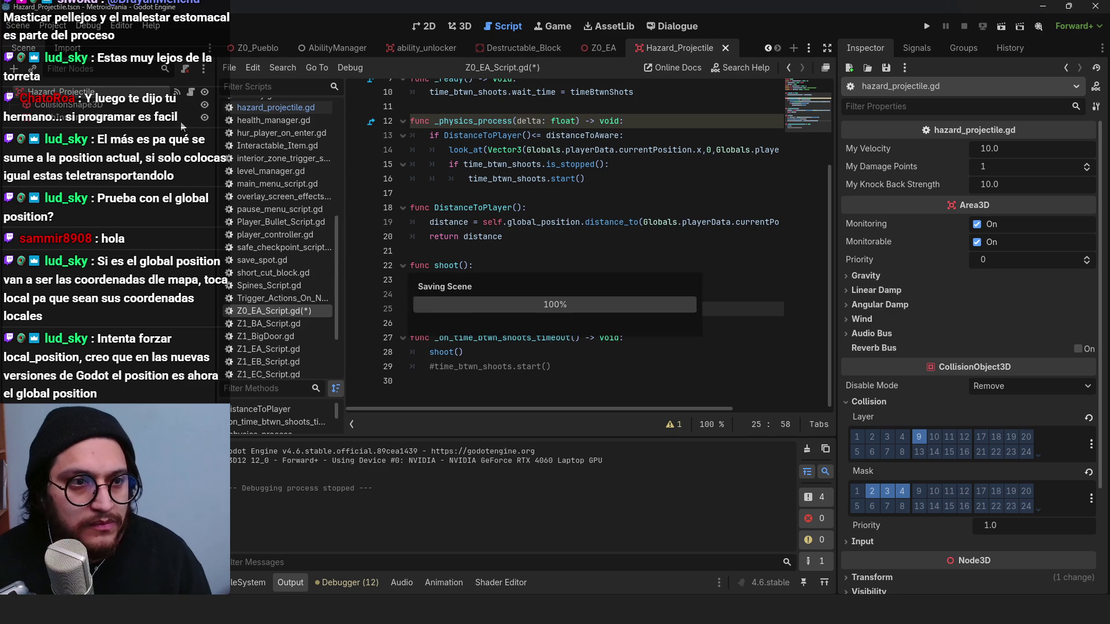
left_click(192, 104)
left_click(191, 92)
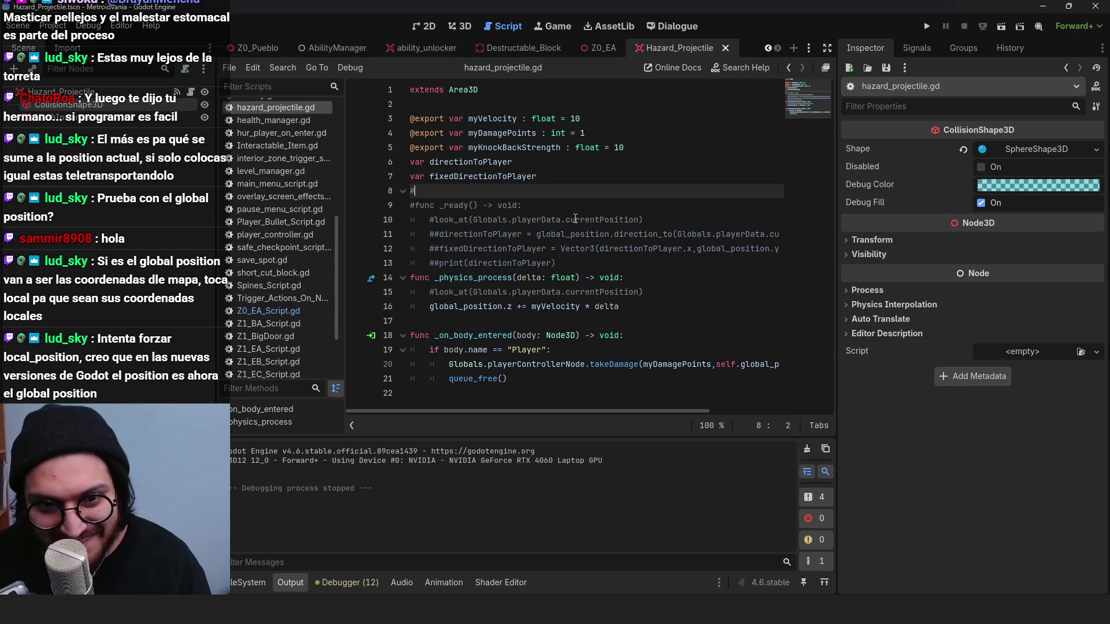
Step: Rewrite line 16 as global_position += transform.basis.z * myVelocity * delta and save
left_click(429, 305)
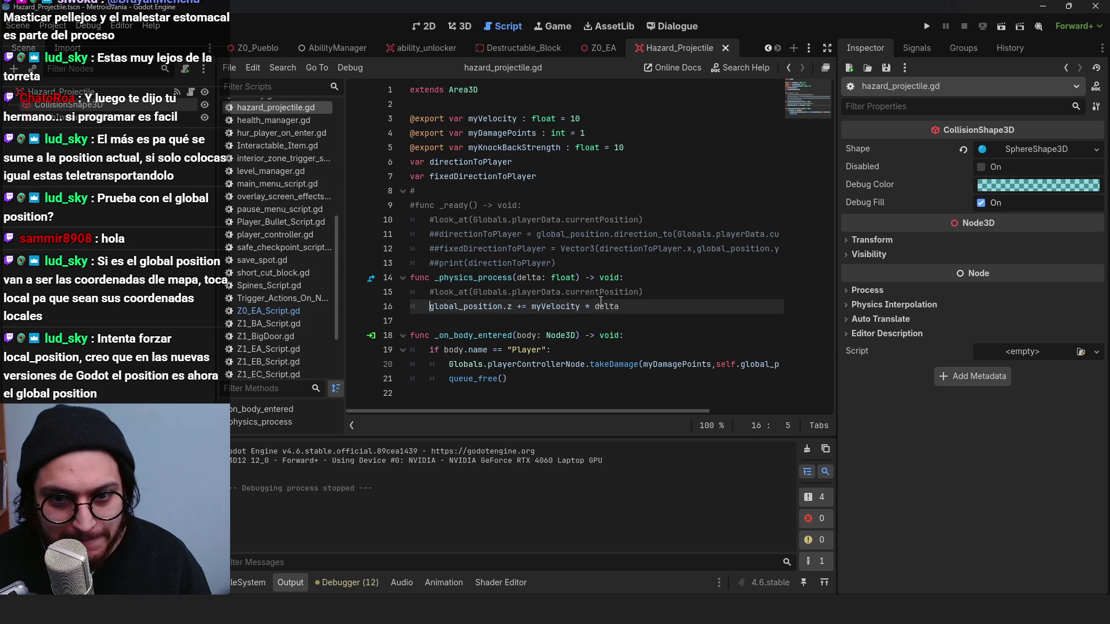
left_click_drag(619, 308, 437, 311)
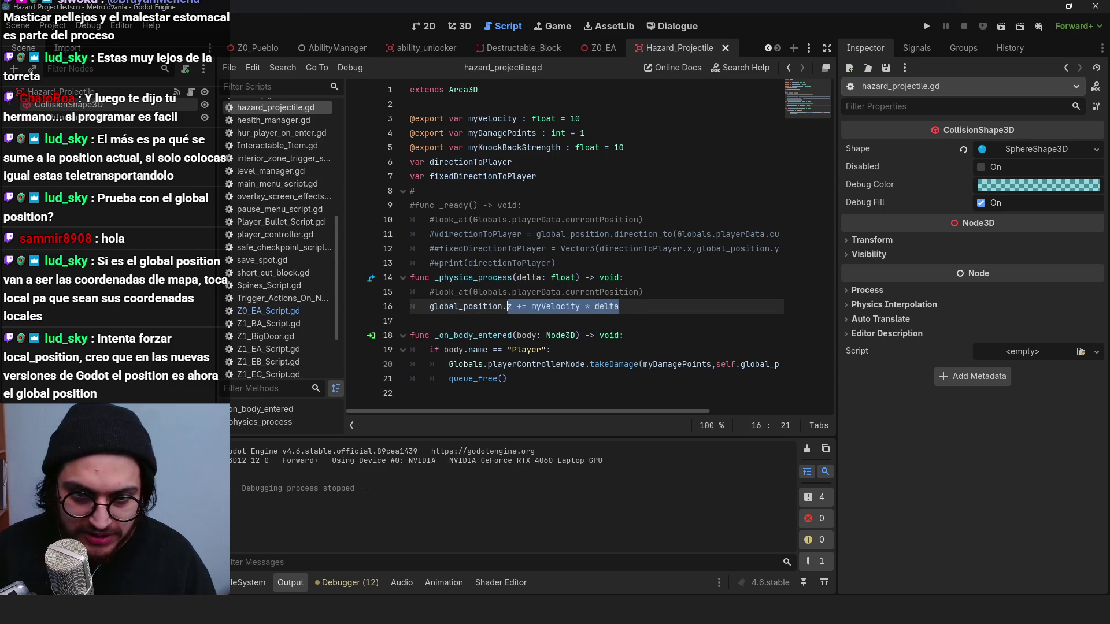
left_click_drag(507, 308, 499, 307)
type("n")
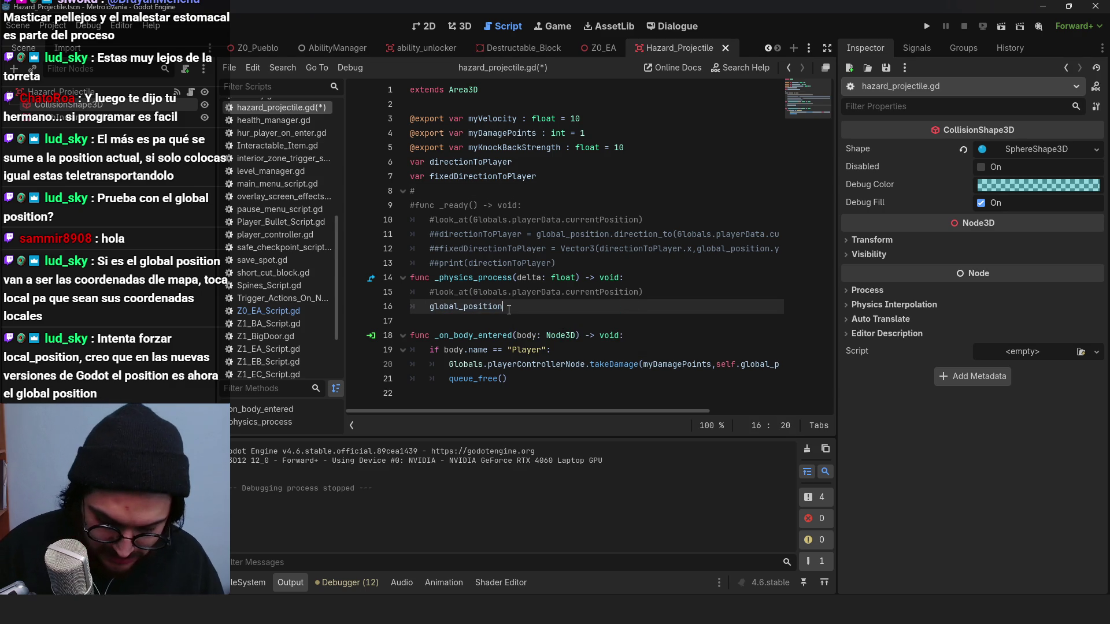
type(" += transf")
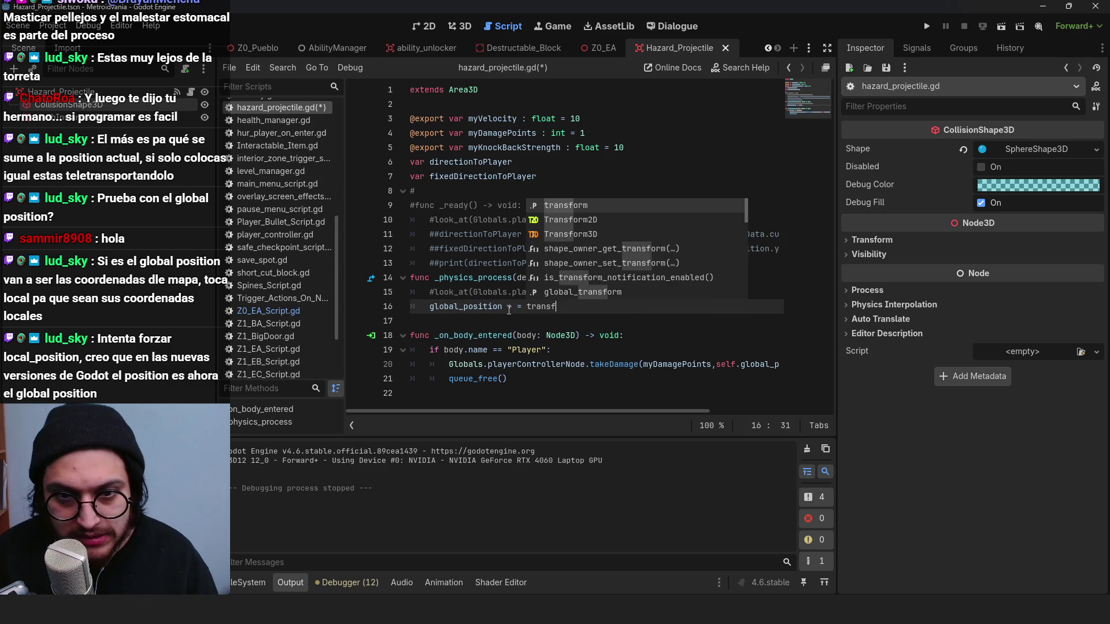
type("orm.basis.z * de")
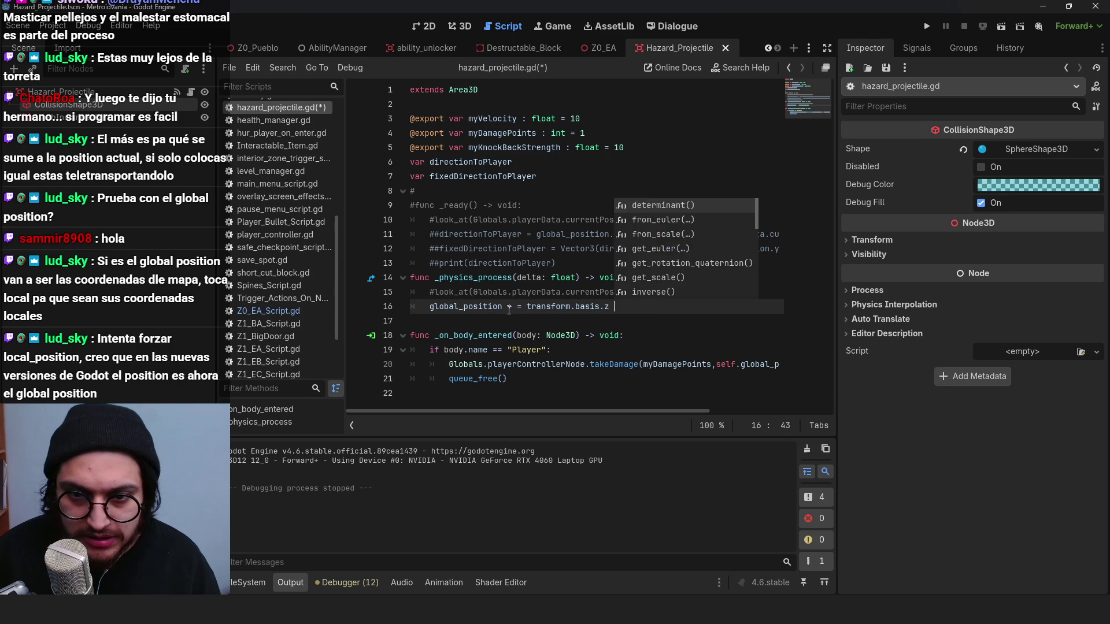
key("BackSpace")
key("BackSpace")
type("vel")
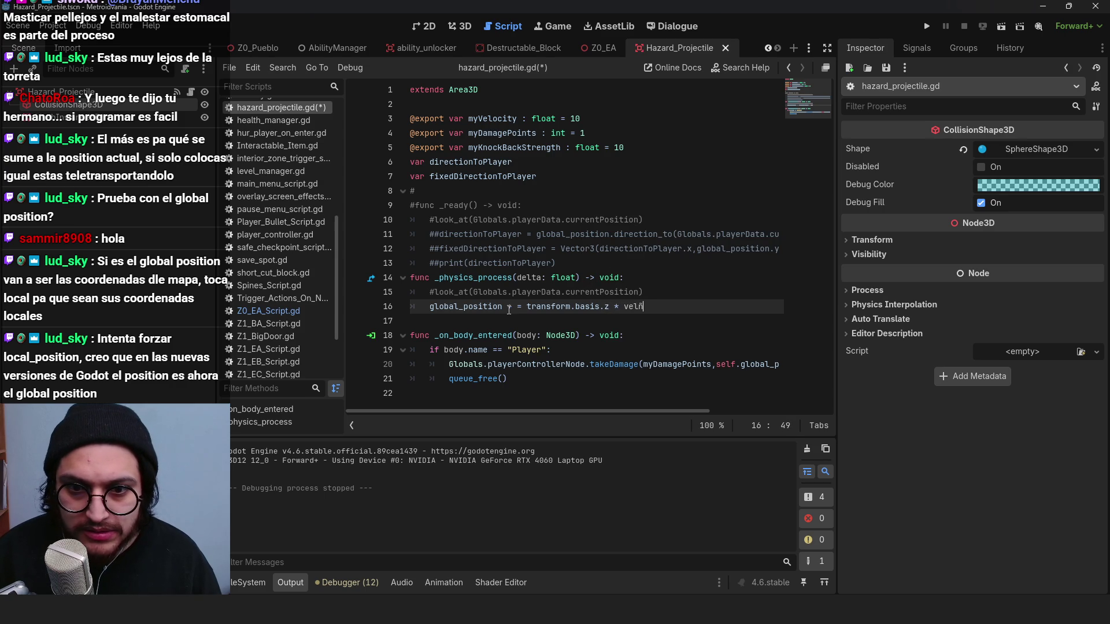
type("y")
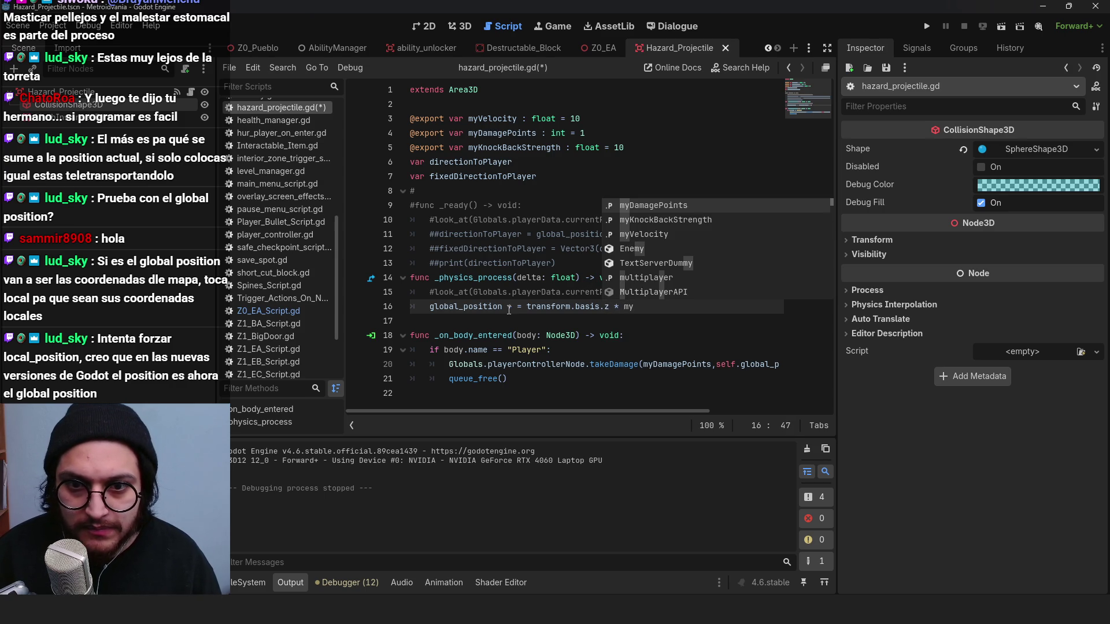
key("Down")
key("Down")
key("Return")
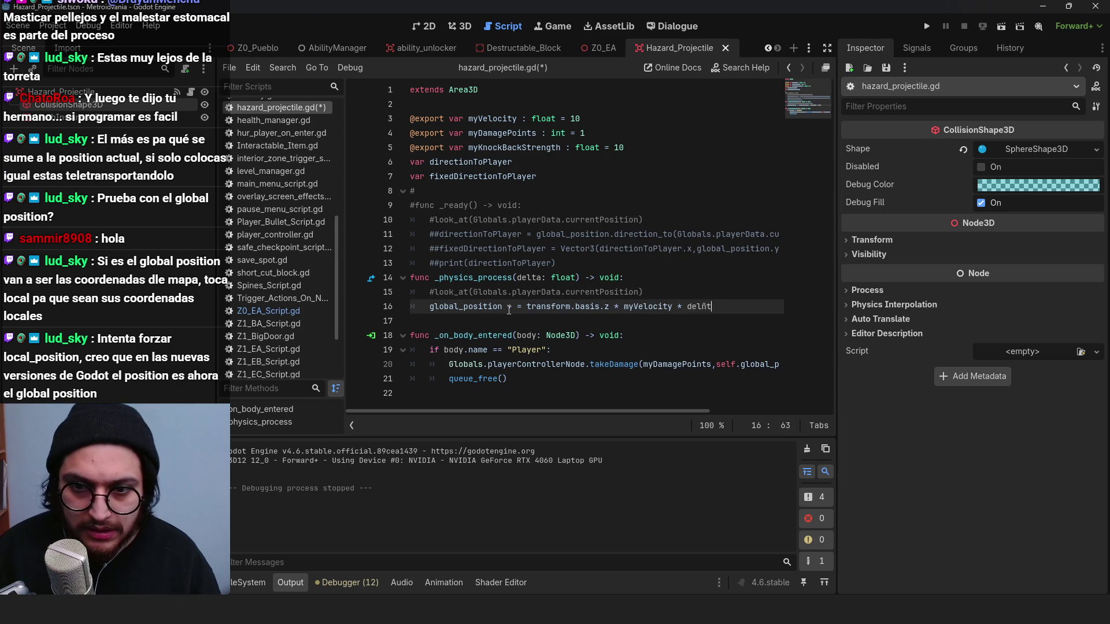
type("+")
left_click(522, 307)
key("ctrl+s")
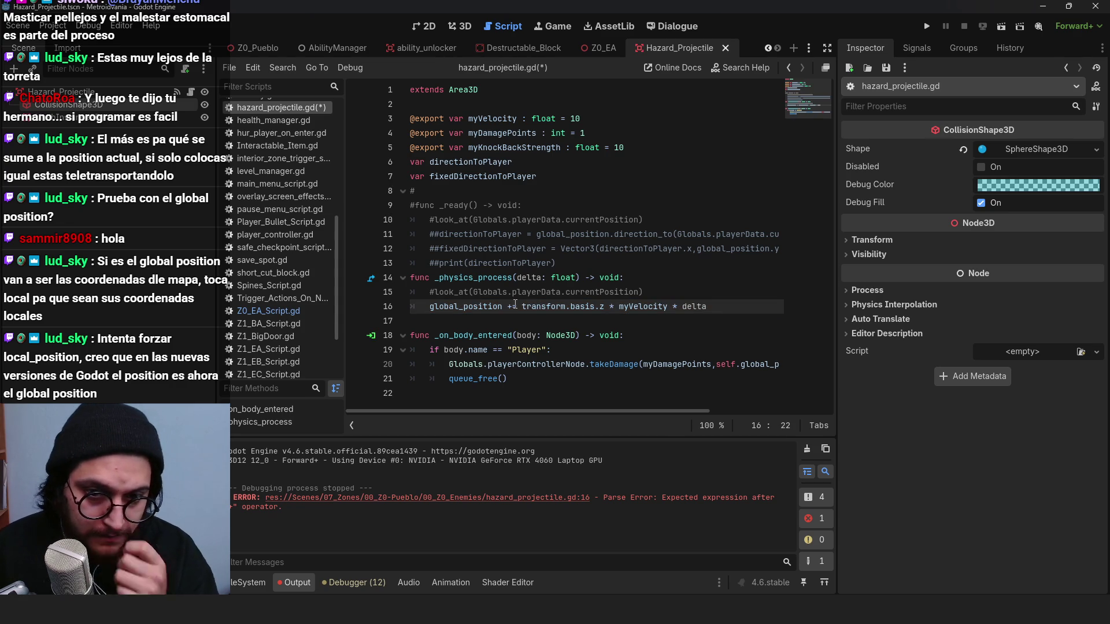
type("=")
left_click(546, 248)
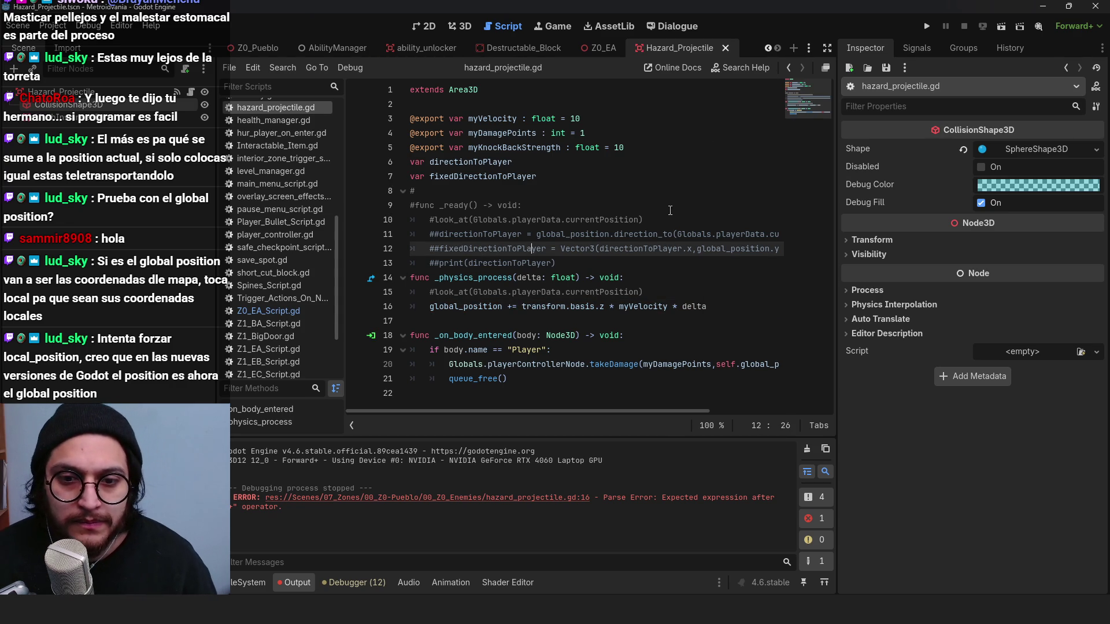
Step: Playtest the new projectile movement, then return to line 16 of the script
left_click(927, 26)
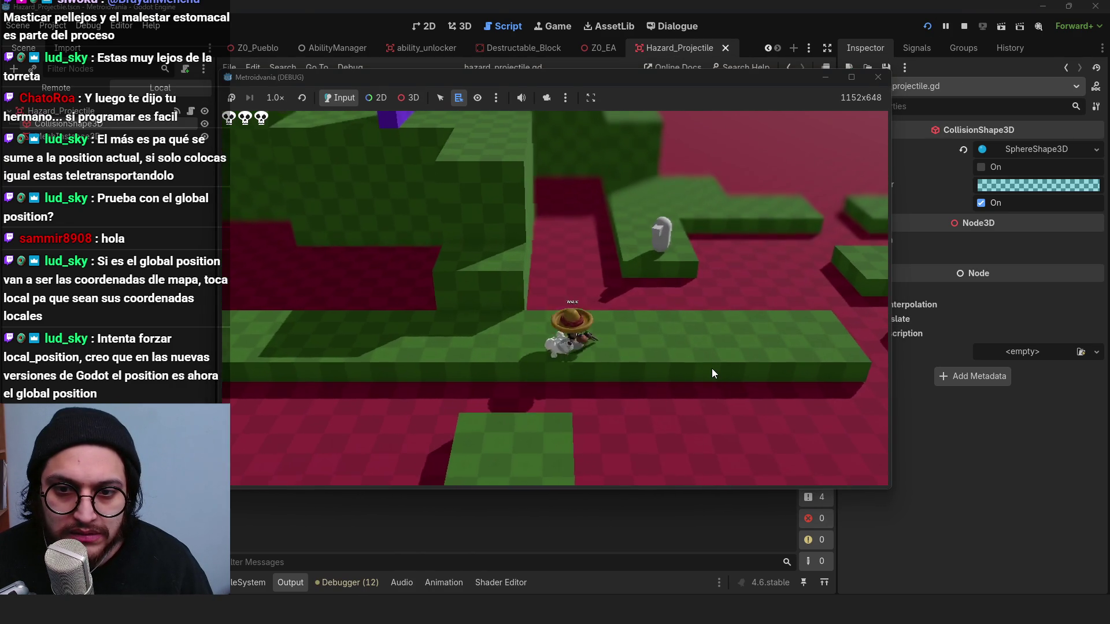
key("d")
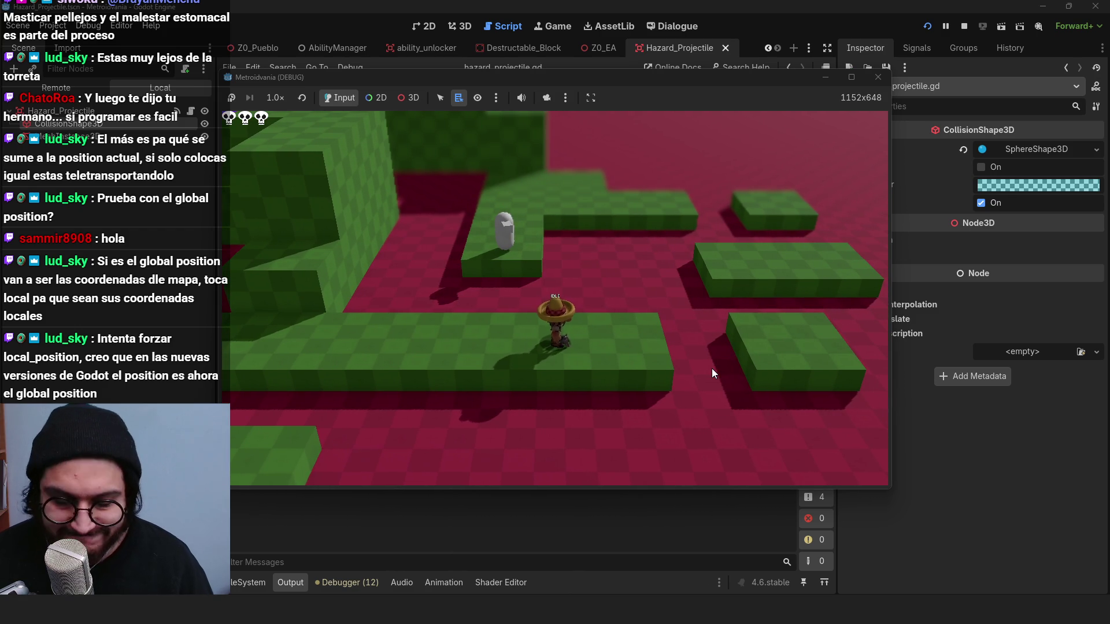
left_click(963, 29)
left_click(533, 307)
left_click(532, 316)
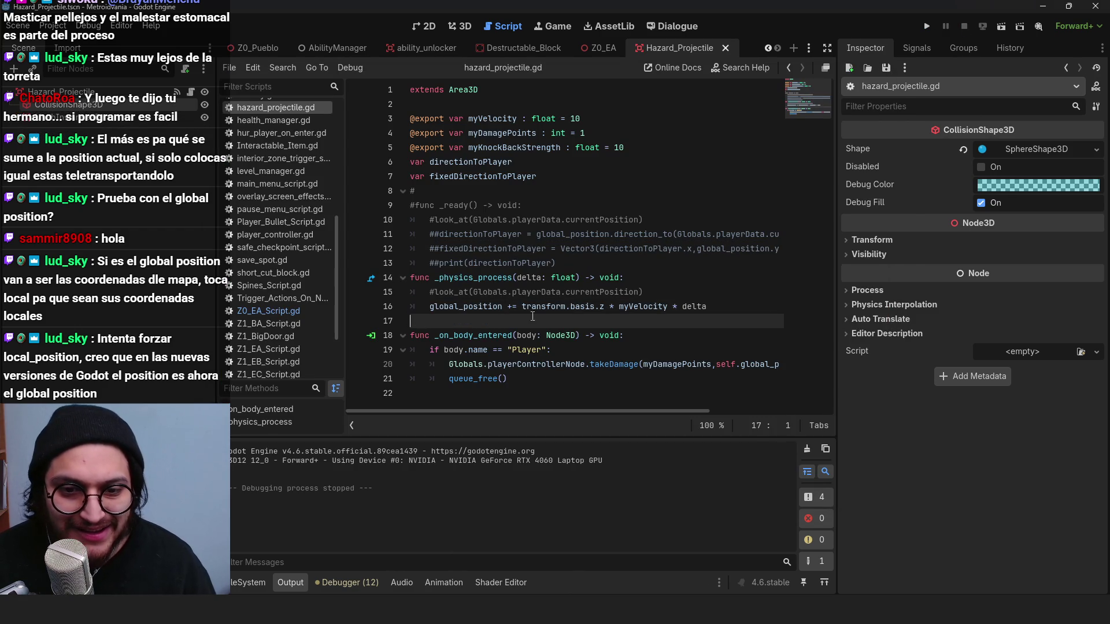
left_click(581, 307)
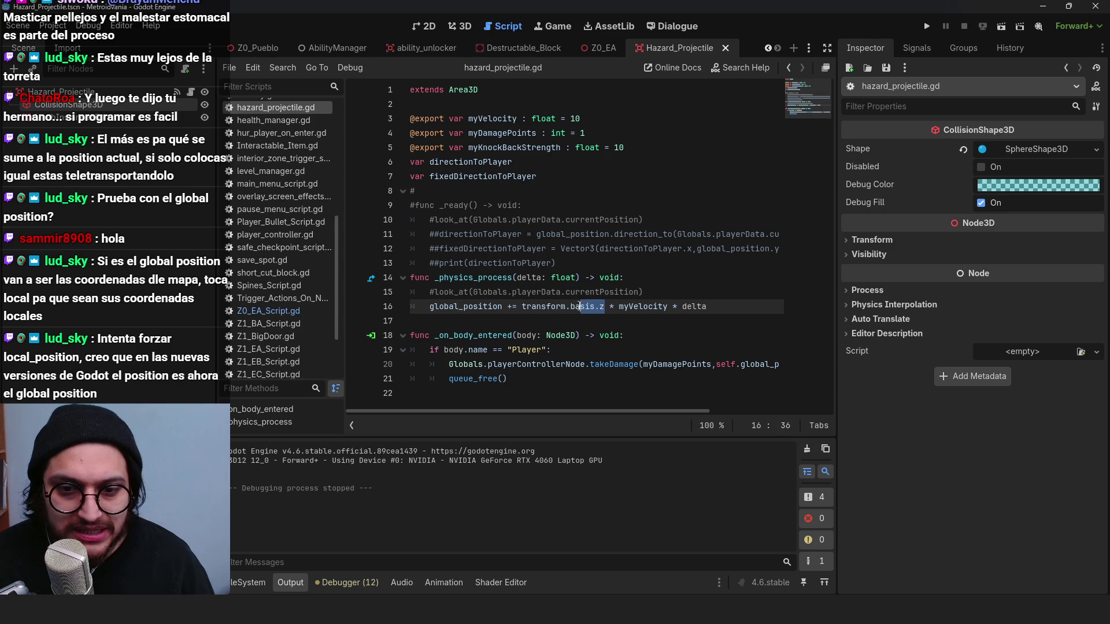
Step: Reset the Hazard_Projectile root's Transform rotation x to 0
left_click(61, 91)
left_click(460, 26)
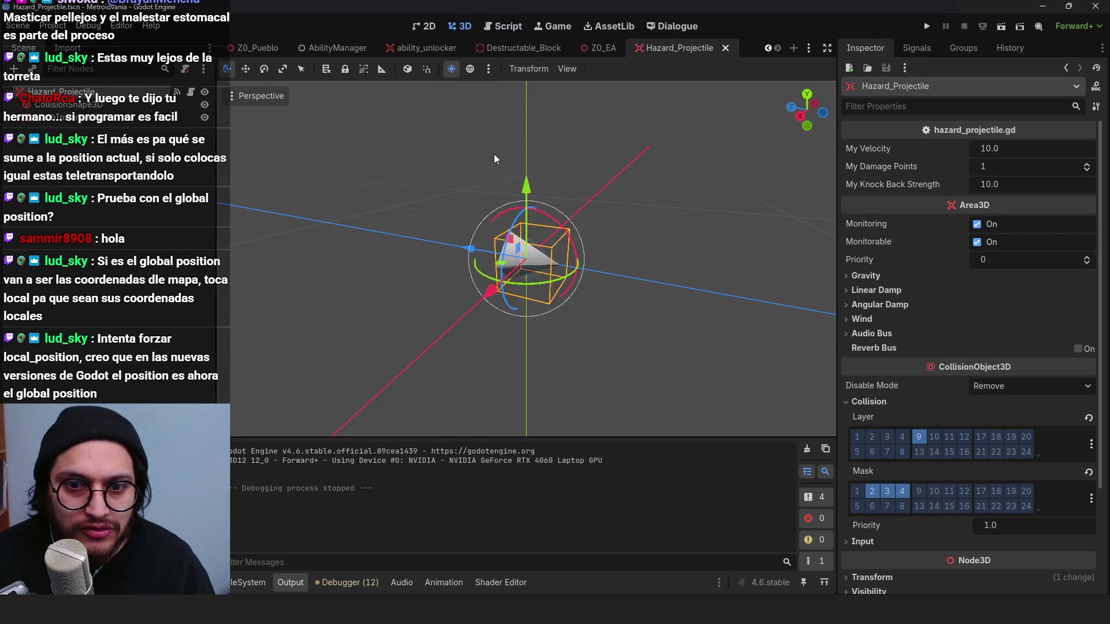
scroll(887, 429, "down", 3)
left_click(886, 446)
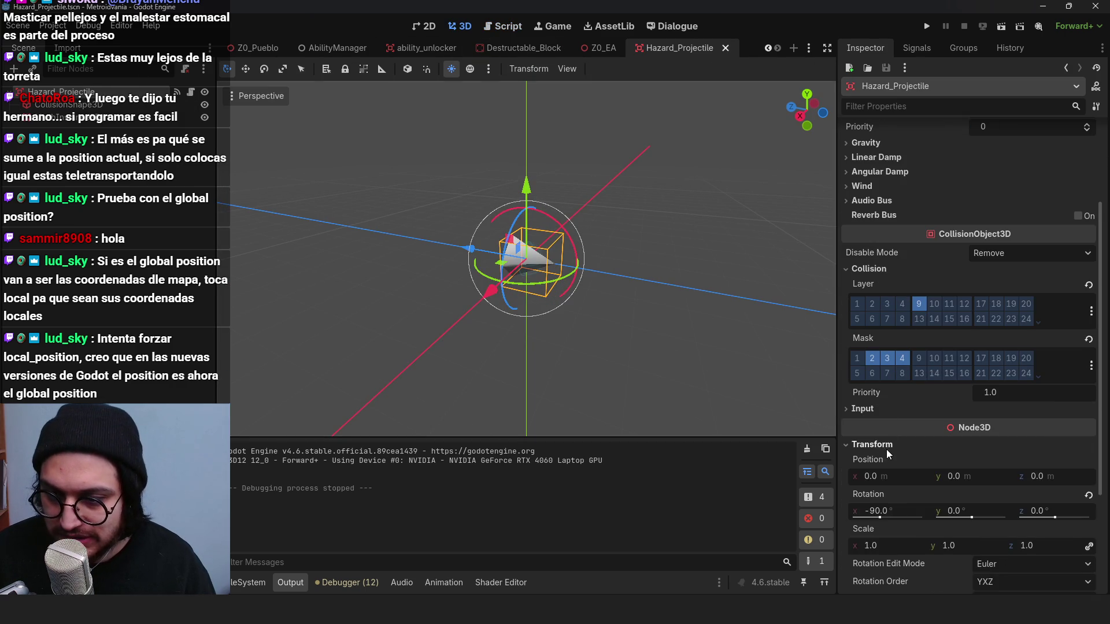
scroll(954, 449, "down", 3)
left_click(1089, 379)
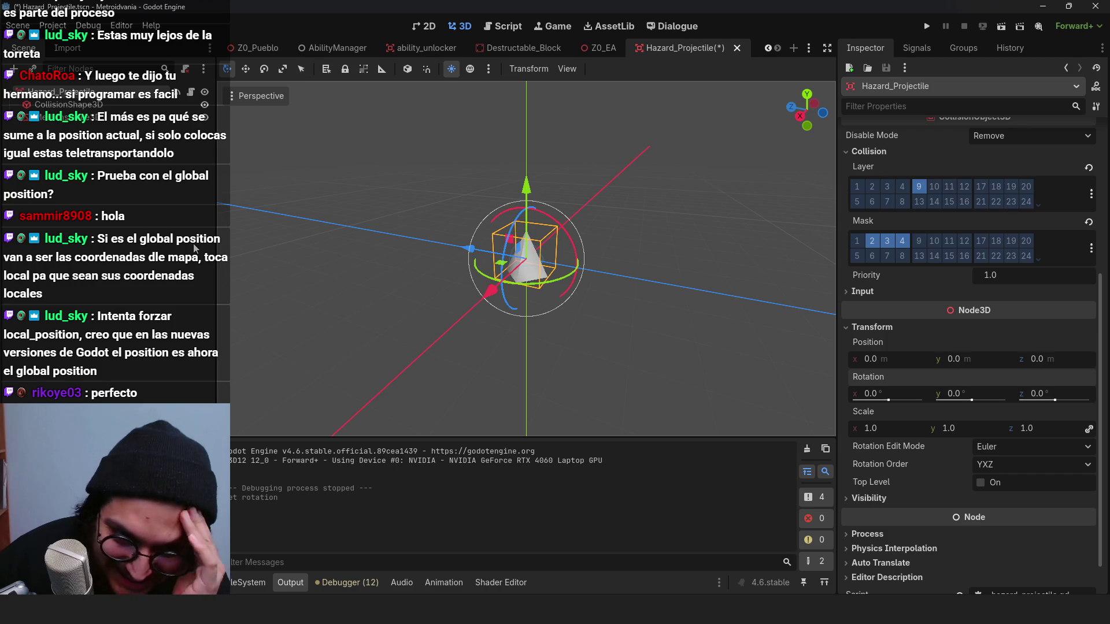
Step: Rotate the pyramid MeshInstance3D to point along its travel direction, centred on the collider
left_click(86, 118)
scroll(563, 215, "up", 3)
left_click_drag(563, 215, 563, 302)
key("KP_3")
scroll(563, 302, "up", 5)
mouse_move(511, 215)
left_mouse_down()
mouse_move(526, 237)
mouse_move(515, 241)
left_mouse_up()
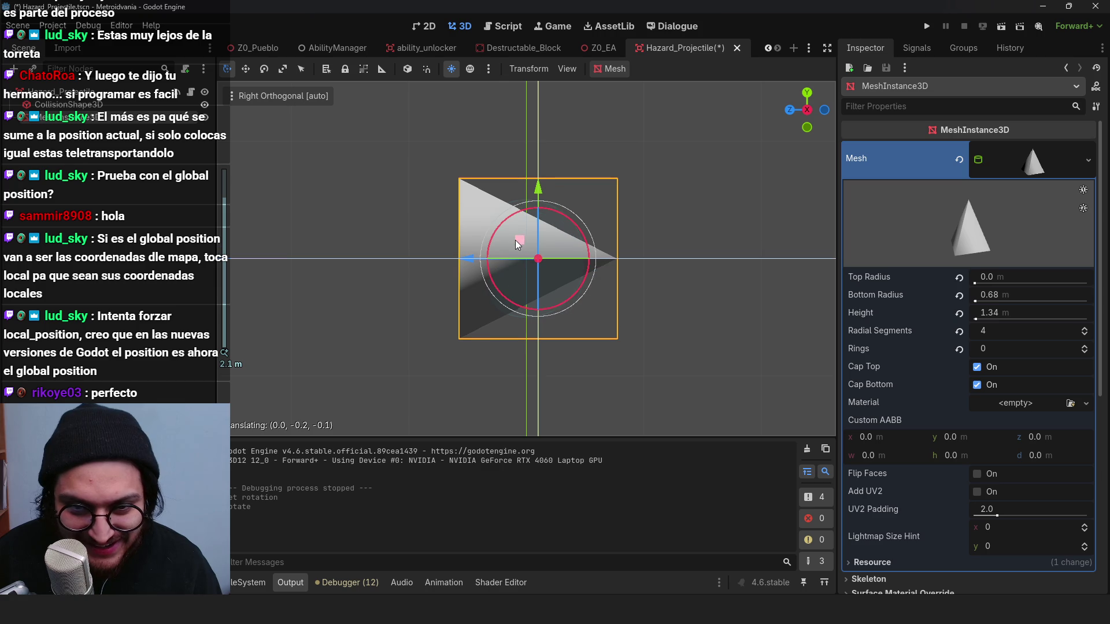
Step: Playtest the reoriented projectiles, walking the character left and right past the turret
left_click(927, 26)
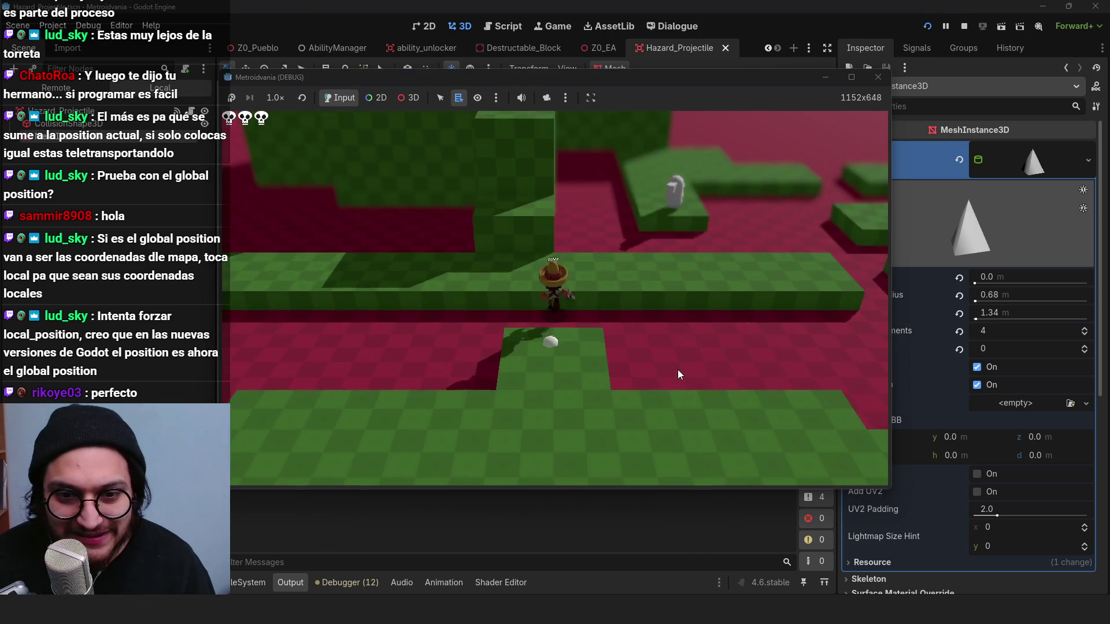
key("d")
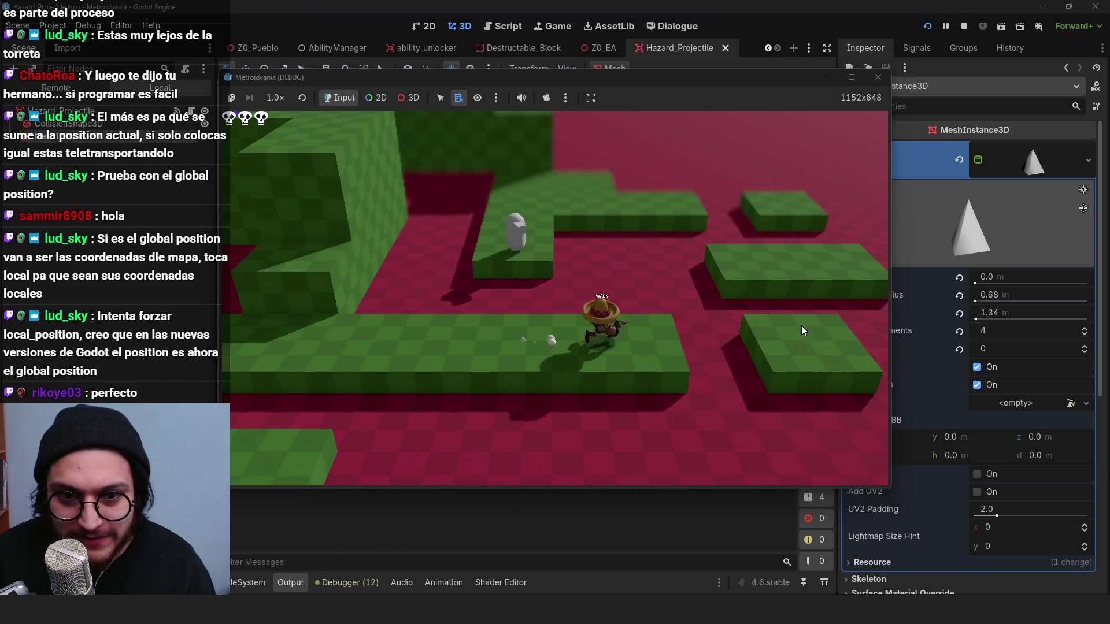
key("a")
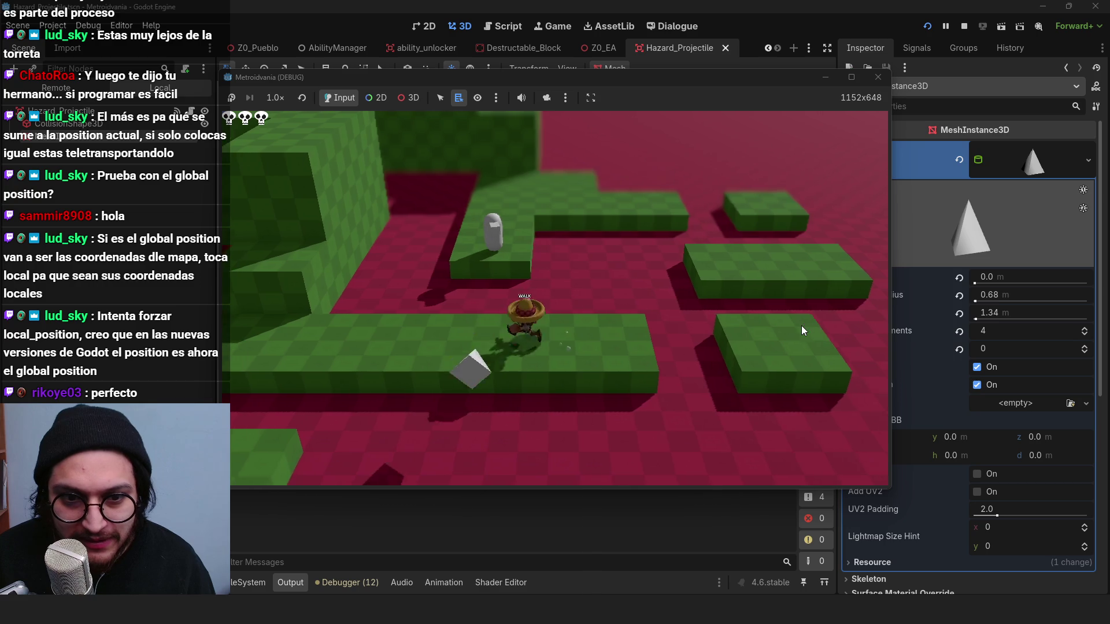
key("a")
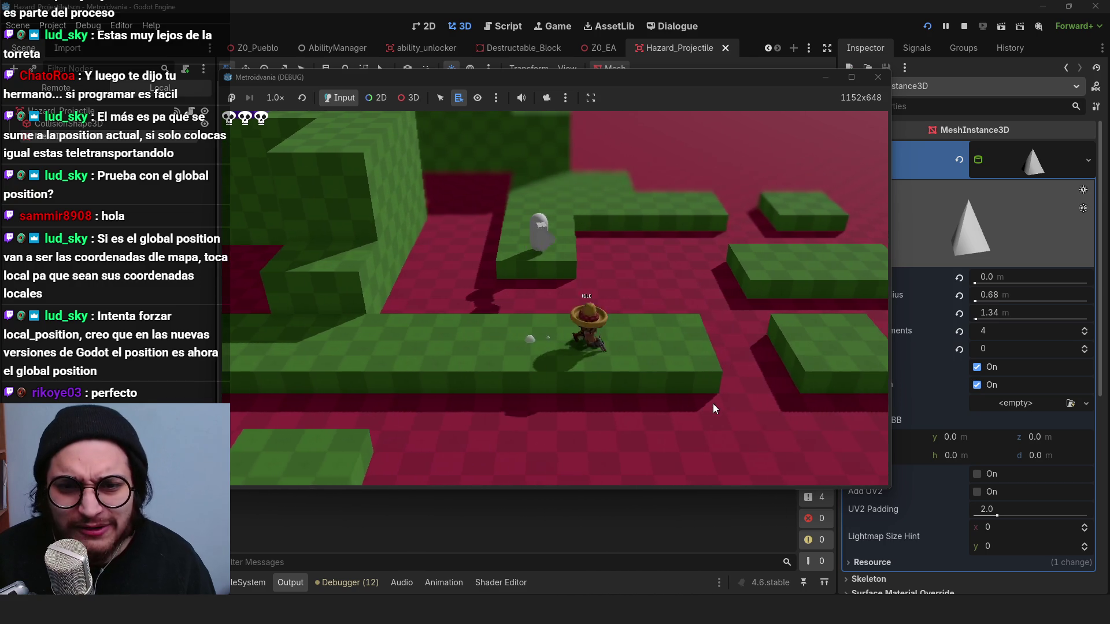
key("a")
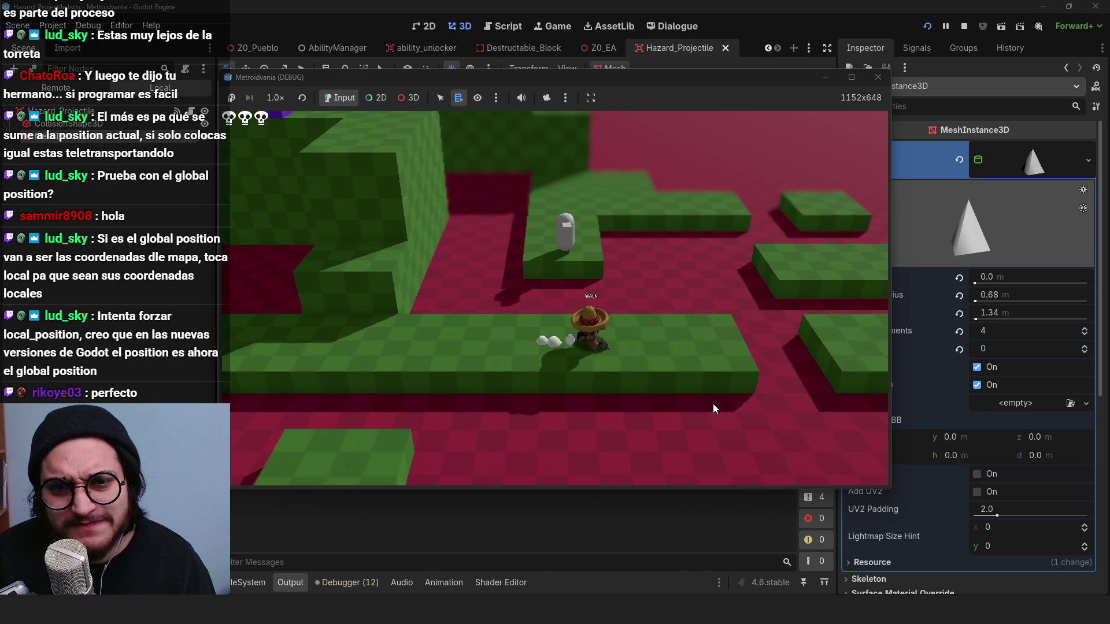
key("d")
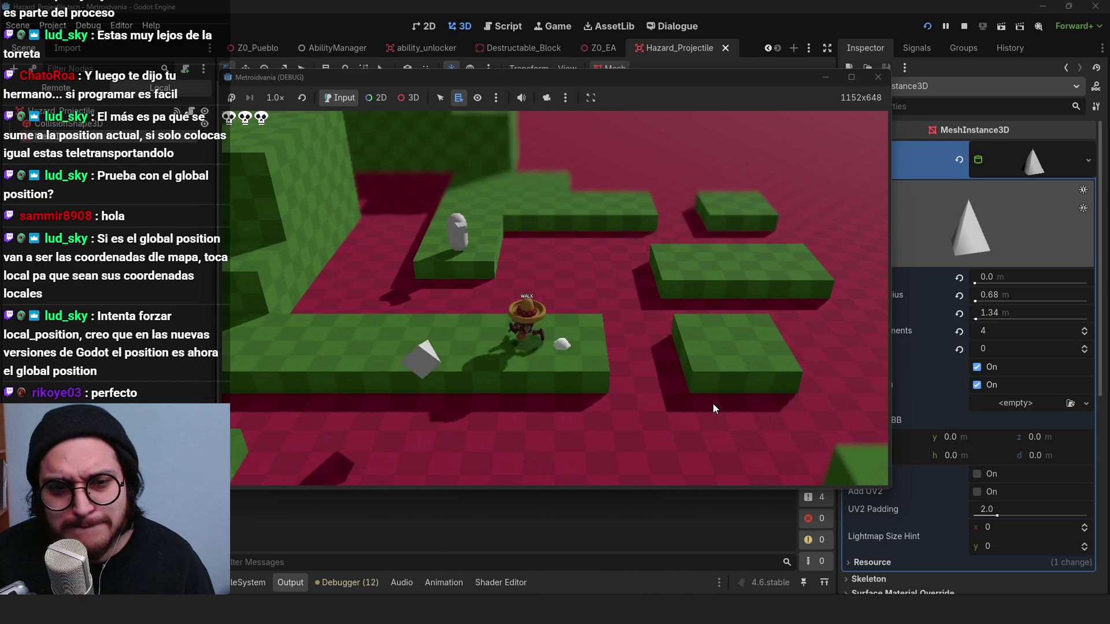
key("a")
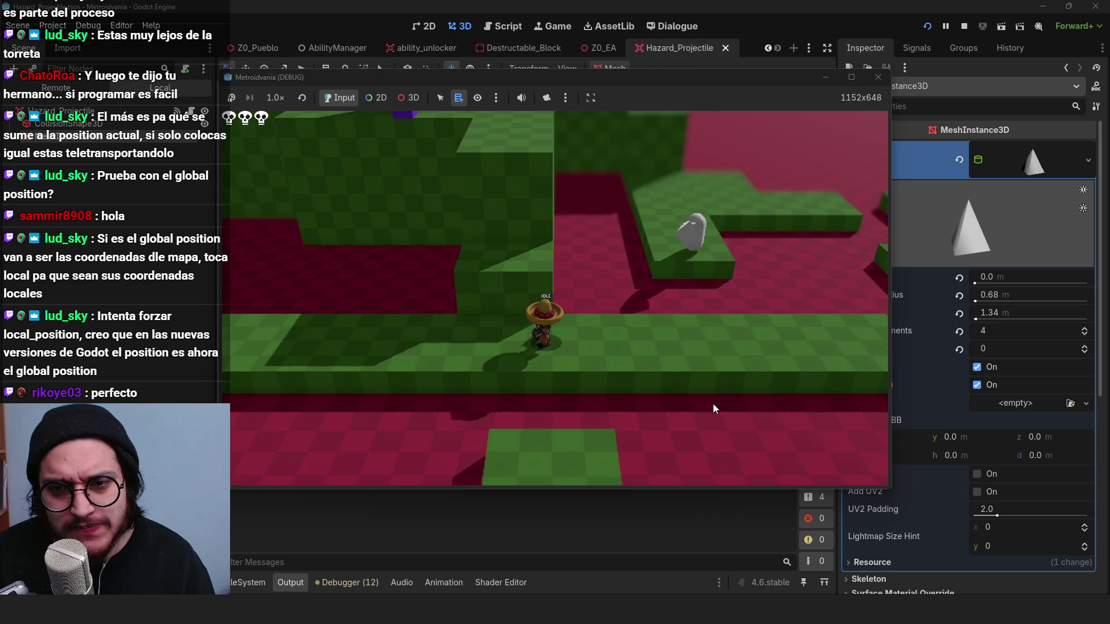
left_click(965, 27)
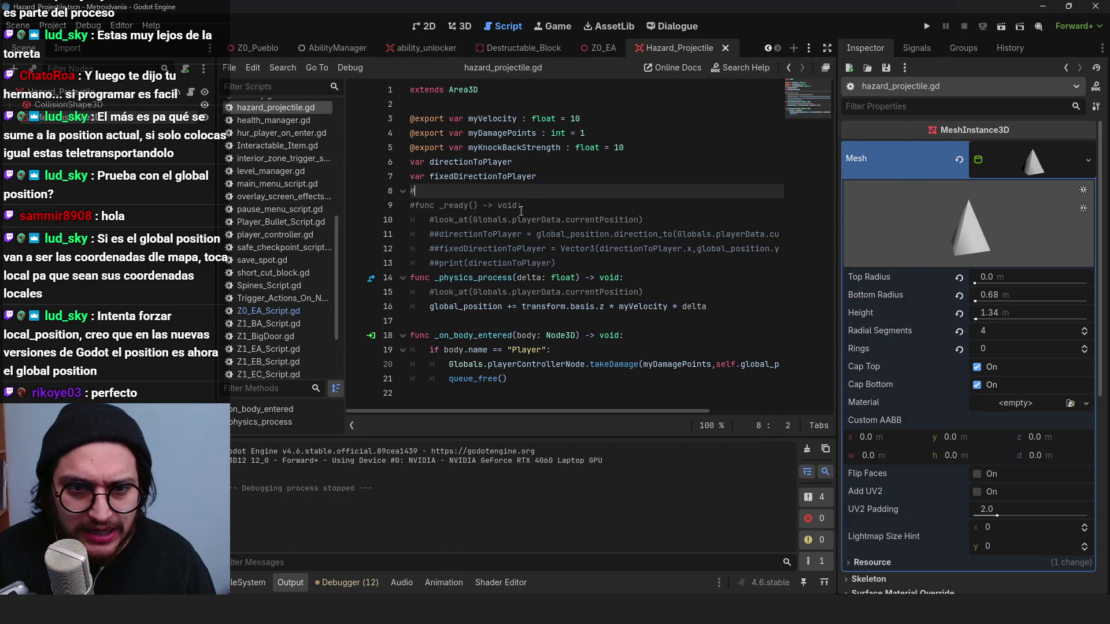
Step: Uncomment the projectile's _ready function so projectiles aim at the player
left_click_drag(657, 220, 417, 209)
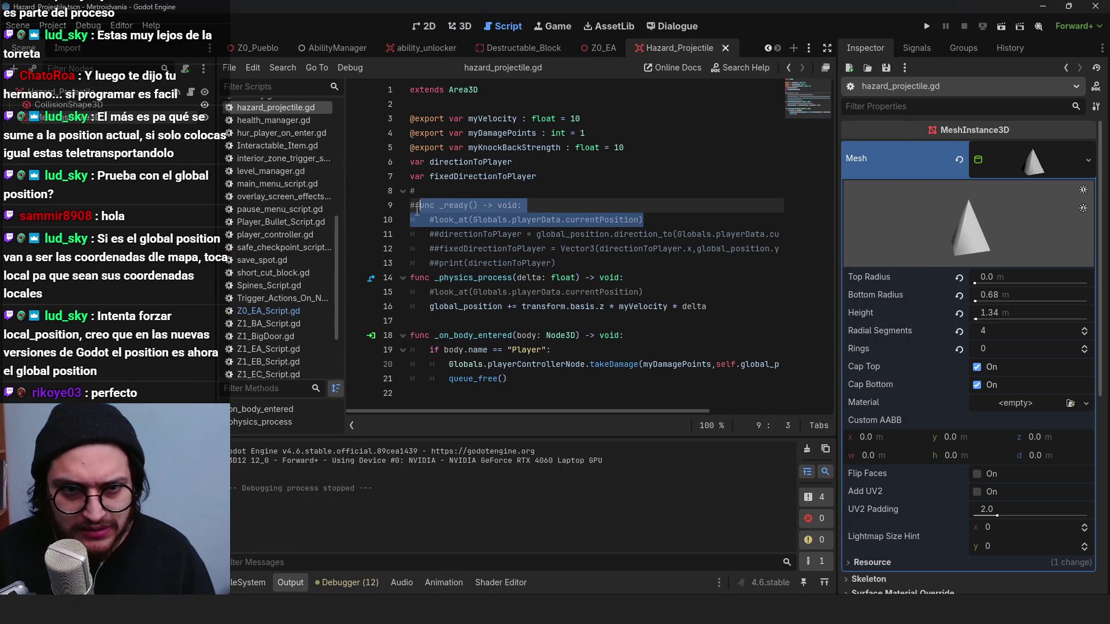
key("ctrl+k")
key("Up")
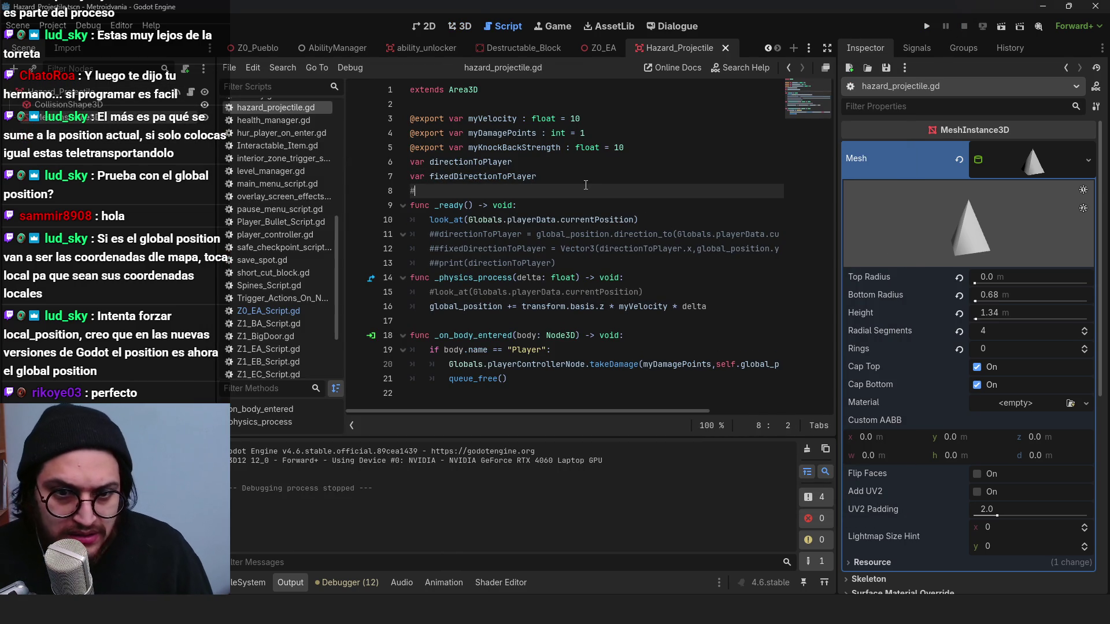
left_click(551, 306)
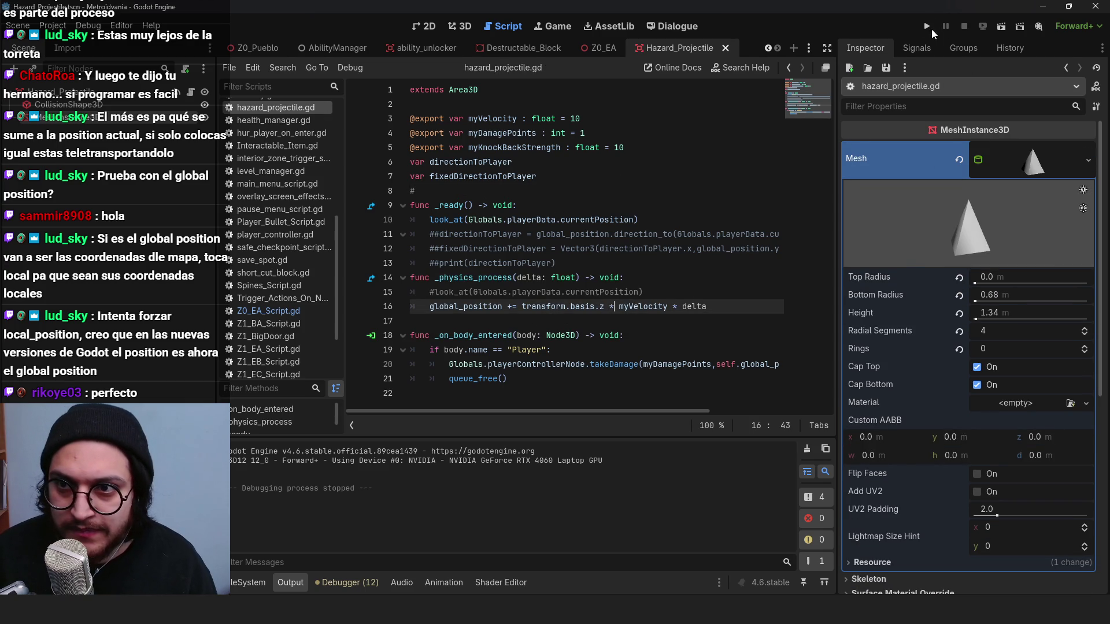
Step: Playtest the aimed projectiles while moving the character around the turret
left_click(929, 27)
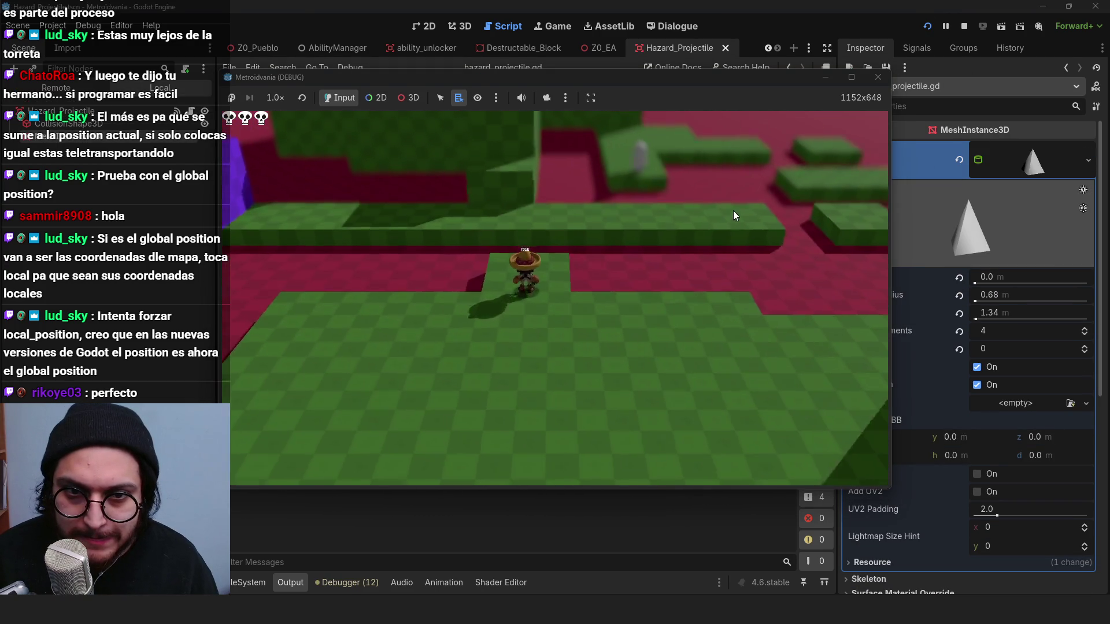
key("w")
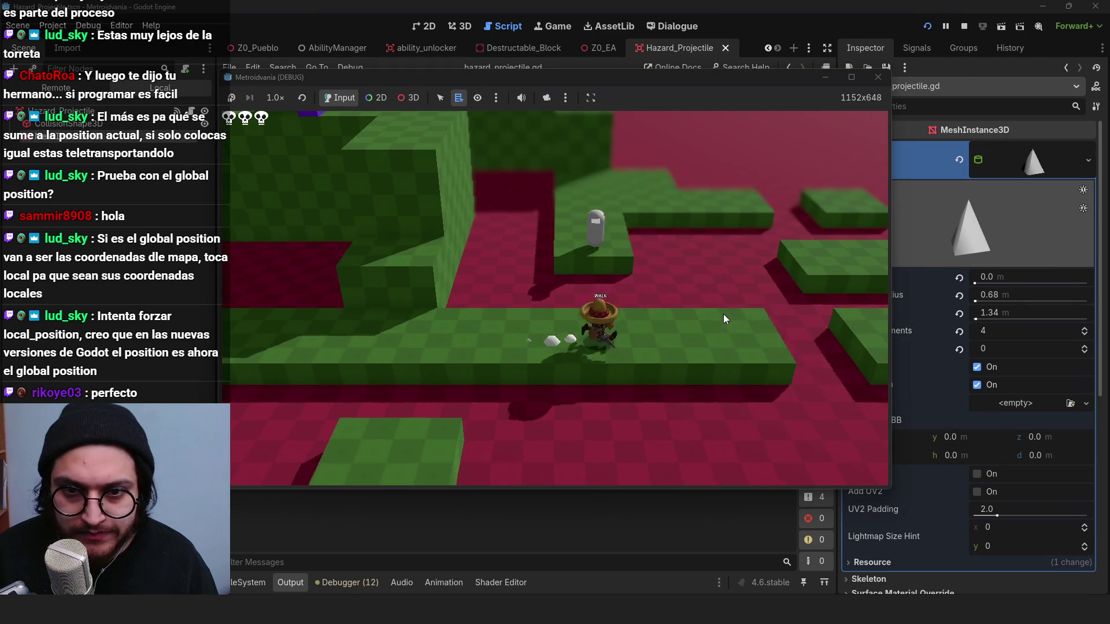
key("d")
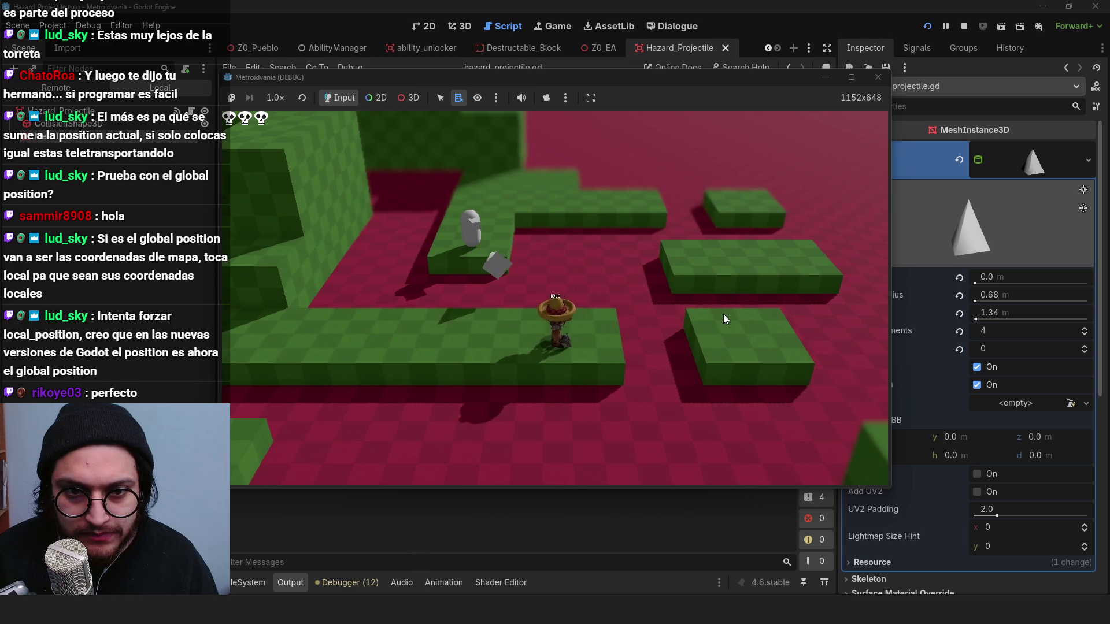
key("a")
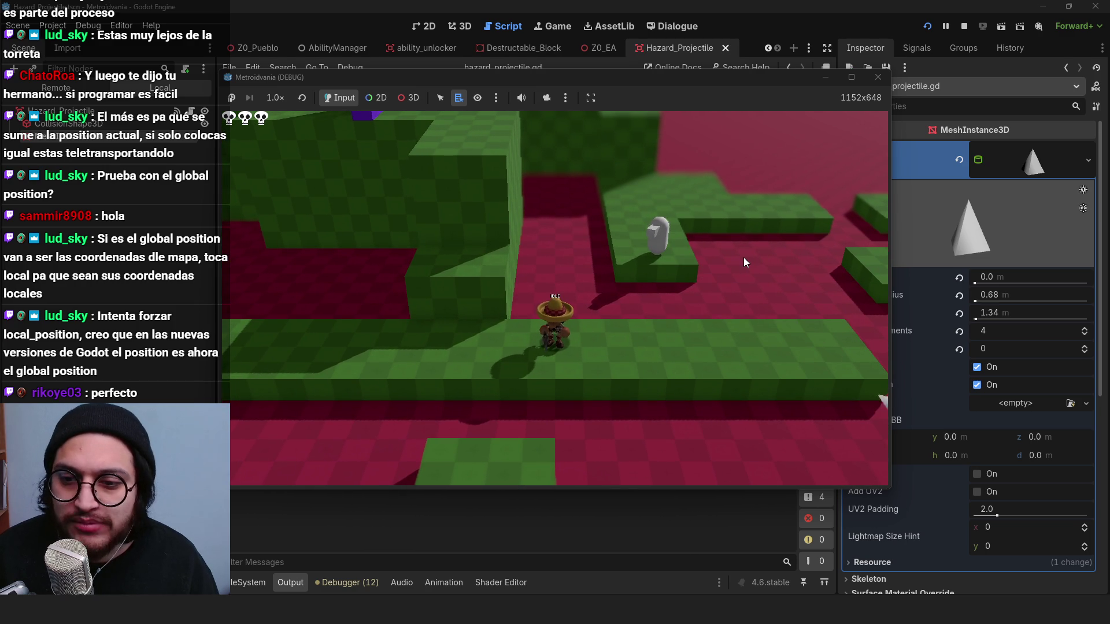
key("d")
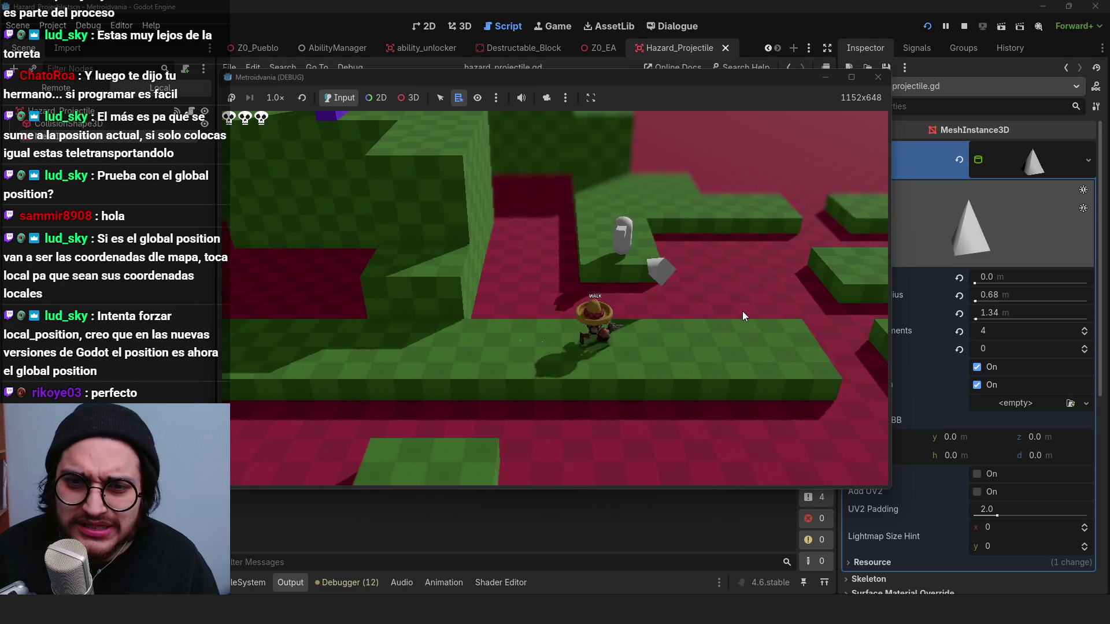
left_click(964, 26)
left_click(501, 249)
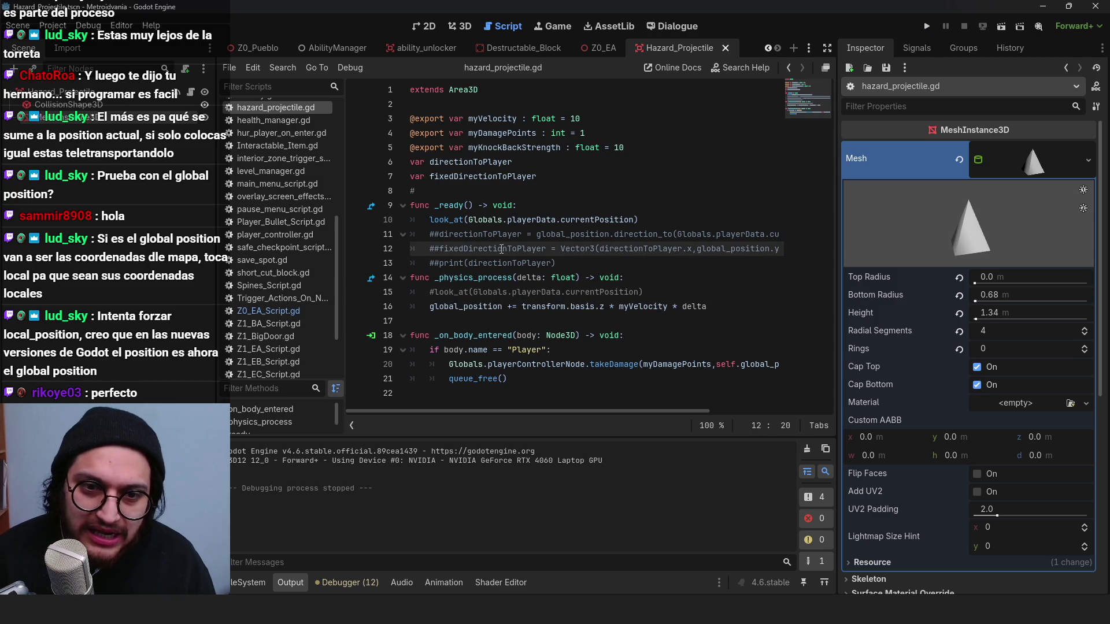
Step: Comment out the _ready function, lines 9 to 13, in hazard_projectile.gd
left_click_drag(449, 219, 660, 220)
left_click(650, 218)
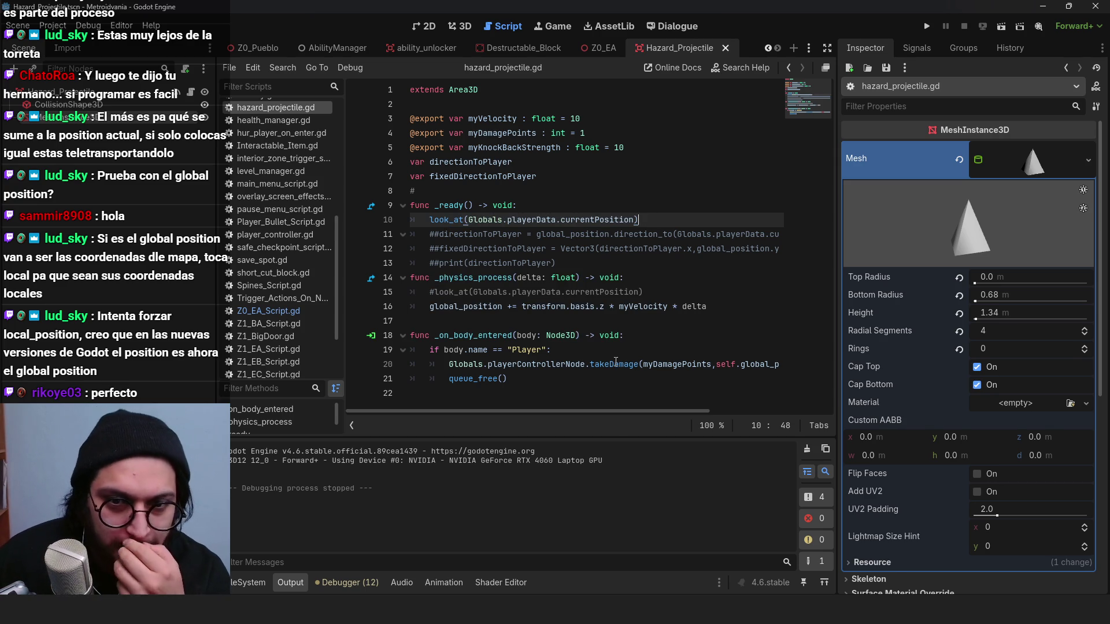
left_click_drag(595, 266, 370, 207)
key("ctrl+k")
key("End")
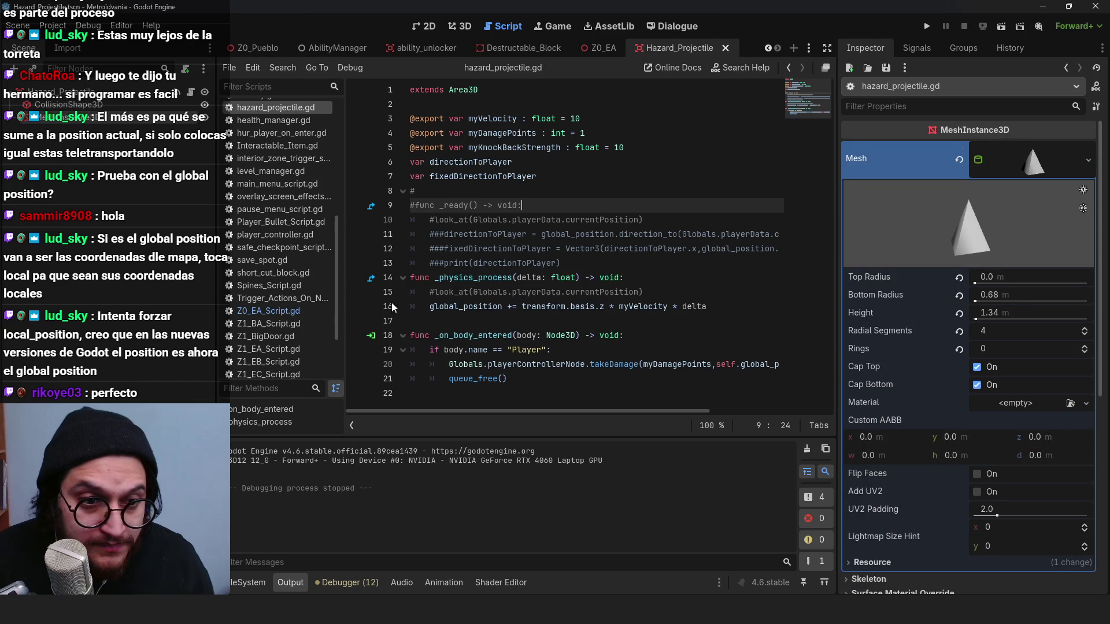
Step: Paste the copied look_at call as newBullet.look_at(...) on line 26 of shoot() and save
left_click(287, 313)
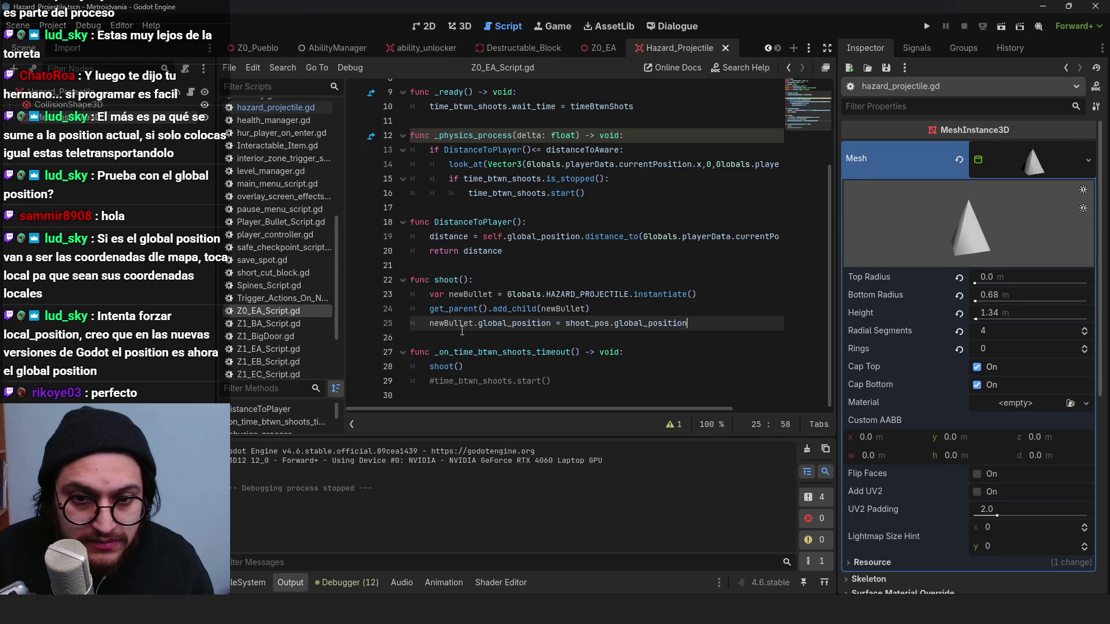
left_click(191, 92)
left_click(434, 219)
left_click_drag(434, 219, 659, 217)
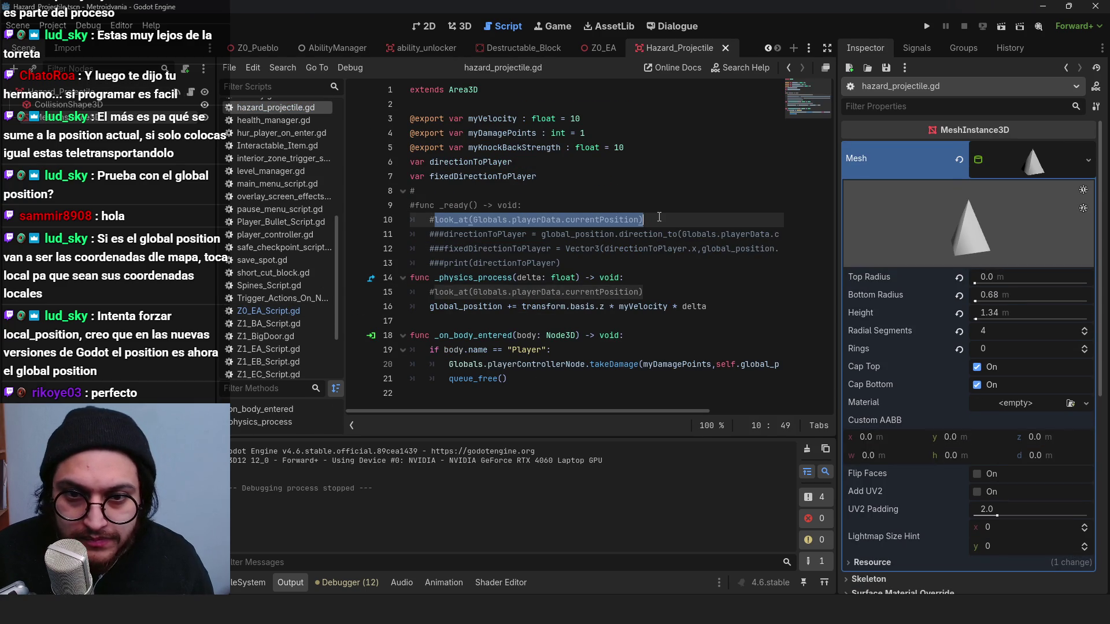
left_click(324, 311)
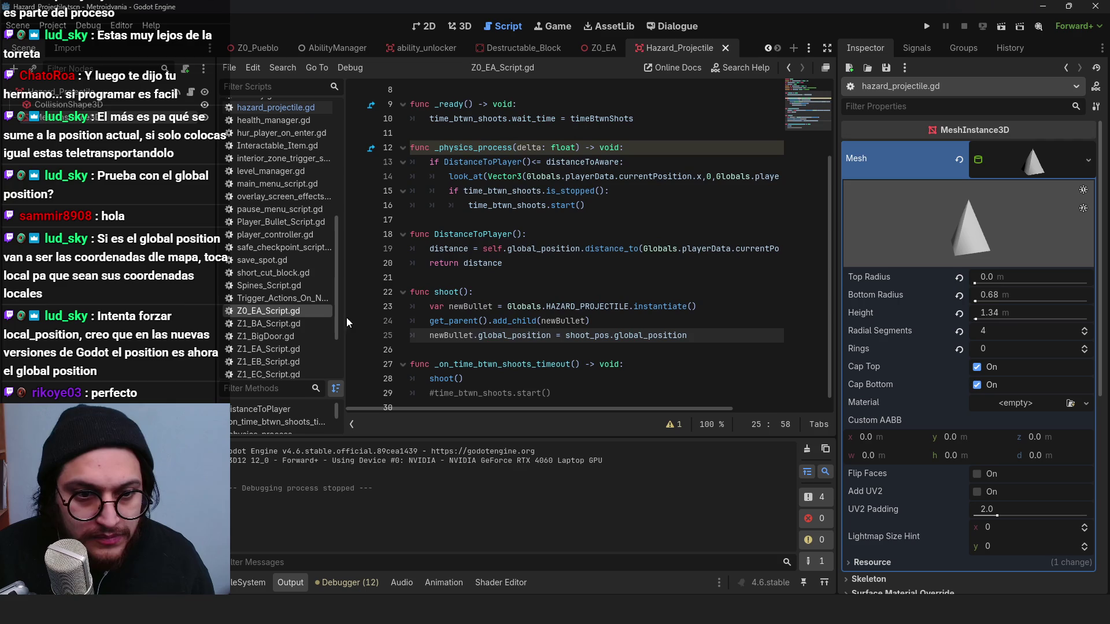
left_click(440, 349)
type("newBullet.")
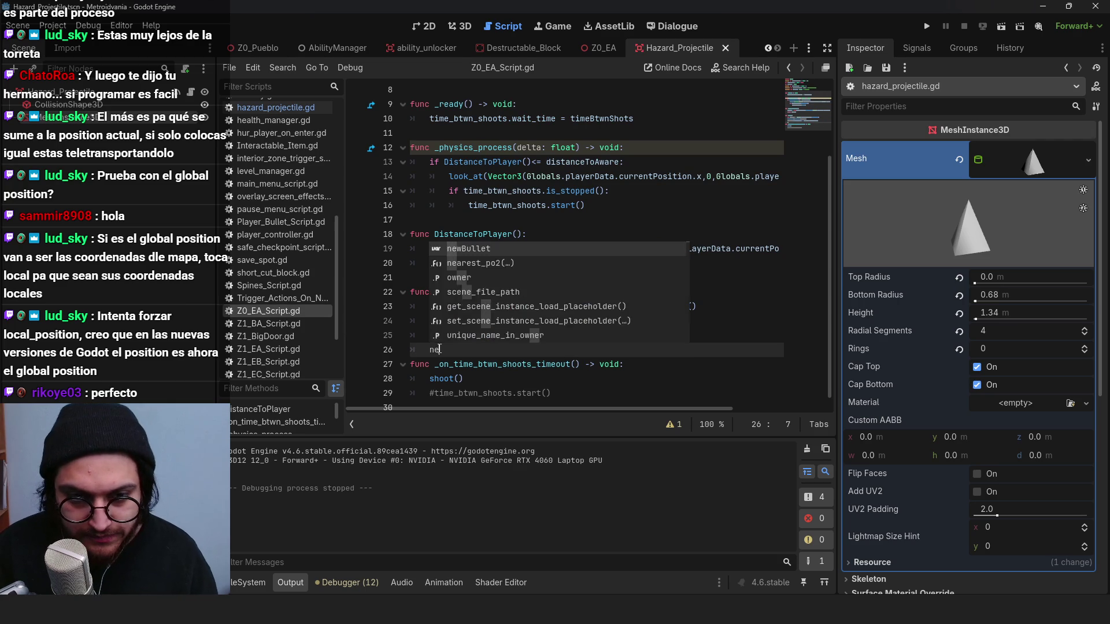
key("ctrl+v")
key("ctrl+s")
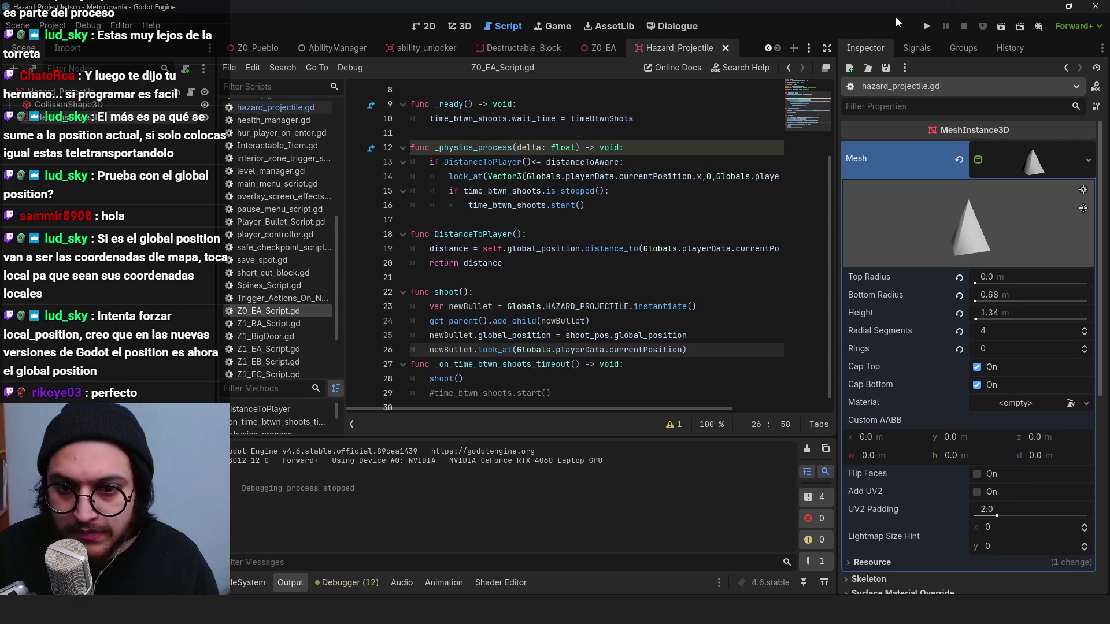
Step: Run the game with F5 and watch the turret fire at the character
key("F5")
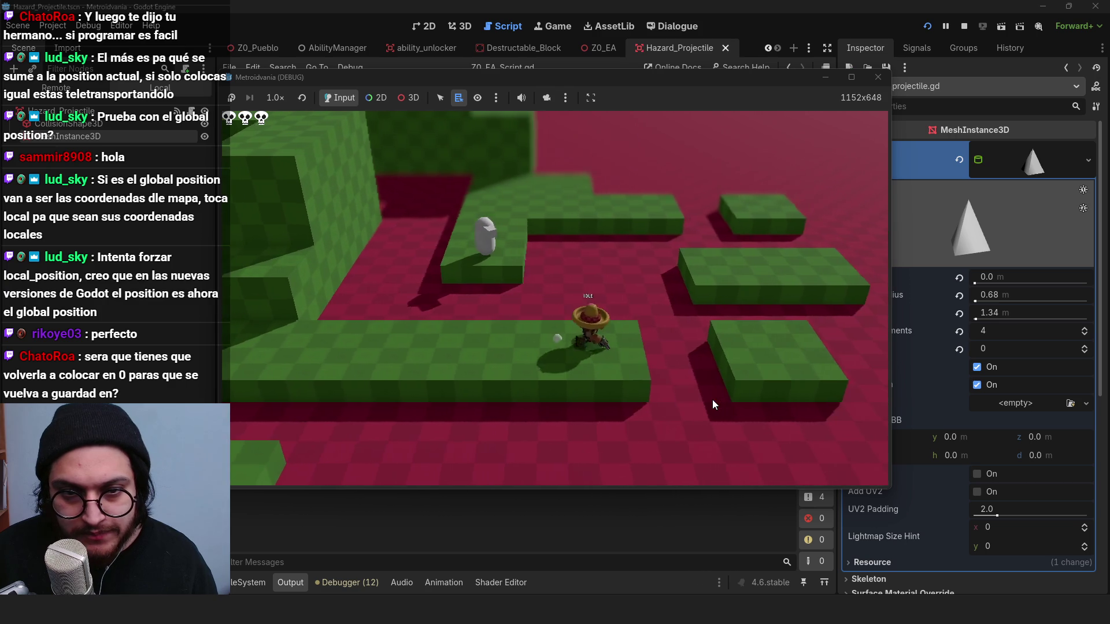
key("a")
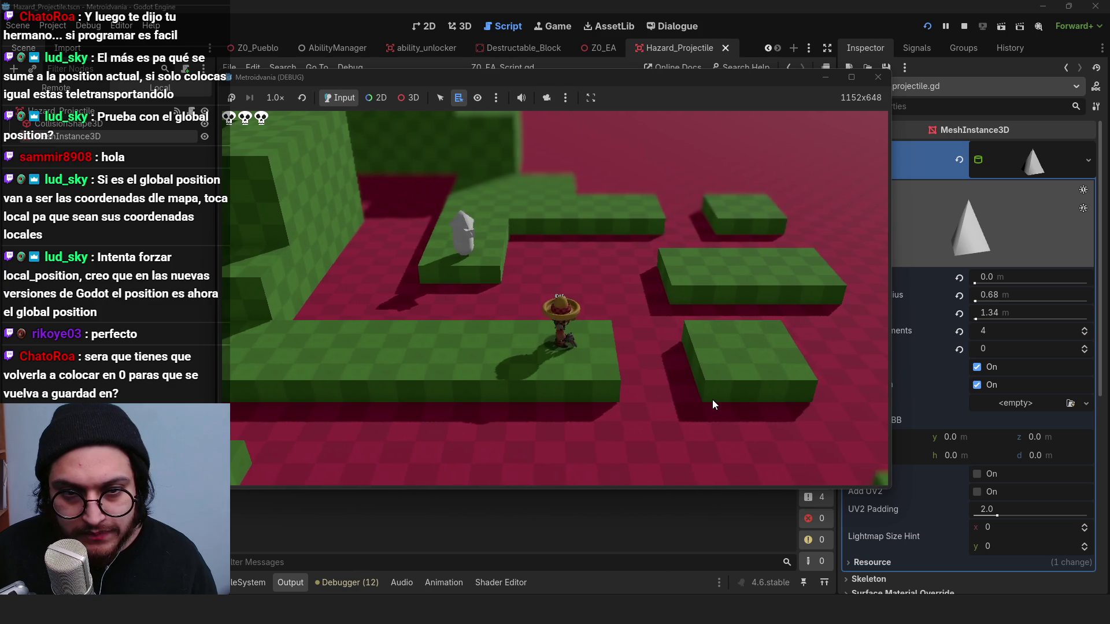
key("a")
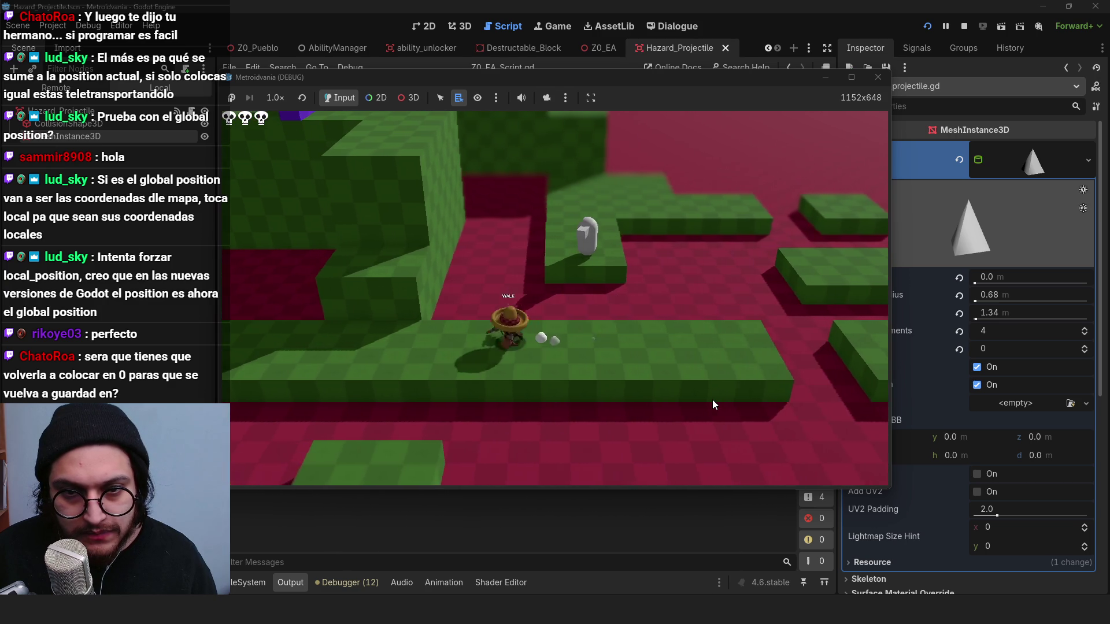
key("e")
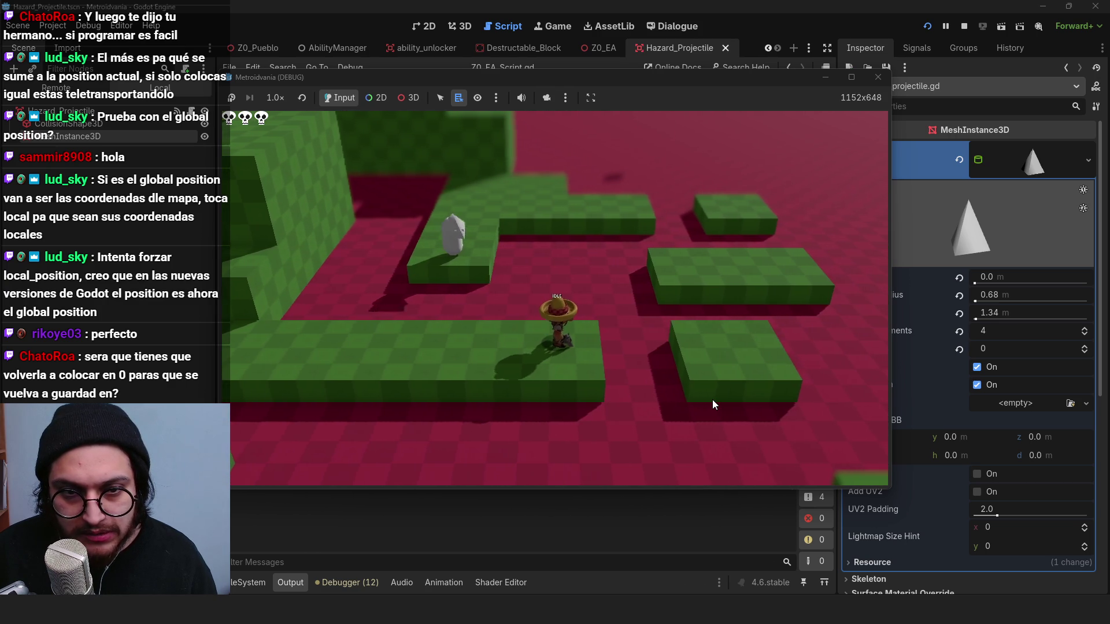
left_click(964, 26)
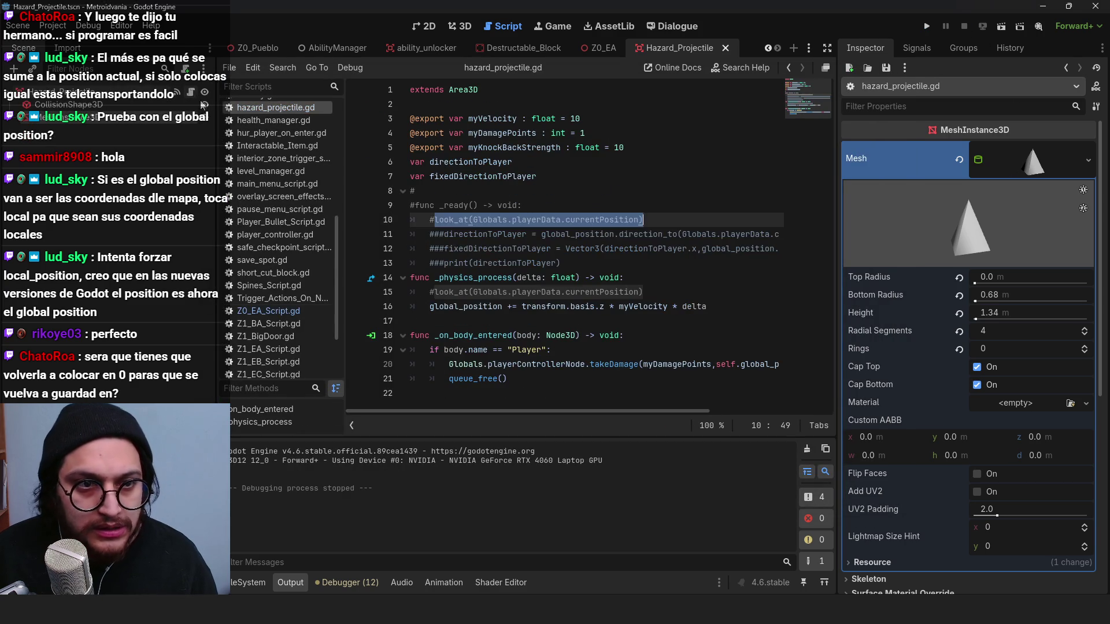
Step: Playtest the -transform.basis.z movement, walking and jumping as pyramids fly toward the character
left_click(644, 308)
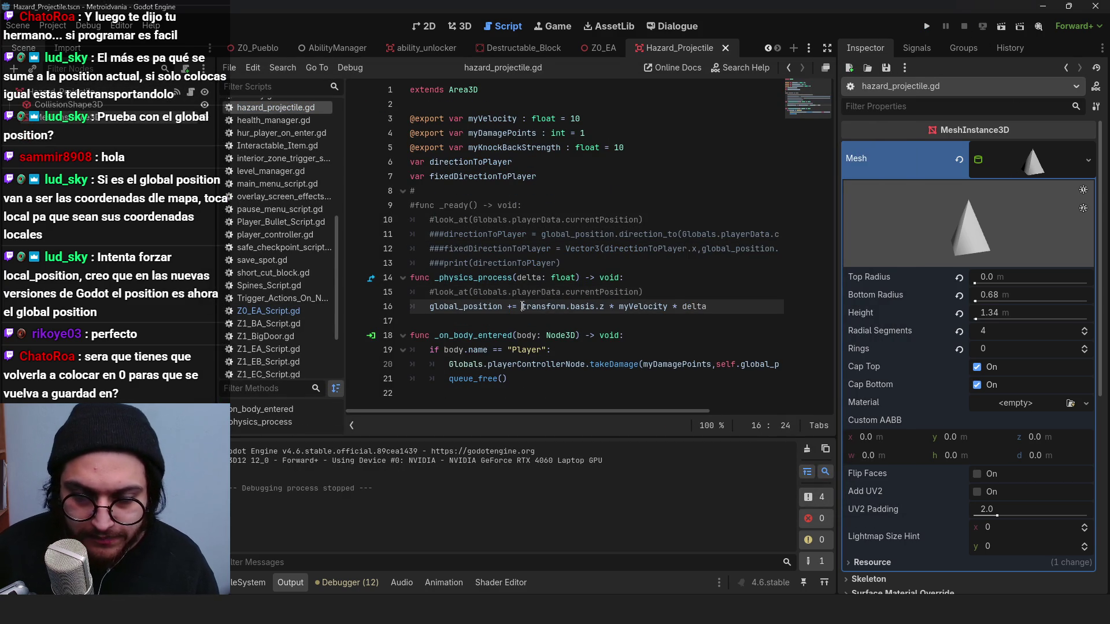
type("-")
left_click(927, 27)
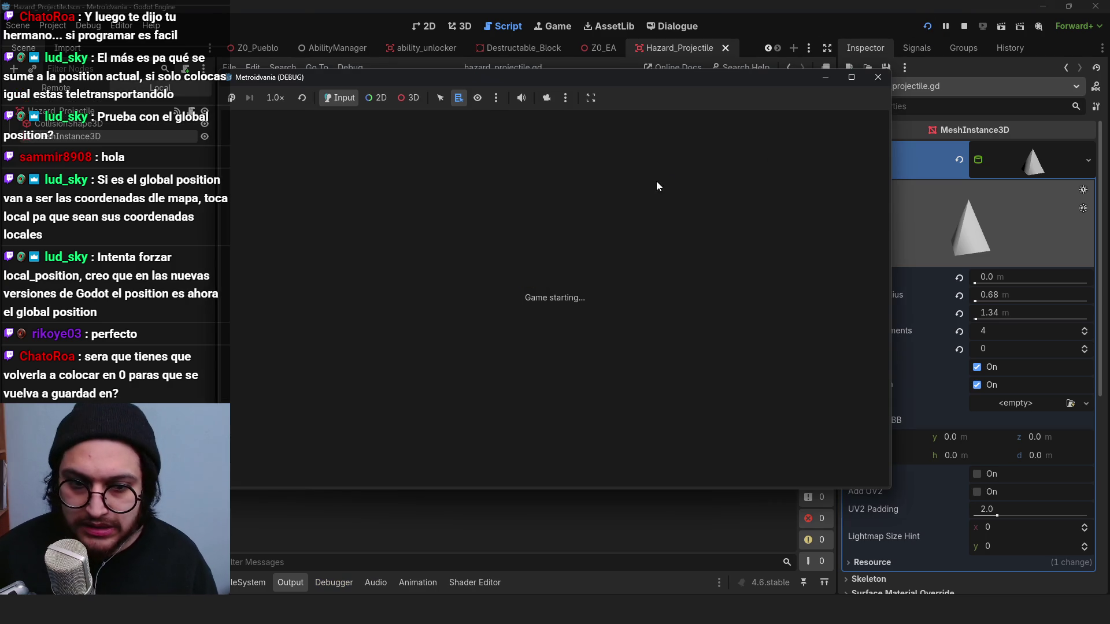
key("w")
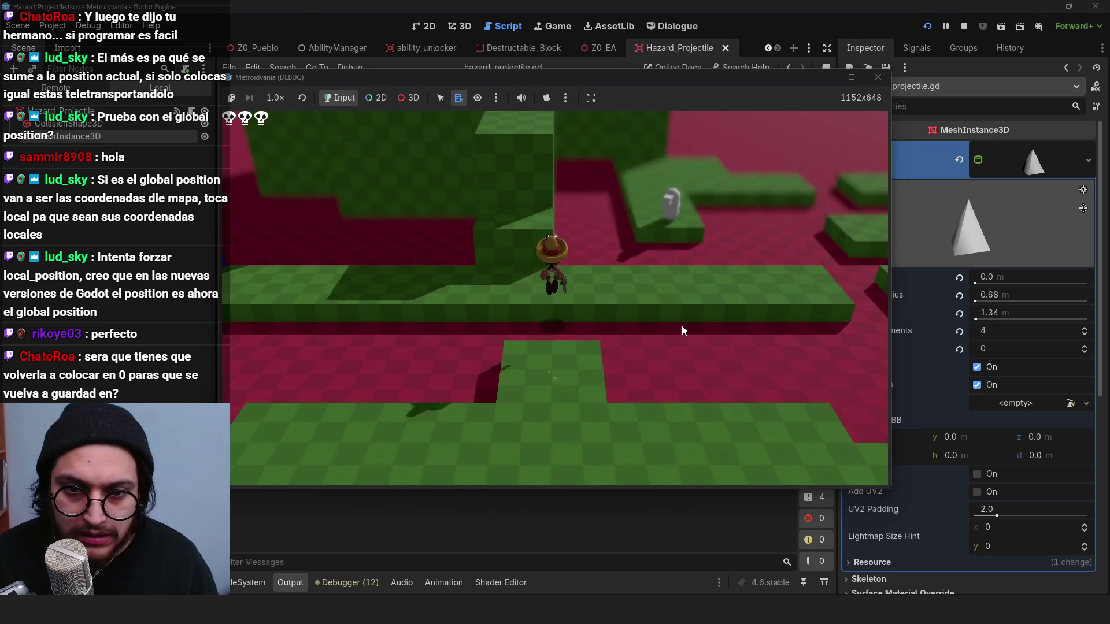
key("w")
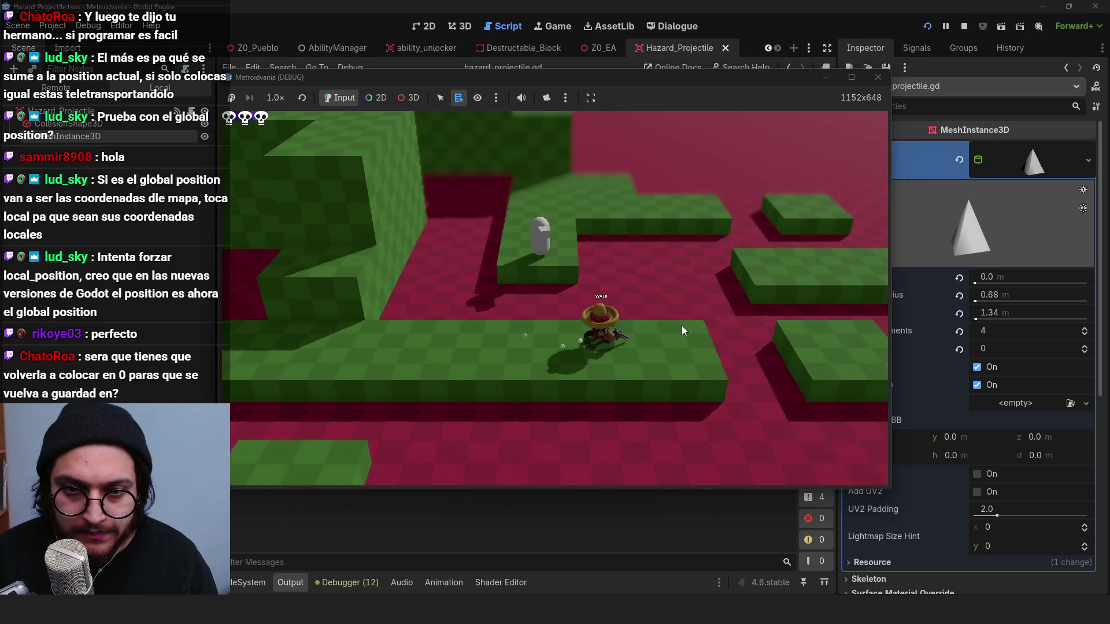
key("space")
key("a")
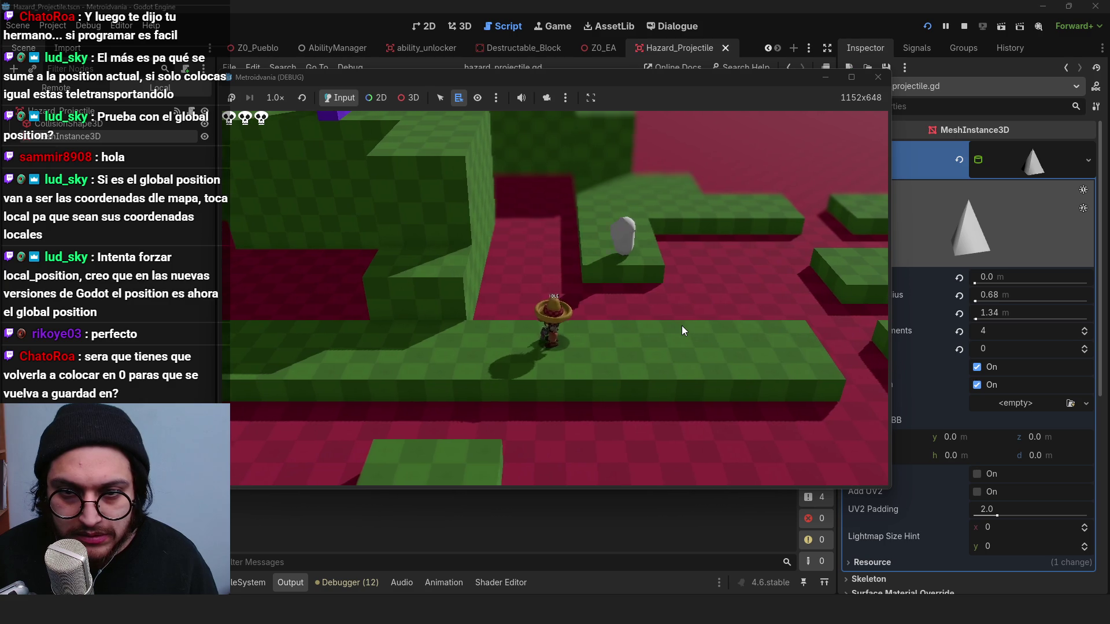
key("d")
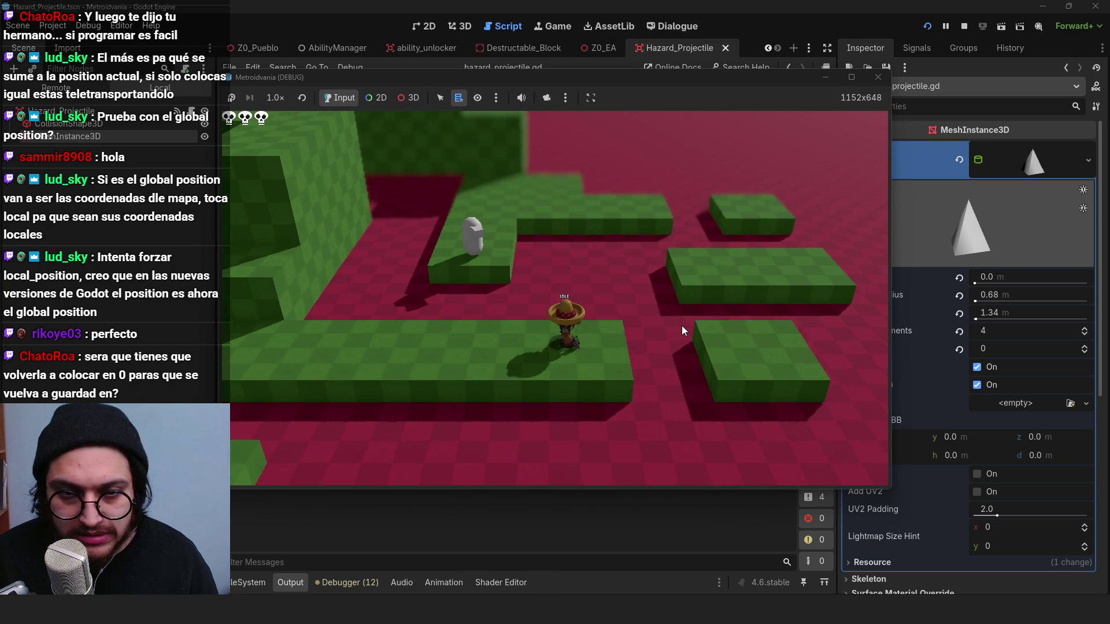
key("space")
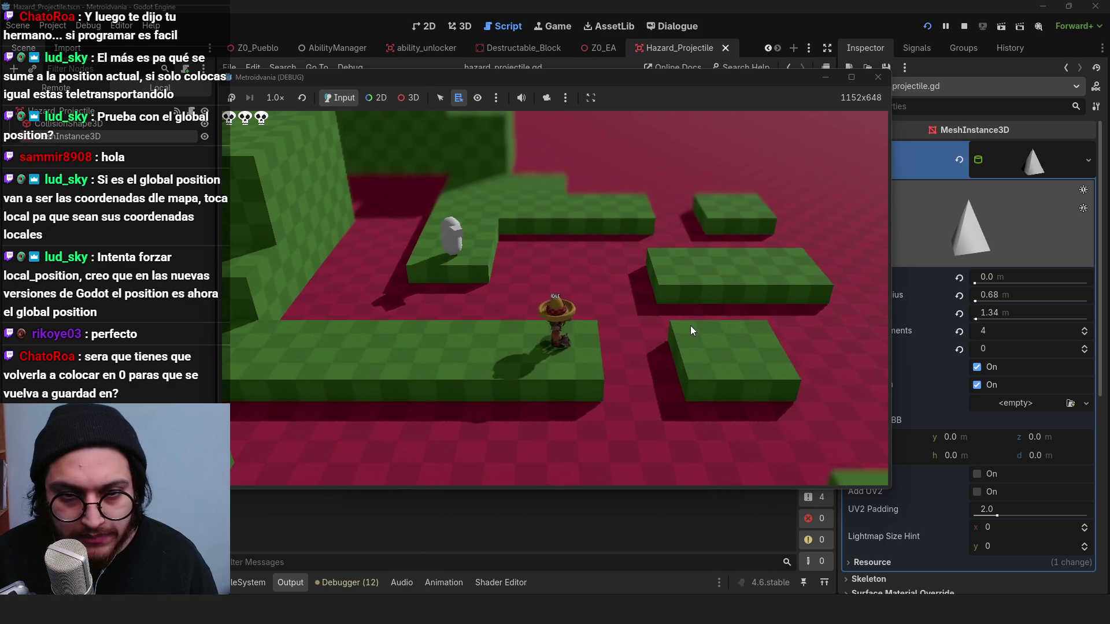
key("a")
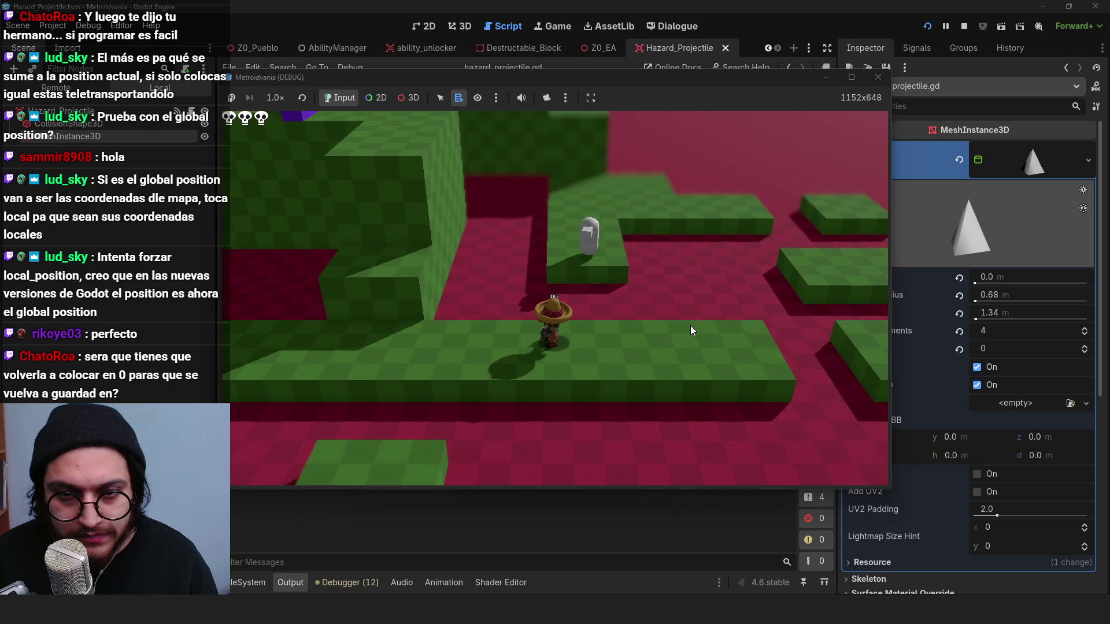
key("d")
key("a")
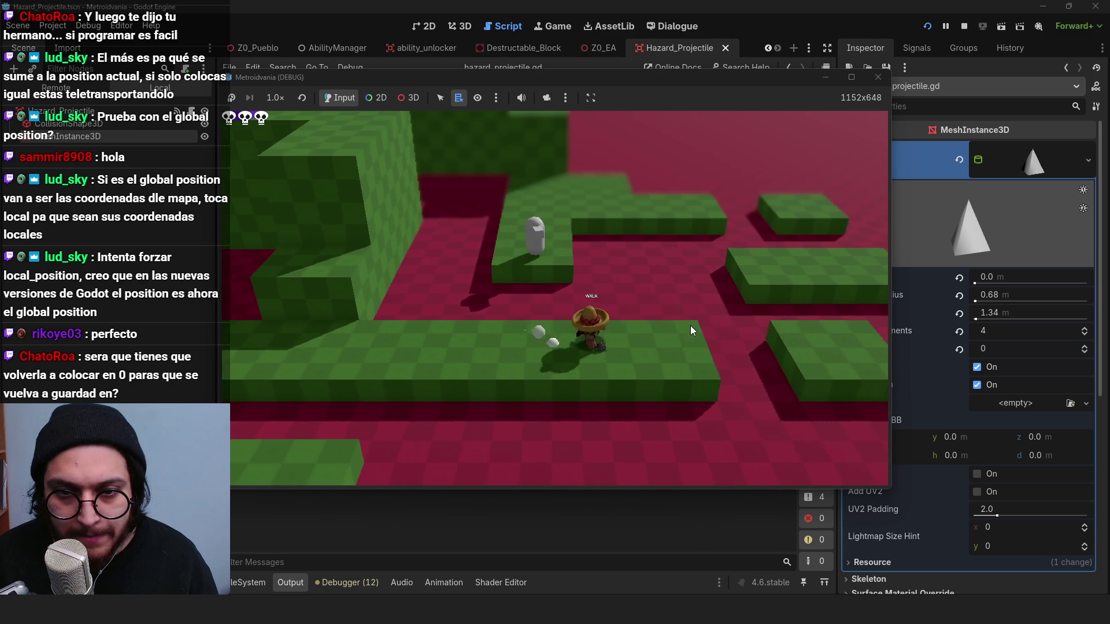
key("d")
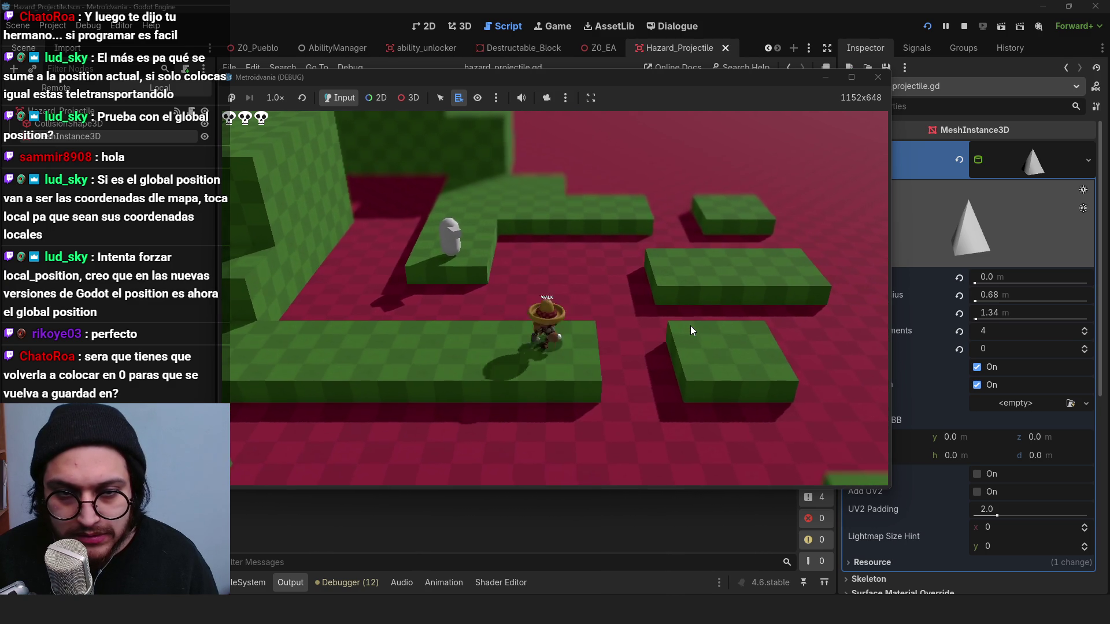
key("space")
key("d")
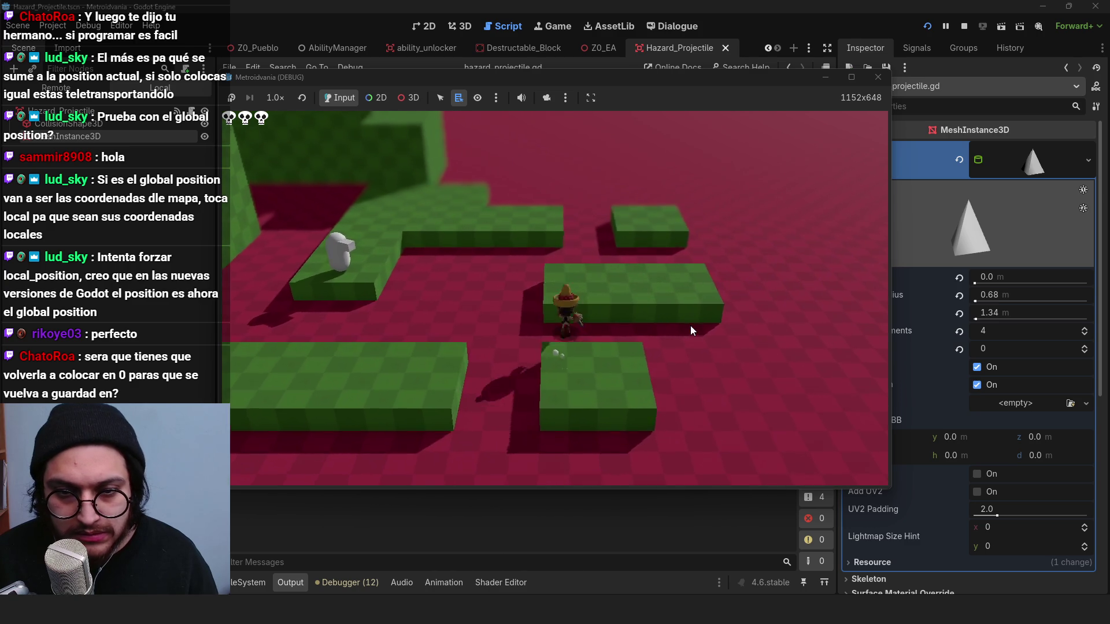
key("w")
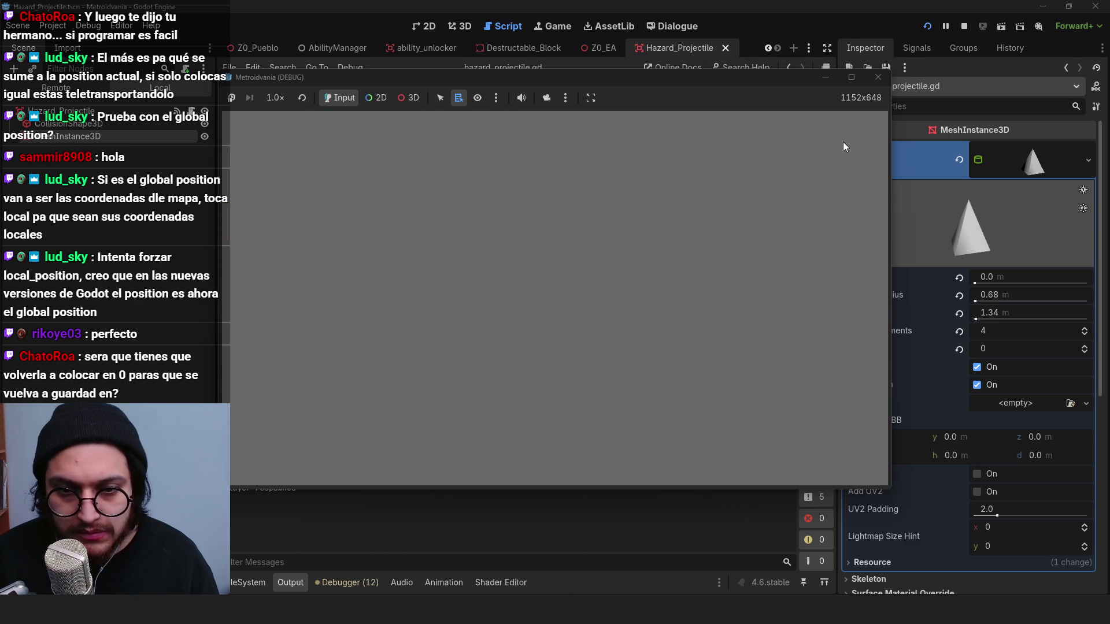
left_click(964, 26)
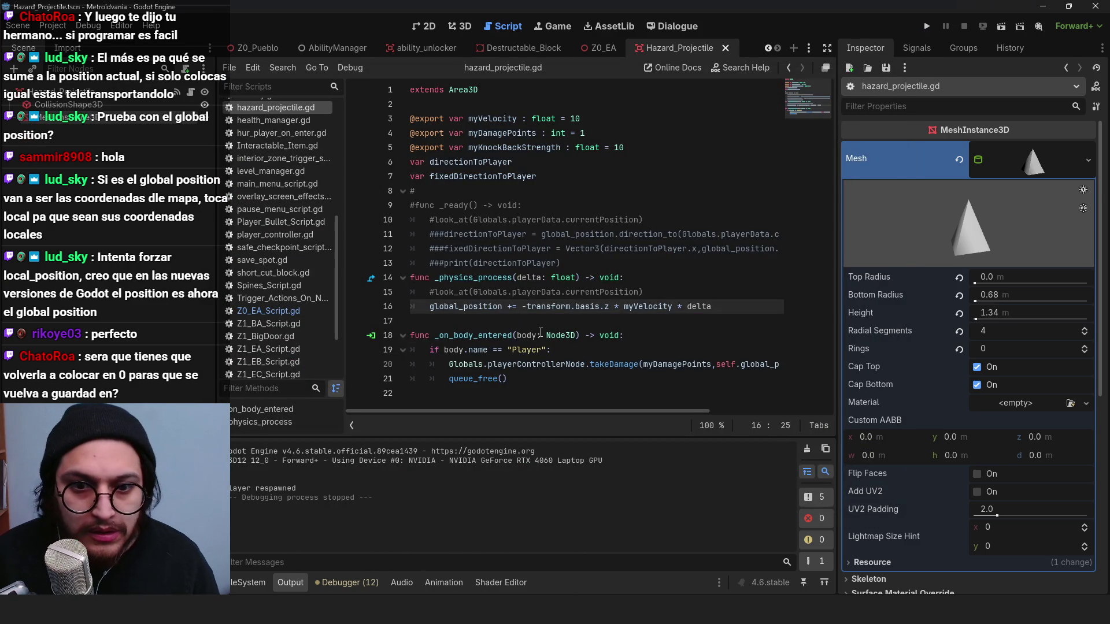
Step: In Z0_EA_Script.gd, insert a blank line after line 25 before the look_at call
left_click(266, 298)
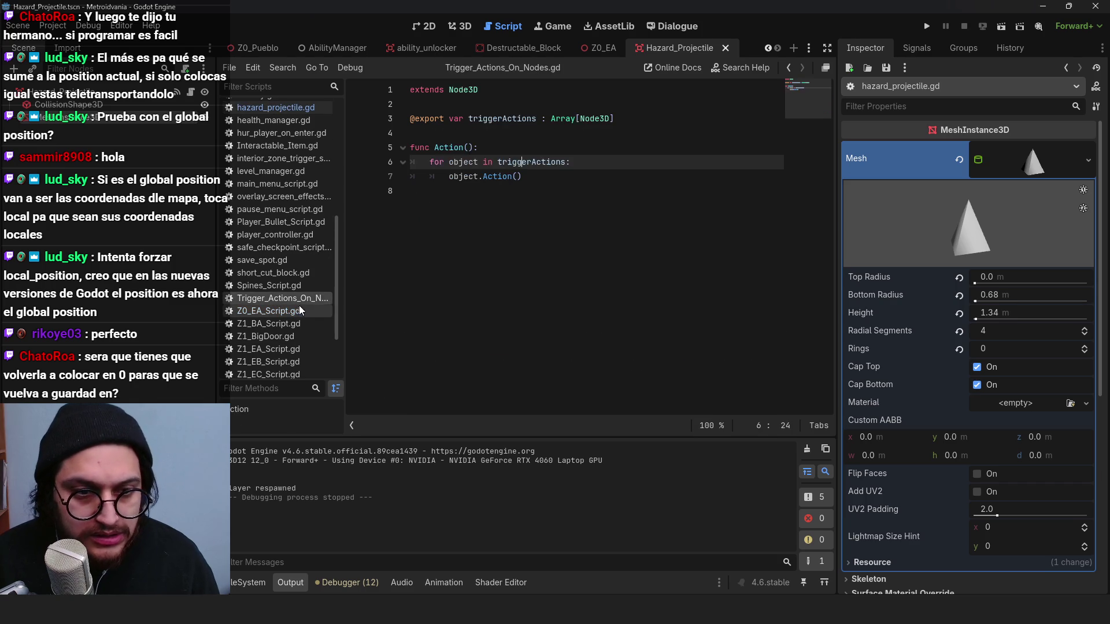
left_click(266, 310)
scroll(681, 358, "down", 1)
left_click(720, 323)
key("Return")
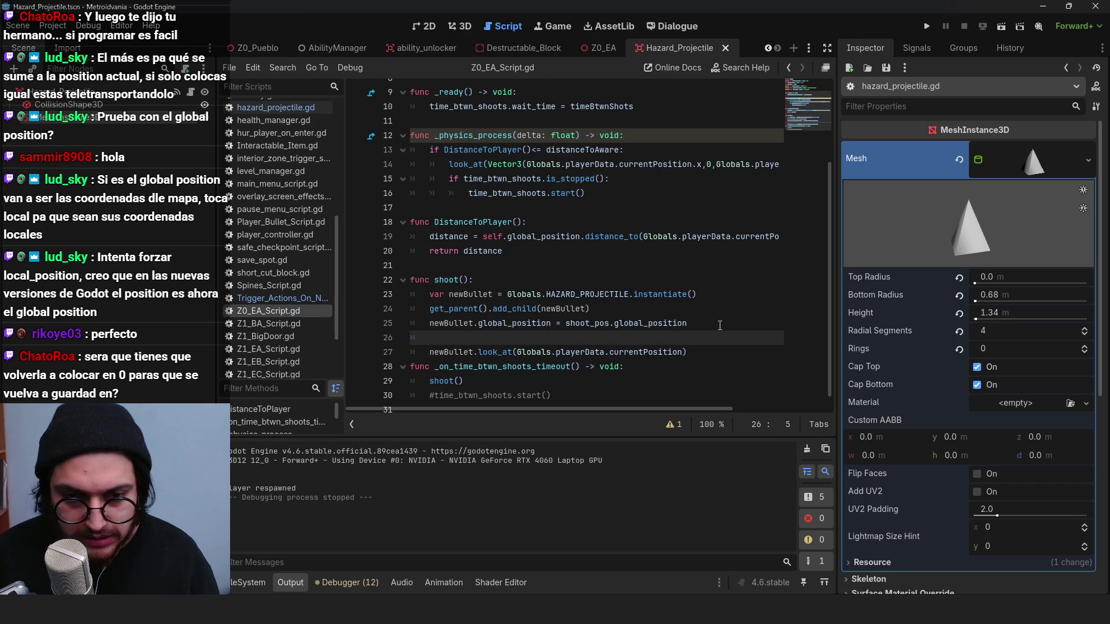
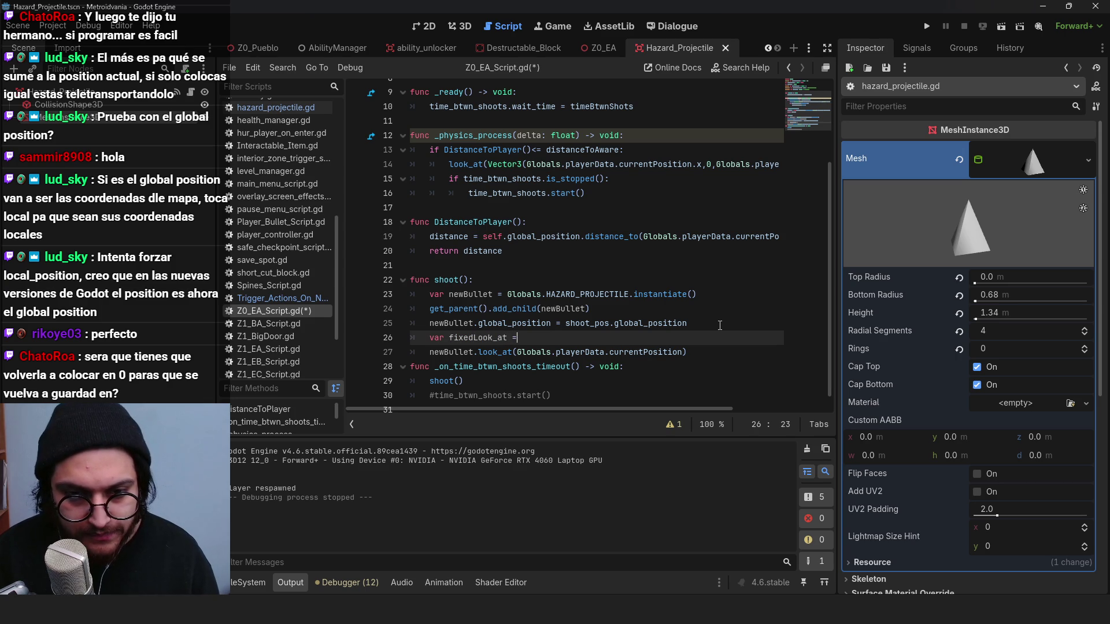
Step: Declare fixedLook_at as a Vector3 of the player's x, shoot_pos.y and the player's z
type("Vector3")
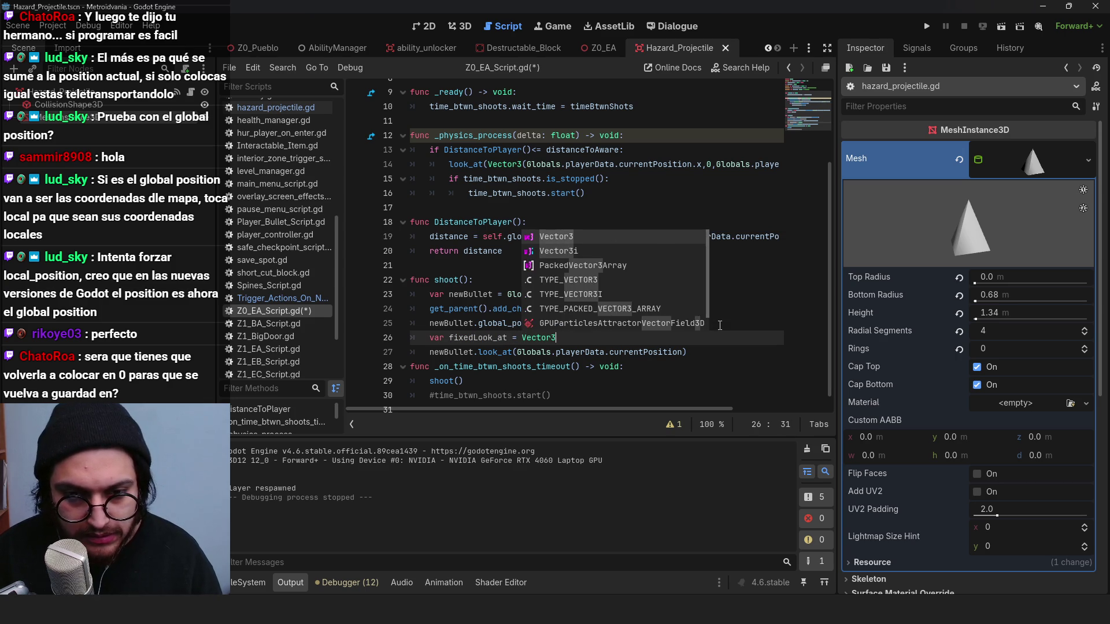
type("(")
key("Escape")
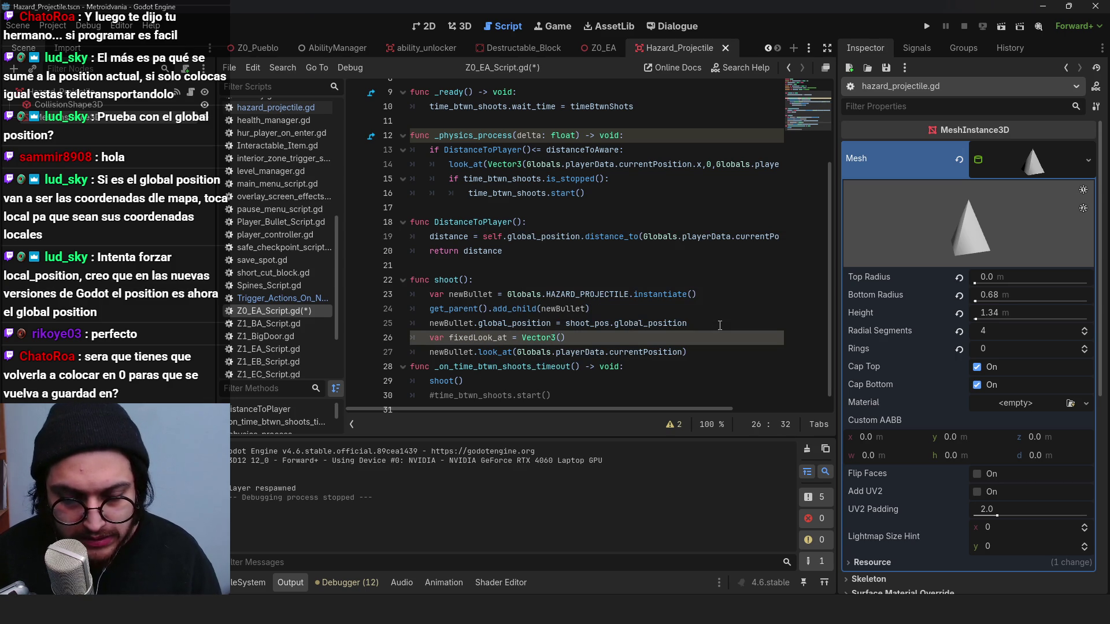
left_click_drag(682, 354, 519, 352)
key("ctrl+c")
left_click(563, 338)
key("ctrl+v")
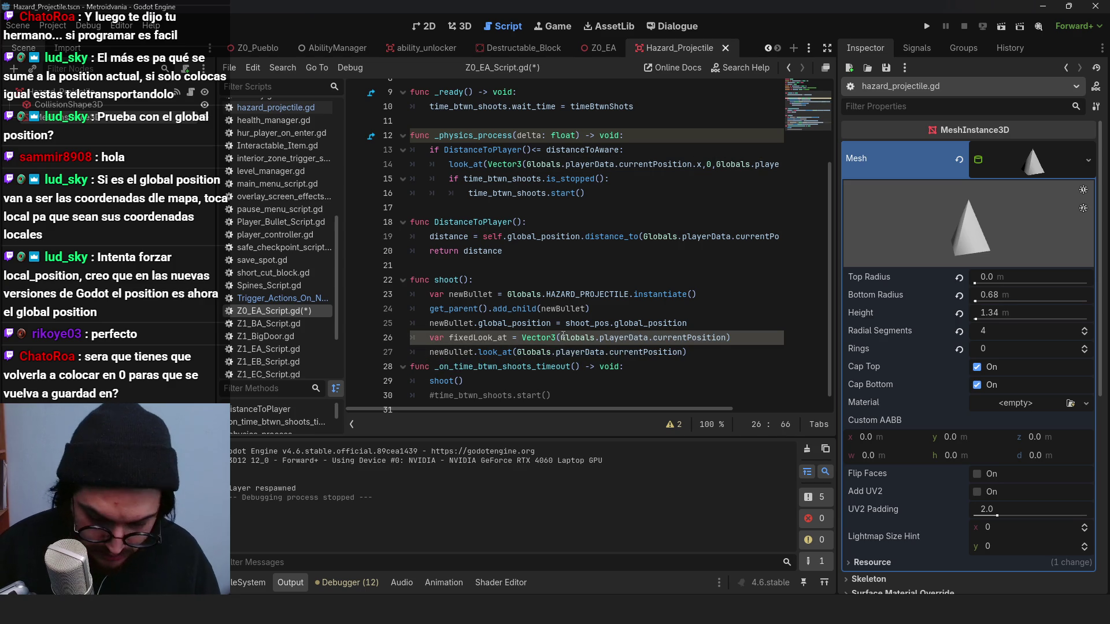
type(".x,")
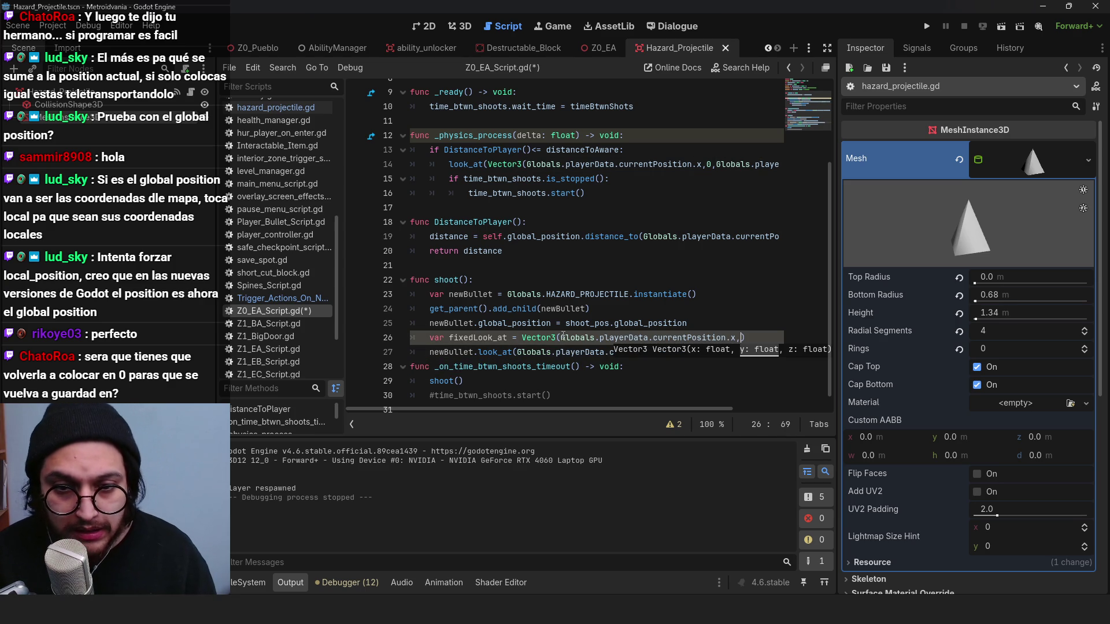
type("_posit")
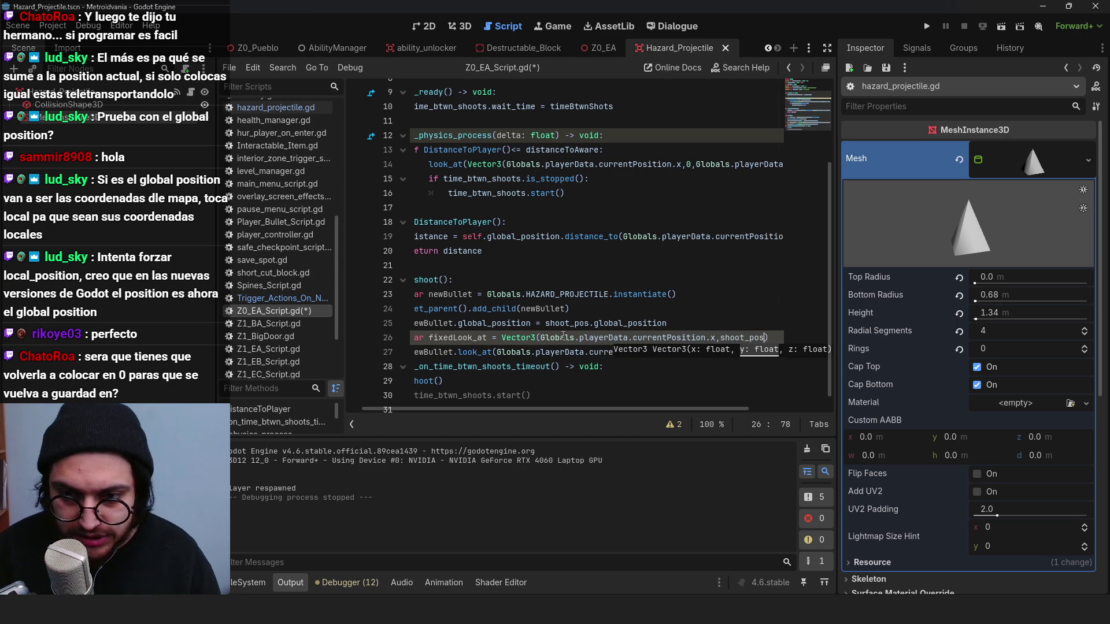
type("y,")
key("ctrl+v")
type("z")
key("BackSpace")
type(".z")
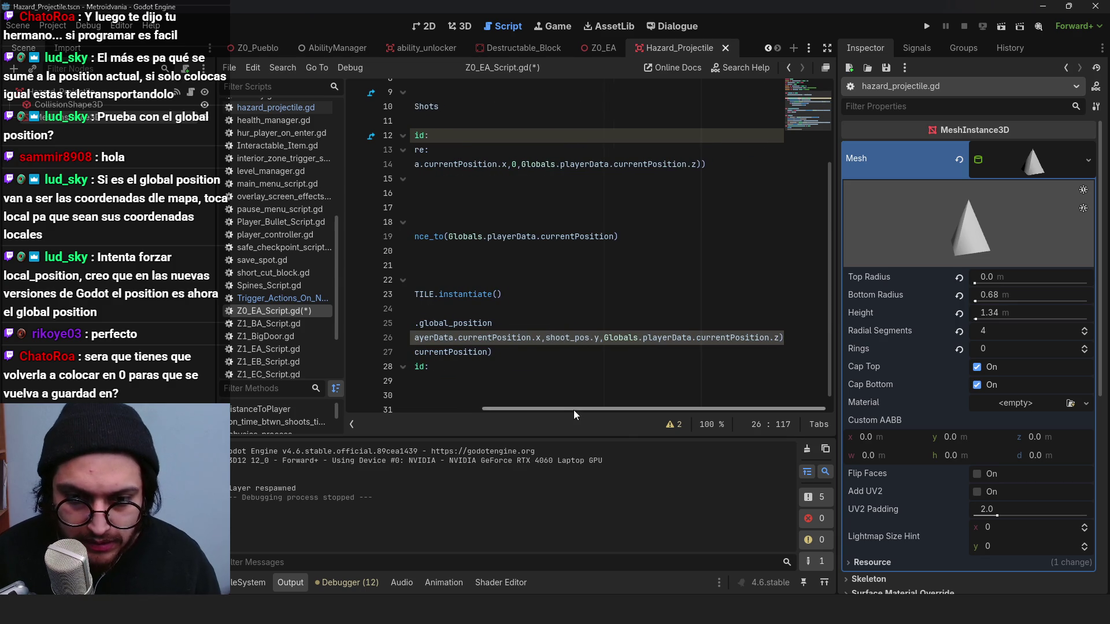
Step: Remove the old player-position target from line 27's look_at call
left_click_drag(570, 408, 435, 408)
left_click(650, 353)
left_click_drag(683, 354, 522, 353)
key("BackSpace")
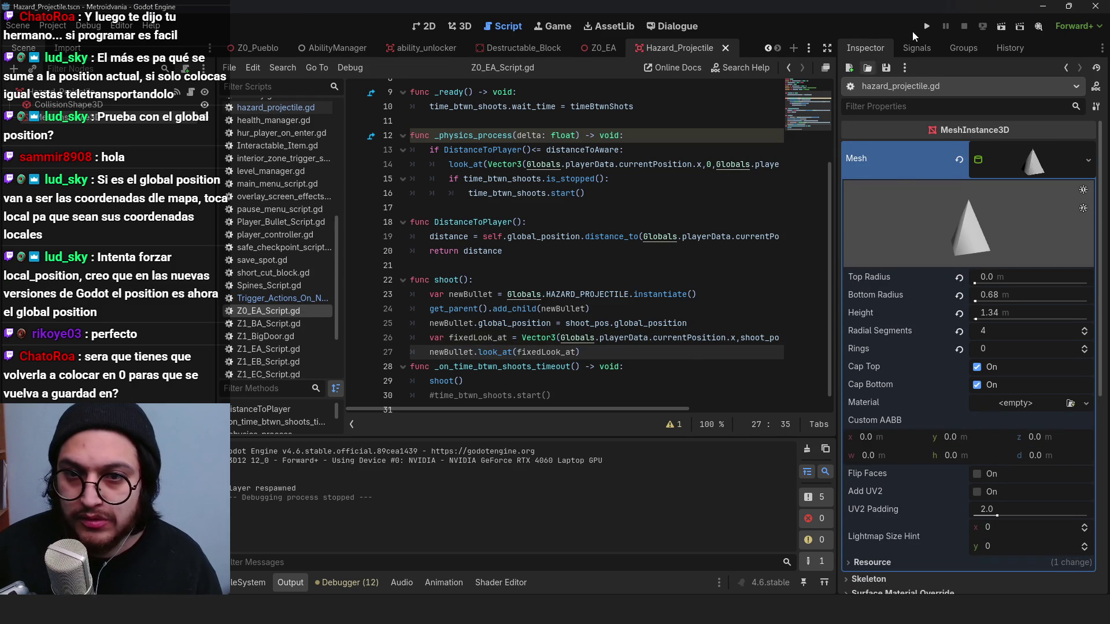
Step: Run the game, walk the character, and stop it after the Node3D 'y' error
left_click(927, 26)
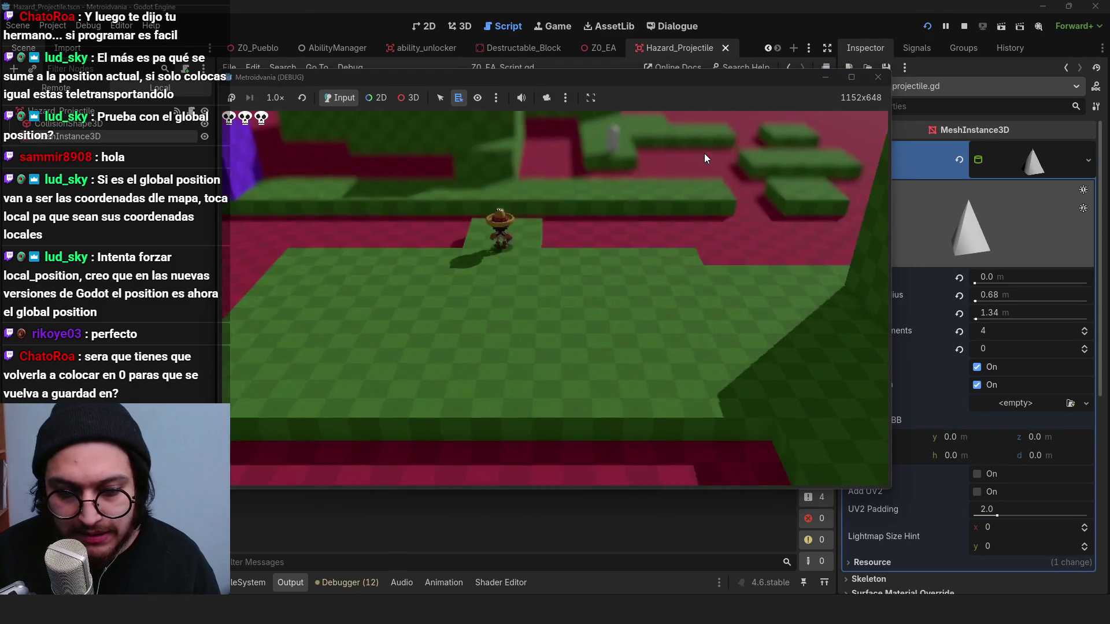
key("d")
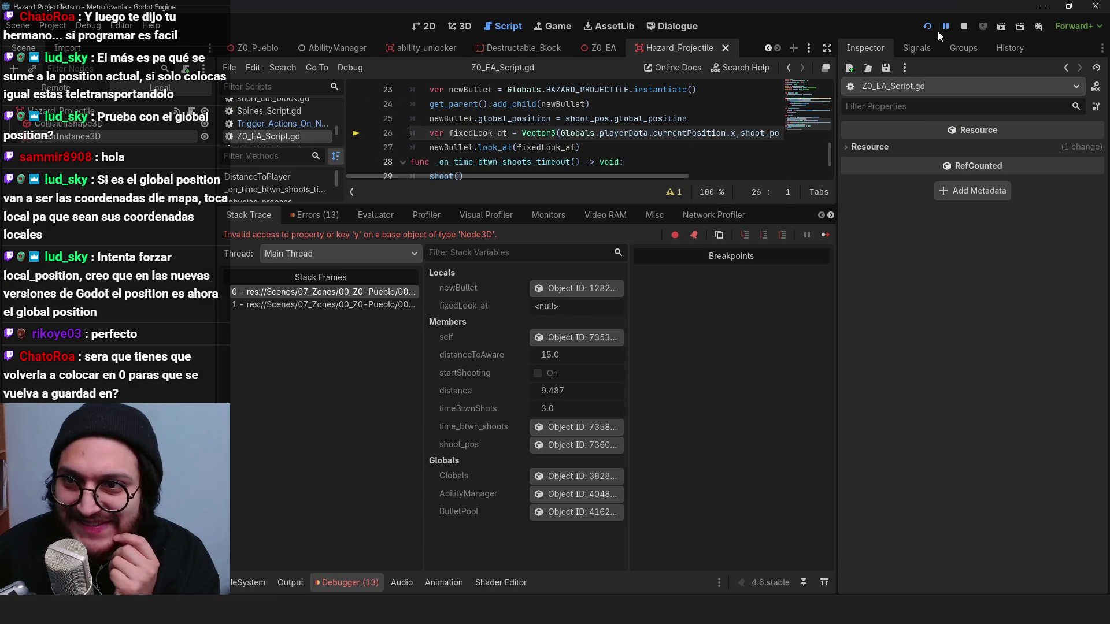
left_click(967, 24)
Step: Change shoot_pos.y to shoot_pos.global_position.y, save, and relaunch the game
scroll(685, 177, "right", 5)
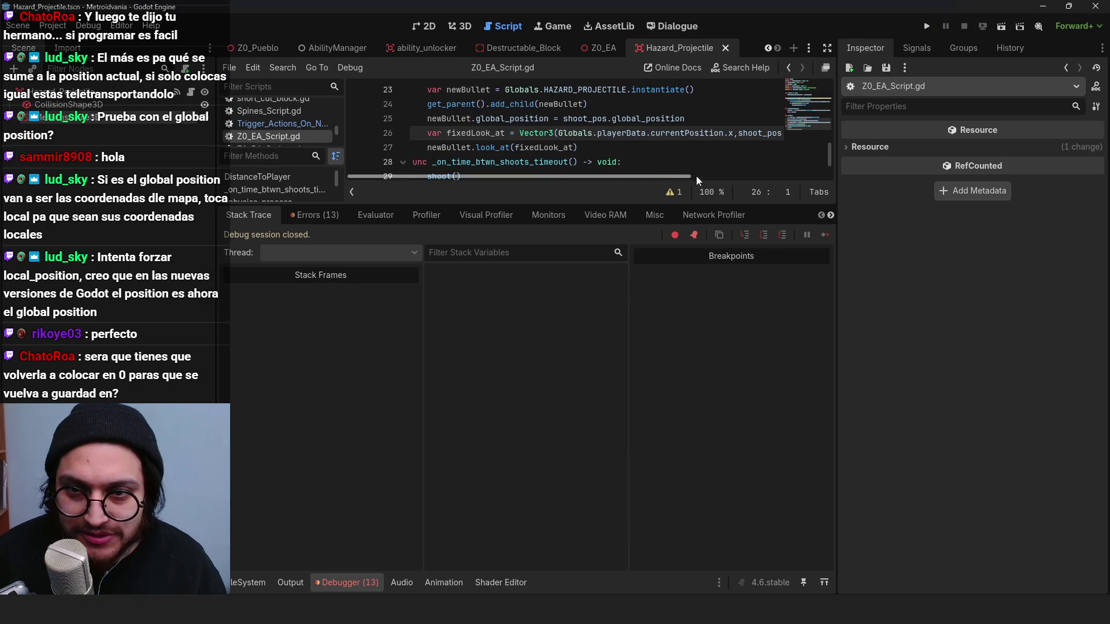
type(".global_positio")
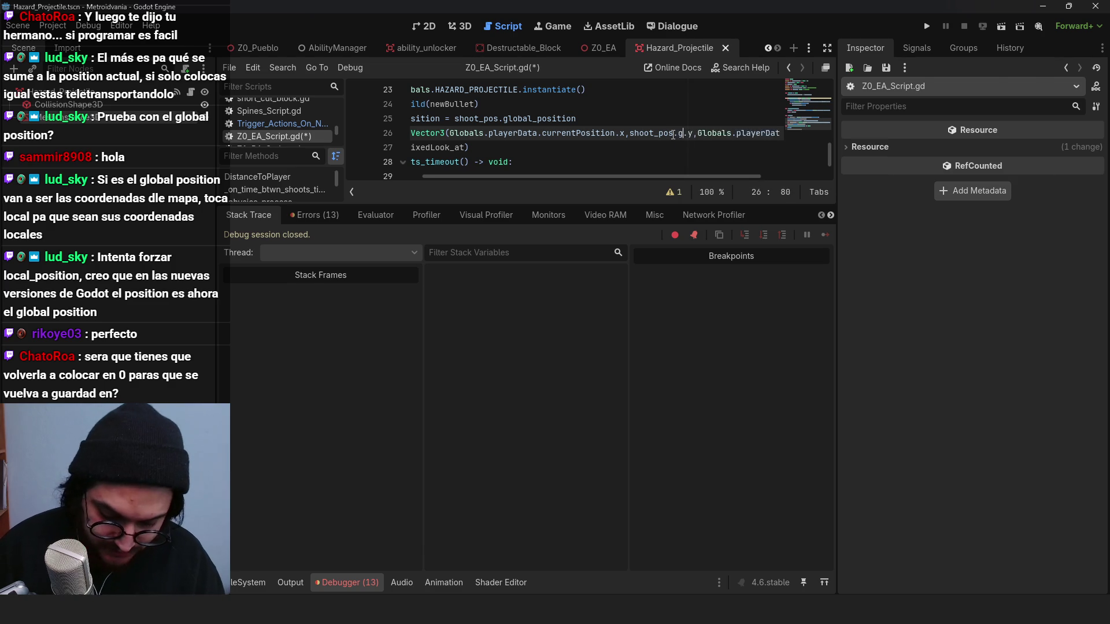
type("n")
key("ctrl+s")
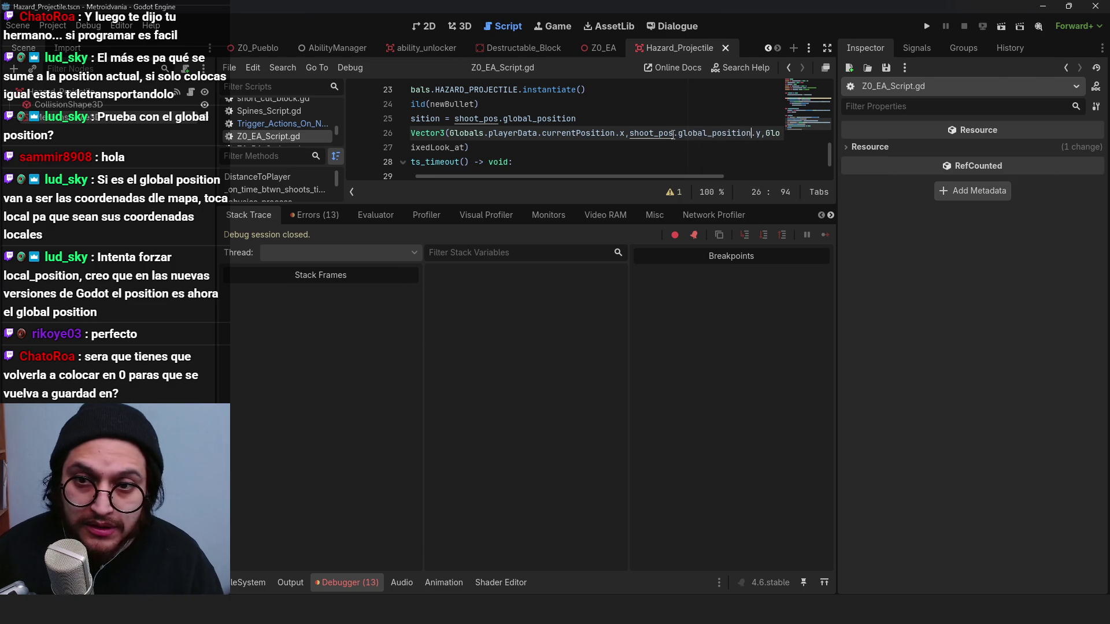
left_click(930, 29)
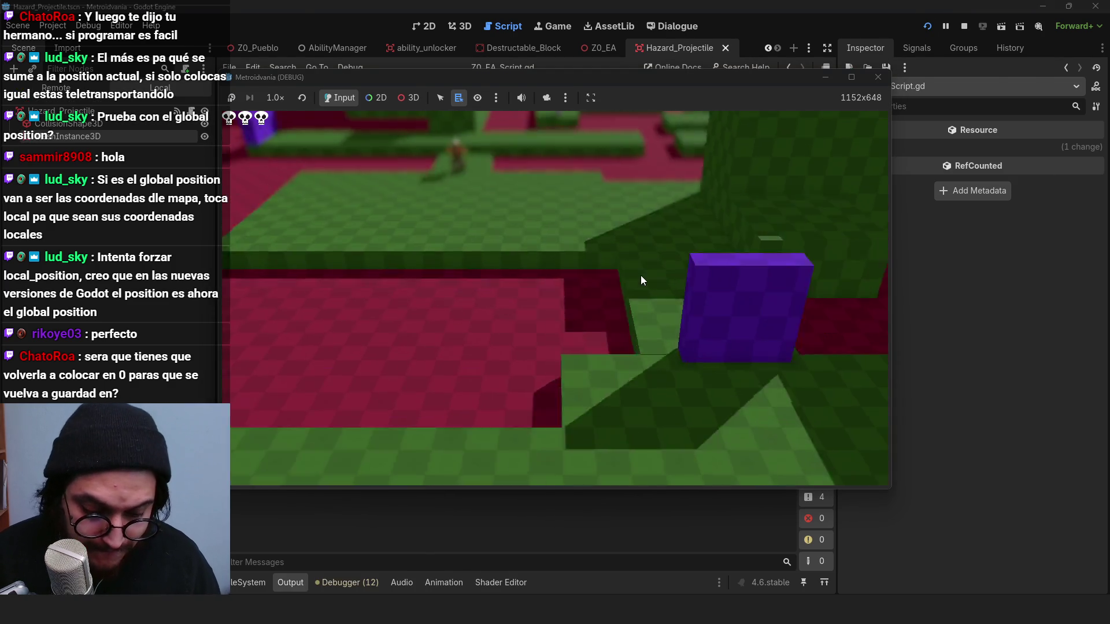
Step: Walk and jump the character past the turret to watch its bullets, then close the game with F8
key("w")
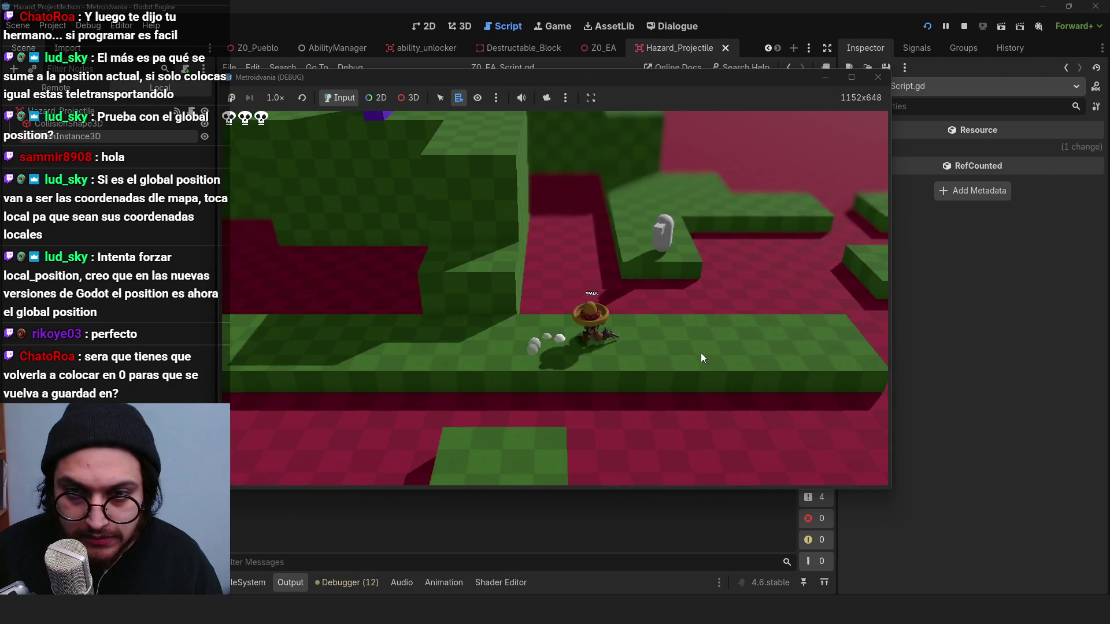
key("w")
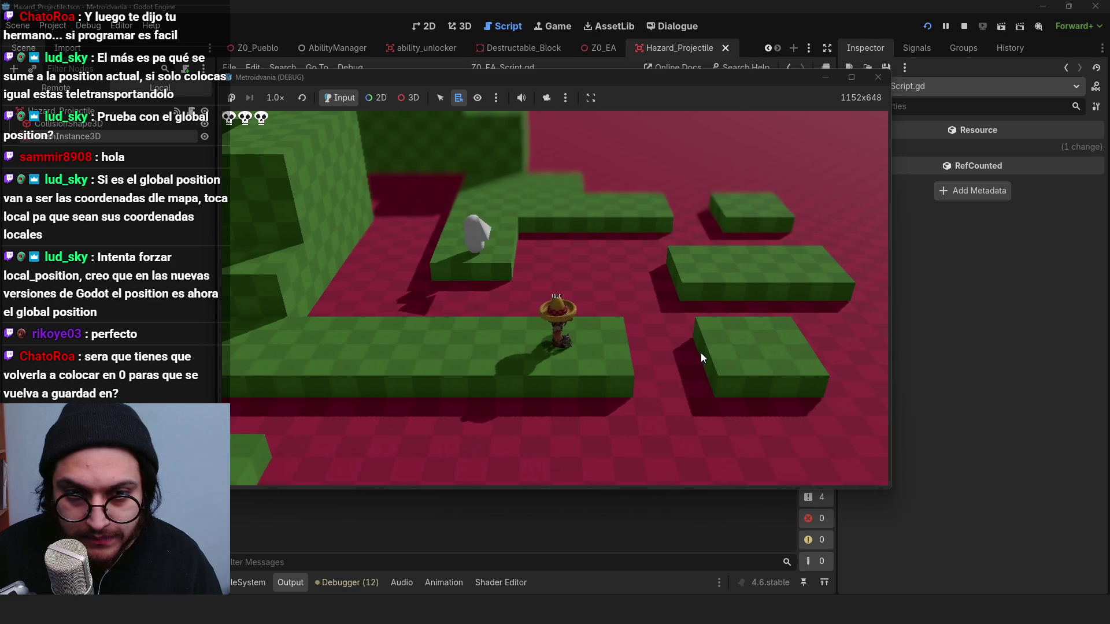
key("s")
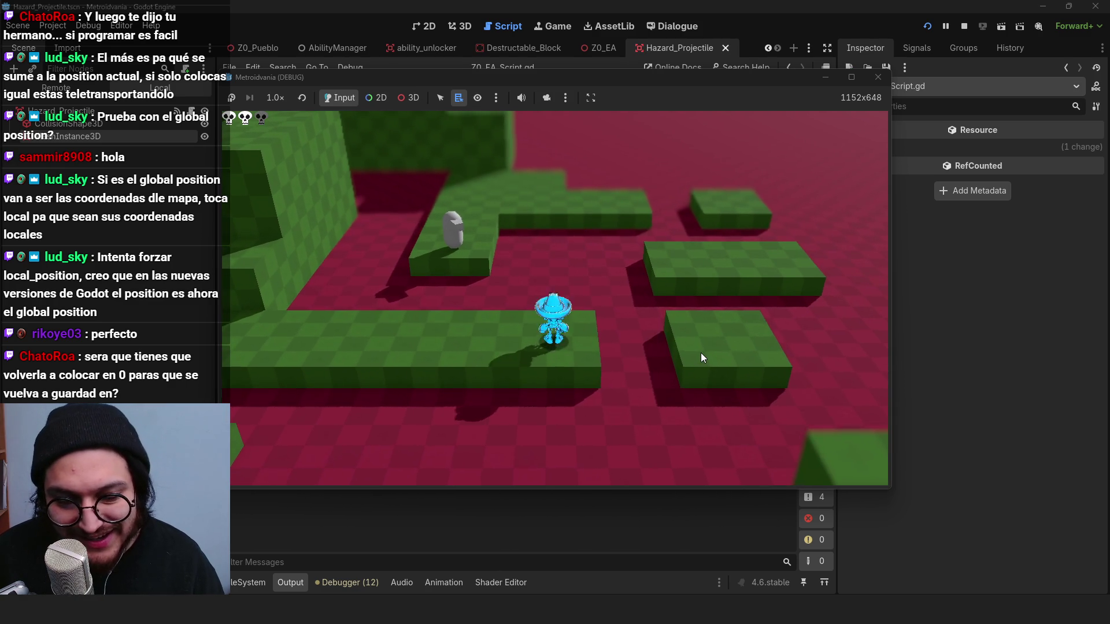
key("space")
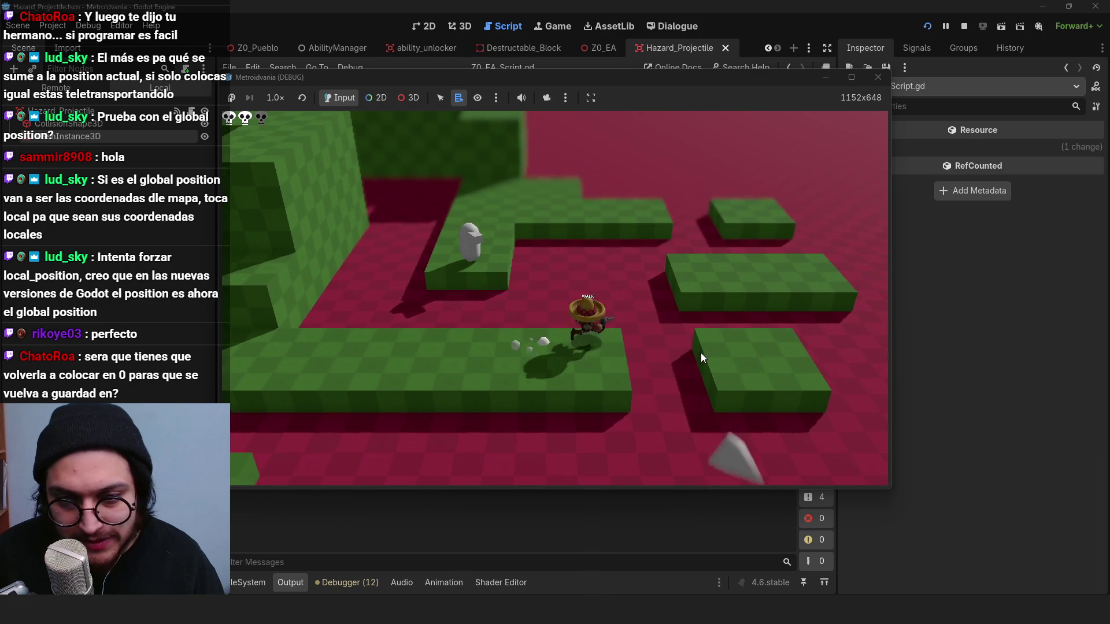
key("d")
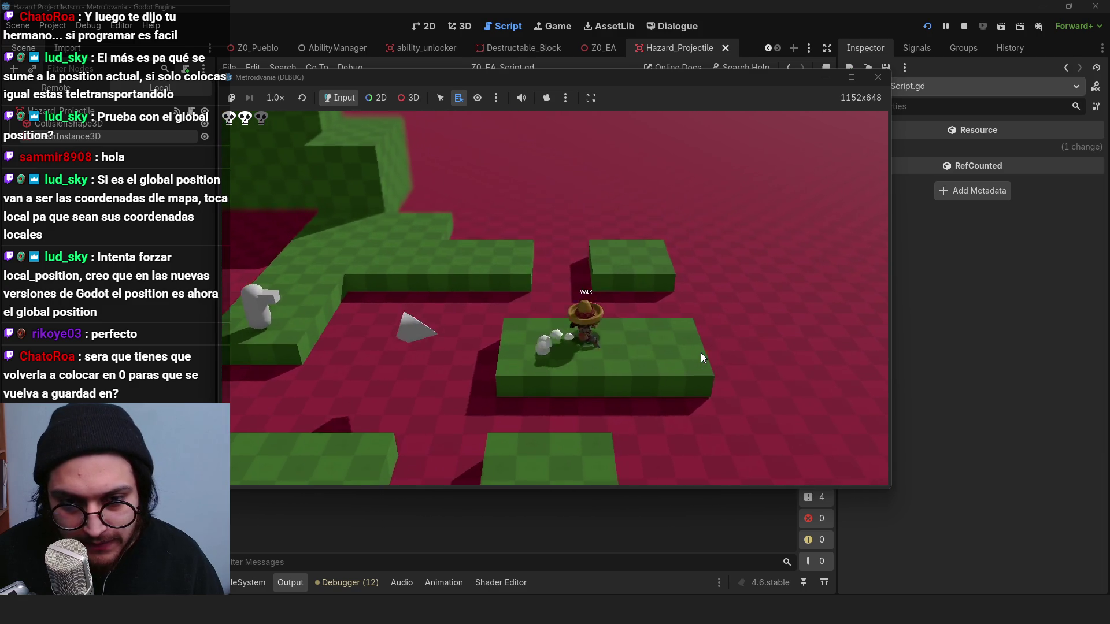
key("a")
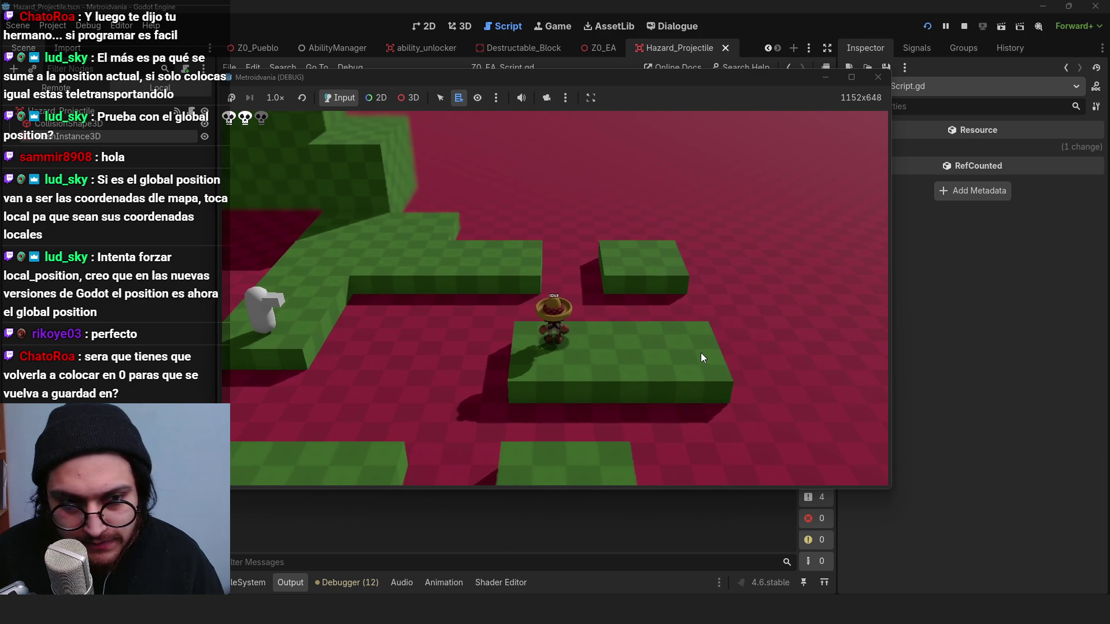
key("space")
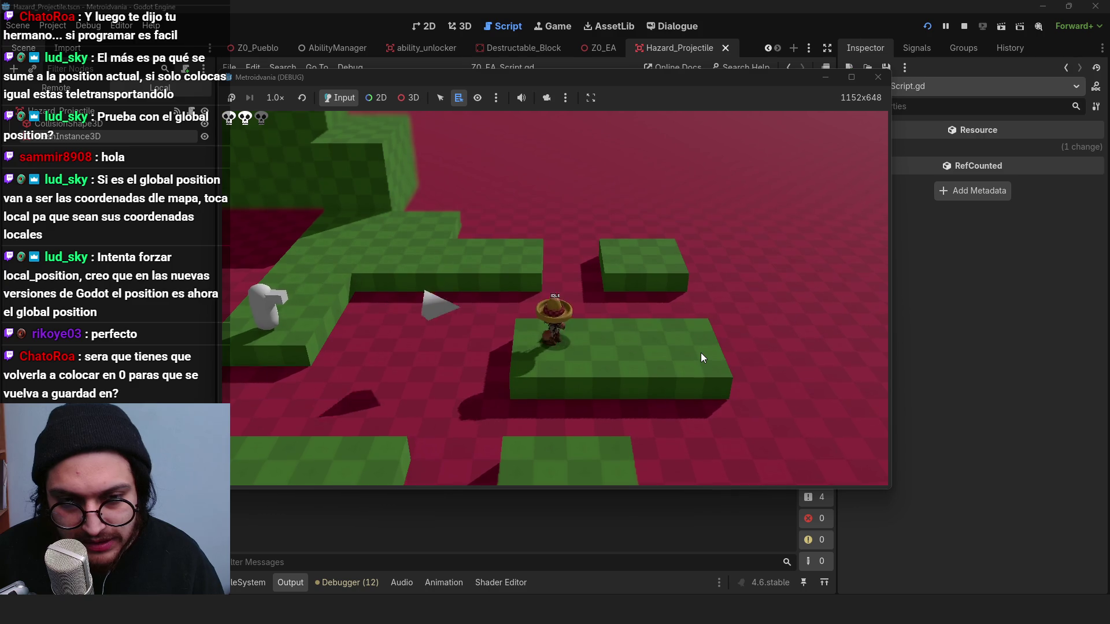
key("space")
key("w")
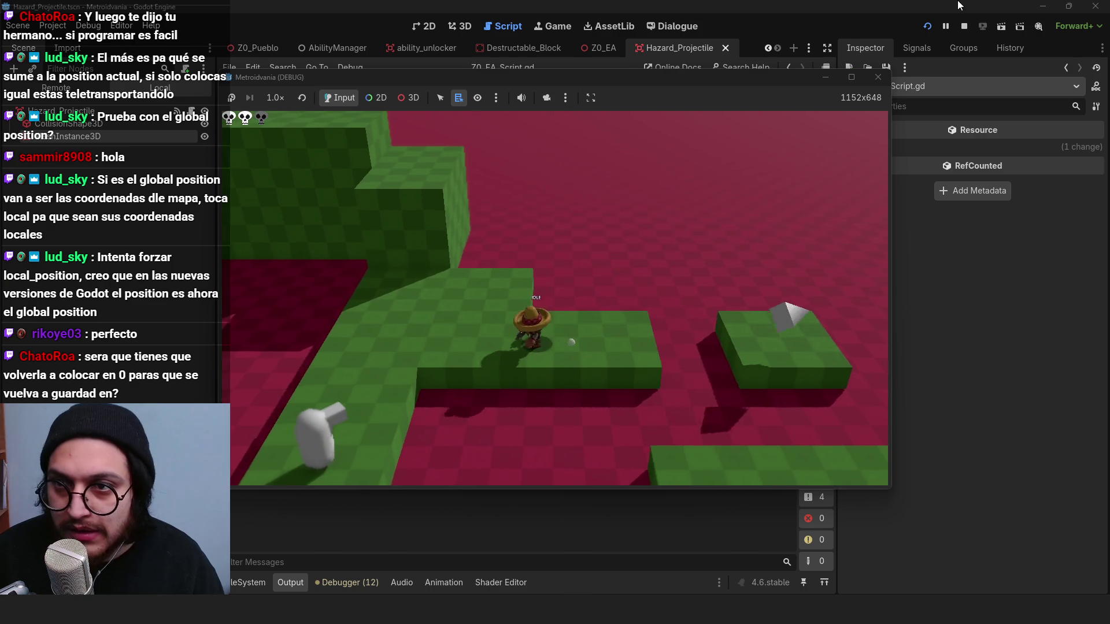
key("F8")
left_click(440, 265)
left_click_drag(417, 409, 378, 421)
Step: Set the projectile speed to 15 in hazard_projectile.gd and save the script
left_click(191, 93)
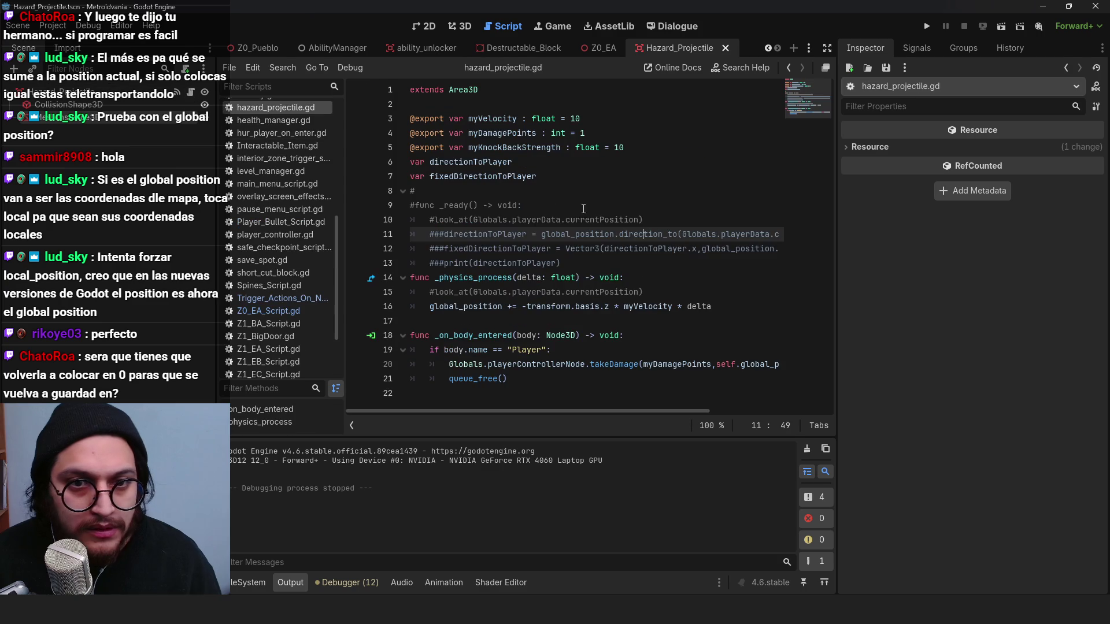
left_click_drag(580, 113, 575, 113)
type("15")
key("ctrl+s")
left_click(580, 325)
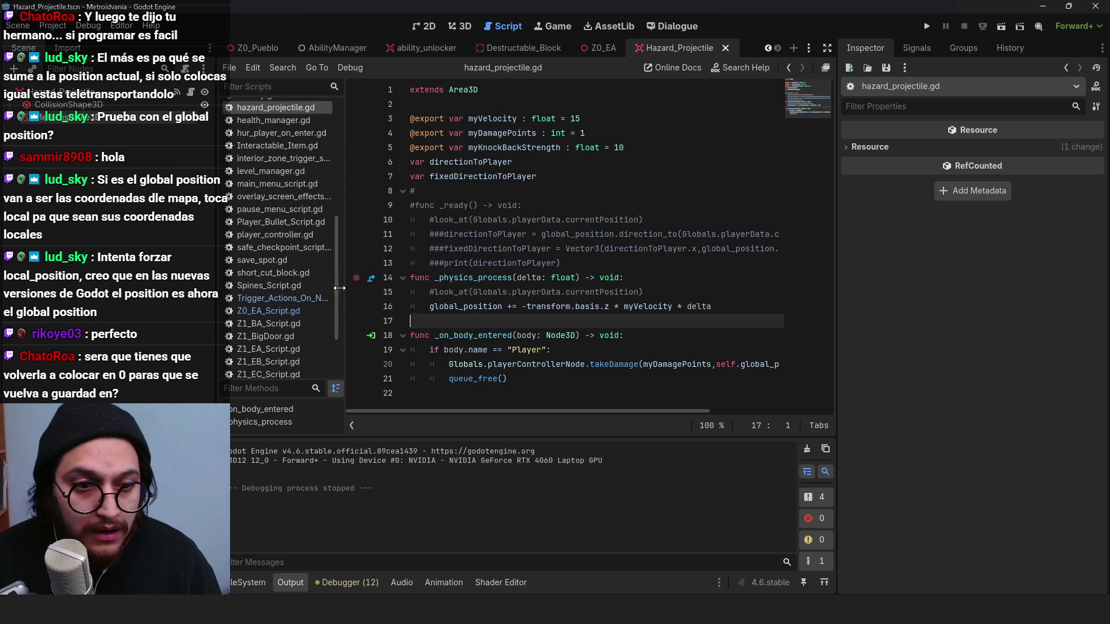
left_click(541, 377)
key("ctrl+s")
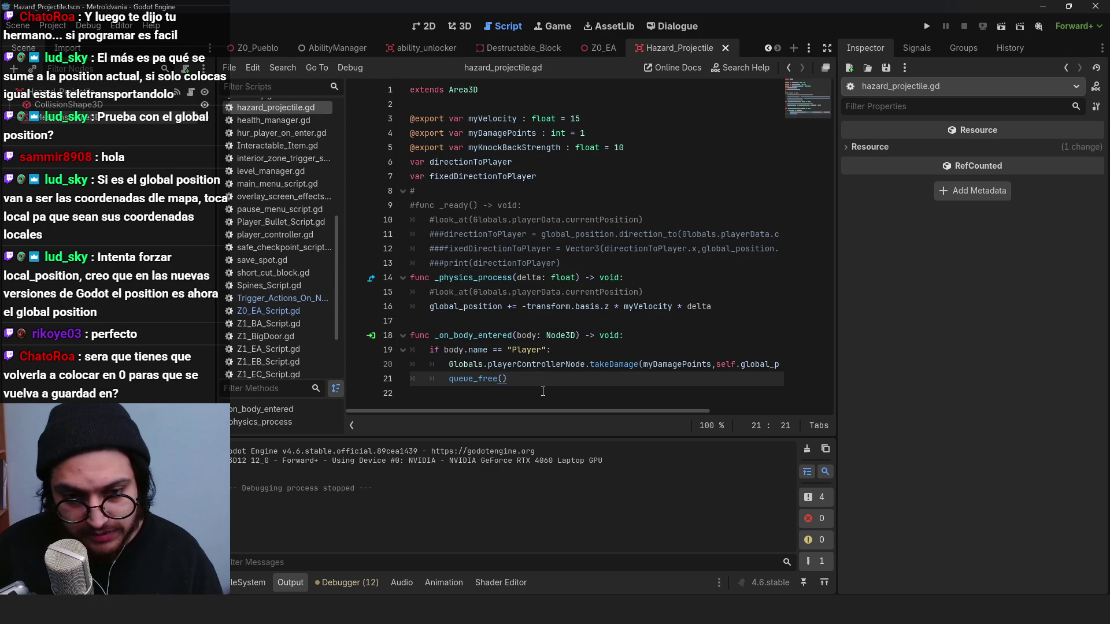
left_click(552, 335)
left_click(650, 237)
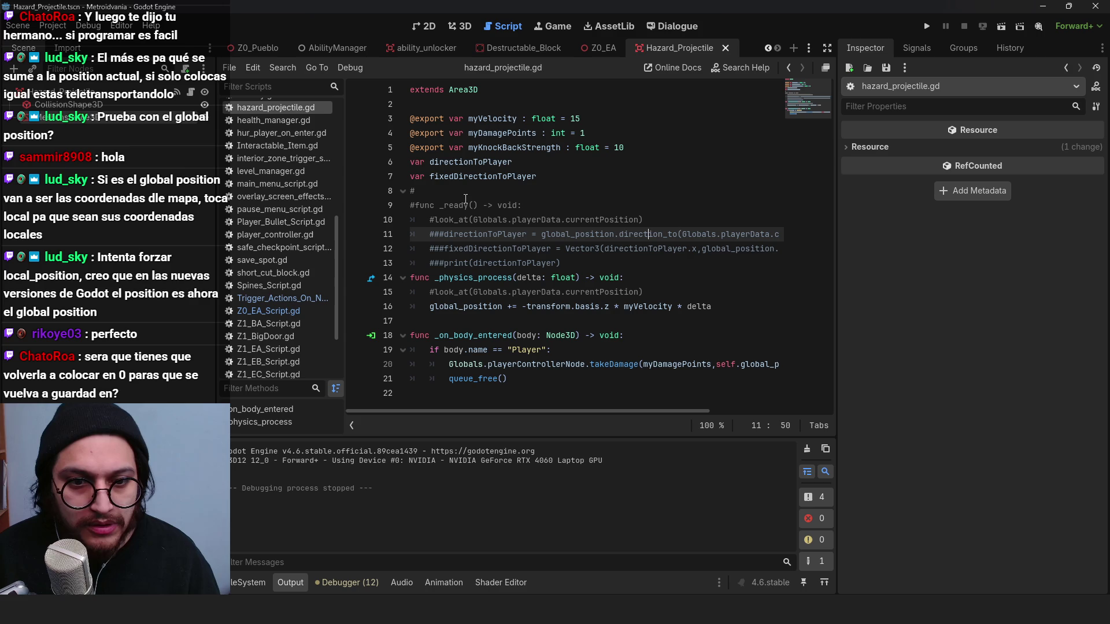
left_click(555, 182)
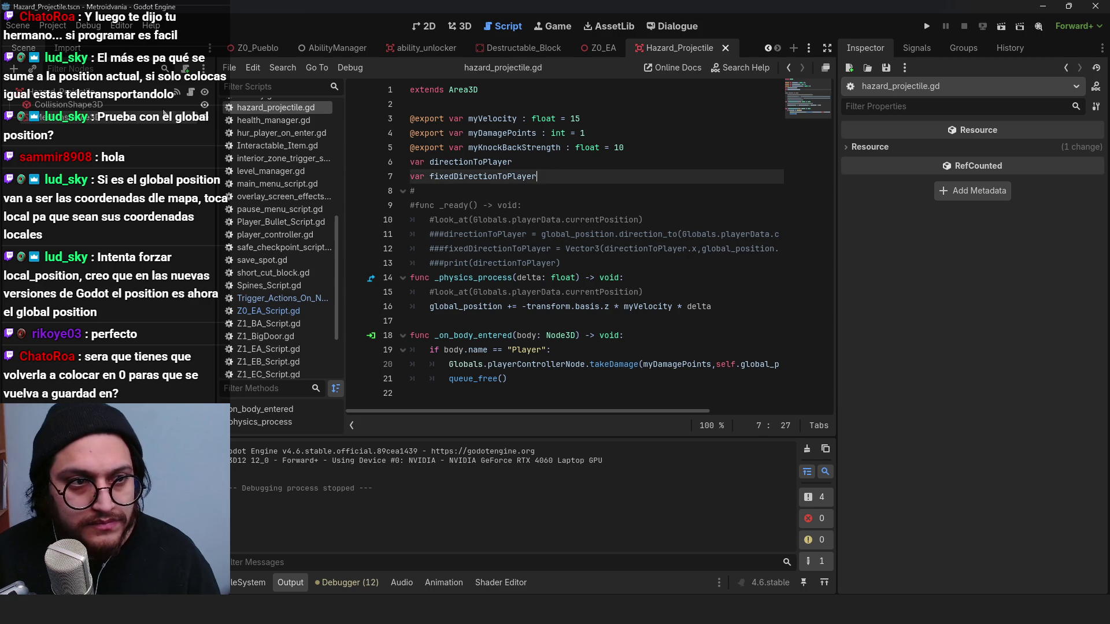
Step: Add a Timer child to the projectile root and name it auto_kill_time
left_click(137, 95)
key("ctrl+a")
type("timer")
key("Return")
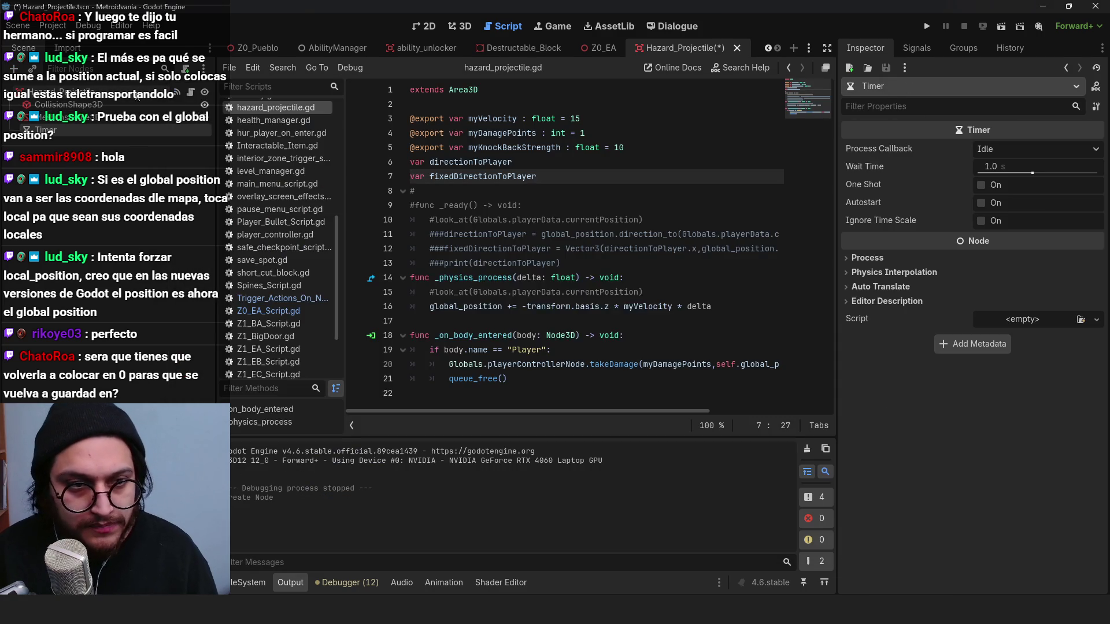
double_click(49, 129)
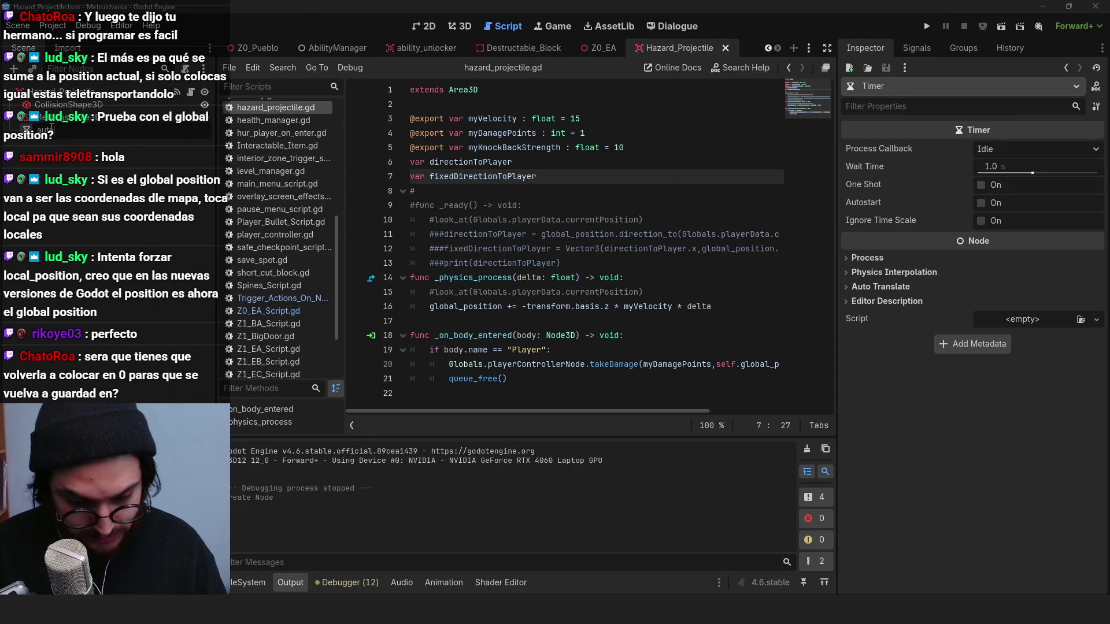
type("ll")
key("Return")
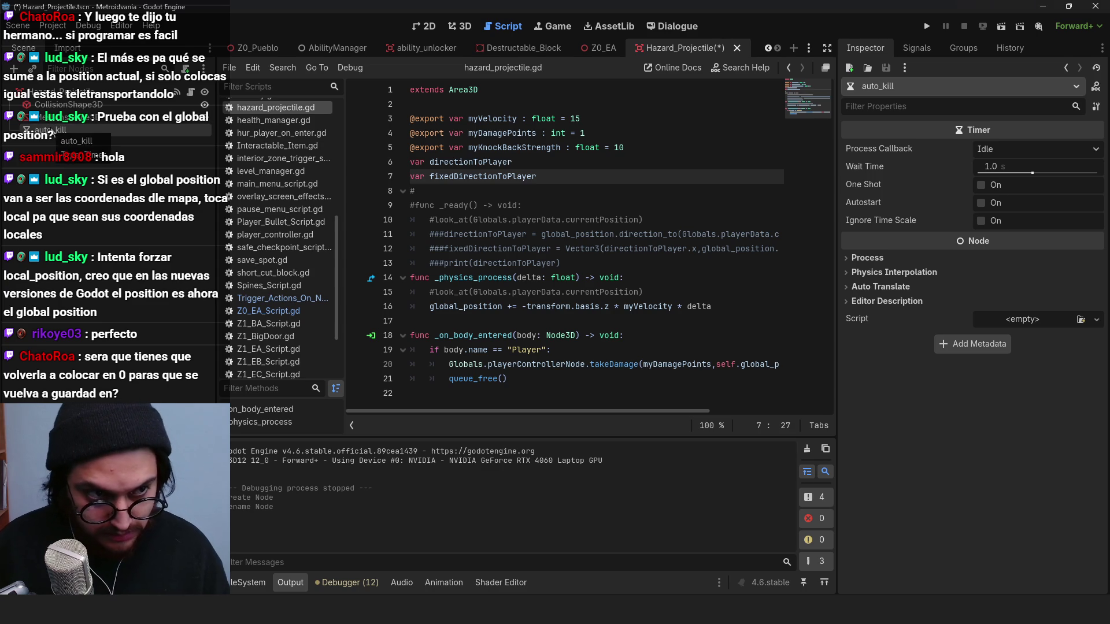
type("time")
key("Return")
key("ctrl+s")
Step: Enable One Shot and Autostart on auto_kill_time and set its Wait Time to 3
left_click(982, 185)
left_click(981, 203)
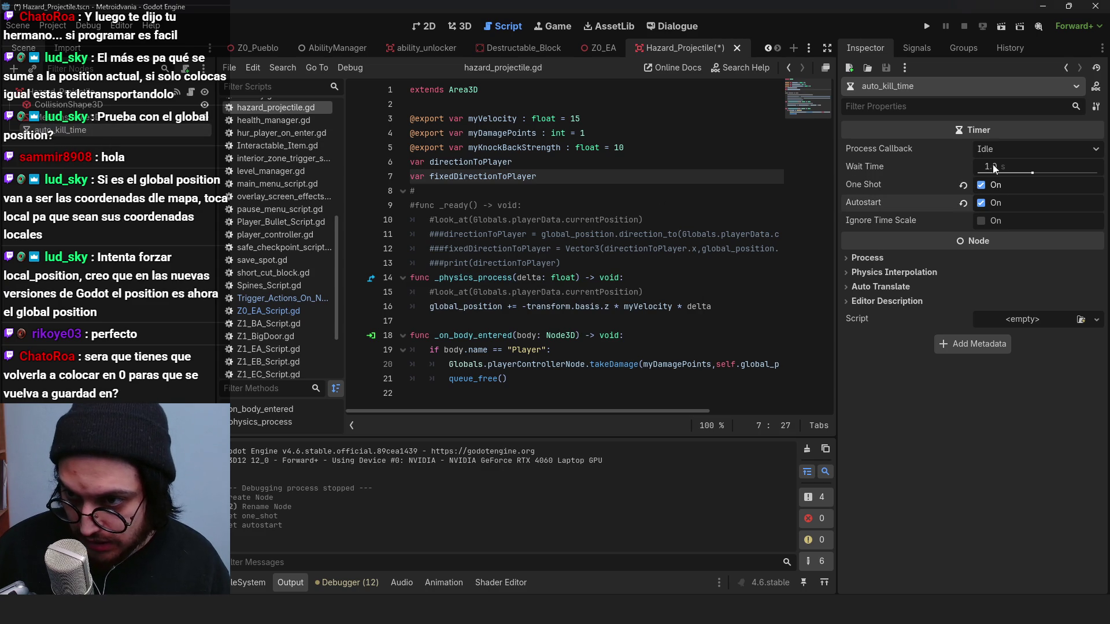
type("3")
key("Return")
key("ctrl+s")
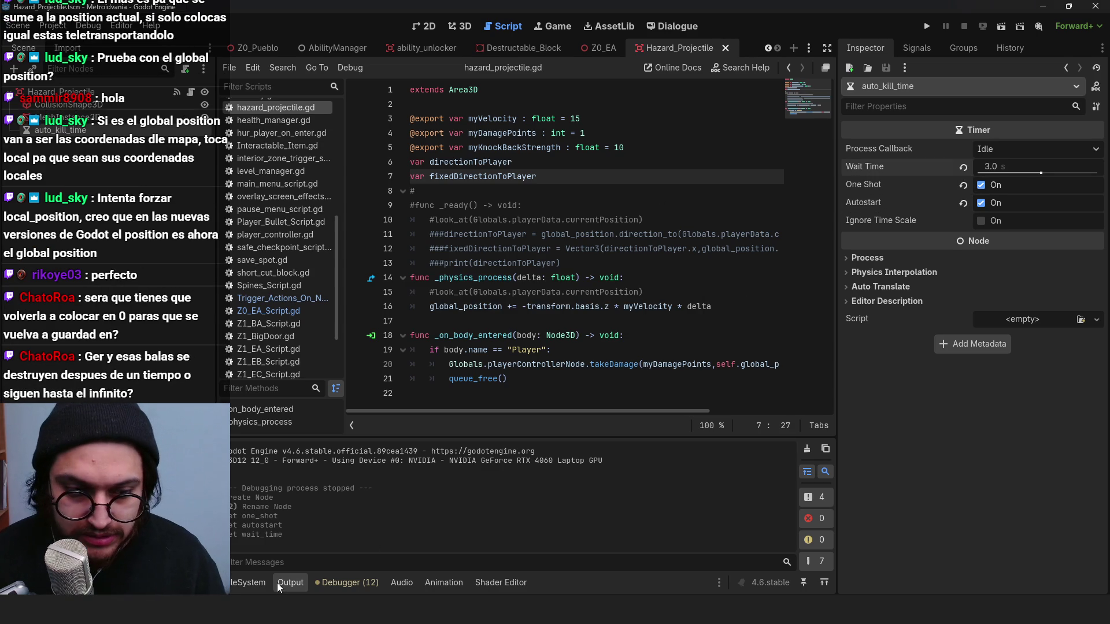
left_click(291, 583)
left_click(523, 205)
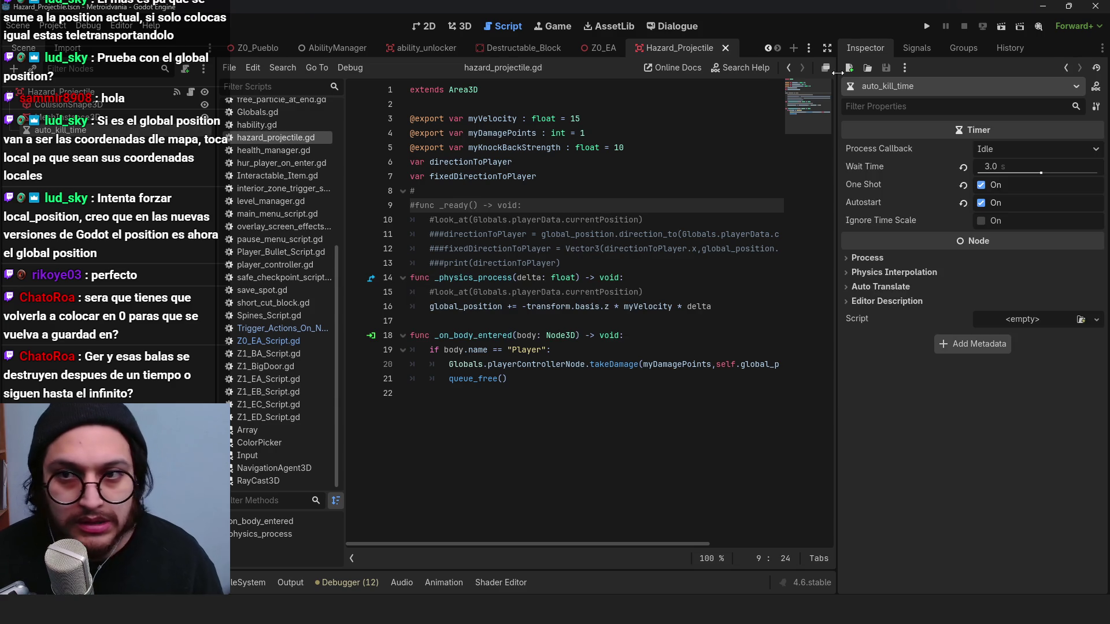
Step: Connect the timer's timeout() signal to a handler that calls queue_free(), then save
left_click(924, 51)
left_click(897, 104)
double_click(898, 104)
left_click(509, 438)
left_click_drag(595, 438, 429, 436)
type("queue")
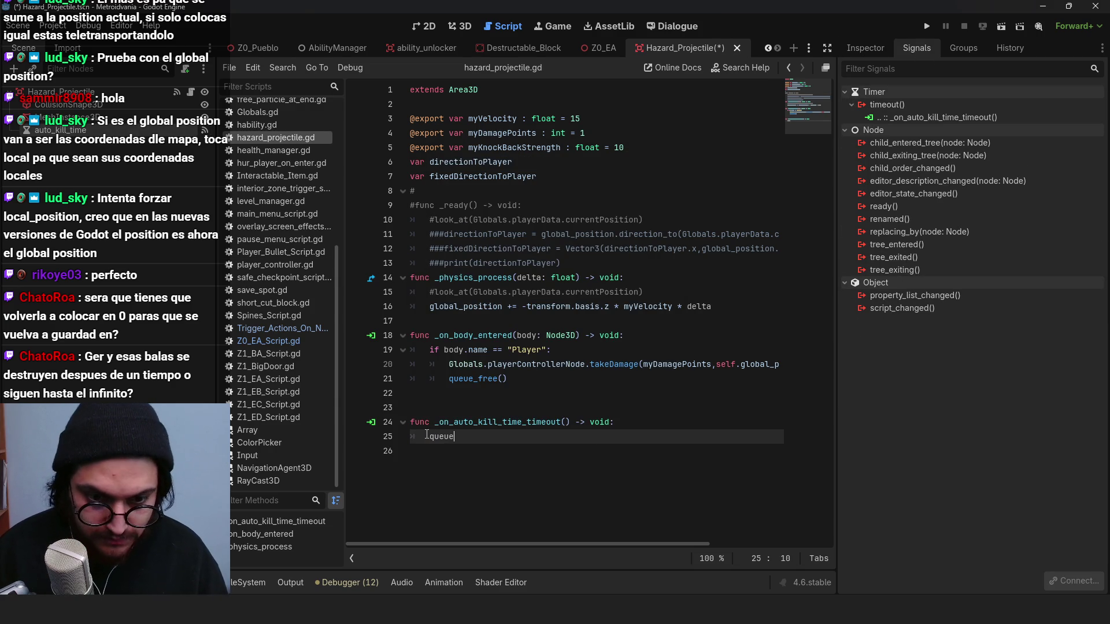
key("Down")
key("Return")
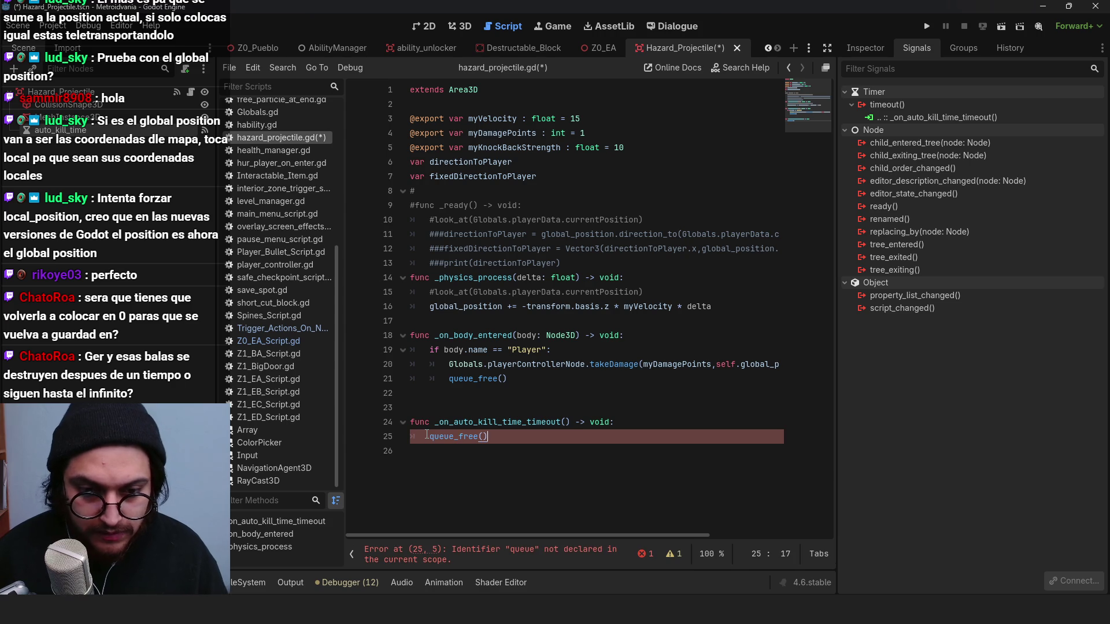
left_click(663, 263)
key("ctrl+s")
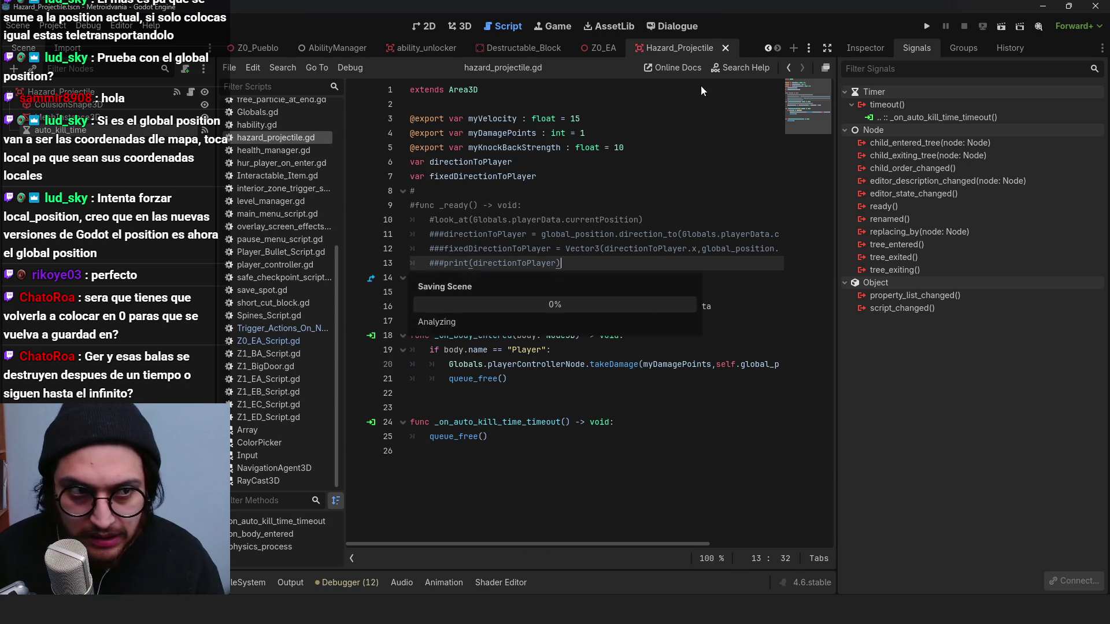
Step: In Z0_EA_Script.gd, change timeBtwnShots from 3 to 4 and run the game
left_click(601, 49)
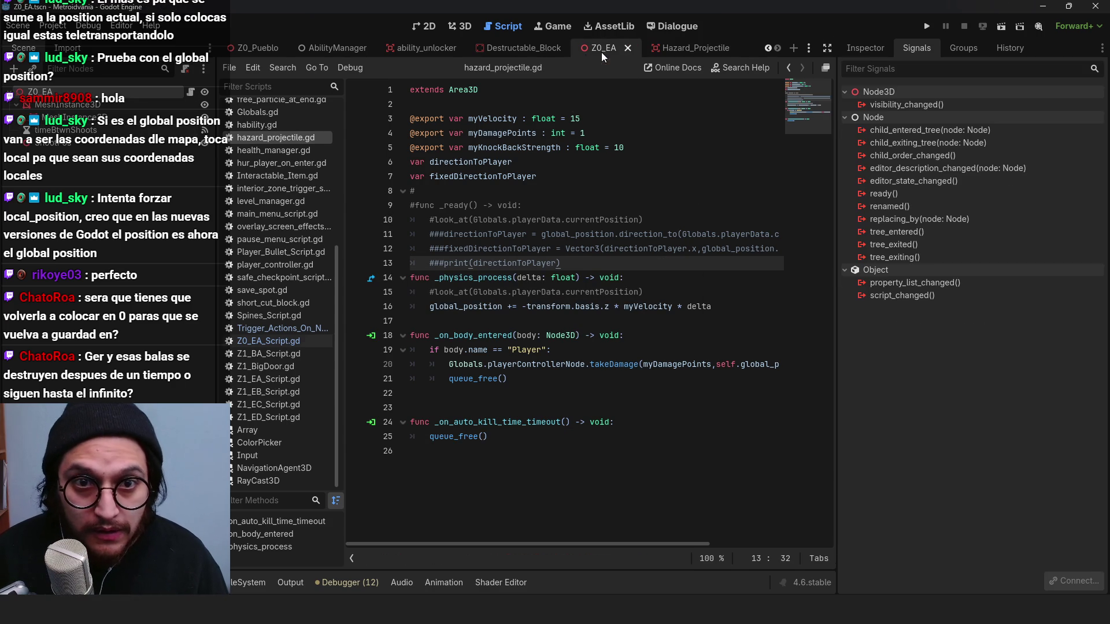
left_click(190, 93)
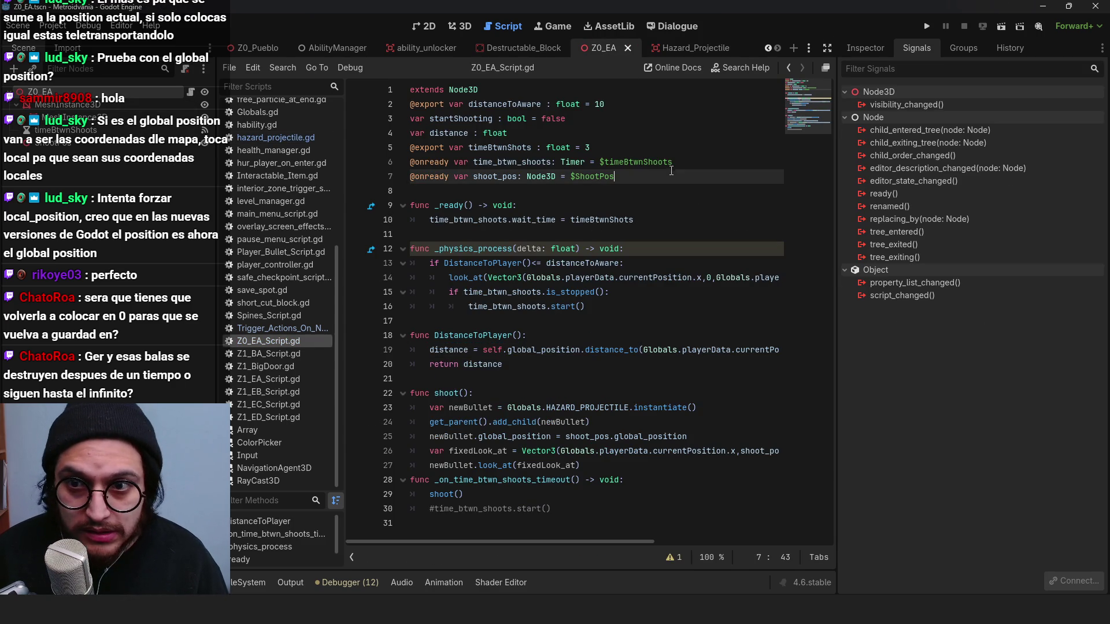
double_click(587, 148)
type("4")
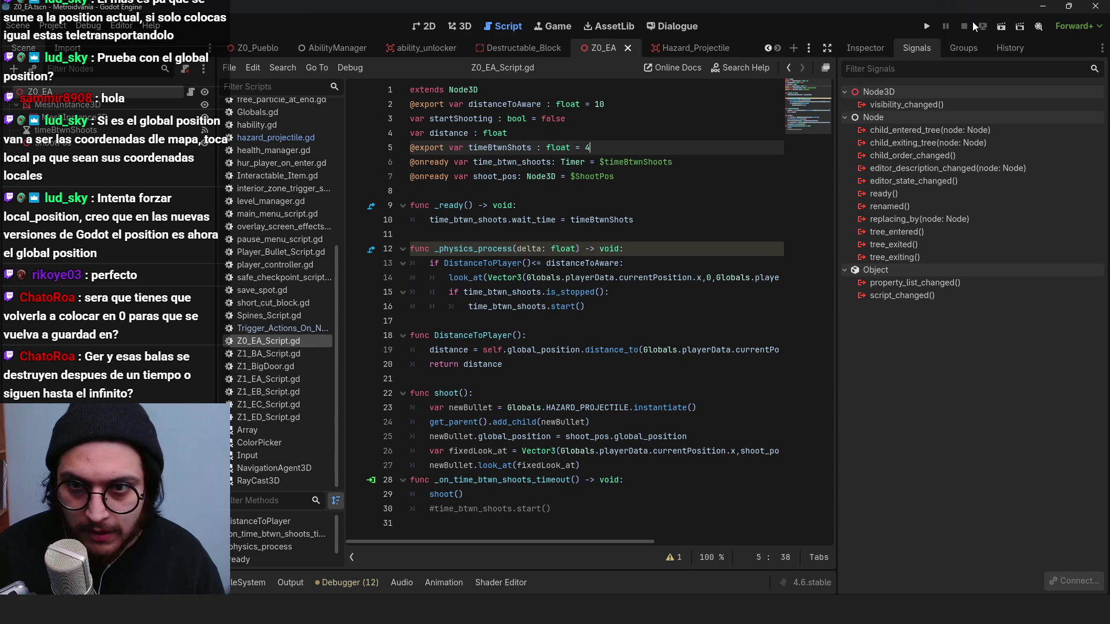
left_click(930, 28)
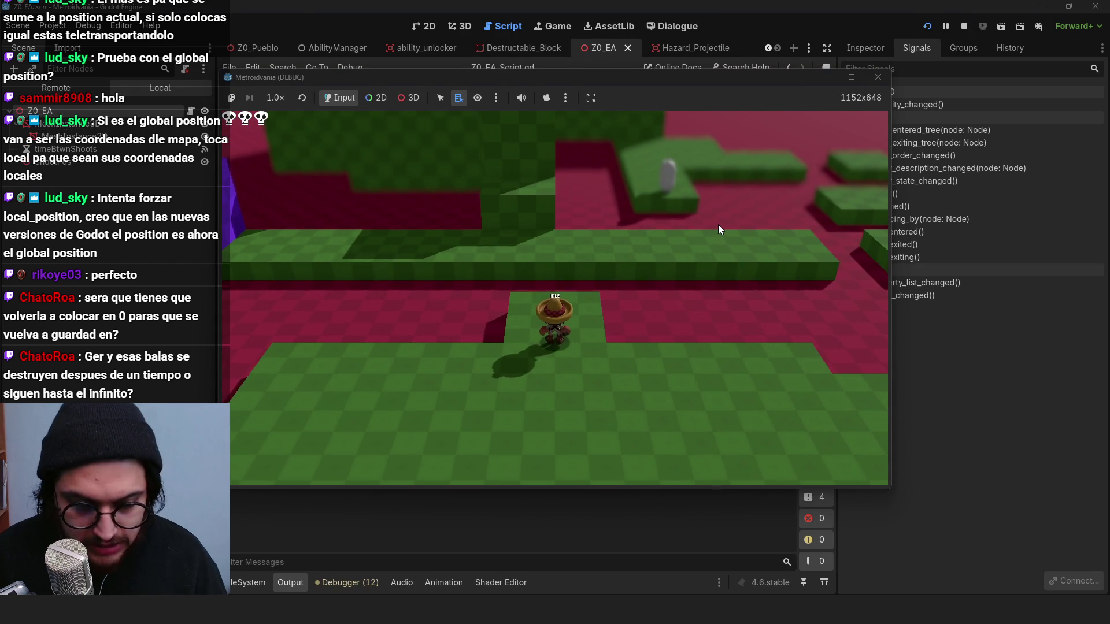
Step: Walk the character back and forth near the turret, dodging its shot, then stop the game with F8
key("d")
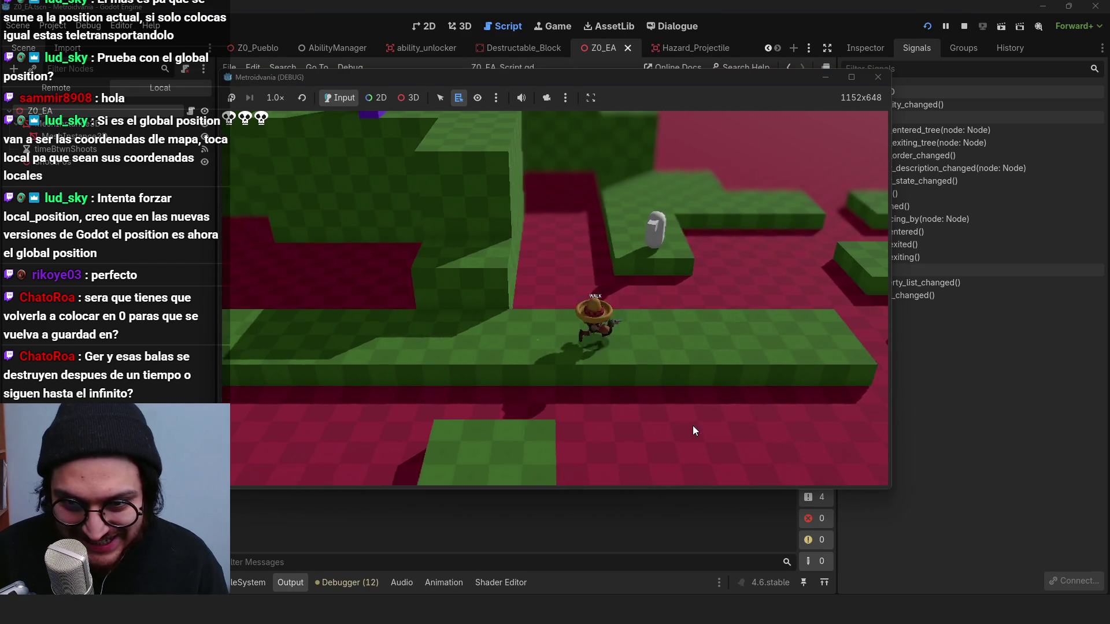
key("a")
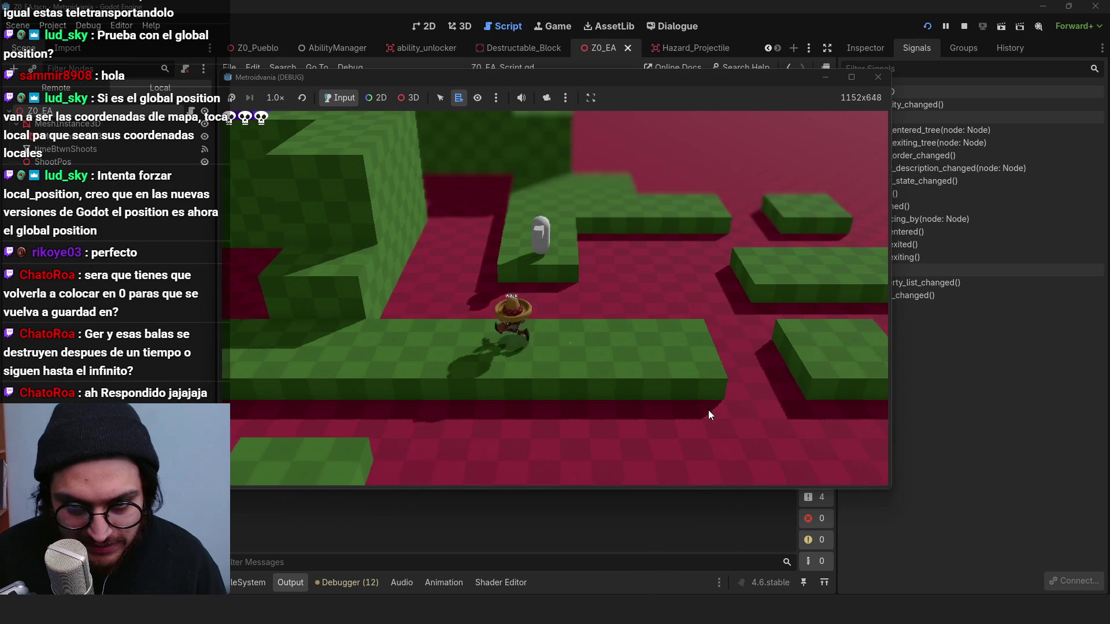
key("d")
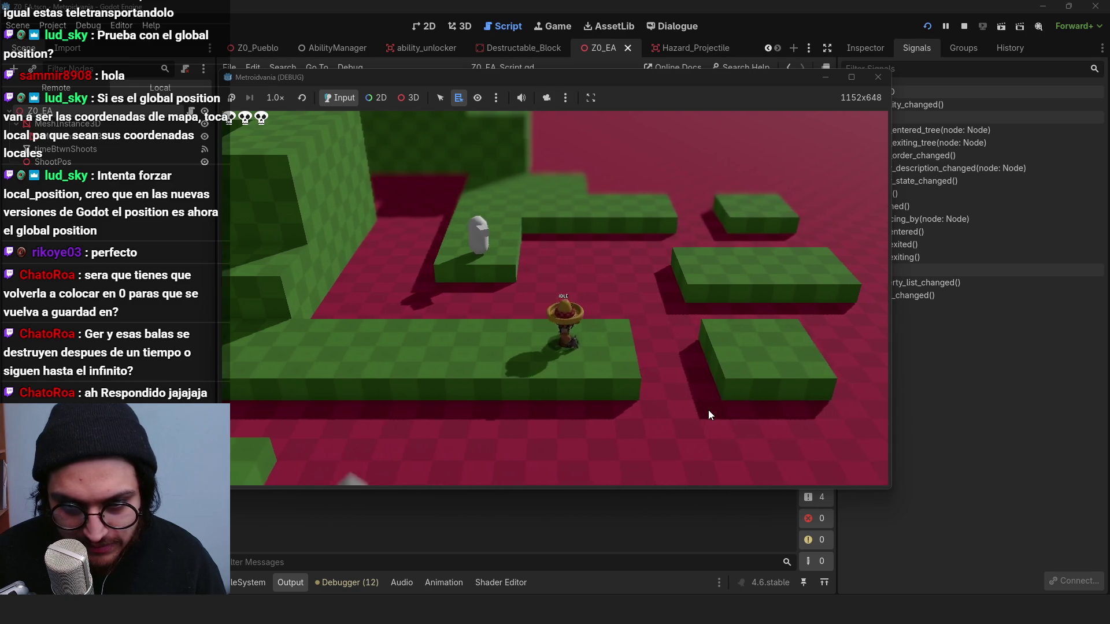
key("d")
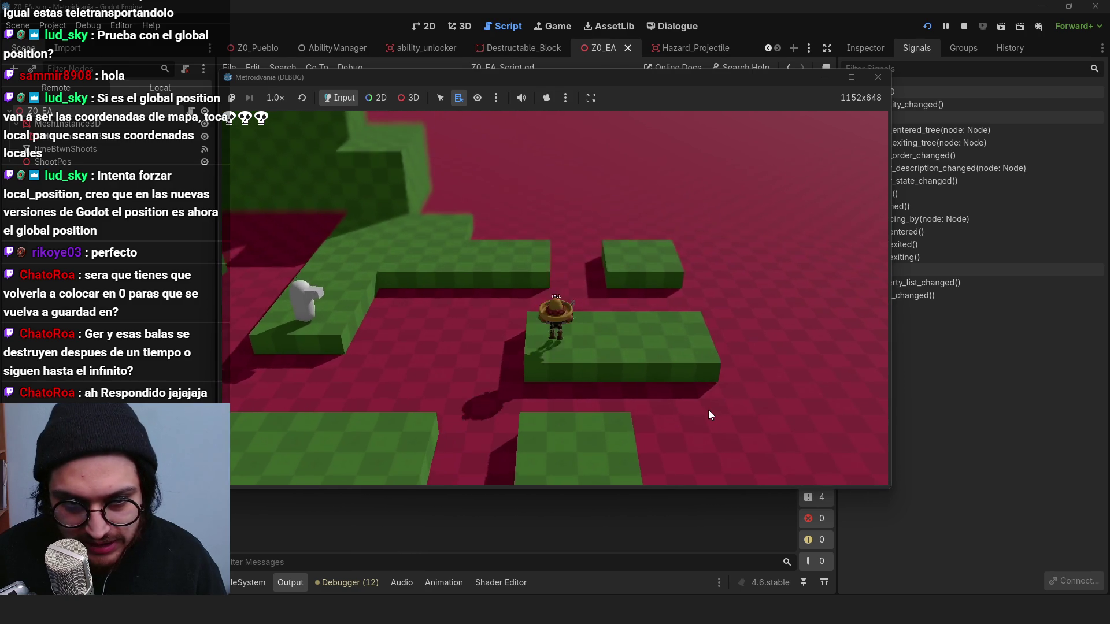
key("a")
key("d")
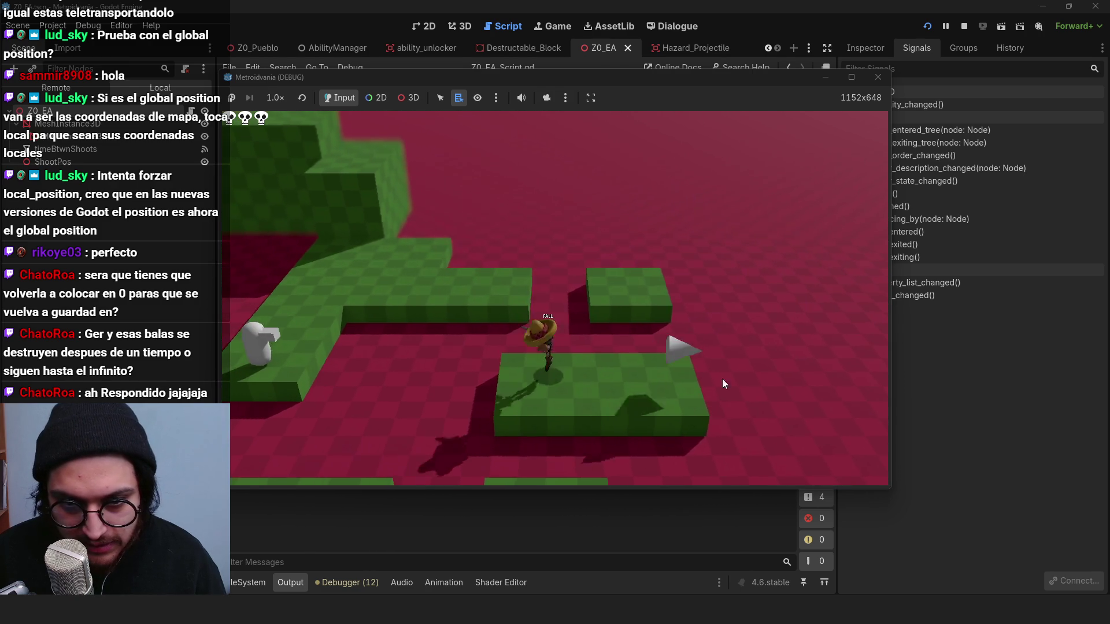
key("F8")
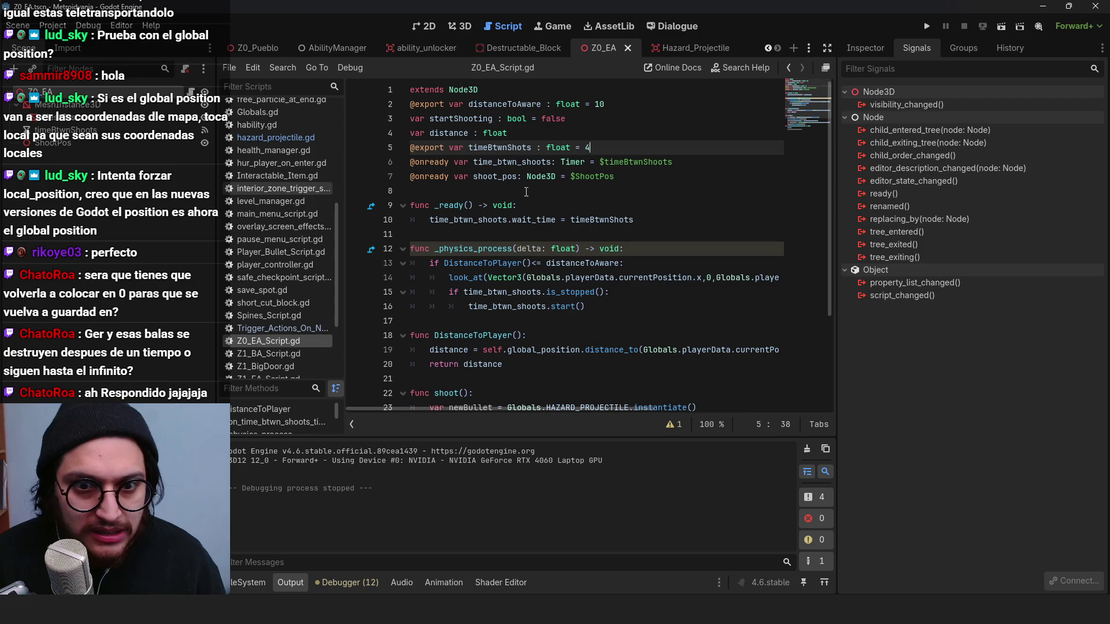
Step: Add a new line for shoot() inside the timer's is_stopped branch
left_click(573, 119)
left_click(576, 148)
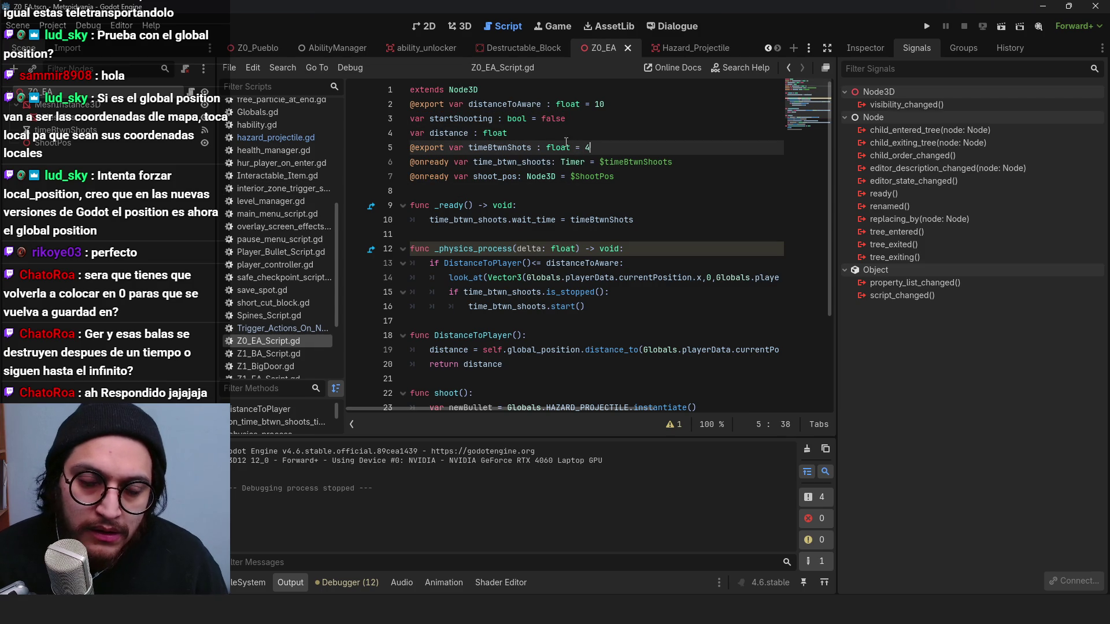
scroll(572, 219, "down", 3)
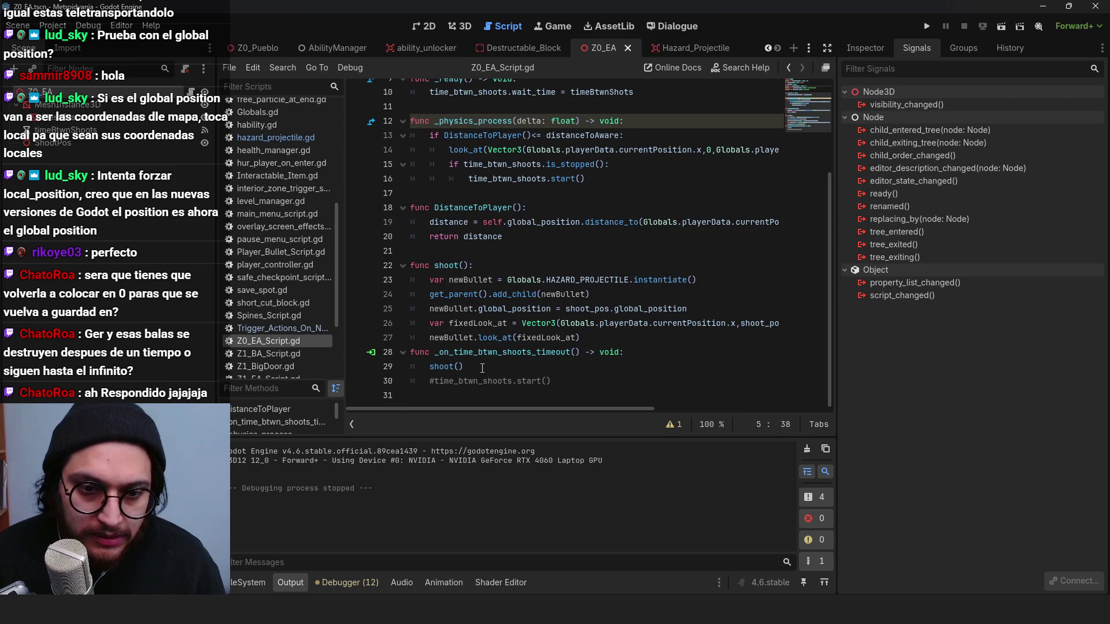
left_click_drag(483, 368, 431, 366)
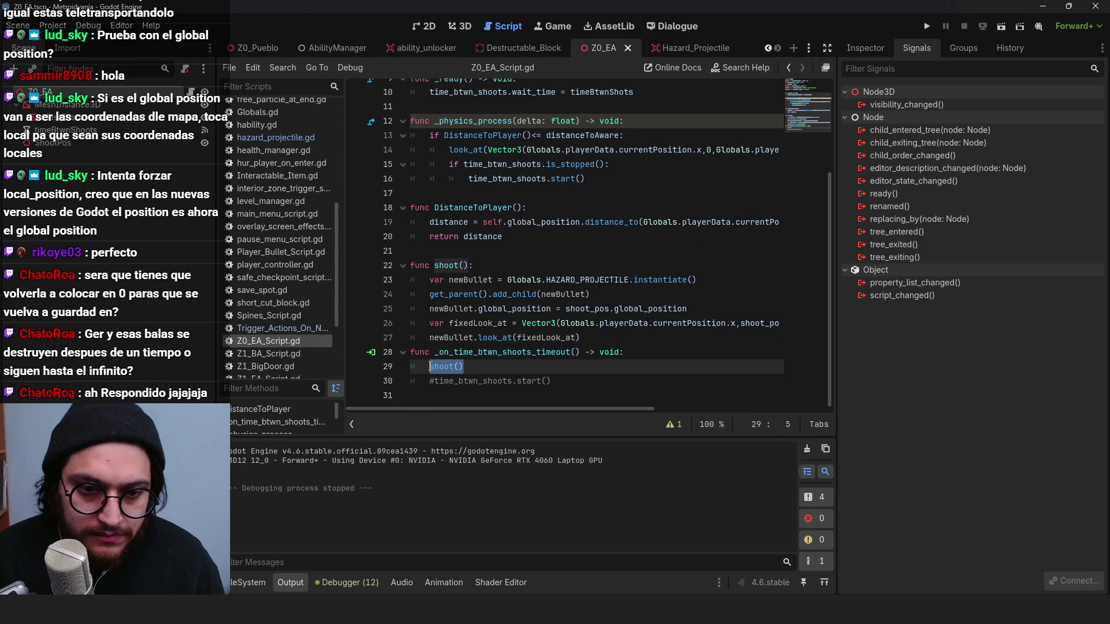
left_click(618, 166)
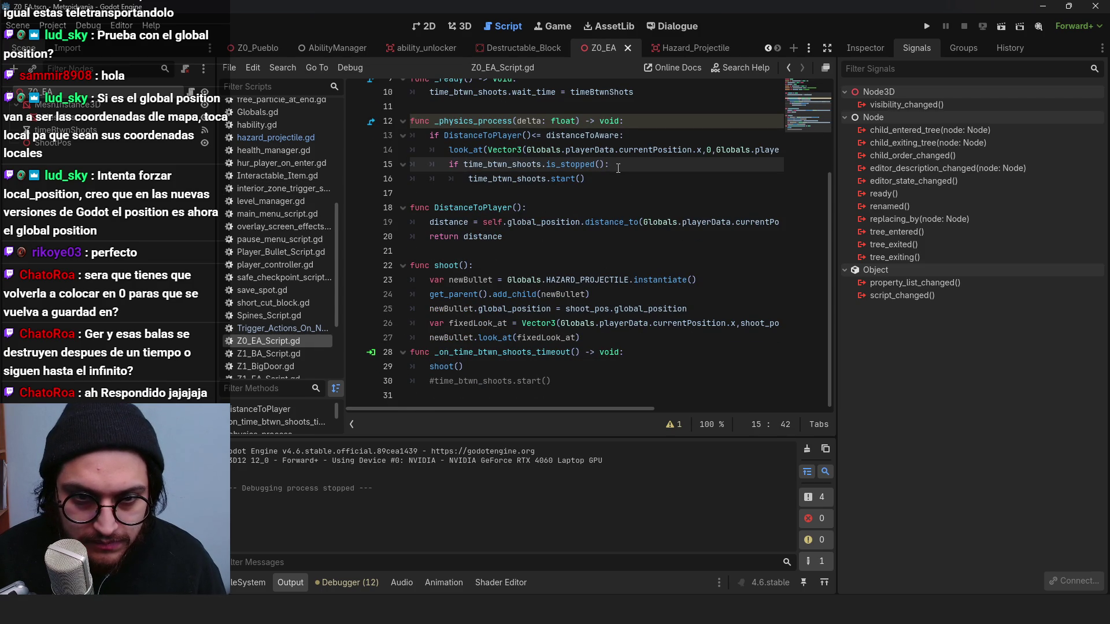
key("Return")
type("shoot()")
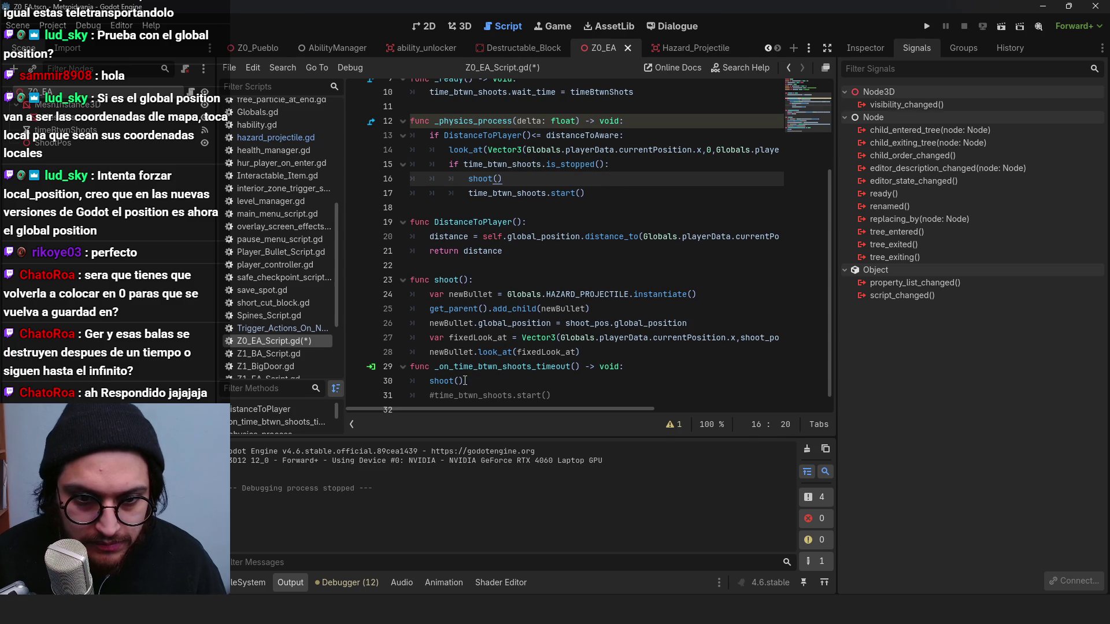
left_click(425, 380)
Step: Rework the timer start lines, remove shoot() from the timeout handler, and save the script
scroll(425, 380, "down", 1)
left_click(462, 176)
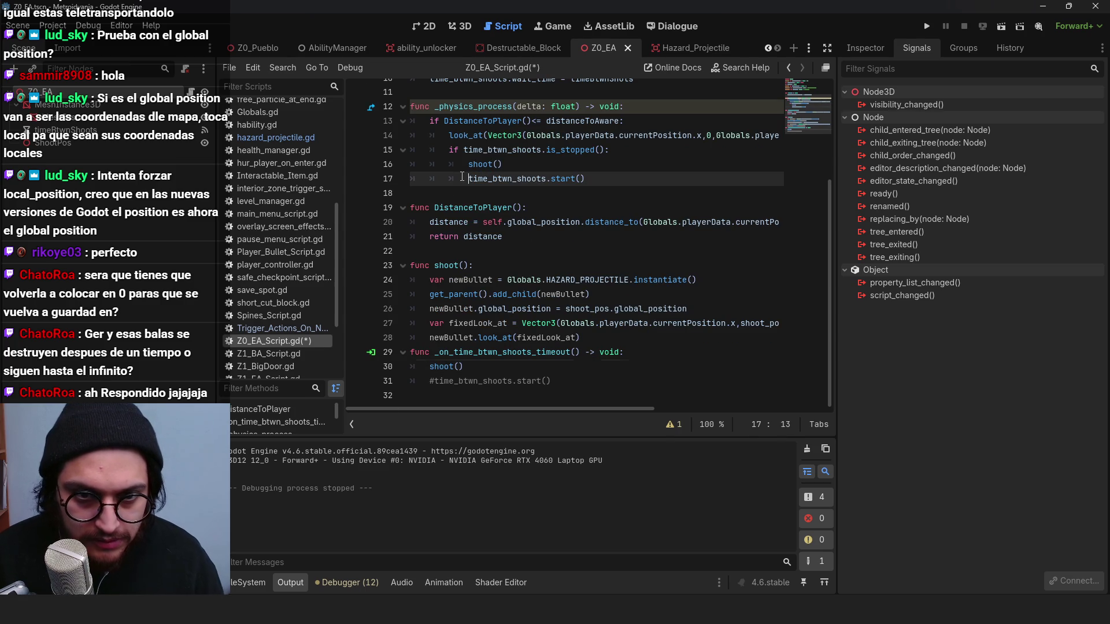
type("#")
left_click(435, 379)
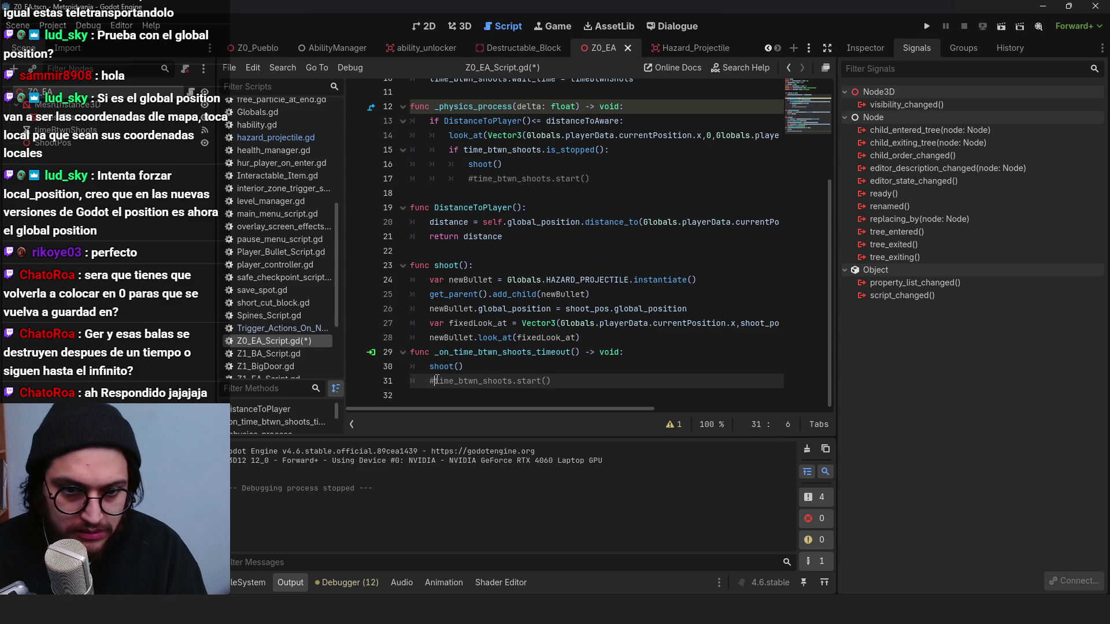
key("BackSpace")
key("Up")
key("shift+End")
key("BackSpace")
key("BackSpace")
key("BackSpace")
key("ctrl+s")
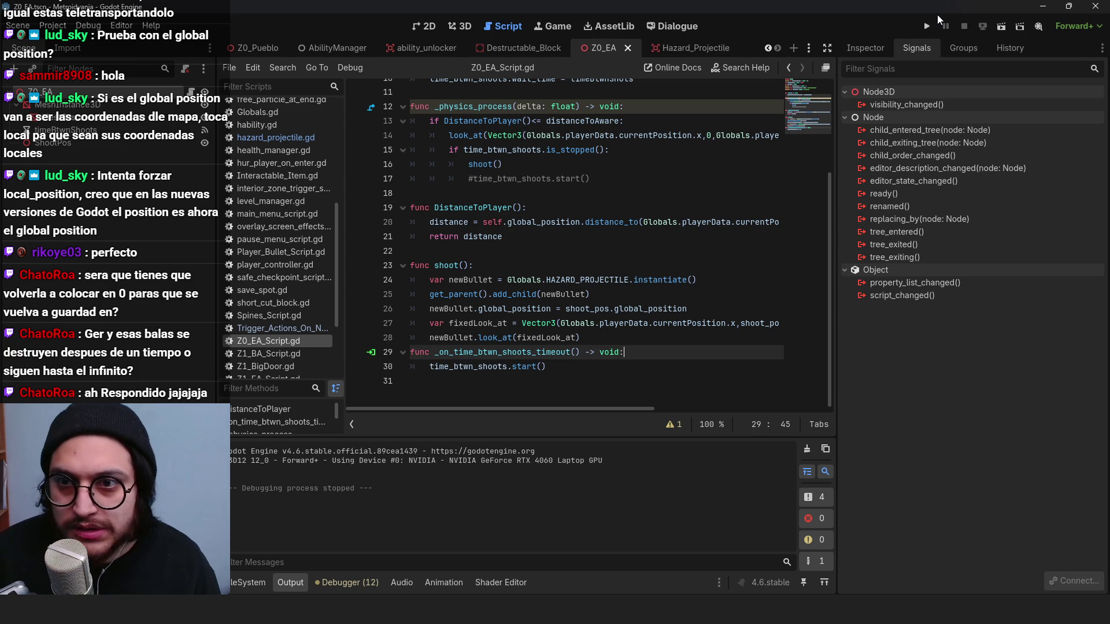
left_click(603, 336)
key("Return")
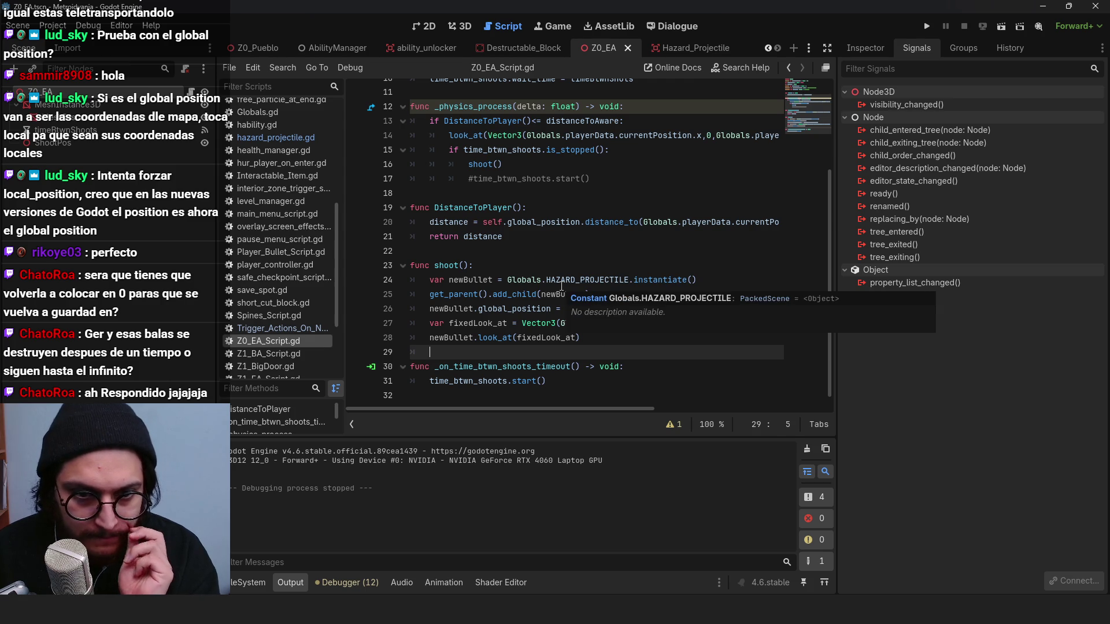
Step: Disconnect the timer's timeout signal, delete _on_time_btwn_shoots_timeout, save, and run the game
left_click(520, 396)
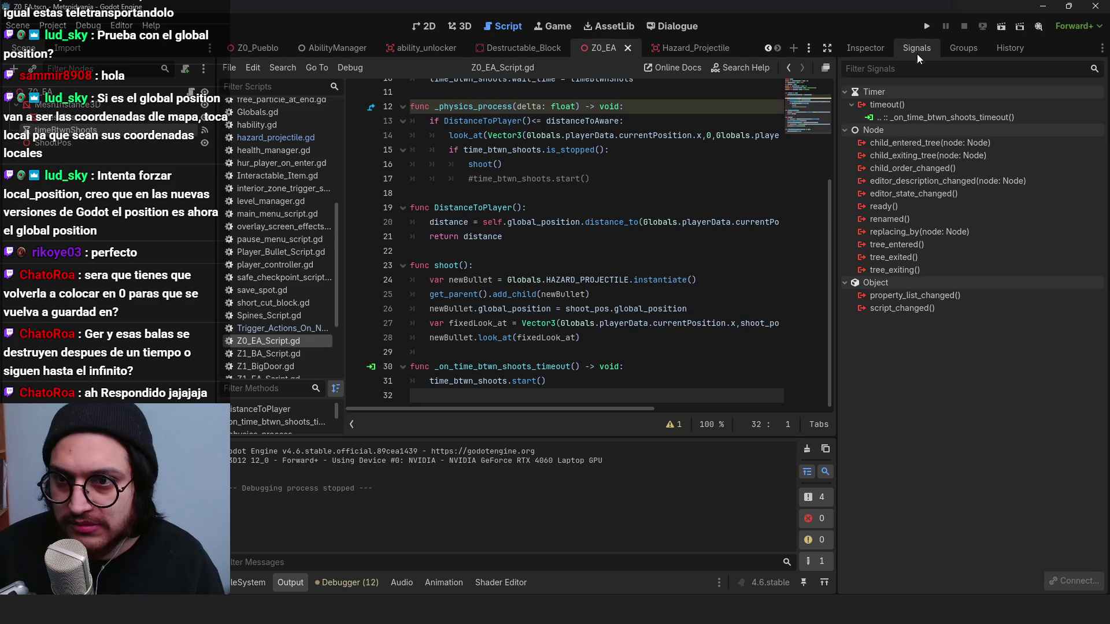
right_click(890, 118)
left_click(948, 159)
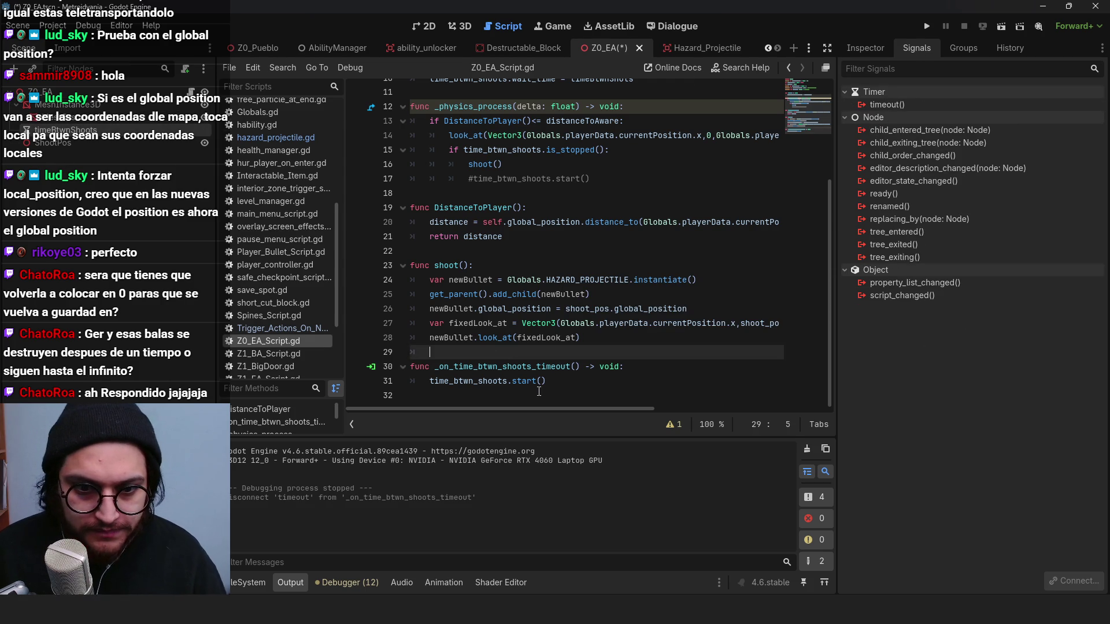
left_click_drag(538, 392, 411, 367)
key("BackSpace")
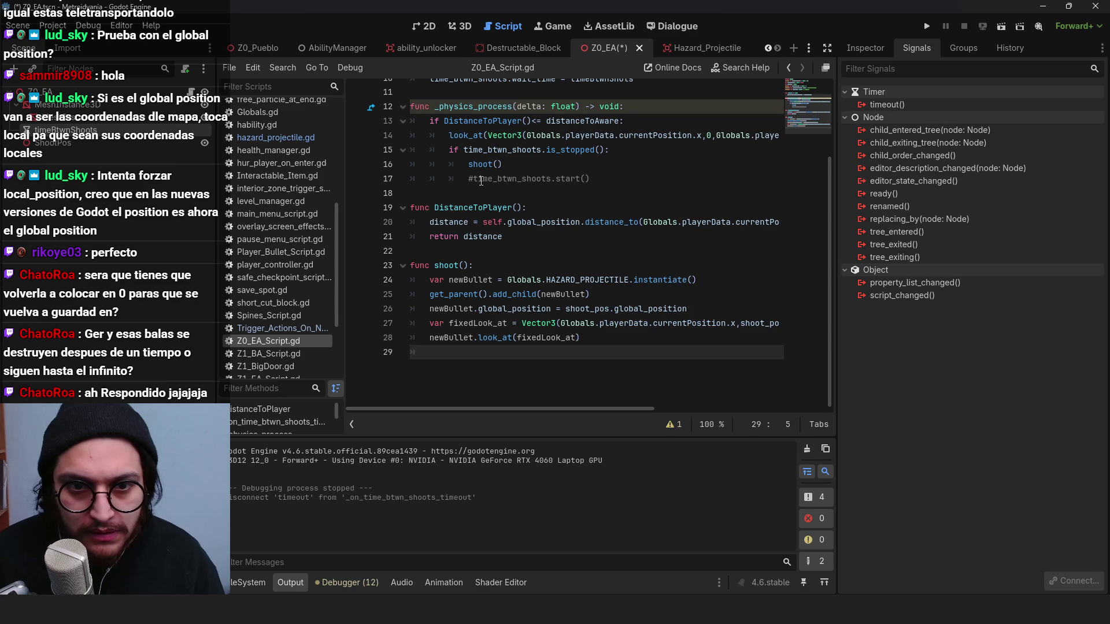
left_click(472, 180)
key("ctrl+s")
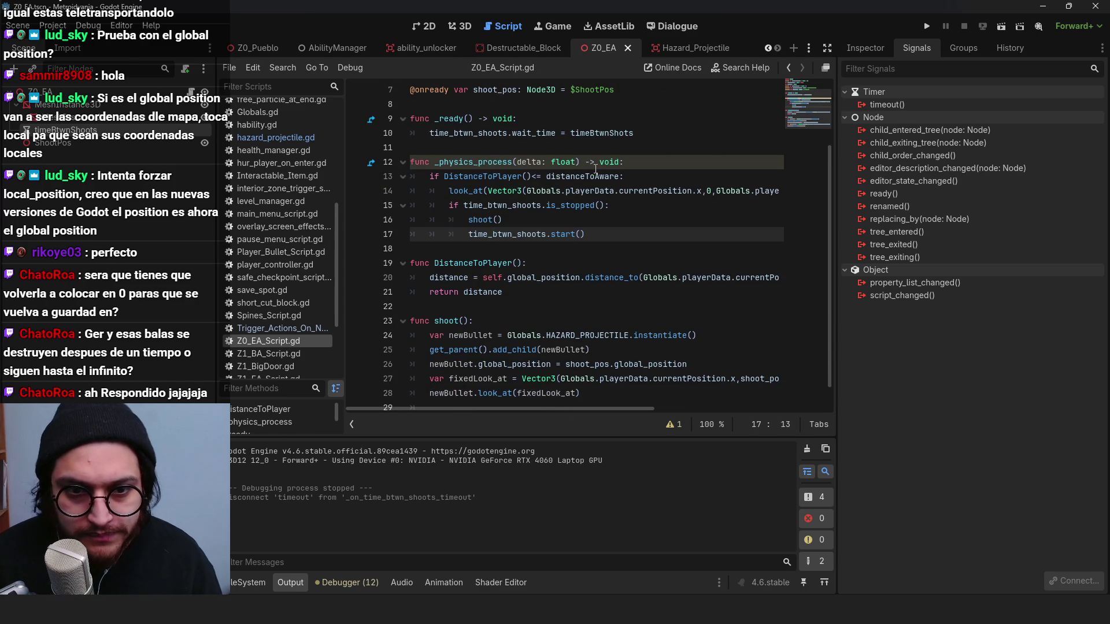
left_click(926, 26)
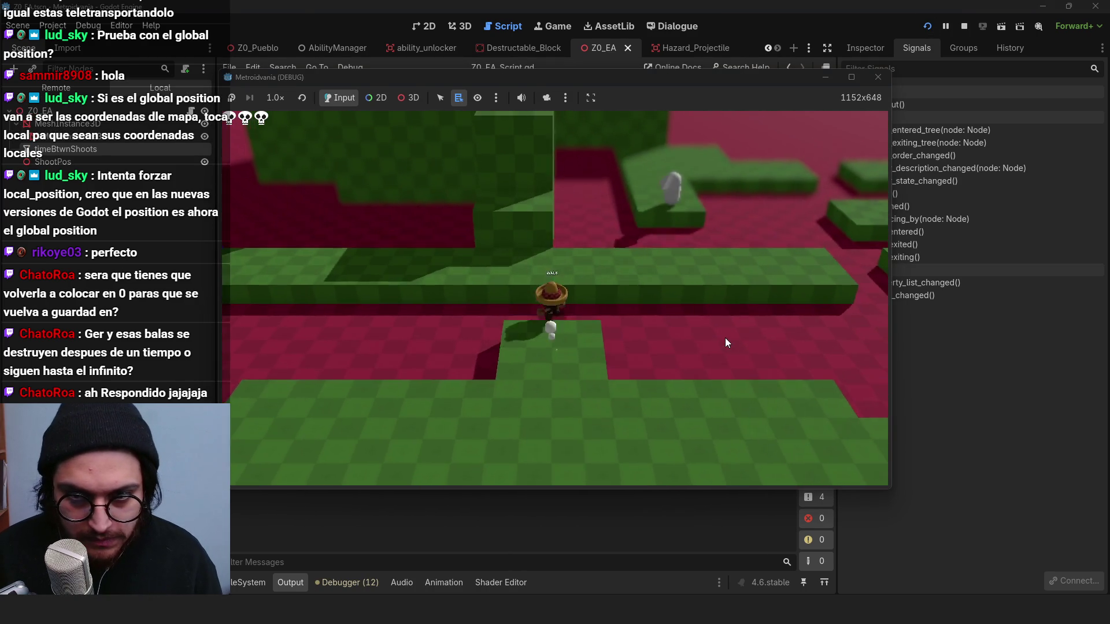
Step: Walk and jump the character around the turret, stop the game, and select the Z0_EA root node
key("d")
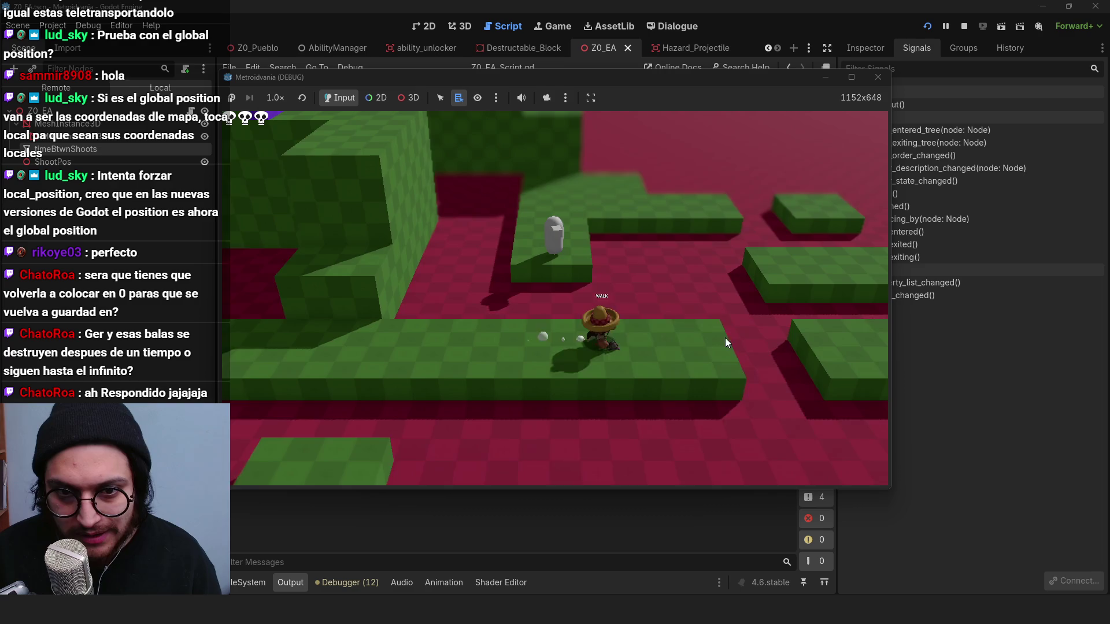
key("space")
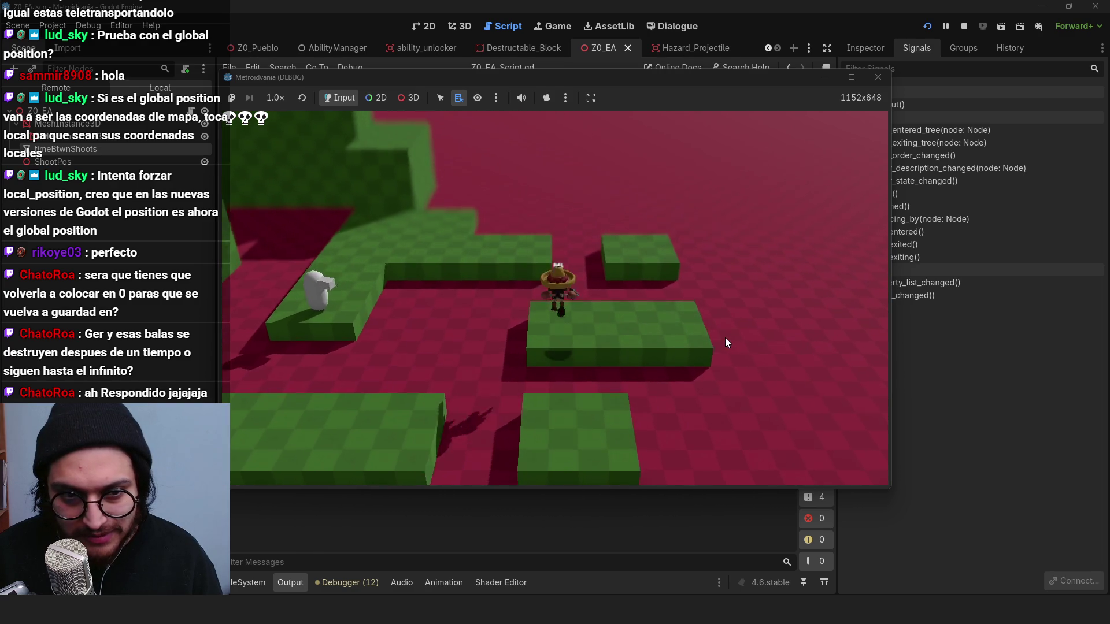
key("d")
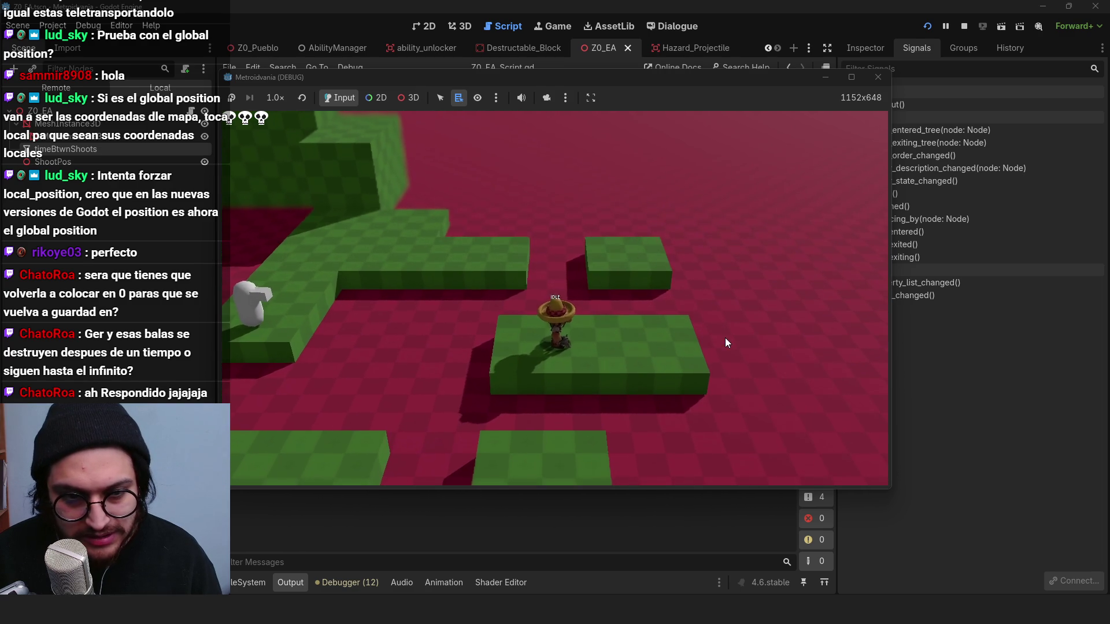
key("s")
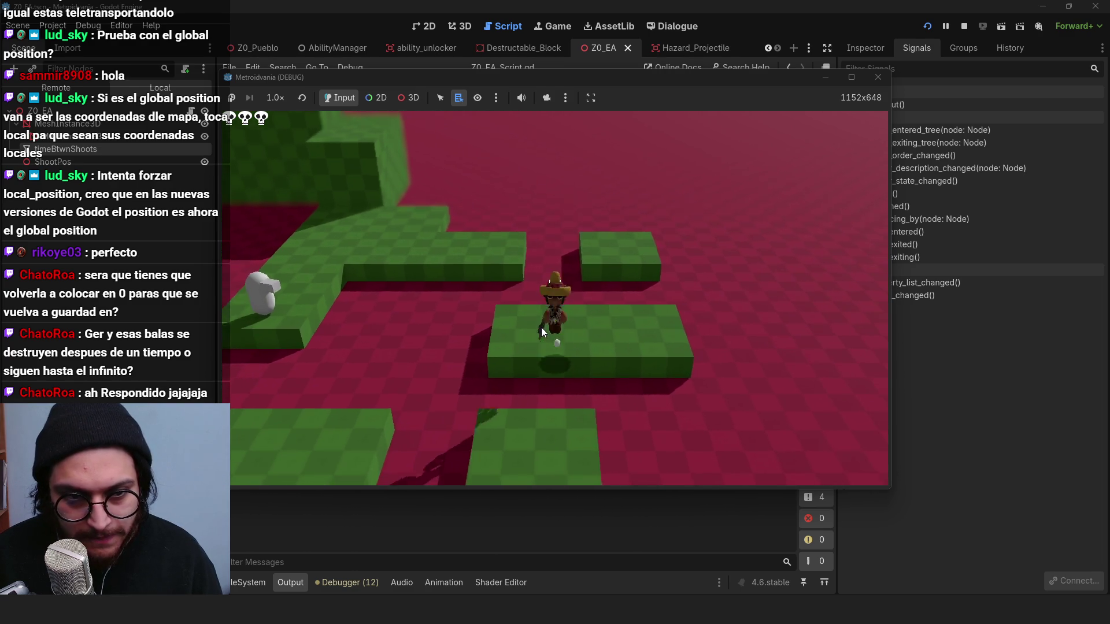
left_click(964, 26)
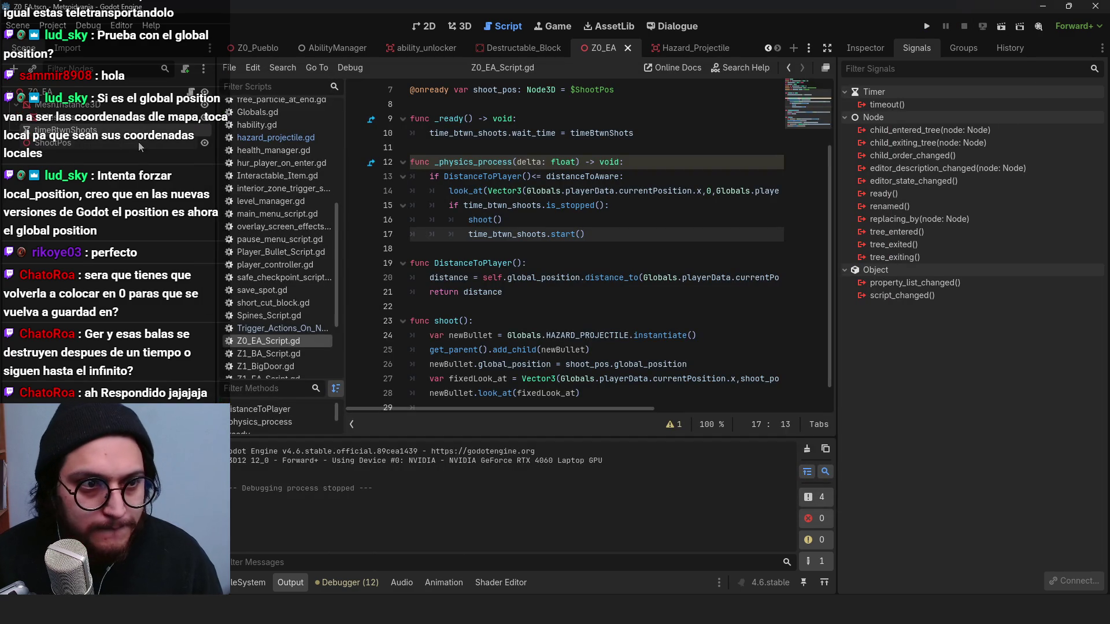
left_click(41, 92)
Step: Set timeBtwnShots on line 5 to 2 and playtest the turret briefly
left_click(589, 146)
scroll(649, 159, "up", 2)
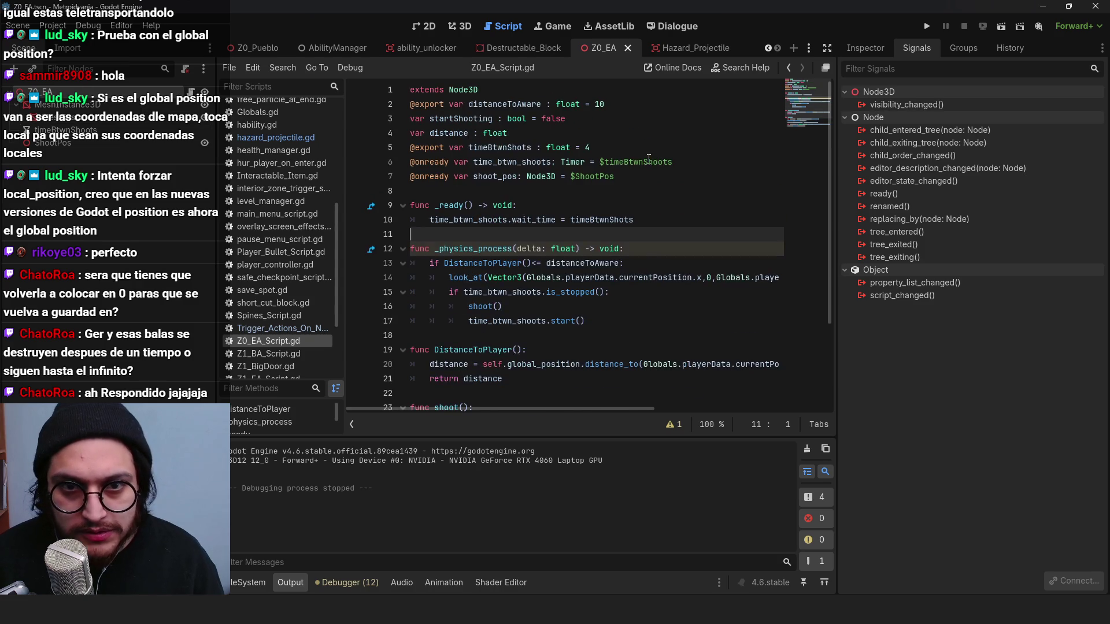
left_click(590, 148)
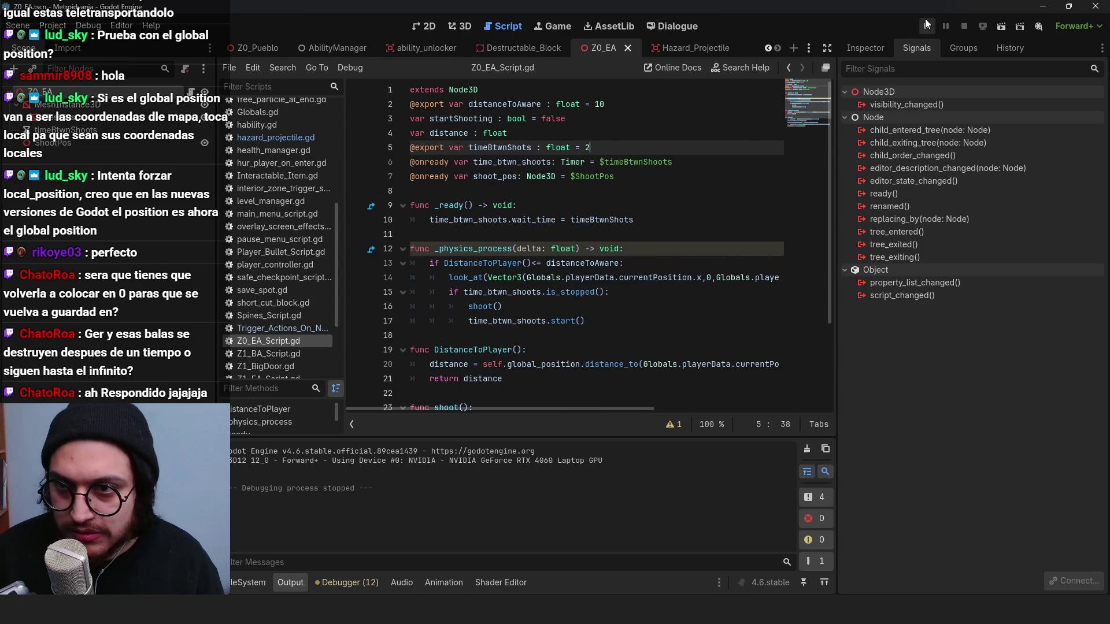
left_click(926, 26)
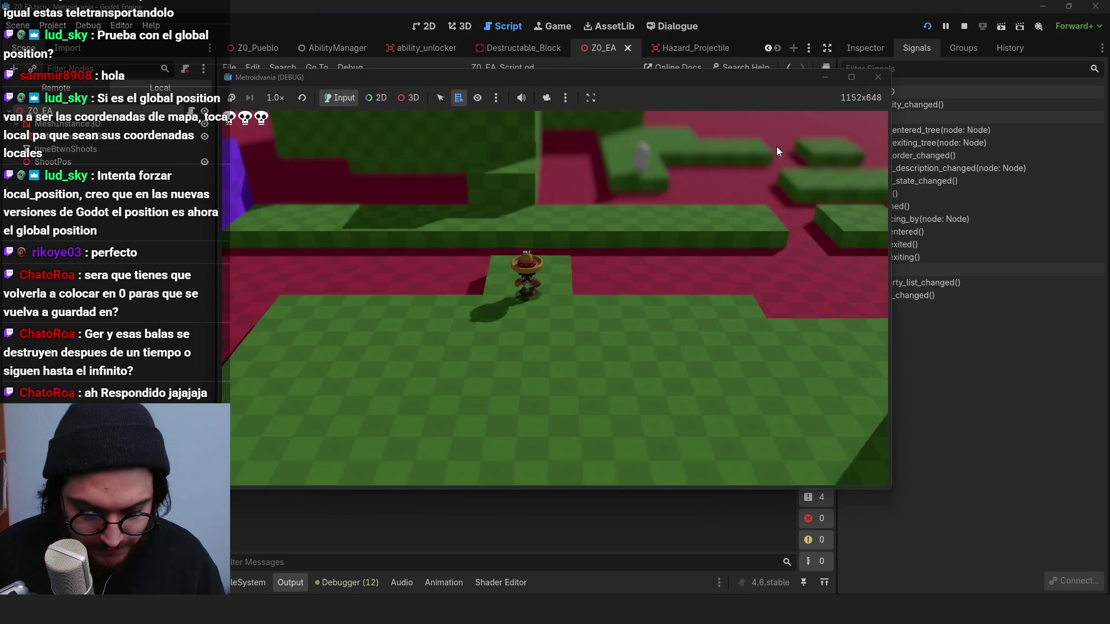
key("d")
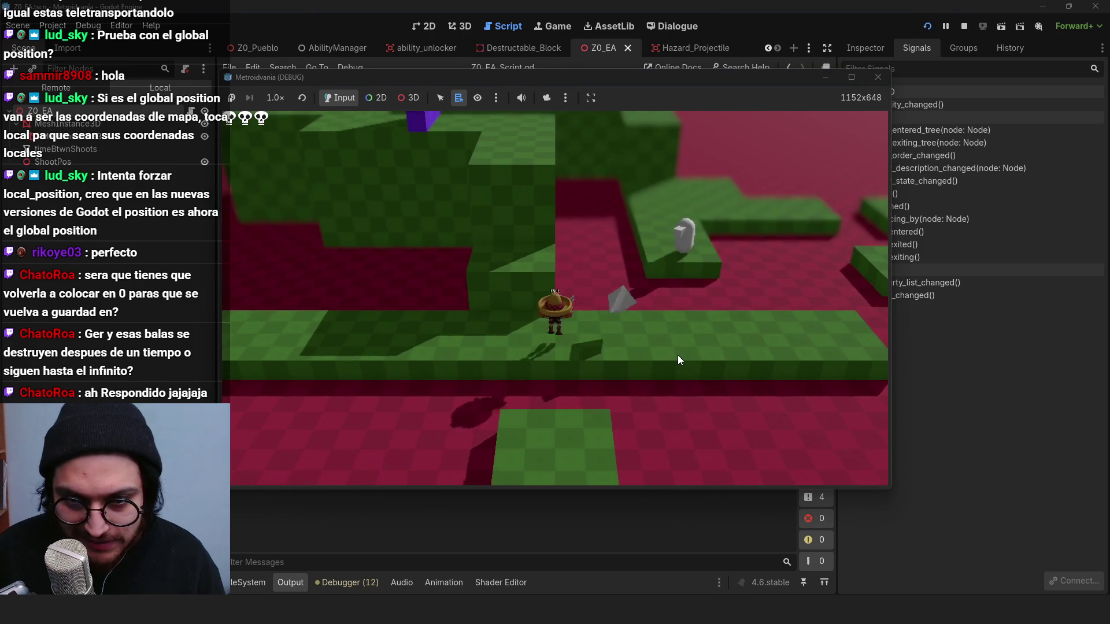
key("w")
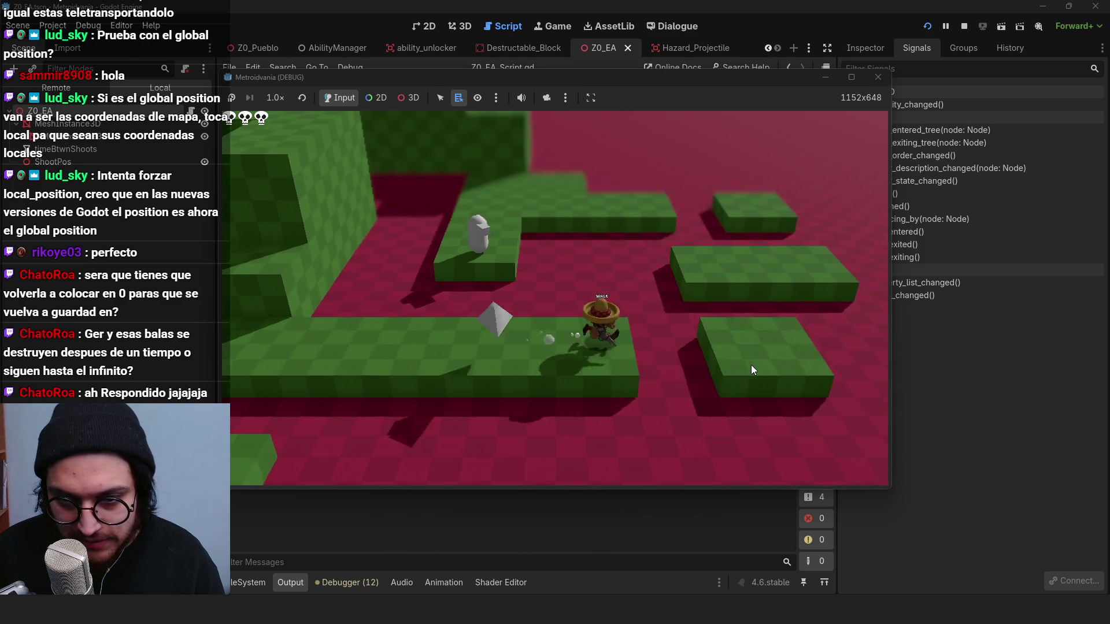
key("Escape")
left_click(964, 26)
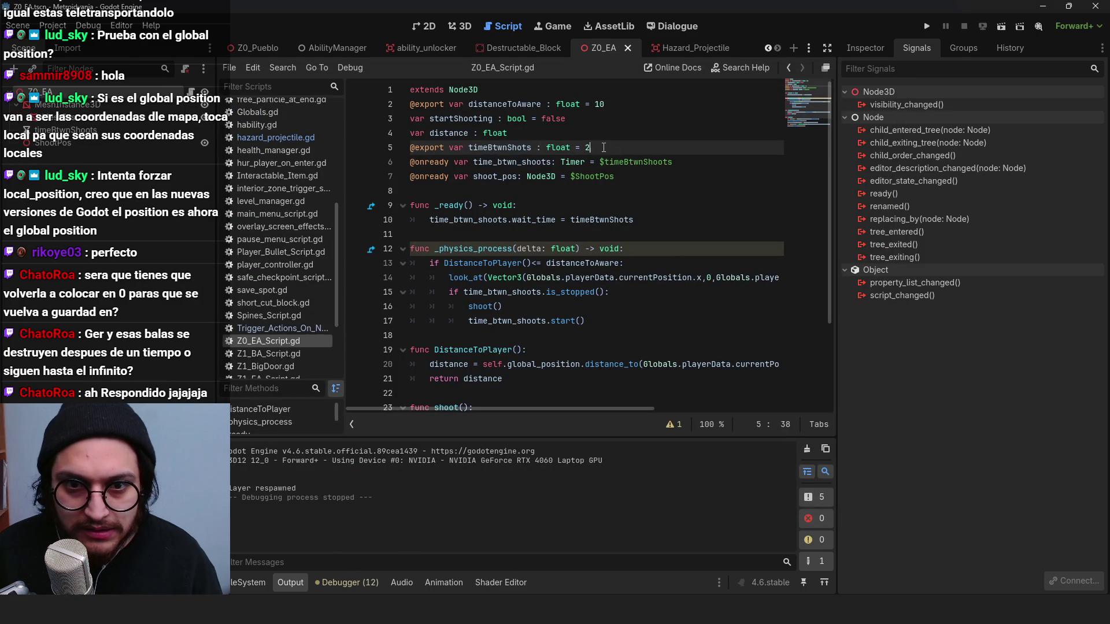
Step: Change timeBtwnShots to 1, save, and open the Hazard_Projectile scene's hazard_projectile.gd
type("1")
key("ctrl+s")
left_click(679, 47)
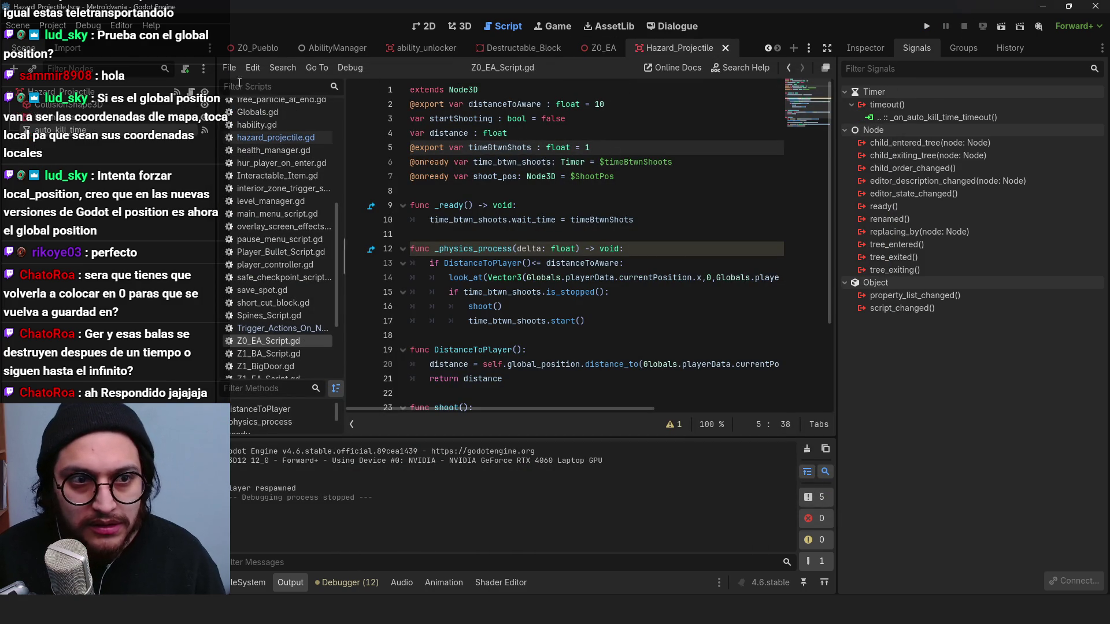
left_click(586, 121)
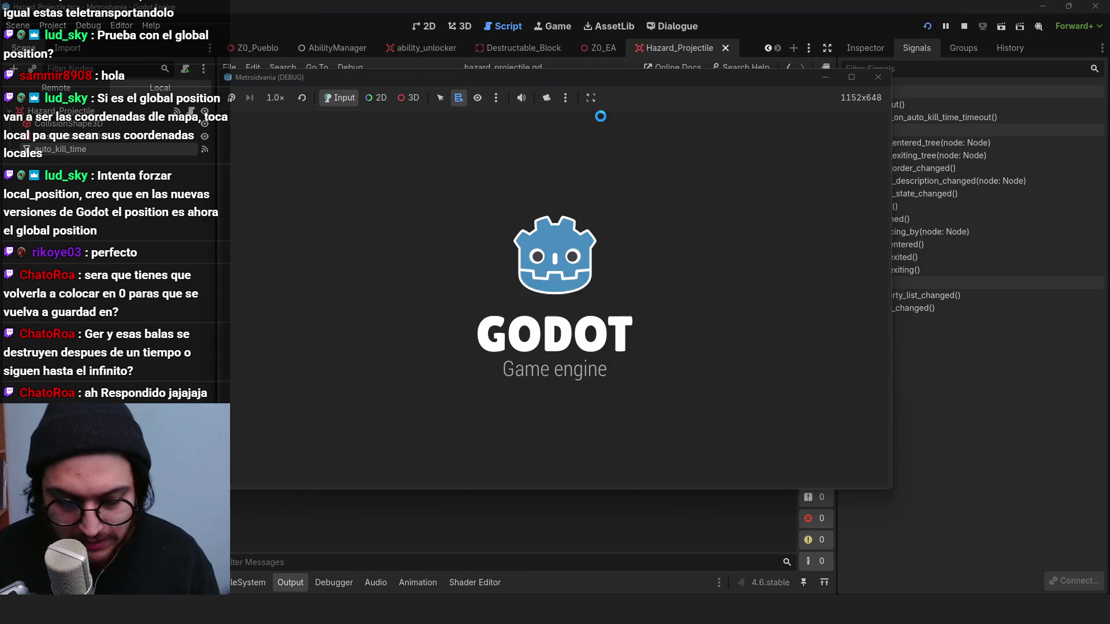
Step: Jump the character across the first raised platforms toward the far platforms
key("w")
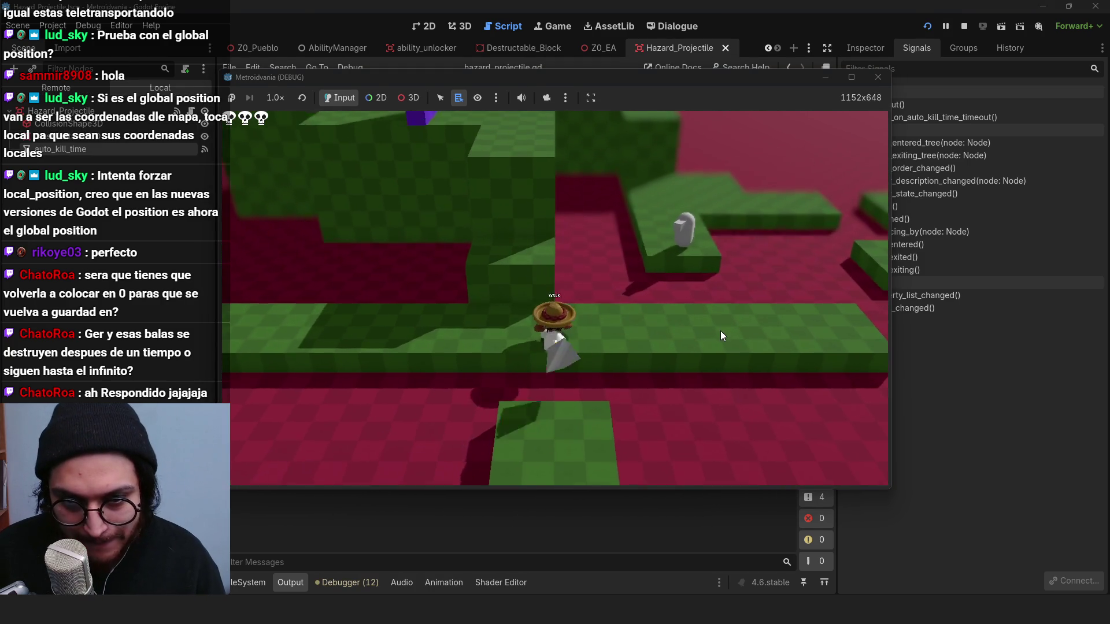
key("d")
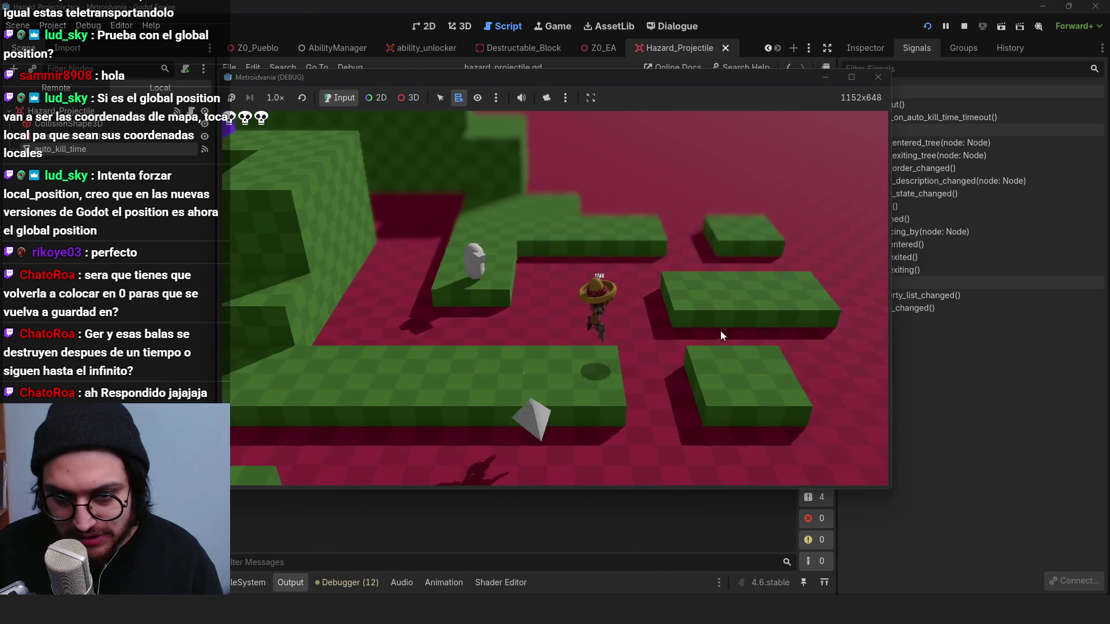
key("w")
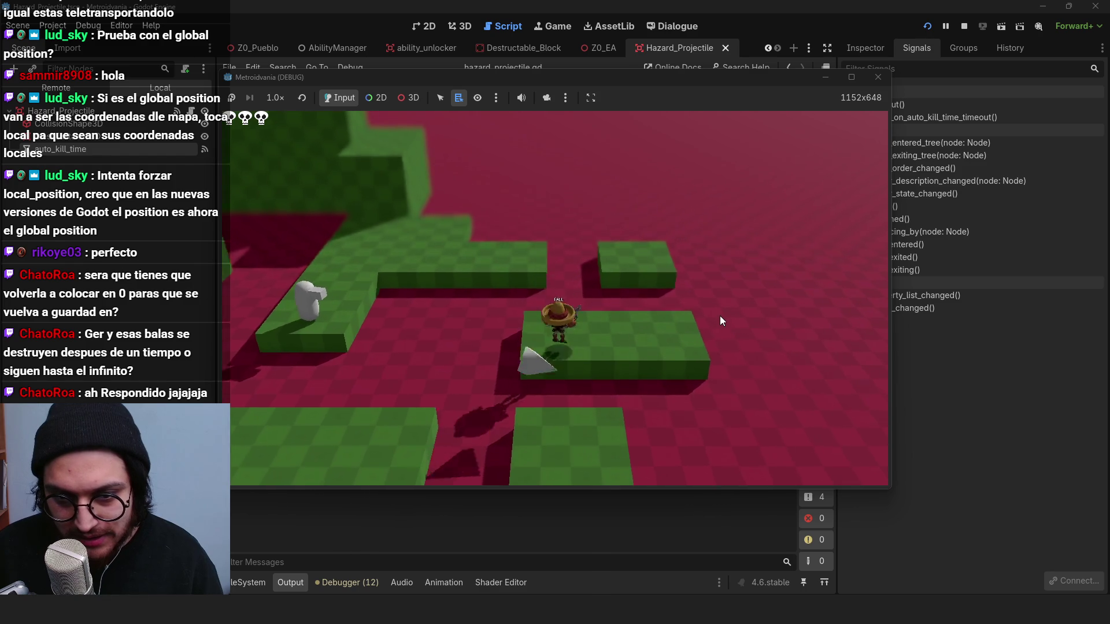
key("space")
key("s")
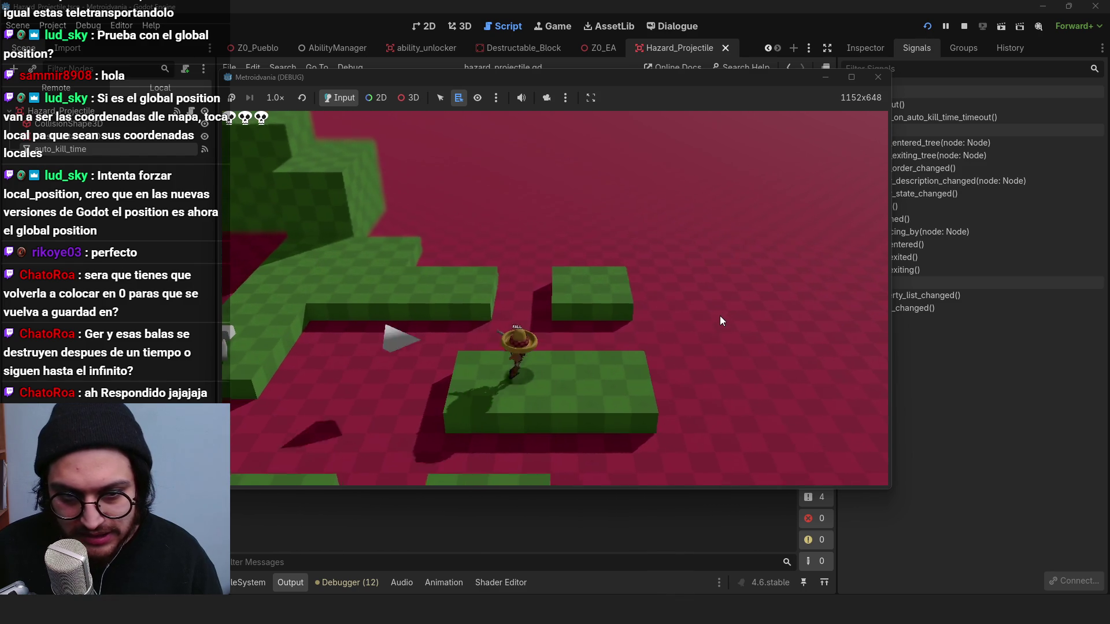
key("a")
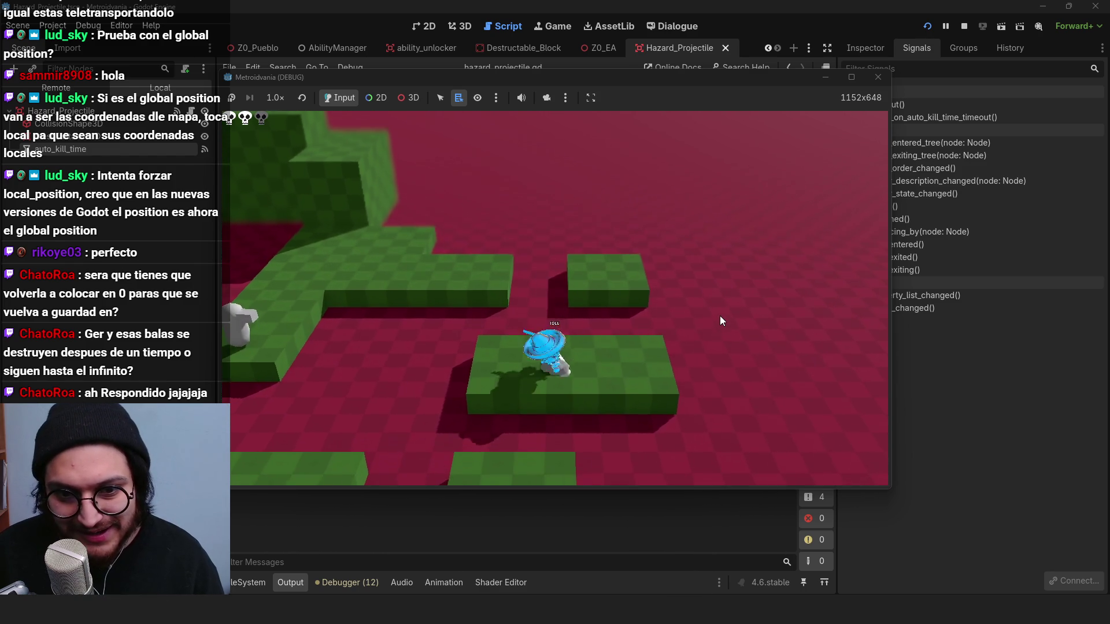
key("w")
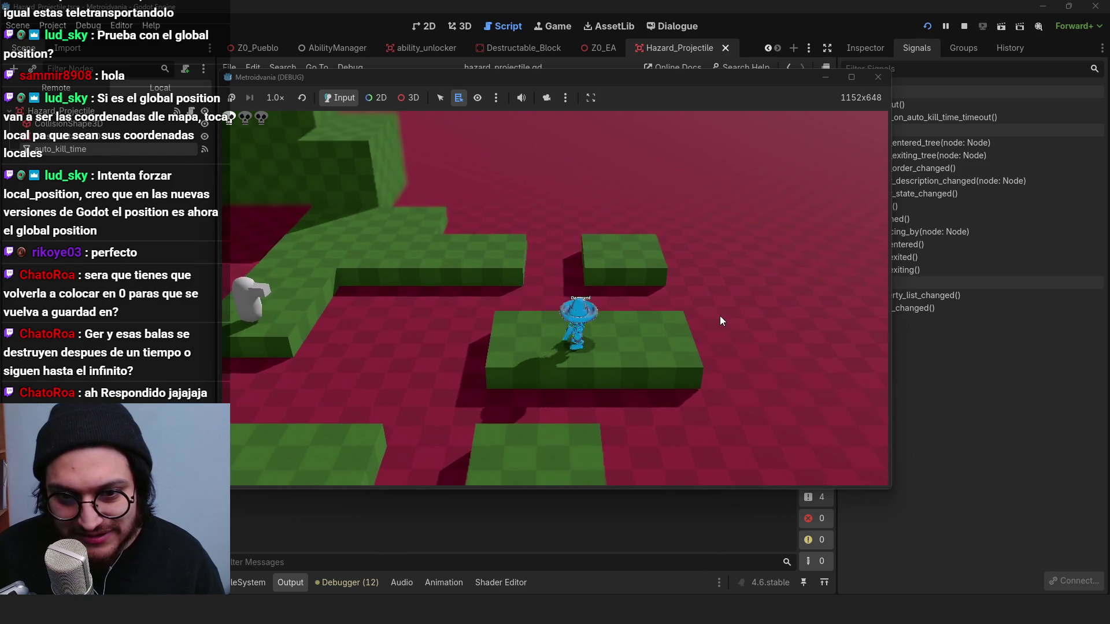
key("space")
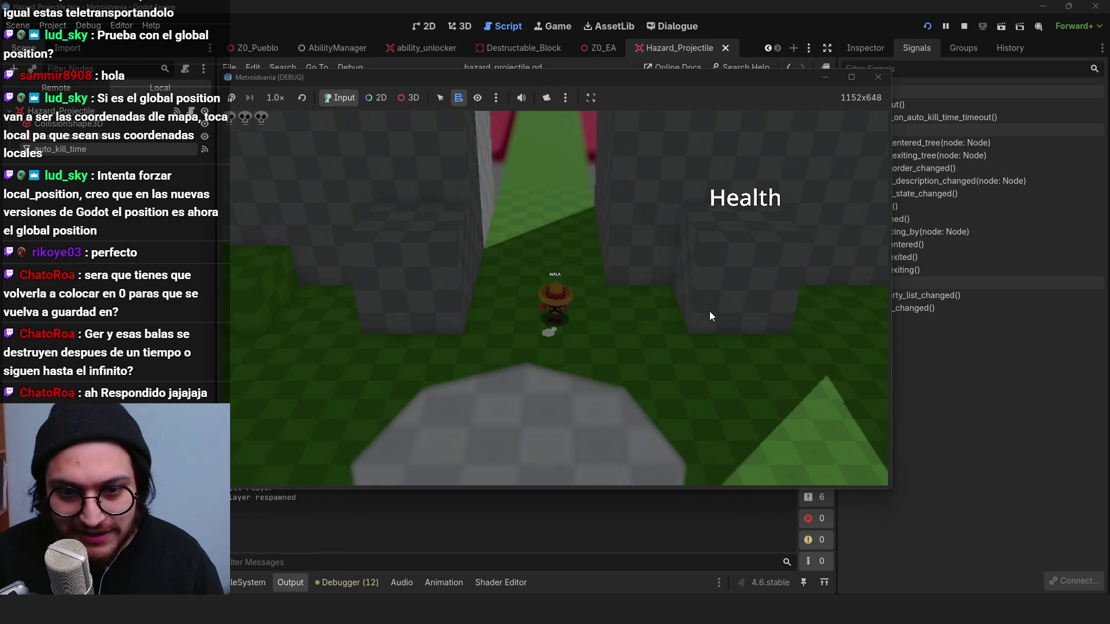
Step: Walk the character up the green corridor and across the platforms until it is killed
key("w")
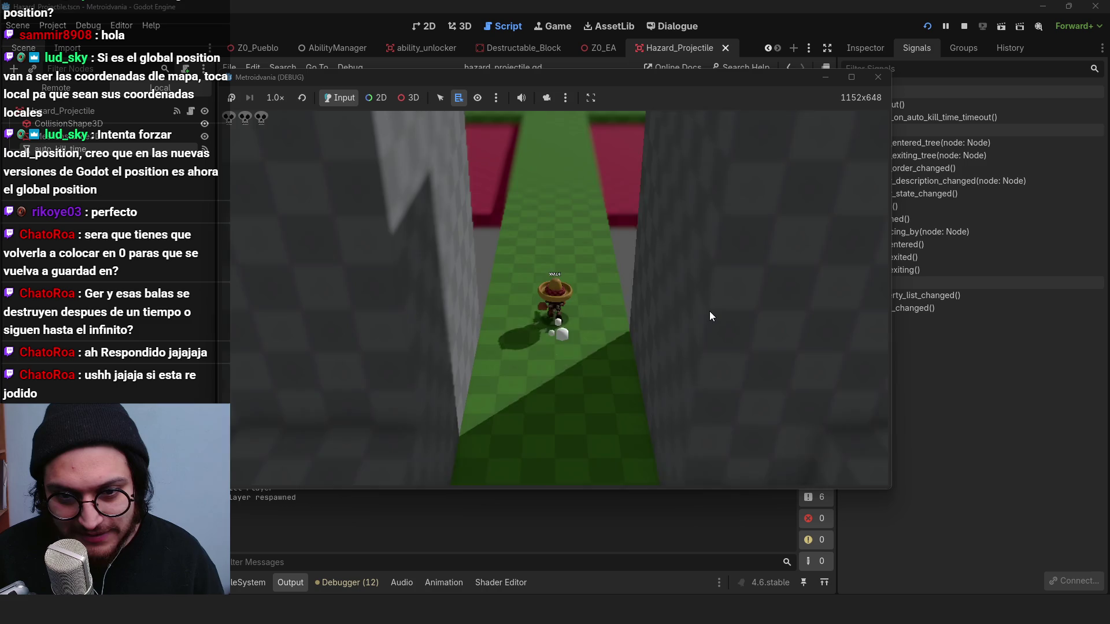
key("space")
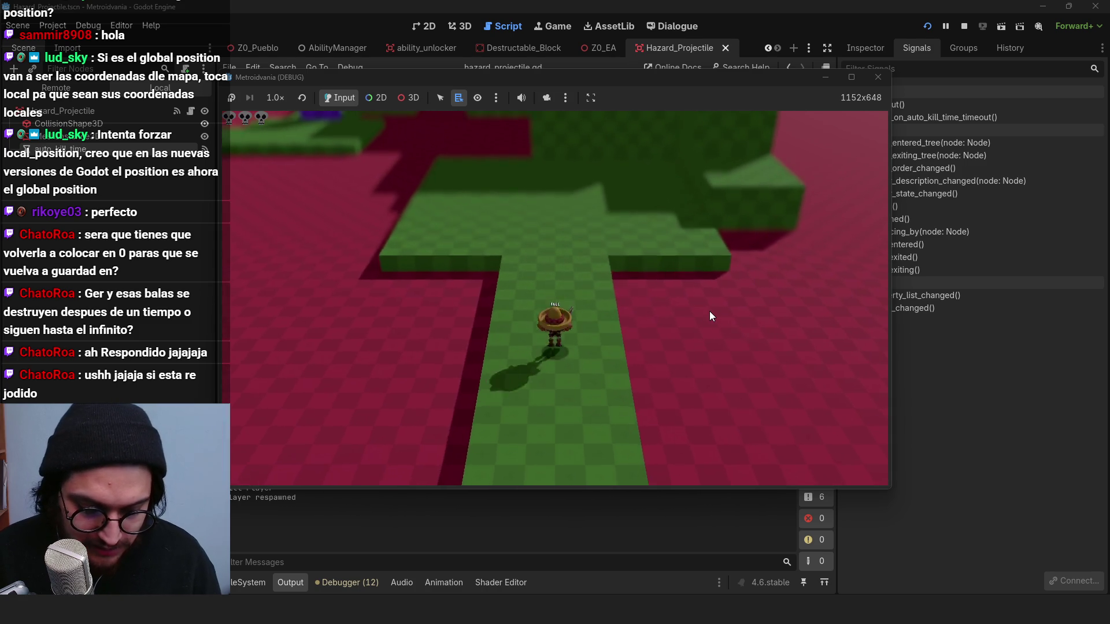
key("w")
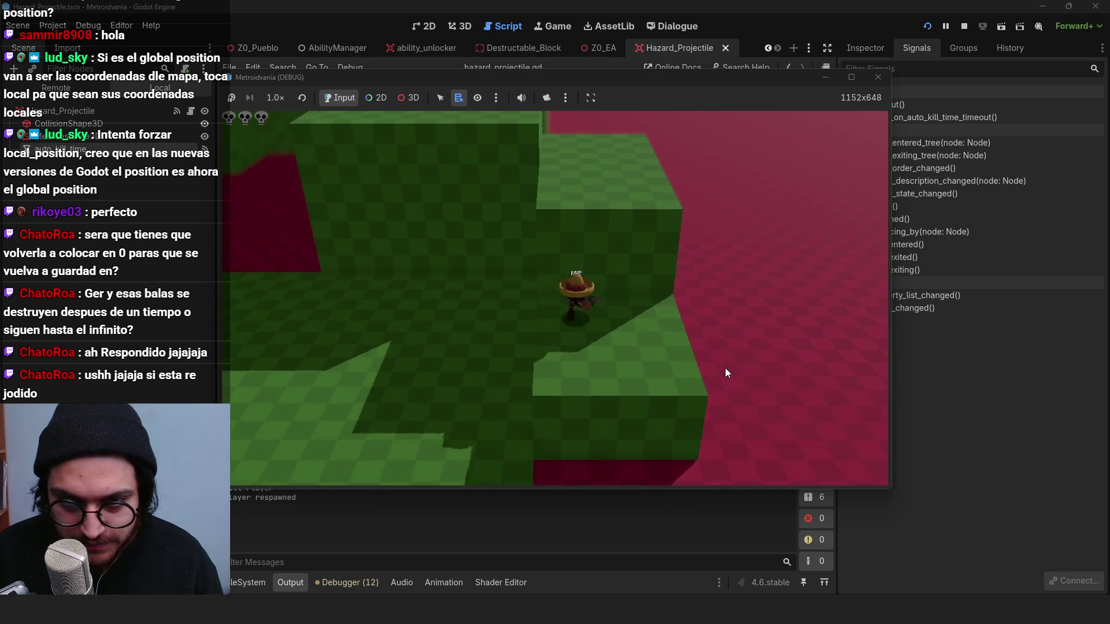
key("space")
key("w")
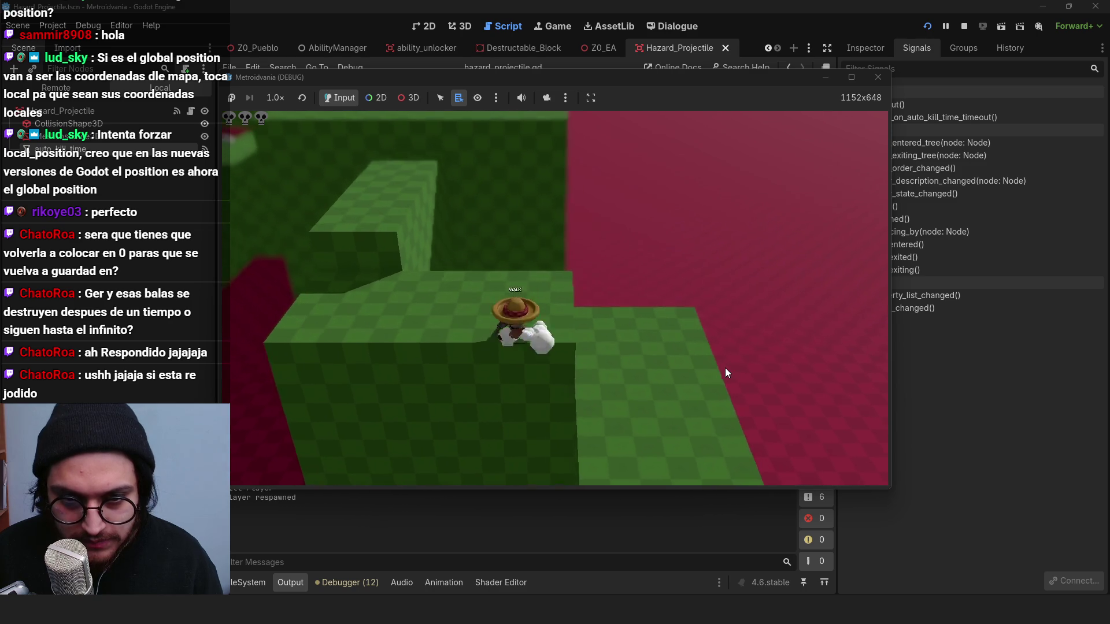
key("w")
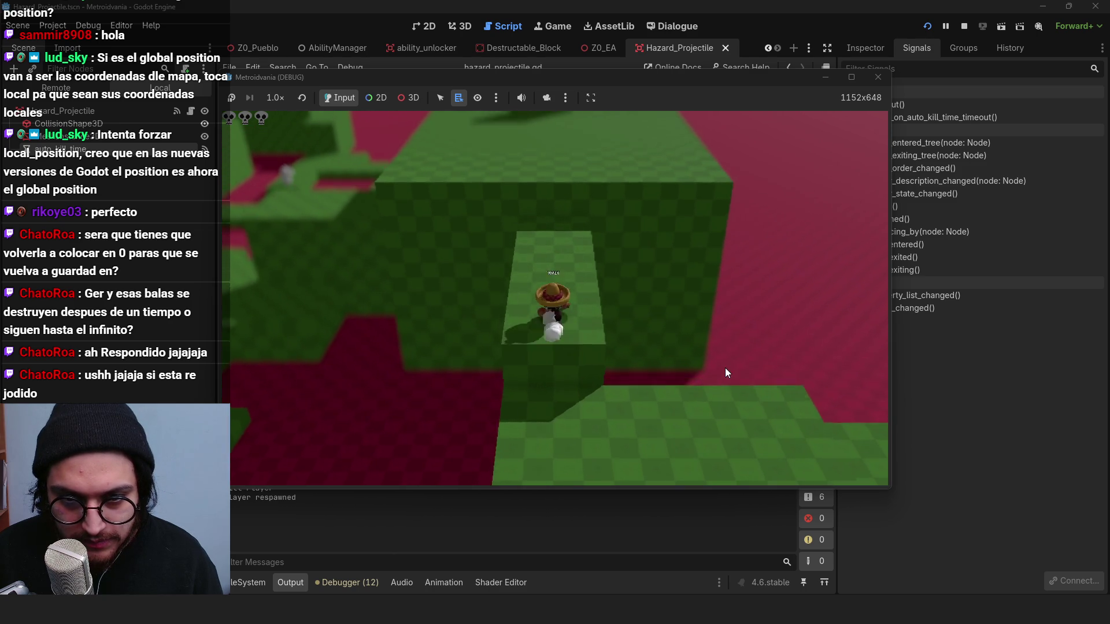
key("w")
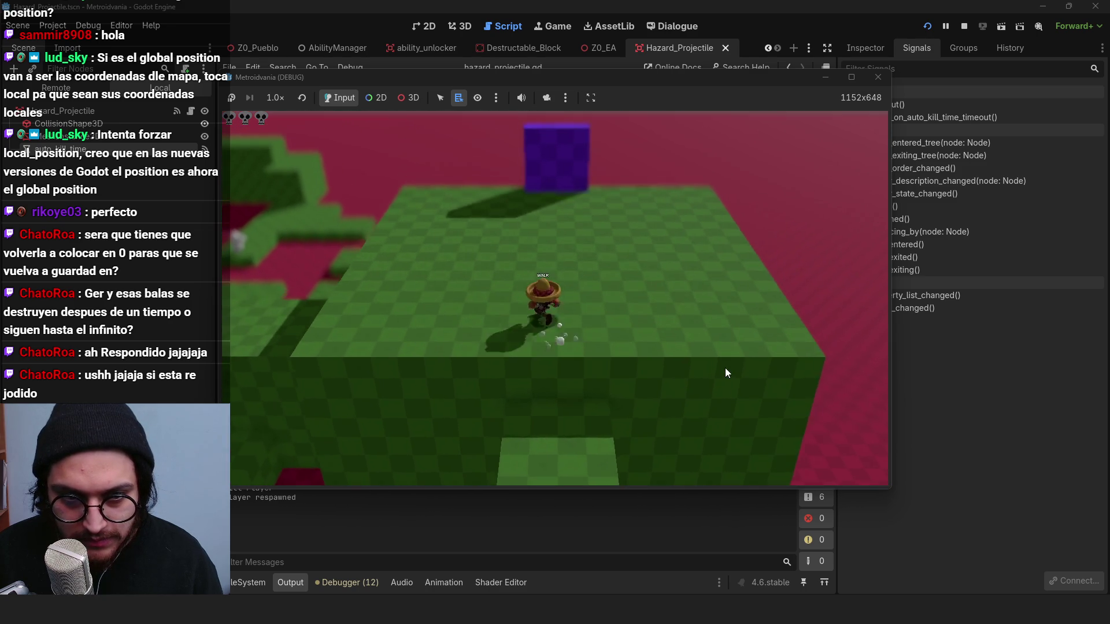
key("w")
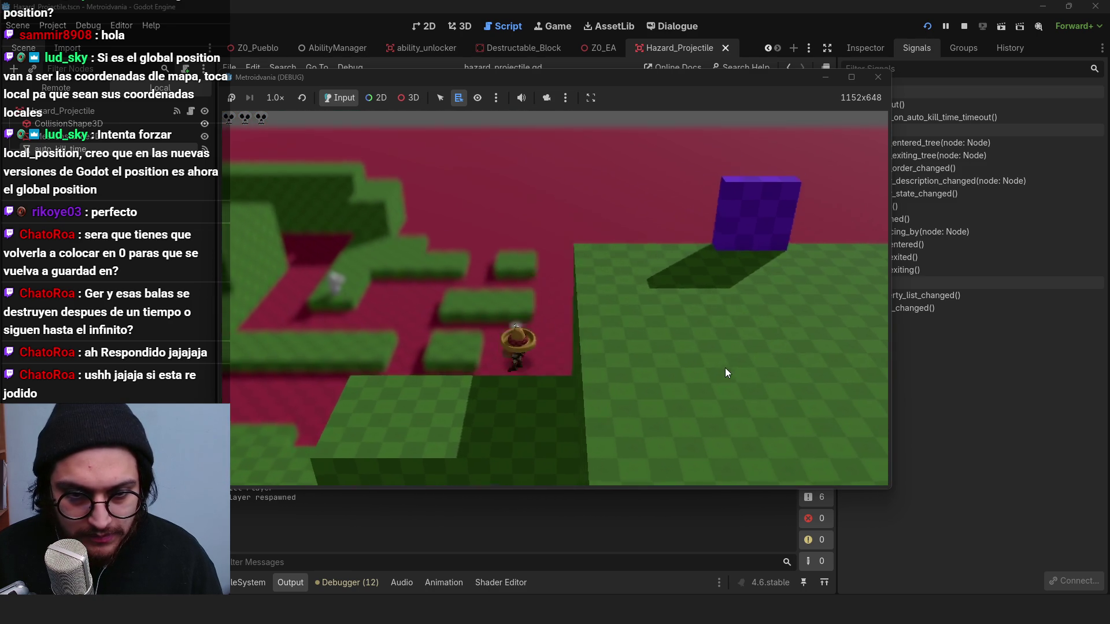
key("w")
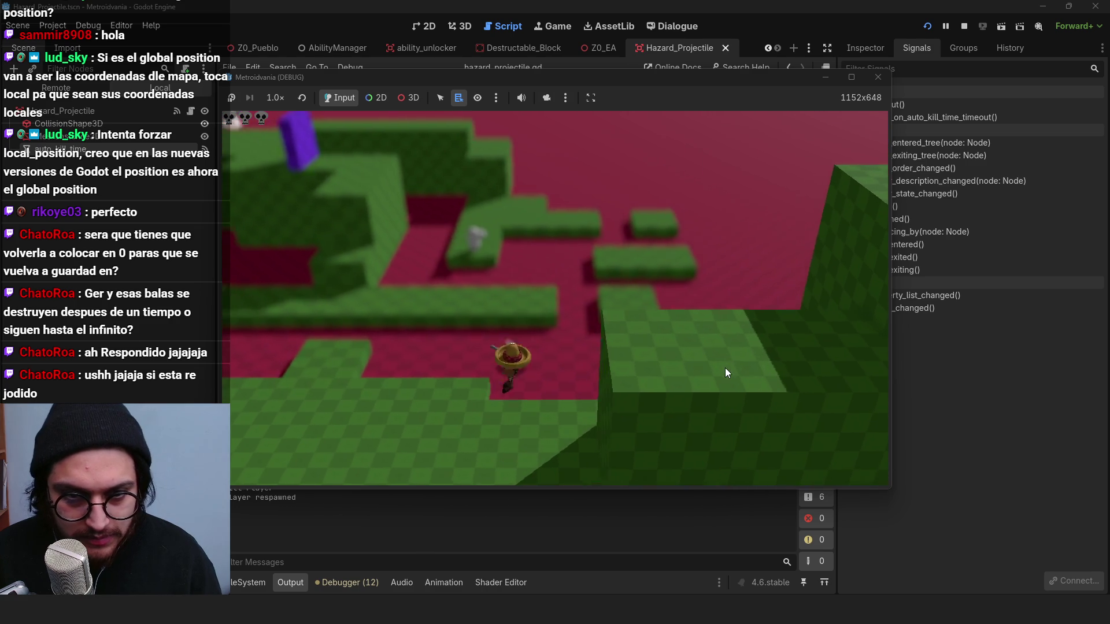
key("w")
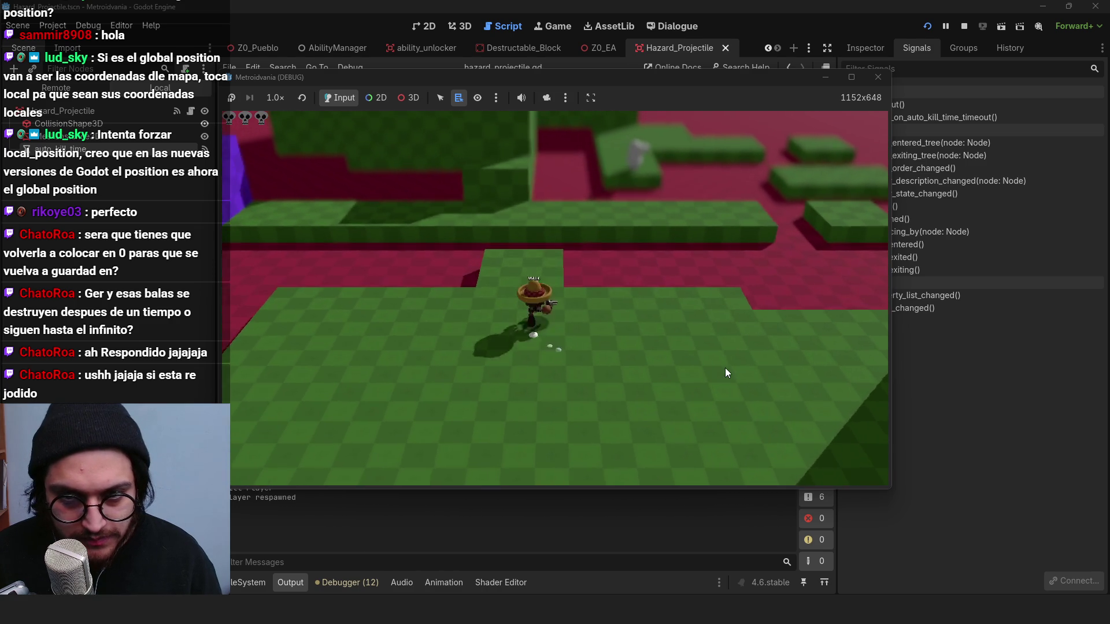
key("w")
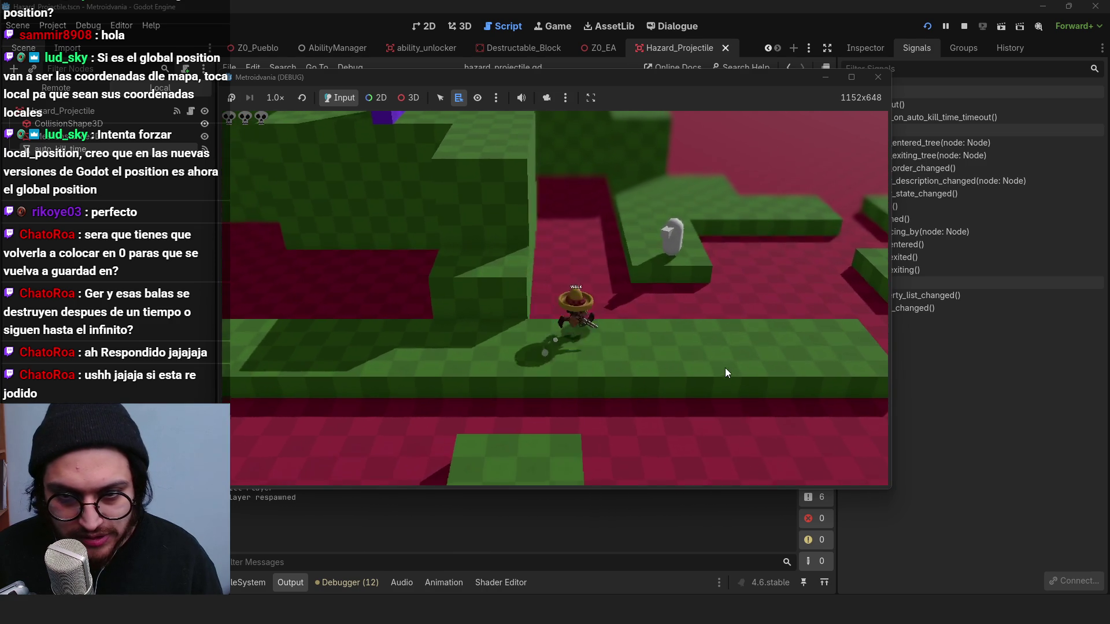
key("w")
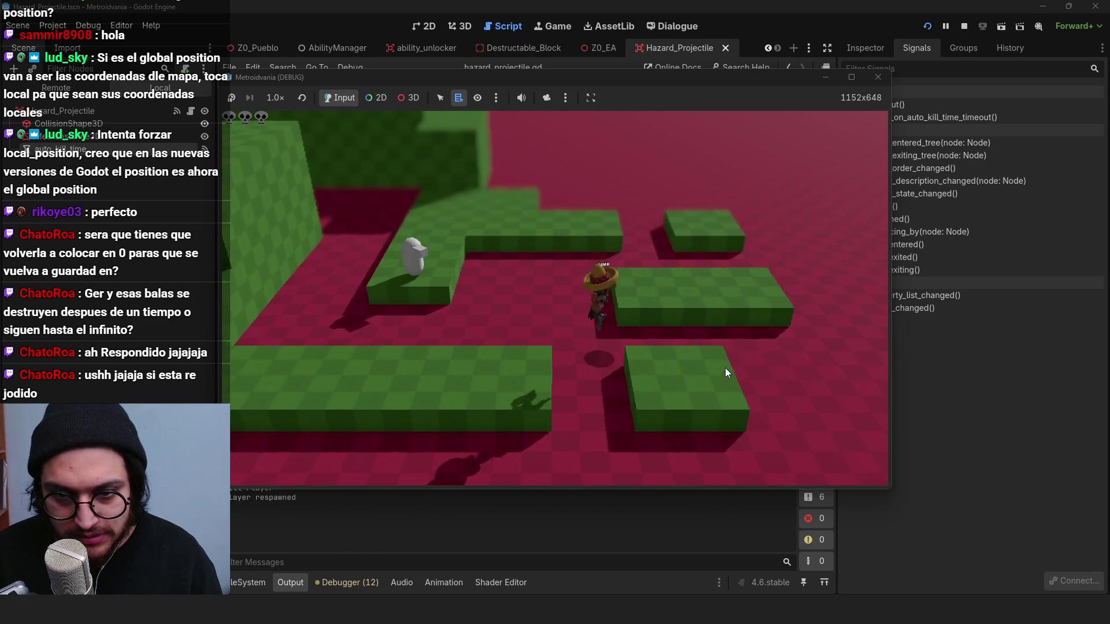
key("space")
key("w")
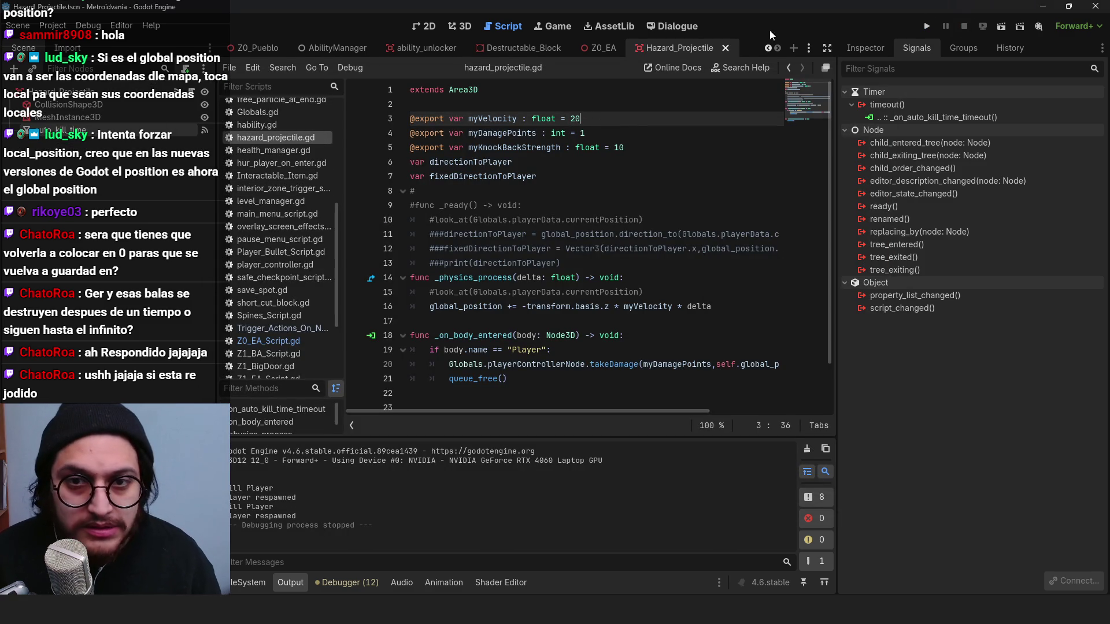
Step: Run the game again, move the character past the flying projectiles, then stop it
left_click(924, 26)
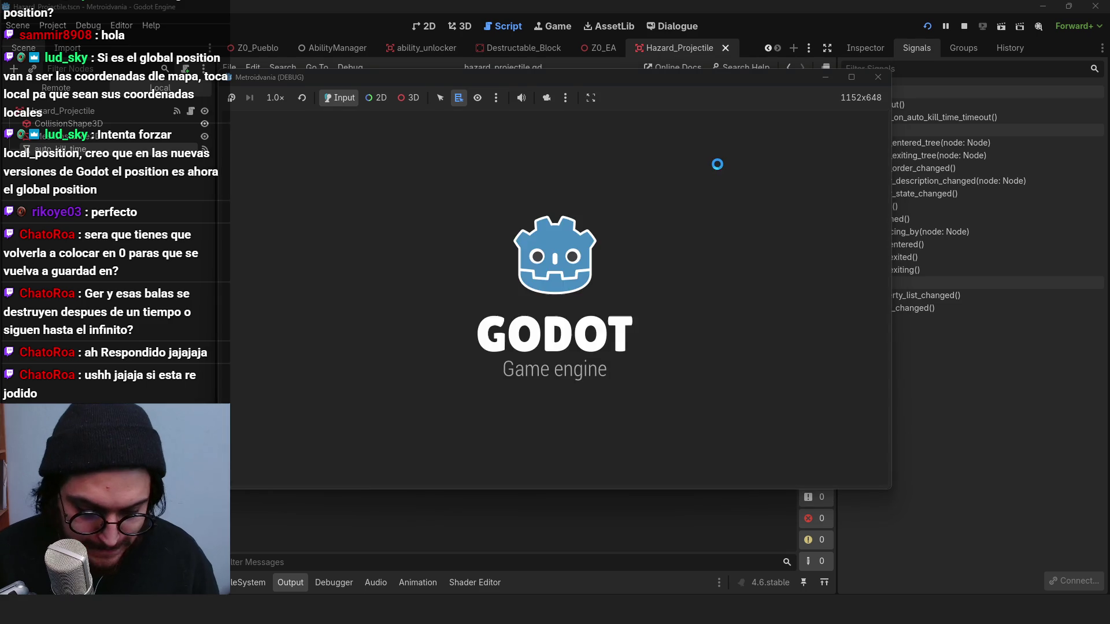
key("w")
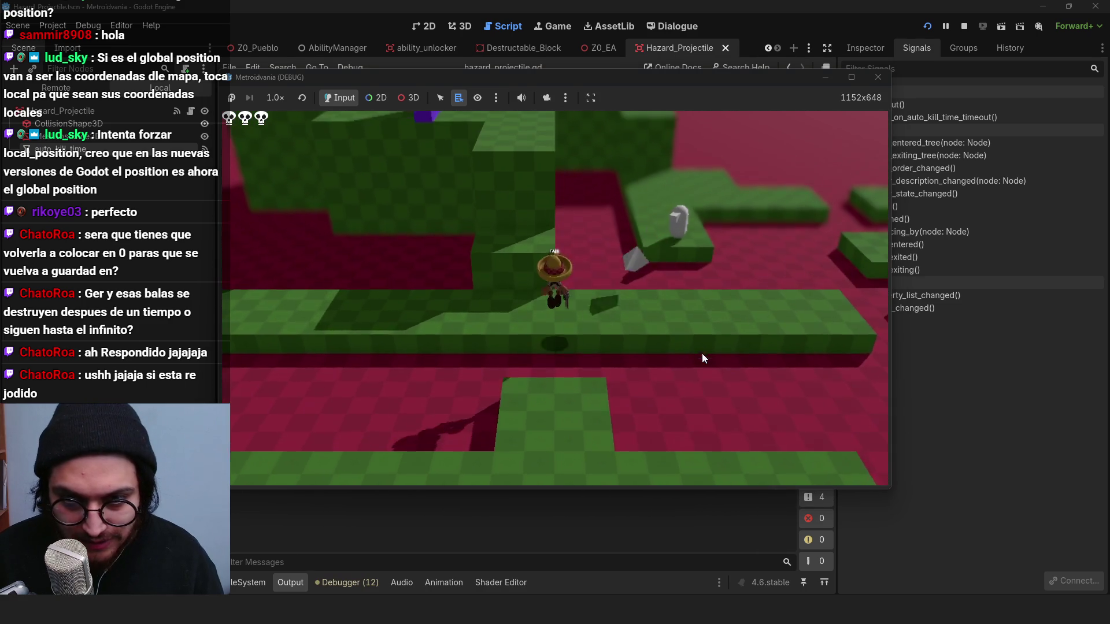
key("d")
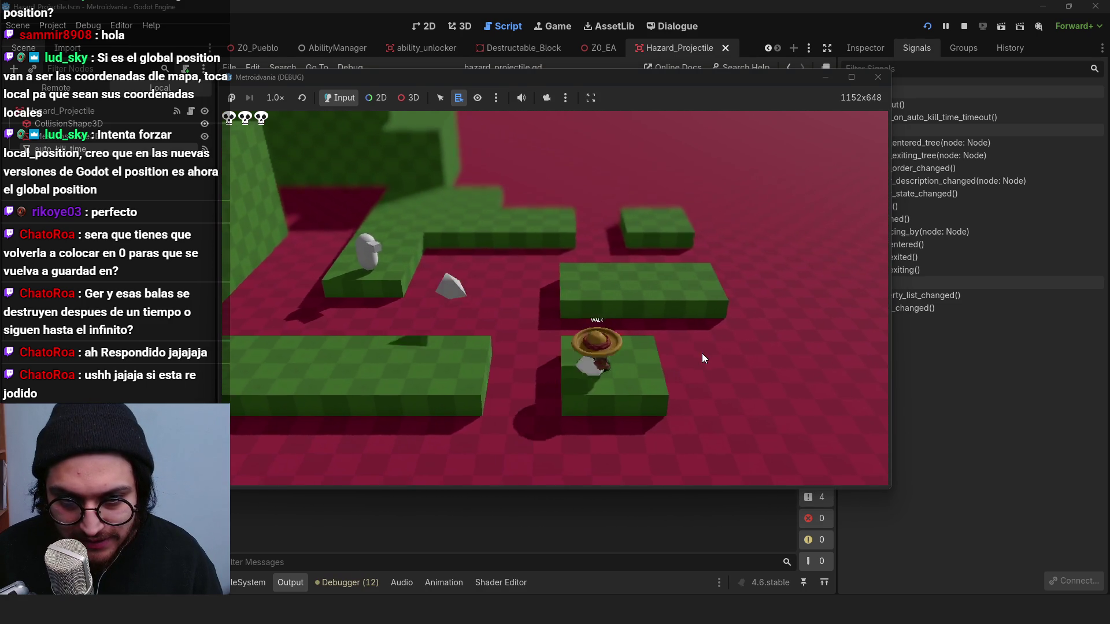
key("w")
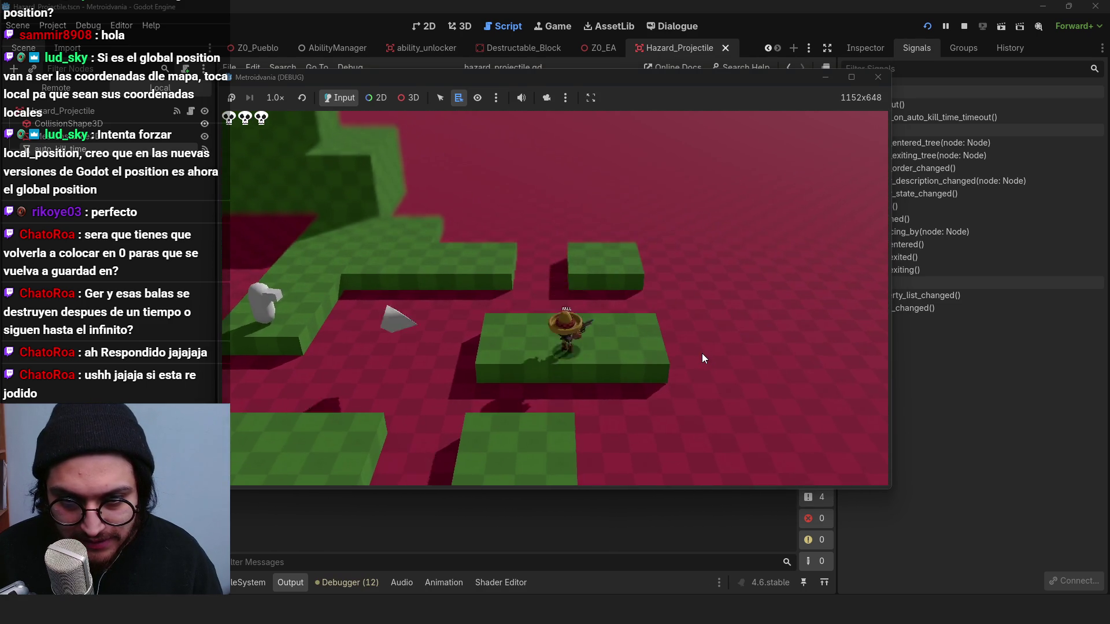
key("w")
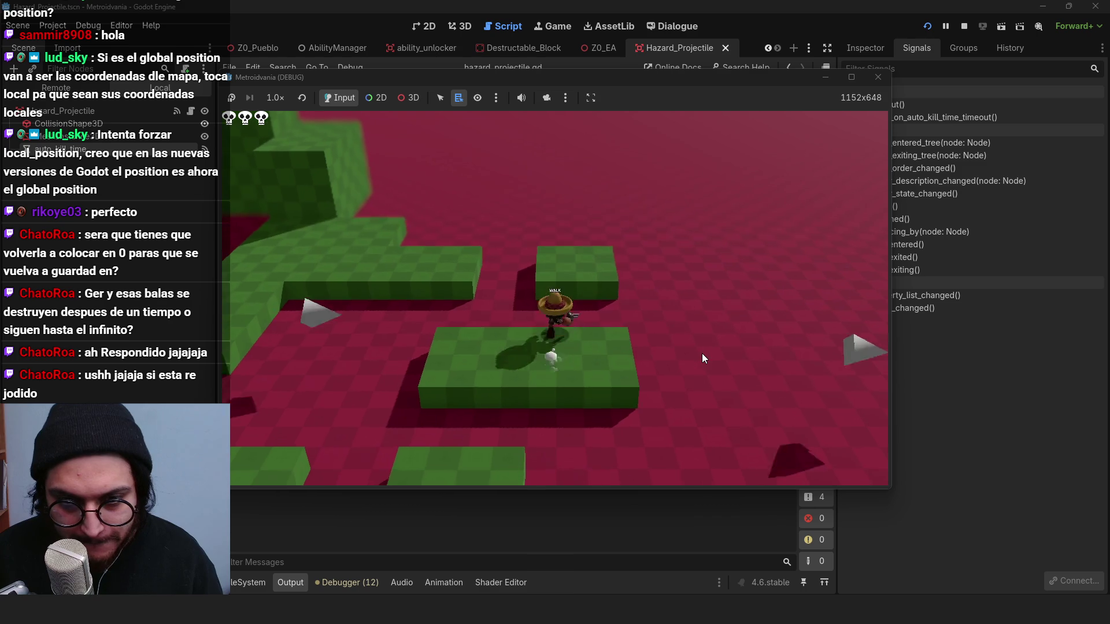
key("w")
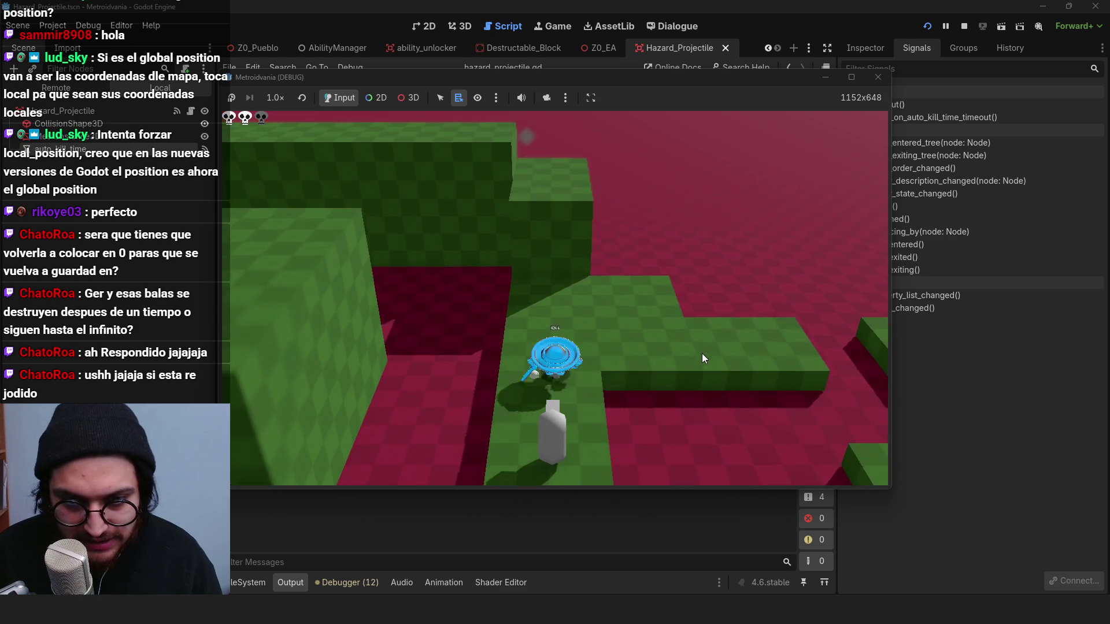
key("w")
key("w")
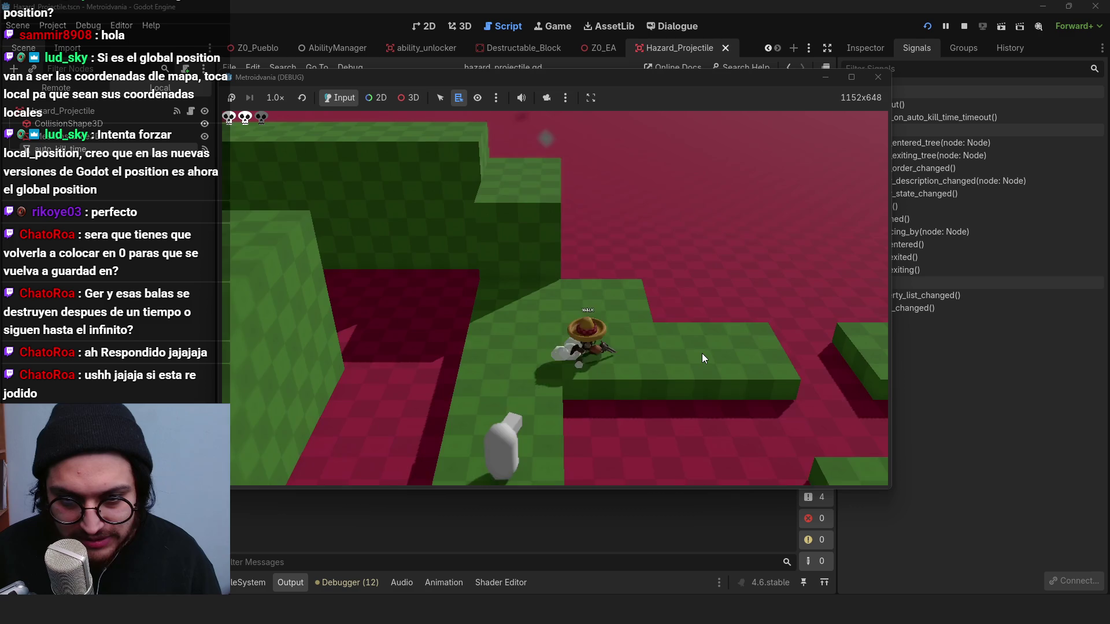
key("w")
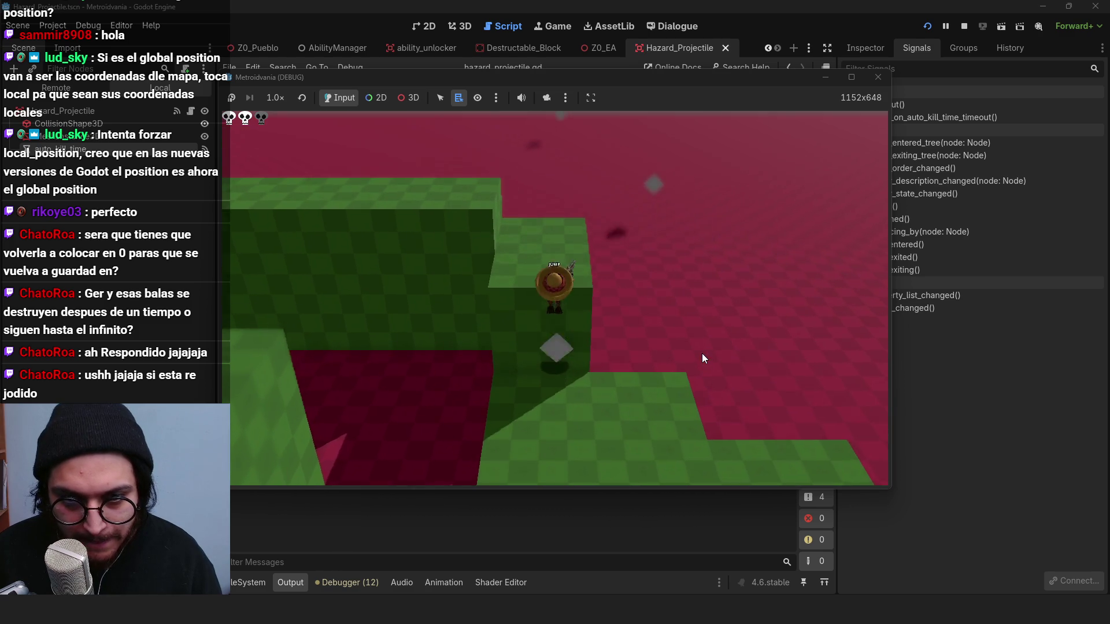
key("w")
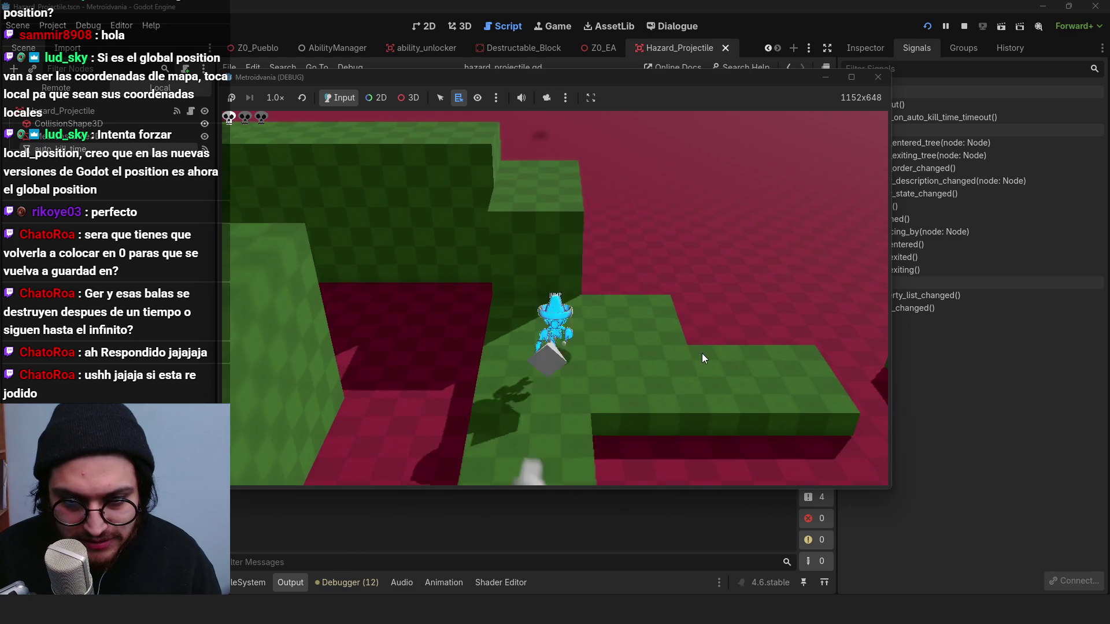
key("space")
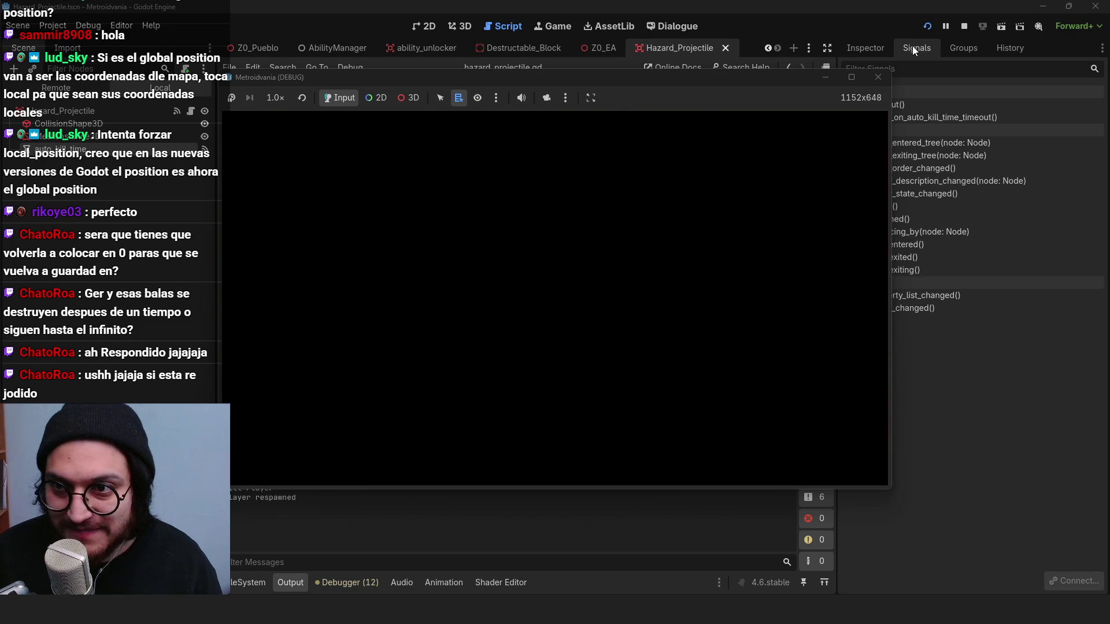
left_click(965, 28)
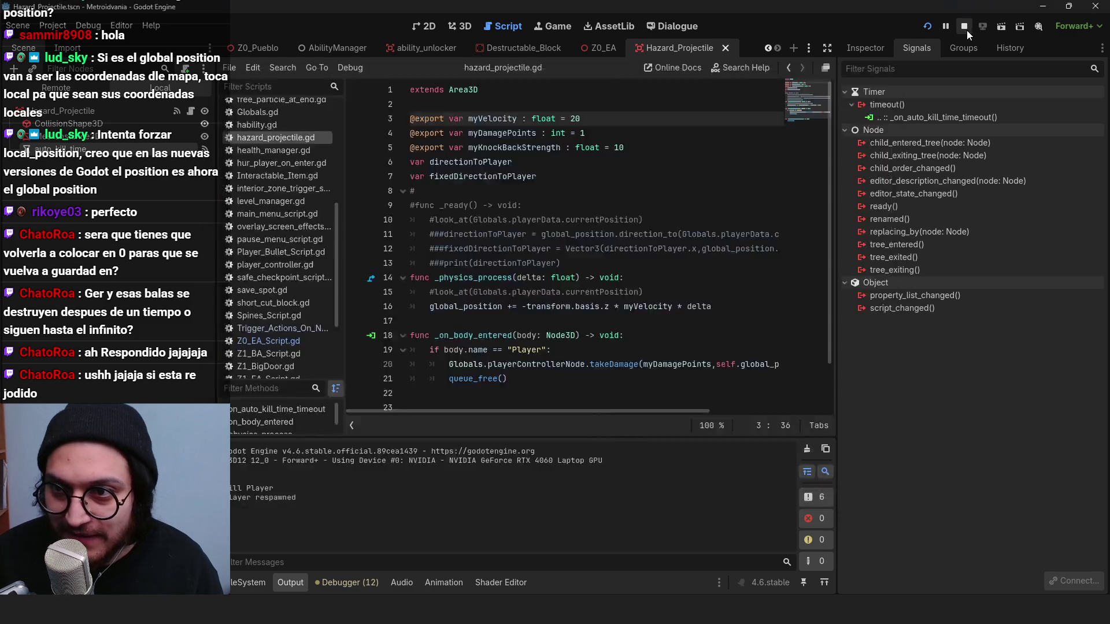
Step: Lower hazard_projectile.gd's myVelocity to 15 and set Z0_EA's timeBtwnShots to 0.5, then run
left_click(502, 249)
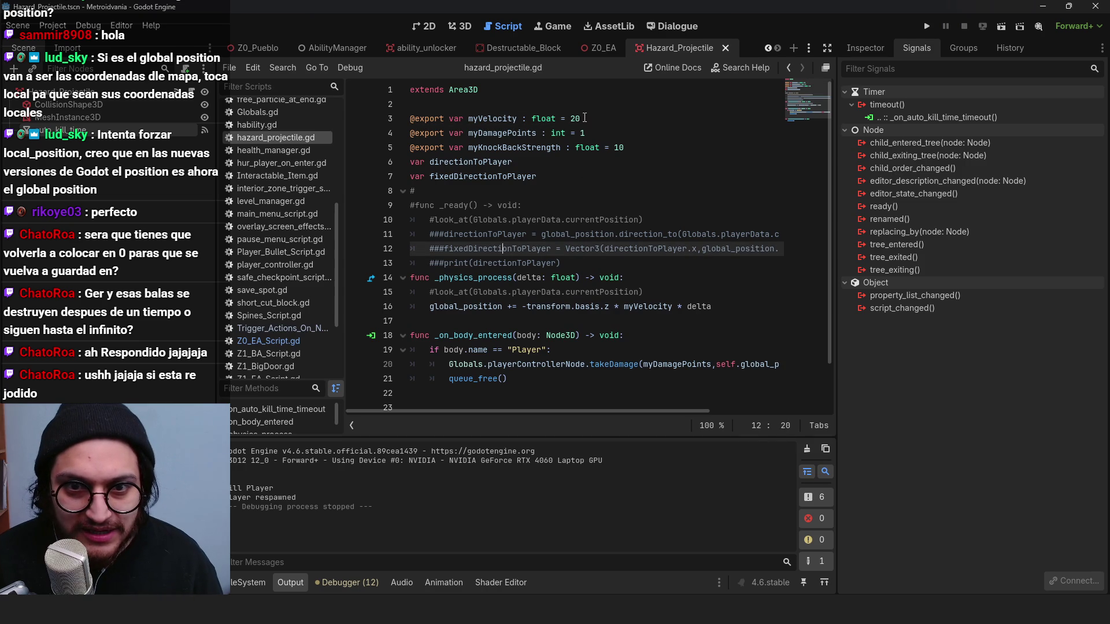
left_click_drag(583, 118, 575, 117)
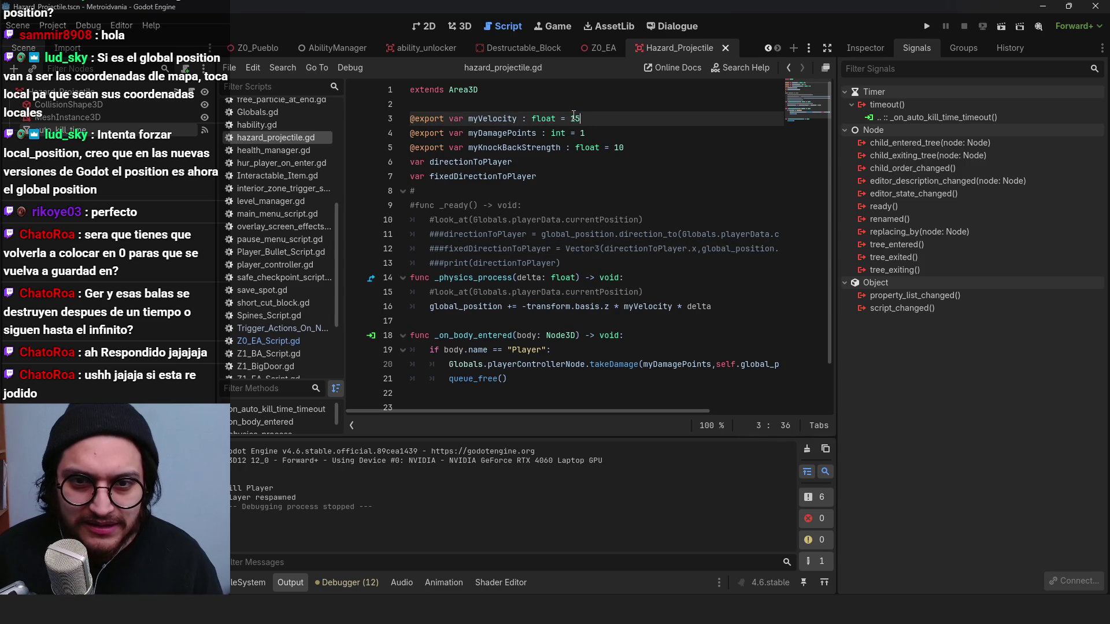
left_click(601, 48)
left_click_drag(594, 148, 581, 148)
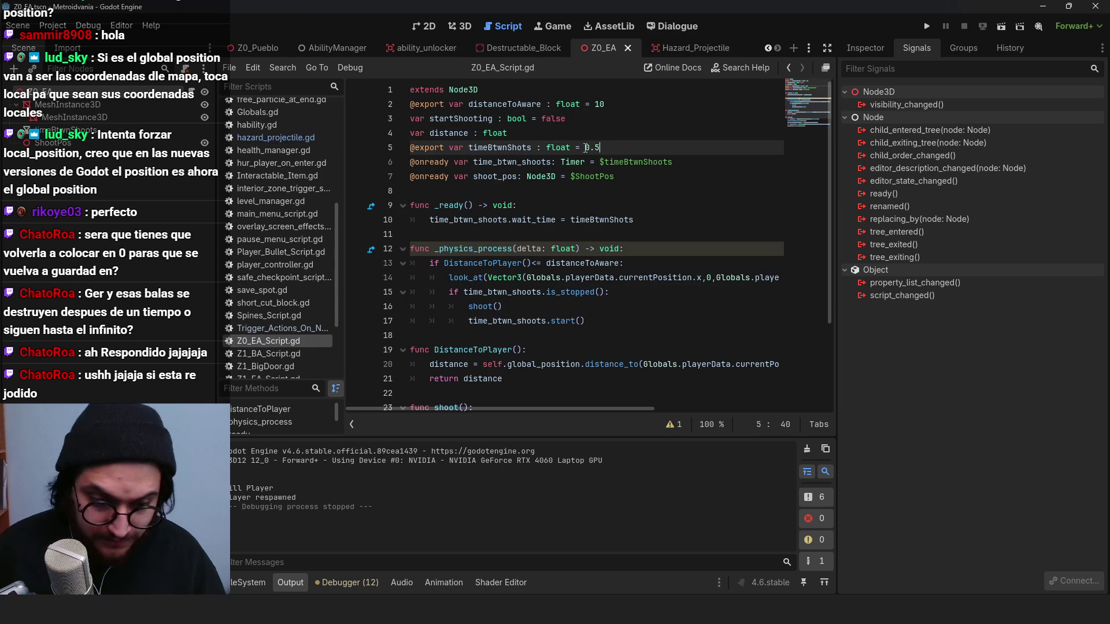
key("F5")
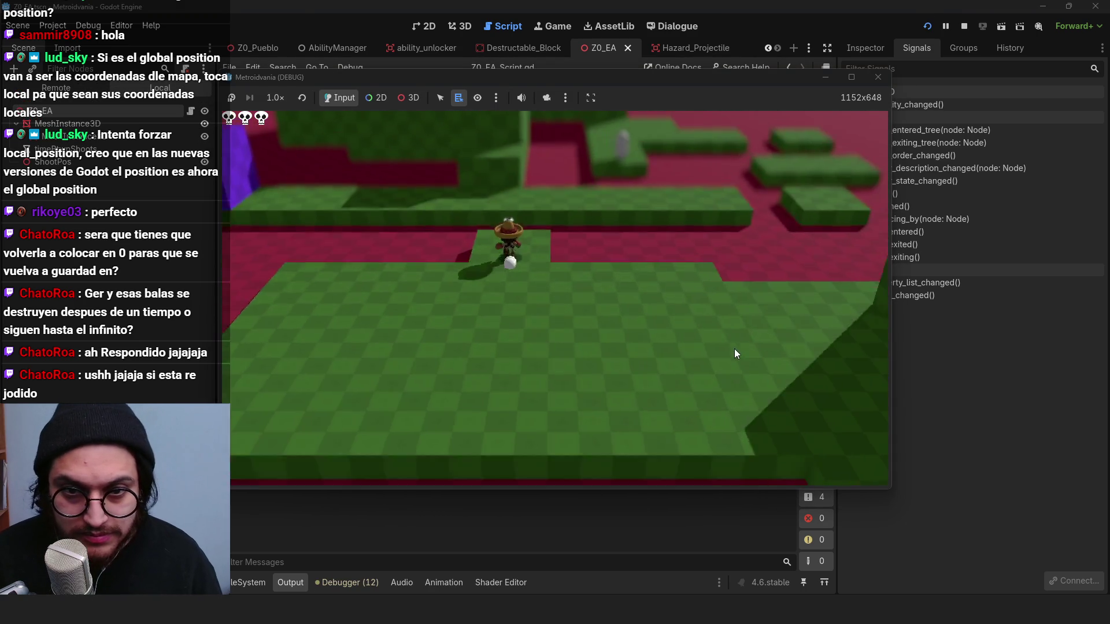
Step: Walk and jump the character across the platforms past the turret's projectiles
key("w")
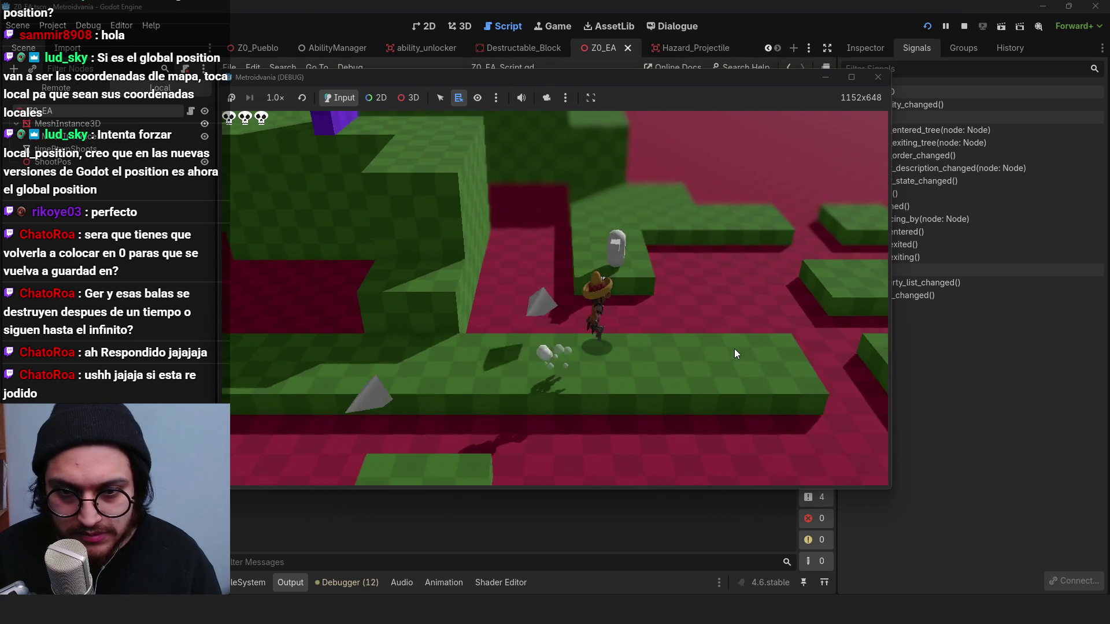
key("w")
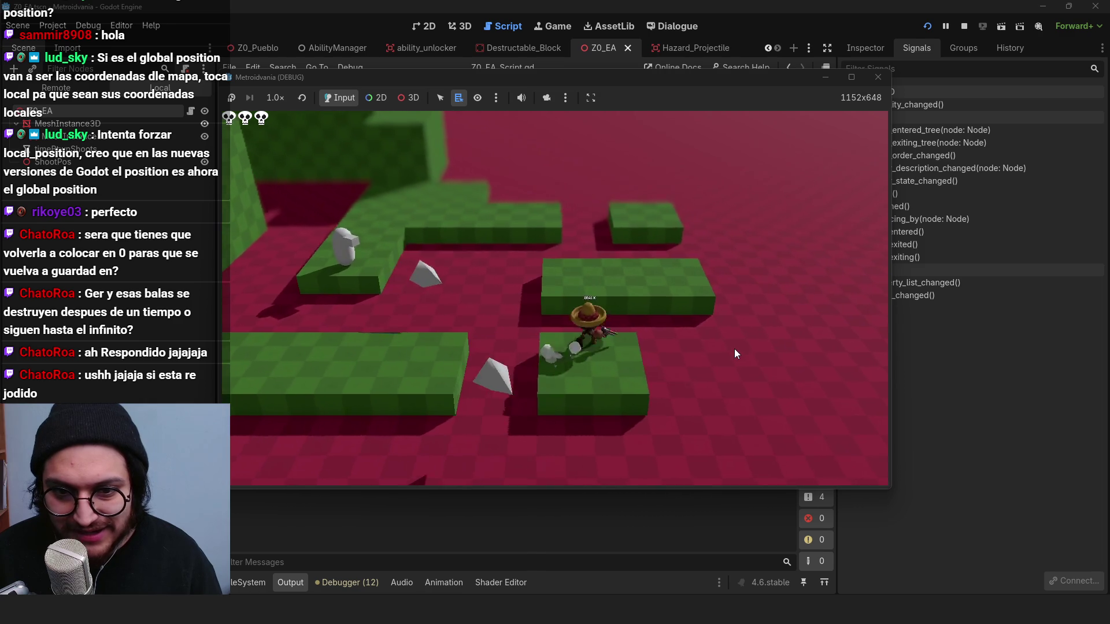
key("w")
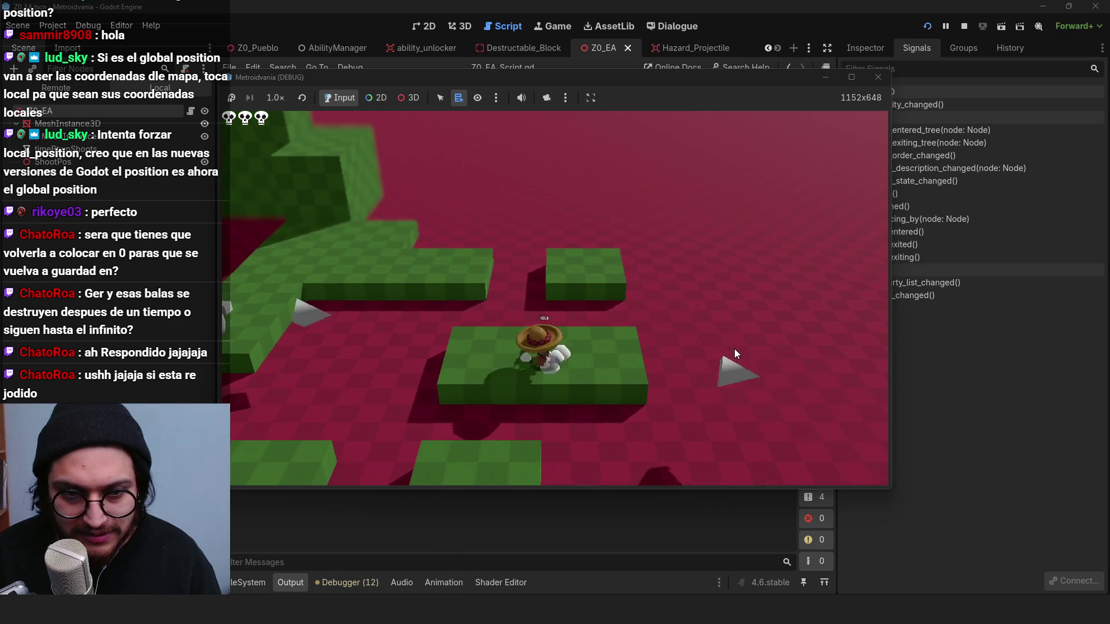
key("w")
key("space")
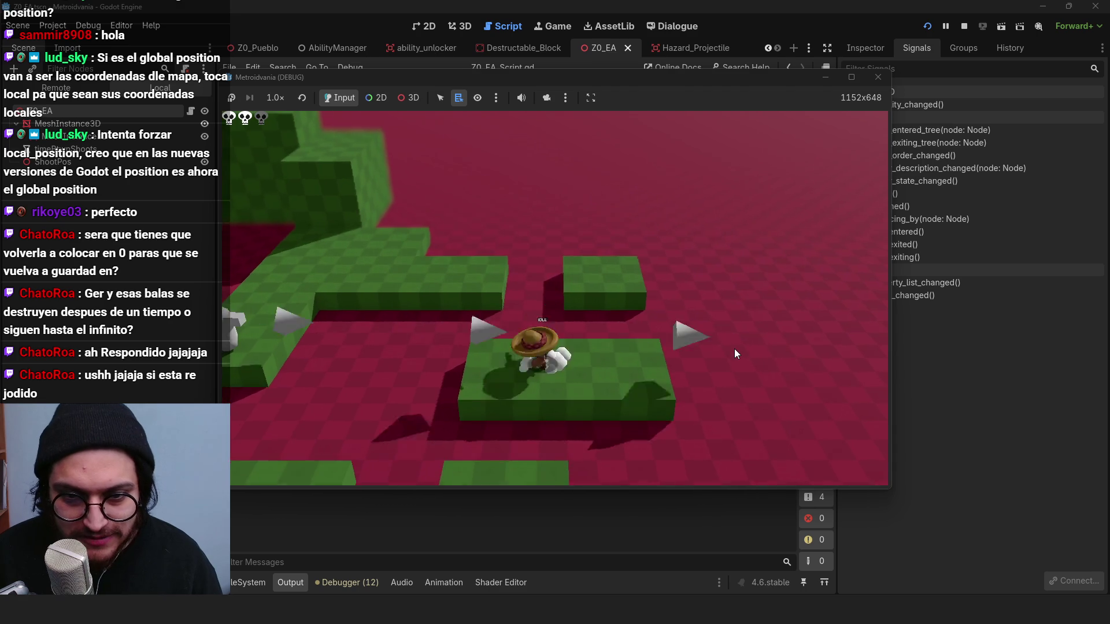
key("space")
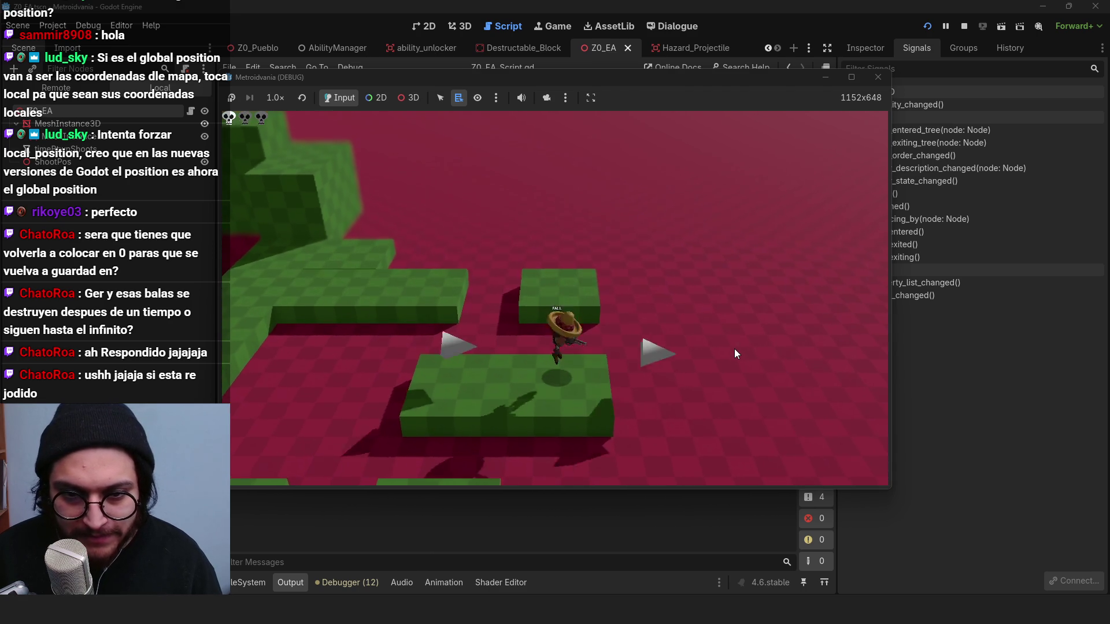
Step: Restart the game twice and jump the character toward the turret onto the next platform
key("F5")
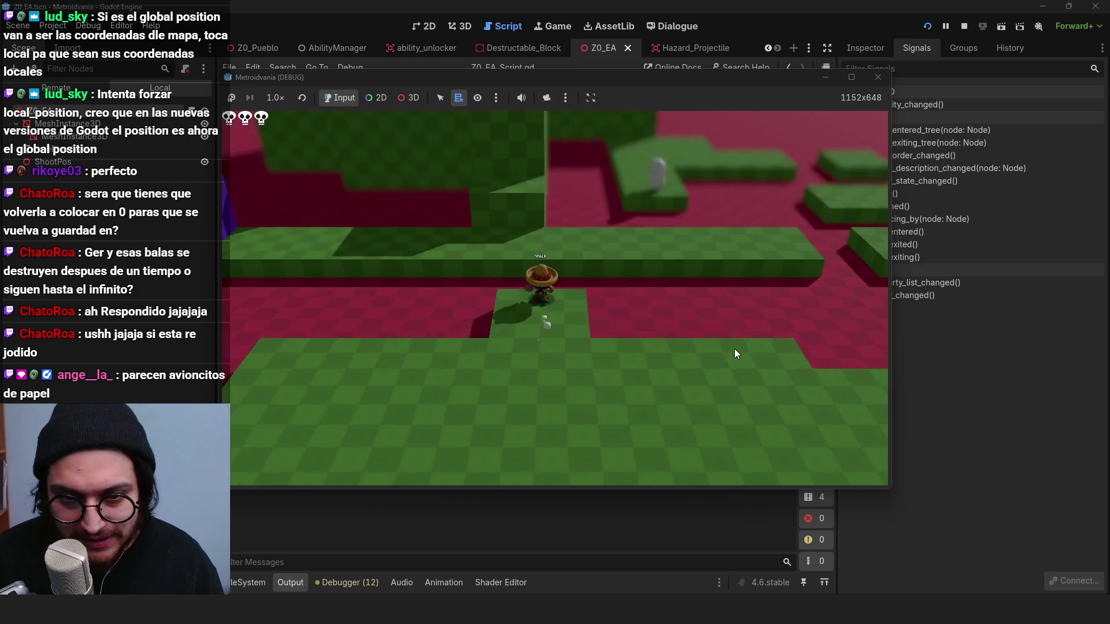
key("d")
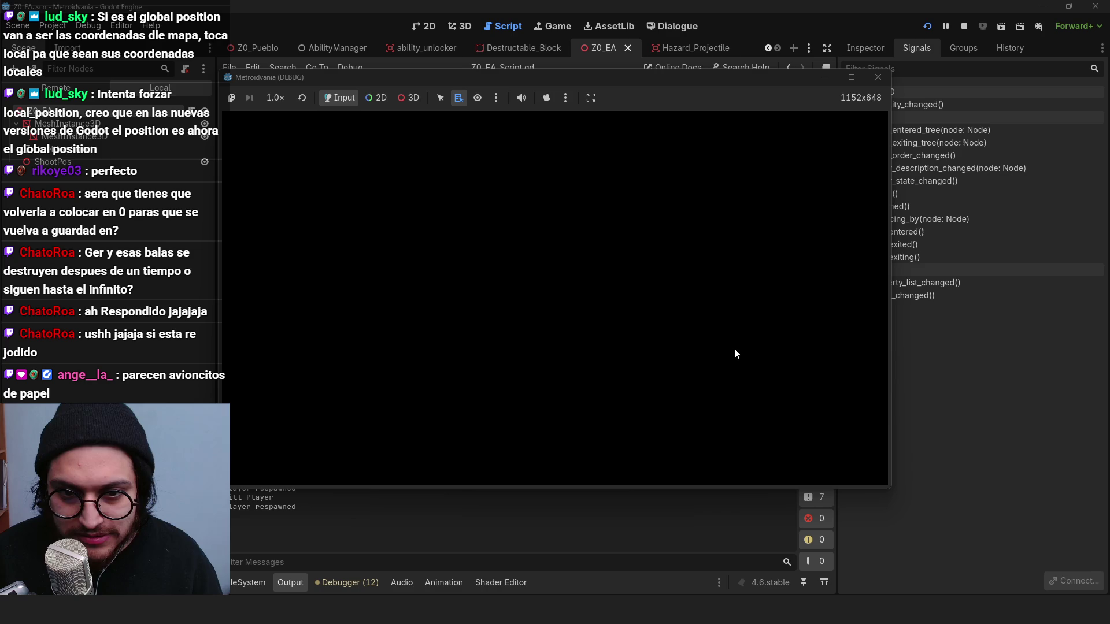
key("F5")
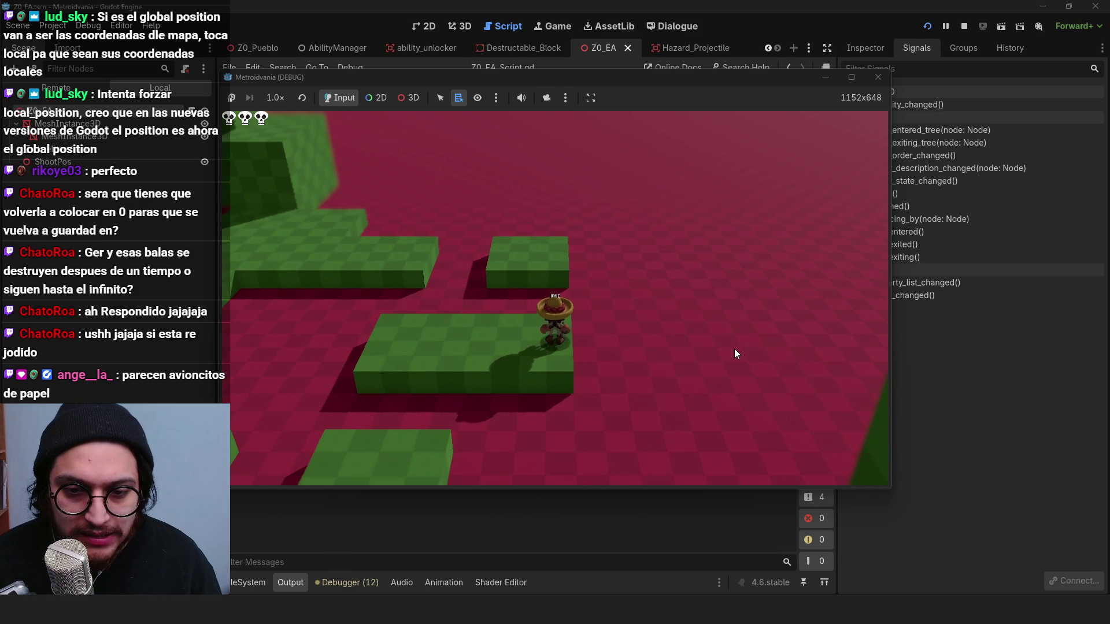
key("space")
key("w")
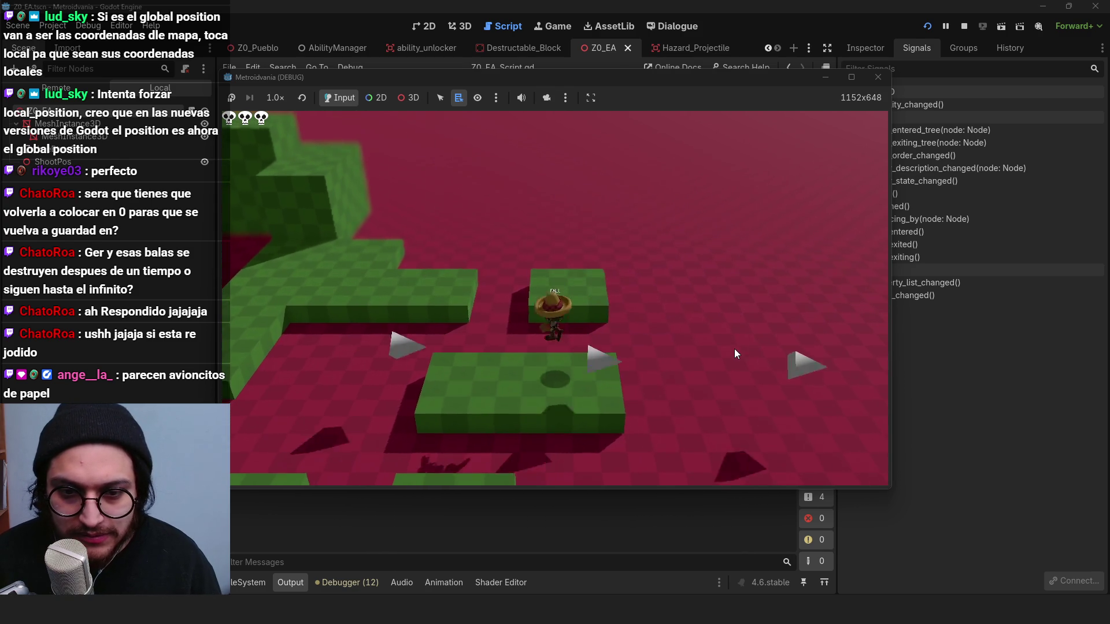
Step: Stop the game and move the caret through Z0_EA_Script.gd's variable lines
left_click(963, 26)
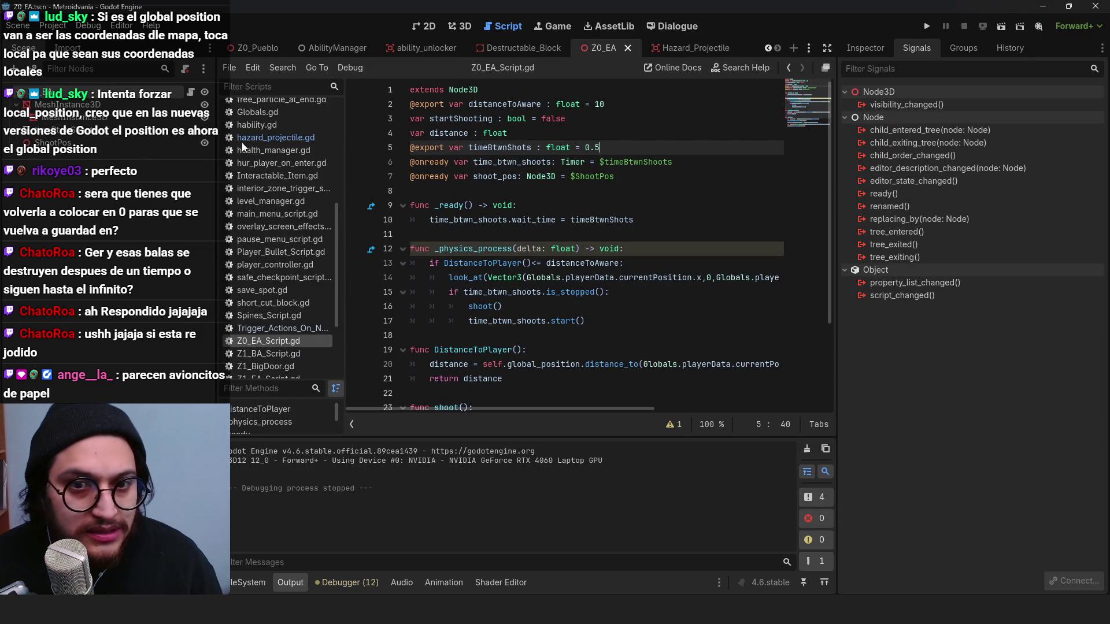
left_click(534, 200)
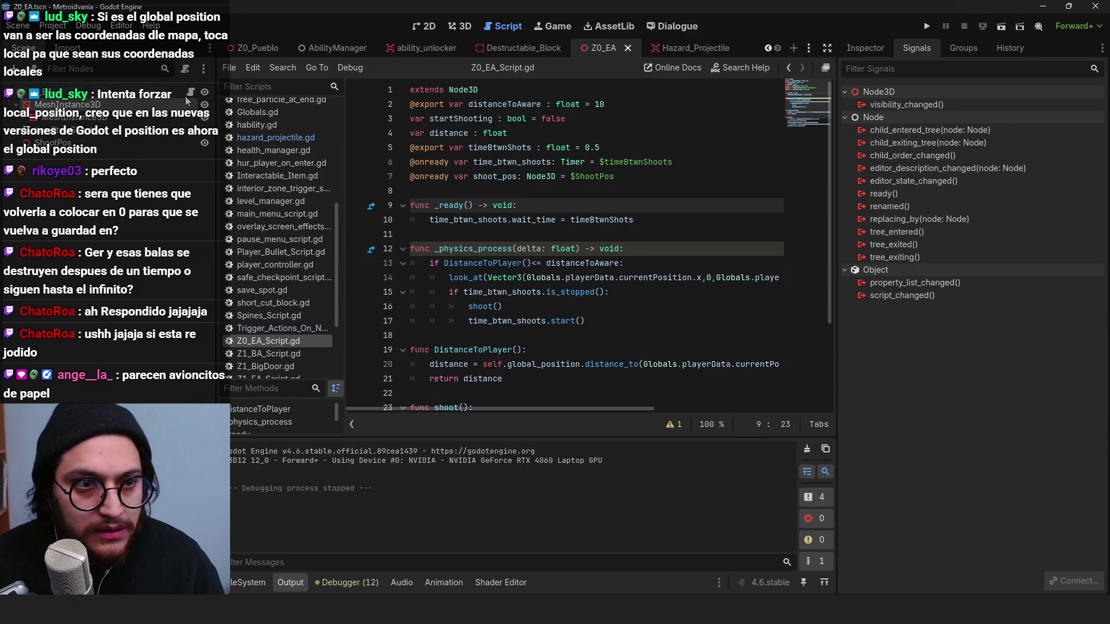
left_click(553, 148)
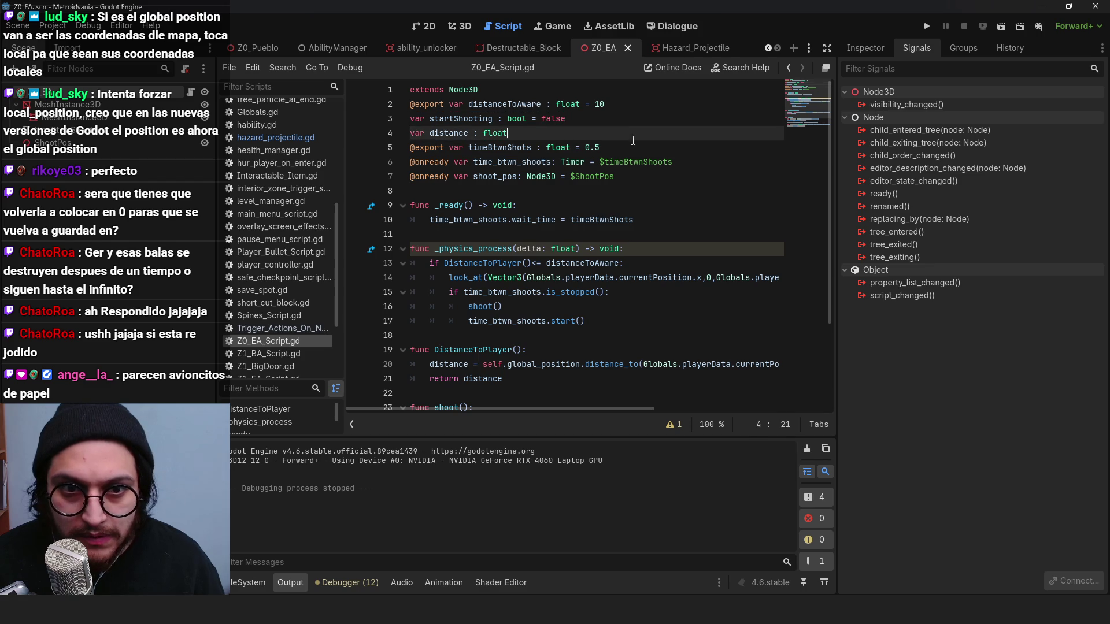
left_click(502, 104)
key("Down")
key("Down")
key("Down")
key("Up")
key("Up")
key("Down")
key("Down")
key("End")
key("Up")
key("Left")
key("Left")
key("Left")
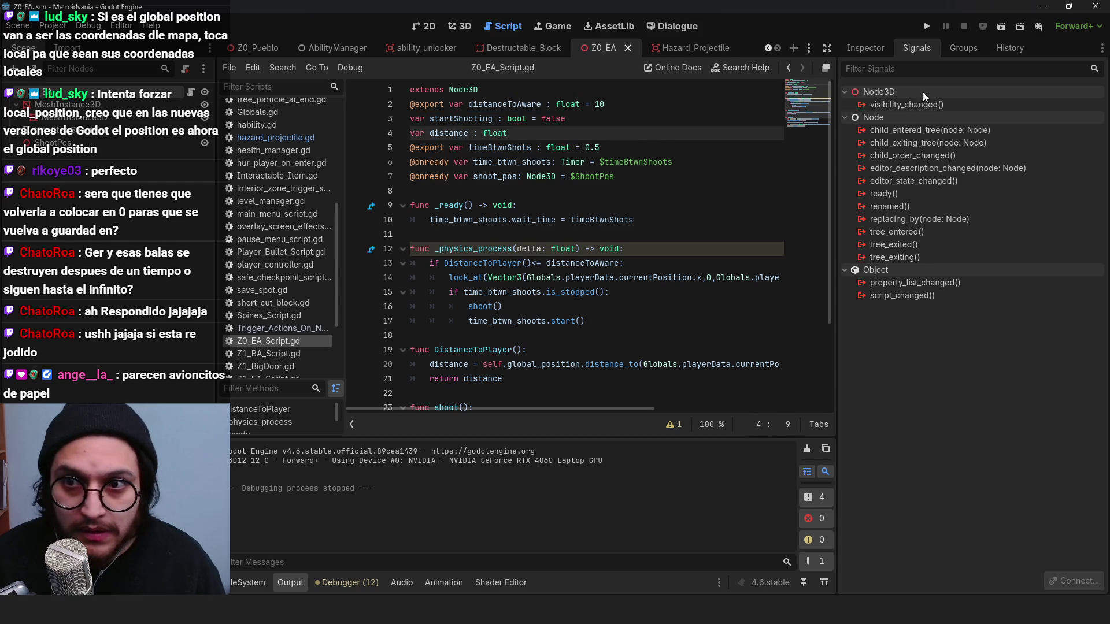
Step: Change distanceToAware to 20, remove the extra blank line, and run the game
left_click(883, 53)
left_click(599, 104)
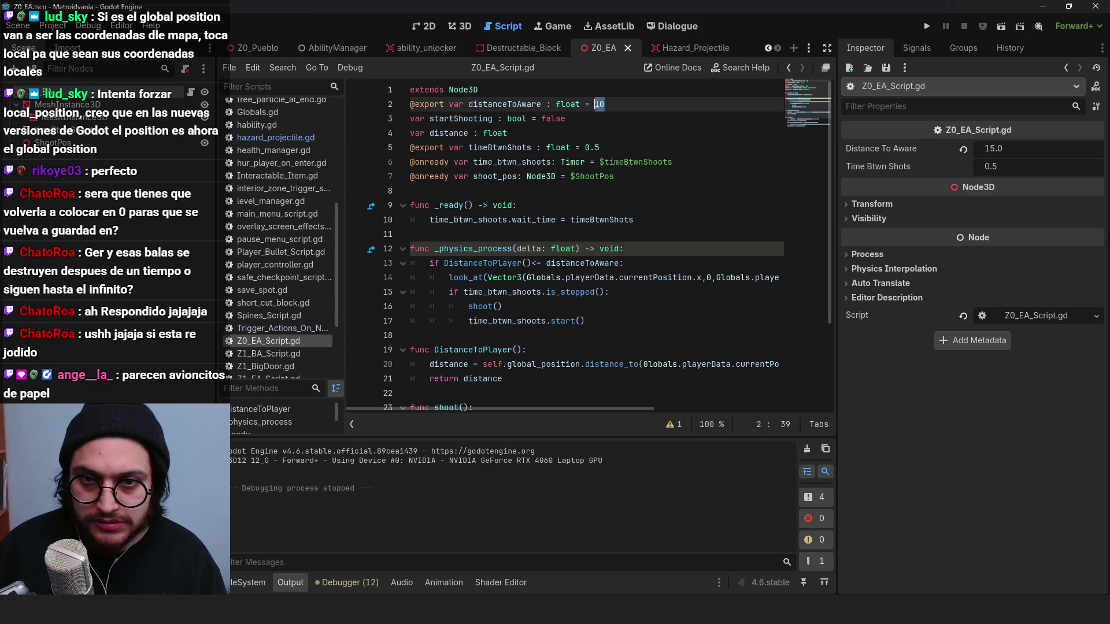
type("20")
key("Return")
key("BackSpace")
left_click(963, 149)
left_click(927, 26)
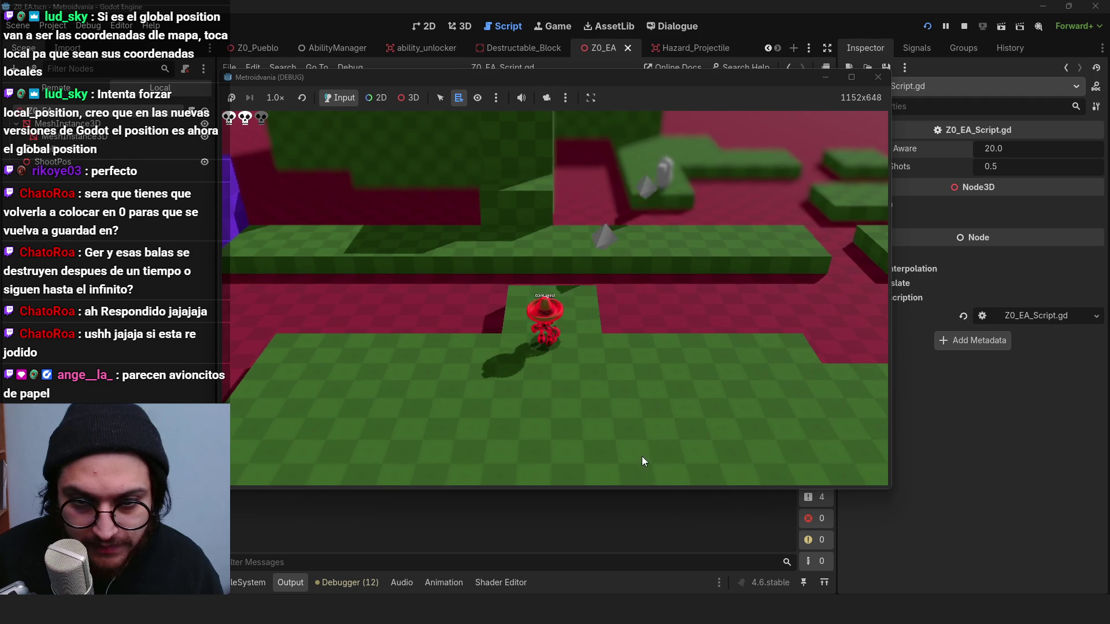
Step: Move the character right across the platforms and up onto the green platform
key("s")
key("w")
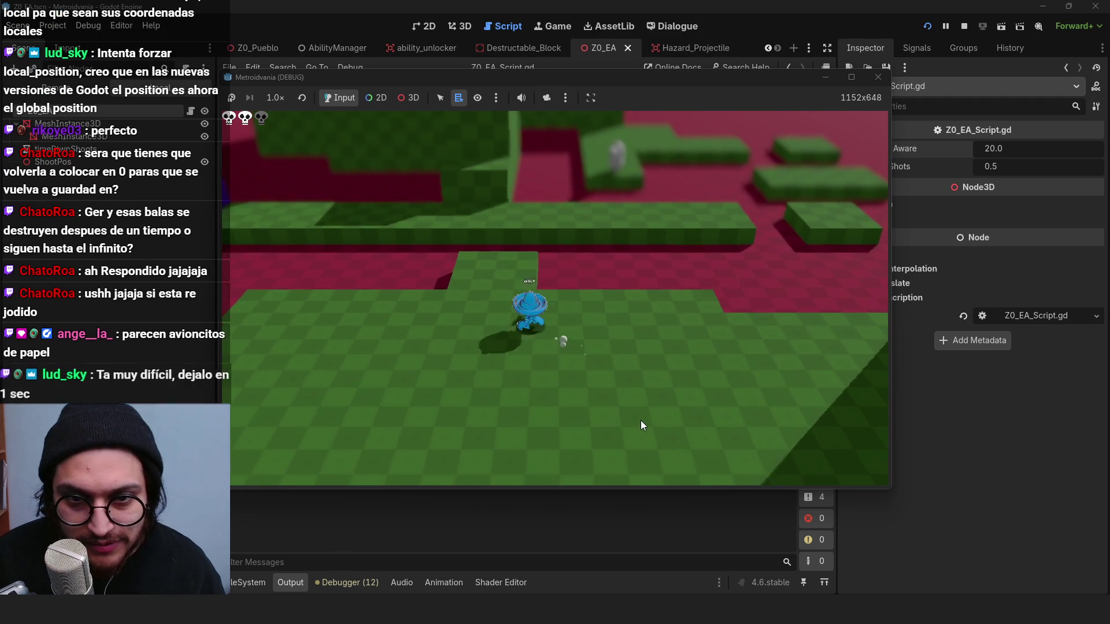
key("a")
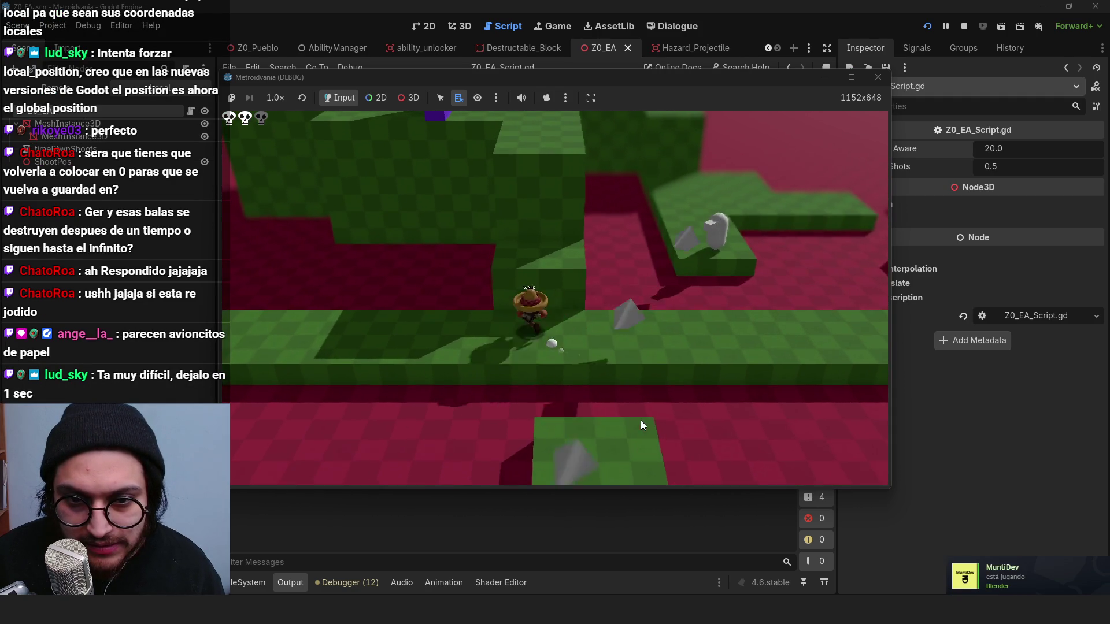
key("d")
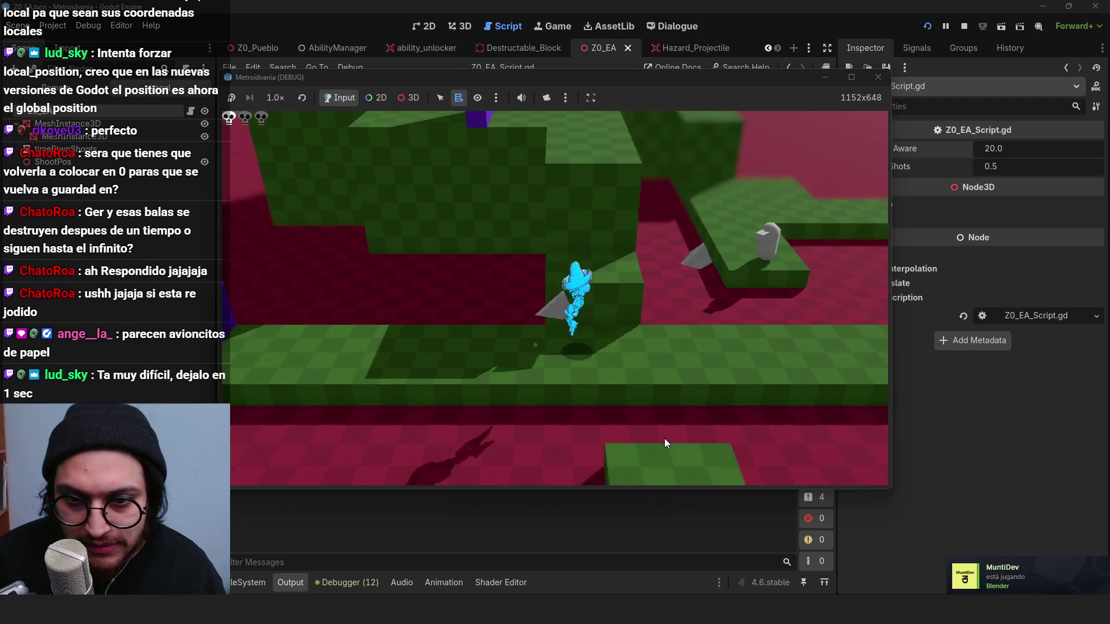
key("d")
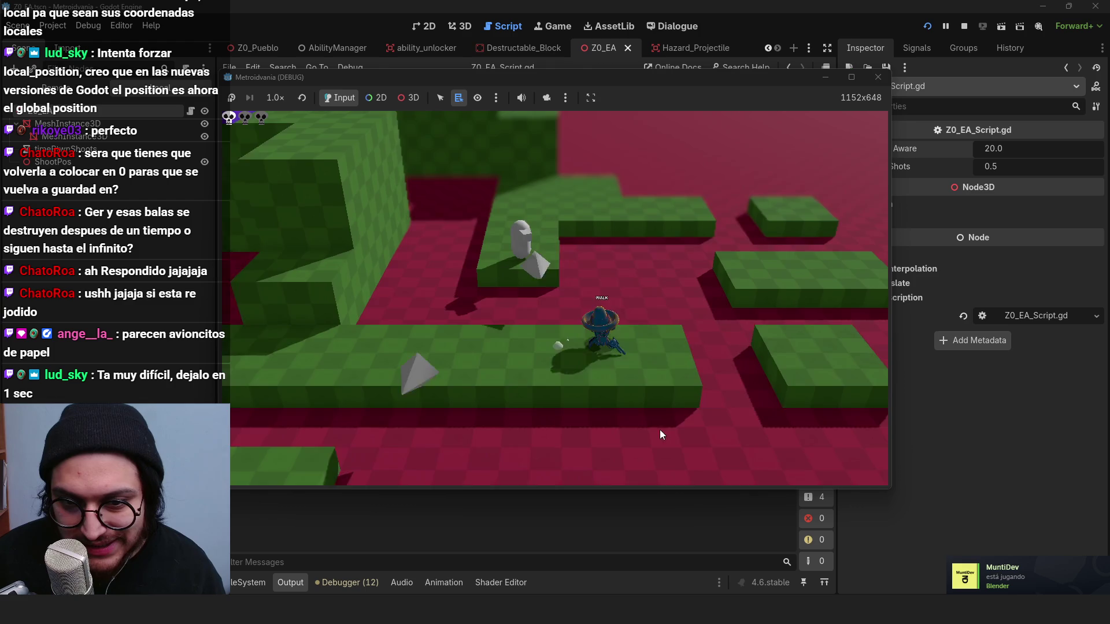
key("s")
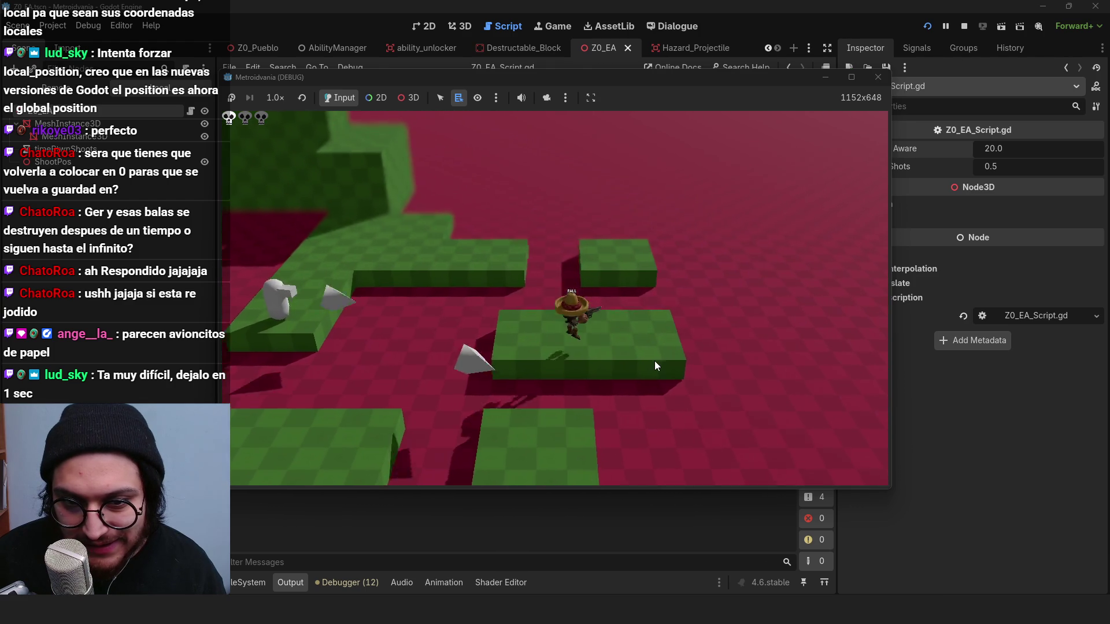
key("s")
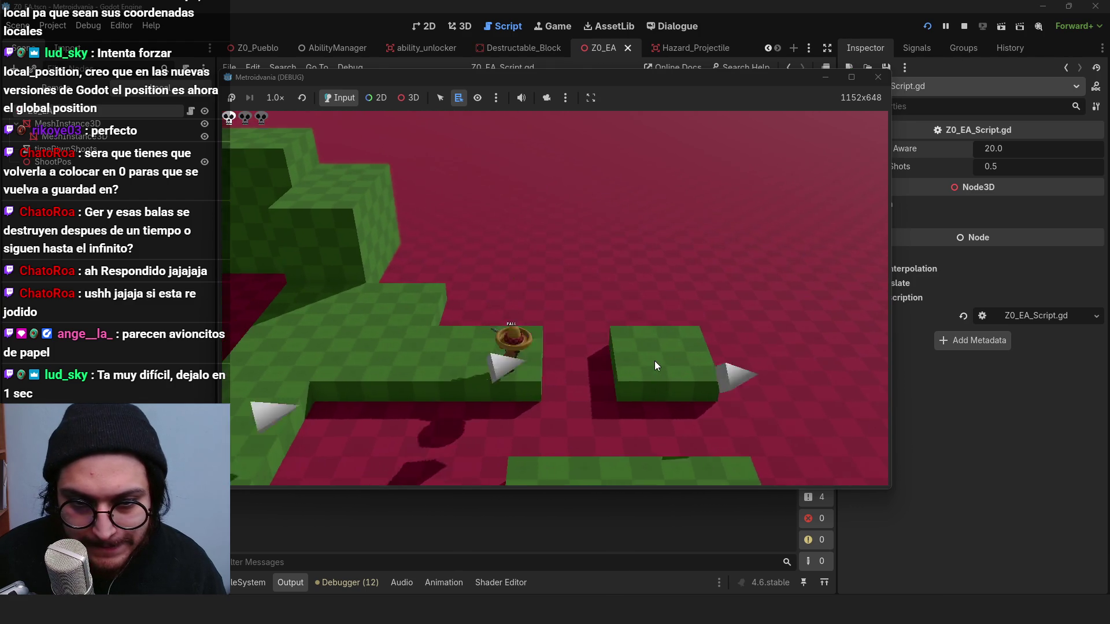
key("w")
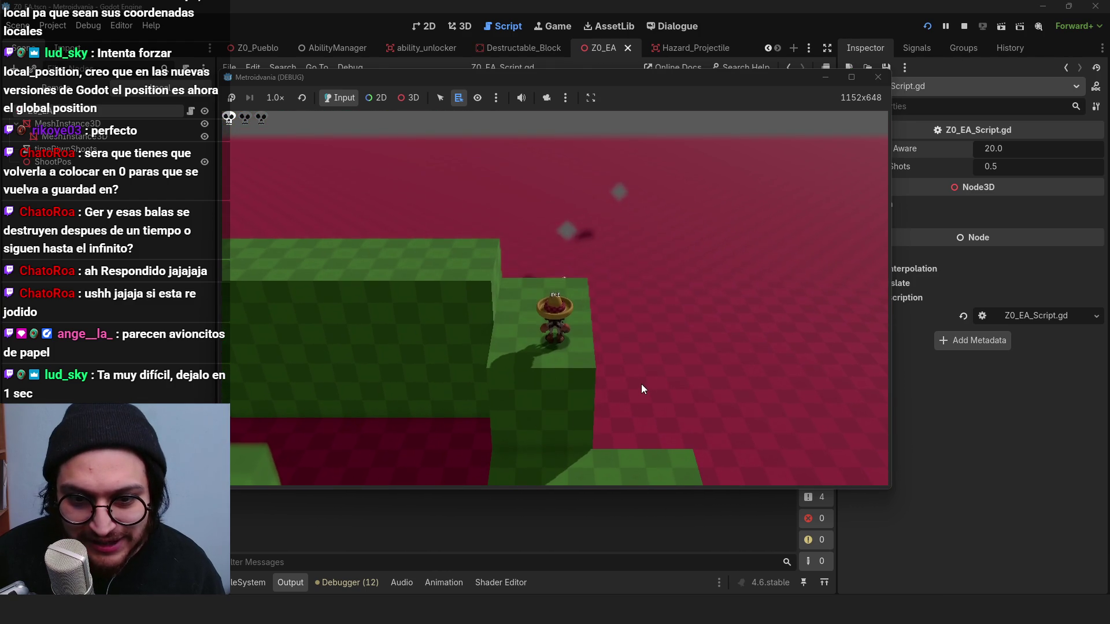
Step: Walk to the purple block, break it with an attack, jump into the new area, and stop
key("s")
key("a")
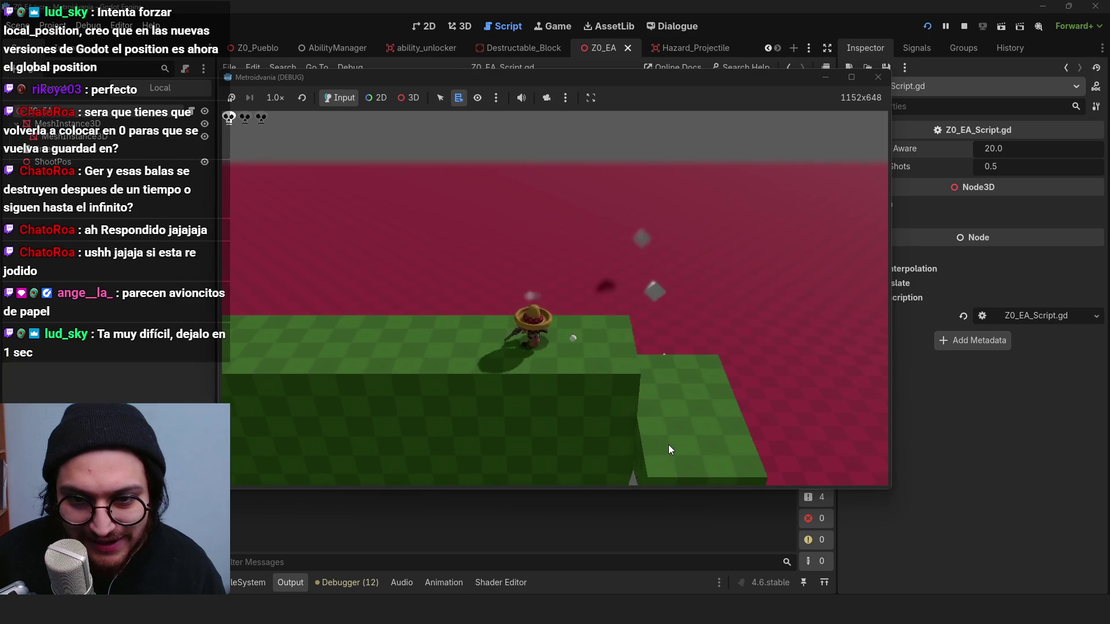
key("a")
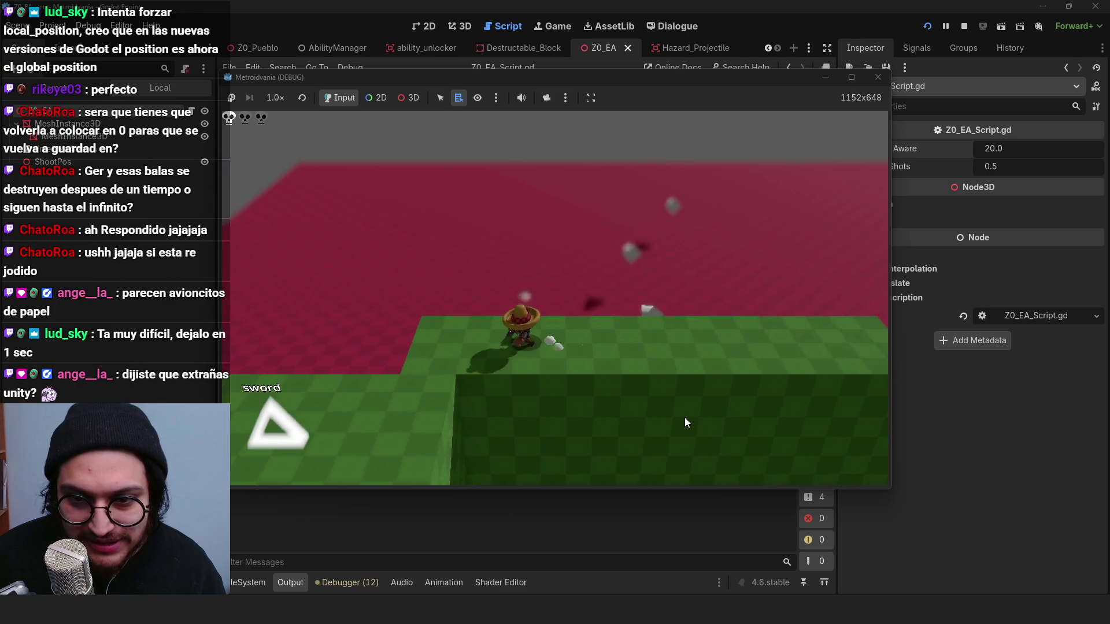
key("a")
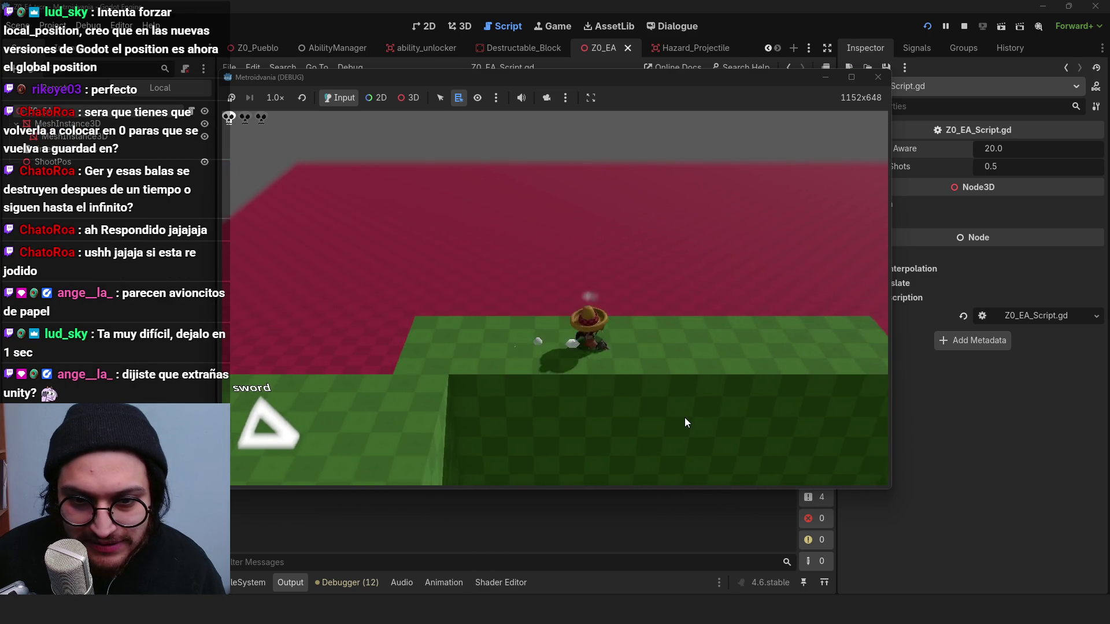
key("d")
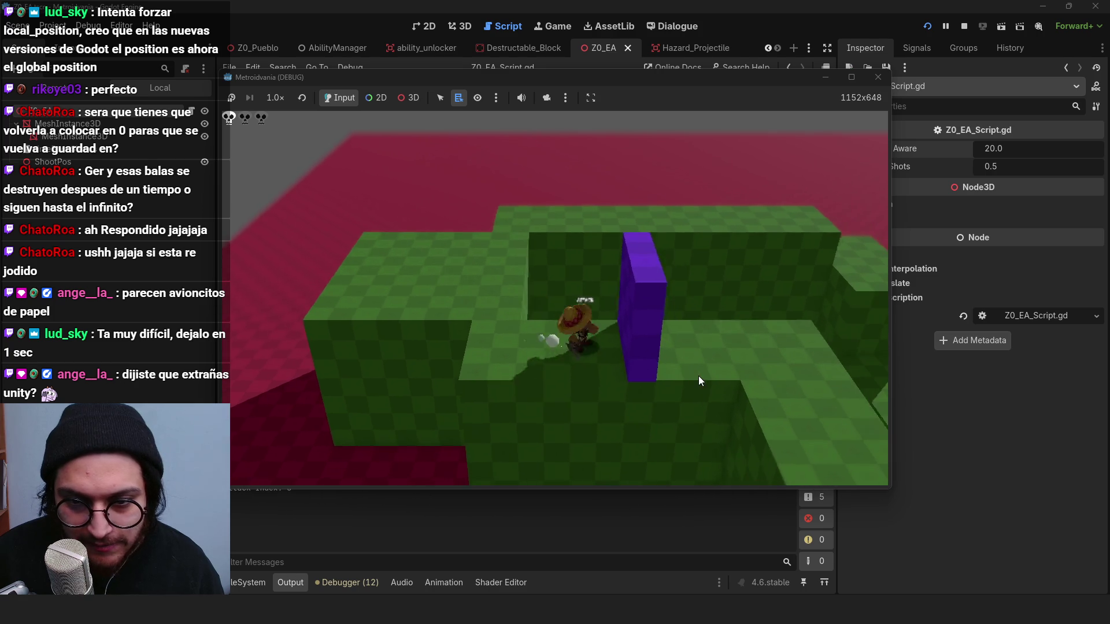
left_click(699, 376)
key("d")
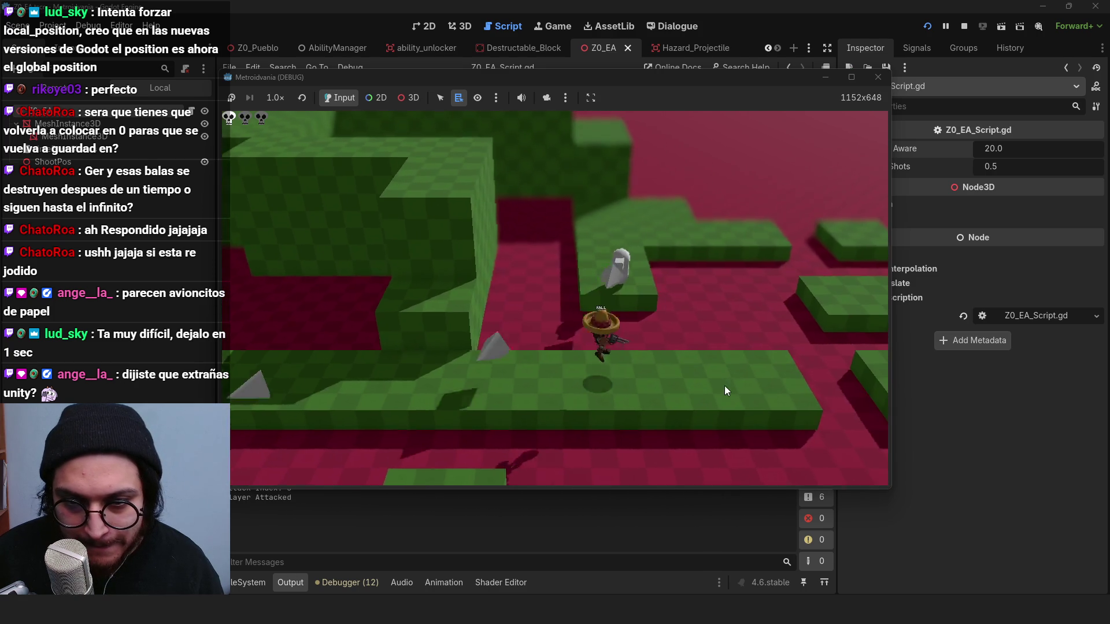
key("space")
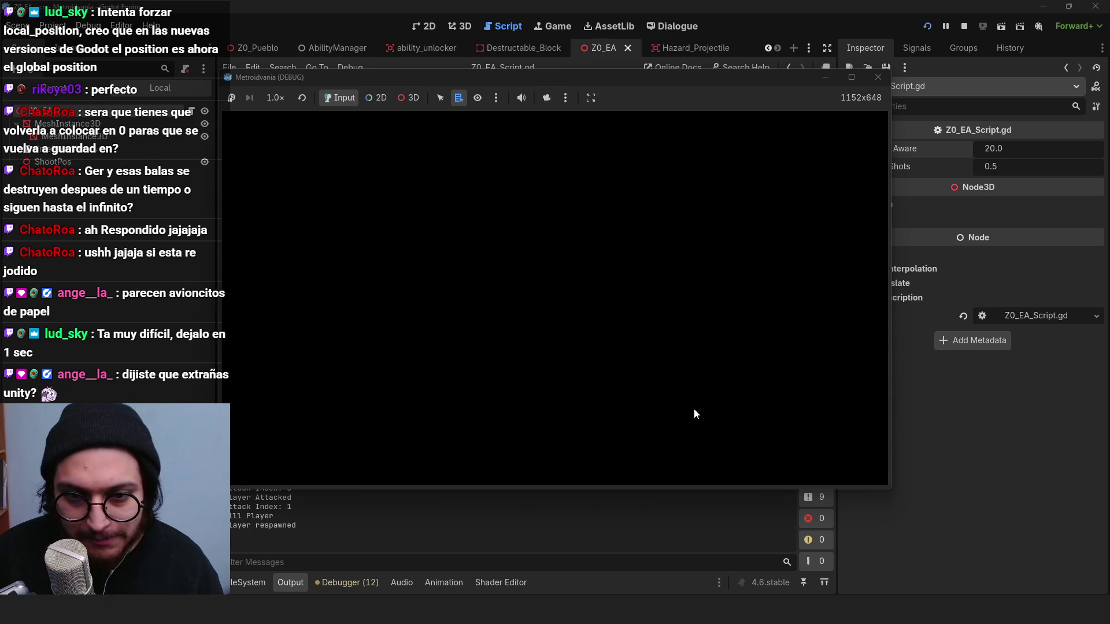
left_click(964, 26)
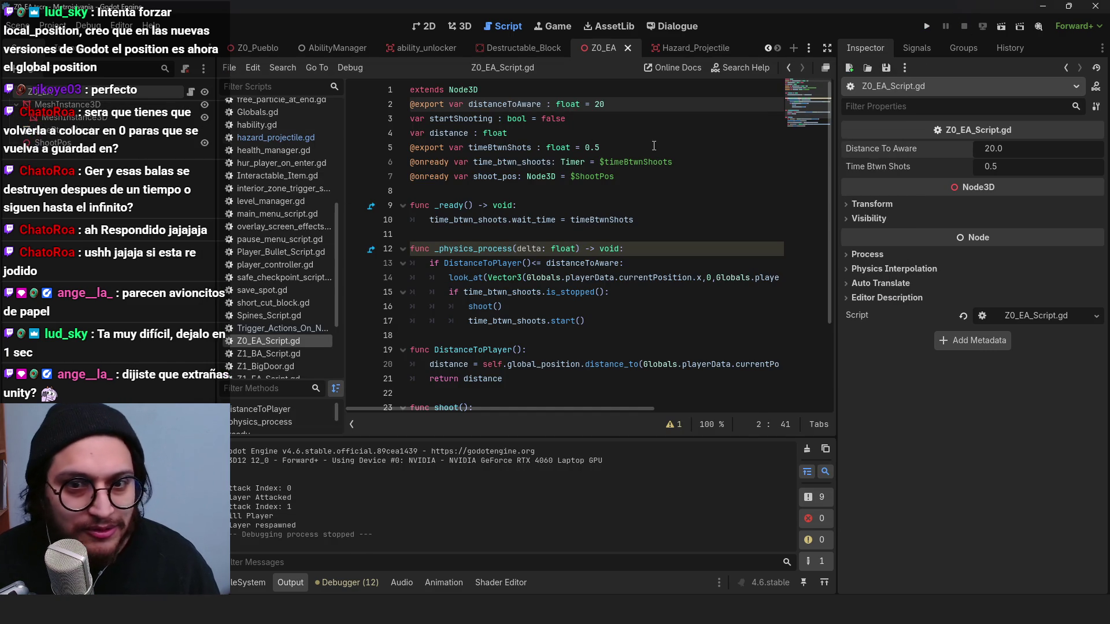
Step: Change the turret's timeBtwnShots to 0.75, deselect the turret node, and run the game again
left_click(654, 145)
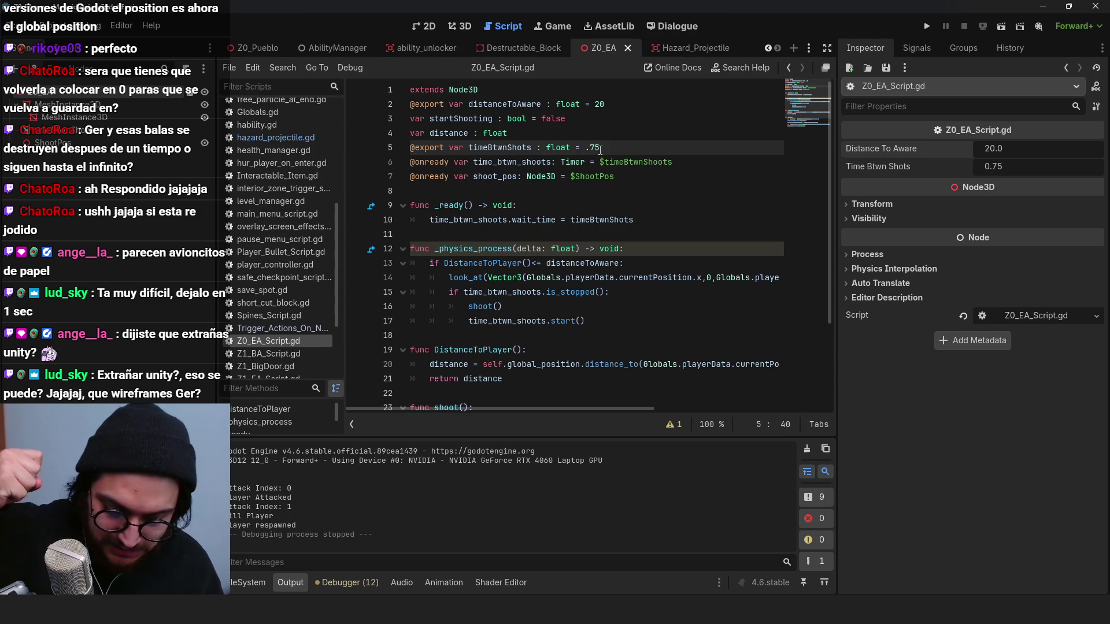
type("7")
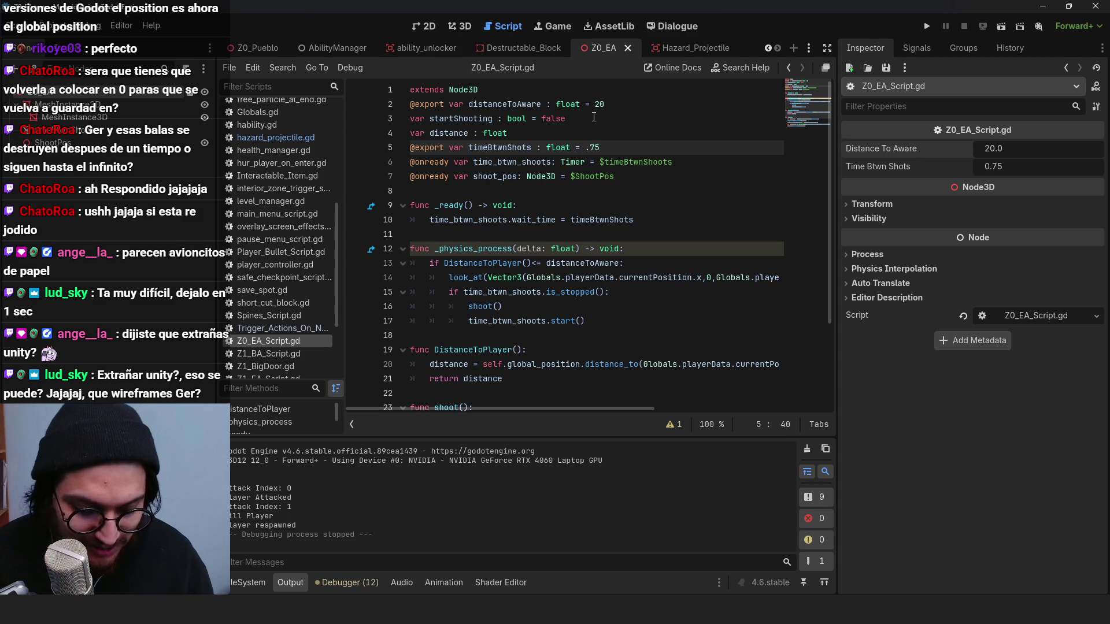
key("Up")
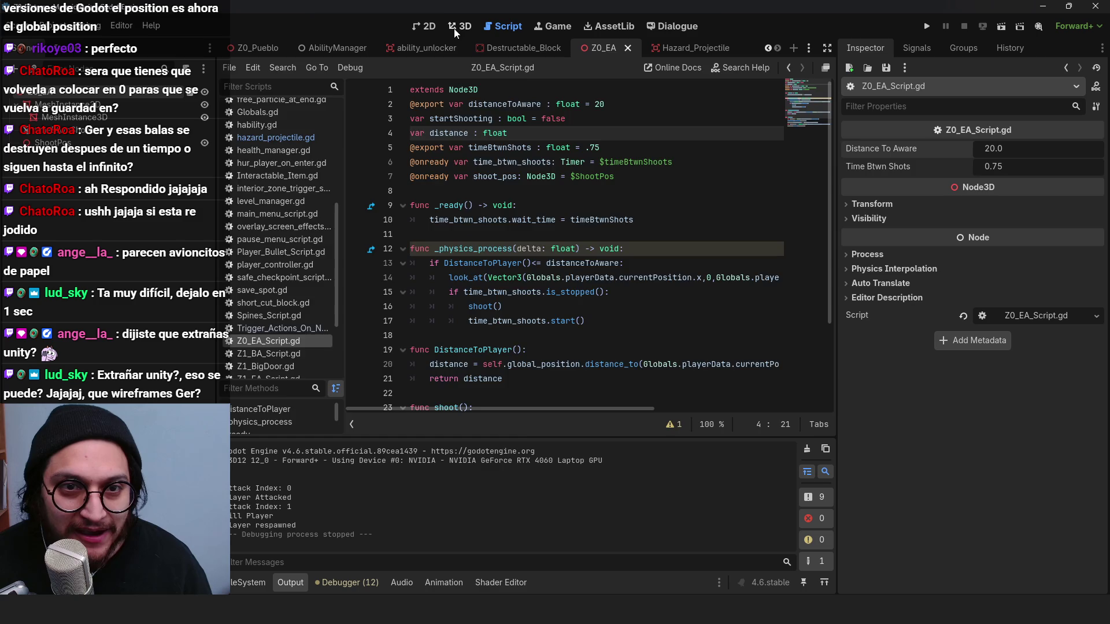
left_click(456, 27)
scroll(502, 217, "down", 5)
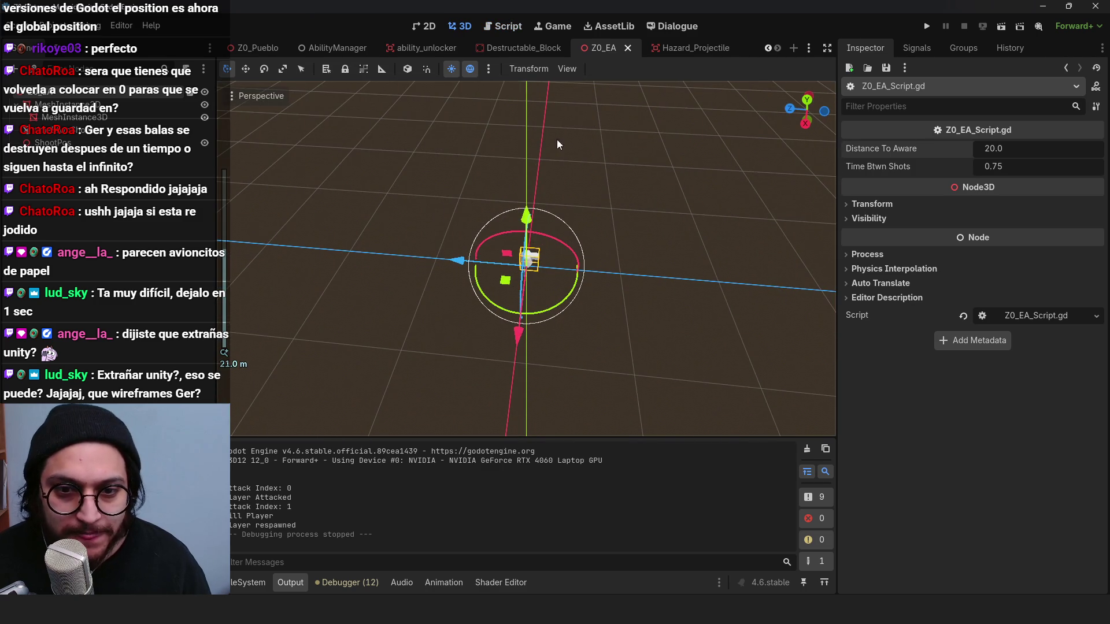
left_click(171, 123)
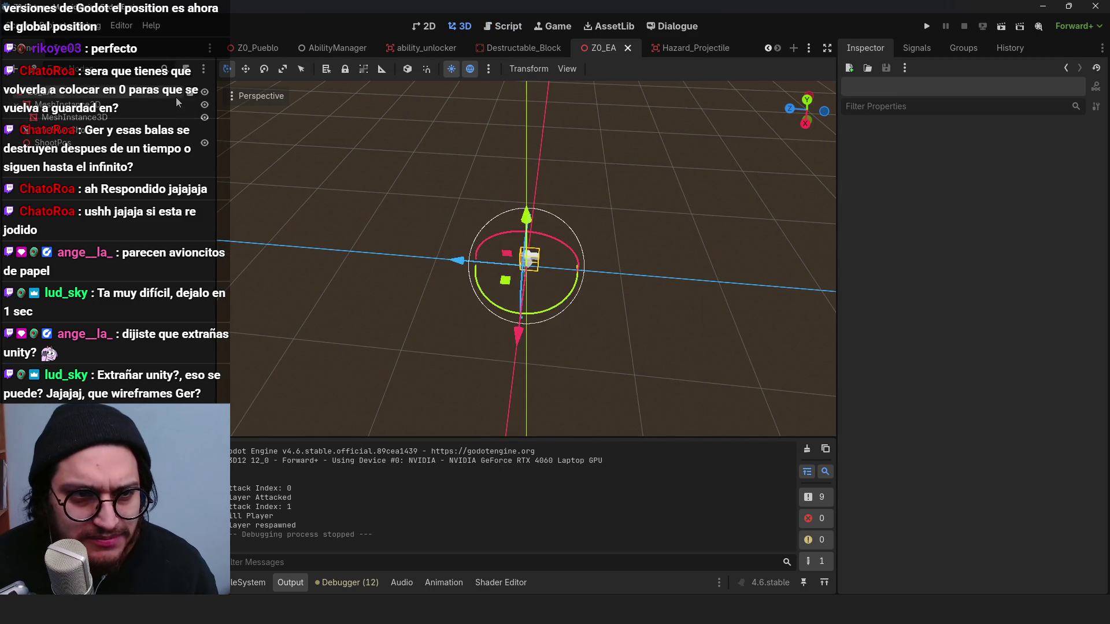
left_click(190, 91)
left_click(926, 27)
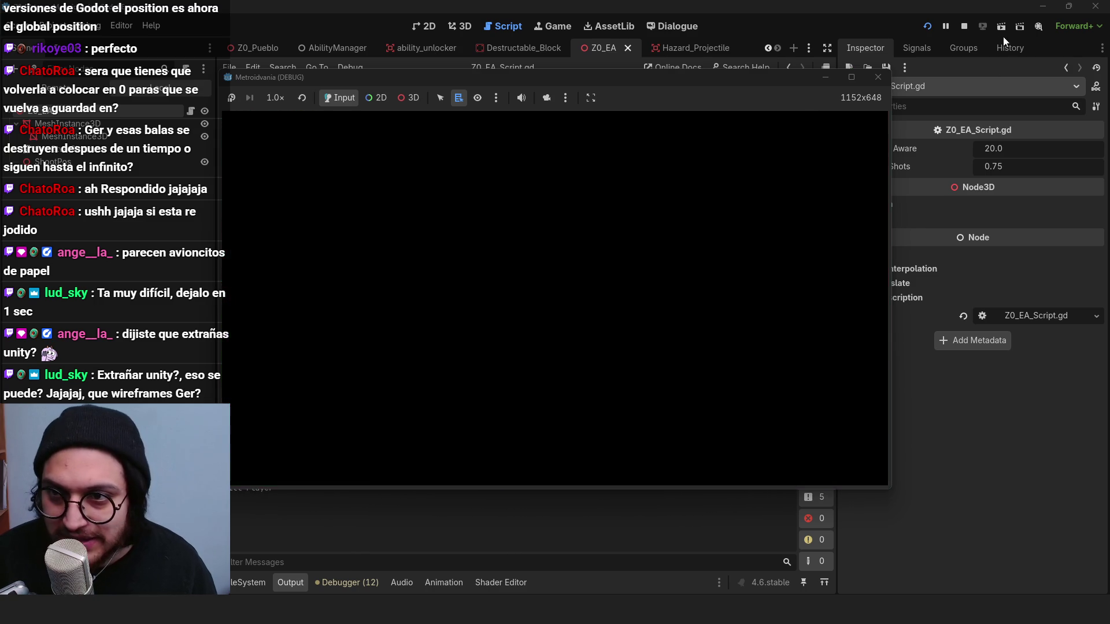
Step: Stop the game and return to the 3D editor with the open-scenes list shown
left_click(964, 26)
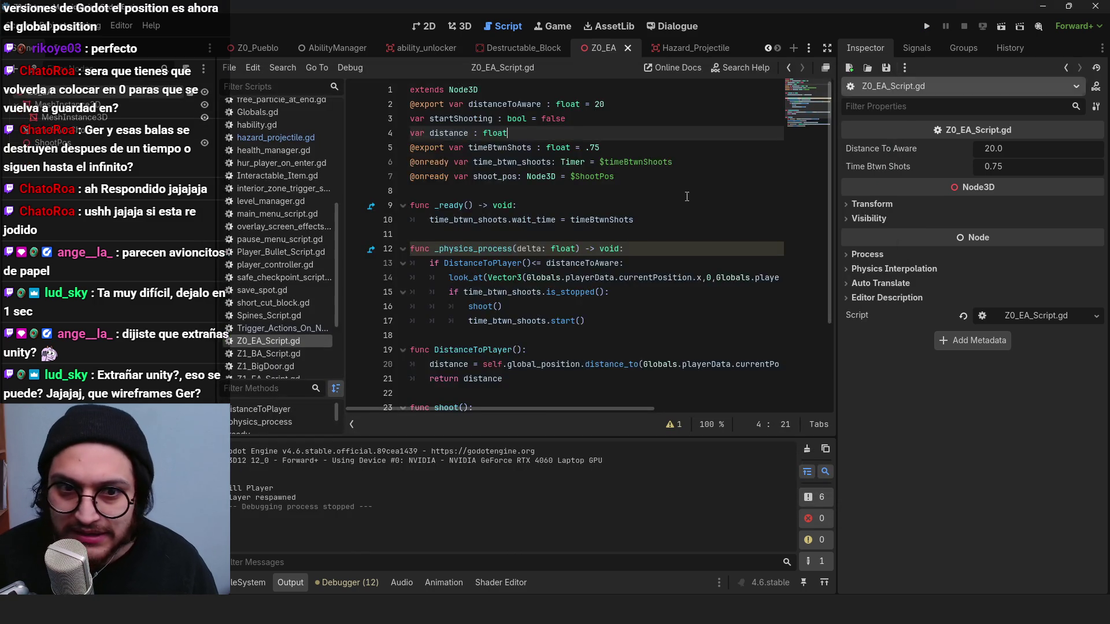
left_click(460, 26)
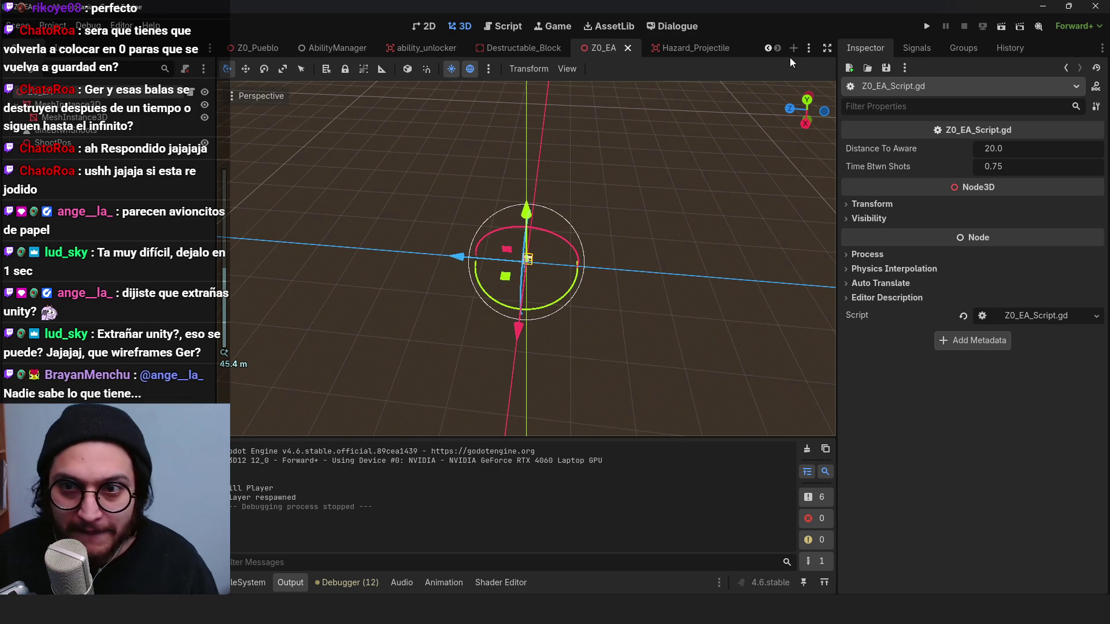
left_click(809, 47)
Step: Switch to Z0_Pueblo, zoom in with the output log hidden, and select Block_20
left_click(856, 82)
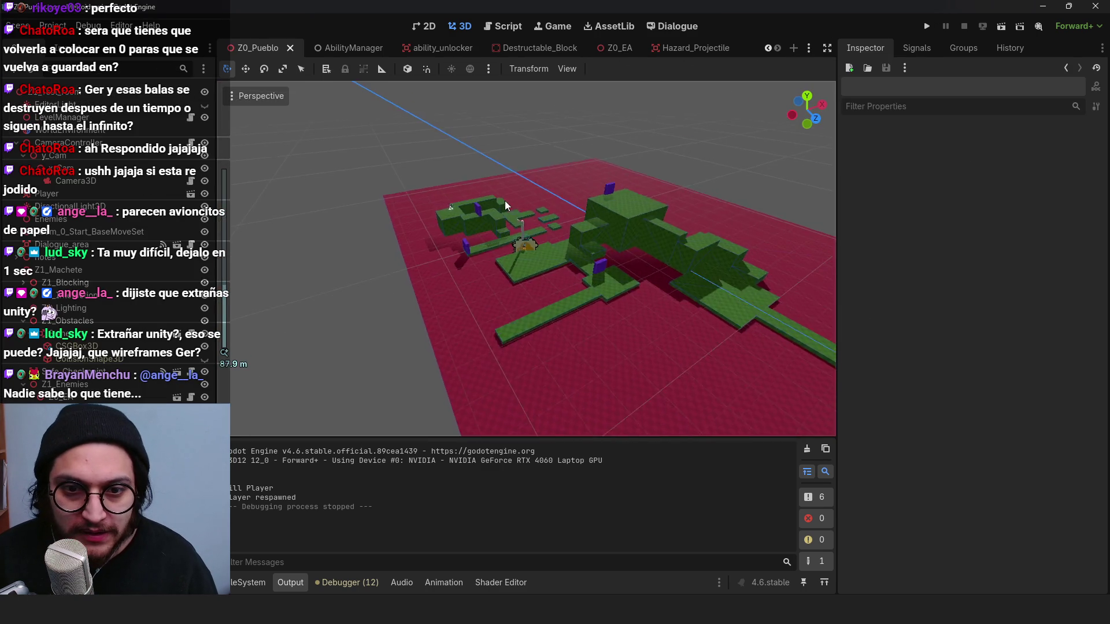
scroll(547, 244, "down", 4)
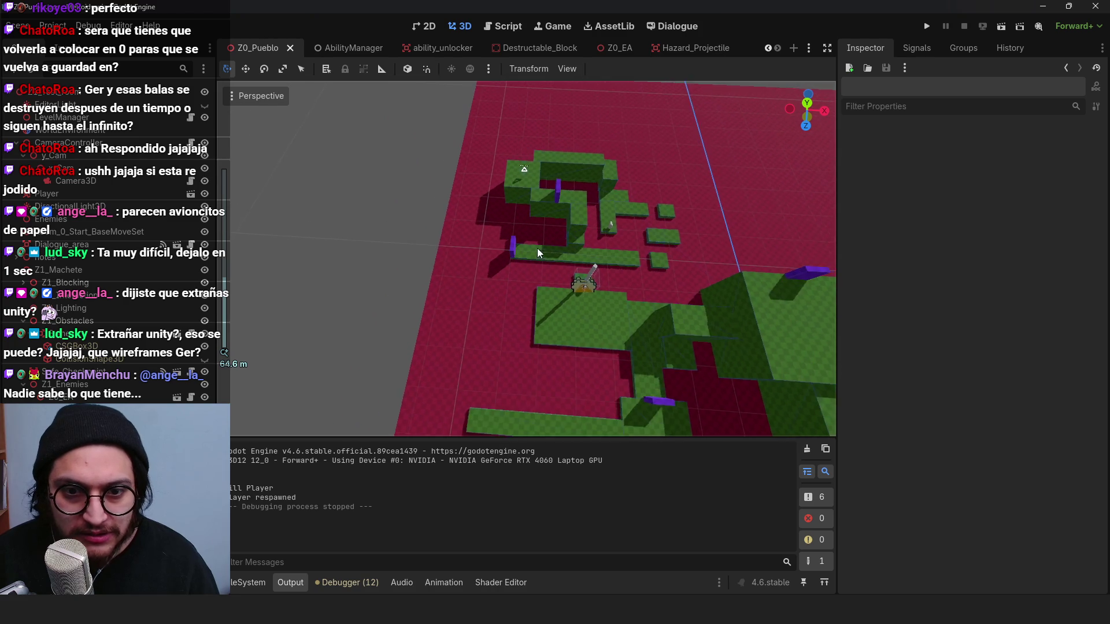
scroll(537, 292, "down", 2)
scroll(536, 293, "down", 2)
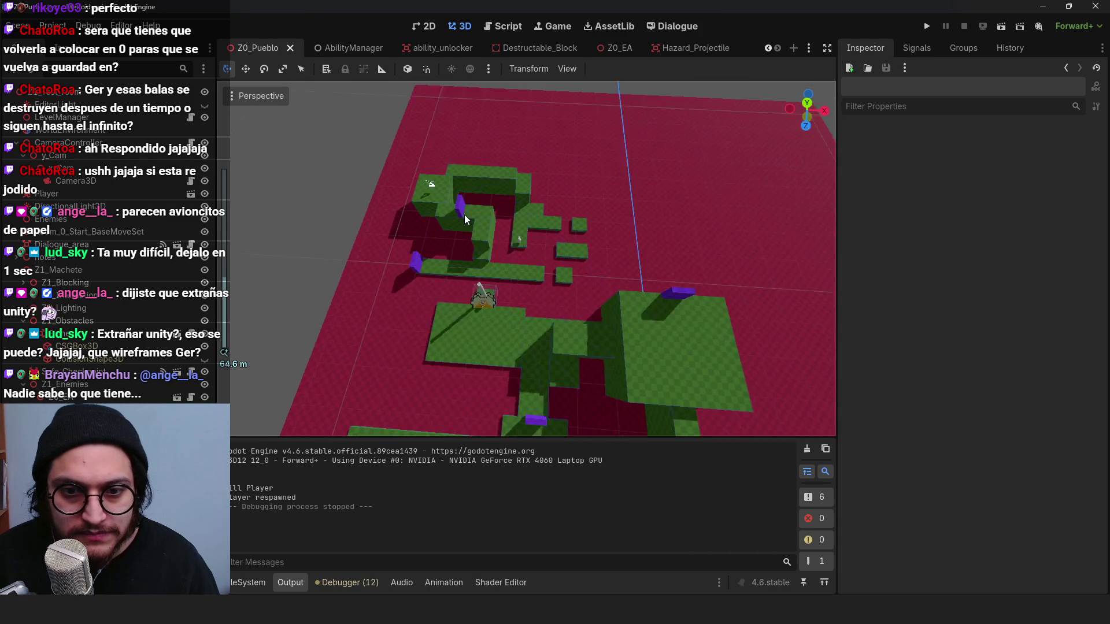
scroll(679, 289, "down", 6)
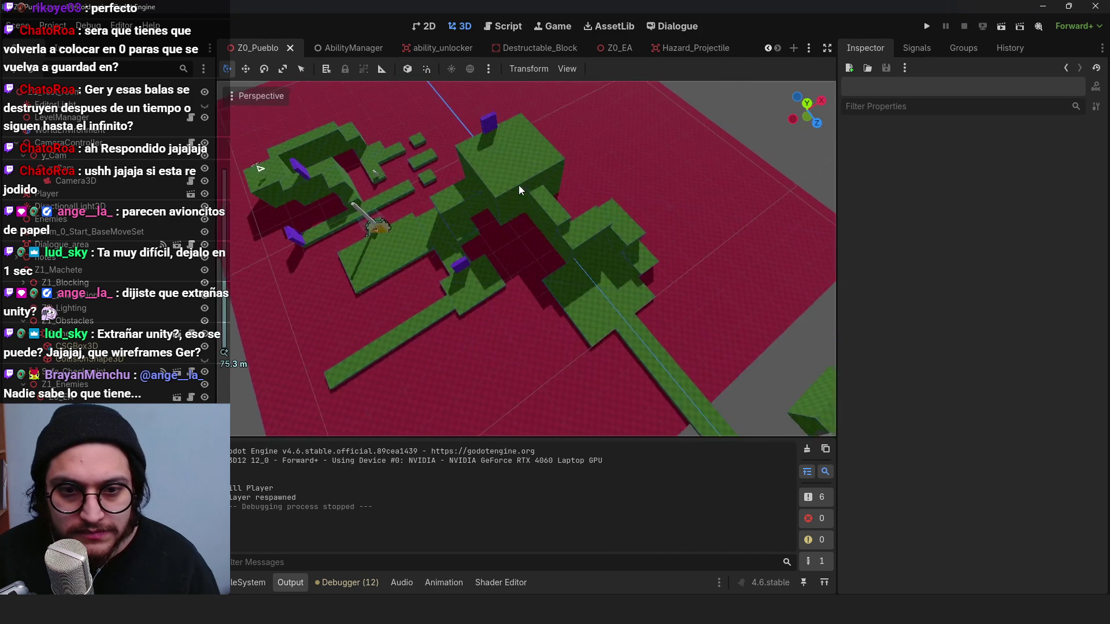
scroll(547, 320, "up", 4)
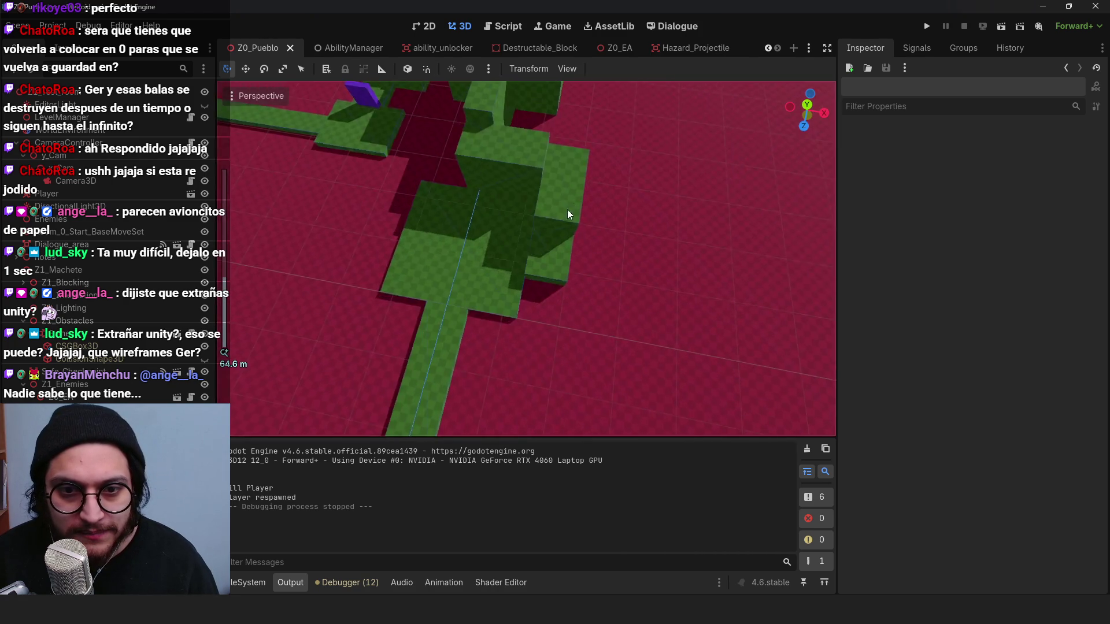
scroll(591, 259, "up", 2)
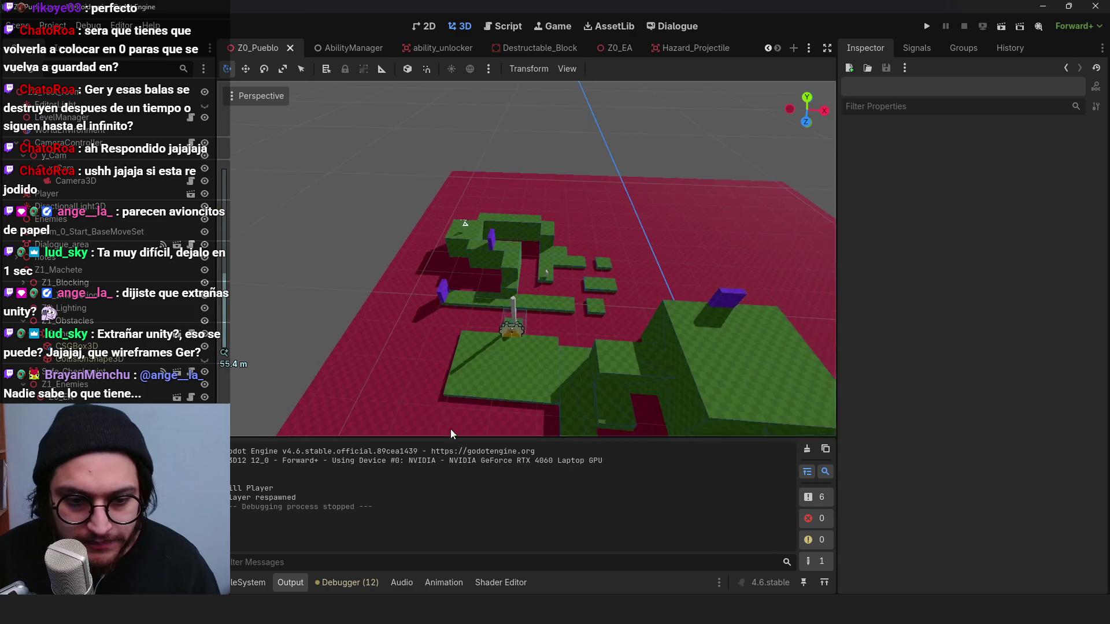
left_click(290, 582)
scroll(598, 371, "up", 1)
scroll(598, 370, "up", 3)
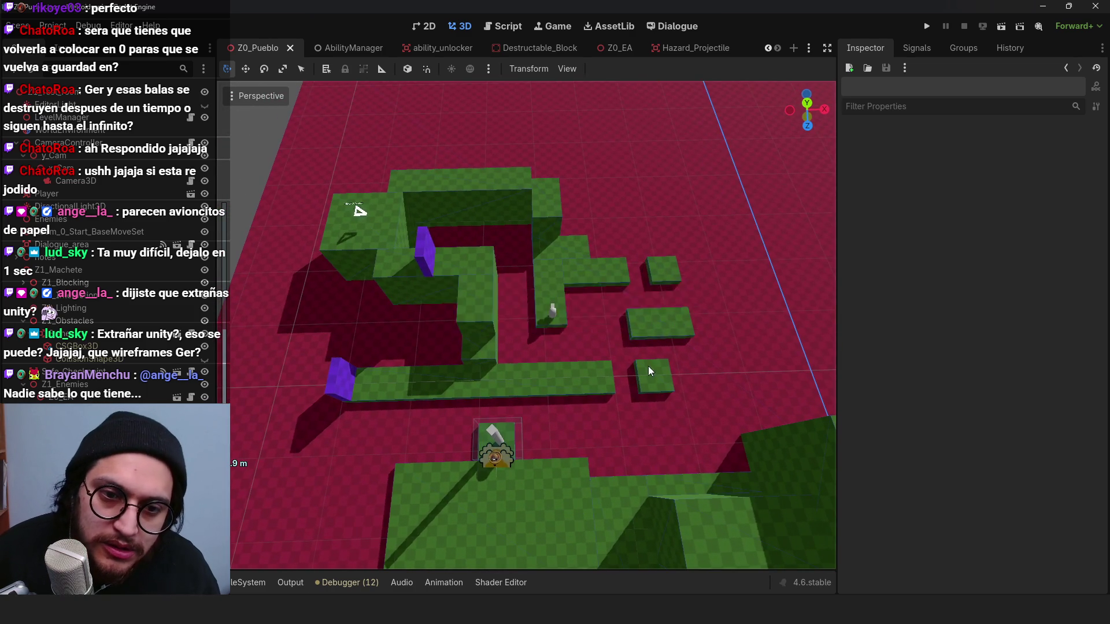
scroll(651, 372, "up", 4)
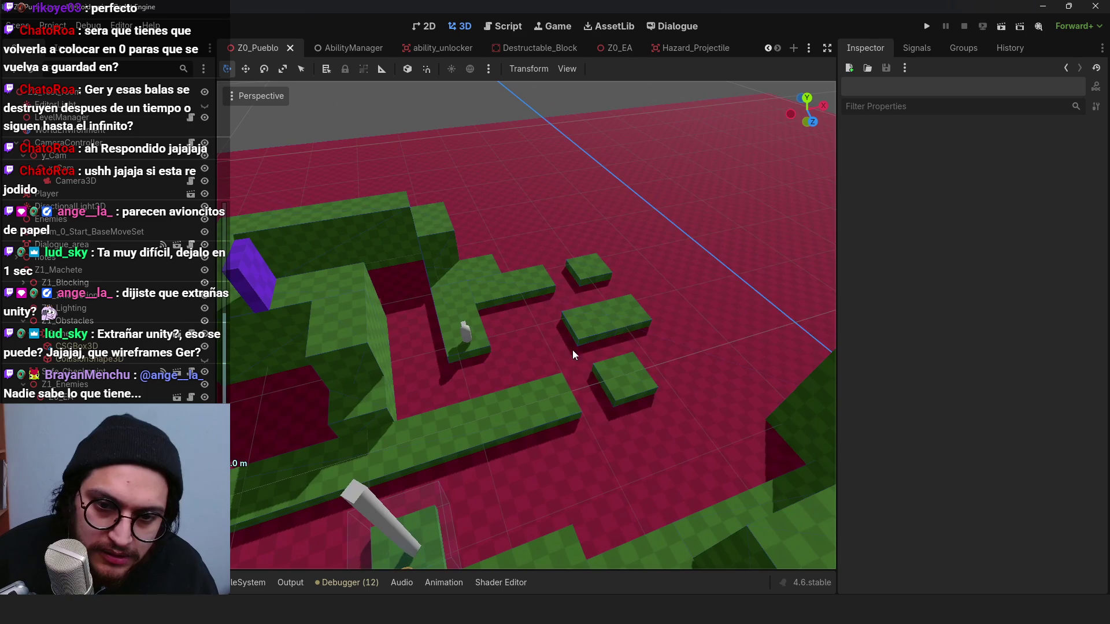
left_click(618, 384)
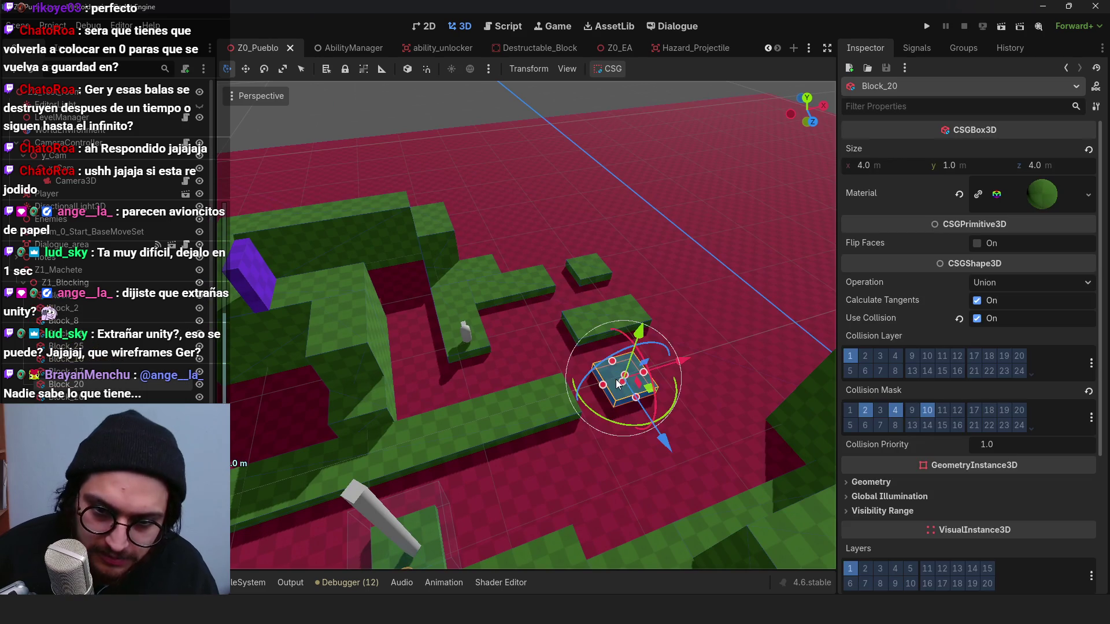
Step: Duplicate Block_20 and drag the copy Block_31 into place from top view
key("ctrl+d")
key("KP_7")
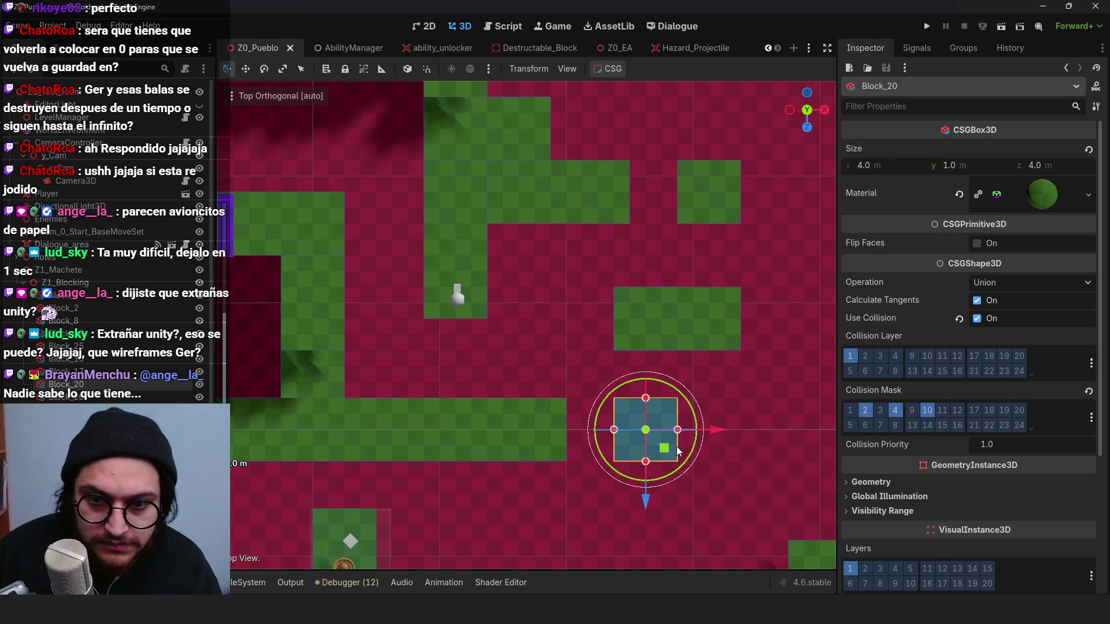
mouse_move(667, 454)
left_mouse_down()
mouse_move(387, 251)
mouse_move(379, 161)
mouse_move(347, 163)
left_mouse_up()
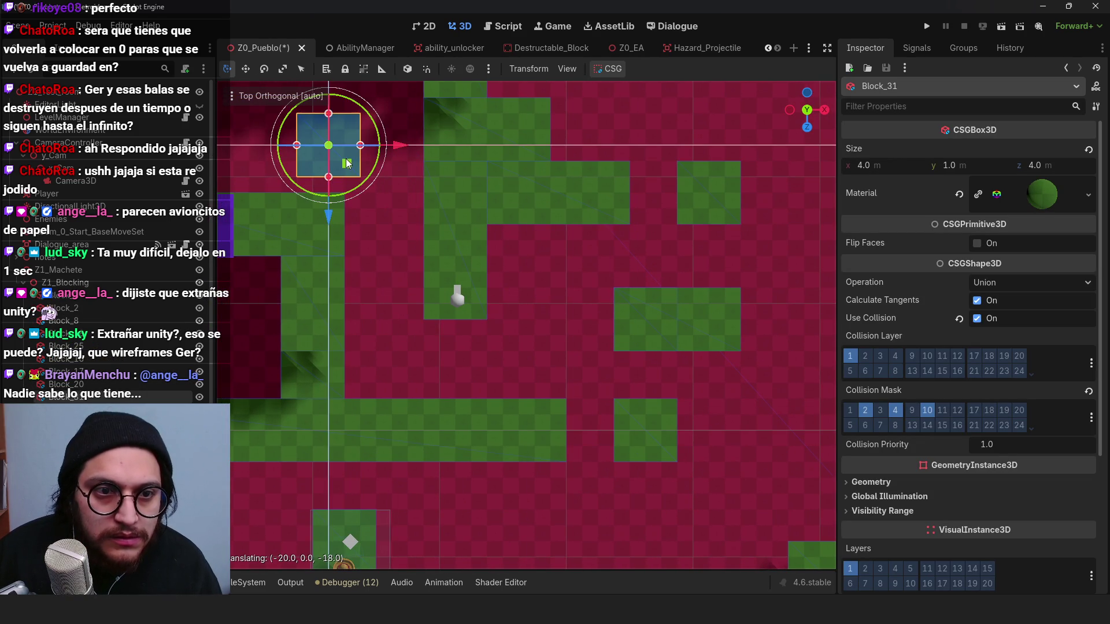
key("f")
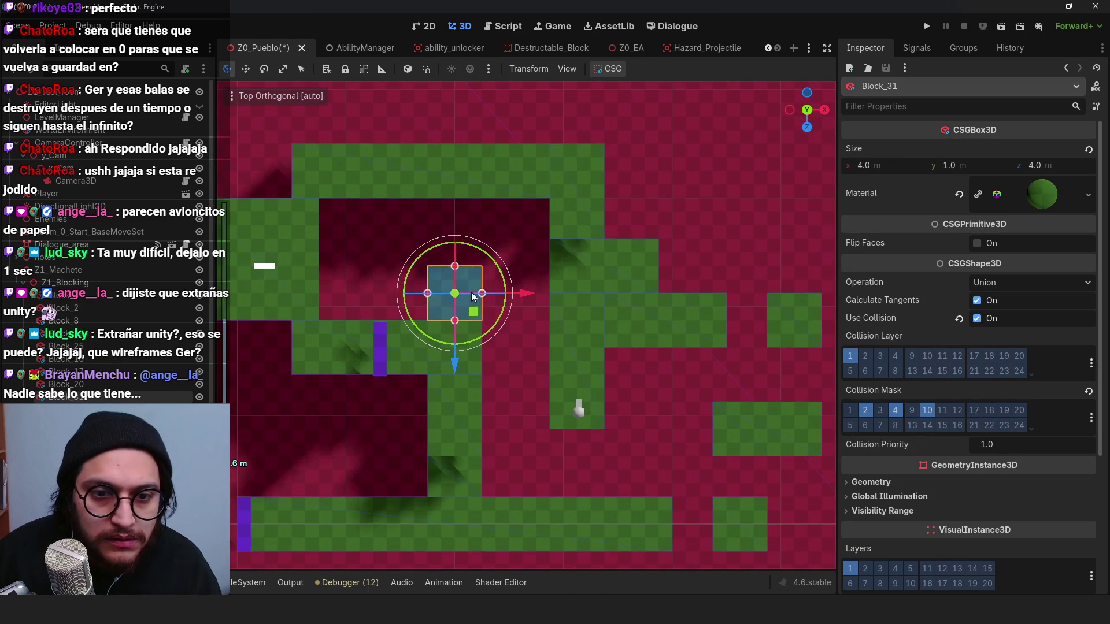
mouse_move(476, 314)
left_mouse_down()
mouse_move(470, 290)
mouse_move(536, 425)
mouse_move(546, 423)
left_mouse_up()
scroll(616, 415, "down", 3)
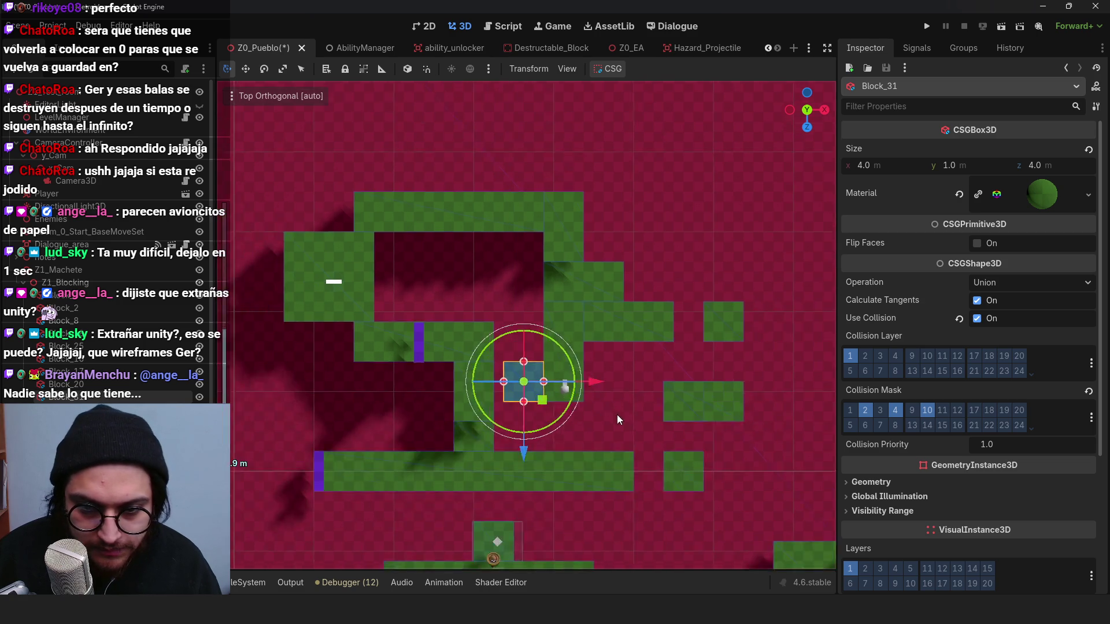
scroll(616, 414, "down", 2)
mouse_move(571, 358)
left_mouse_down()
mouse_move(508, 207)
mouse_move(508, 303)
left_mouse_up()
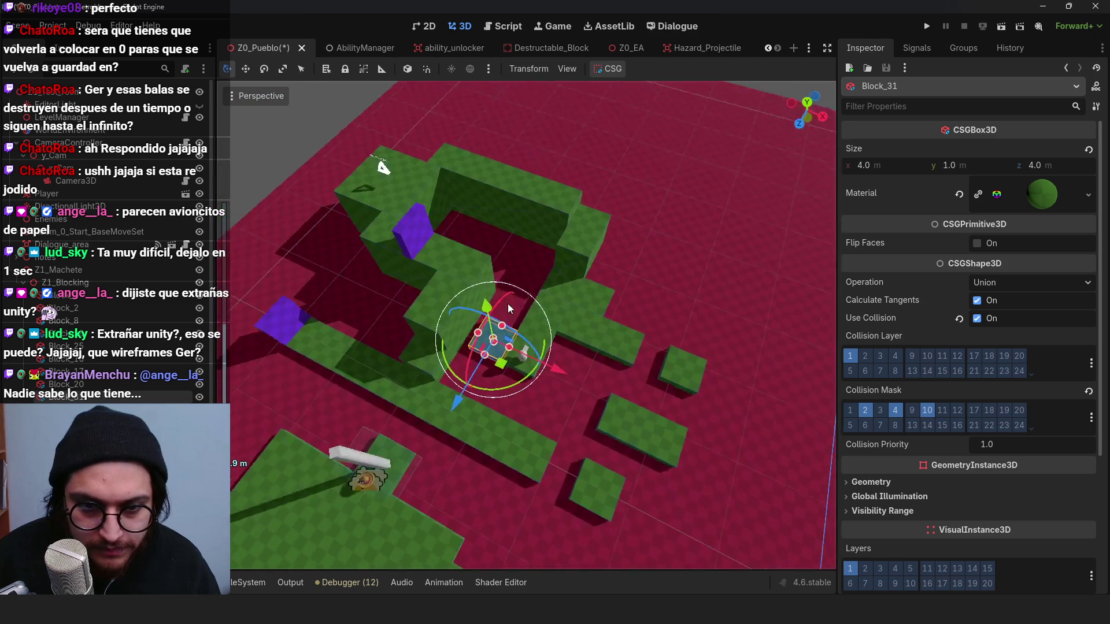
scroll(508, 303, "up", 3)
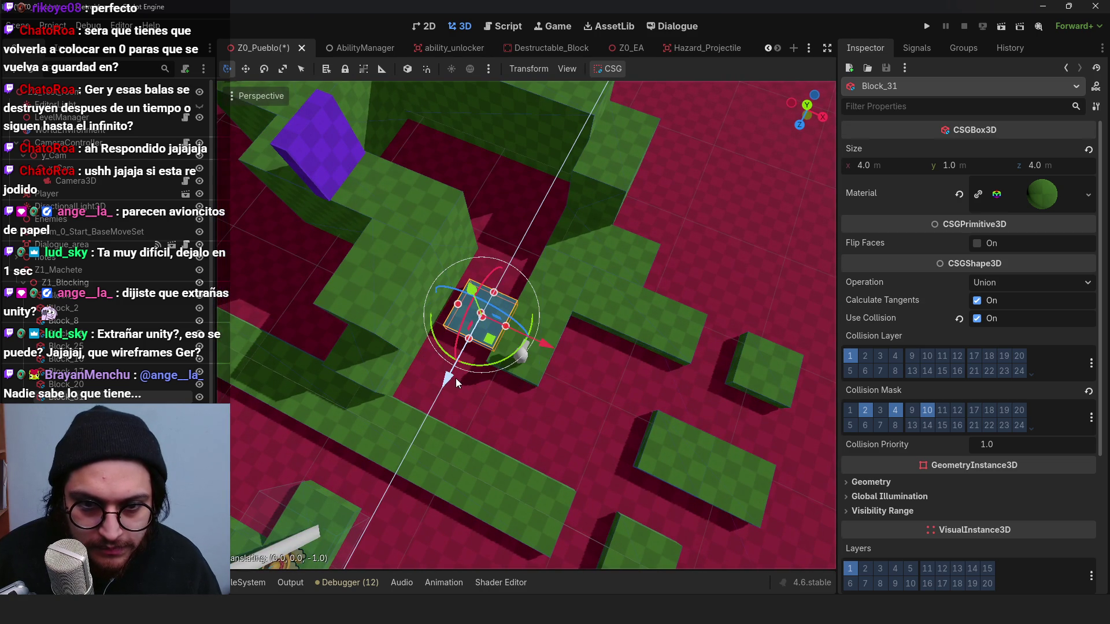
mouse_move(463, 338)
left_mouse_down()
mouse_move(588, 217)
mouse_move(570, 363)
mouse_move(590, 271)
mouse_move(539, 290)
left_mouse_up()
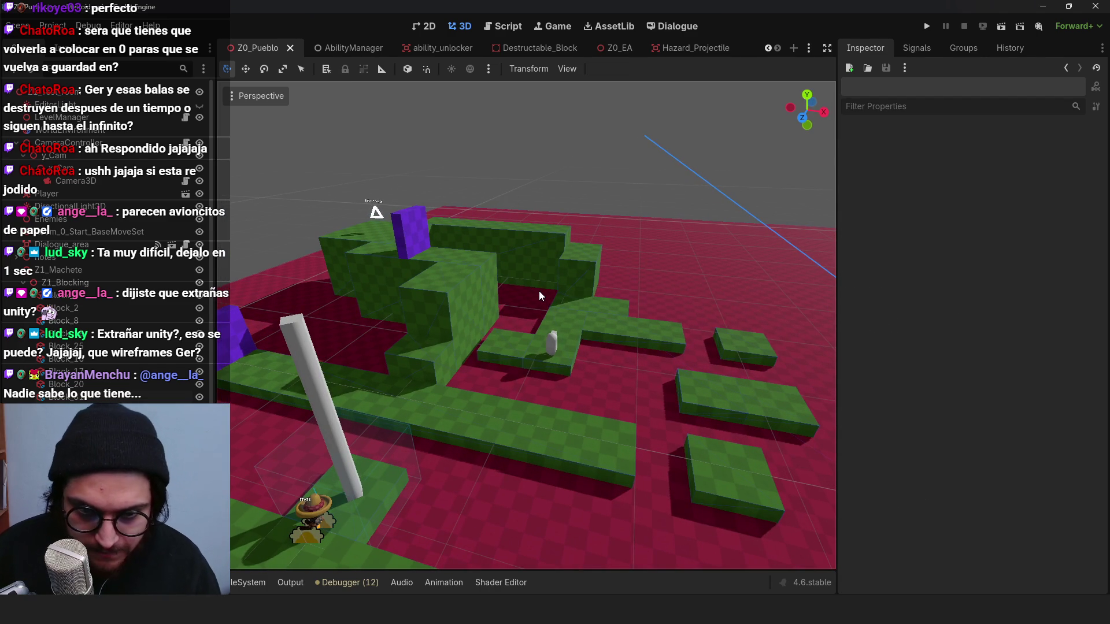
Step: Playtest the level, close the game, and bring the WorldPlan map forward in Krita
left_click(928, 27)
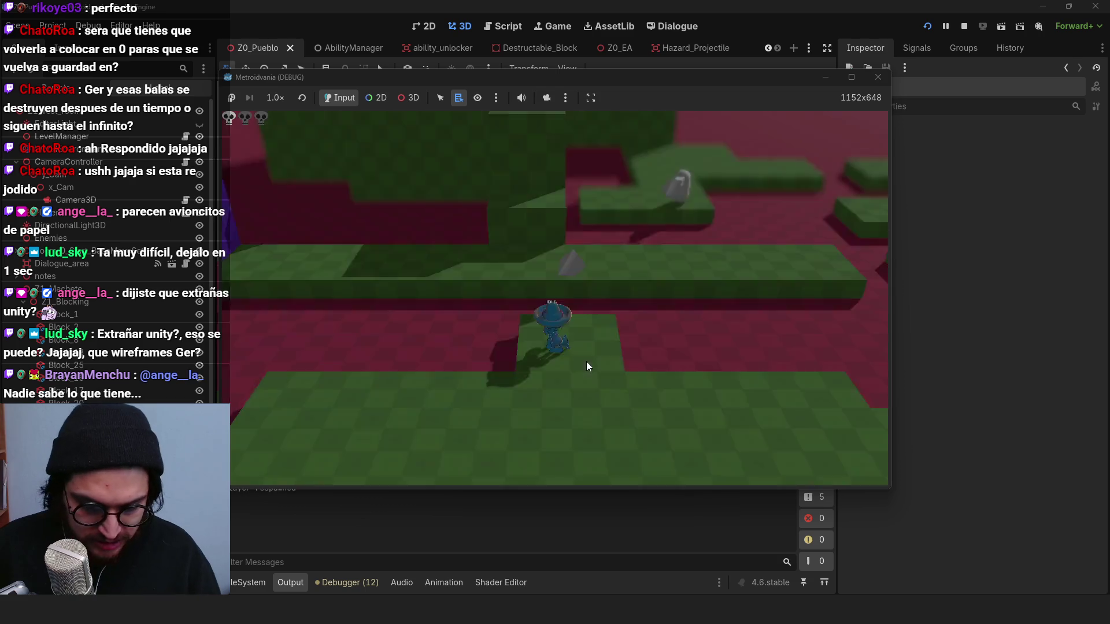
key("F8")
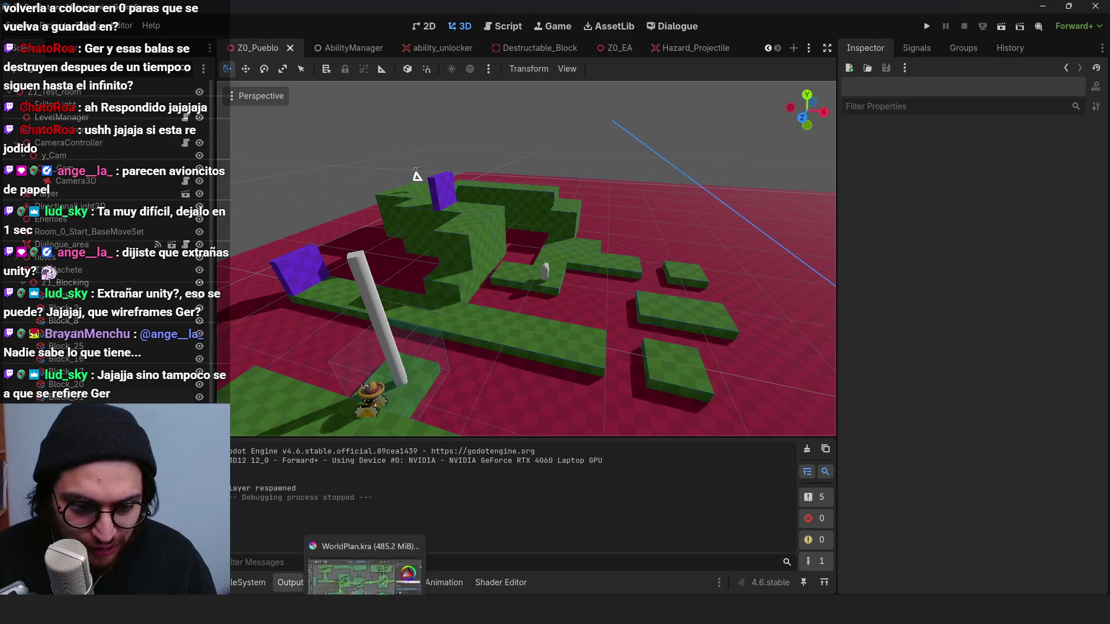
left_click(341, 523)
scroll(555, 323, "up", 3)
Step: Pan and zoom around the Machete room on the WorldPlan map, then minimize Krita
left_click_drag(550, 338, 567, 298)
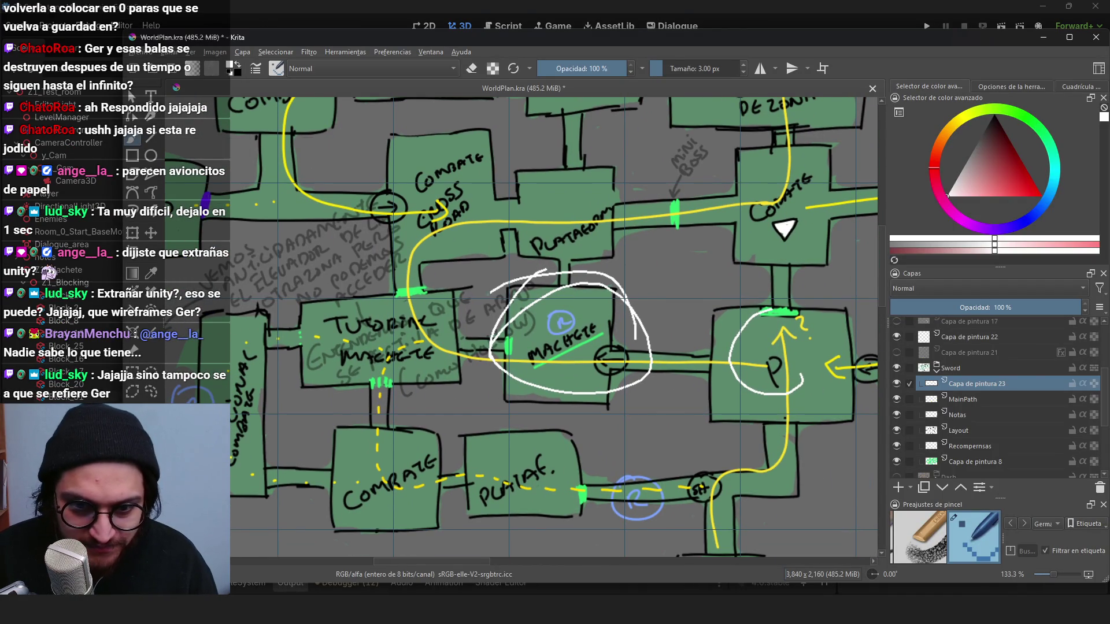
scroll(497, 335, "down", 4)
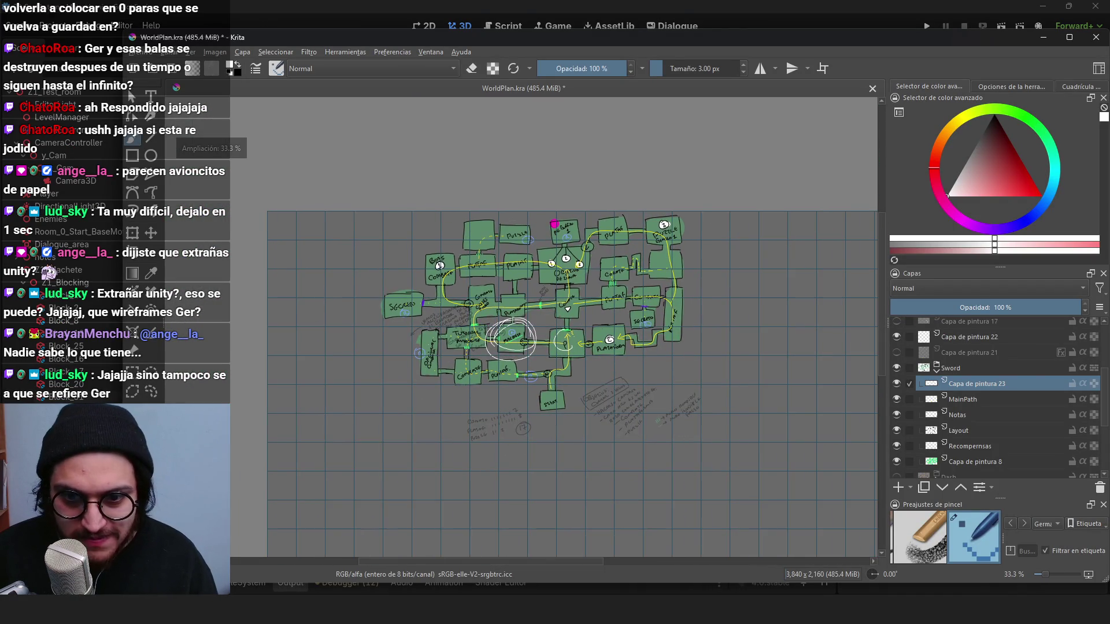
scroll(509, 332, "up", 4)
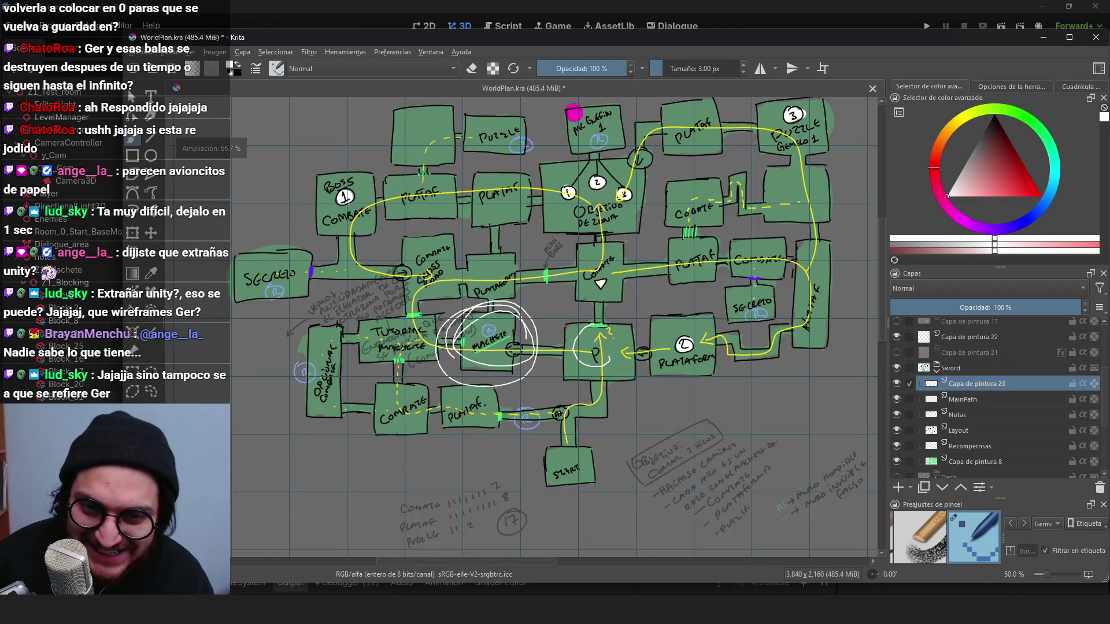
scroll(503, 389, "down", 1)
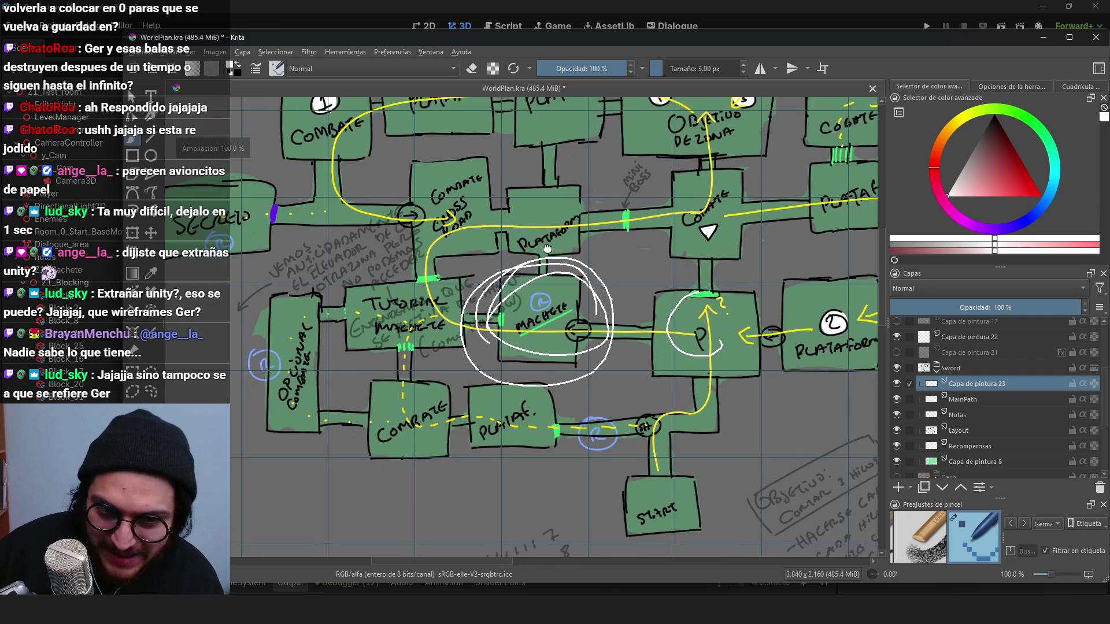
scroll(503, 389, "up", 1)
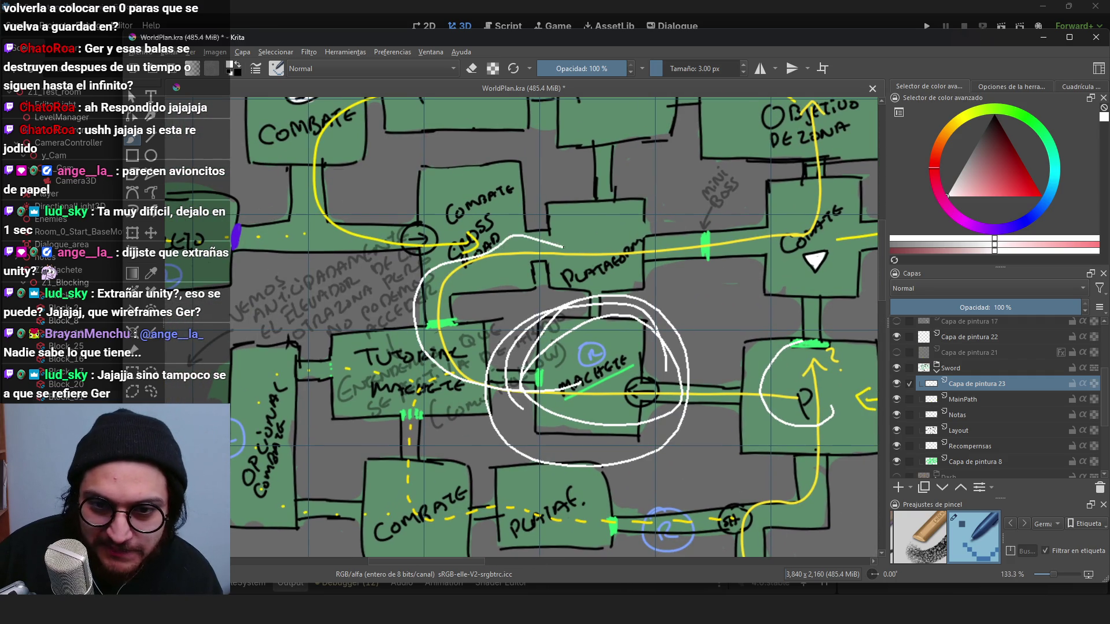
left_click(1041, 39)
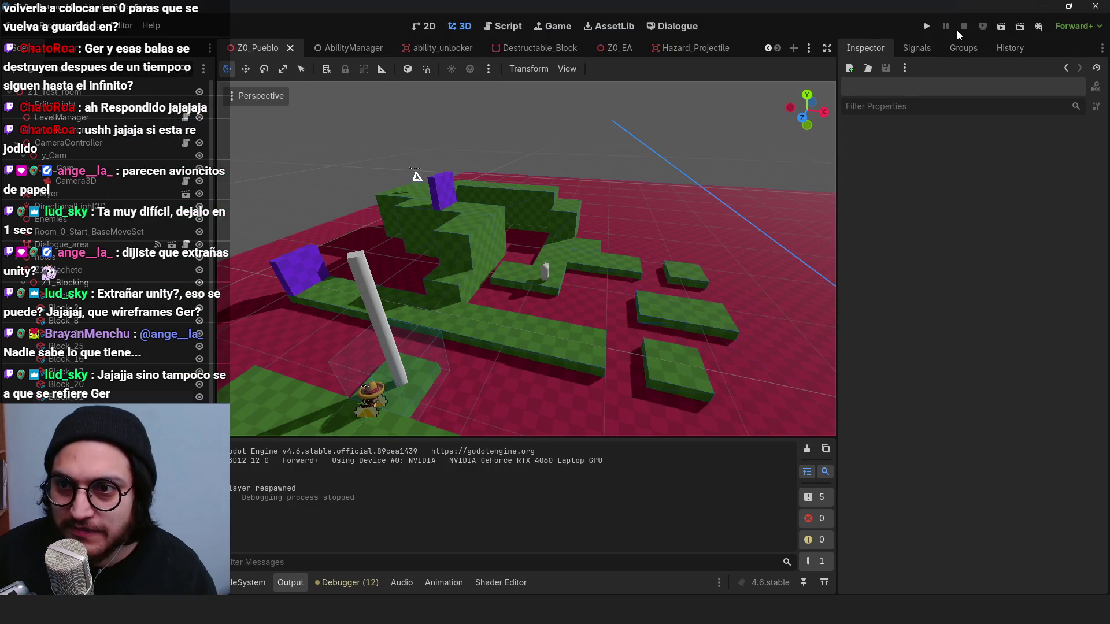
left_click(927, 26)
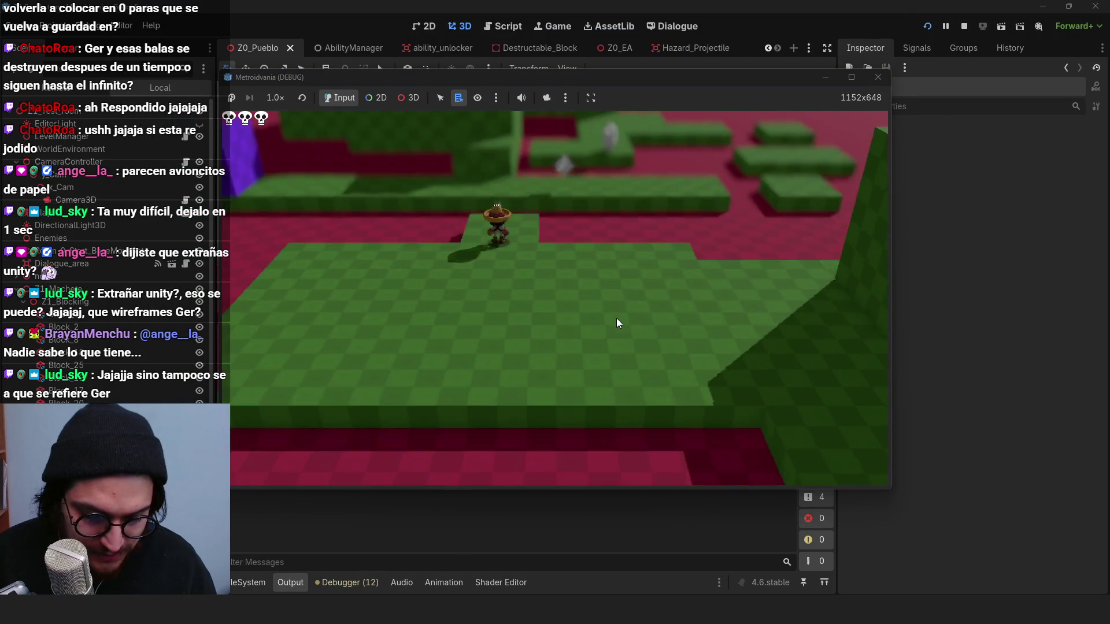
key("s")
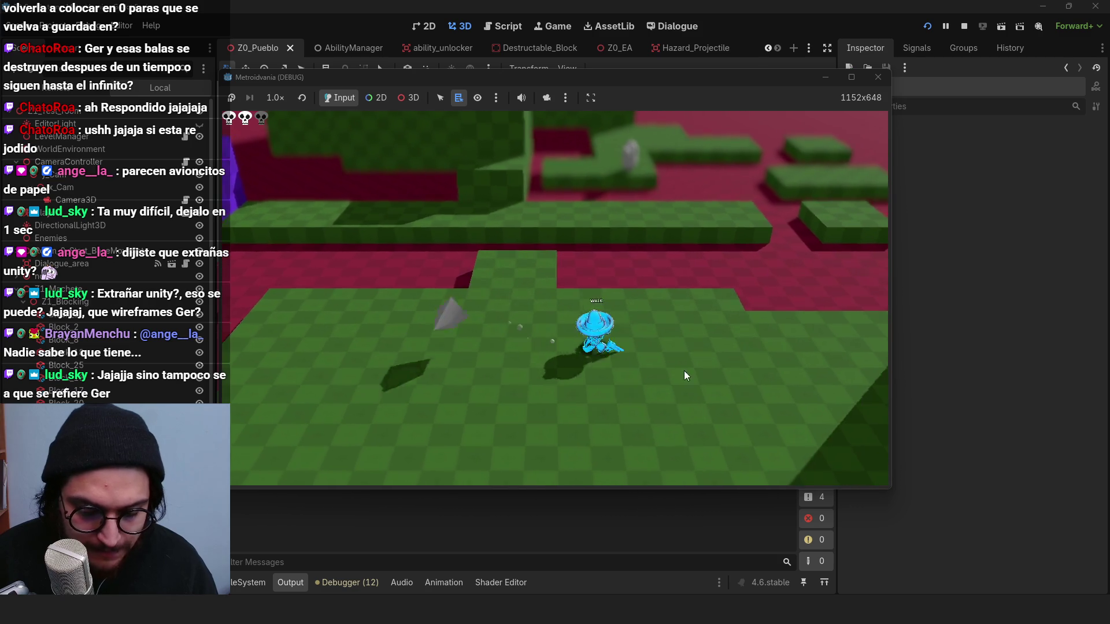
left_click(963, 27)
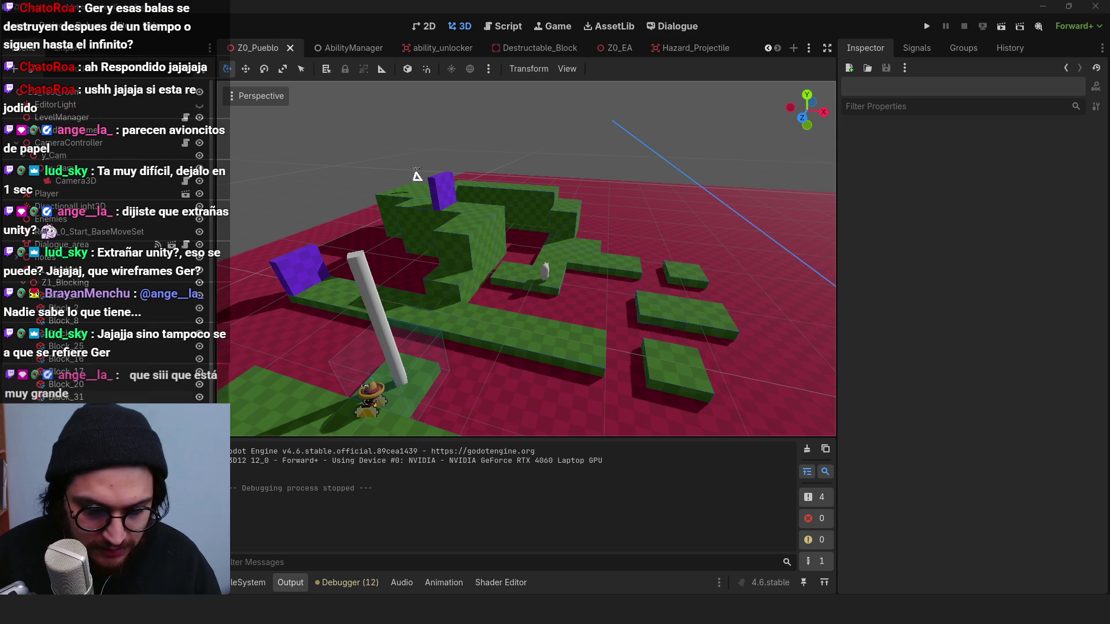
key("alt+Tab")
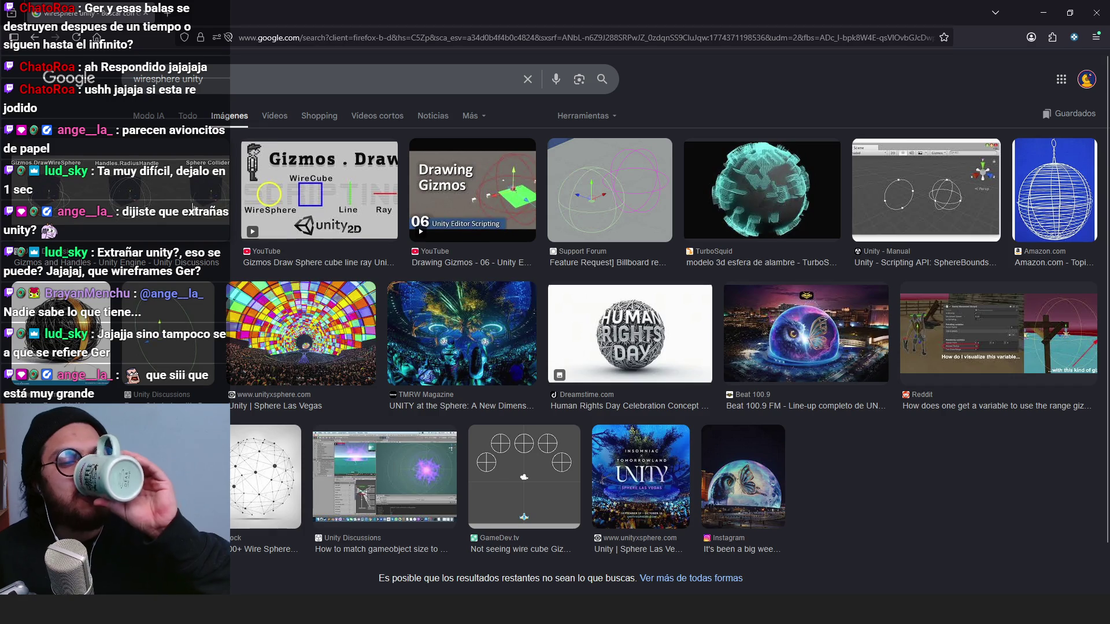
Step: Search Google for 'raw wiresphere' and show all web results
left_click(193, 207)
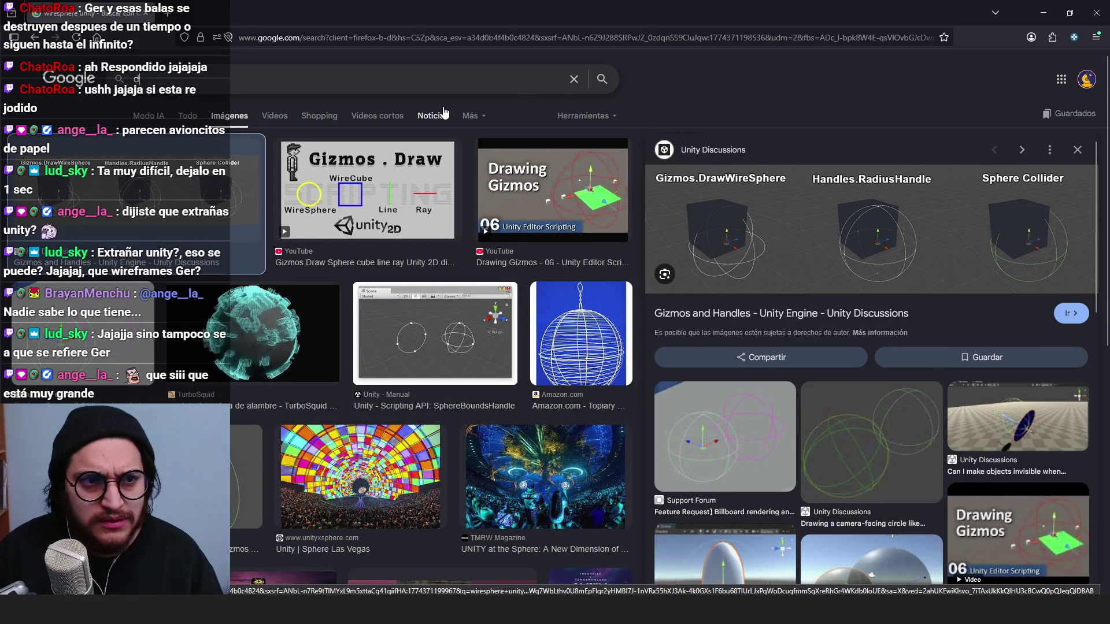
type("raw wiresphere")
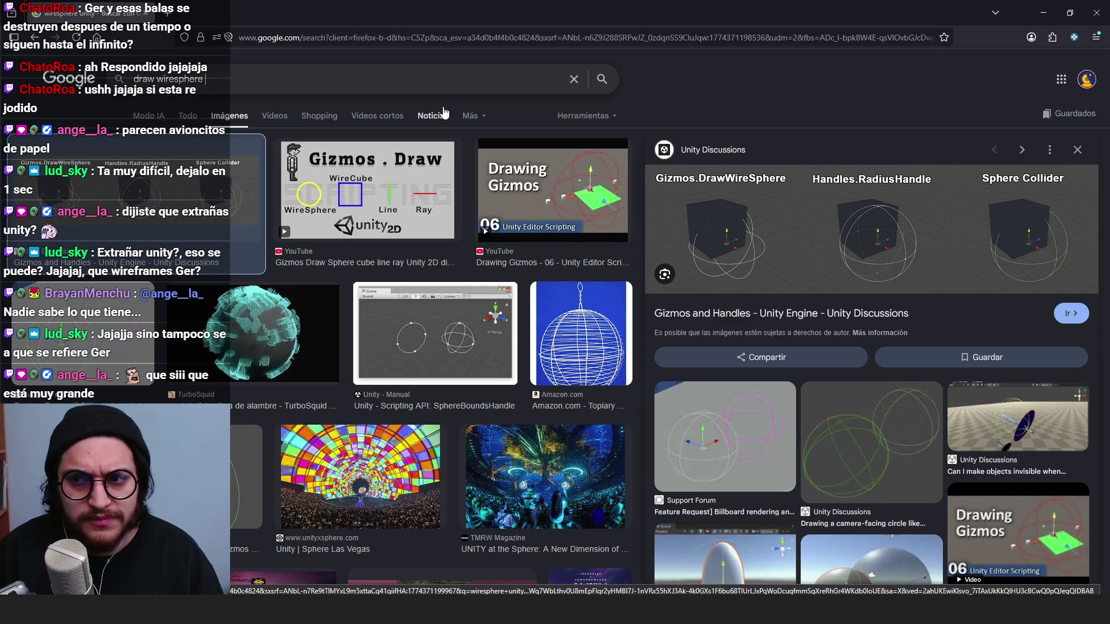
key("Return")
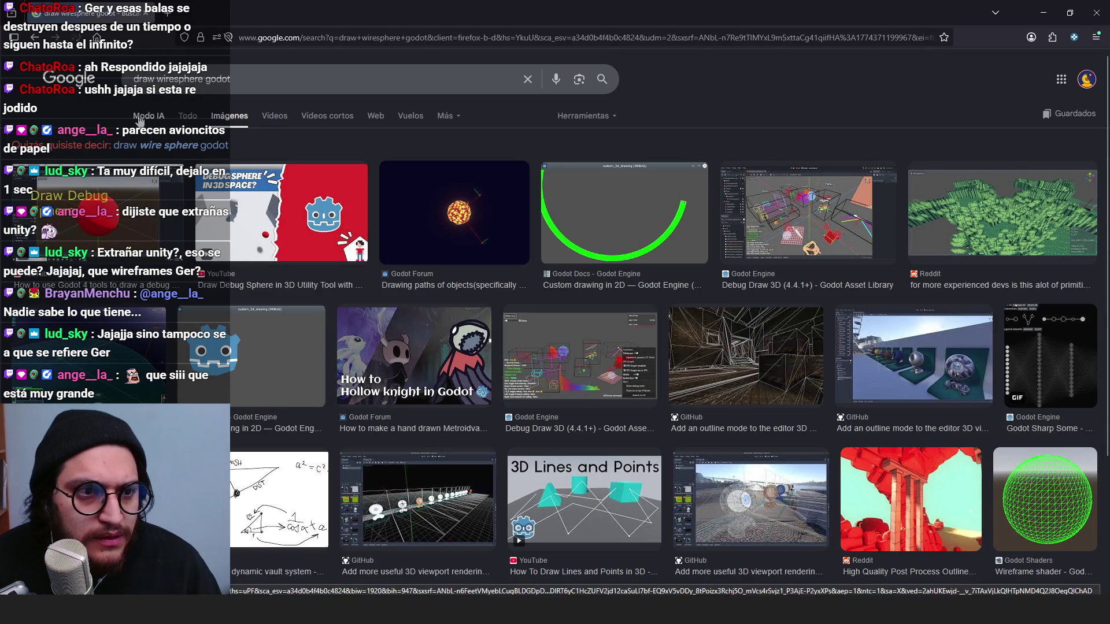
left_click(148, 115)
key("alt+Left")
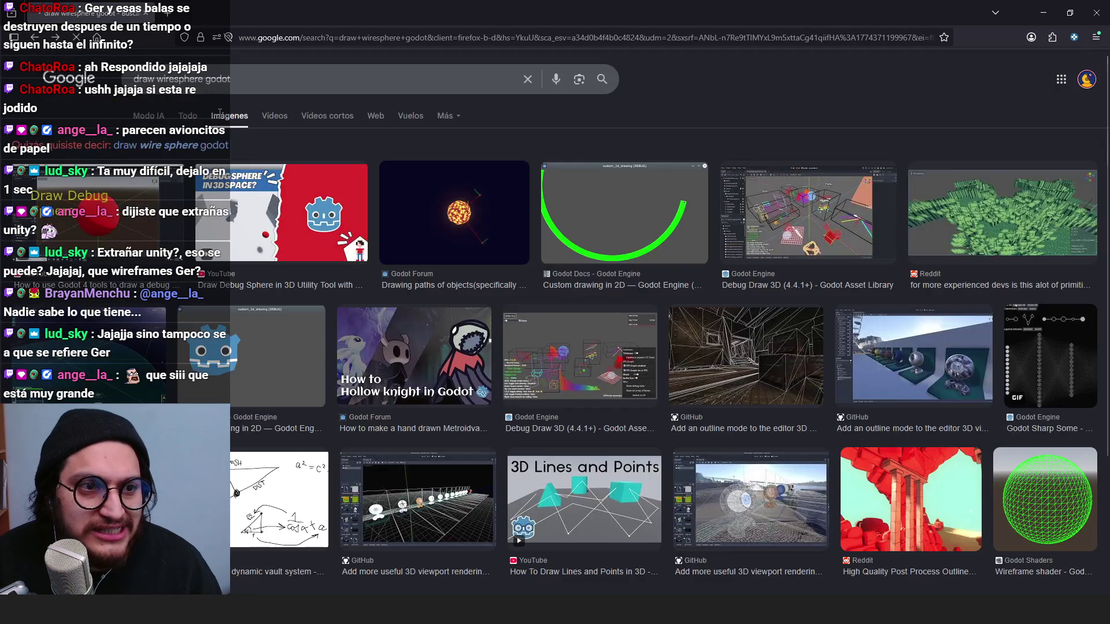
left_click(188, 116)
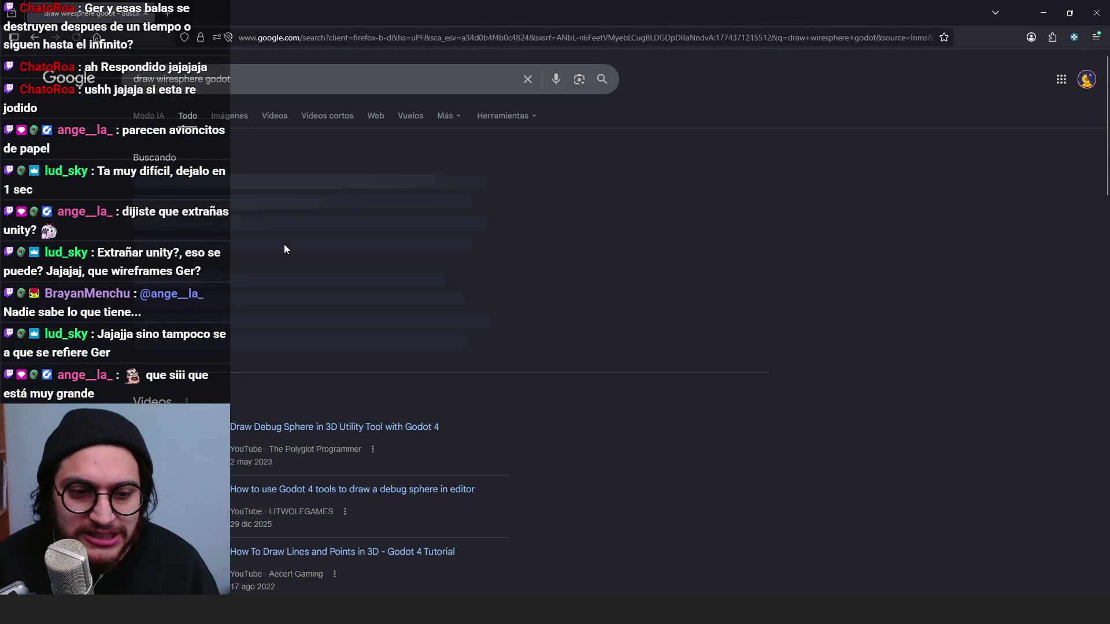
Step: Expand the AI overview and open the Reddit thread about drawing a debug sphere
scroll(598, 376, "down", 2)
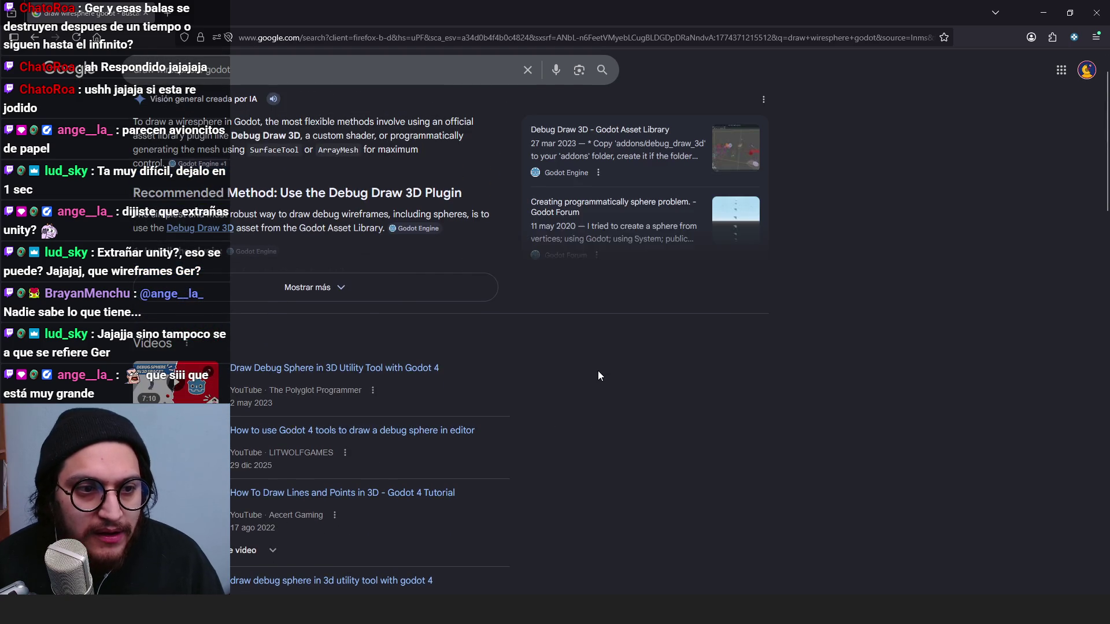
scroll(598, 376, "up", 2)
left_click(356, 346)
scroll(357, 343, "down", 10)
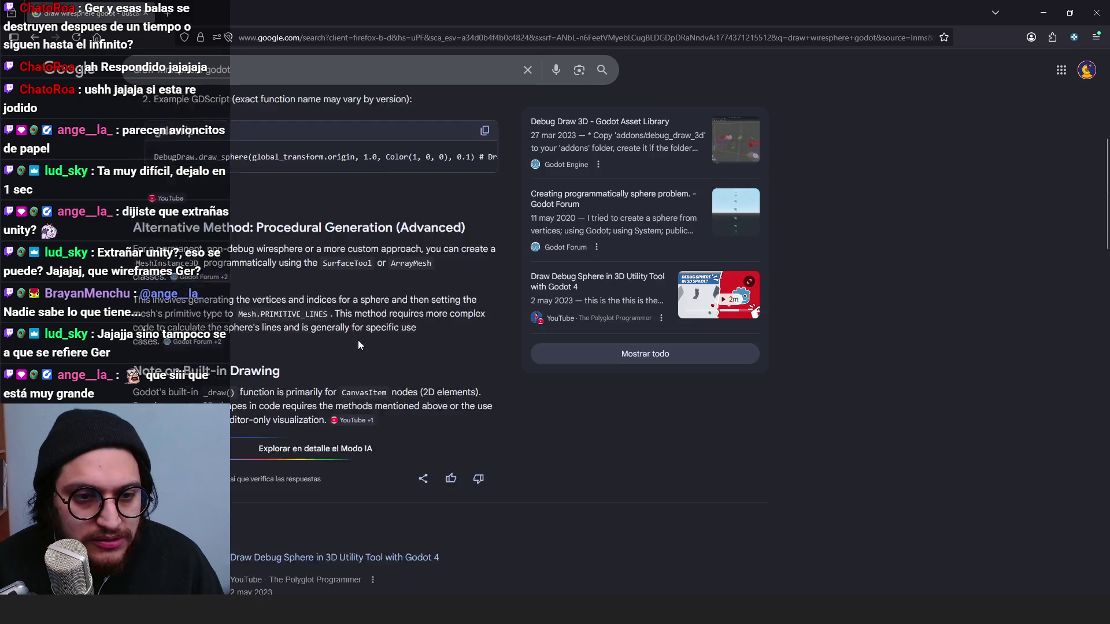
scroll(359, 346, "down", 2)
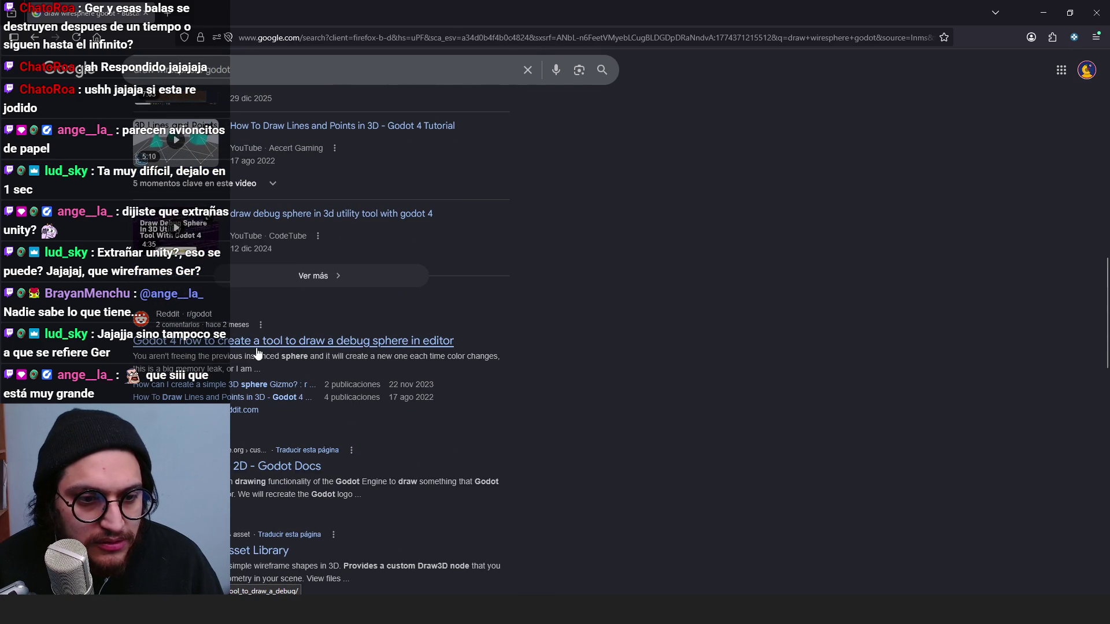
left_click(439, 345)
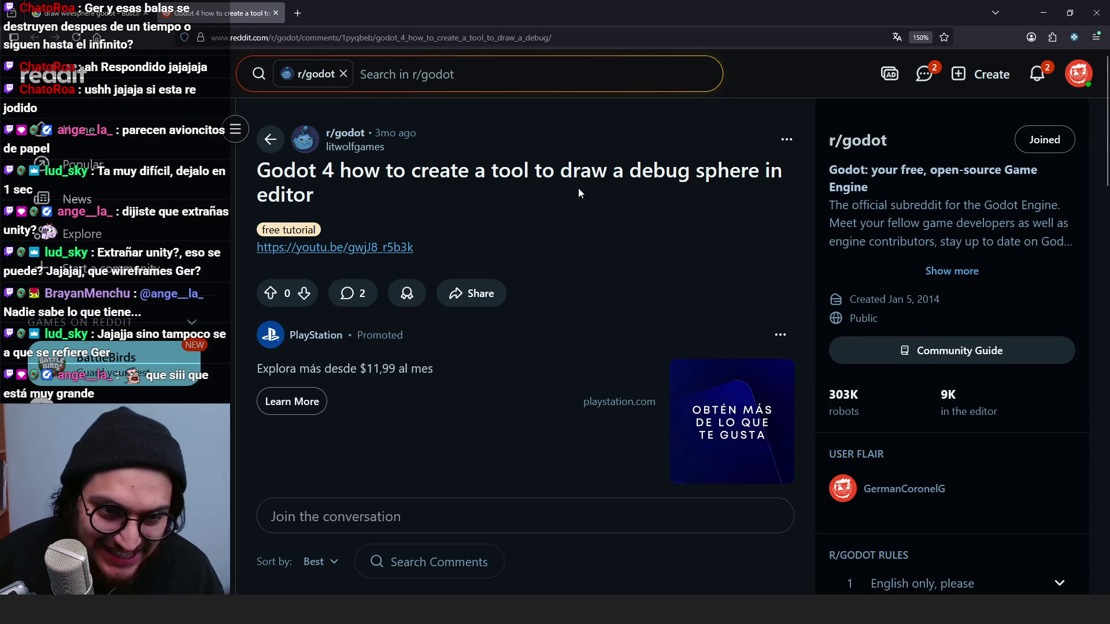
Step: Reset the page zoom and open the post's youtu.be tutorial in a new tab
left_click(922, 40)
scroll(495, 349, "down", 2)
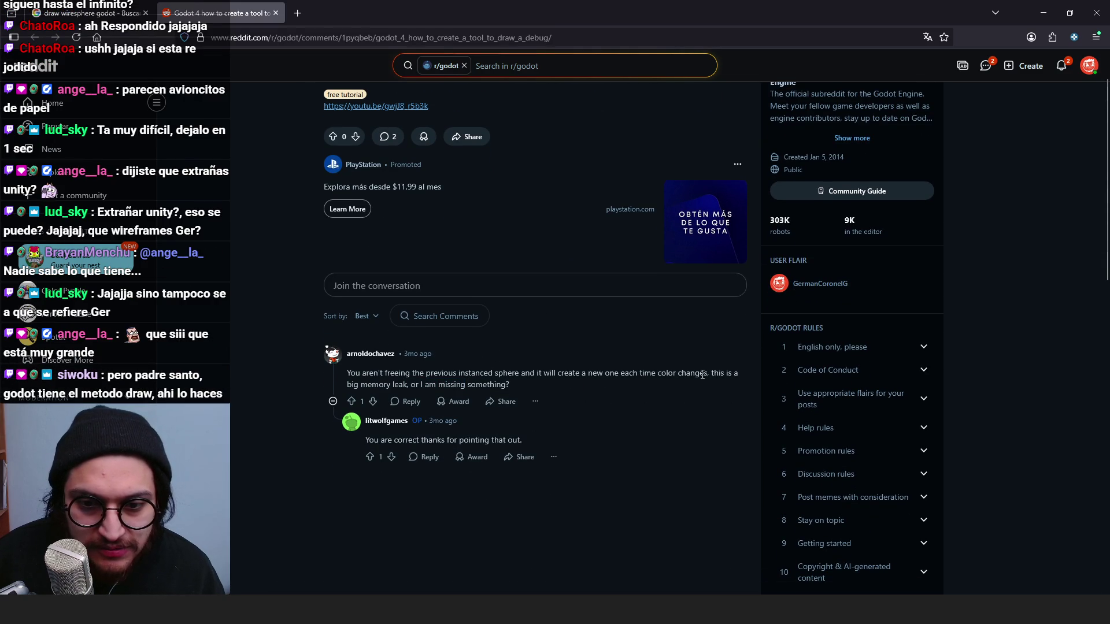
scroll(355, 265, "up", 1)
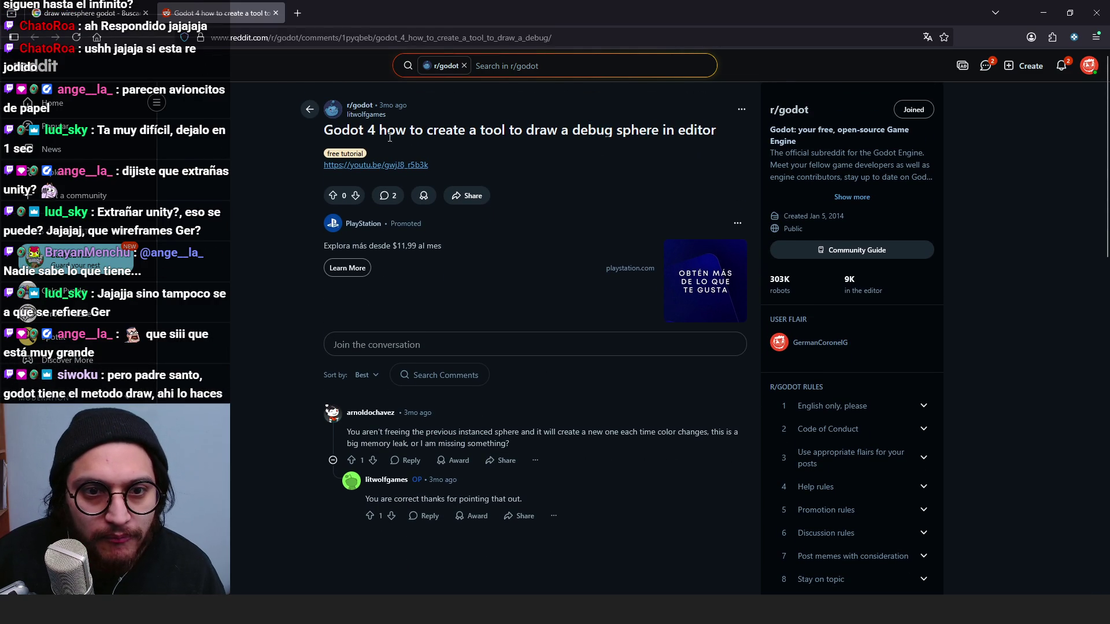
left_click(408, 164)
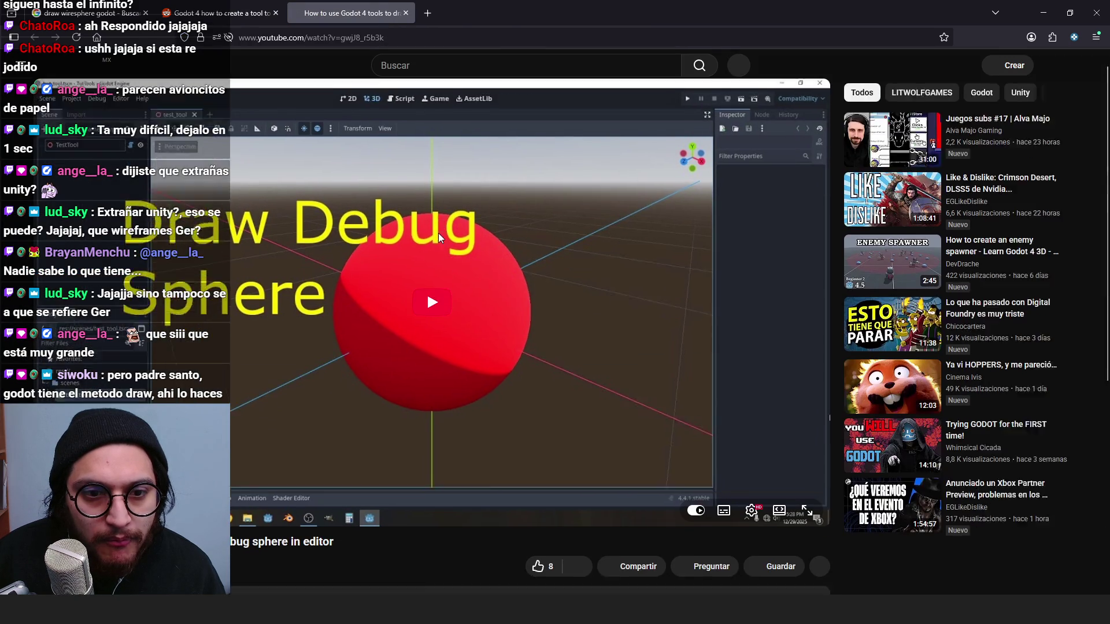
Step: Play the debug sphere tutorial and pause it on its script section
scroll(438, 233, "down", 1)
left_click(429, 289)
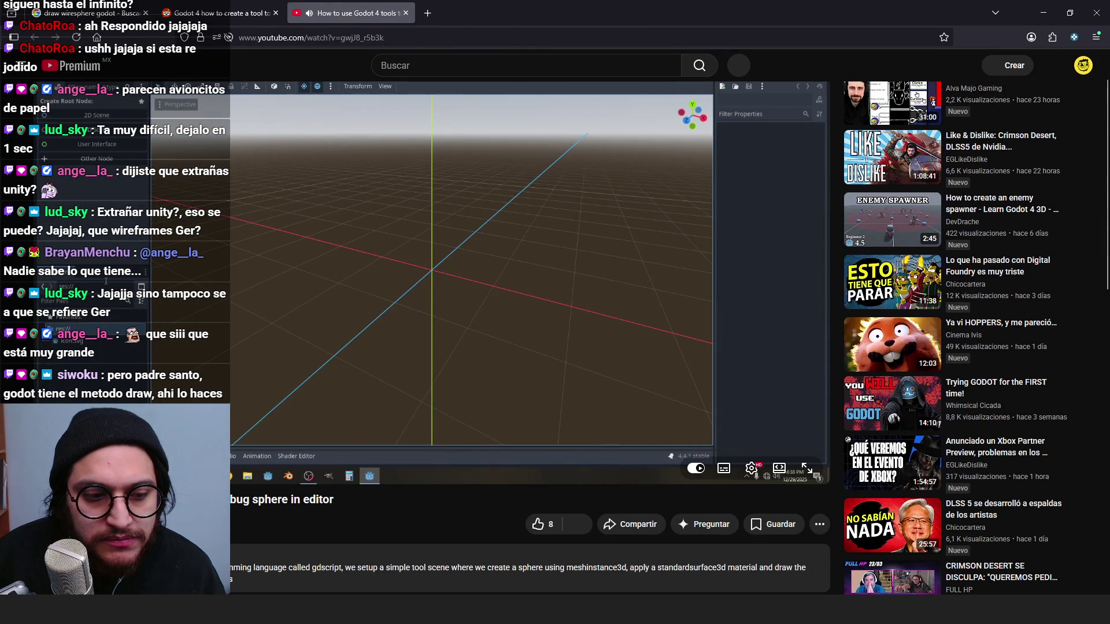
left_click(335, 450)
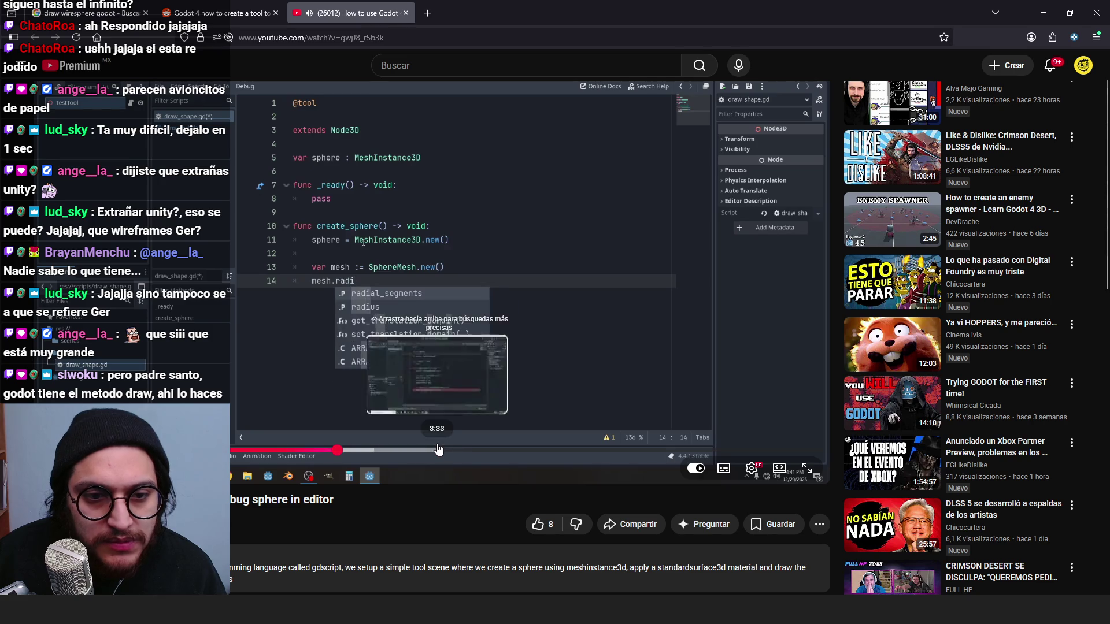
left_click(438, 450)
left_click(480, 303)
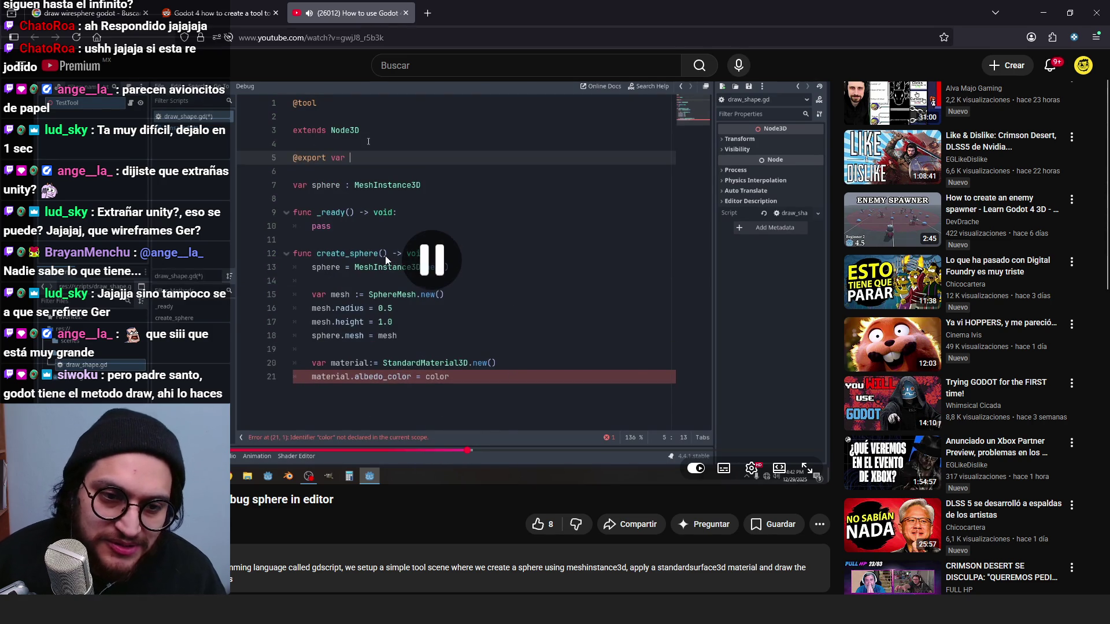
Step: Seek through the tutorial's later code and 3D sphere, then return to Godot
left_click_drag(502, 451, 617, 457)
left_click(651, 441)
left_click(670, 450)
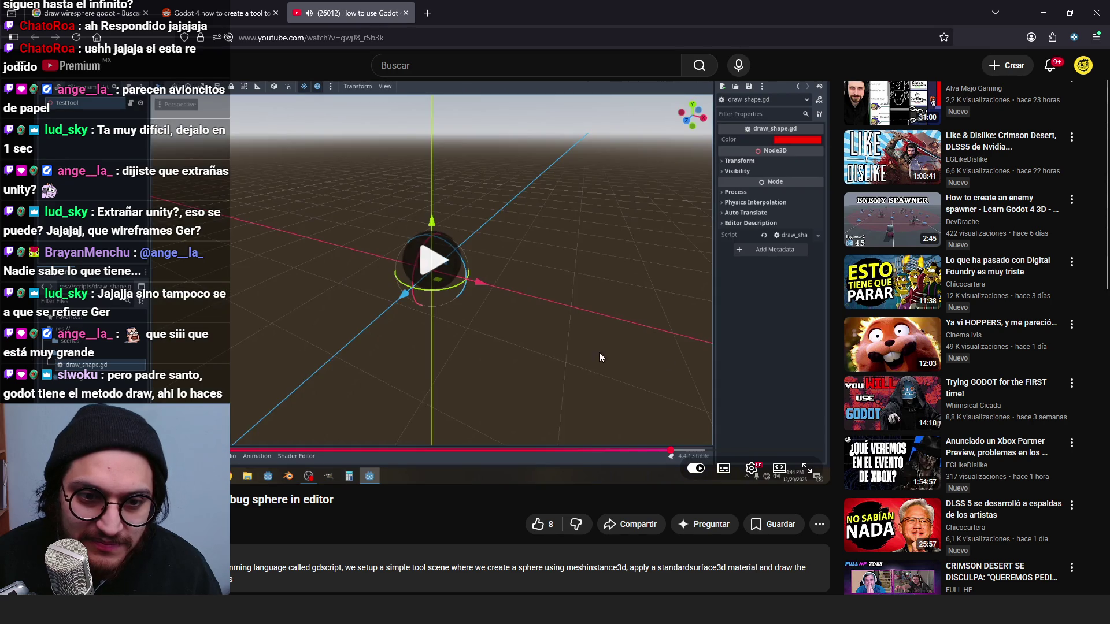
left_click(573, 451)
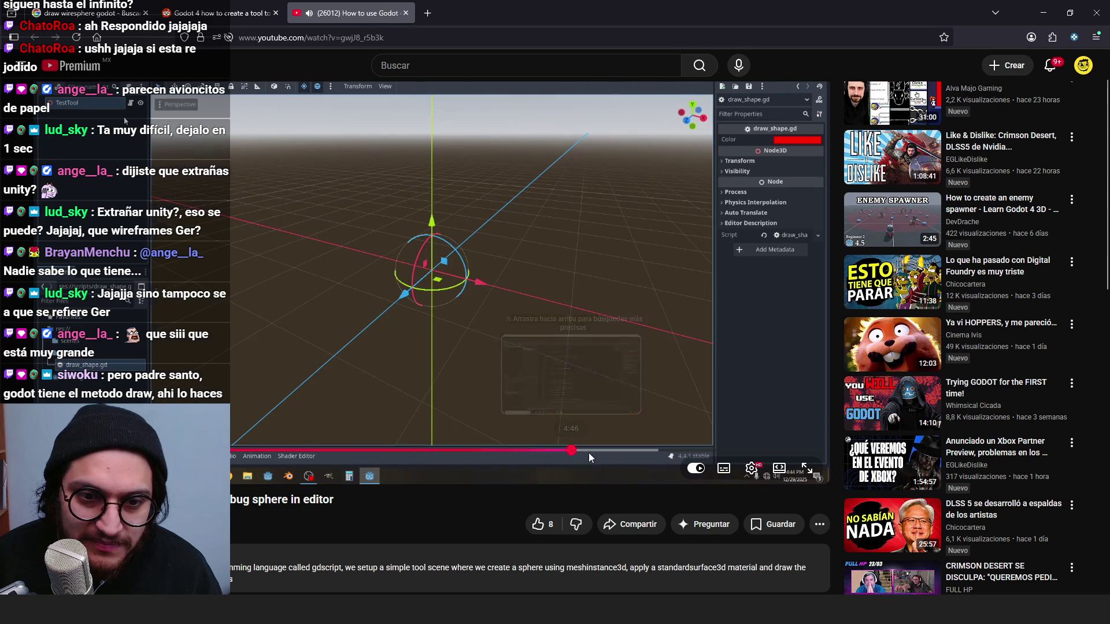
left_click(789, 450)
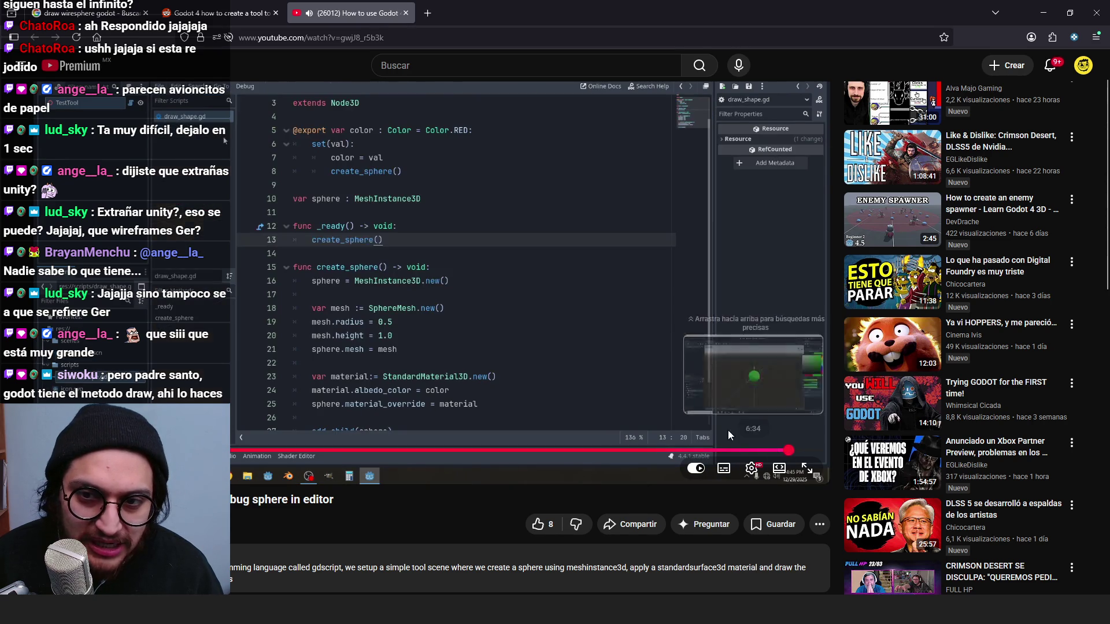
left_click(379, 272)
left_click(1043, 13)
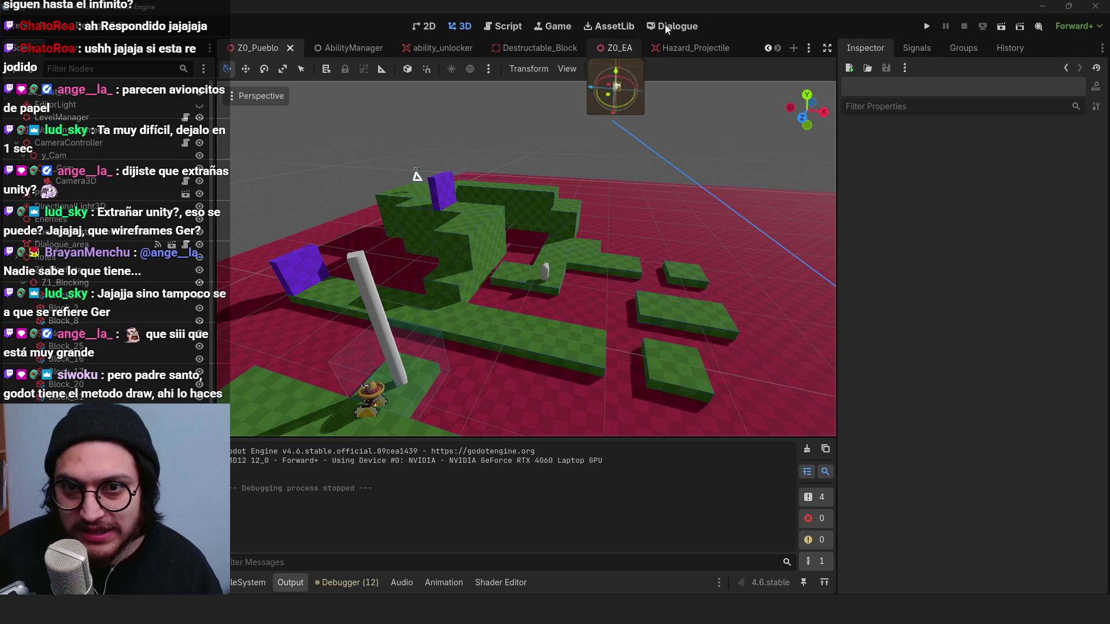
Step: Select the Z0_EA turret in the Z0_Pueblo scene tree and orbit around it
scroll(588, 186, "up", 5)
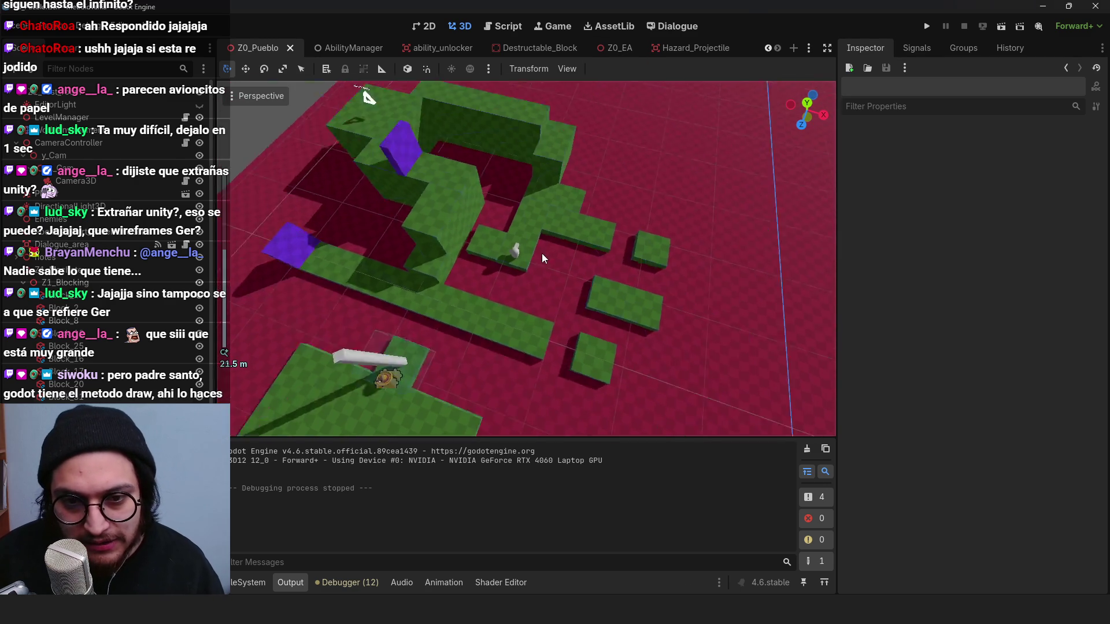
scroll(179, 260, "down", 5)
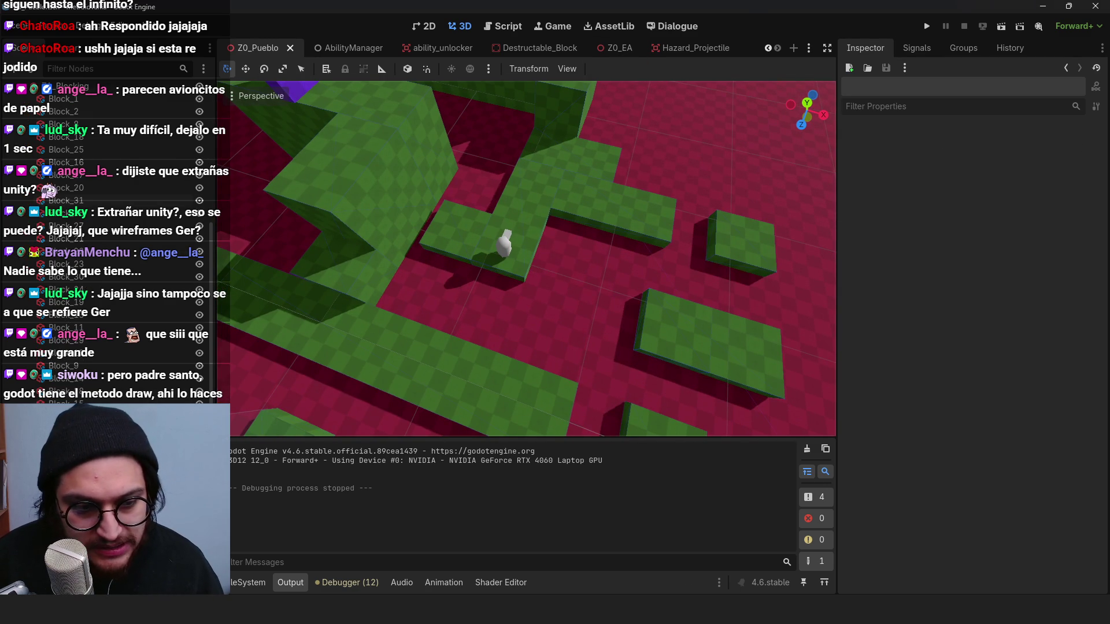
left_click(504, 243)
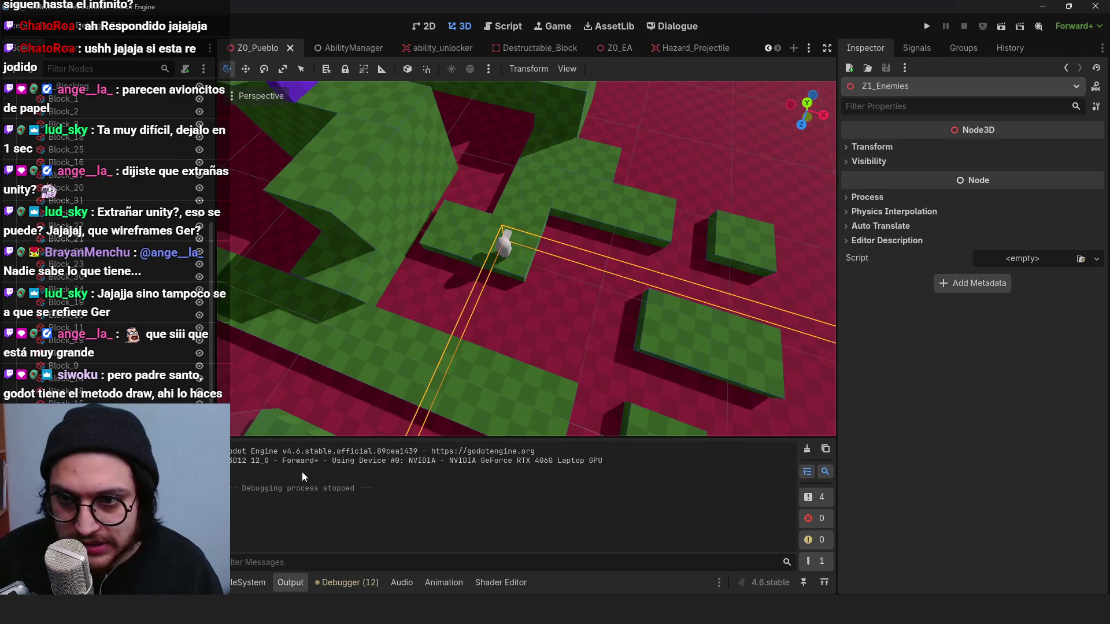
left_click(504, 242)
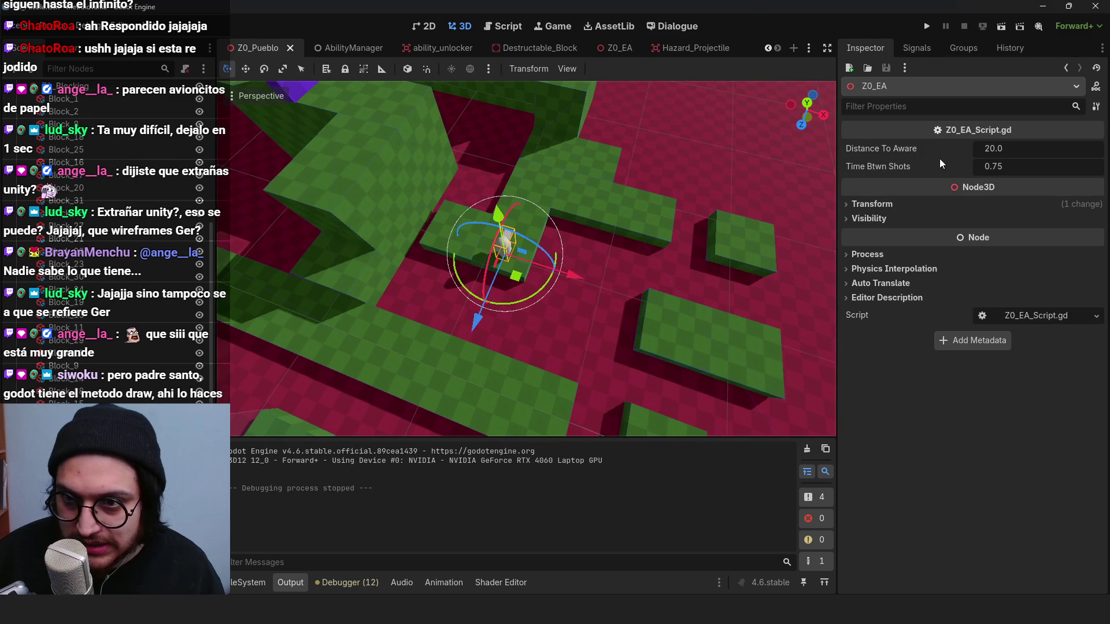
scroll(564, 320, "down", 3)
mouse_move(564, 320)
left_mouse_down()
mouse_move(590, 208)
mouse_move(702, 231)
left_mouse_up()
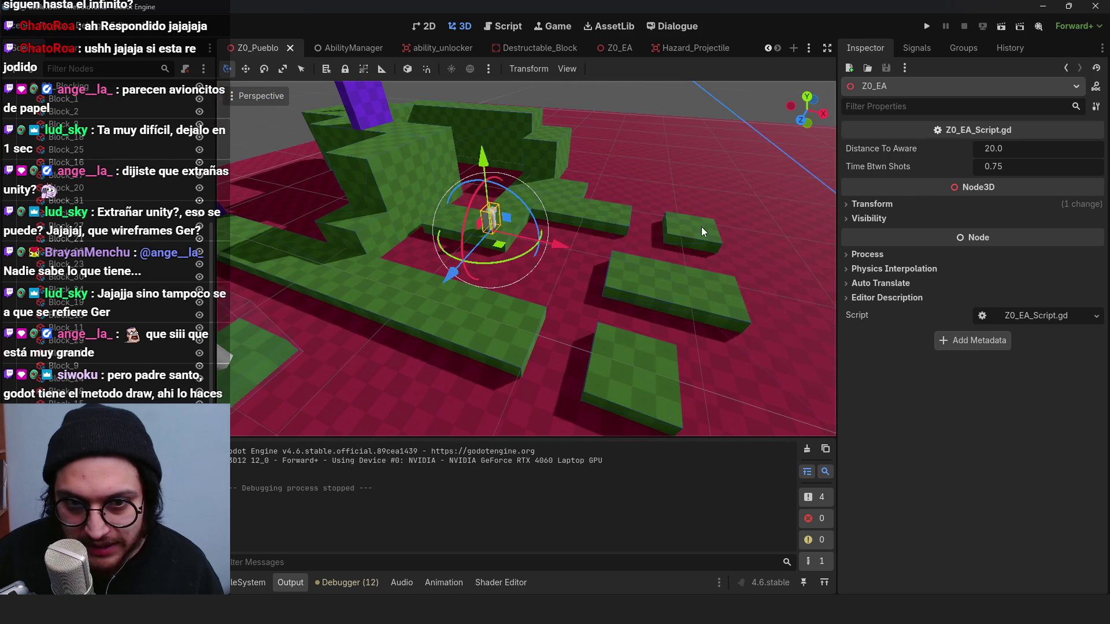
mouse_move(494, 290)
left_mouse_down()
mouse_move(526, 139)
mouse_move(520, 150)
mouse_move(590, 167)
mouse_move(521, 231)
mouse_move(446, 175)
mouse_move(317, 330)
mouse_move(405, 243)
mouse_move(501, 211)
mouse_move(509, 324)
mouse_move(497, 376)
left_mouse_up()
Step: Hide the output log, inspect the level from lower angles, save Z0_Pueblo, and switch to Z0_EA
scroll(526, 131, "down", 3)
scroll(501, 211, "up", 2)
scroll(498, 376, "down", 2)
left_click(290, 582)
scroll(570, 367, "down", 3)
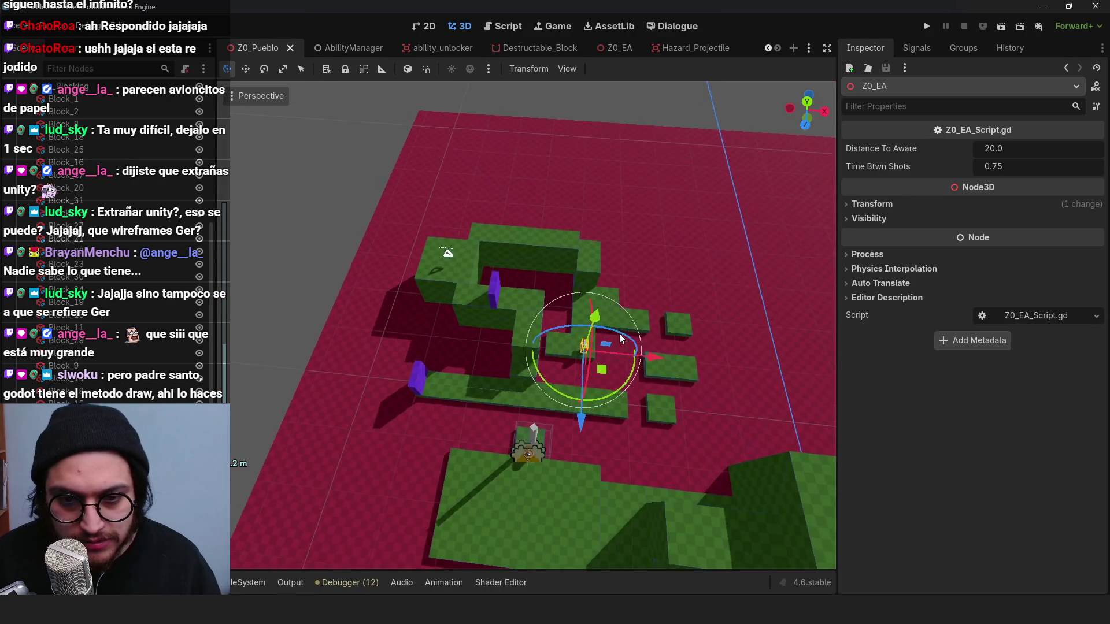
scroll(570, 366, "up", 4)
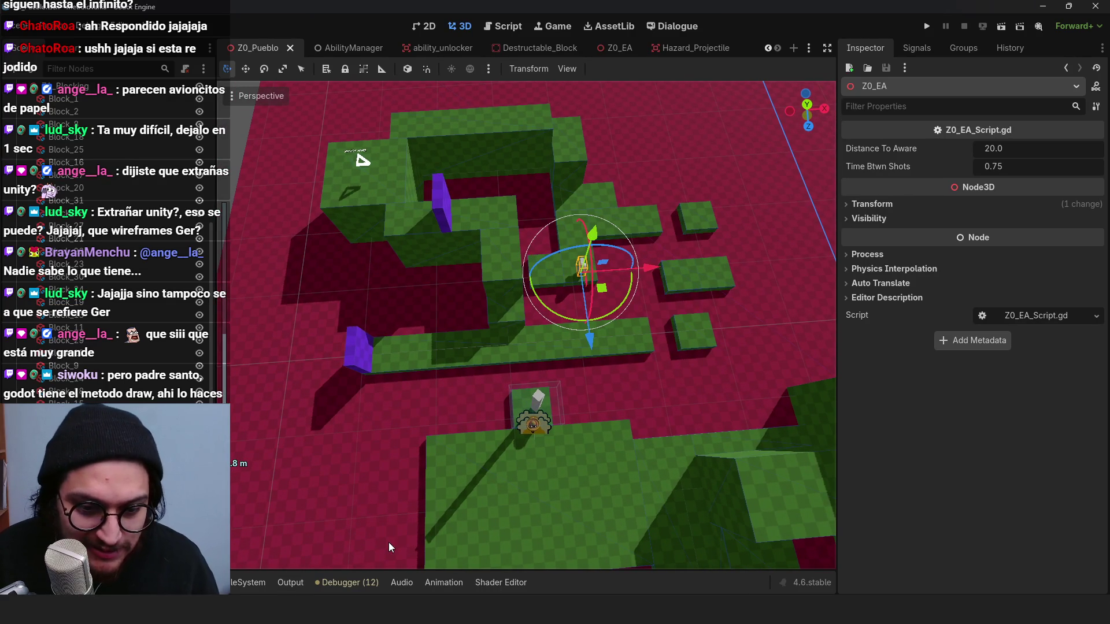
mouse_move(588, 314)
left_mouse_down()
mouse_move(616, 292)
mouse_move(646, 315)
left_mouse_up()
scroll(647, 316, "up", 2)
scroll(646, 316, "down", 2)
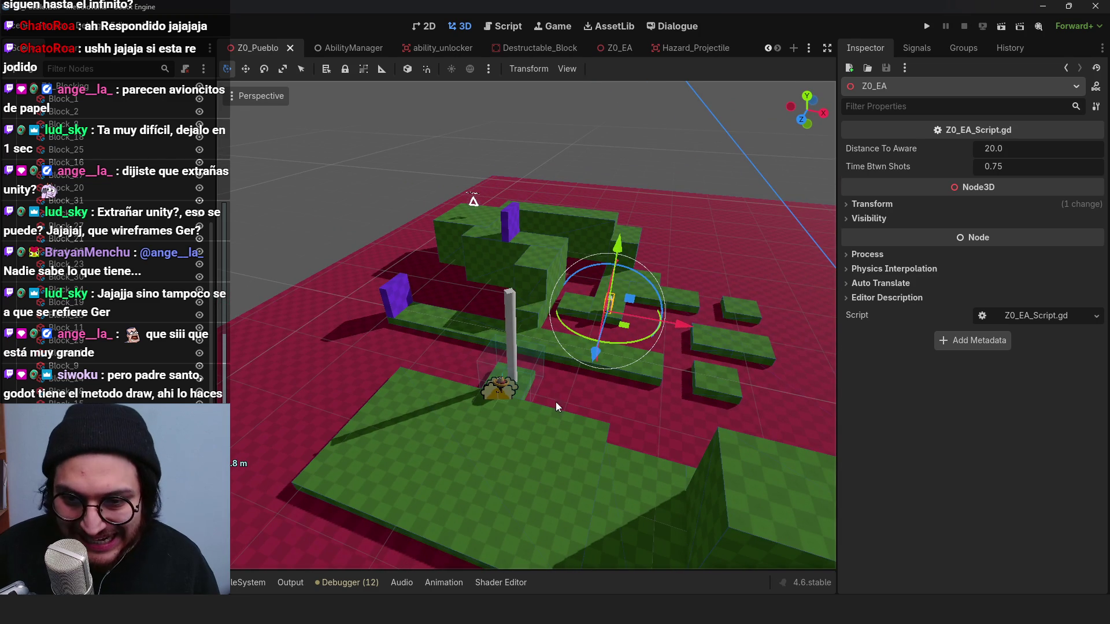
left_click_drag(737, 323, 647, 356)
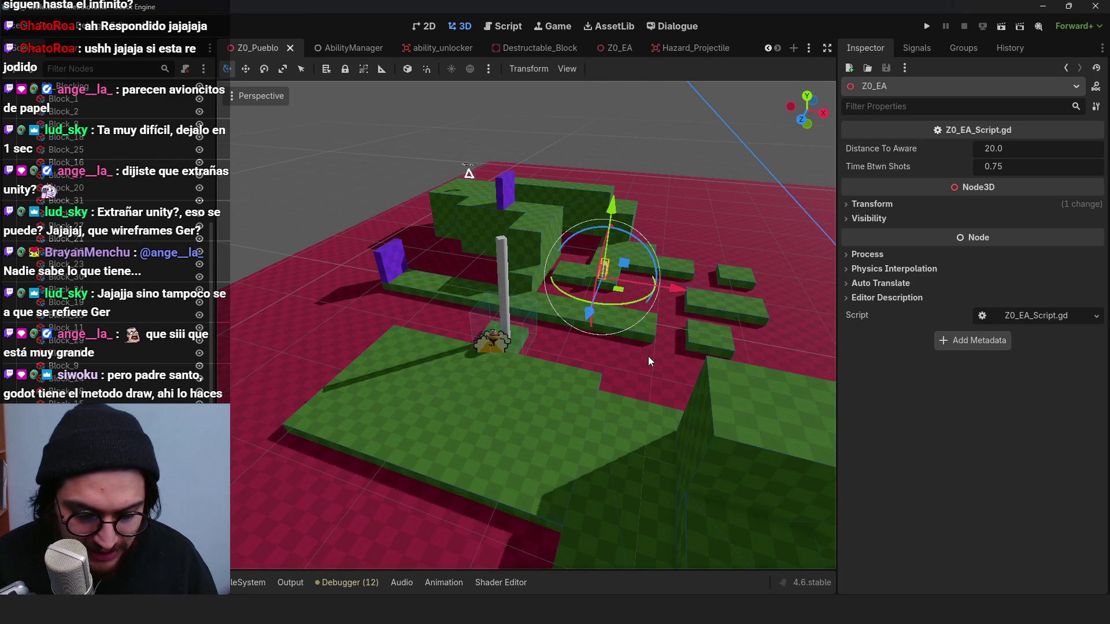
key("ctrl+s")
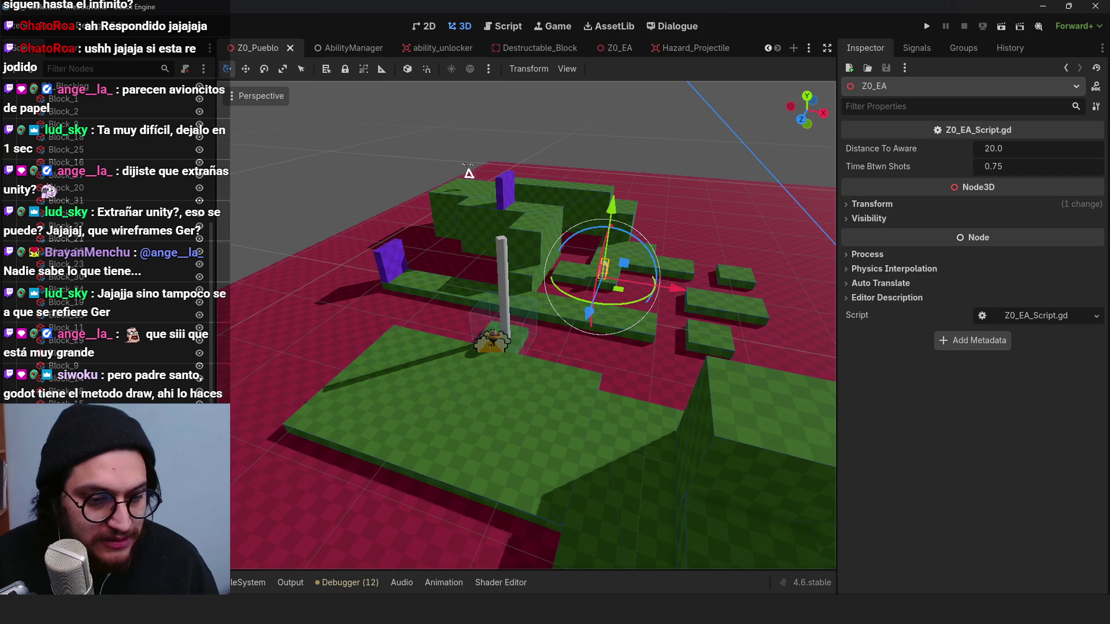
left_click(620, 47)
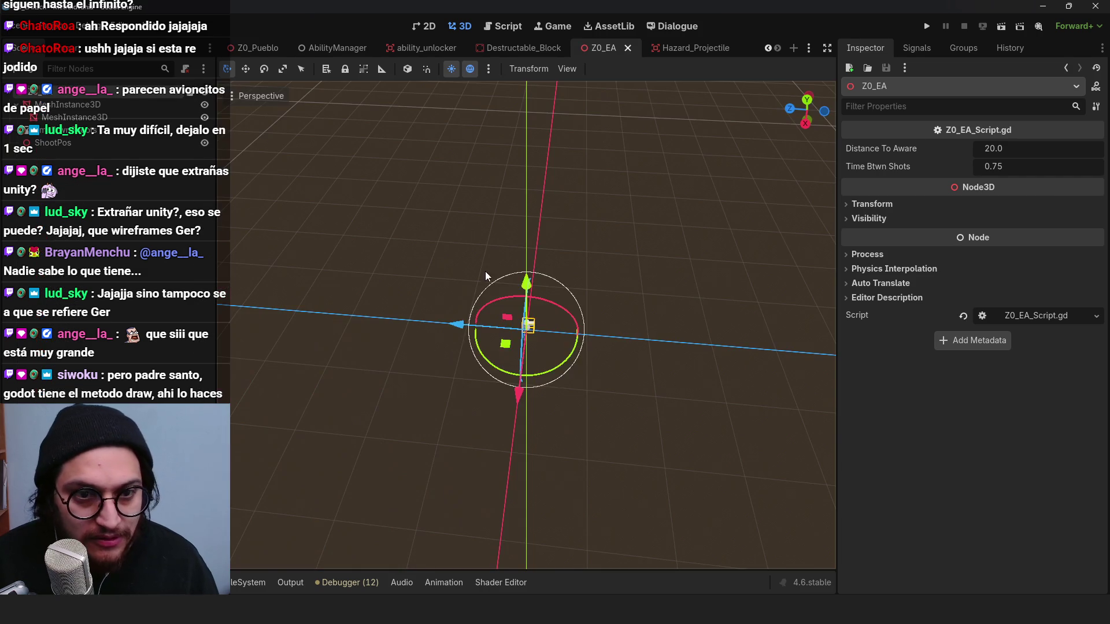
Step: Add an empty func draw_debug_sphere(): at line 31 of Z0_EA_Script.gd
left_click(190, 92)
left_click(472, 515)
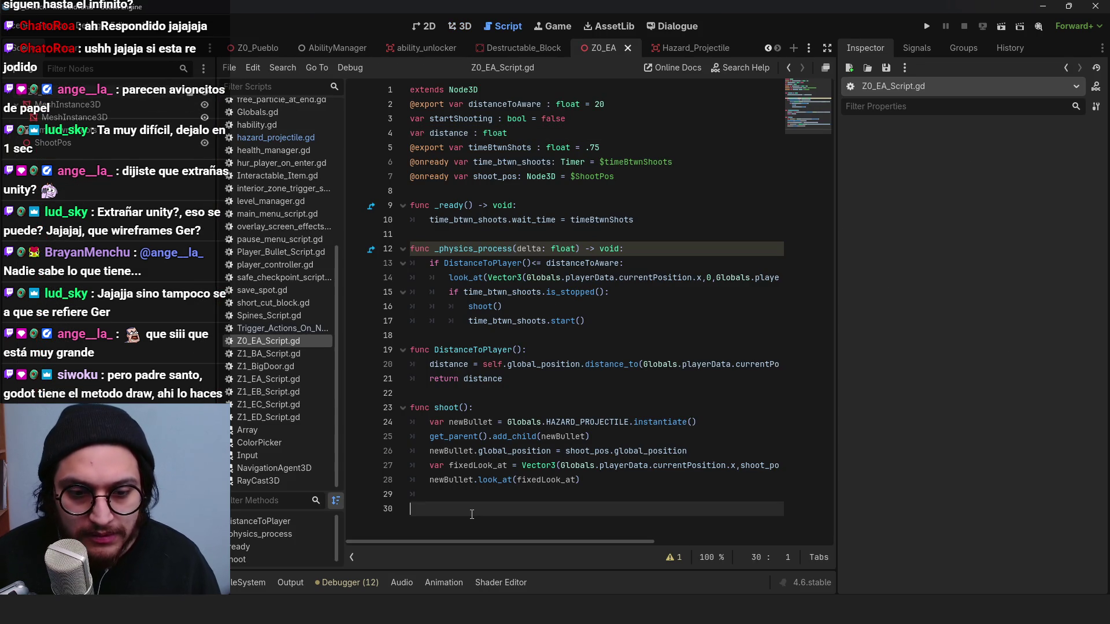
key("Return")
type("func draw_debug_sh")
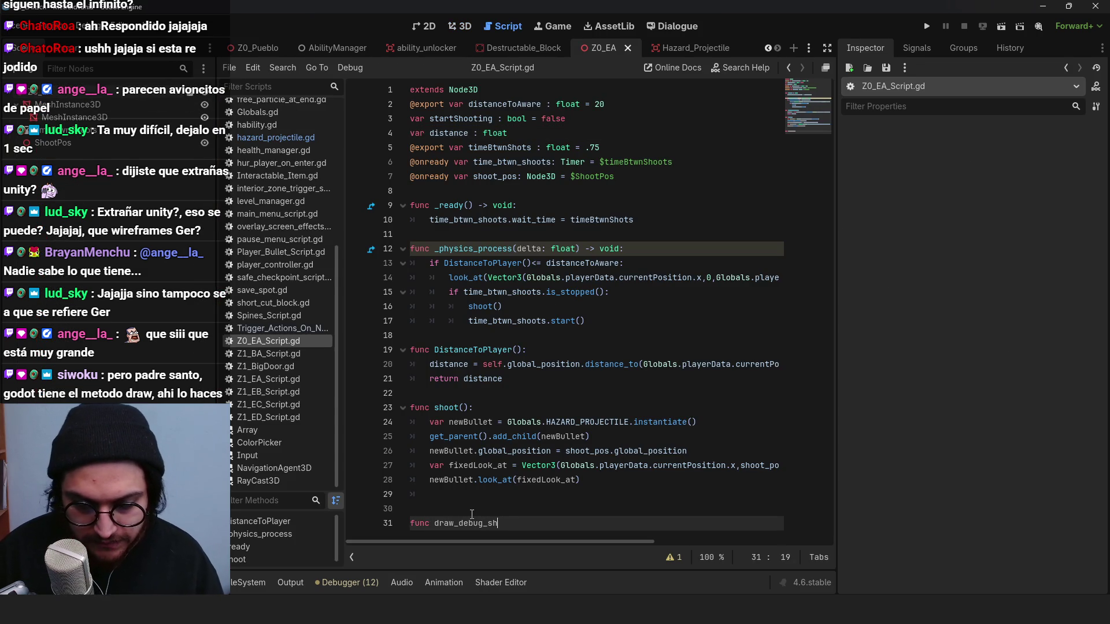
key("BackSpace")
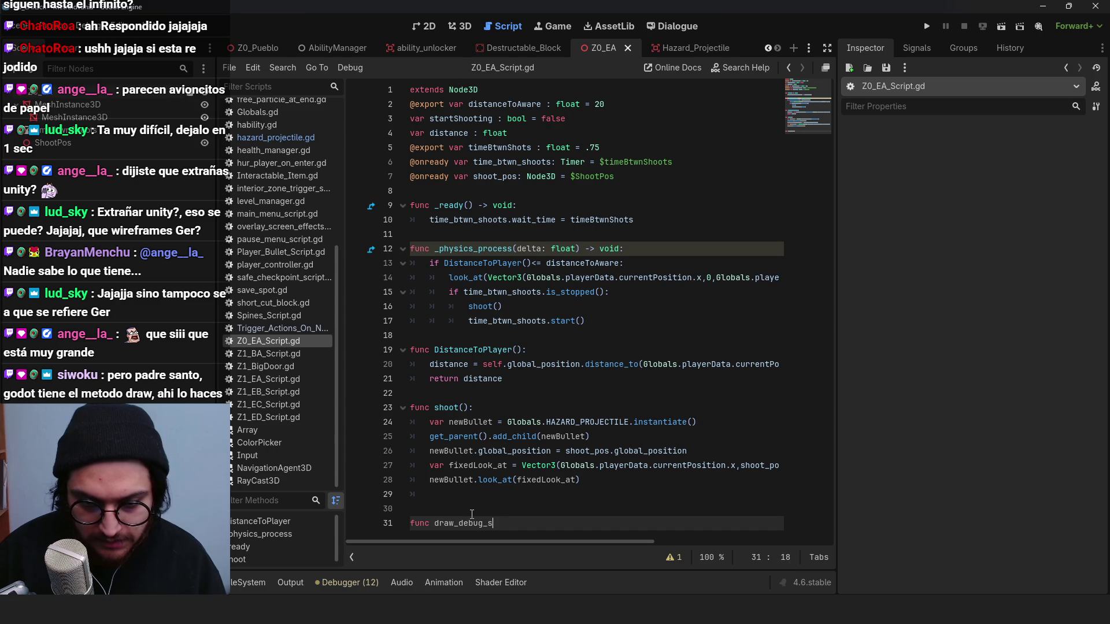
type(":")
key("Return")
type("draw")
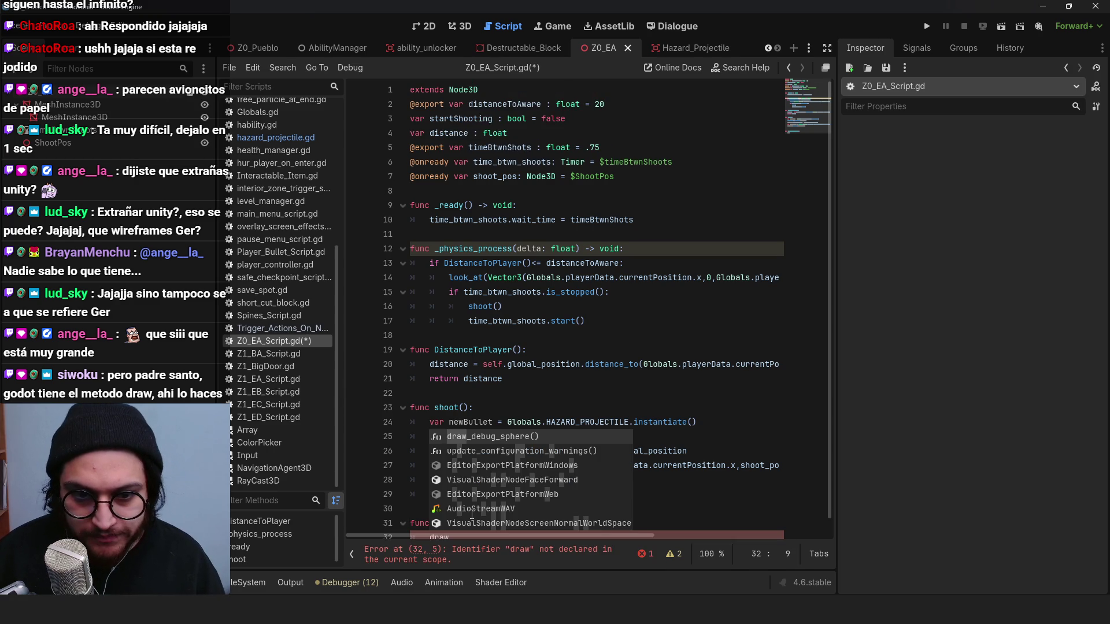
key("BackSpace")
key("BackSpace")
key("BackSpace")
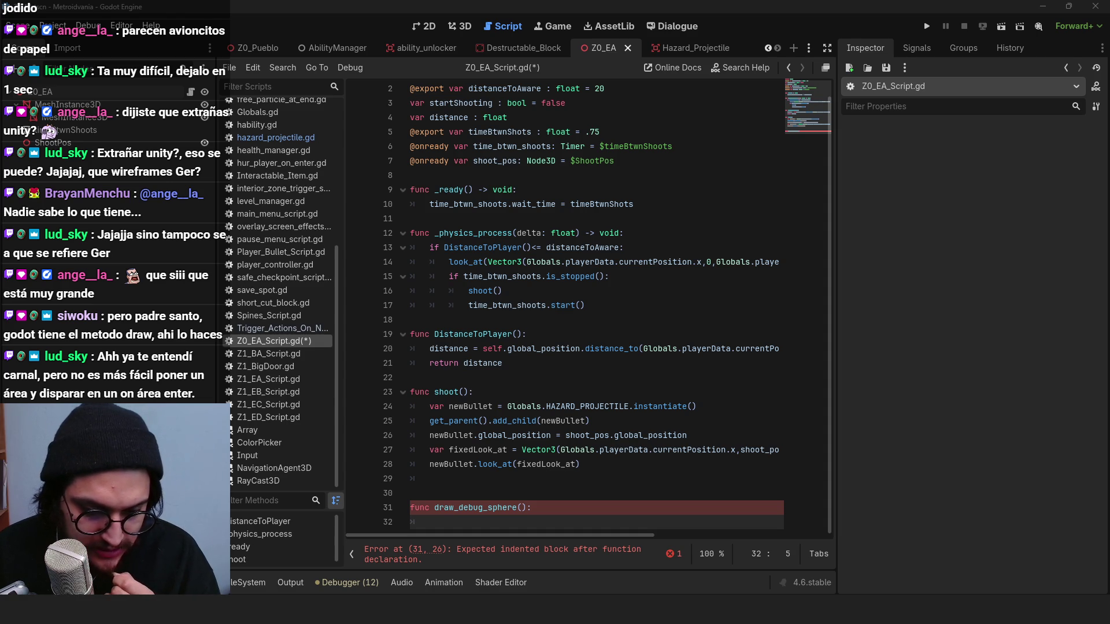
key("alt+Tab")
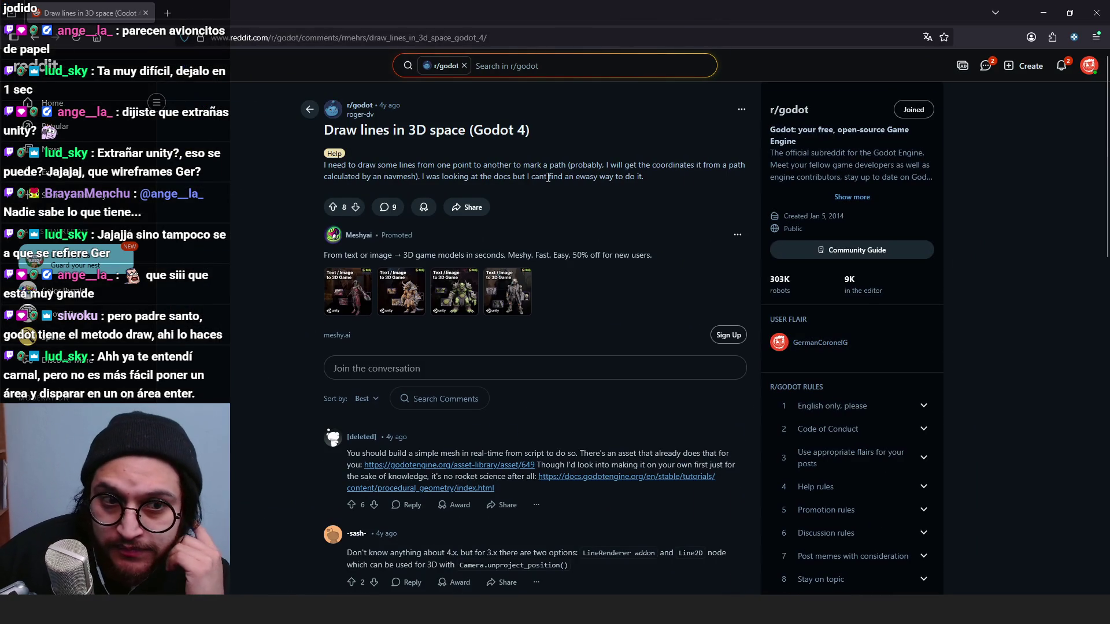
scroll(548, 176, "down", 3)
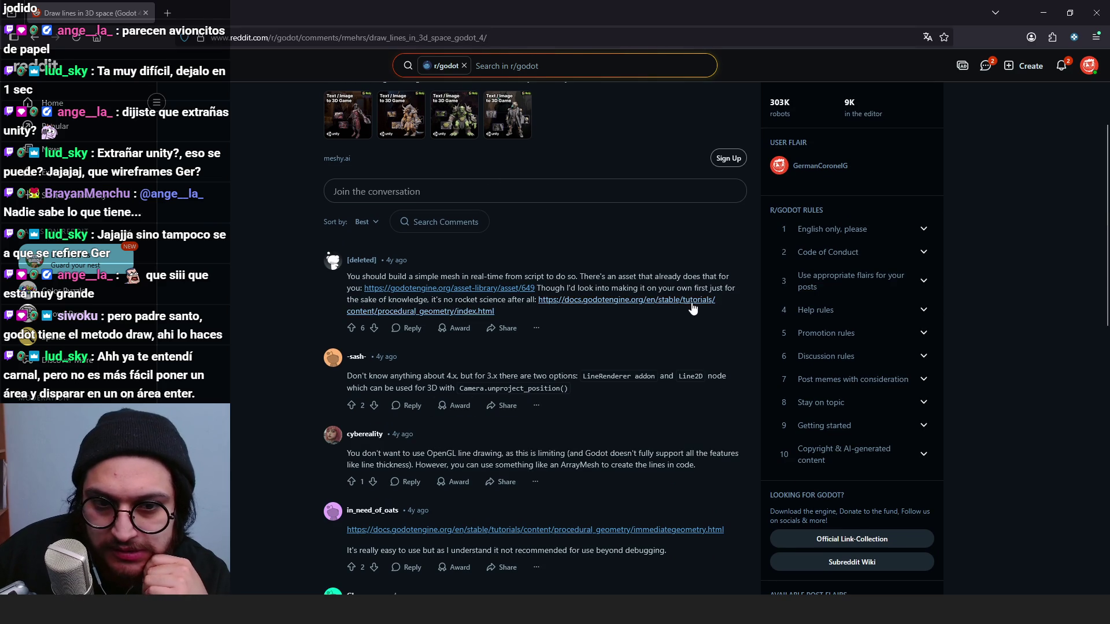
scroll(586, 252, "down", 4)
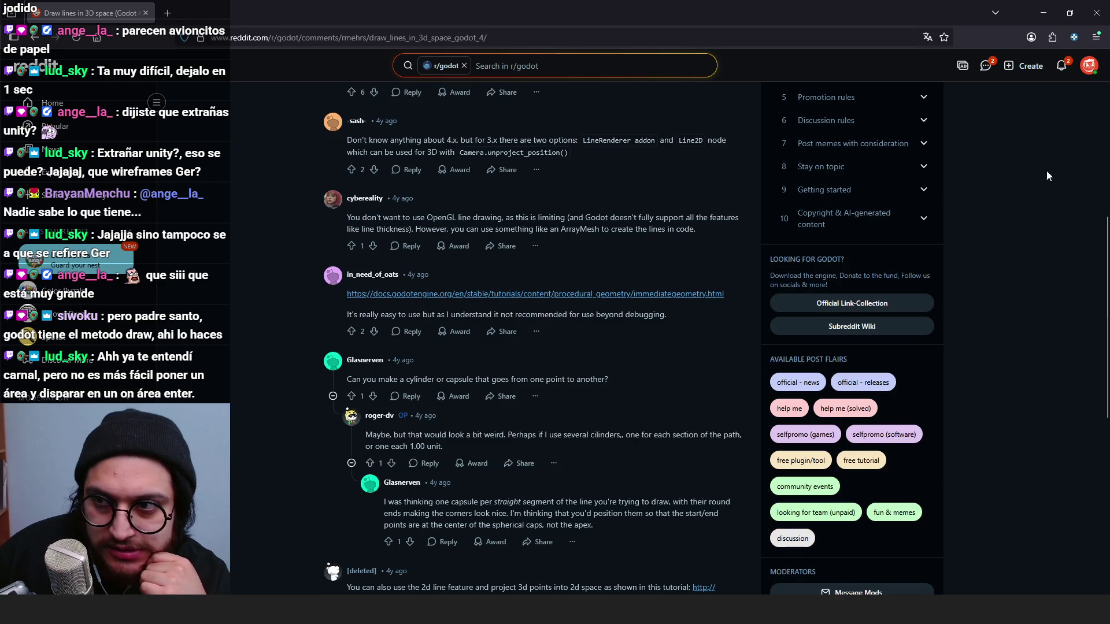
scroll(544, 134, "up", 1)
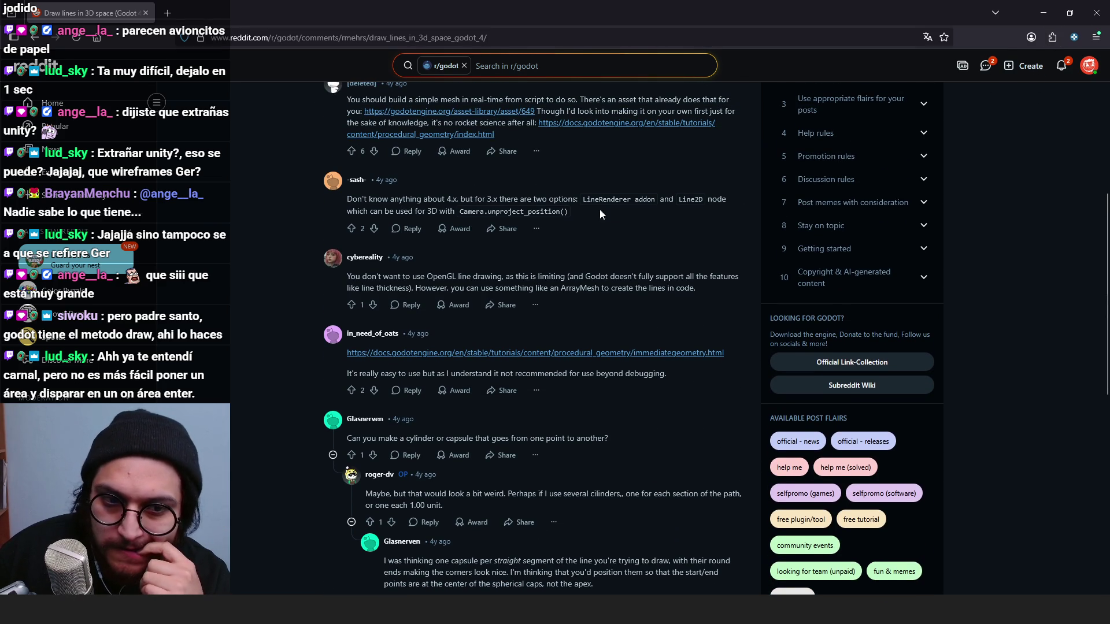
left_click(1099, 23)
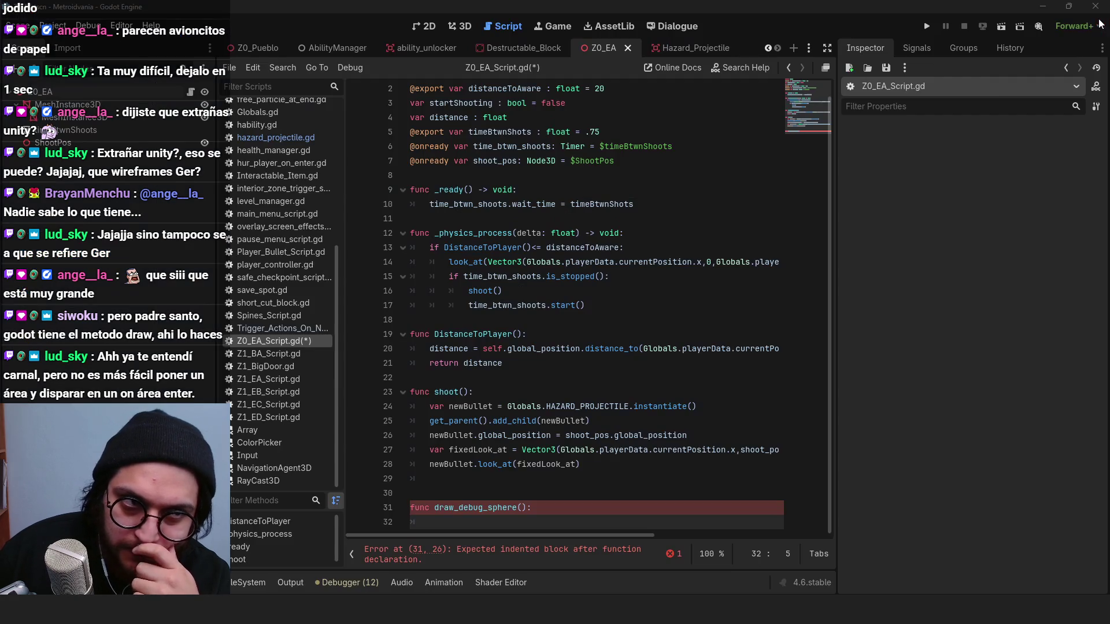
Step: Delete the draw_debug_sphere lines from Z0_EA_Script.gd and save it
key("BackSpace")
key("BackSpace")
key("shift+Home")
key("BackSpace")
key("ctrl+z")
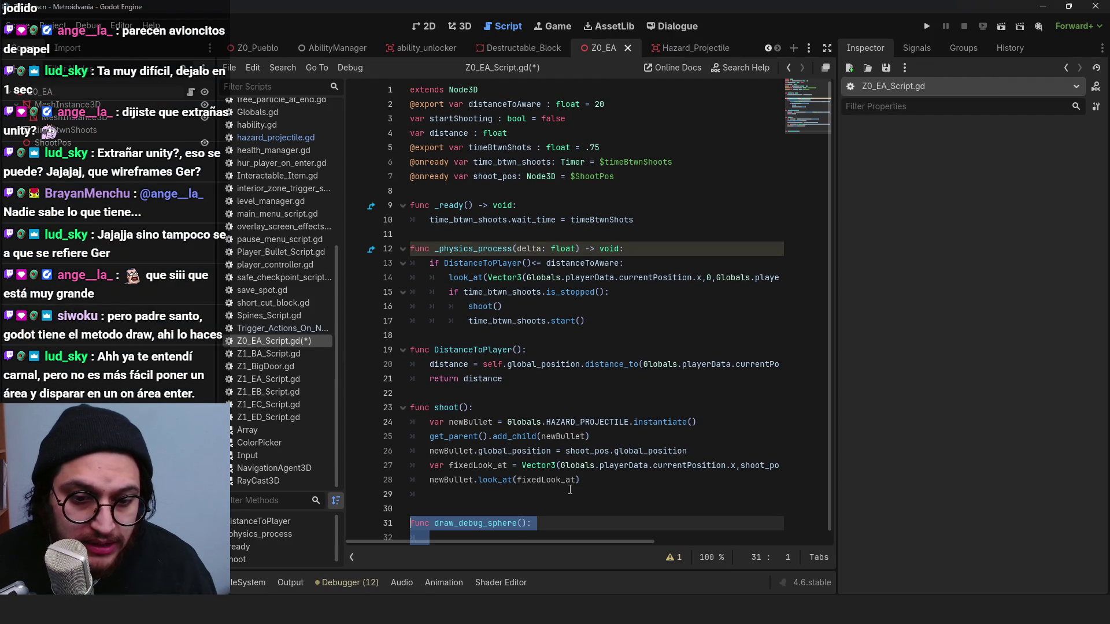
key("ctrl+z")
left_click_drag(457, 528, 396, 515)
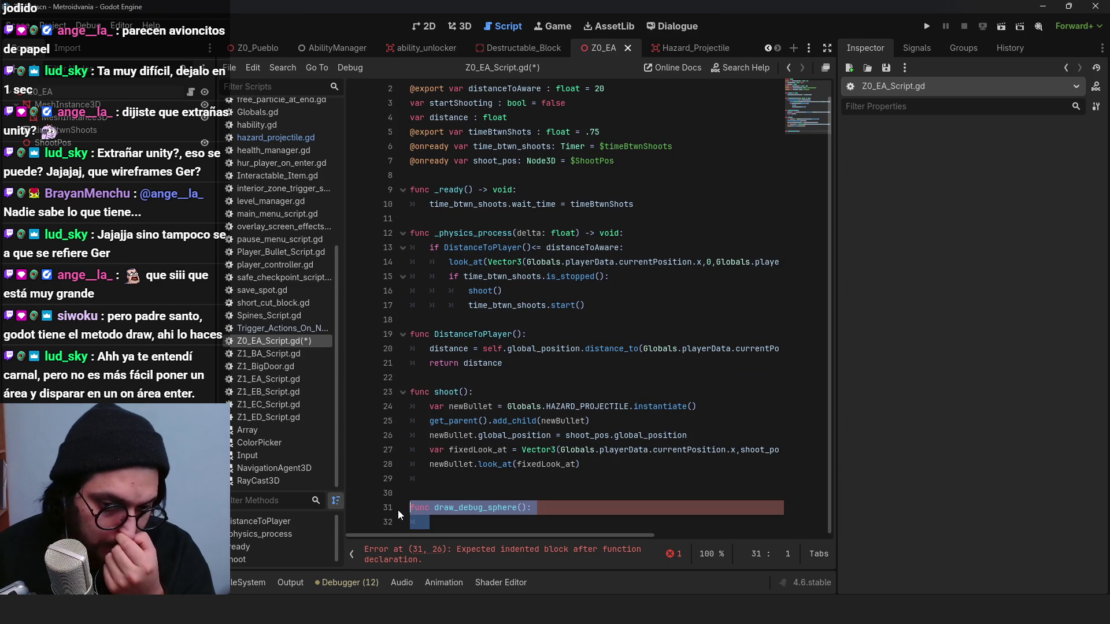
key("BackSpace")
key("BackSpace")
key("ctrl+s")
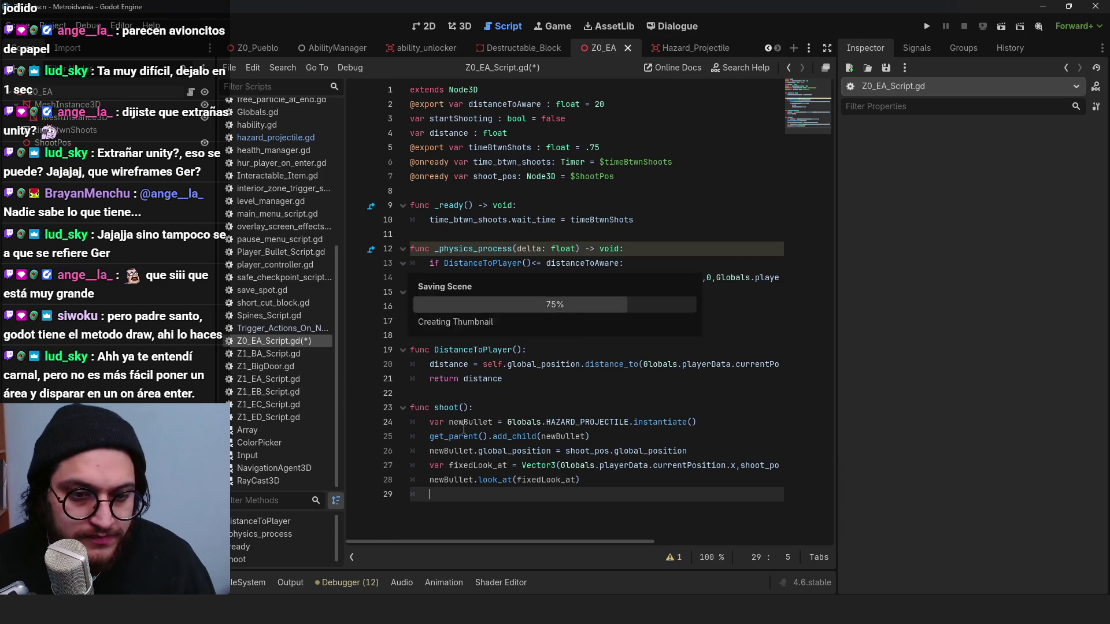
Step: Add a Node3D child named Debug_Drawer under Z0_EA and save the scene
left_click(90, 94)
key("ctrl+a")
type("n")
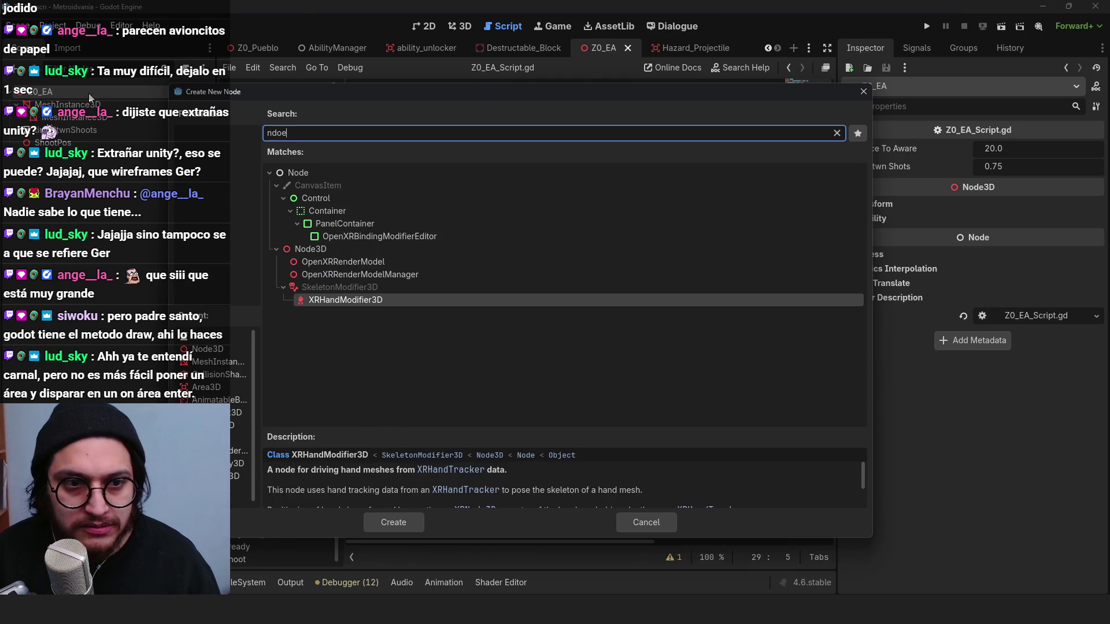
type("ode3D")
key("Return")
mouse_move(58, 143)
left_mouse_down()
mouse_move(87, 167)
mouse_move(67, 156)
left_mouse_up()
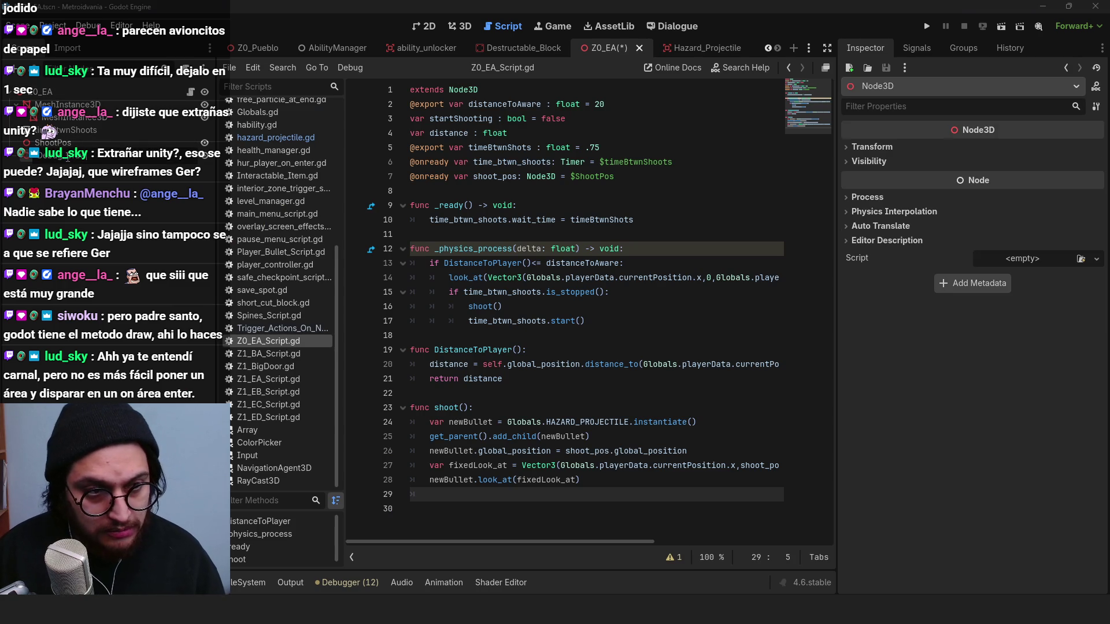
key("Return")
key("ctrl+s")
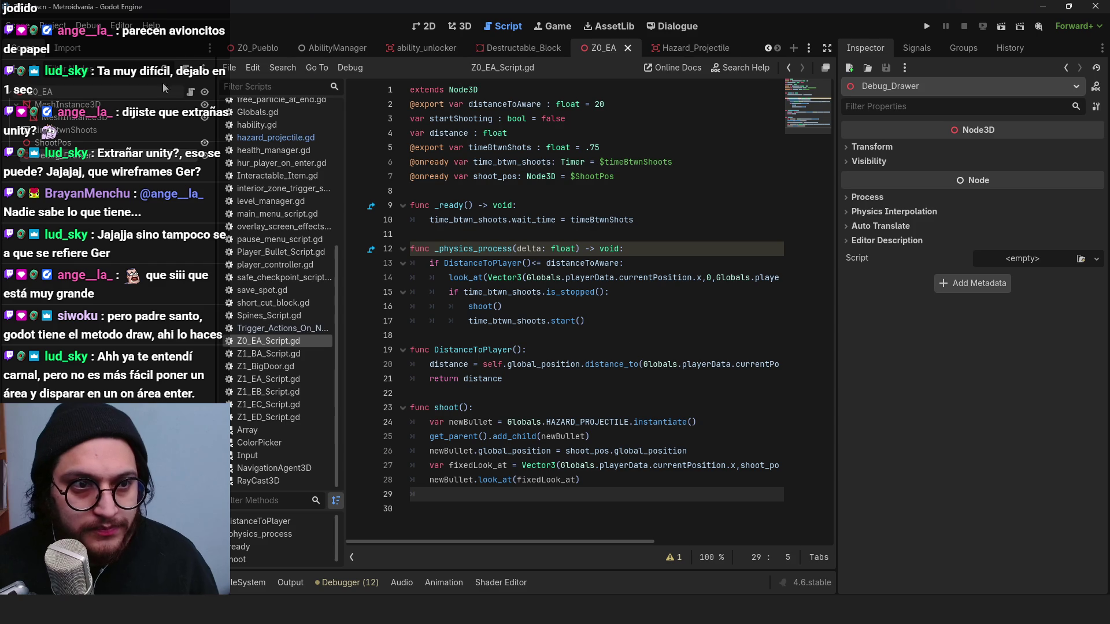
Step: Attach a new script named debug_drawer_script.gd to Debug_Drawer
left_click(190, 91)
left_click(680, 297)
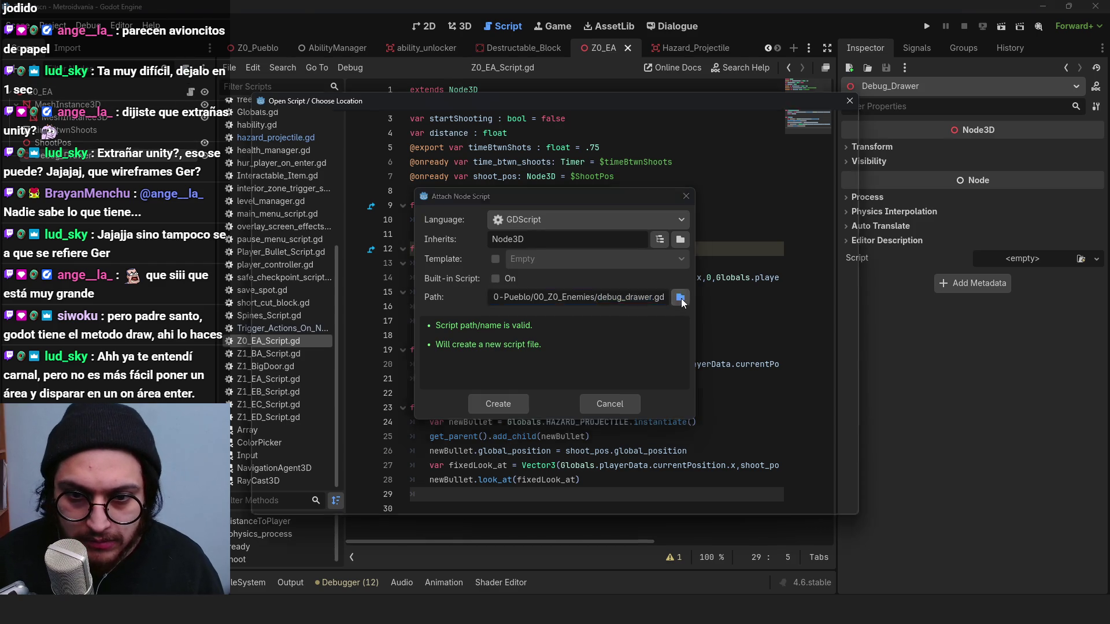
left_click(444, 498)
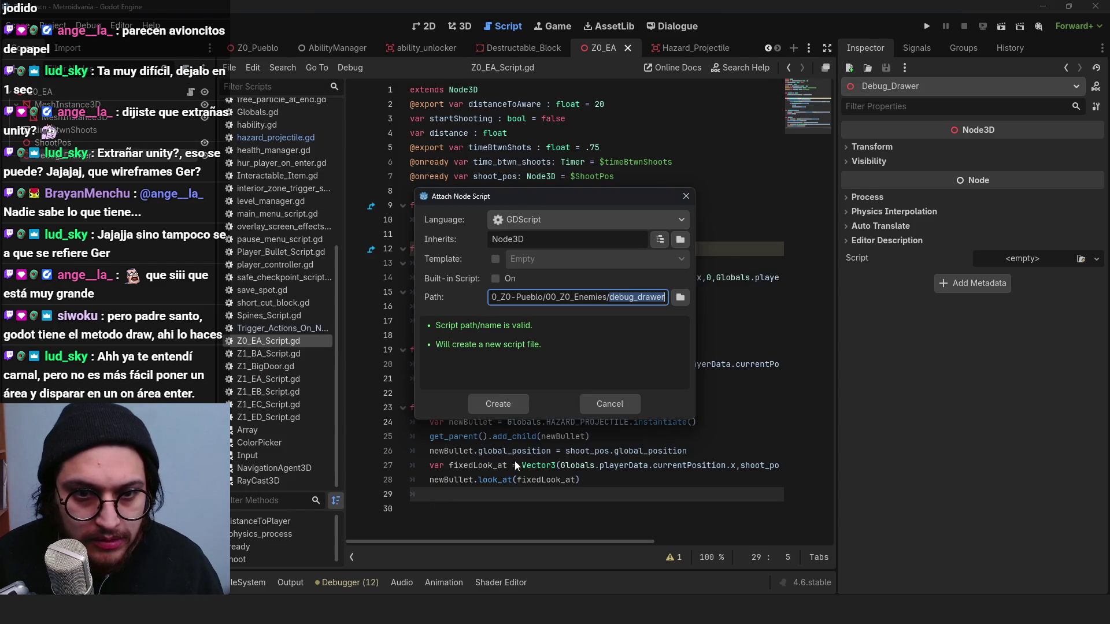
left_click(665, 296)
type("_script")
key("Return")
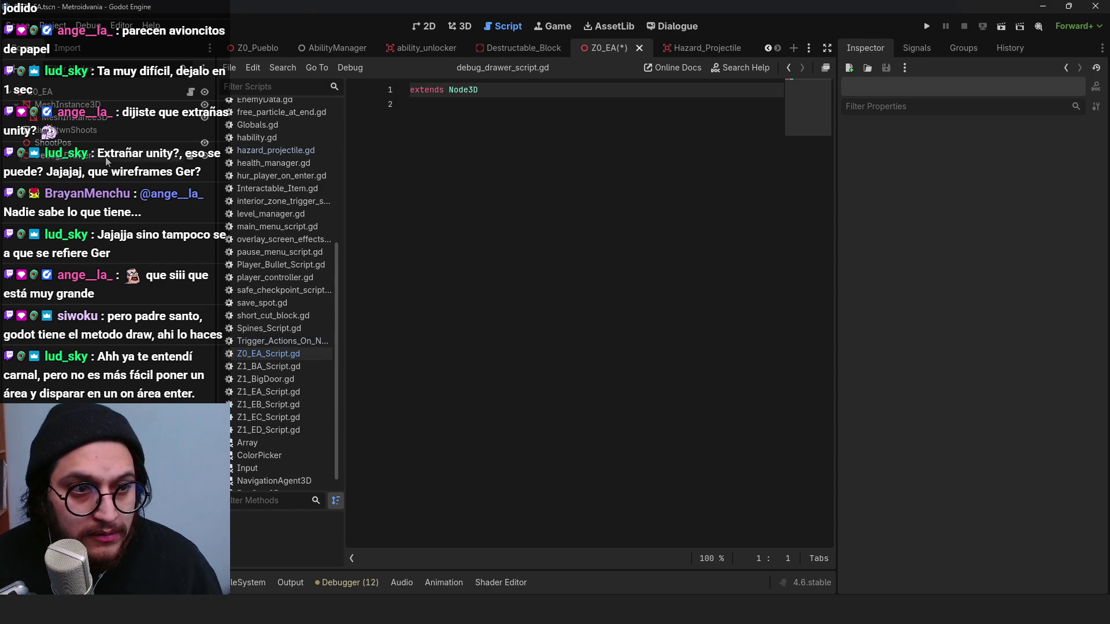
left_click(530, 106)
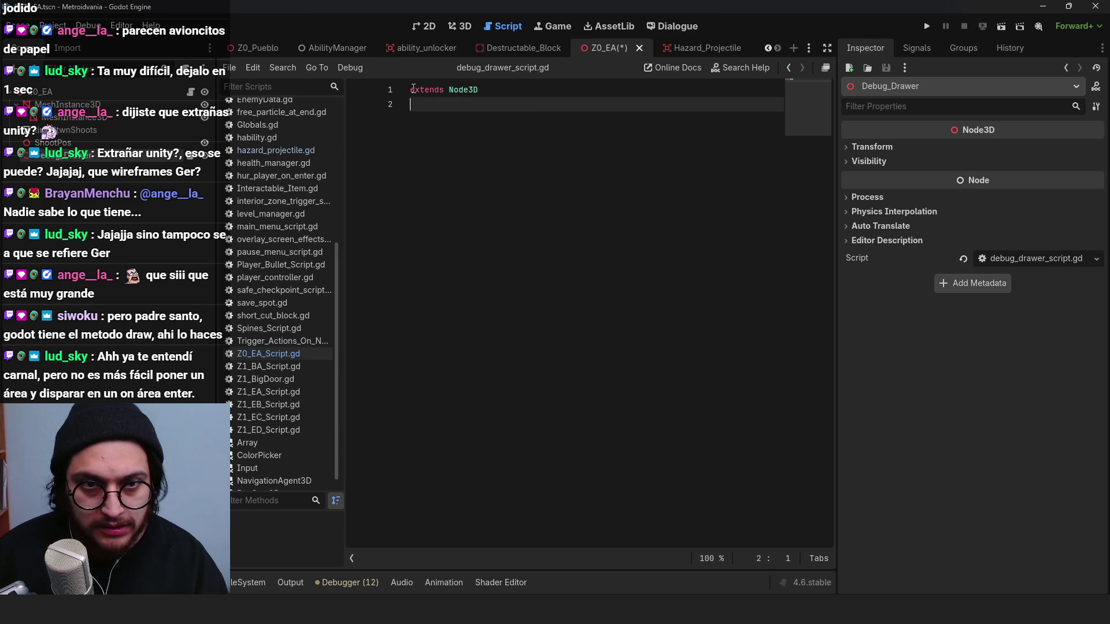
left_click(413, 88)
key("Return")
key("Up")
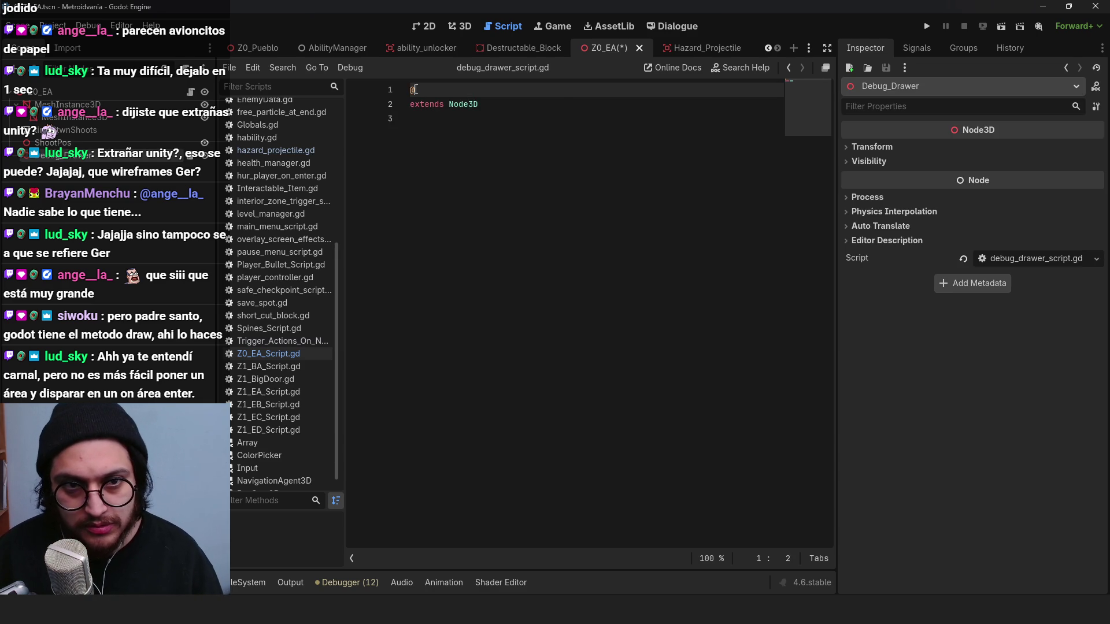
type("tool")
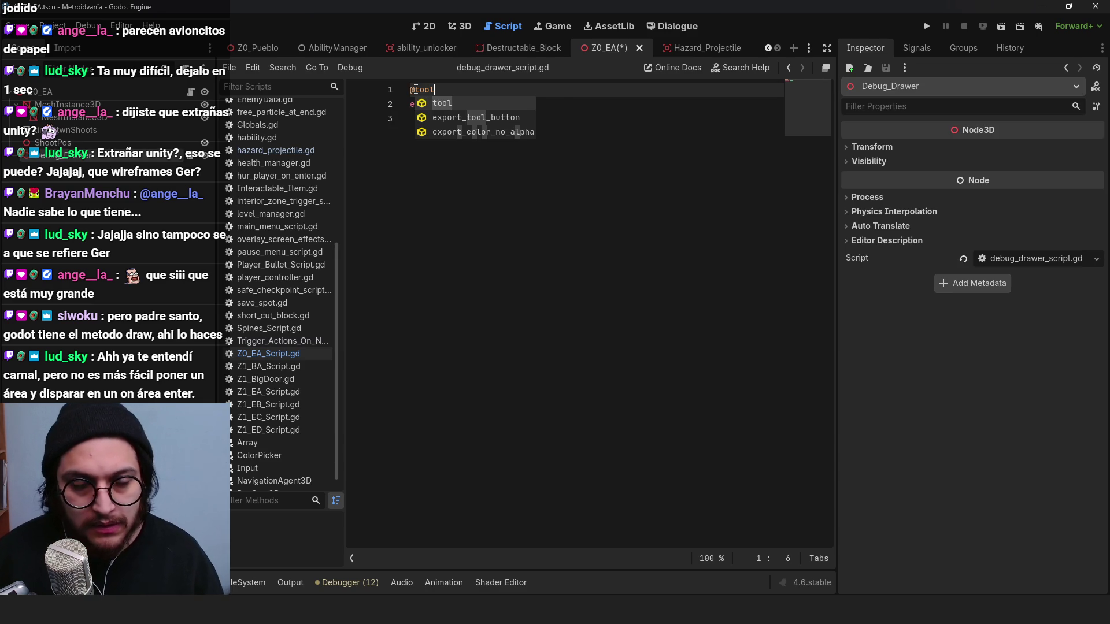
Step: Declare func debug_draw_sphere(diameter): below extends Node3D
left_click(469, 206)
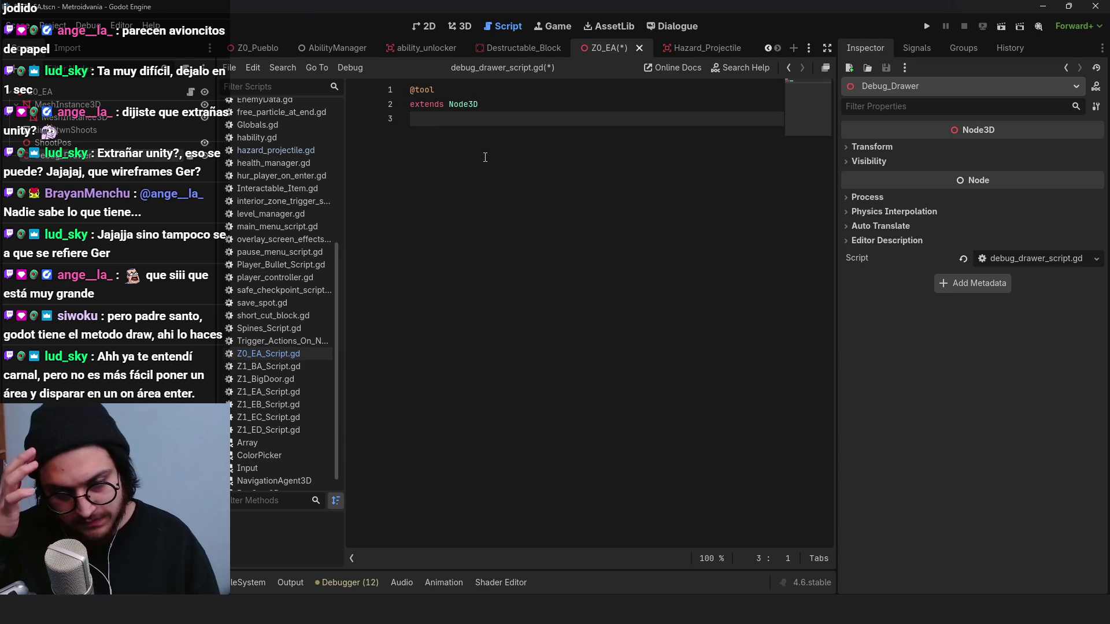
key("Return")
type("fiu")
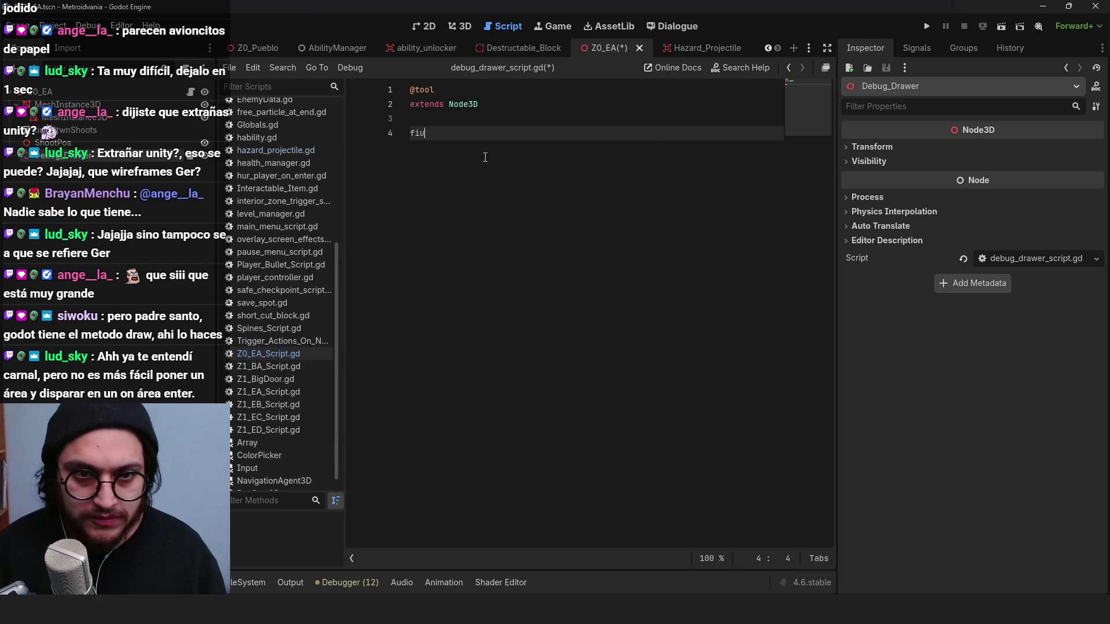
key("BackSpace")
key("BackSpace")
key("BackSpace")
type("fun")
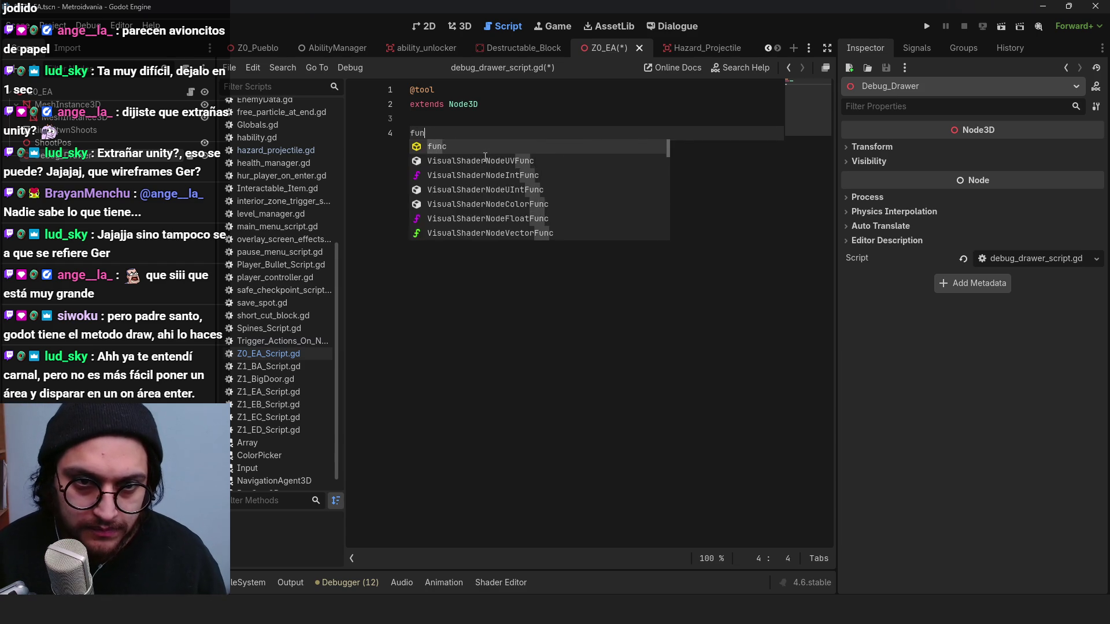
type("c debug_draw_sp")
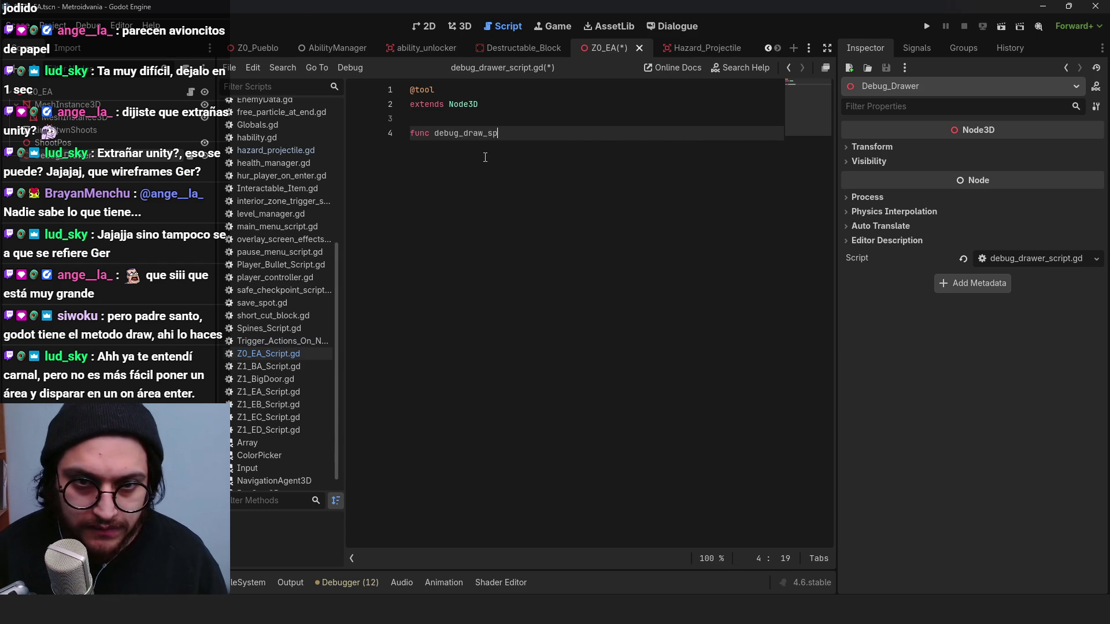
type("here():")
key("Return")
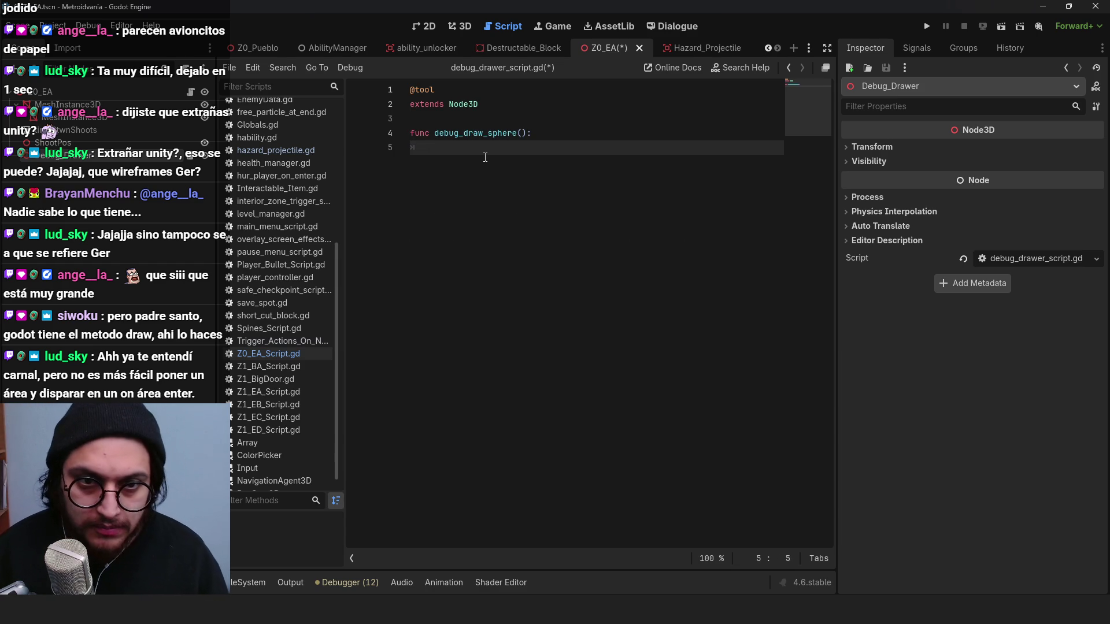
left_click(522, 134)
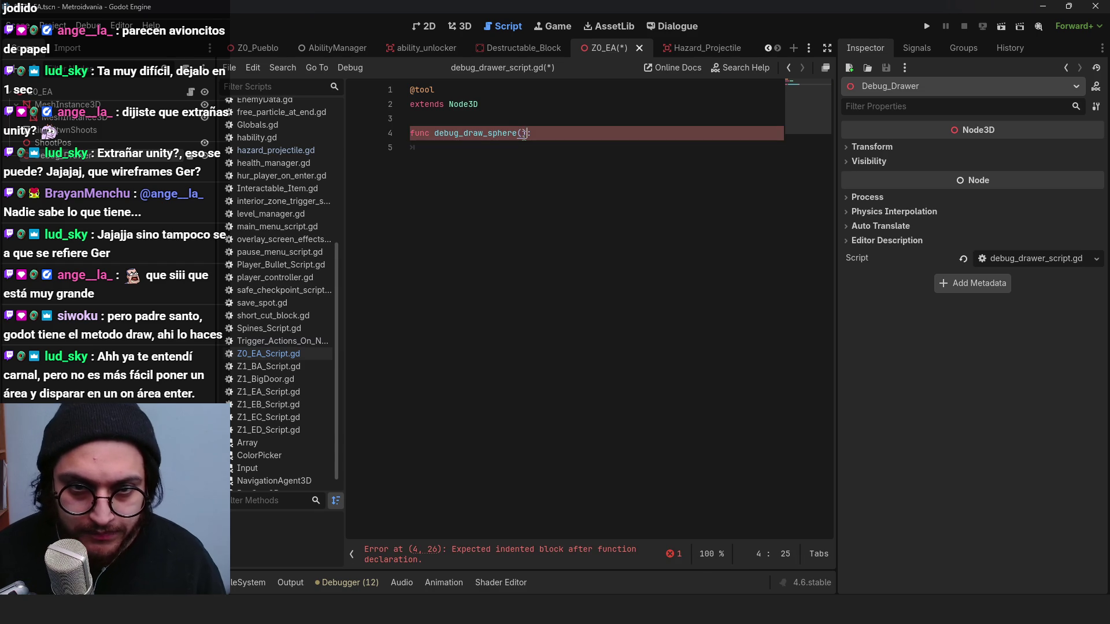
type("poiu")
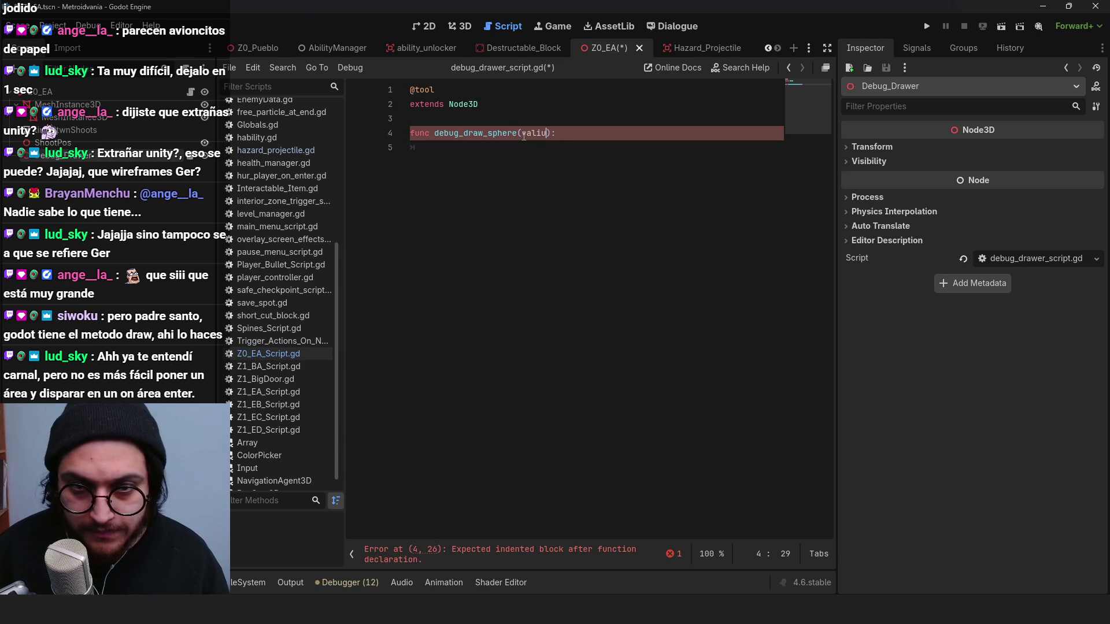
type("ad")
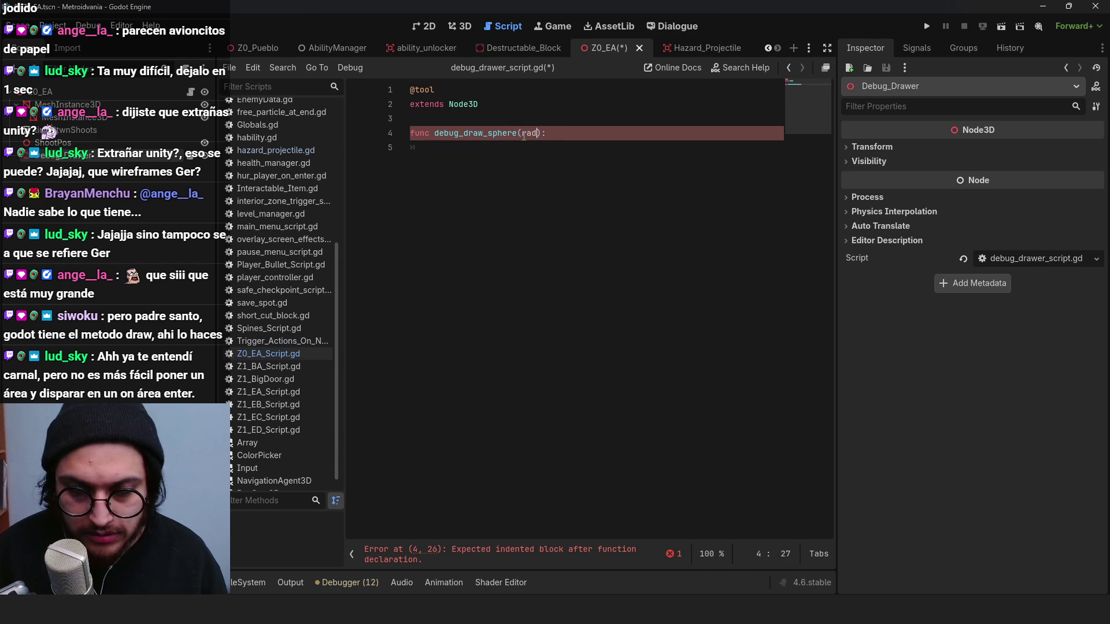
type("dia")
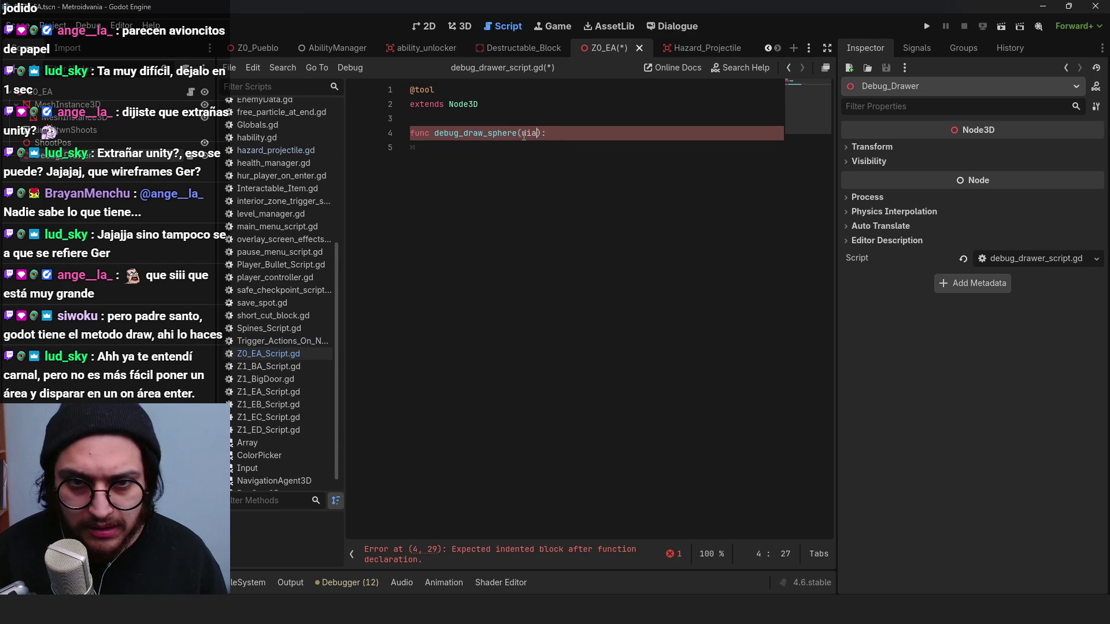
type("eter")
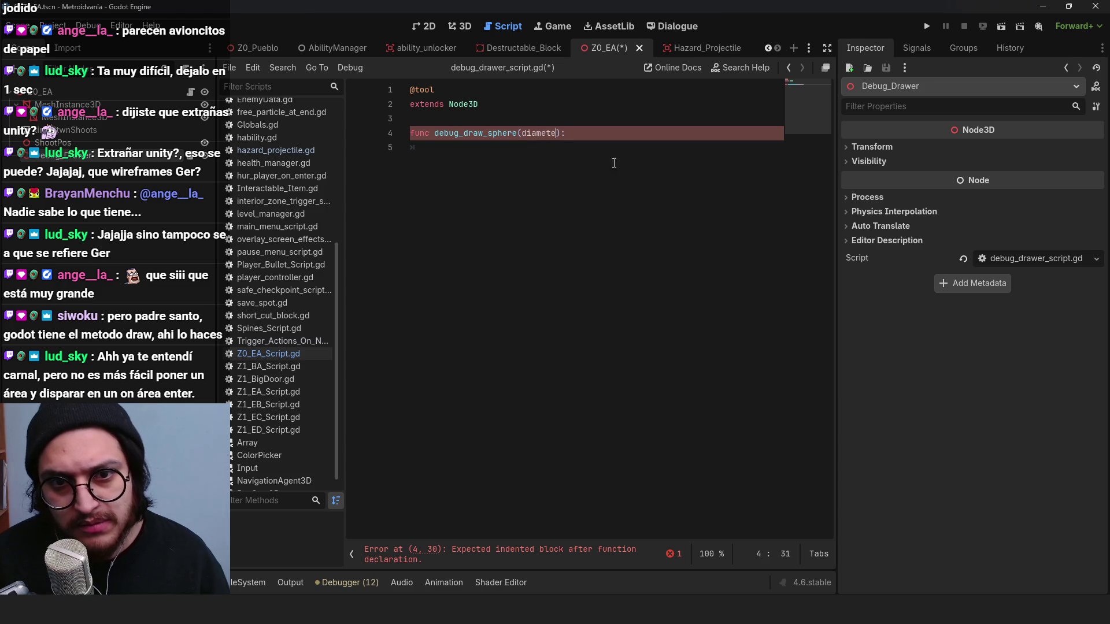
left_click(601, 153)
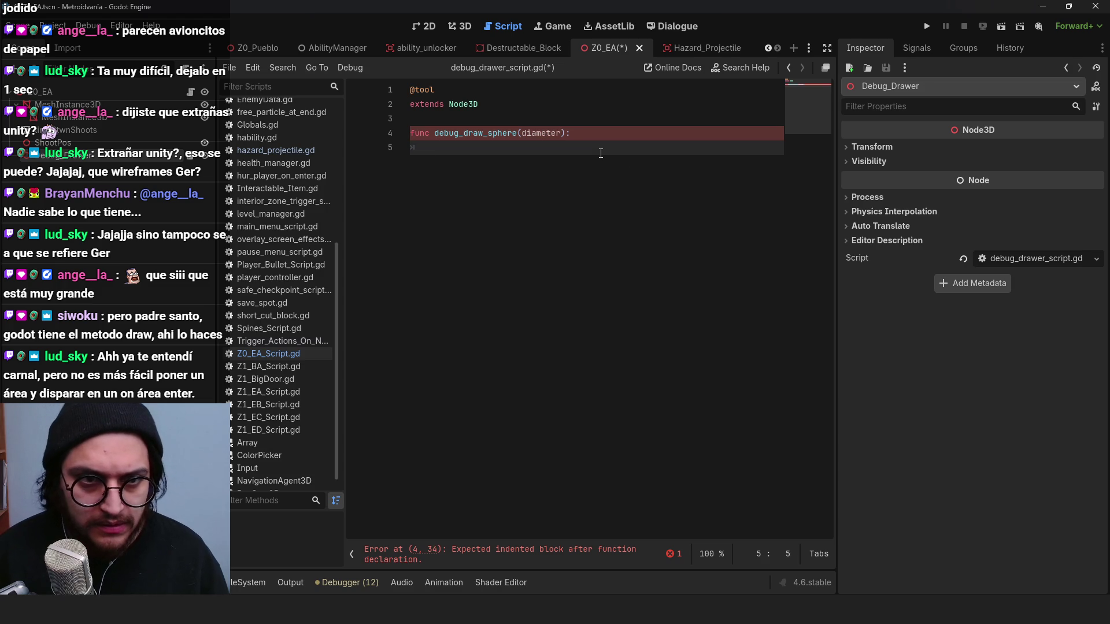
Step: Add blank lines after extends Node3D, remove the Debug_Drawer node, and save
left_click(506, 100)
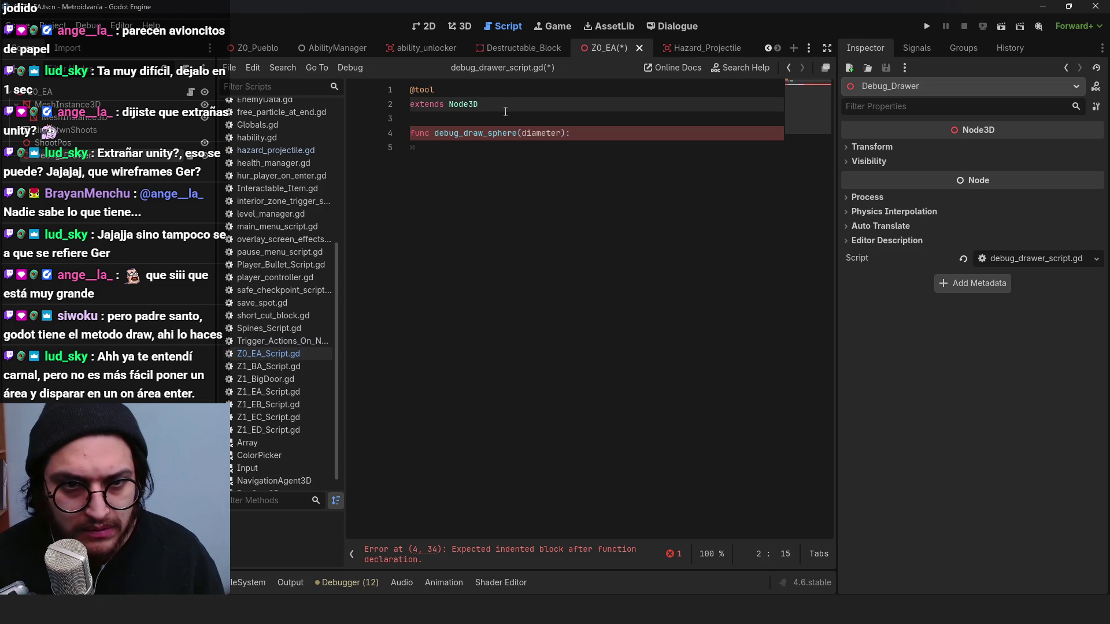
key("Return")
key("Return")
left_click(452, 179)
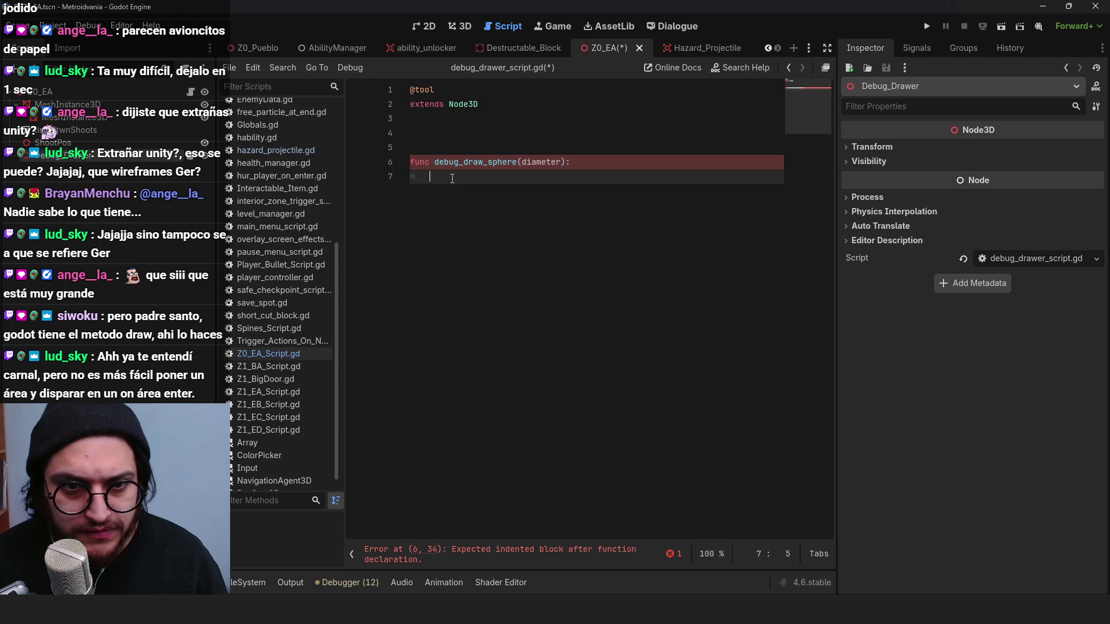
key("Delete")
key("Return")
key("ctrl+s")
left_click(249, 582)
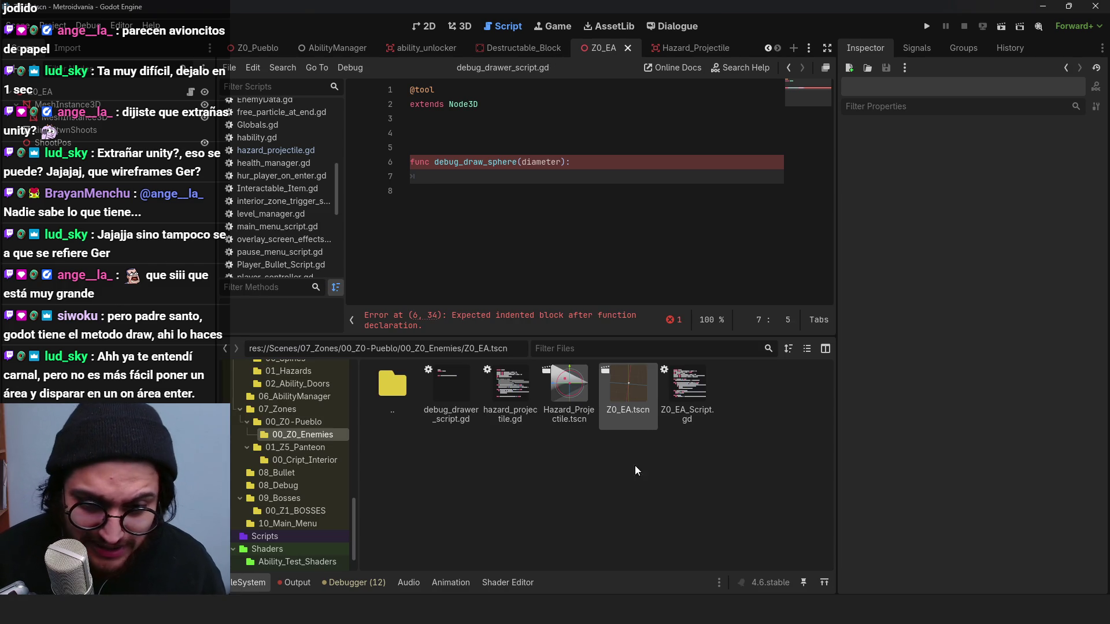
Step: Delete debug_drawer_script.gd from the project files and run the Metroidvania game
left_click(469, 381)
key("Delete")
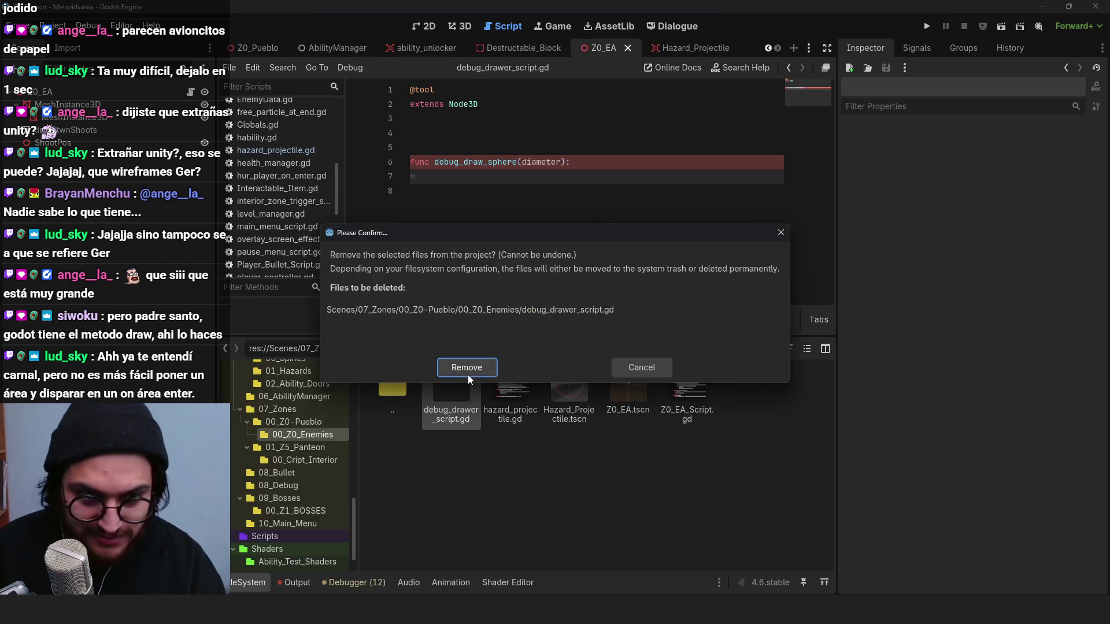
left_click(466, 368)
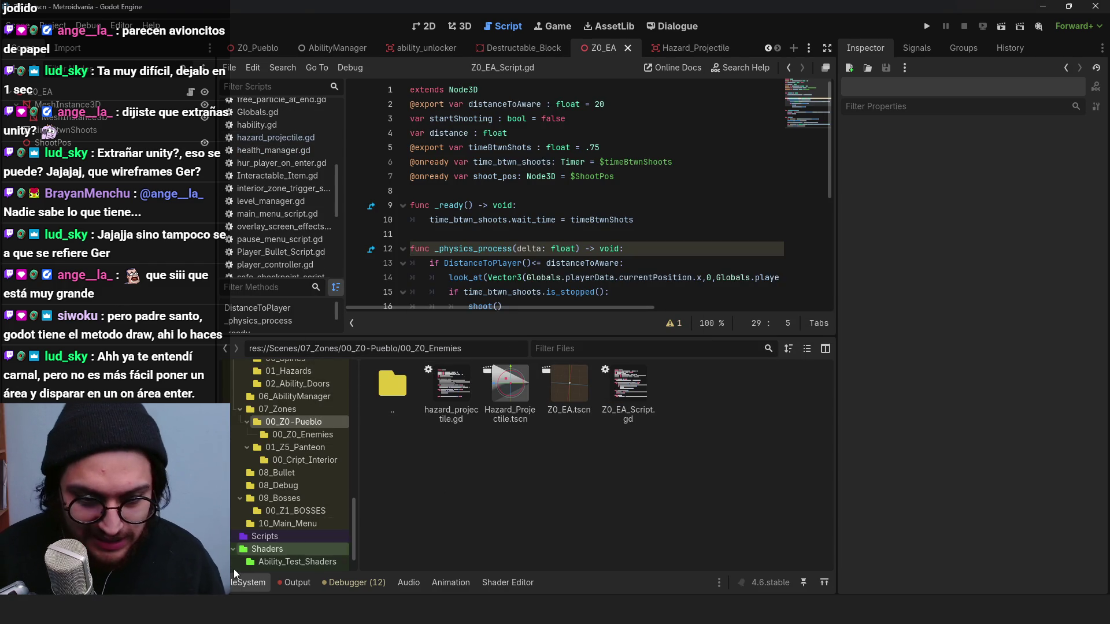
left_click(237, 578)
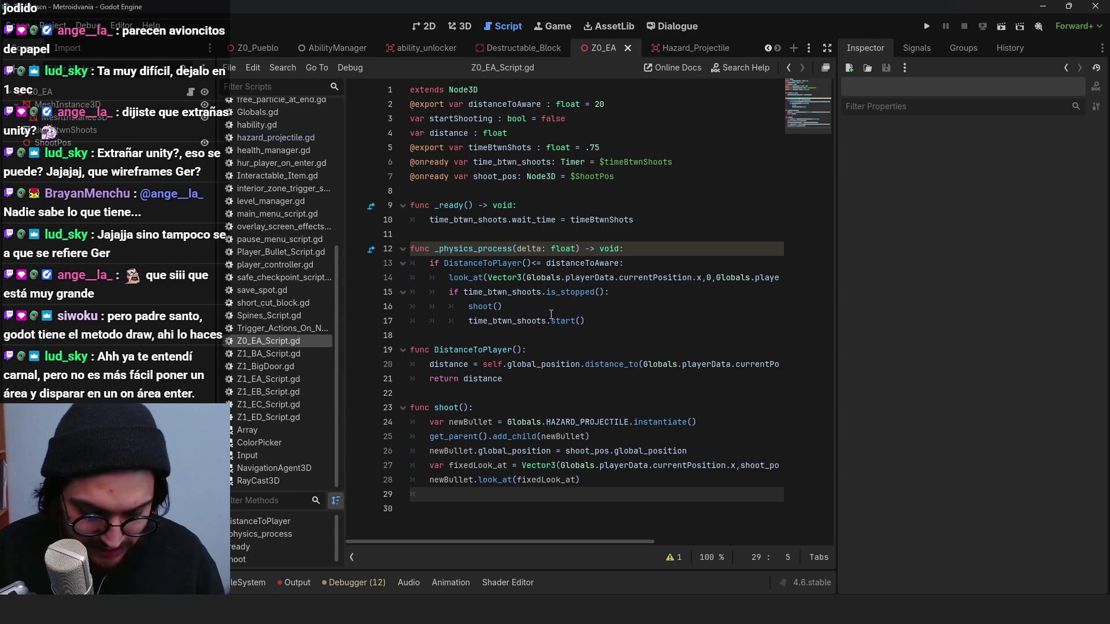
left_click(551, 314)
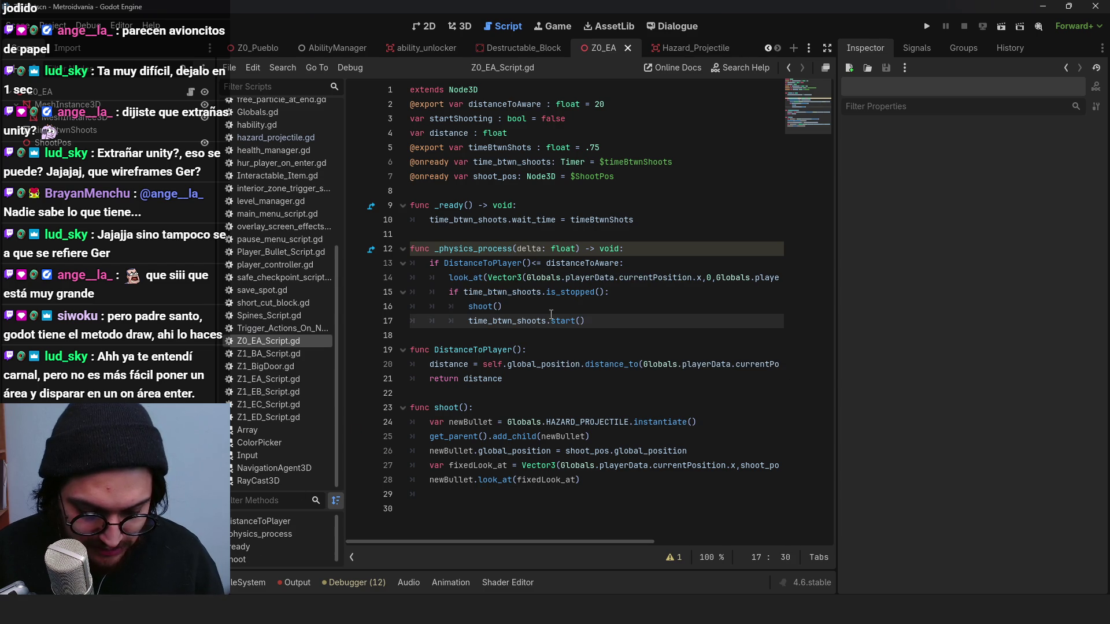
left_click(928, 26)
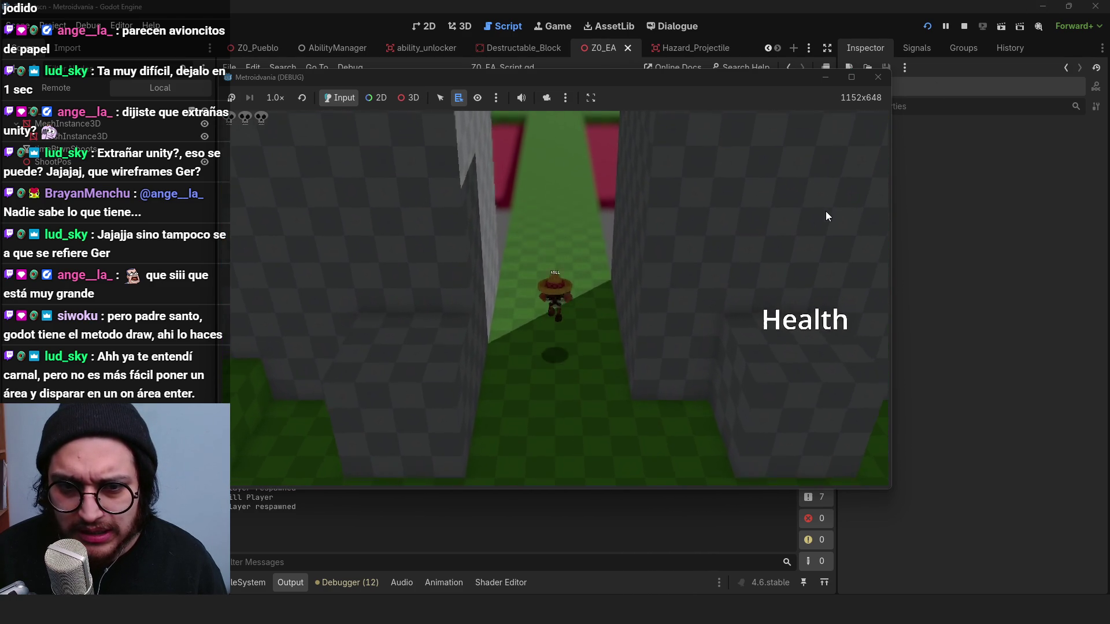
Step: Jump and walk the character along the green path onto the wide platform
key("space")
key("w")
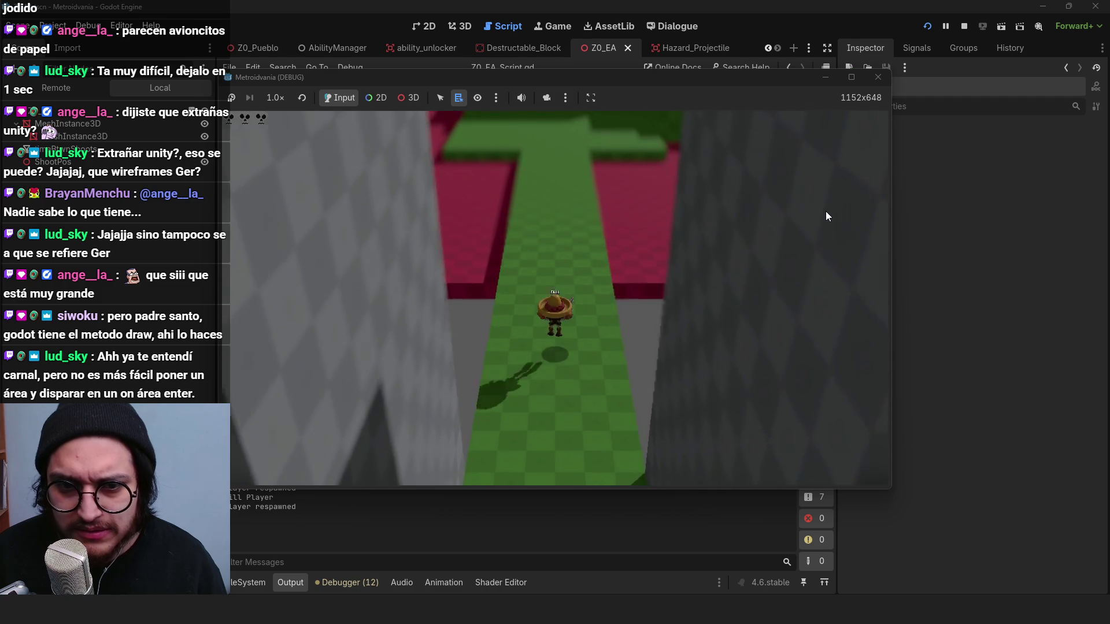
key("w")
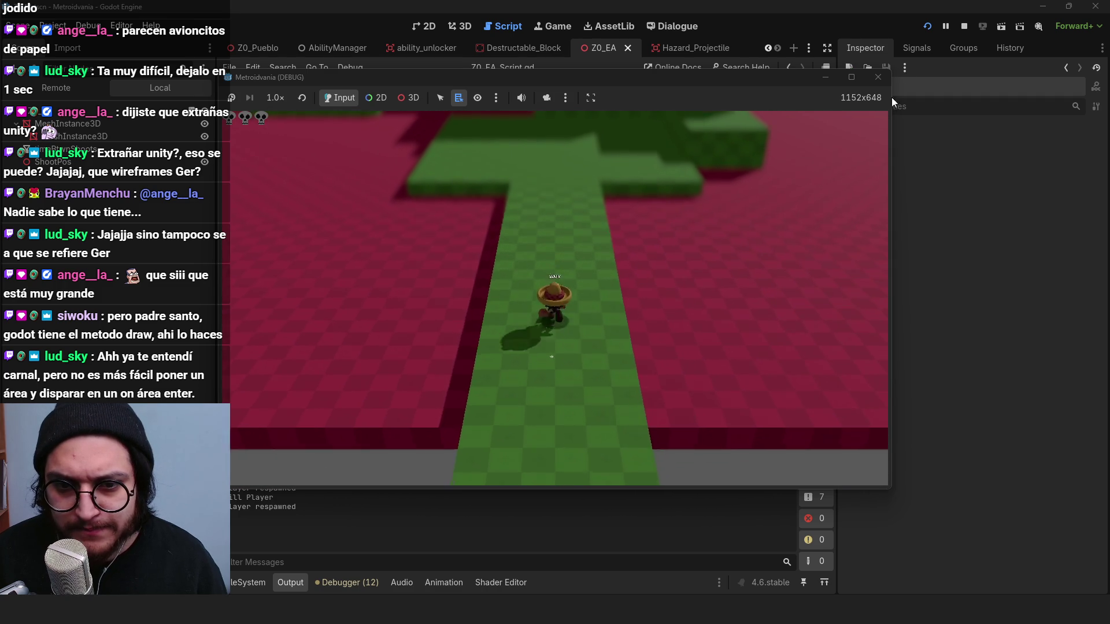
key("w")
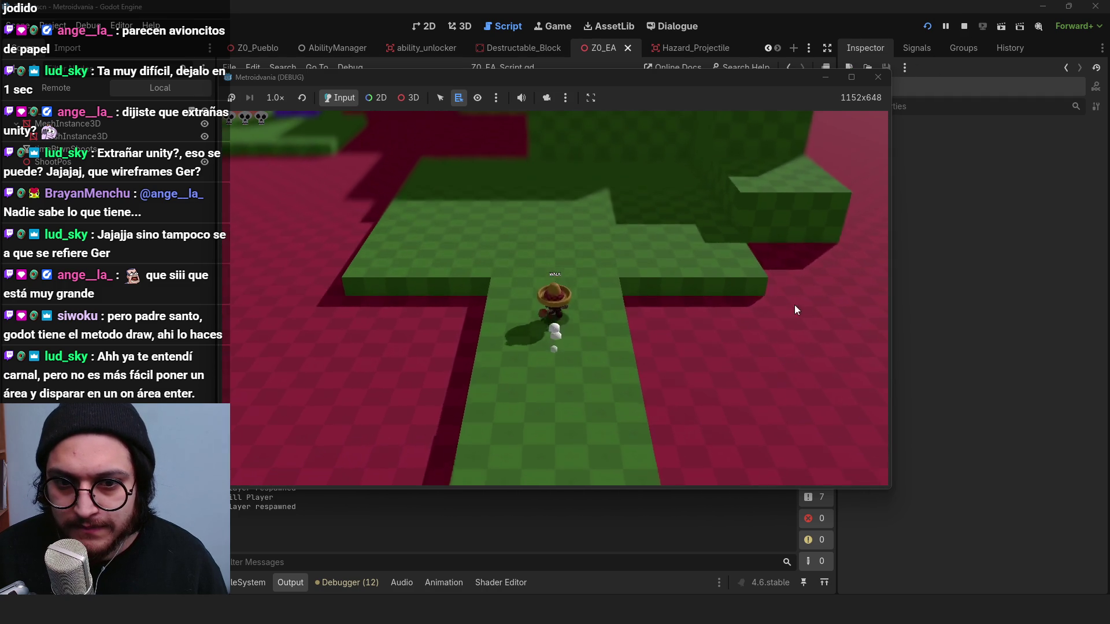
key("w")
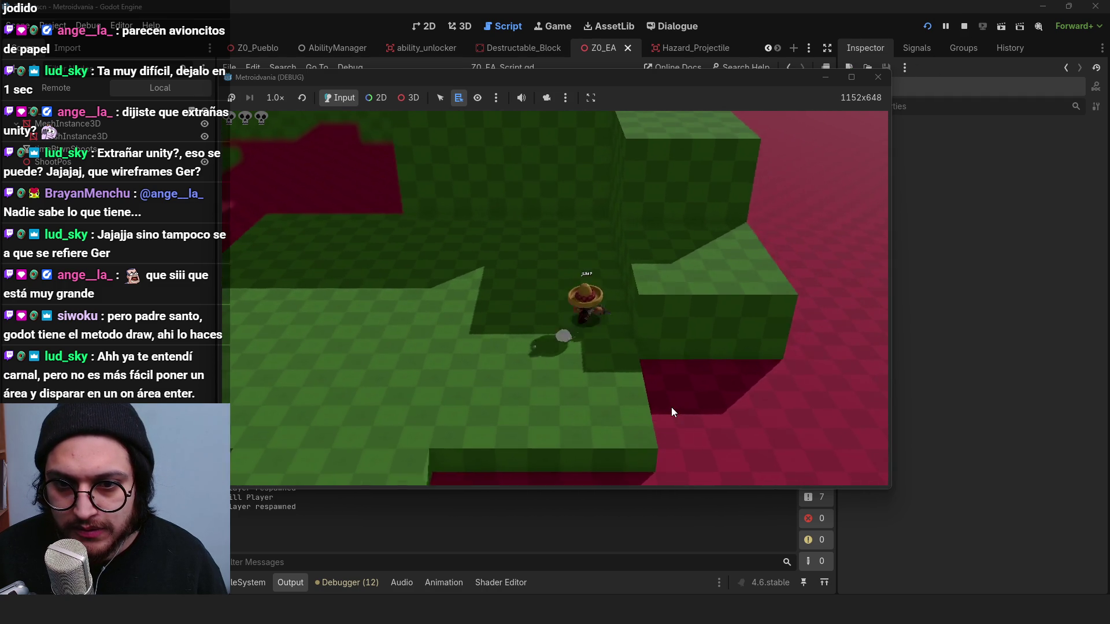
key("w")
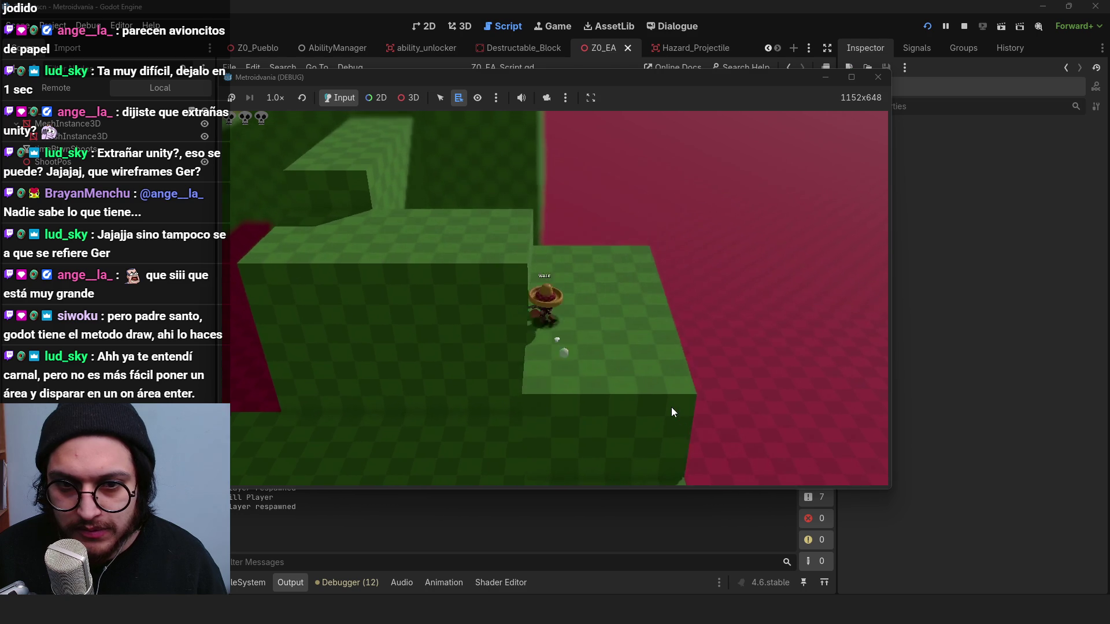
key("w")
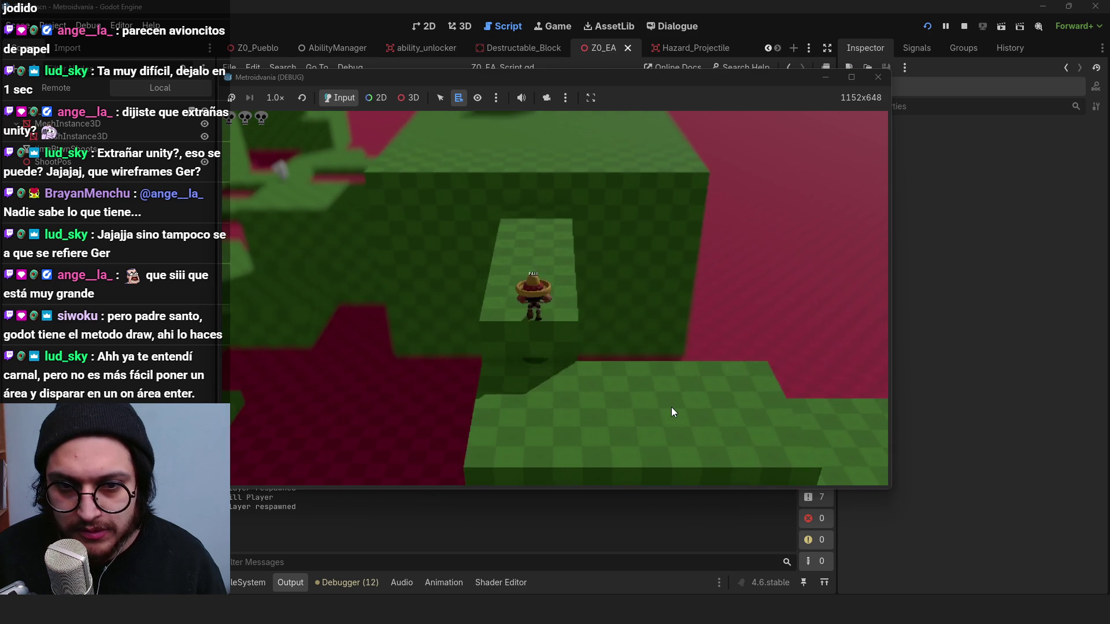
key("w")
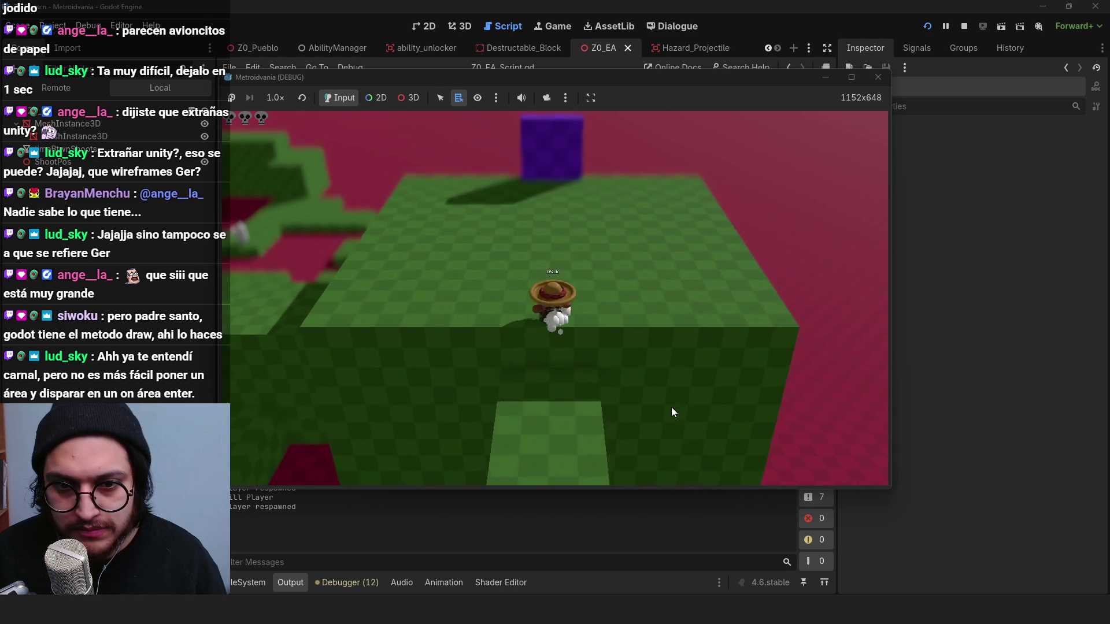
key("w")
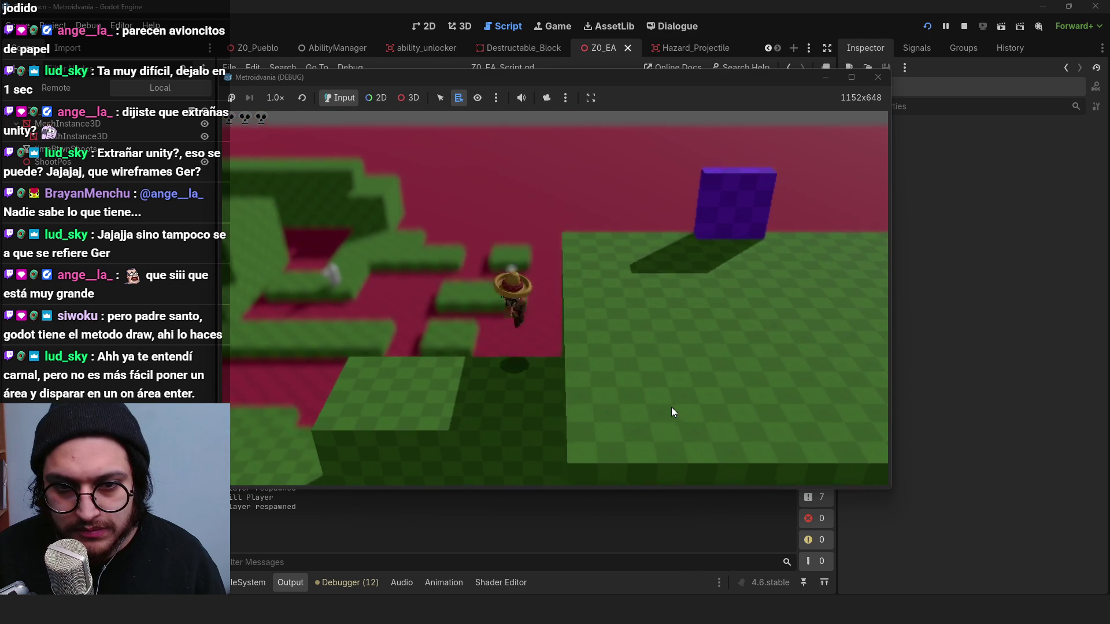
key("w")
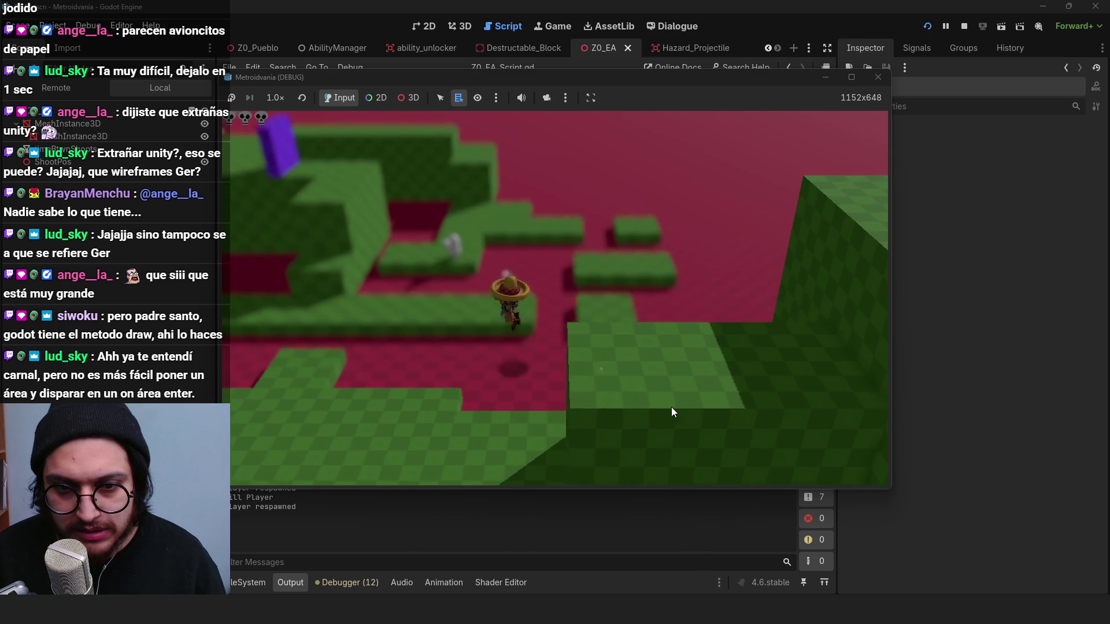
Step: Cross the platforms past the turrets until the character takes fire, then stop the game
key("w")
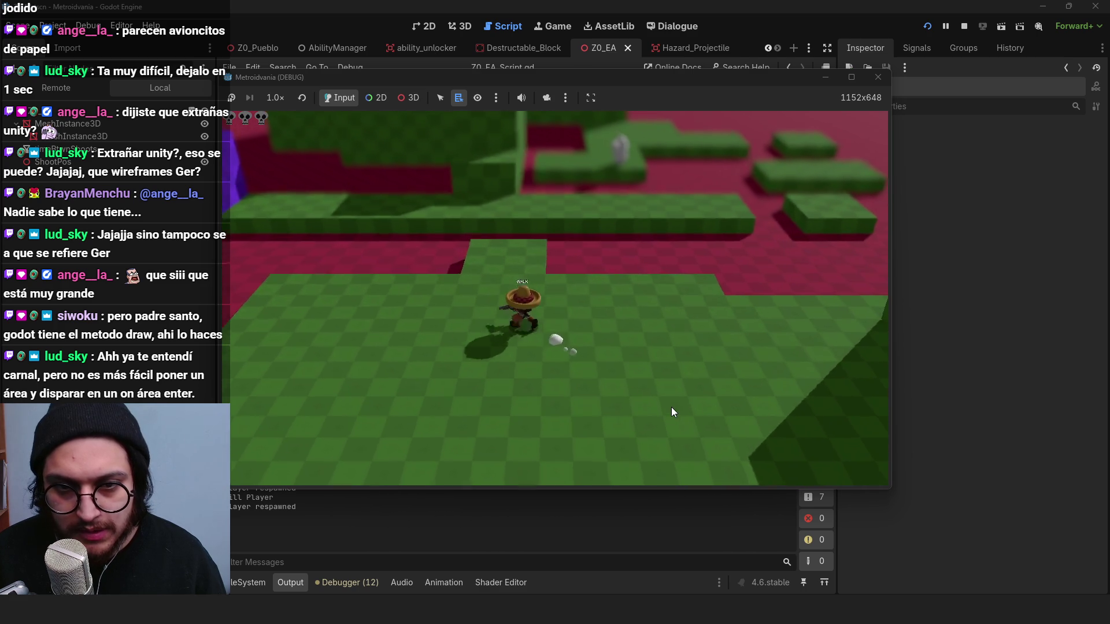
key("w")
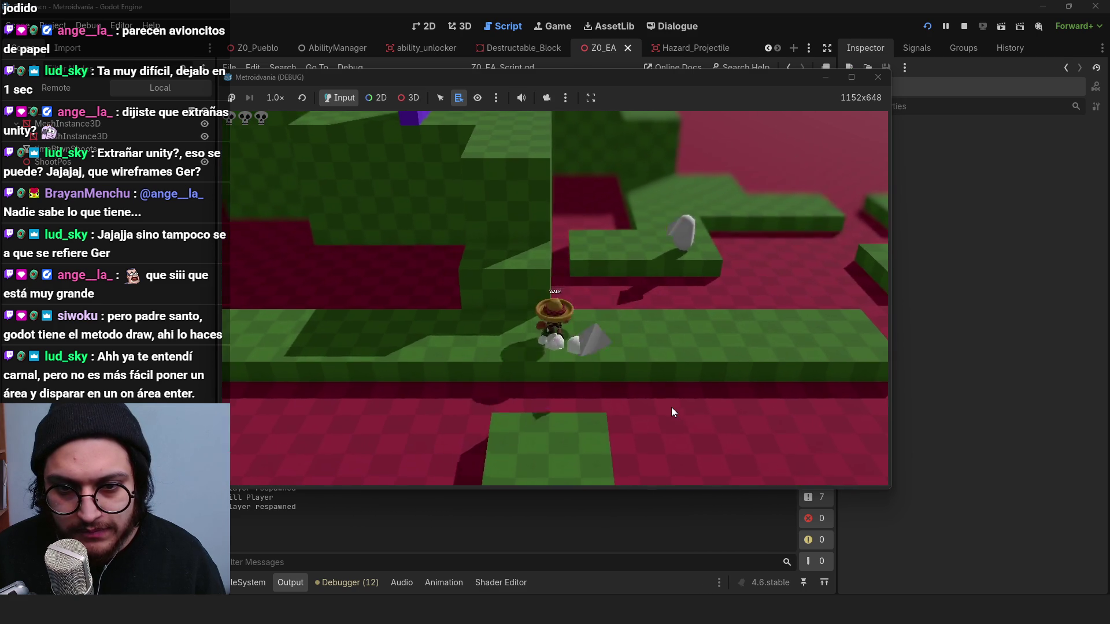
key("w")
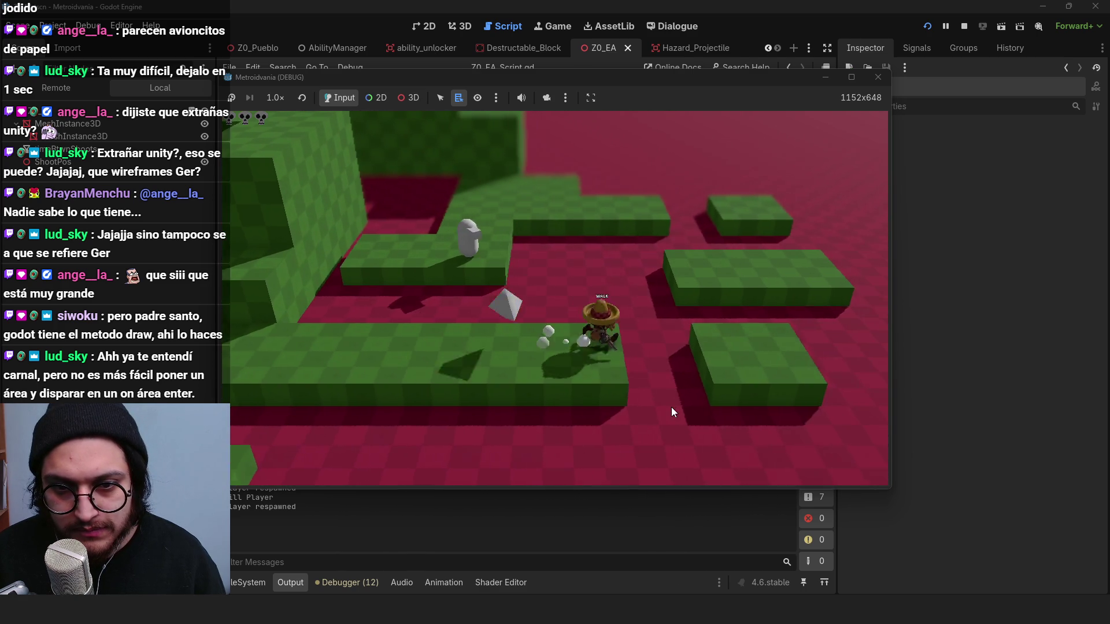
key("w")
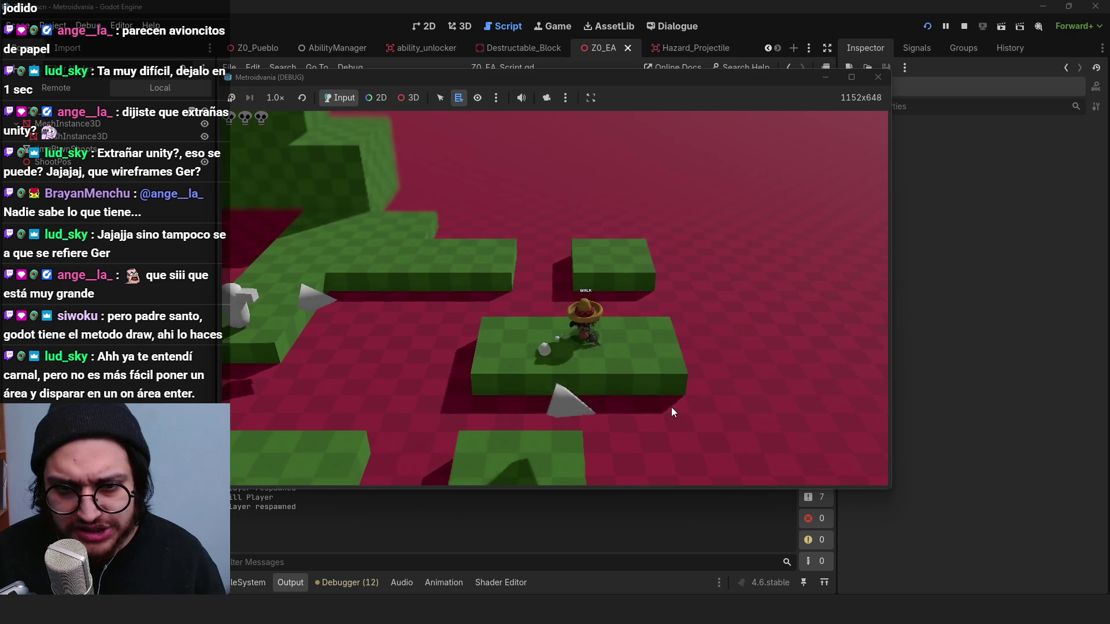
key("w")
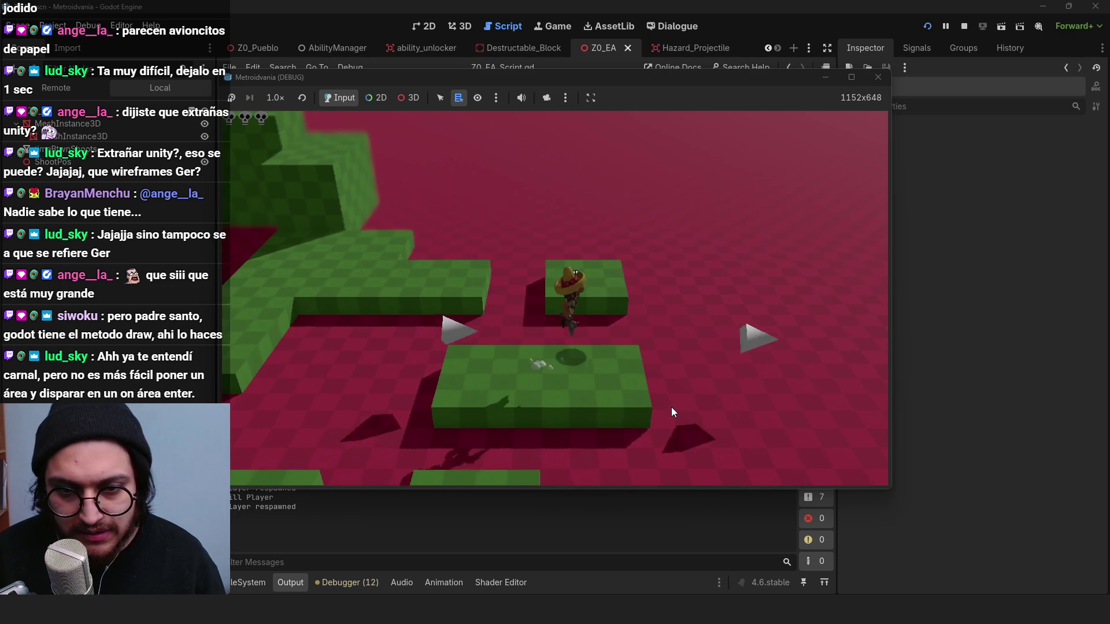
key("w")
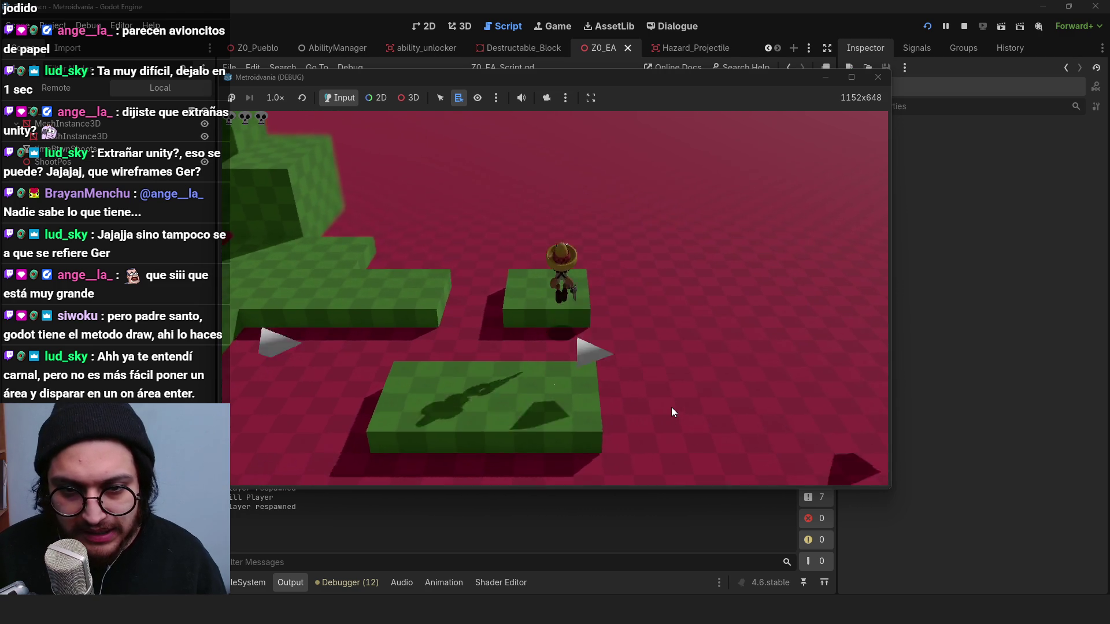
key("w")
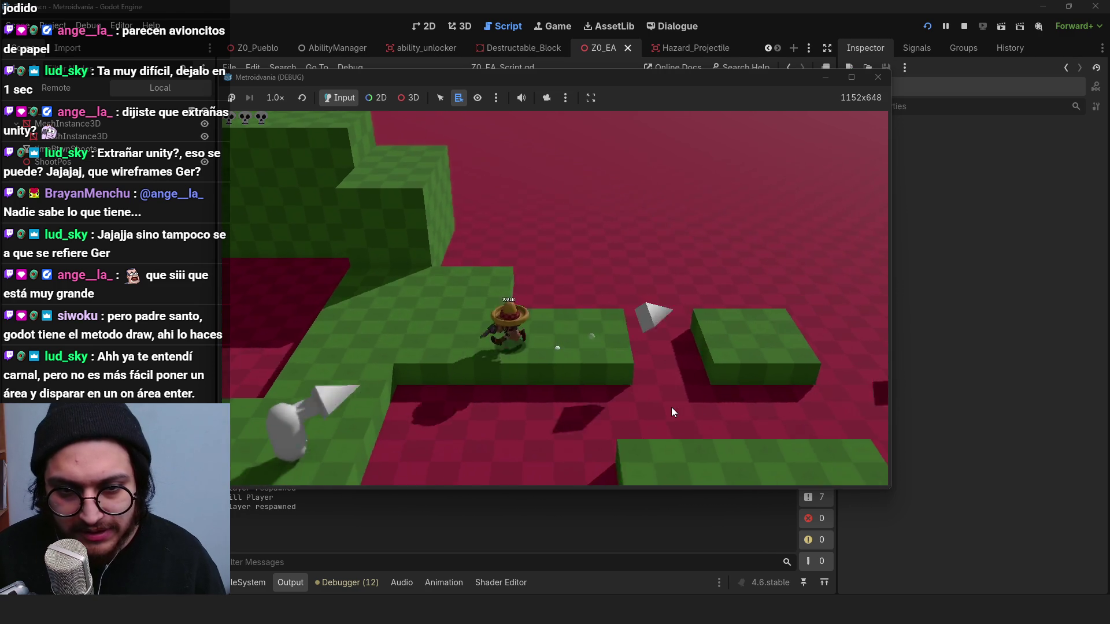
key("w")
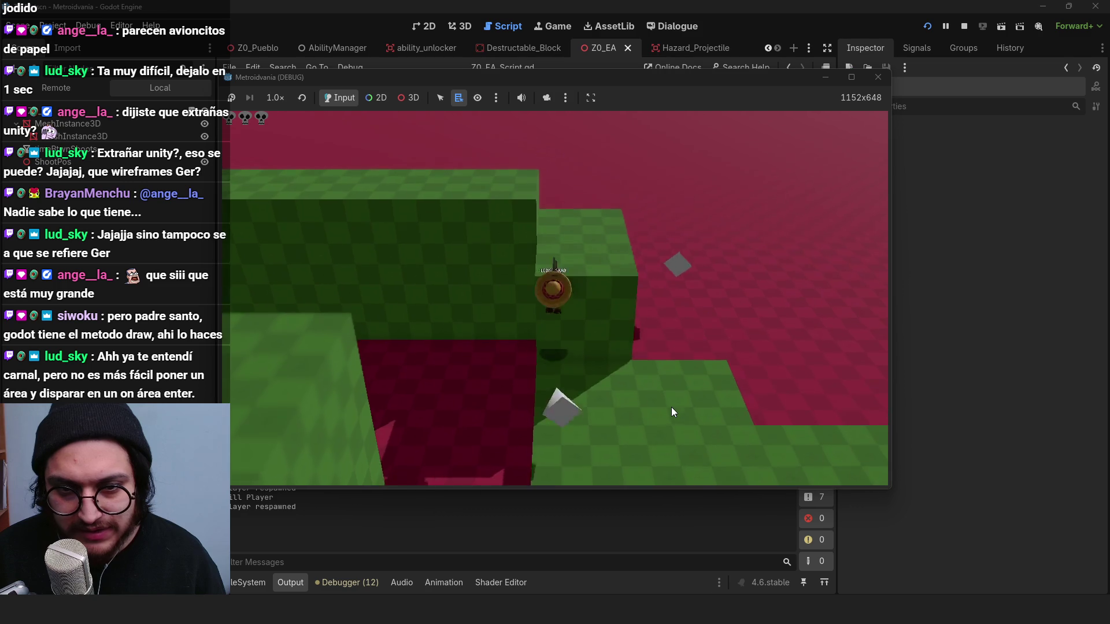
key("w")
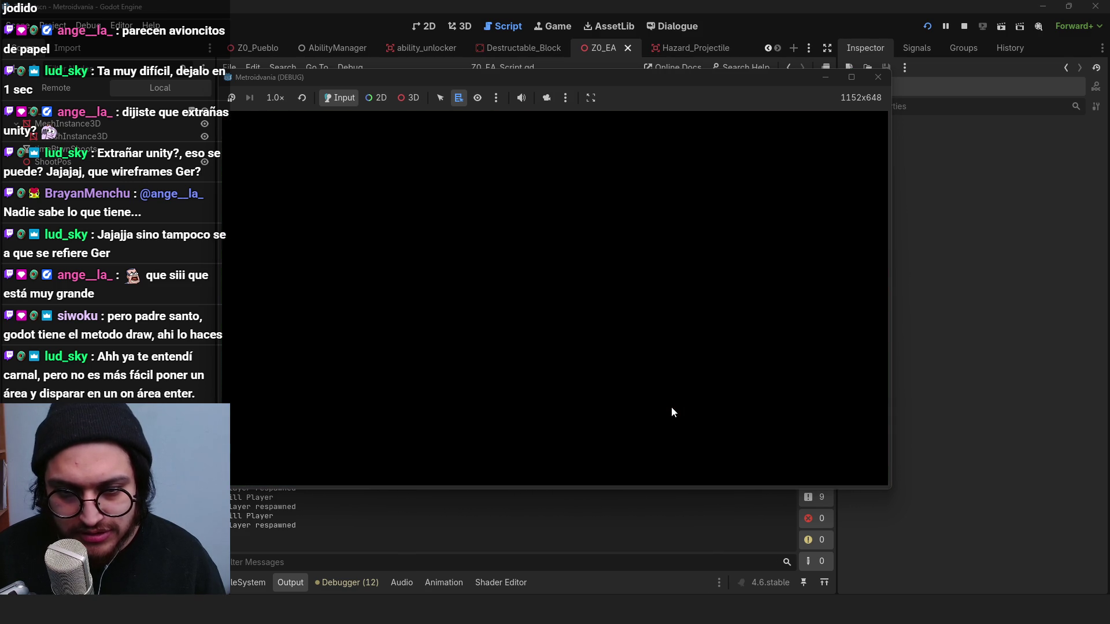
left_click(968, 27)
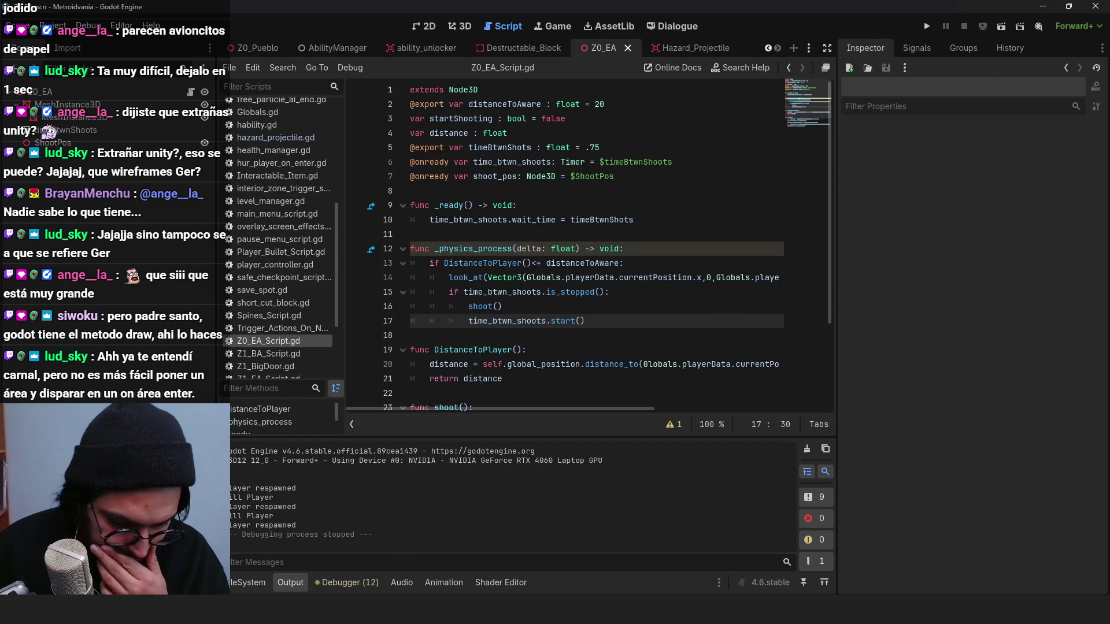
Step: Place the caret on the look_at call at line 14 of Z0_EA_Script.gd
left_click(593, 275)
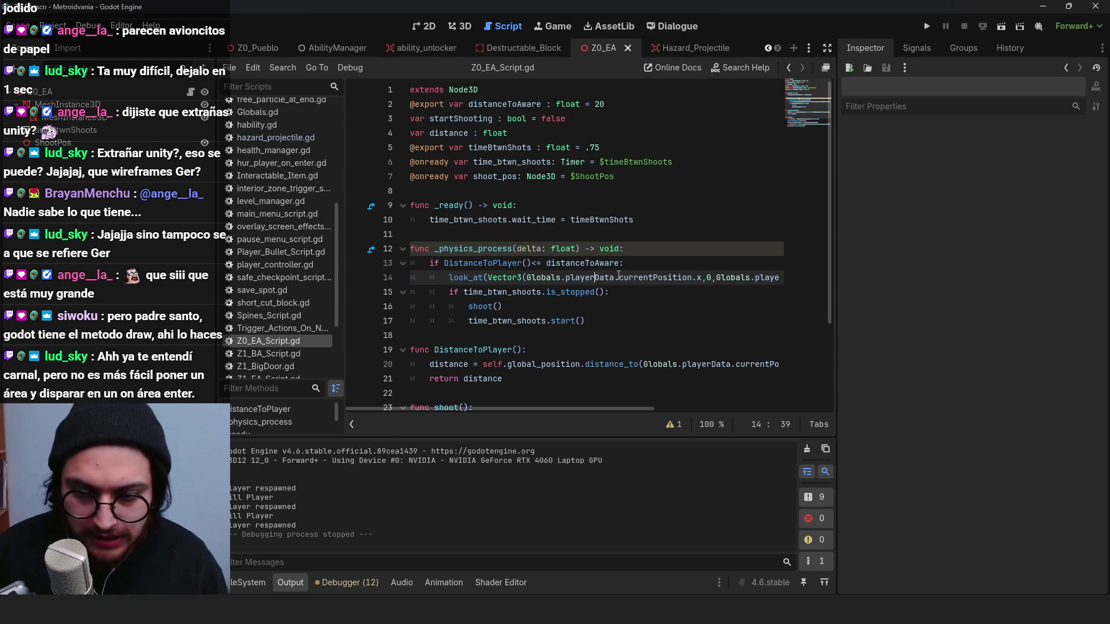
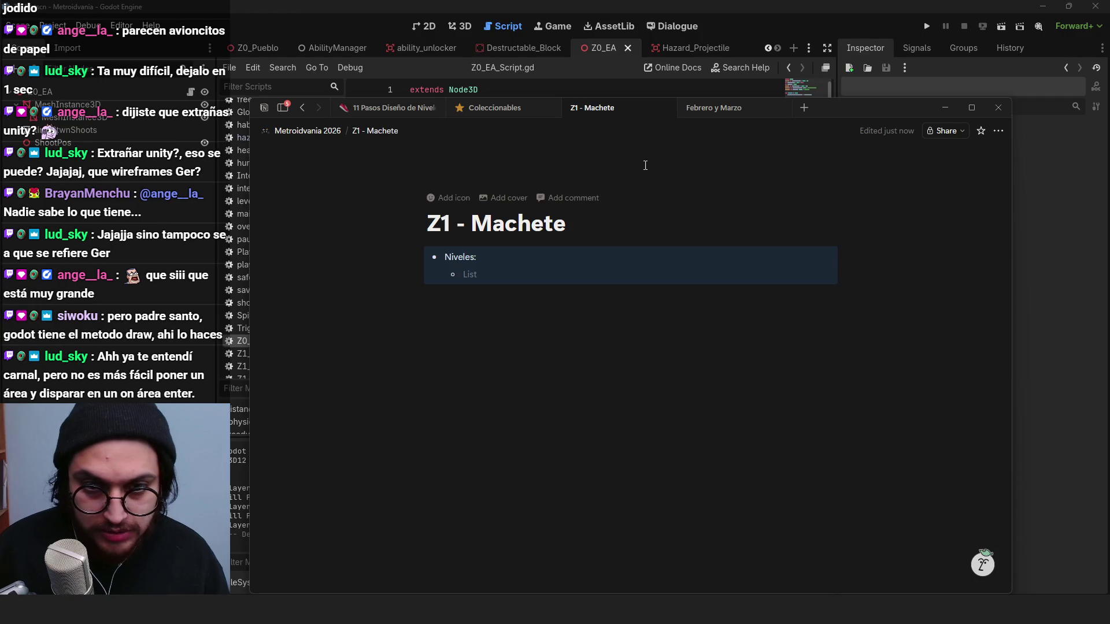
Step: Add an 'Ideas de niveles' note on the Z1 - Machete page describing the long-corridor turret level
key("Return")
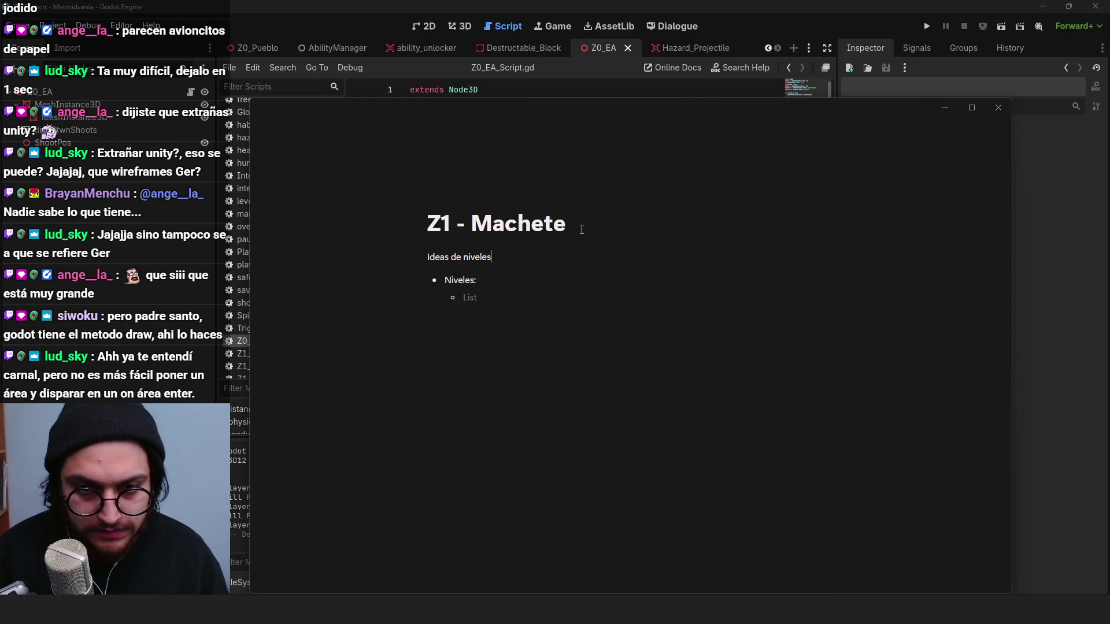
left_click_drag(486, 281, 439, 275)
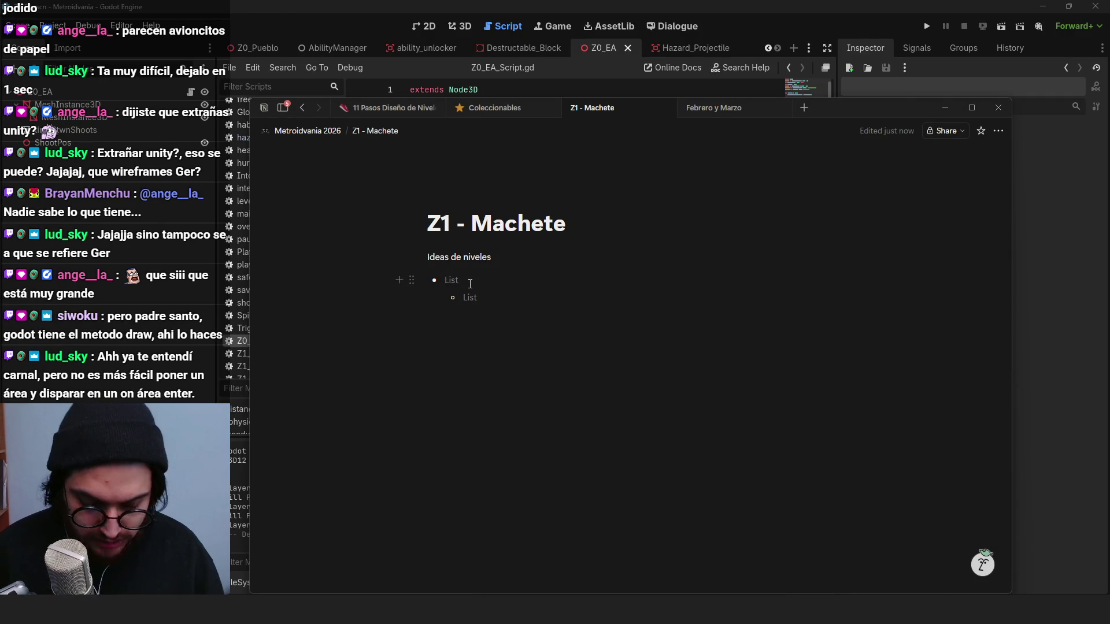
type("Enun")
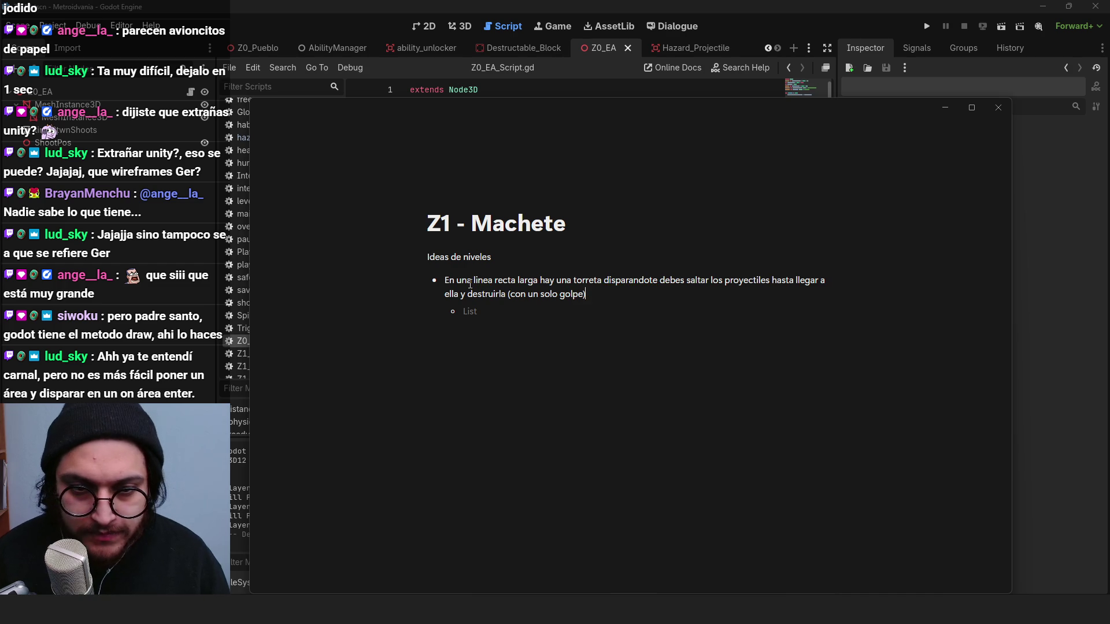
key("Return")
key("Return")
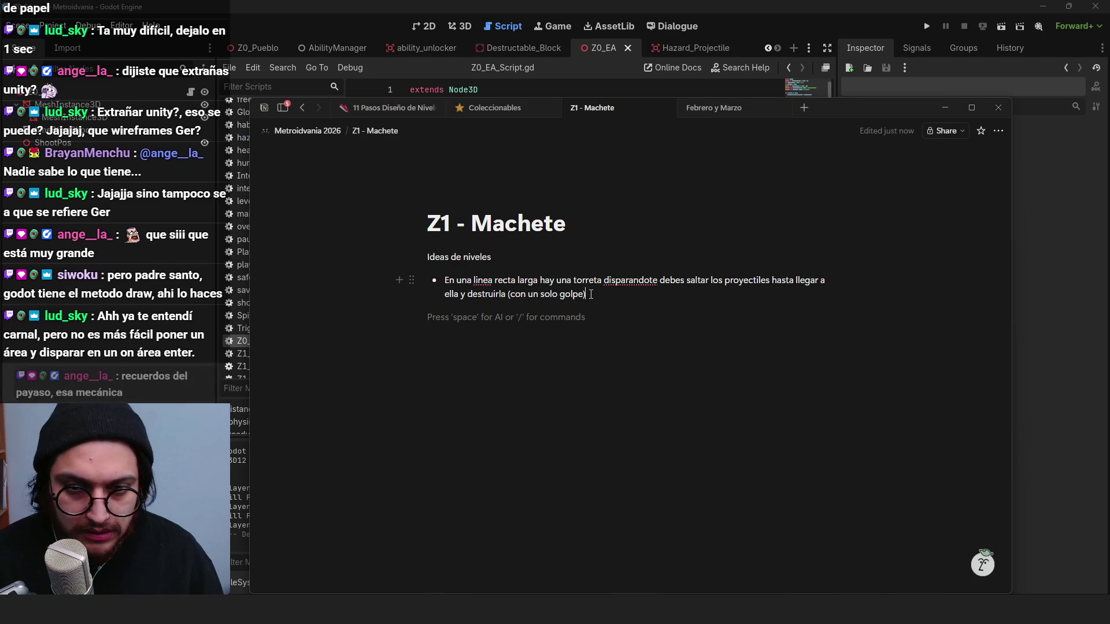
key("BackSpace")
type("Se puede iterar en 4 bits en distintas partes de la primera zona")
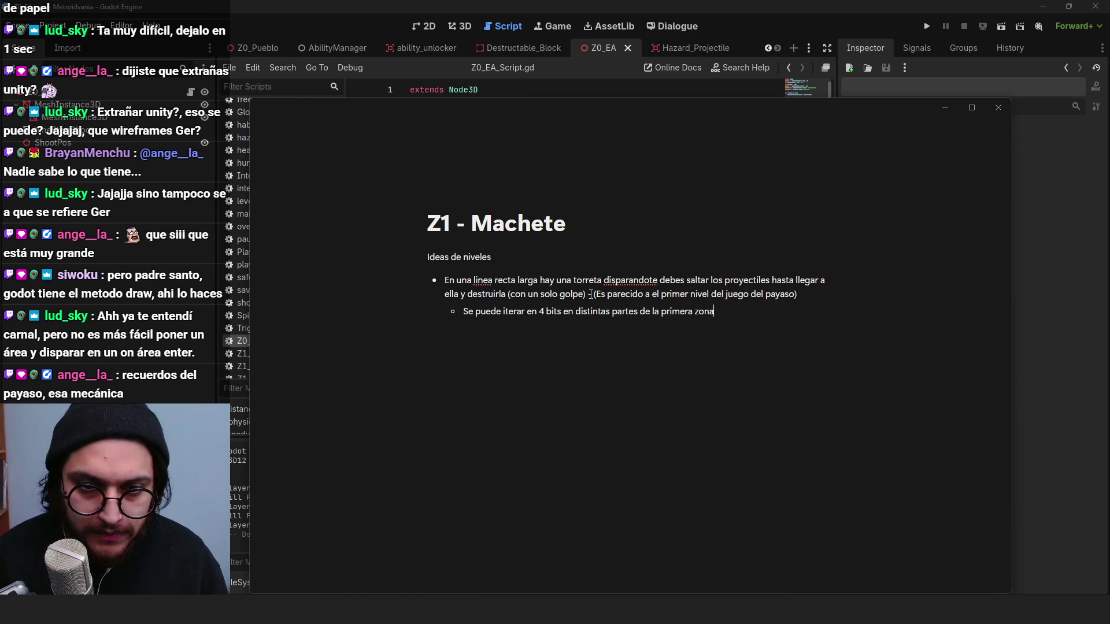
key("alt+Tab")
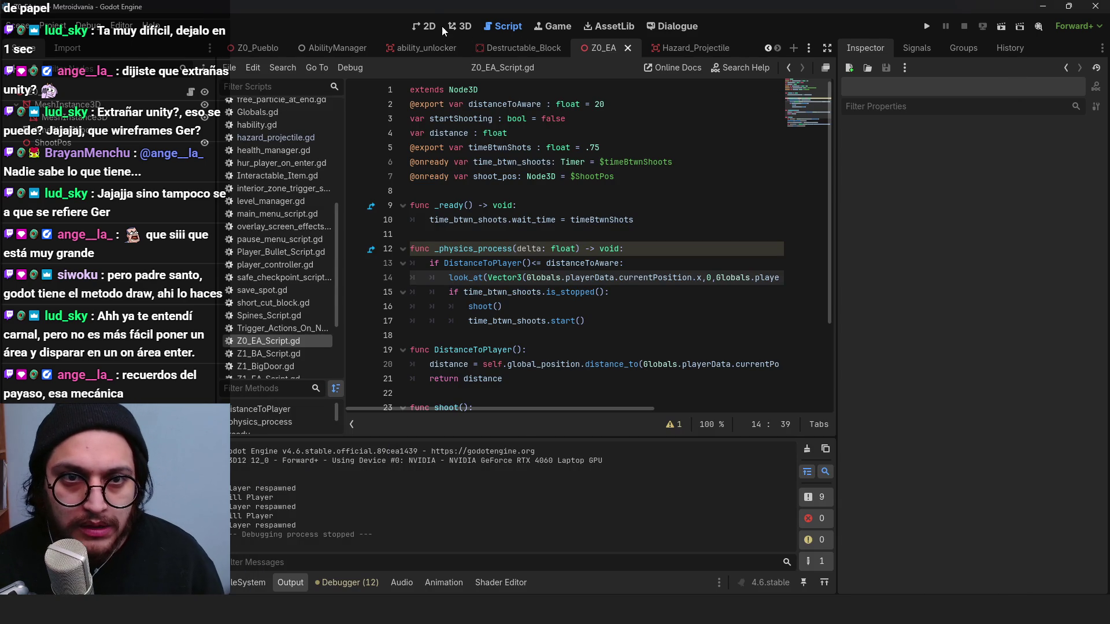
Step: Show the Z0_Pueblo scene in the 3D view and zoom around it
left_click(462, 26)
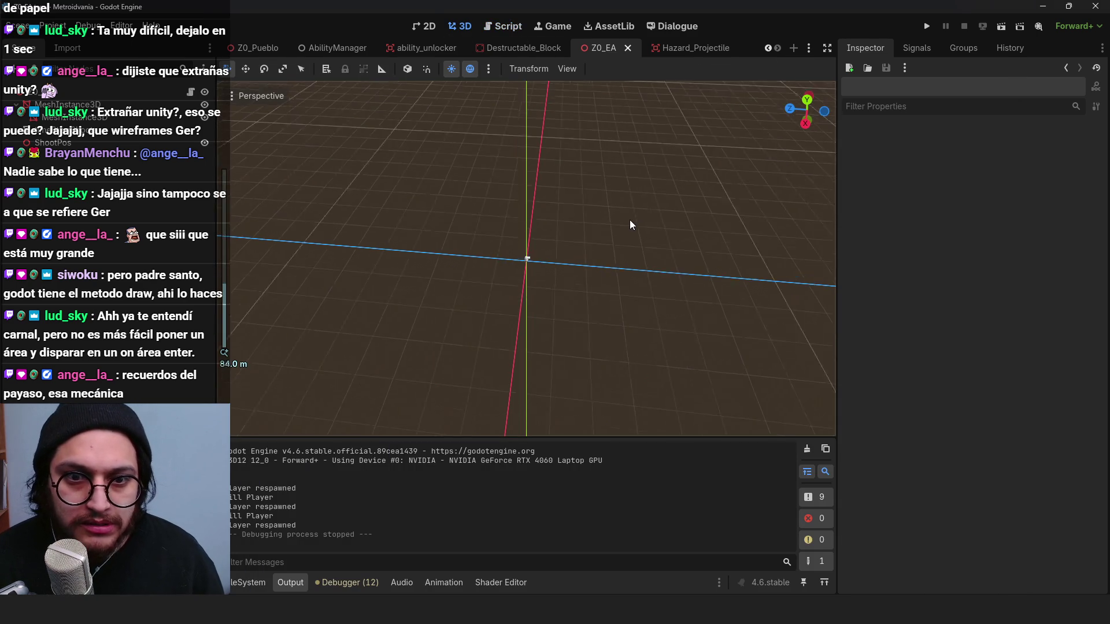
left_click(819, 47)
left_click(845, 82)
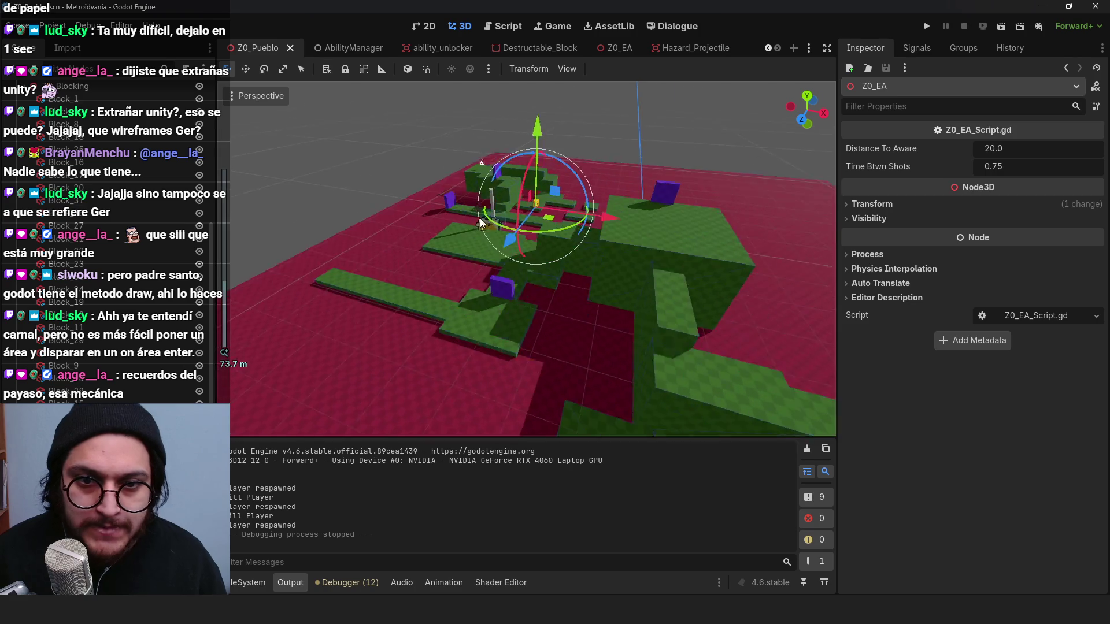
scroll(481, 223, "up", 5)
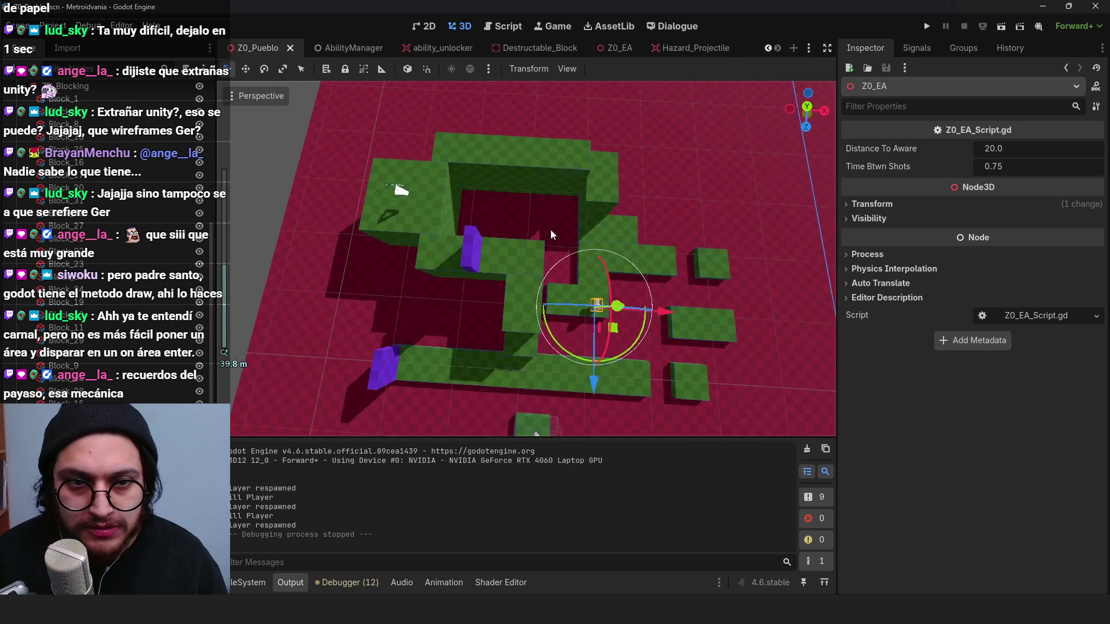
scroll(551, 234, "down", 3)
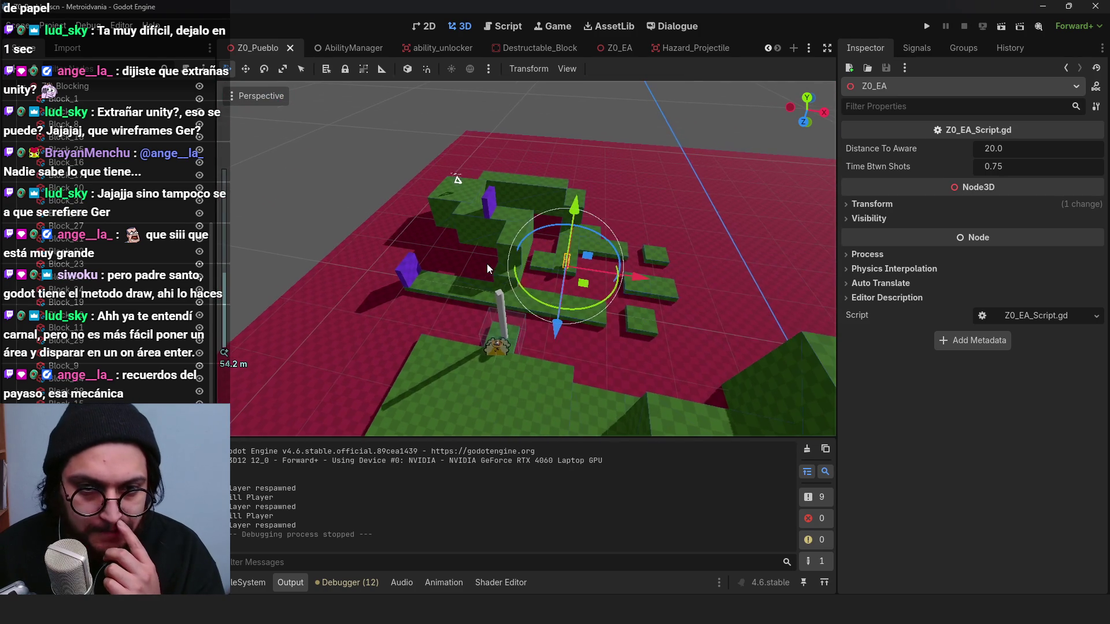
scroll(584, 254, "up", 6)
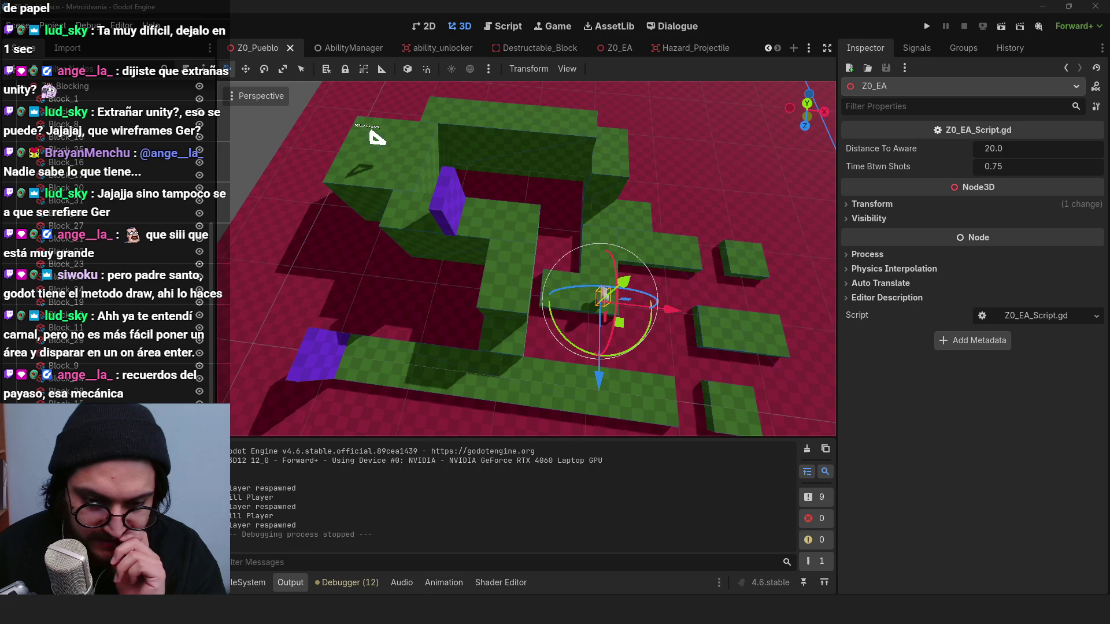
Step: After checking the Z1 - Machete notes, search for Node3D in the Create New Node dialog
key("alt+Tab")
key("alt+Tab")
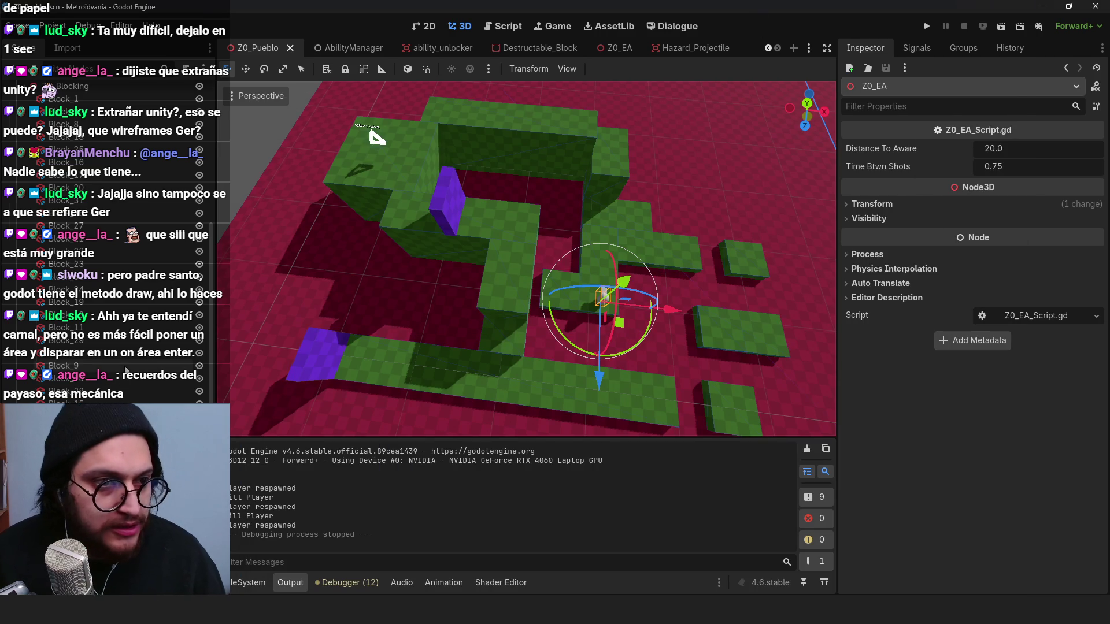
scroll(125, 370, "up", 5)
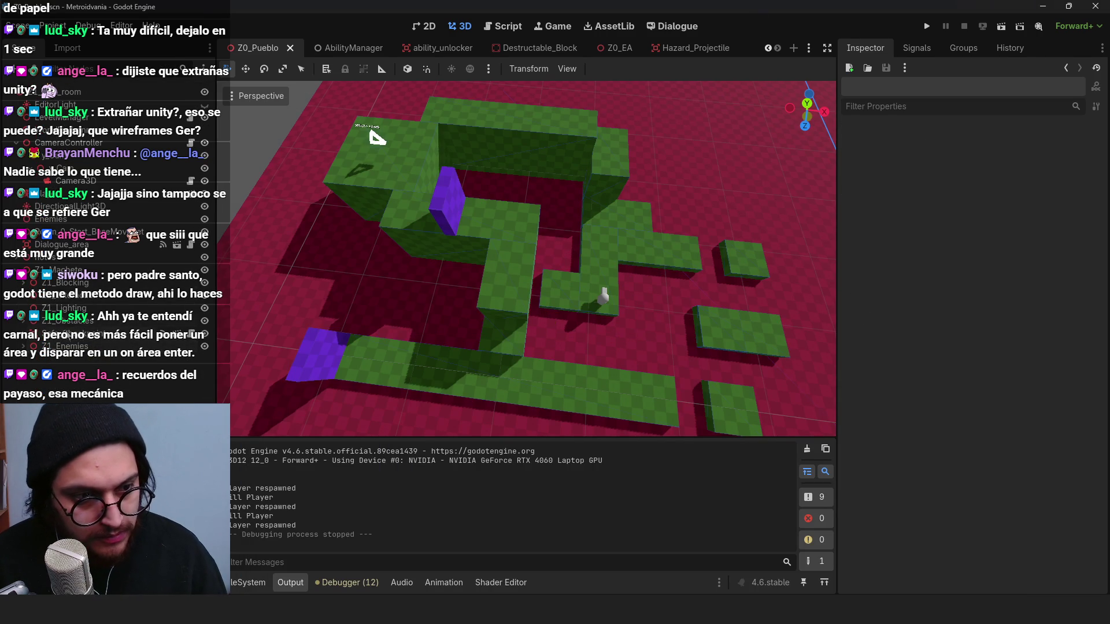
left_click(56, 281)
key("ctrl+a")
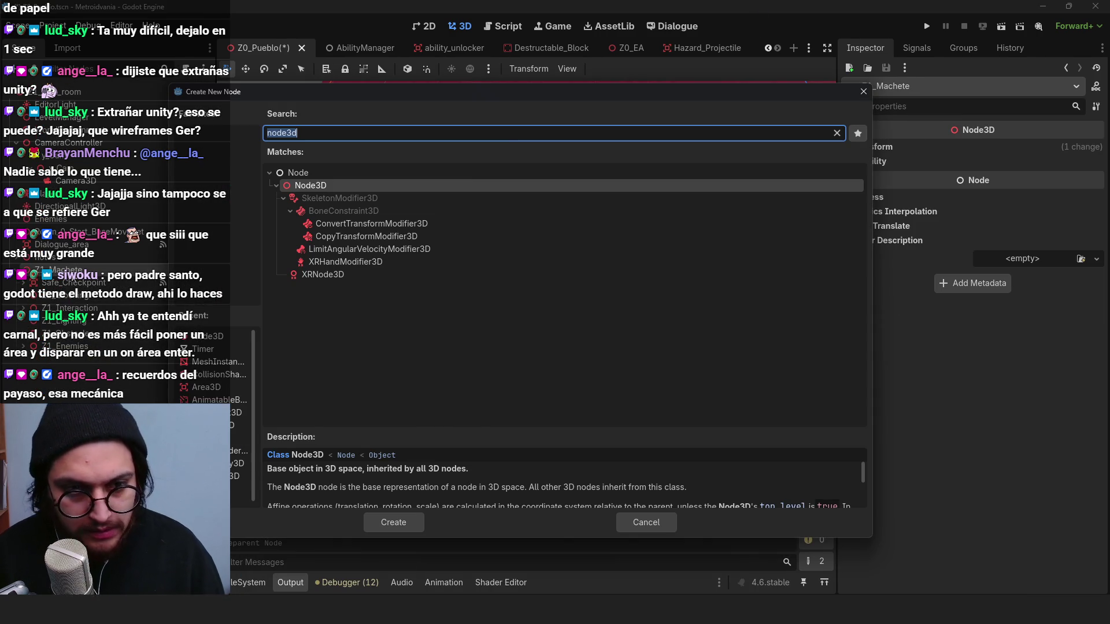
Step: Create a Node3D named Z1-Notas and give it a Label3D child
key("Return")
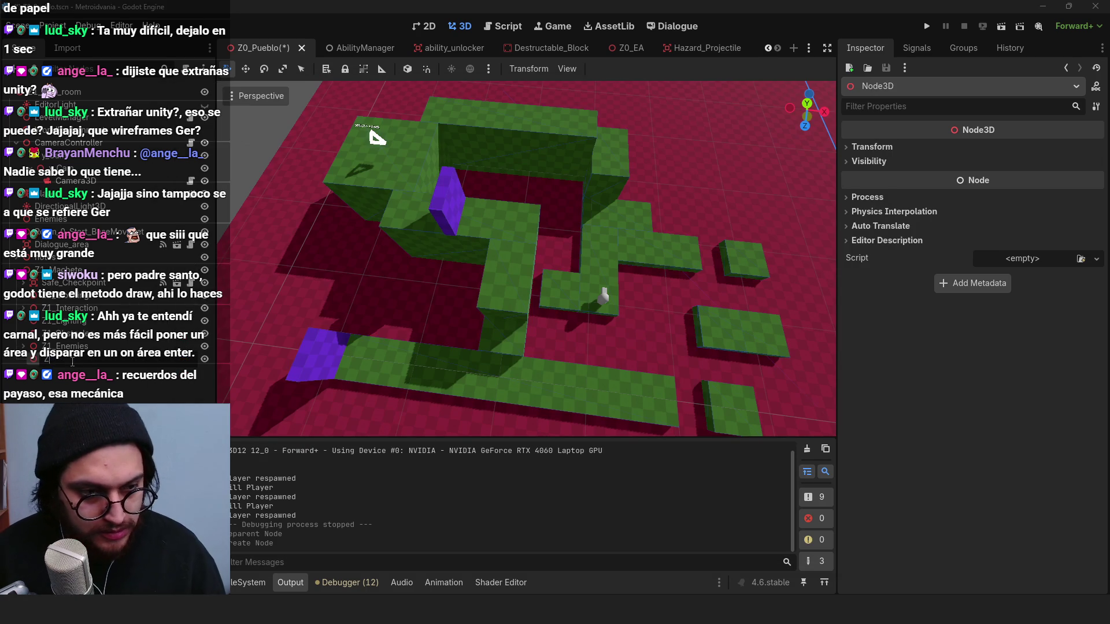
type("tas")
key("Return")
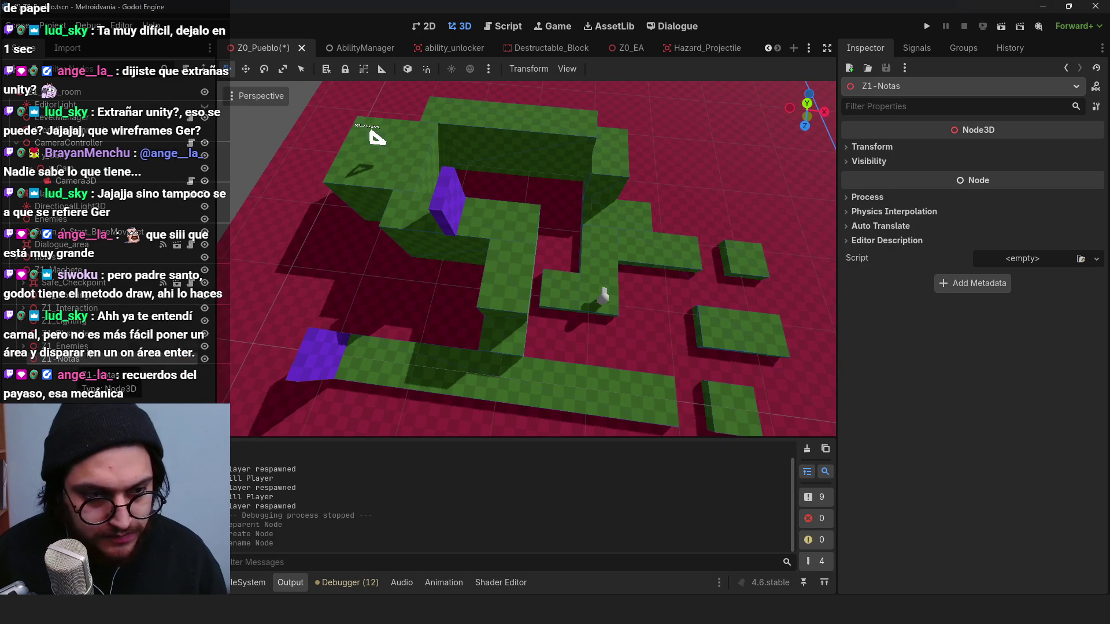
key("ctrl+a")
type("ñab")
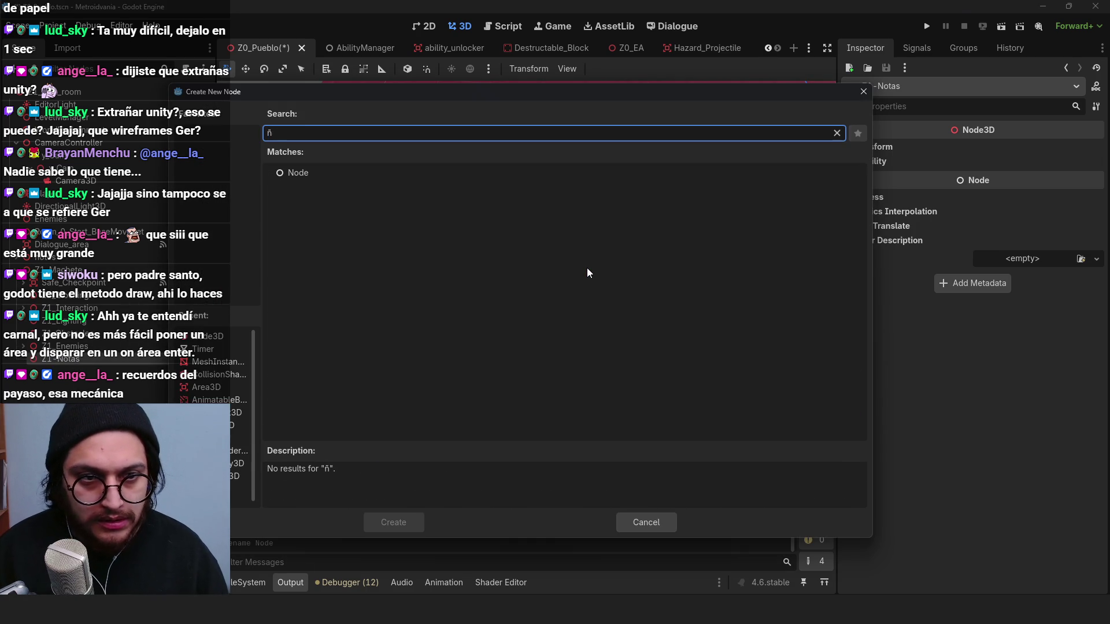
key("BackSpace")
type("label")
key("Return")
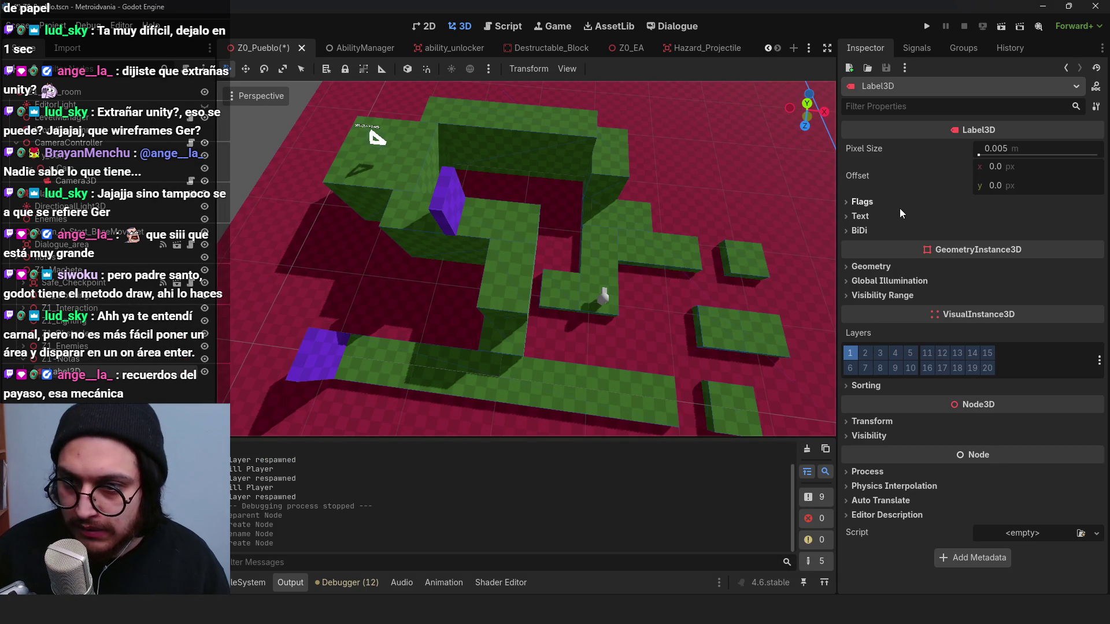
Step: Set the label text to 'Recompensa: La obtienesa al destruir la torreta' and rename it Recompensa
left_click(900, 215)
left_click(963, 295)
type("A")
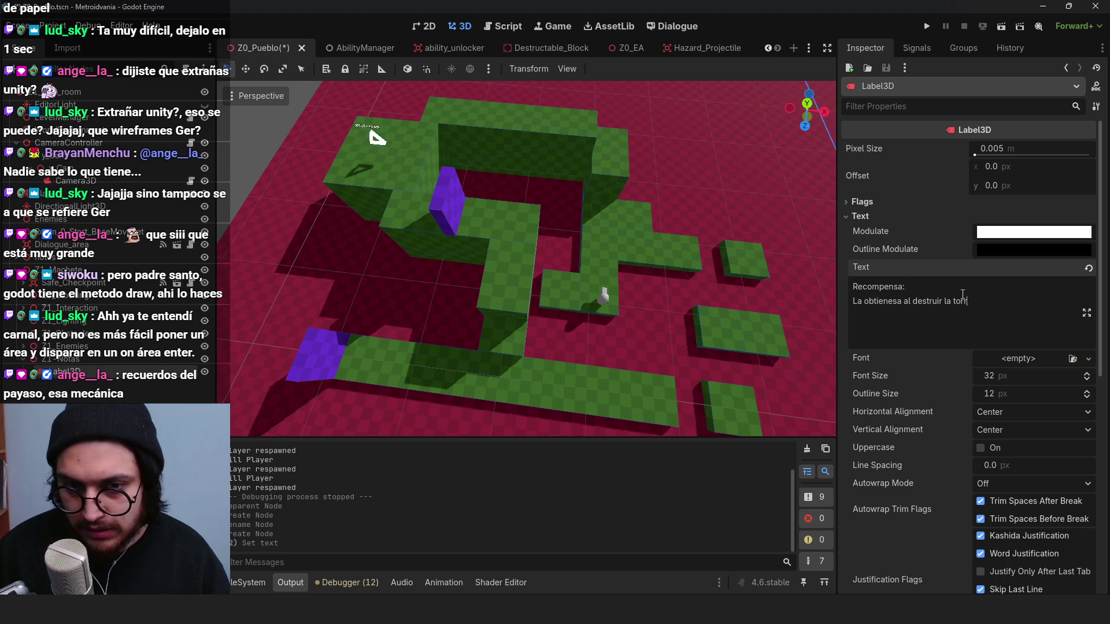
left_click(377, 138)
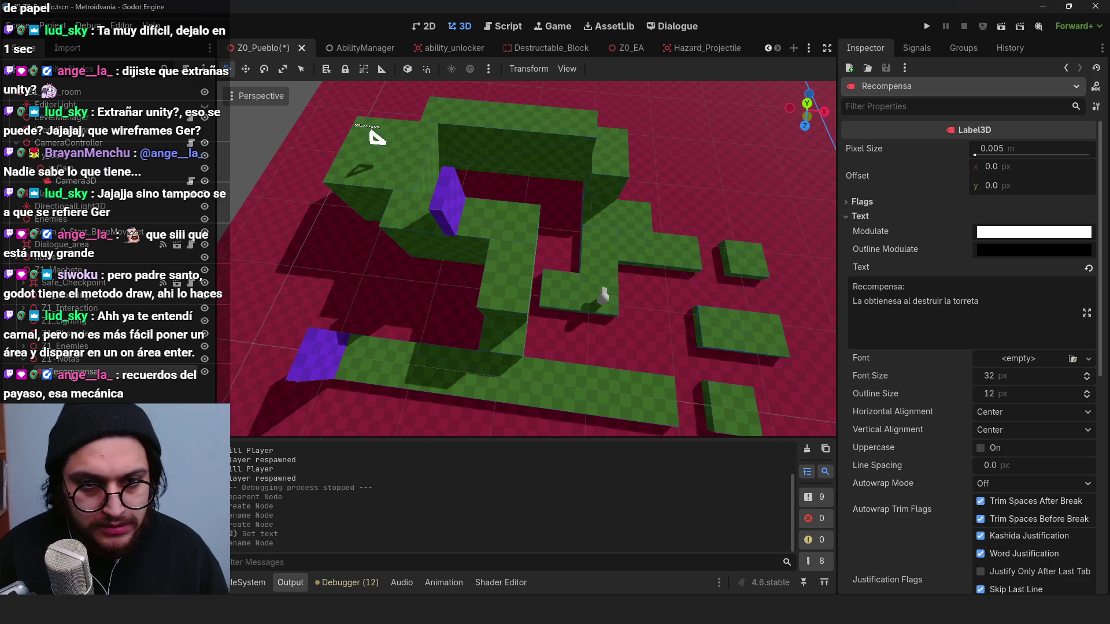
scroll(610, 289, "down", 5)
key("KP_7")
scroll(614, 279, "up", 2)
left_click_drag(574, 361, 496, 165)
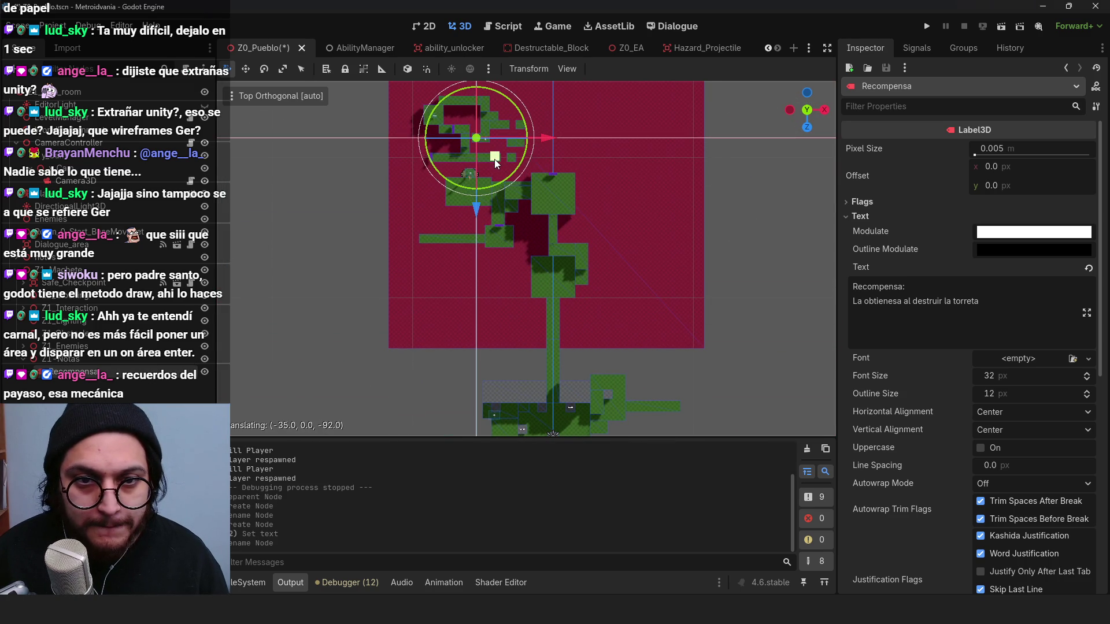
Step: Frame the Recompensa label, set its font size to 76, and save the scene
key("f")
mouse_move(549, 282)
left_mouse_down()
mouse_move(551, 211)
mouse_move(601, 202)
left_mouse_up()
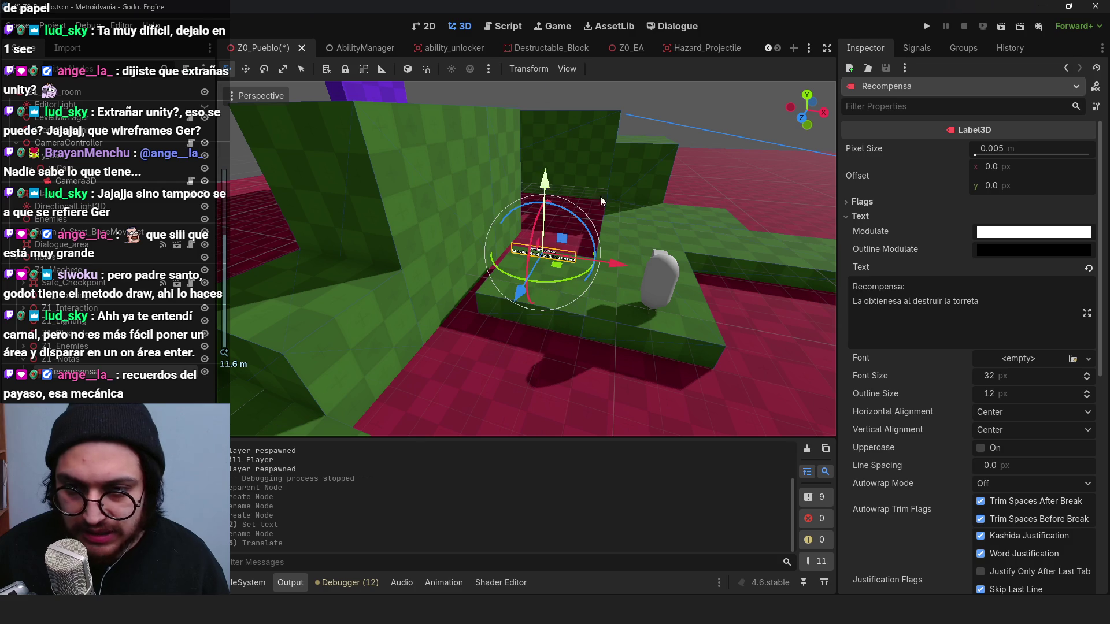
left_click_drag(1011, 384, 1049, 385)
scroll(639, 343, "down", 10)
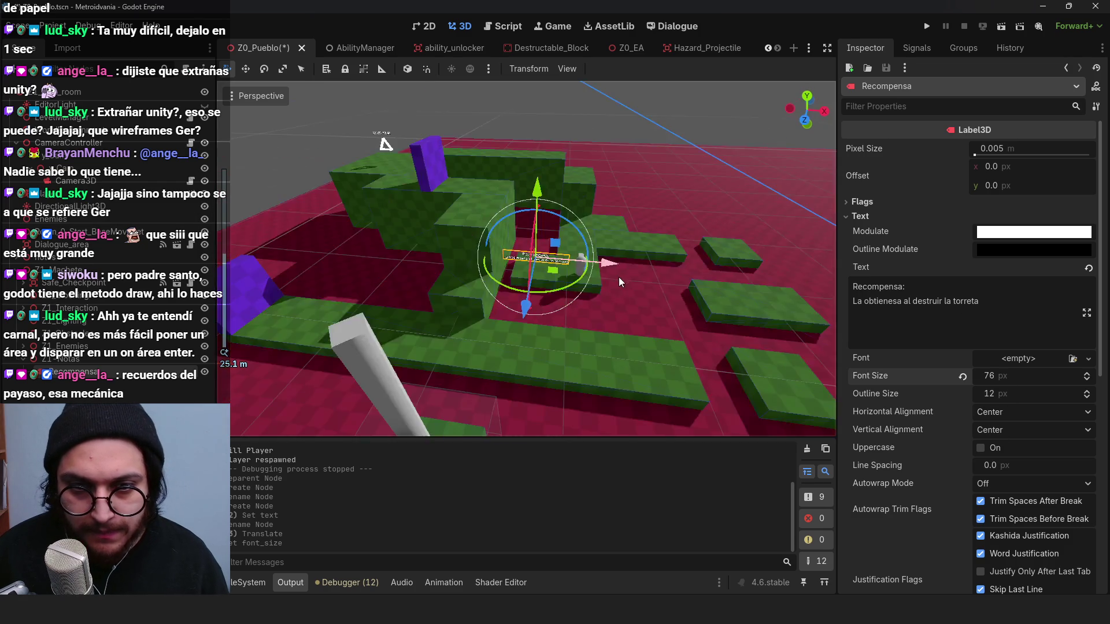
scroll(557, 330, "up", 5)
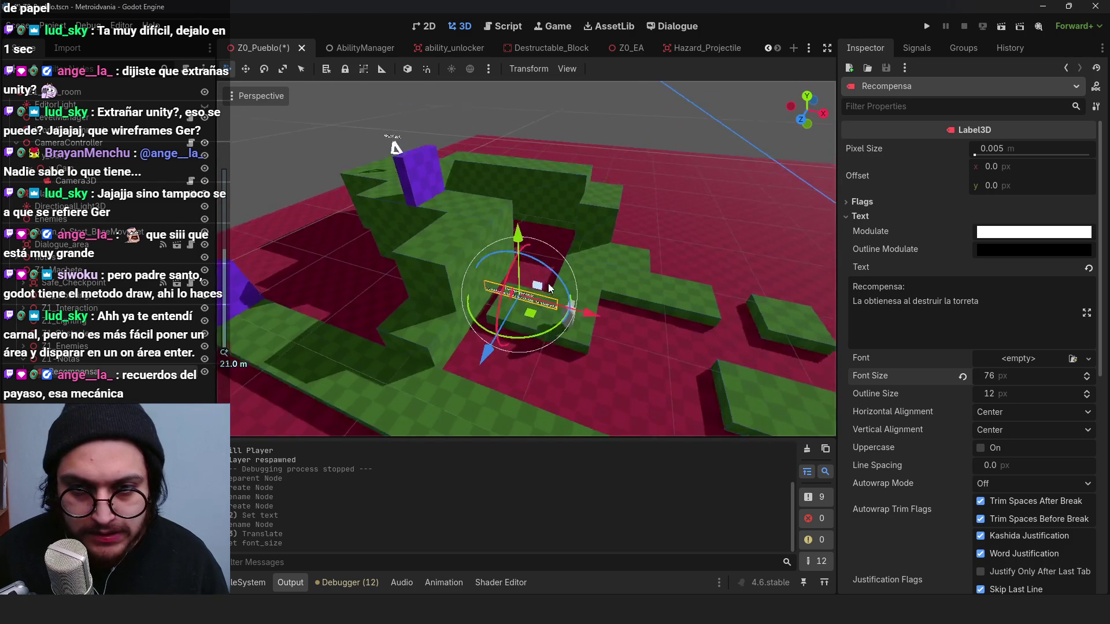
mouse_move(557, 331)
left_mouse_down()
mouse_move(355, 173)
mouse_move(558, 243)
mouse_move(599, 243)
mouse_move(702, 324)
left_mouse_up()
scroll(598, 243, "down", 3)
key("ctrl+s")
Step: Duplicate the label as Recompensa2, move it up, and select its text for replacing
mouse_move(626, 322)
left_mouse_down()
mouse_move(577, 300)
mouse_move(485, 296)
left_mouse_up()
scroll(595, 293, "up", 3)
mouse_move(595, 293)
left_mouse_down()
mouse_move(613, 245)
mouse_move(542, 251)
mouse_move(456, 186)
mouse_move(526, 136)
mouse_move(461, 212)
mouse_move(547, 223)
mouse_move(540, 288)
mouse_move(481, 272)
mouse_move(466, 249)
mouse_move(540, 248)
mouse_move(606, 221)
mouse_move(483, 220)
mouse_move(548, 250)
mouse_move(595, 237)
mouse_move(578, 125)
left_mouse_up()
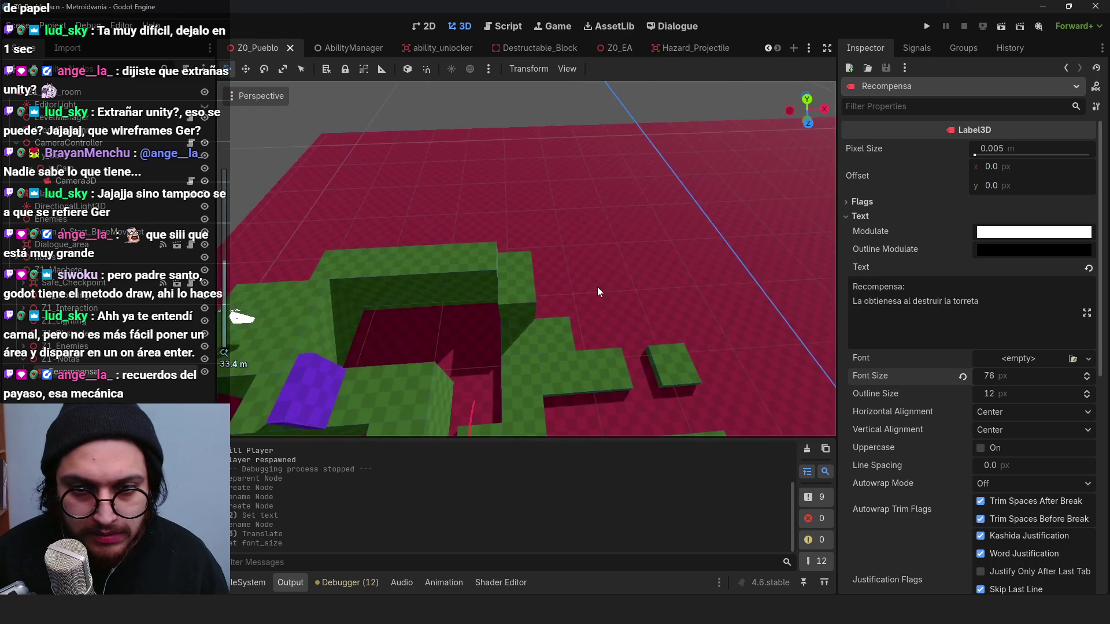
key("ctrl+d")
mouse_move(680, 241)
left_mouse_down()
mouse_move(525, 218)
mouse_move(434, 220)
mouse_move(617, 258)
left_mouse_up()
scroll(435, 220, "up", 5)
key("f")
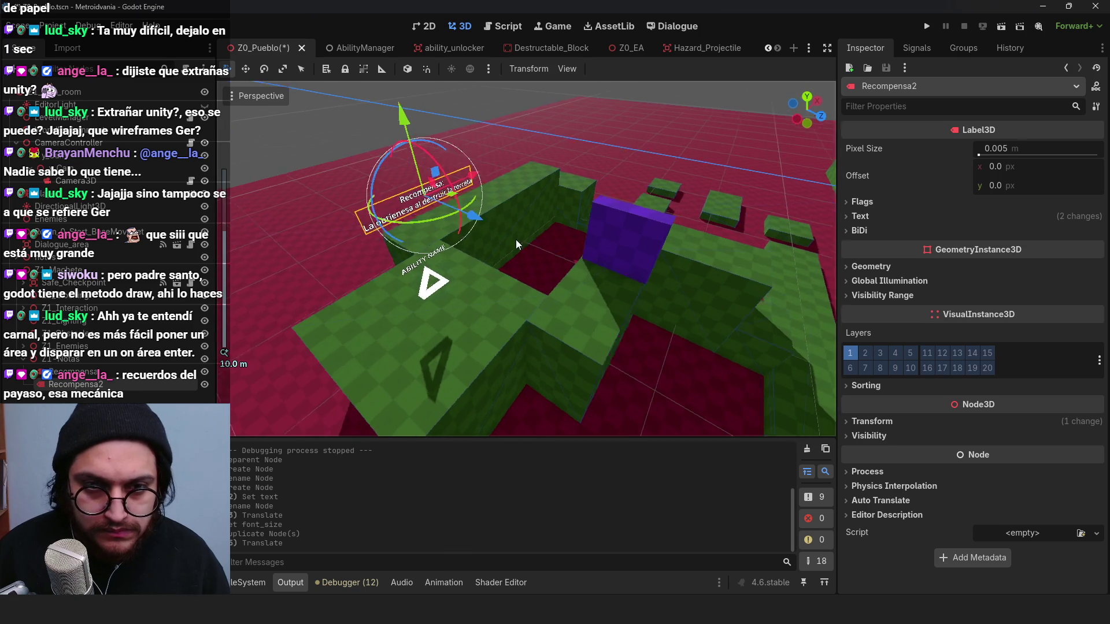
scroll(599, 270, "up", 8)
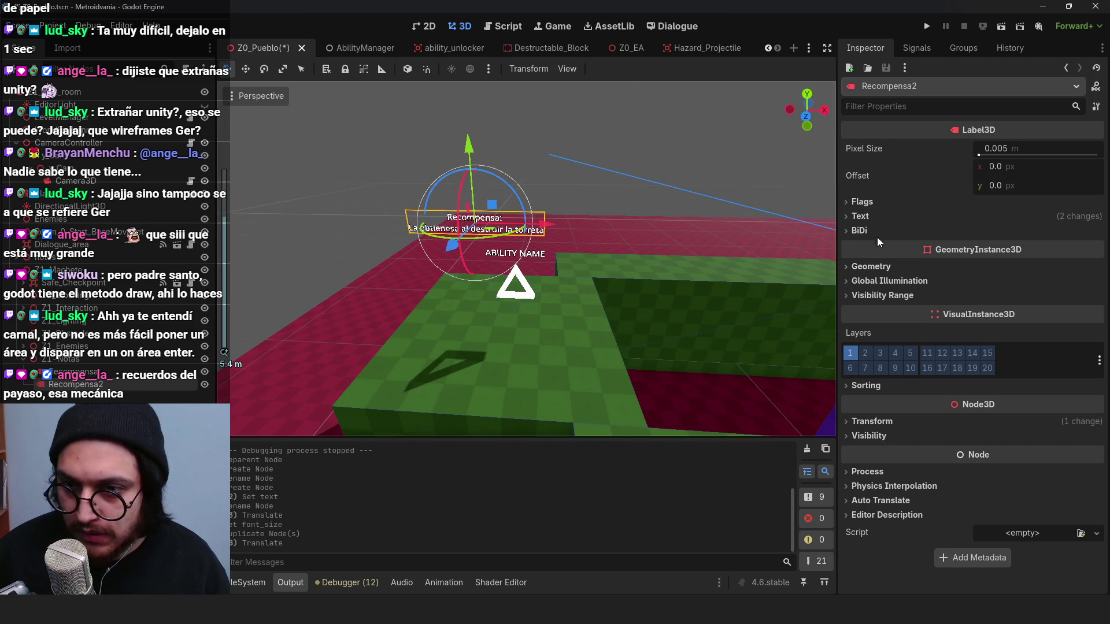
left_click(860, 216)
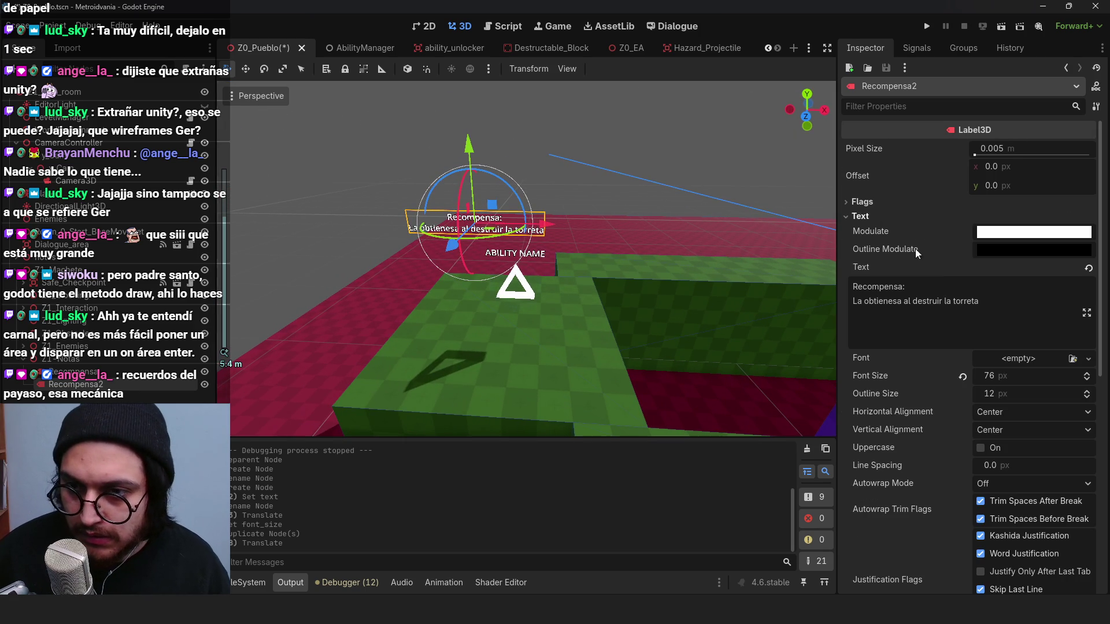
left_click_drag(980, 302, 834, 289)
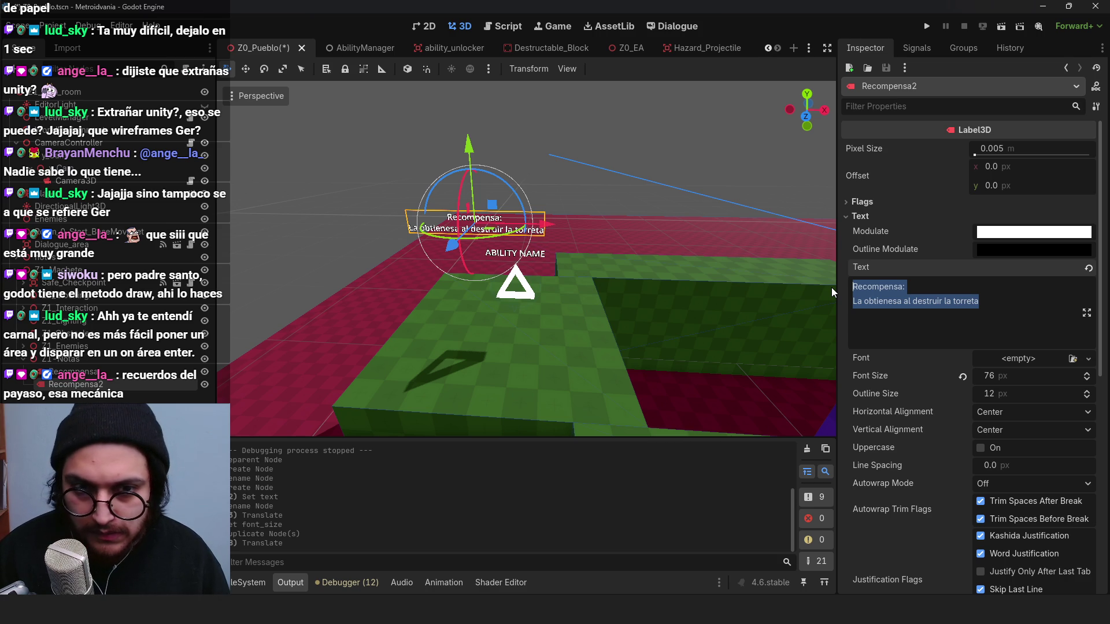
Step: Change Recompensa2's text to 'Hacer la fanfarrea y panel que te avisa lo que obtuviste + un pequeño tutorial???', add a new line, and save
type("Hacer l")
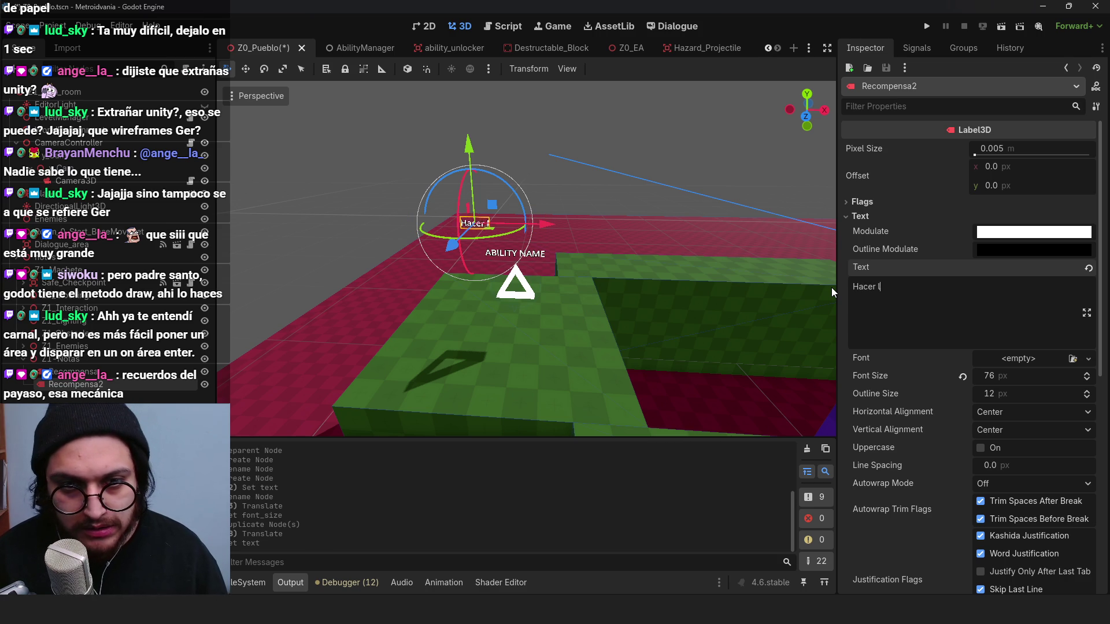
type("a fanfarrea ")
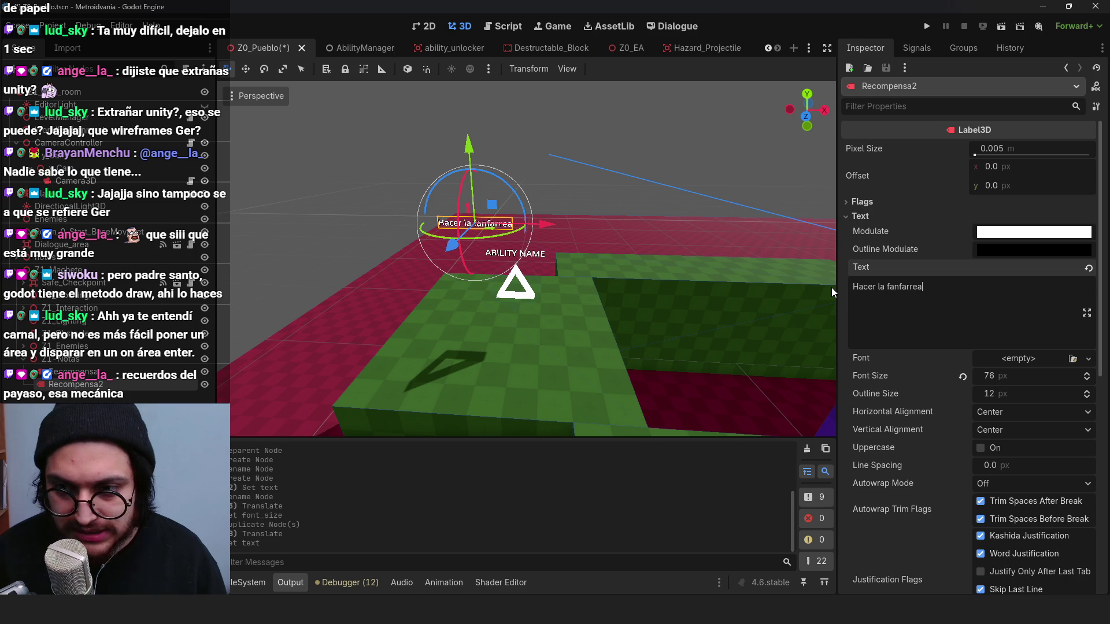
type("y ")
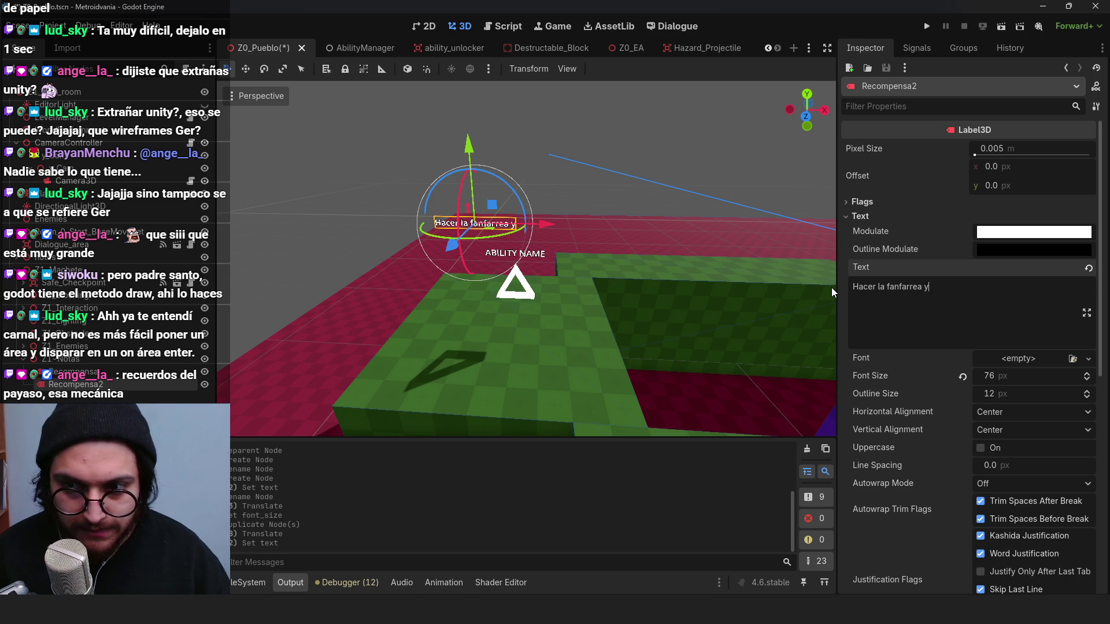
type("panel ")
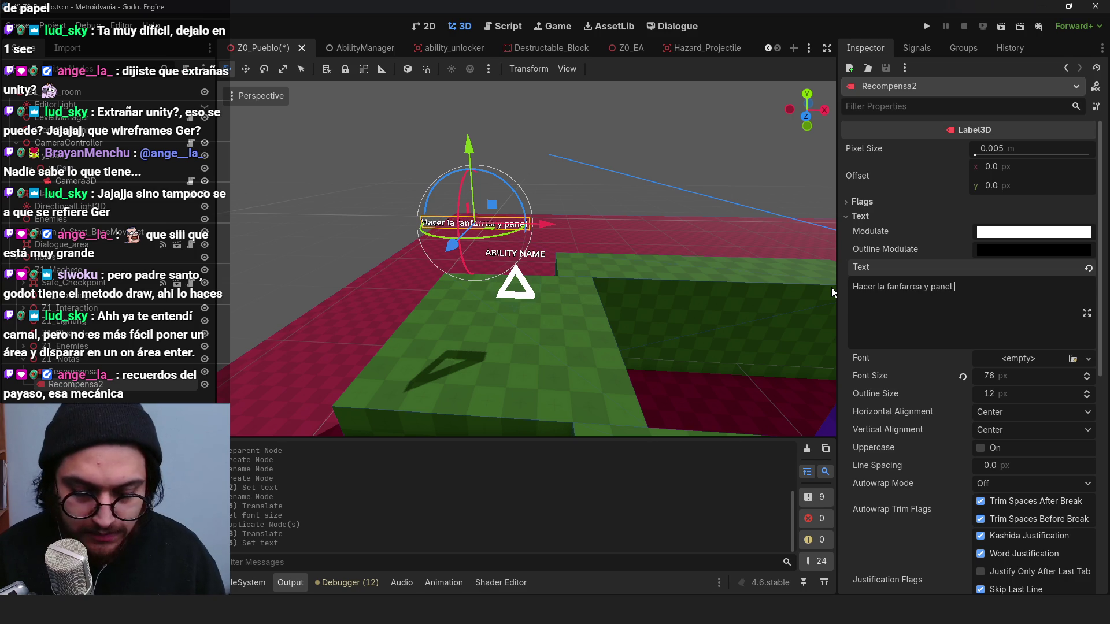
type("que te avisa lo que obtuviste + un pequeño tutorial???")
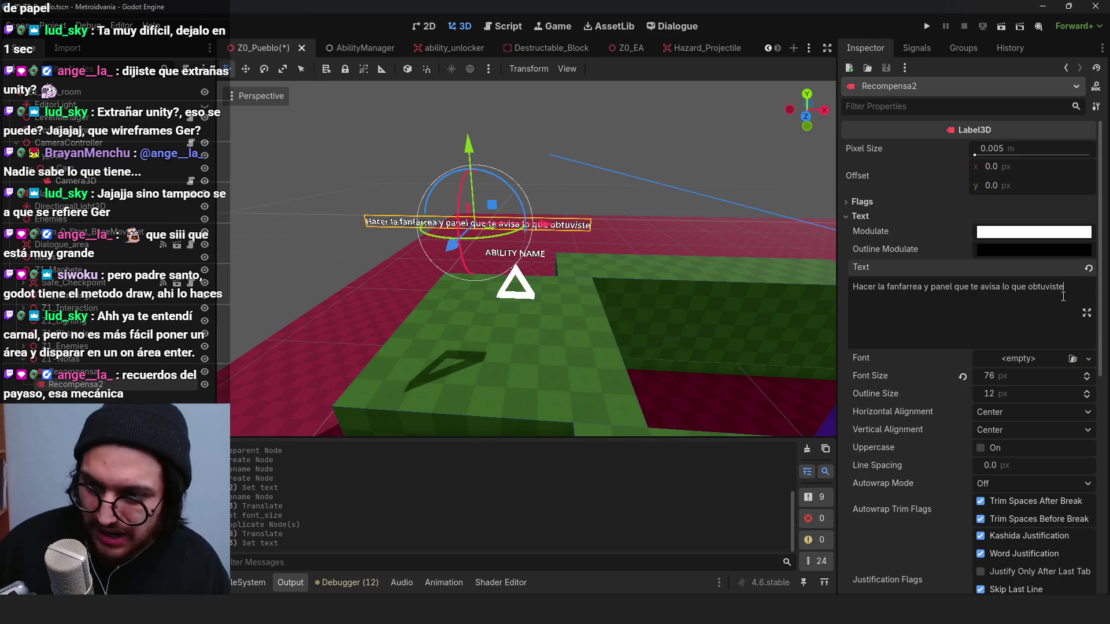
key("Return")
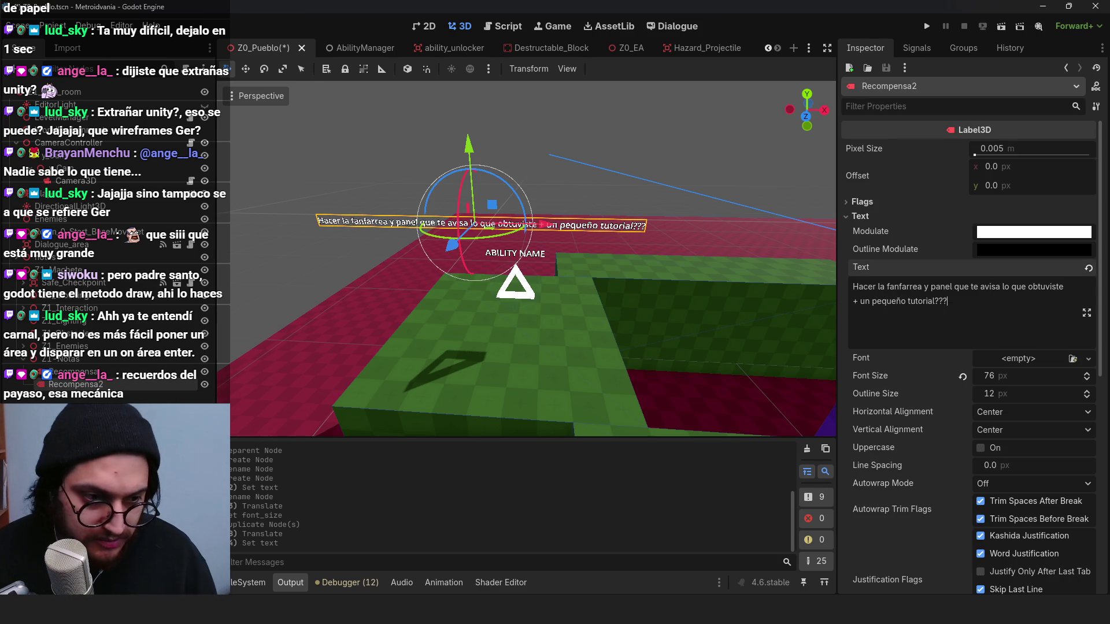
key("ctrl+s")
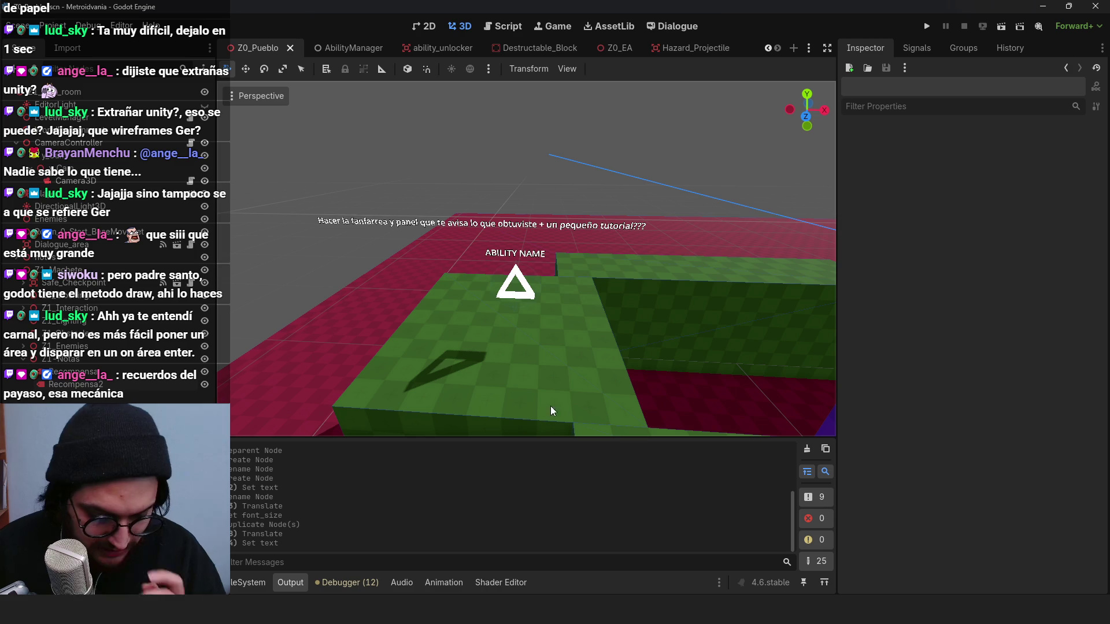
Step: Orbit and zoom the view to bring the ABILITY NAME label close up
scroll(527, 238, "down", 10)
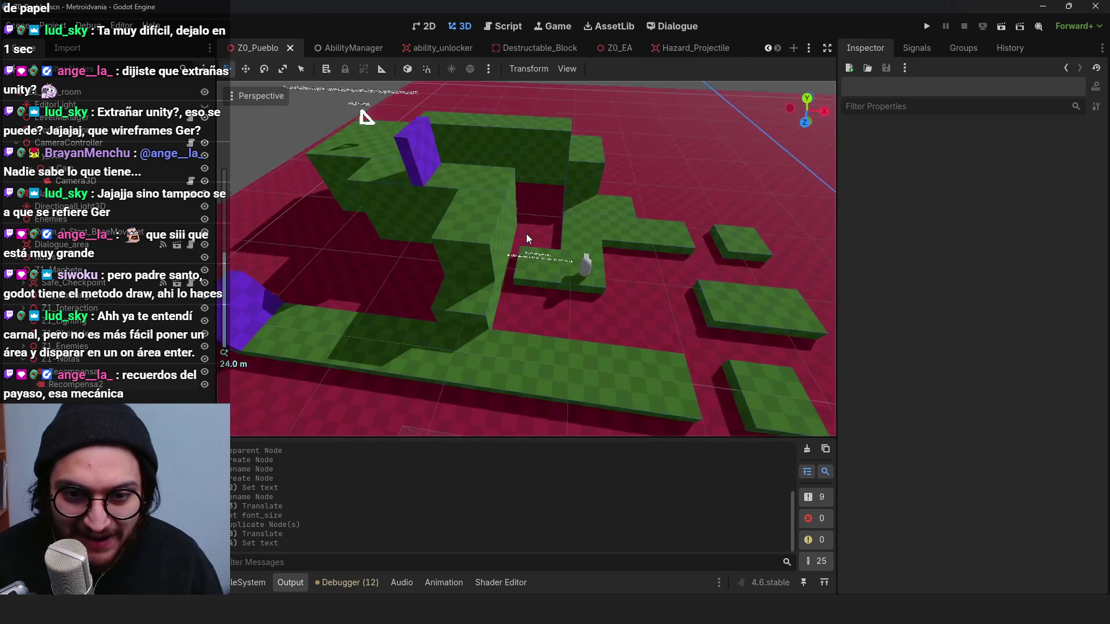
mouse_move(527, 238)
left_mouse_down()
mouse_move(478, 243)
mouse_move(595, 218)
mouse_move(441, 208)
mouse_move(608, 218)
mouse_move(647, 277)
mouse_move(678, 263)
mouse_move(509, 268)
mouse_move(744, 307)
mouse_move(665, 289)
mouse_move(711, 377)
mouse_move(602, 258)
mouse_move(557, 377)
mouse_move(533, 227)
mouse_move(528, 280)
mouse_move(574, 334)
left_mouse_up()
scroll(648, 277, "up", 8)
scroll(744, 307, "down", 8)
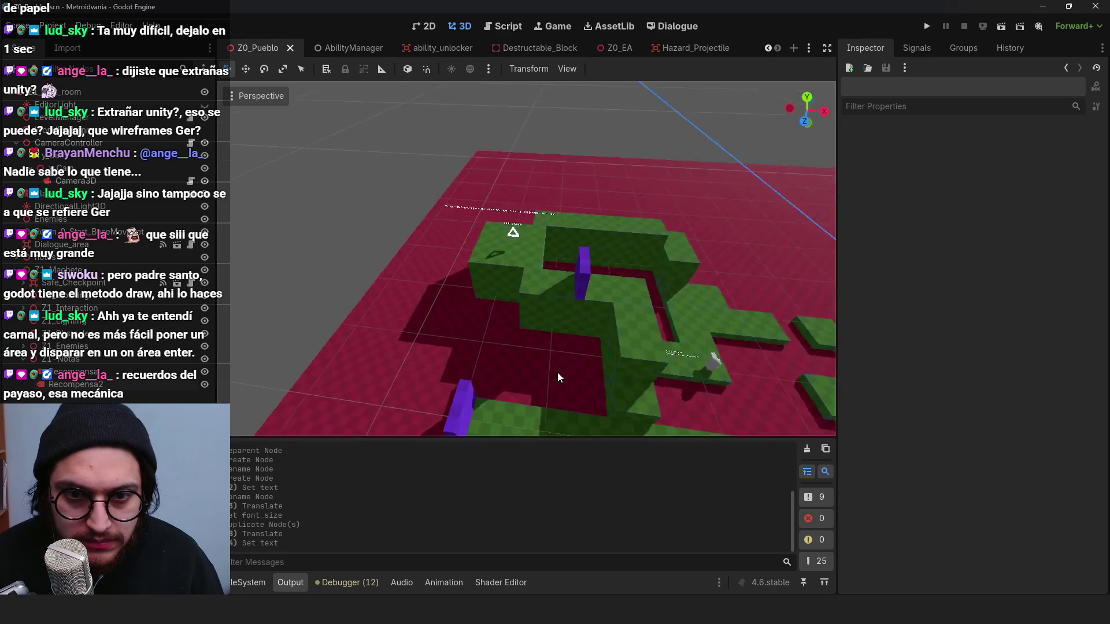
scroll(557, 377, "up", 4)
scroll(574, 334, "up", 5)
mouse_move(454, 193)
left_mouse_down()
mouse_move(549, 336)
mouse_move(575, 338)
left_mouse_up()
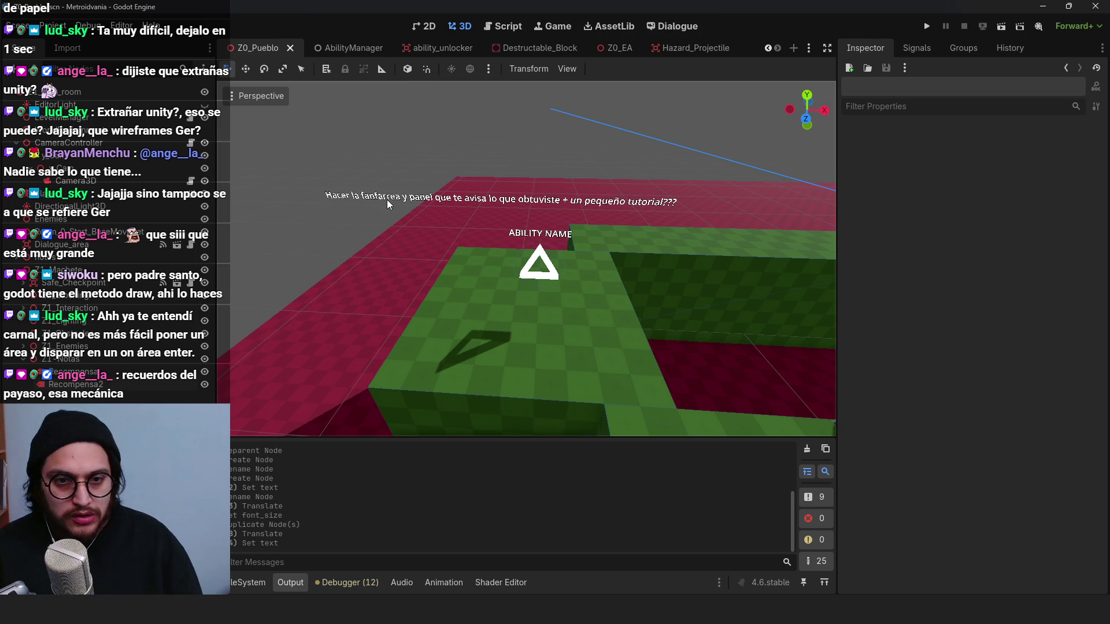
Step: Rename the Recompensa2 note to 'A hacer' and view the level from straight above
scroll(387, 203, "down", 10)
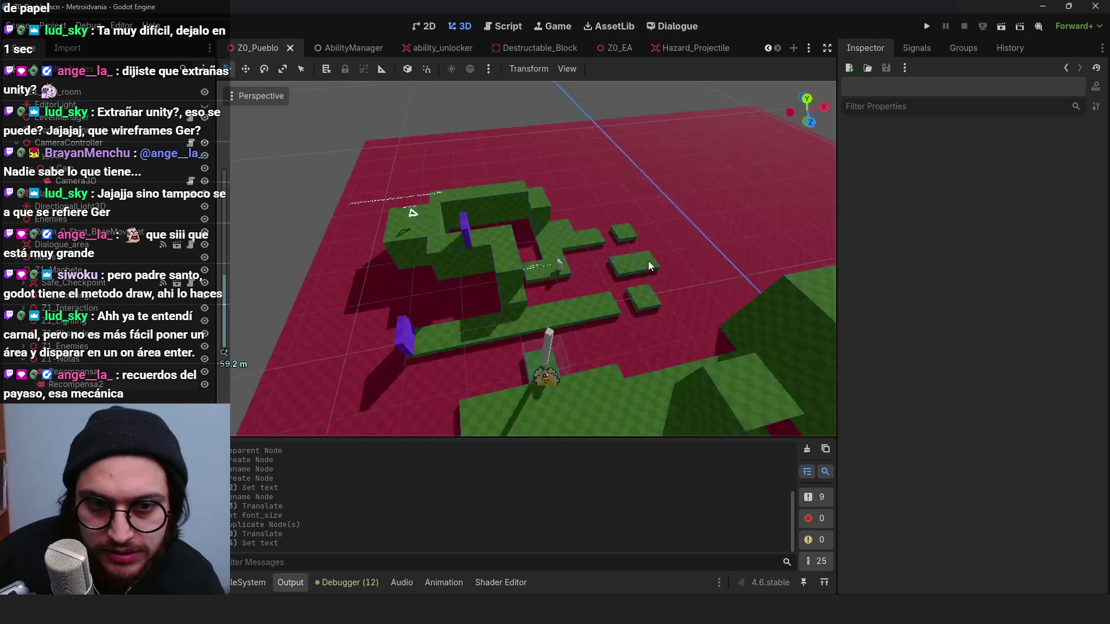
left_click_drag(649, 266, 515, 249)
scroll(382, 232, "up", 4)
left_click(109, 385)
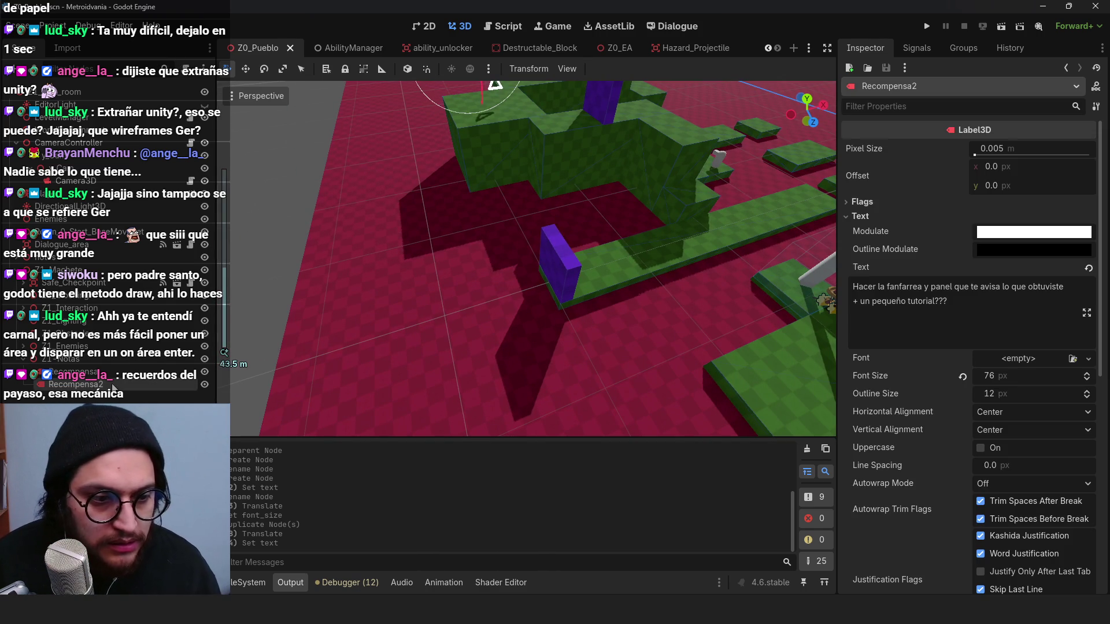
type("A hacer")
key("Return")
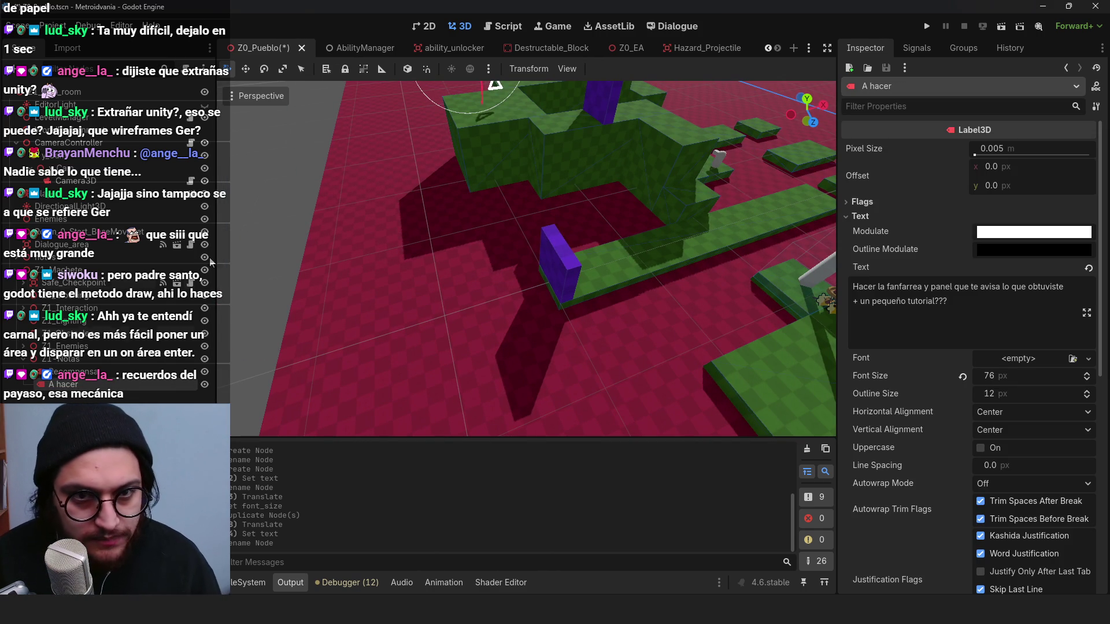
key("f")
key("KP_7")
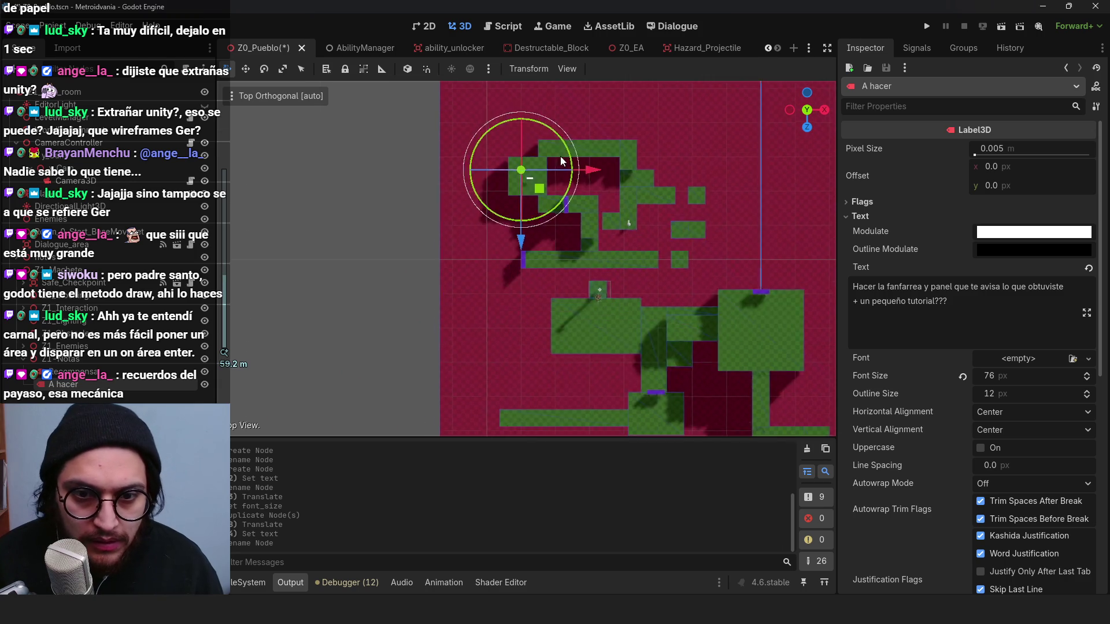
Step: Duplicate the note as NivelOpcional and select its old text for replacing
key("ctrl+d")
left_click_drag(540, 257, 526, 345)
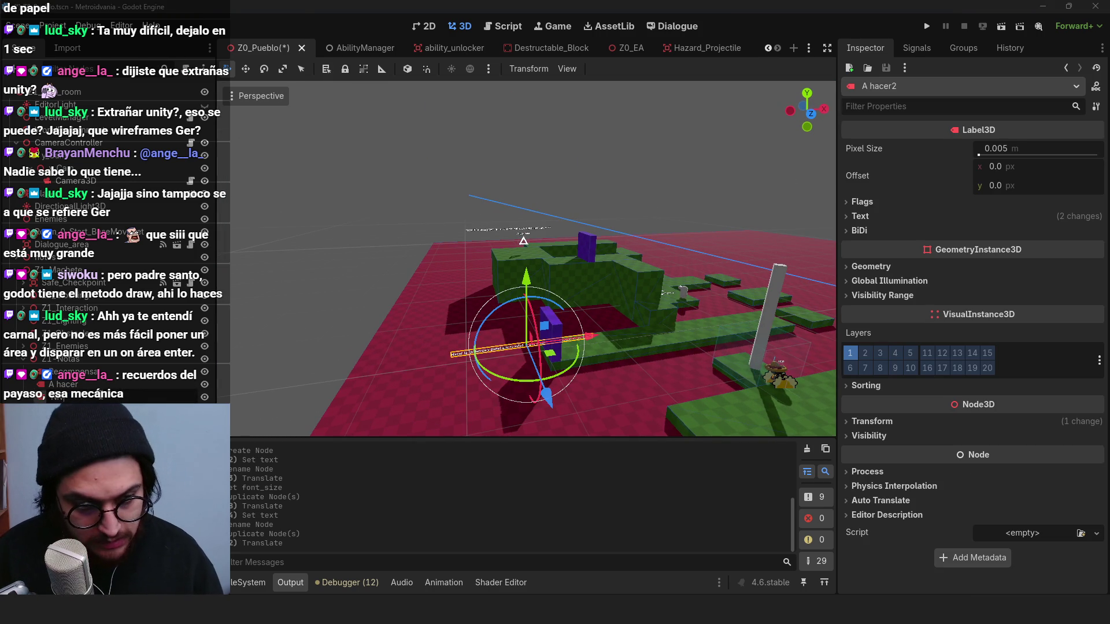
key("Return")
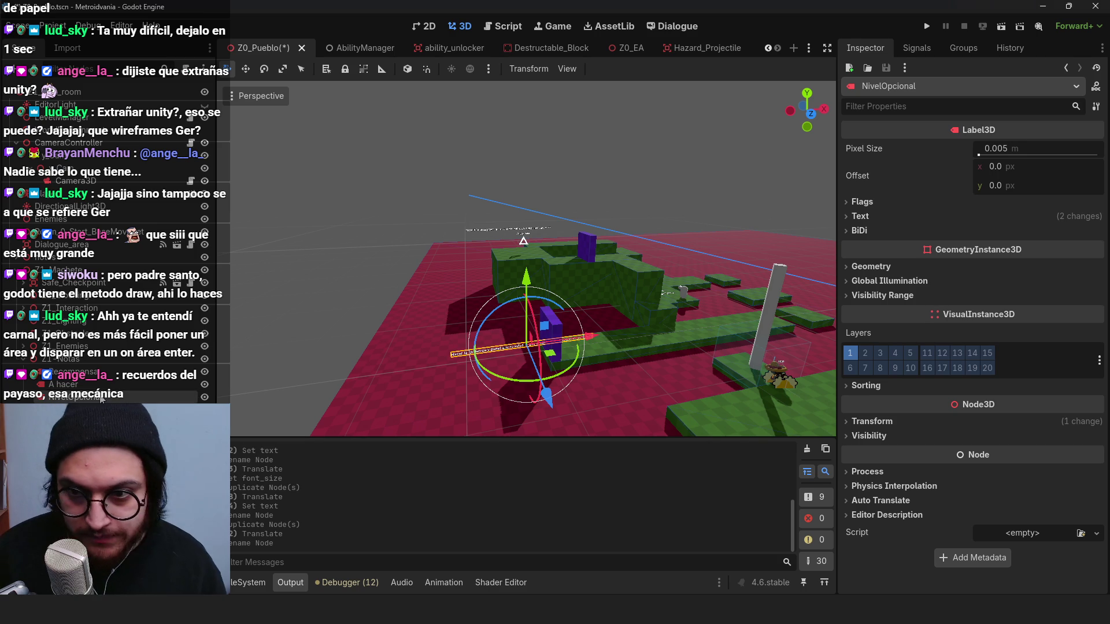
left_click(861, 217)
left_click_drag(1012, 303, 814, 261)
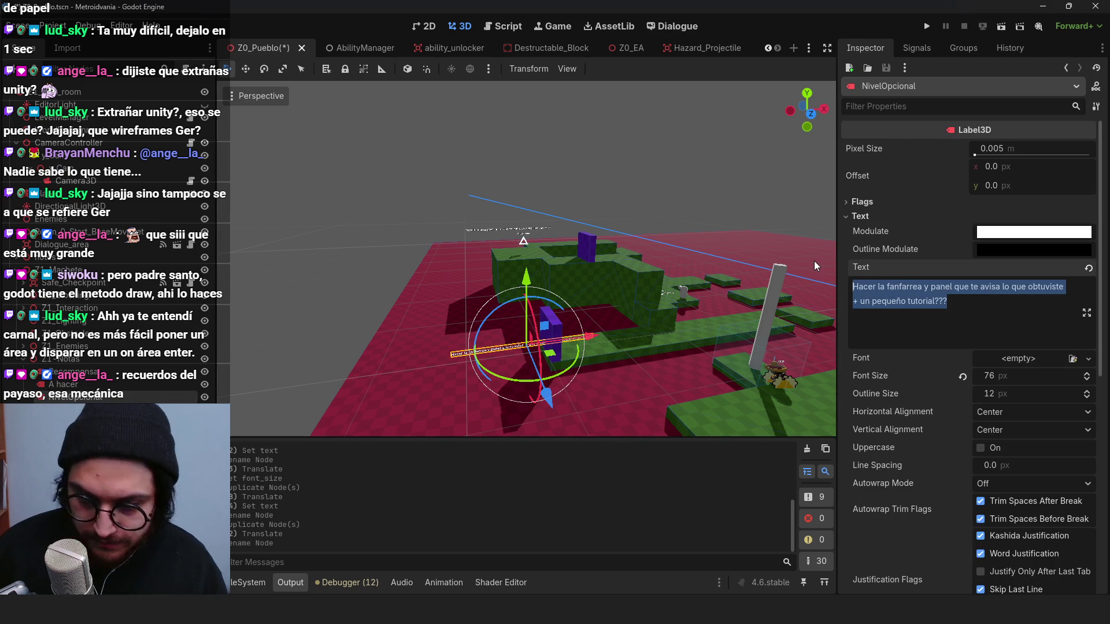
Step: Write that the optional level needs the sword and is nearly impossible without it, then reposition the note
type("Nivel Opcional ")
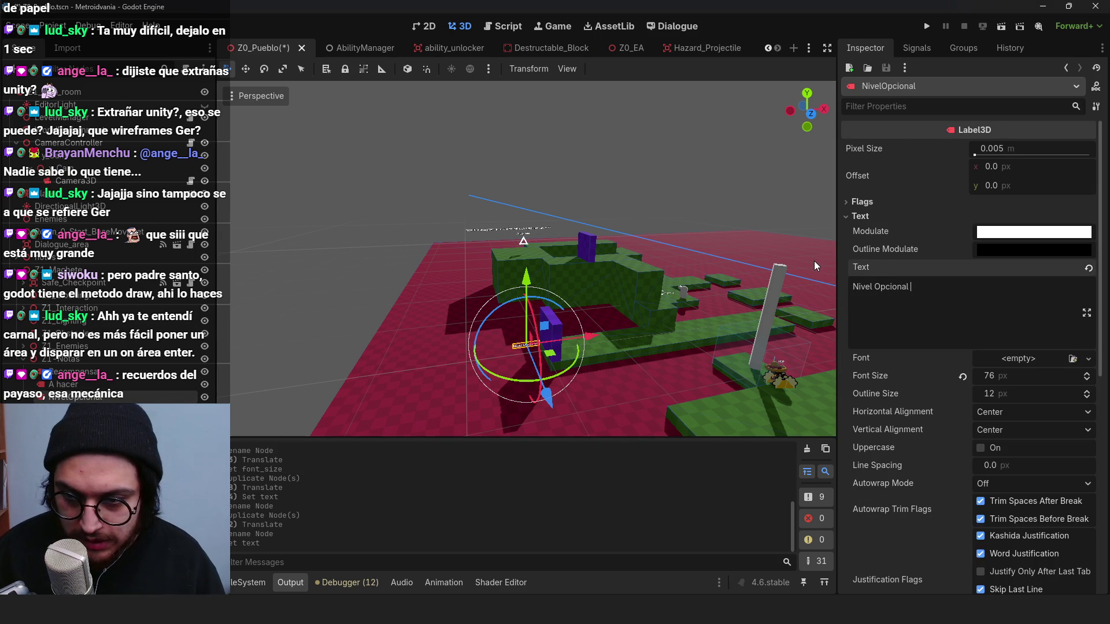
type("que puedes ac")
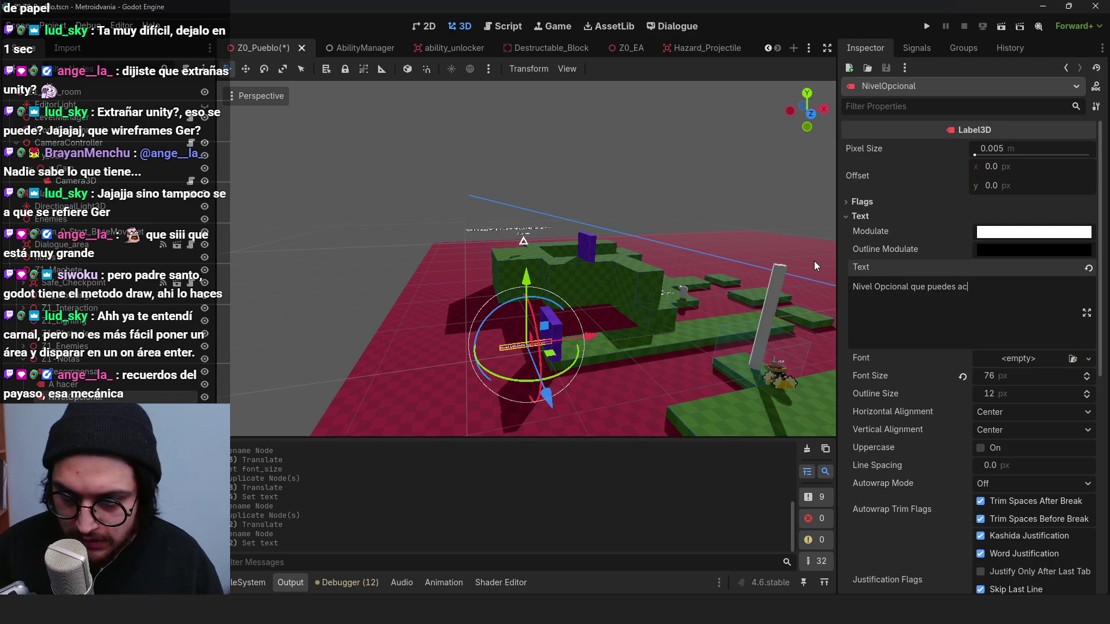
type("ceder teniendo la es")
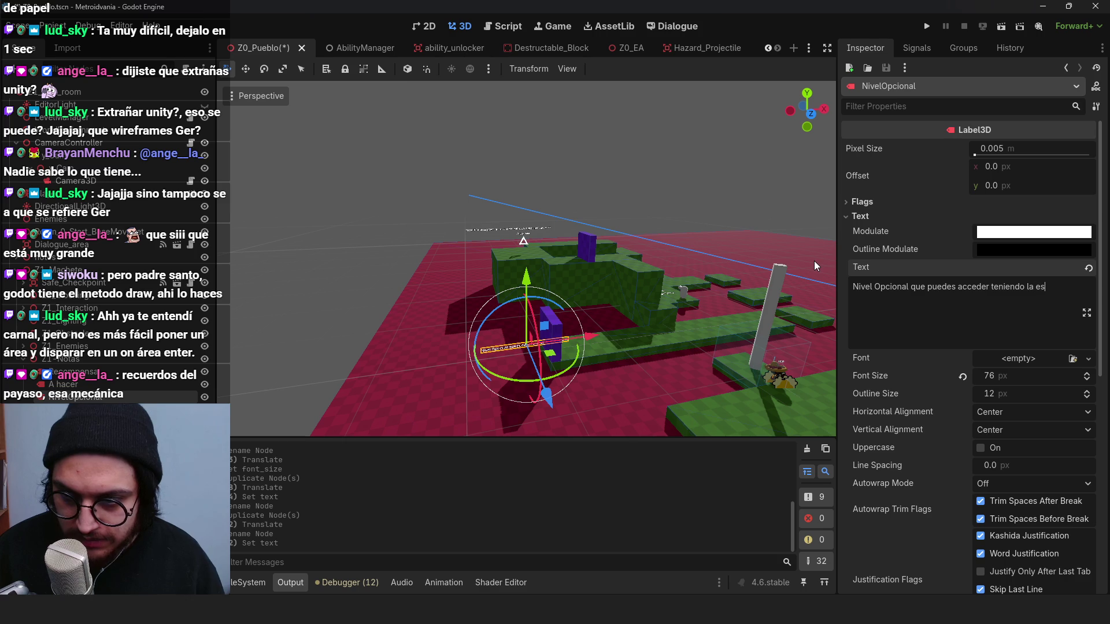
key("BackSpace")
key("BackSpace")
key("BackSpace")
type("concretar sólo si tie")
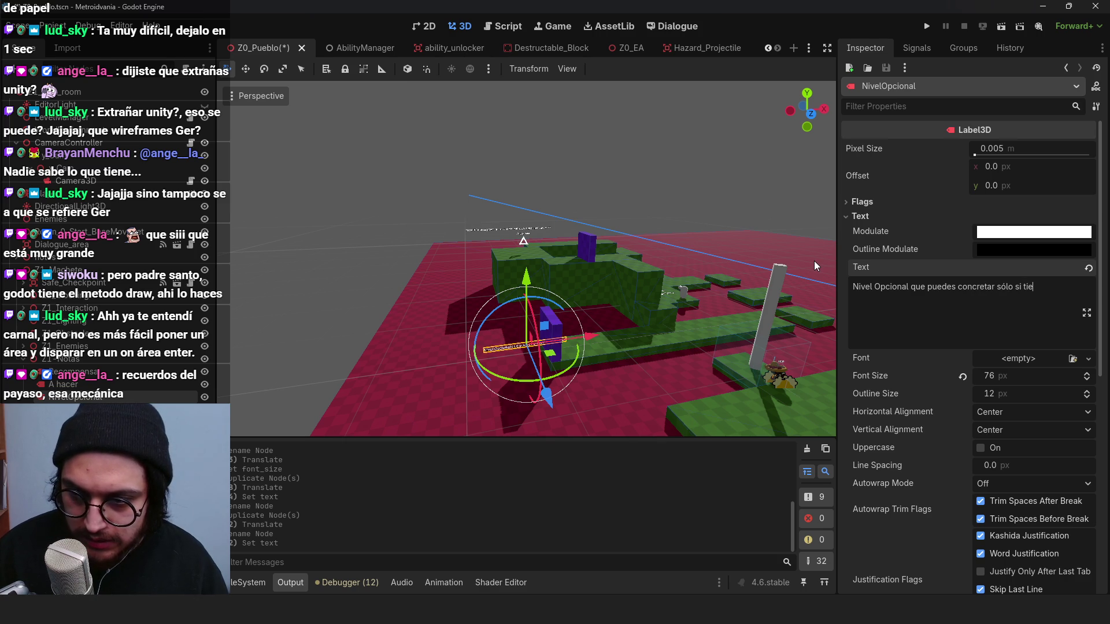
type("nes la espada, pued")
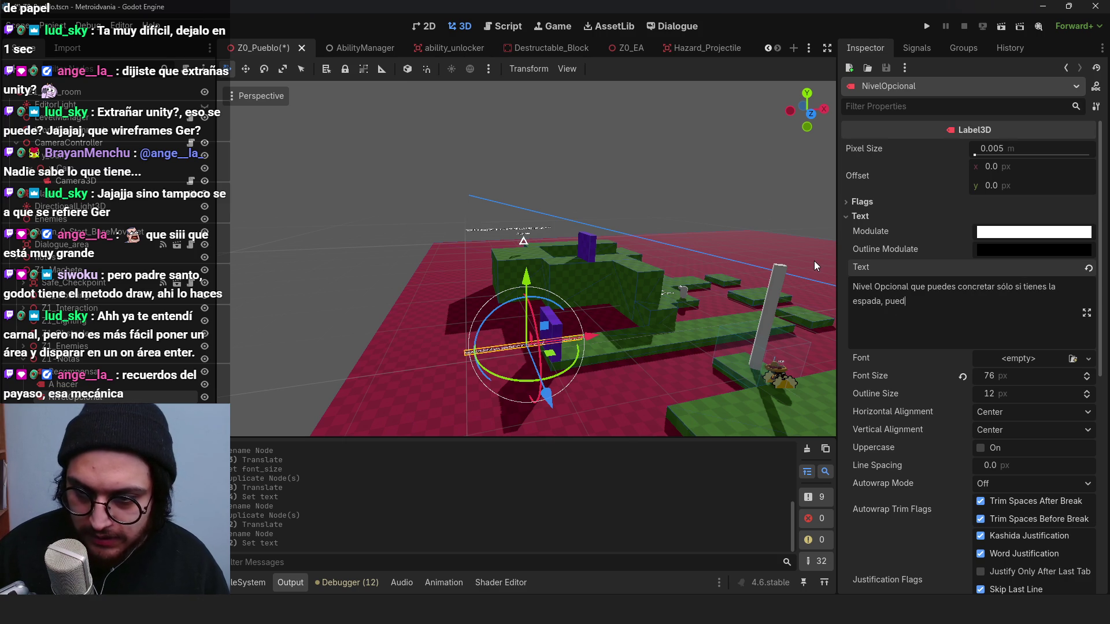
type("es entrar antes pero ")
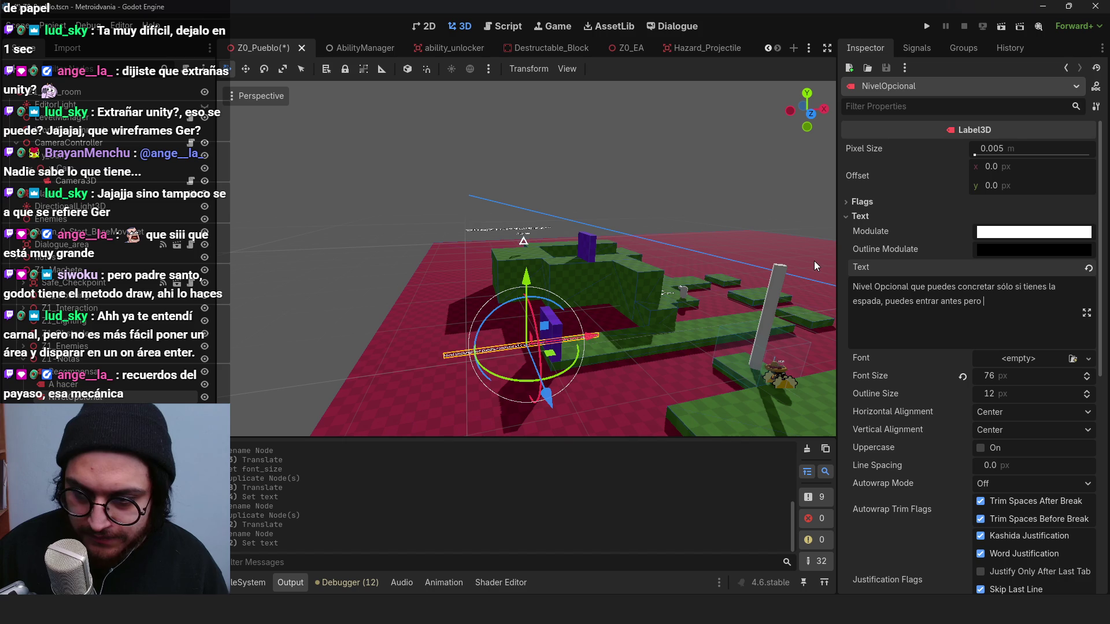
type("sería prácticamente")
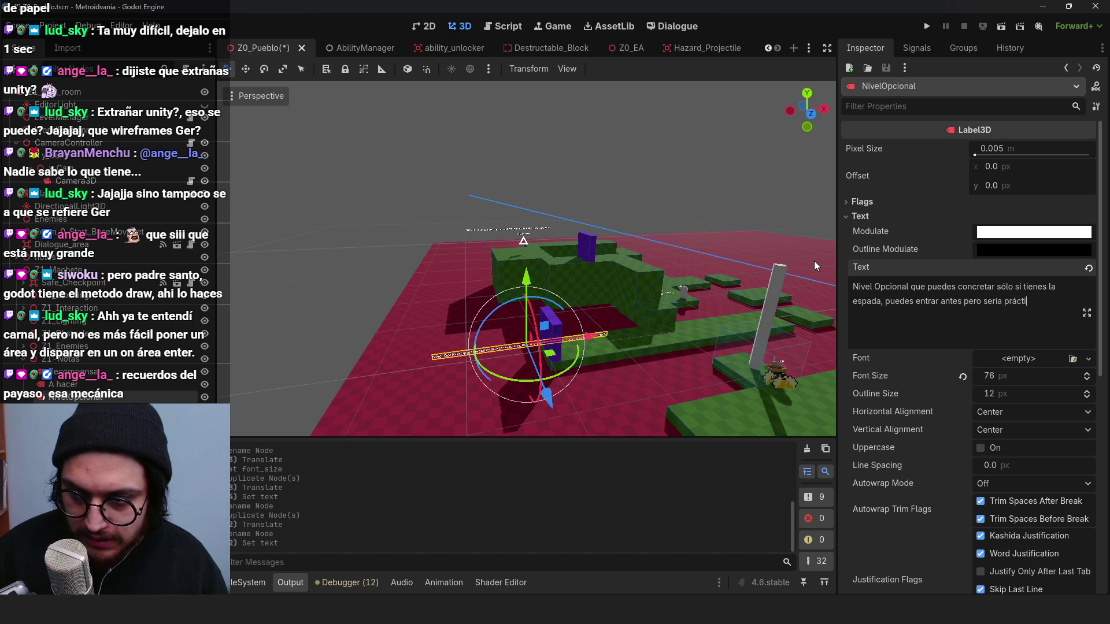
type(" imposible")
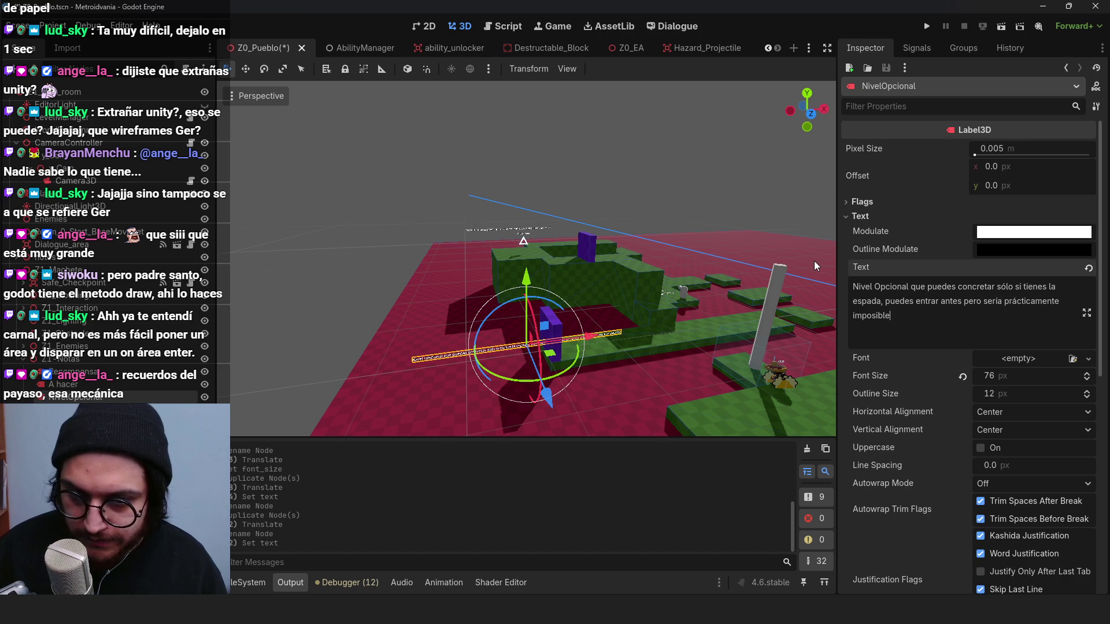
type(" lograrlo sin ella")
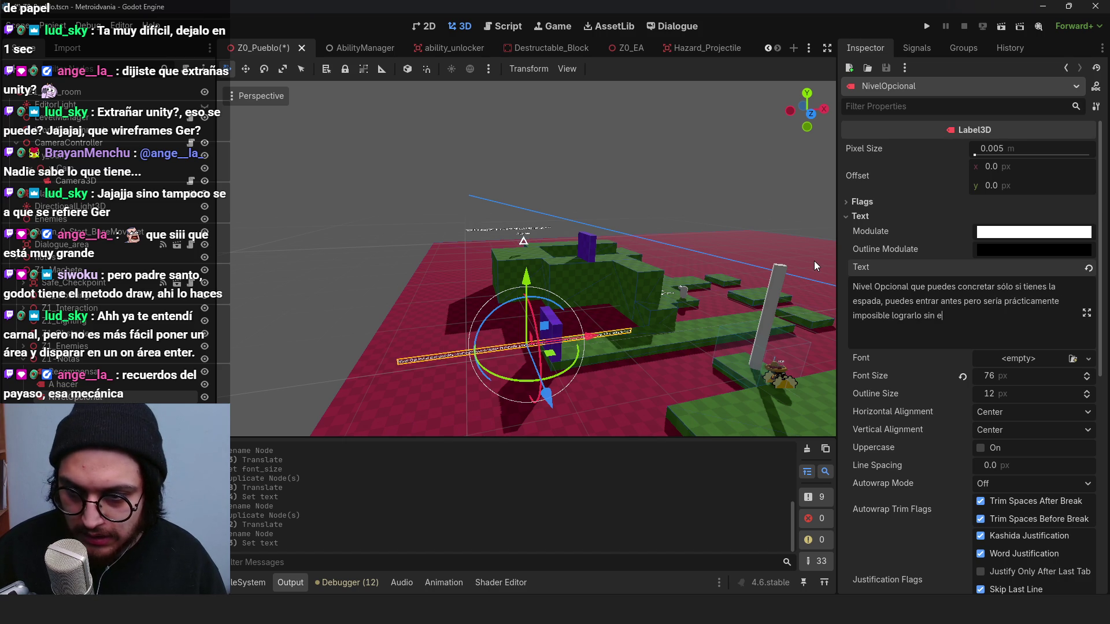
left_click(883, 302)
key("Return")
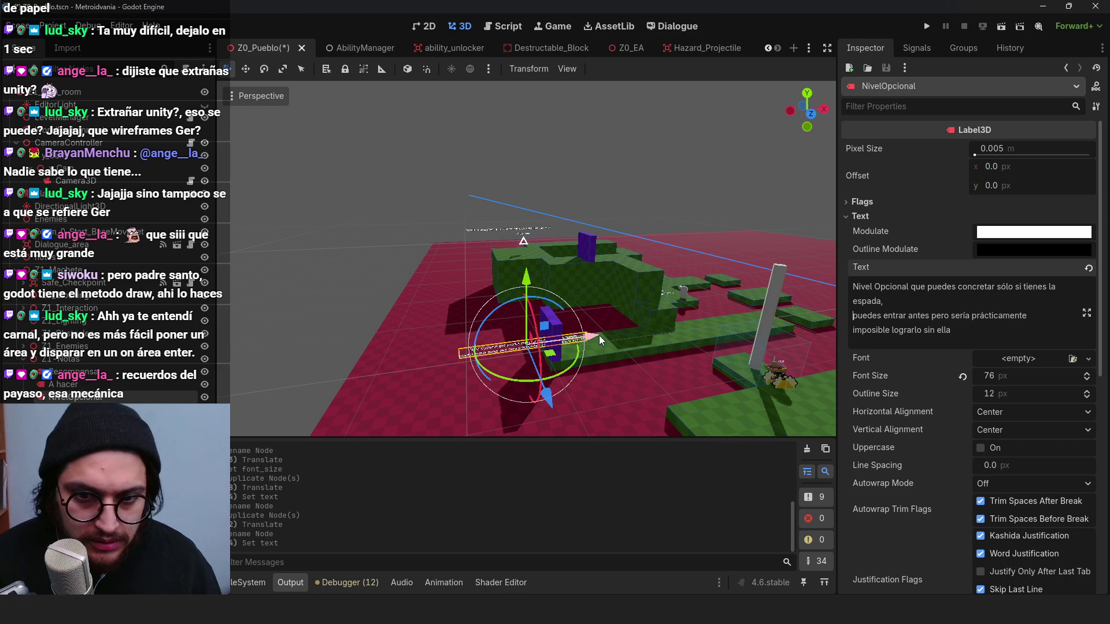
left_click_drag(600, 341, 532, 352)
left_click(558, 328)
Step: Delete the purple block, stretch Block_17 to 45 m, and save
key("Delete")
key("Return")
left_click(545, 362)
left_click_drag(545, 361, 300, 364)
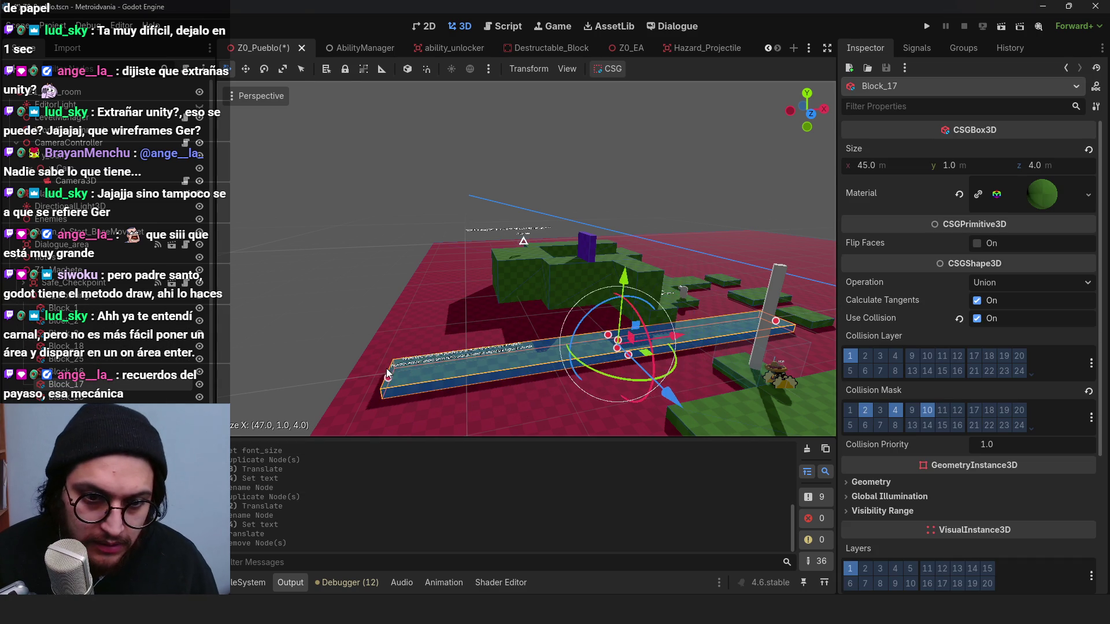
scroll(641, 350, "up", 5)
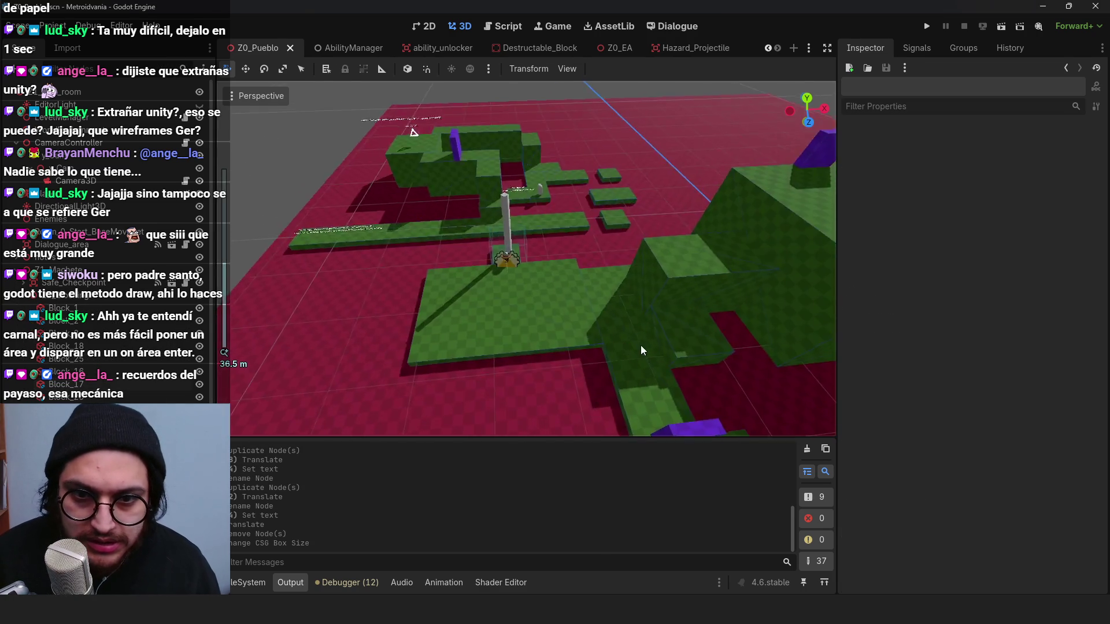
key("ctrl+s")
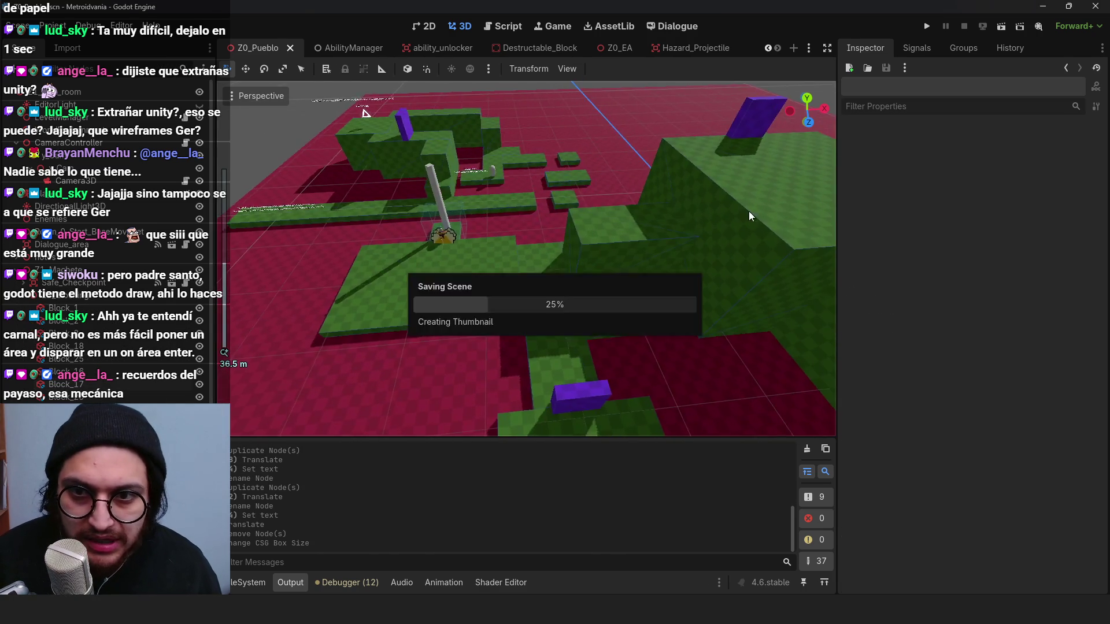
Step: Enlarge Block_8 to 17 by 16 and save the level
scroll(748, 222, "down", 3)
scroll(542, 129, "up", 3)
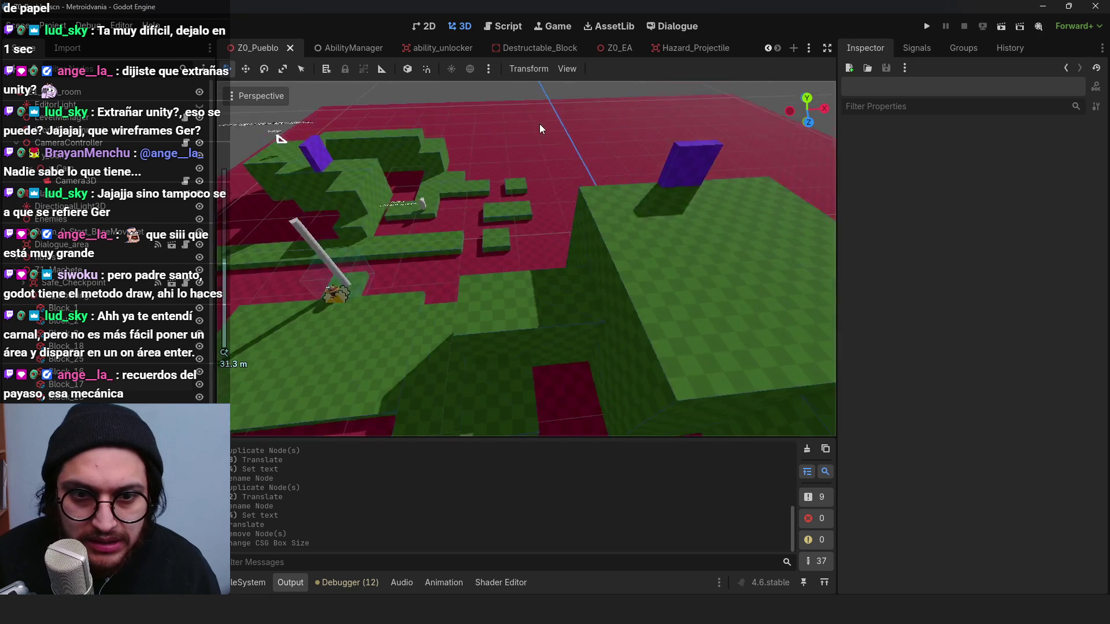
mouse_move(542, 128)
left_mouse_down()
mouse_move(518, 215)
mouse_move(639, 312)
mouse_move(605, 274)
left_mouse_up()
scroll(602, 272, "down", 5)
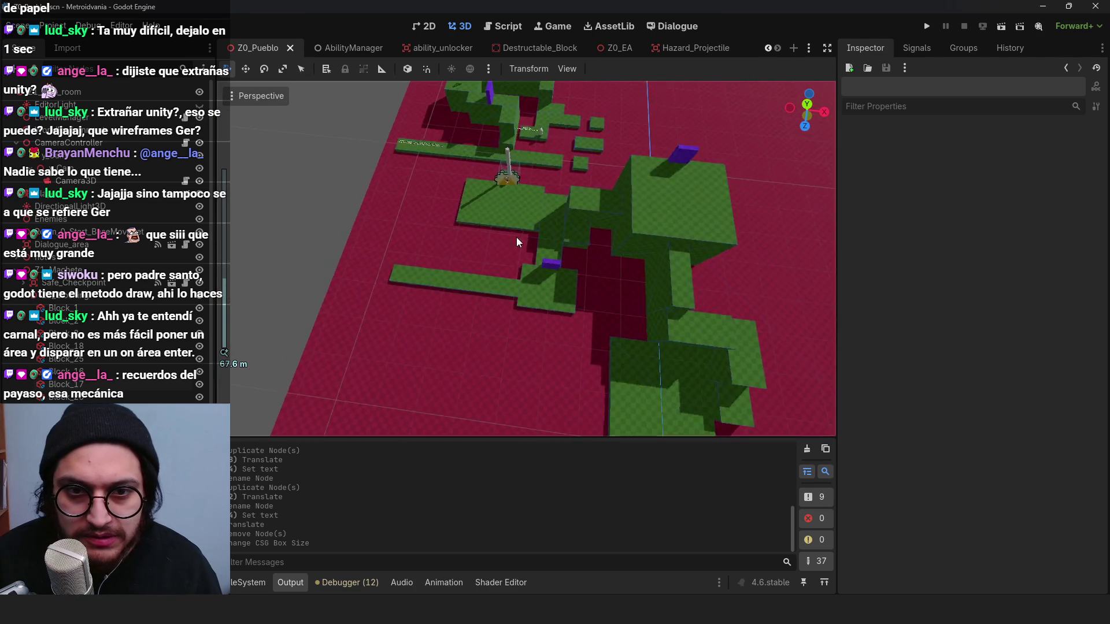
scroll(518, 242, "up", 2)
mouse_move(535, 319)
left_mouse_down()
mouse_move(473, 228)
mouse_move(517, 306)
mouse_move(396, 194)
mouse_move(595, 298)
mouse_move(496, 280)
mouse_move(631, 253)
mouse_move(706, 268)
mouse_move(563, 271)
mouse_move(434, 303)
mouse_move(511, 283)
mouse_move(559, 296)
mouse_move(492, 289)
left_mouse_up()
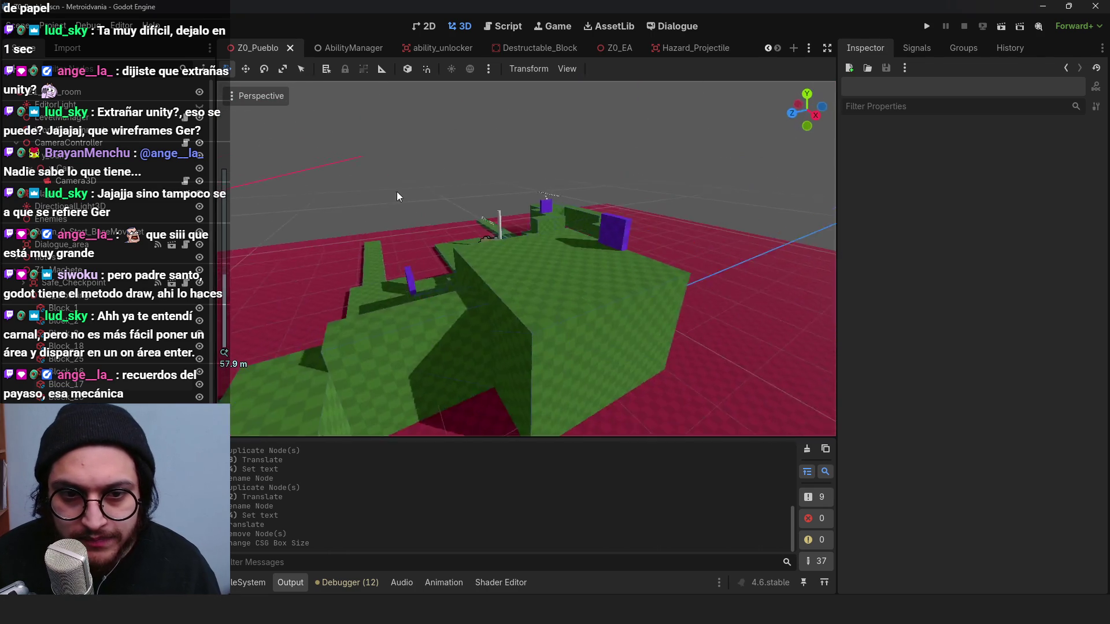
scroll(493, 228, "up", 2)
left_click(493, 228)
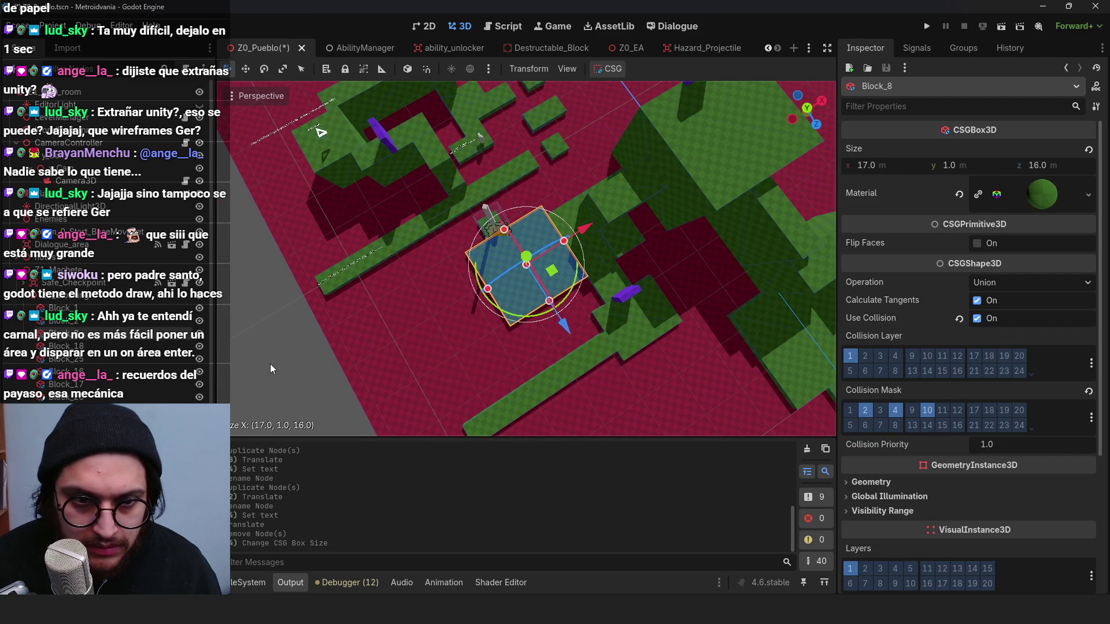
key("ctrl+s")
left_click(270, 363)
scroll(470, 278, "down", 3)
mouse_move(577, 261)
left_mouse_down()
mouse_move(605, 321)
mouse_move(592, 299)
mouse_move(459, 259)
mouse_move(579, 315)
mouse_move(623, 233)
mouse_move(531, 254)
mouse_move(478, 228)
mouse_move(472, 243)
mouse_move(499, 254)
left_mouse_up()
key("ctrl+s")
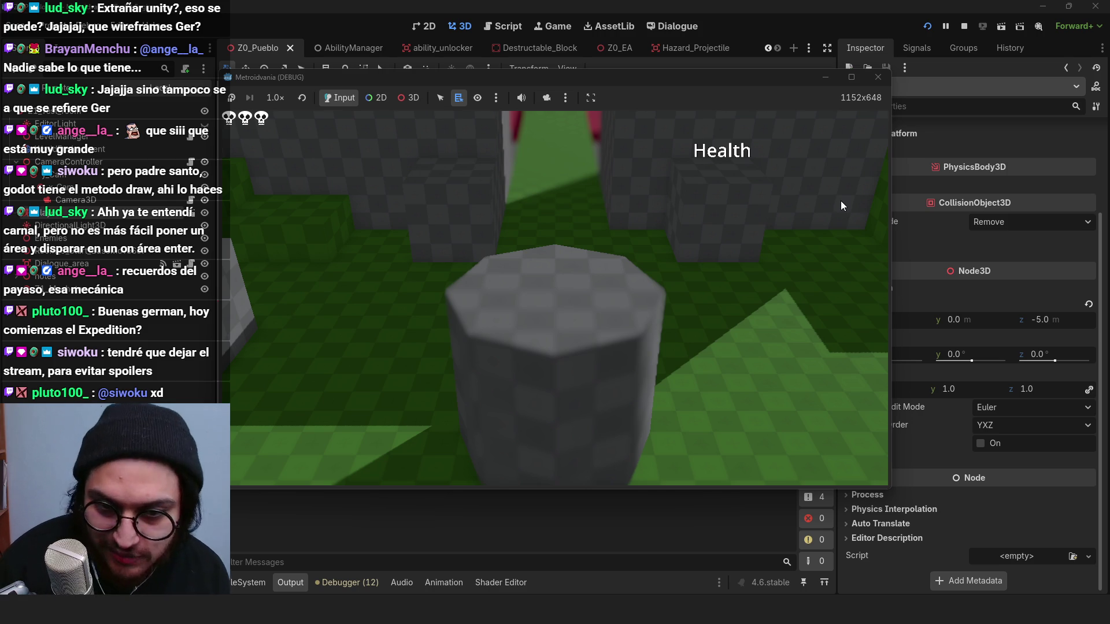
Step: Walk the character up the corridor along the green path to the platform edge
key("a")
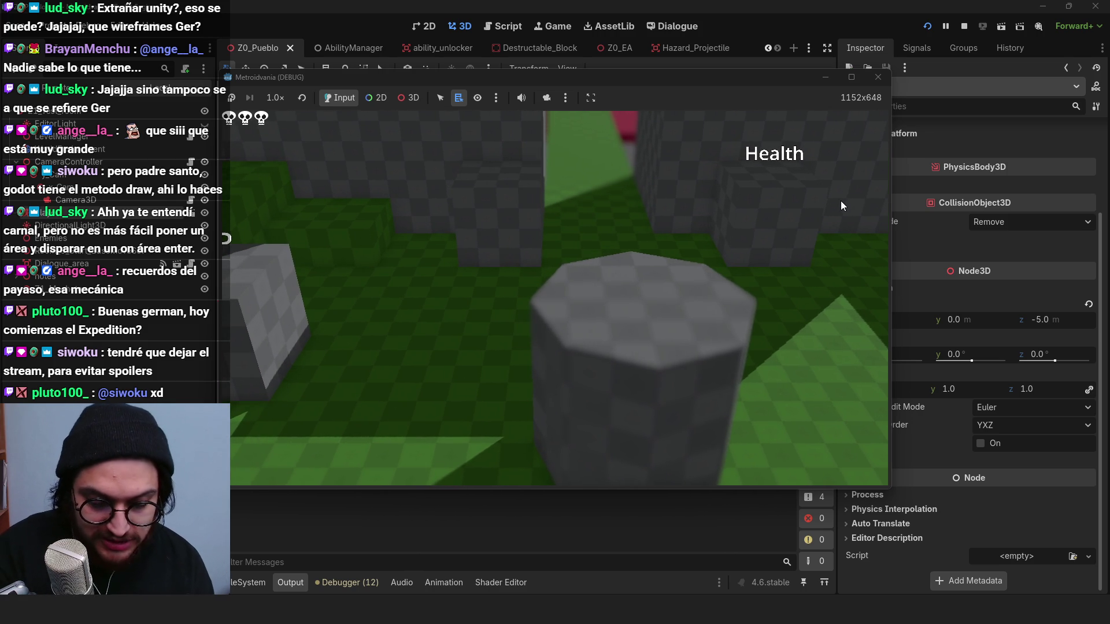
key("w")
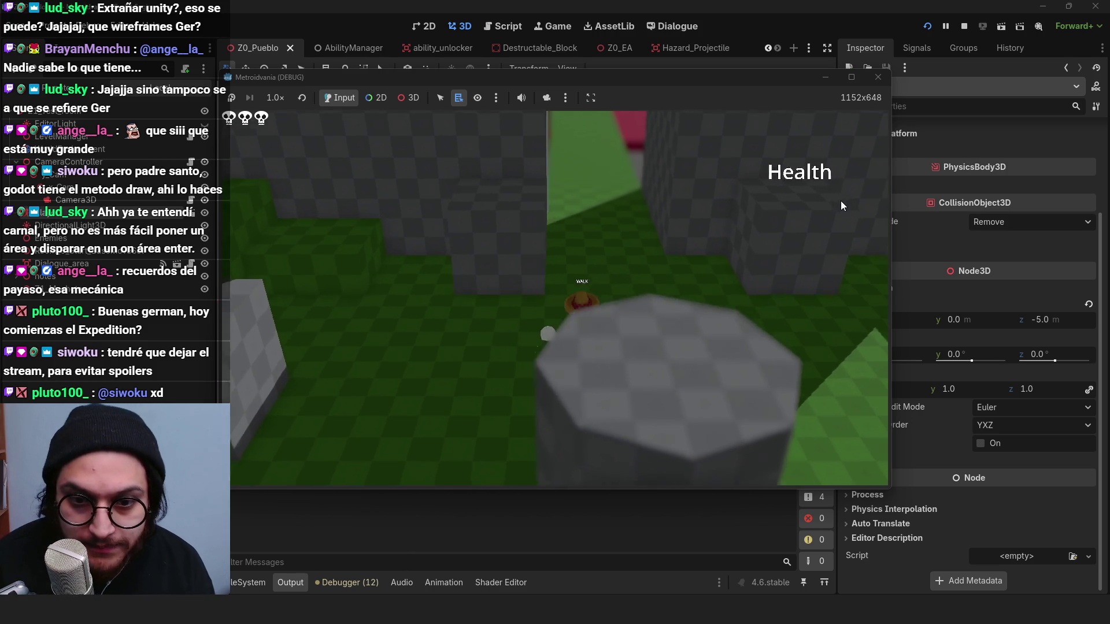
key("w")
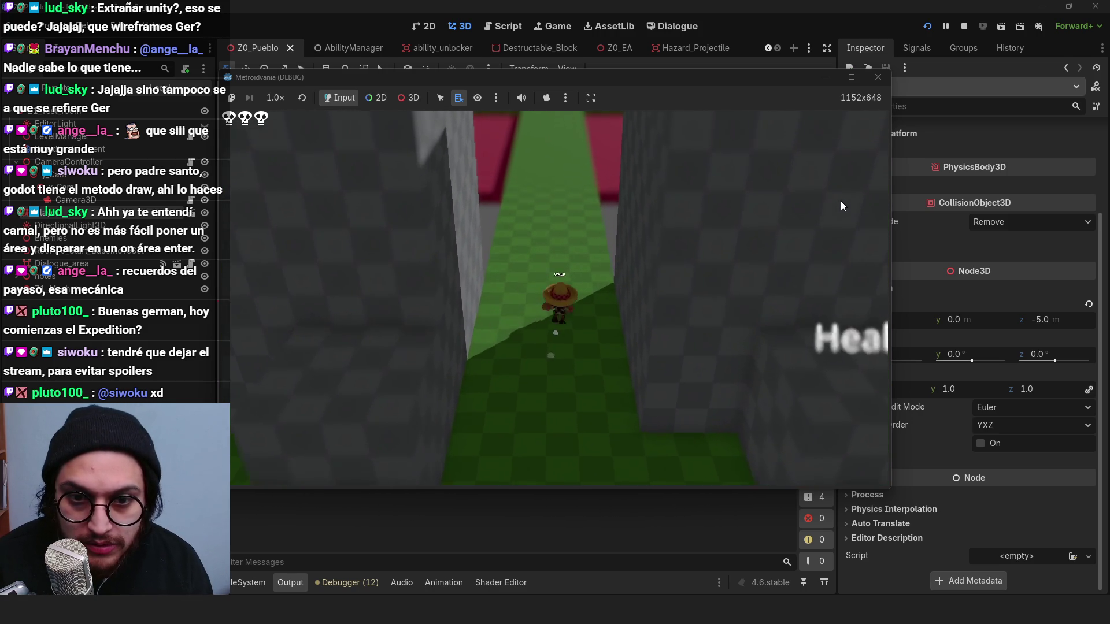
key("w")
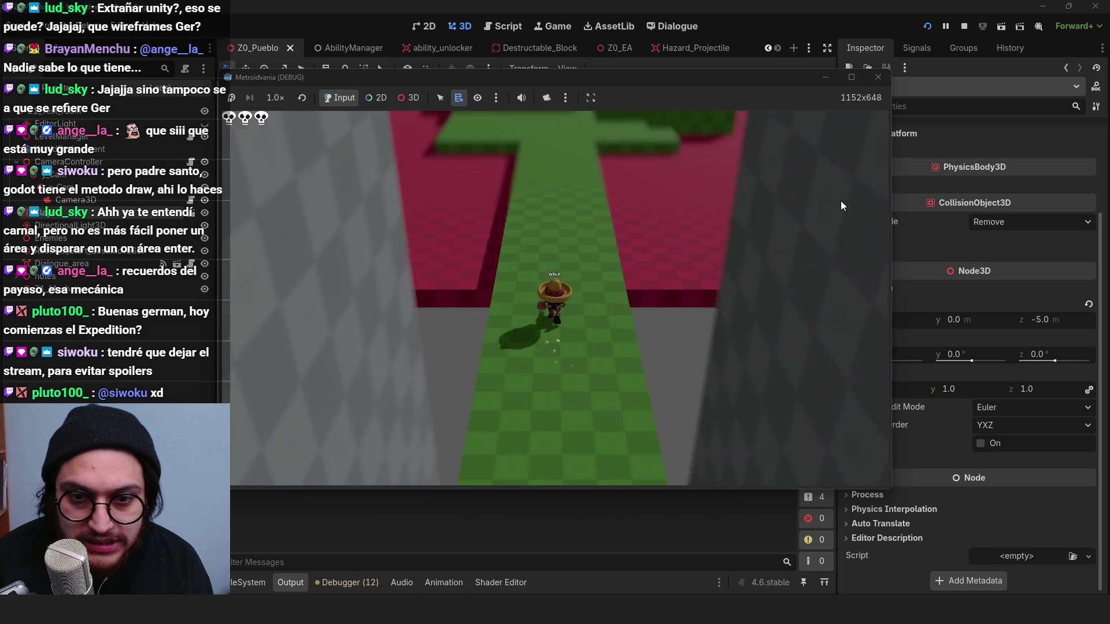
key("w")
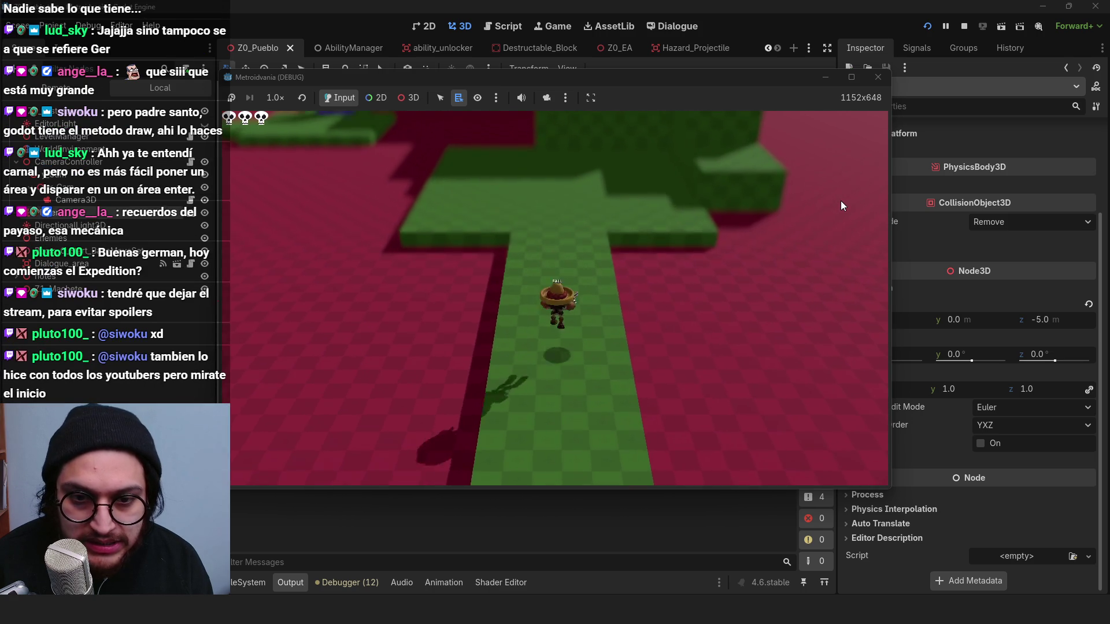
key("w")
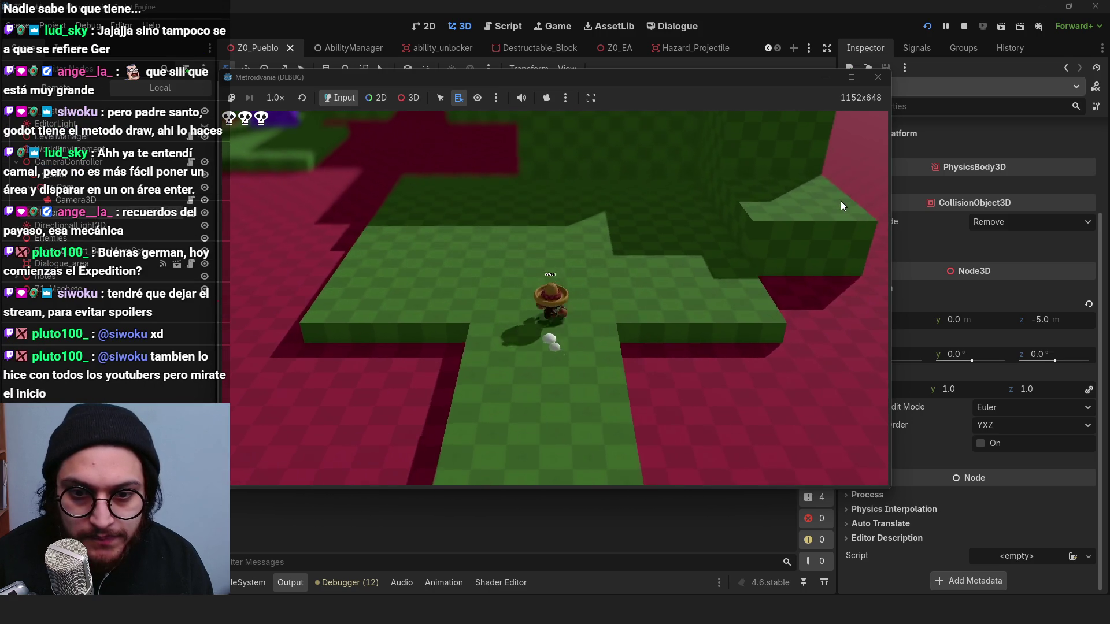
key("w")
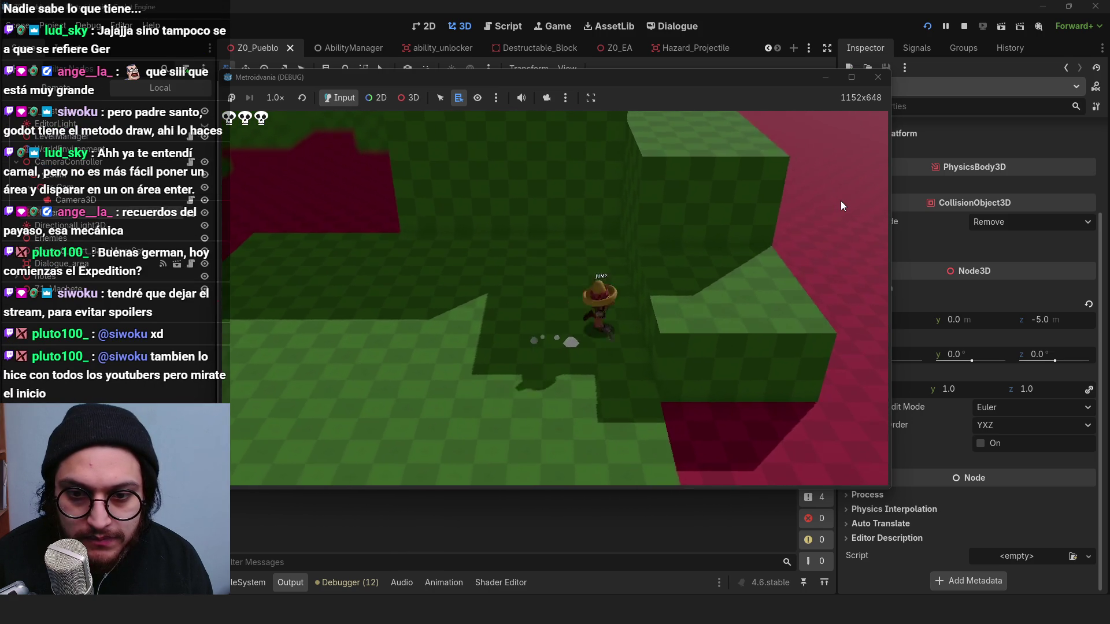
Step: Jump onto the raised green platform, approach the purple block, then walk left away from it
key("space")
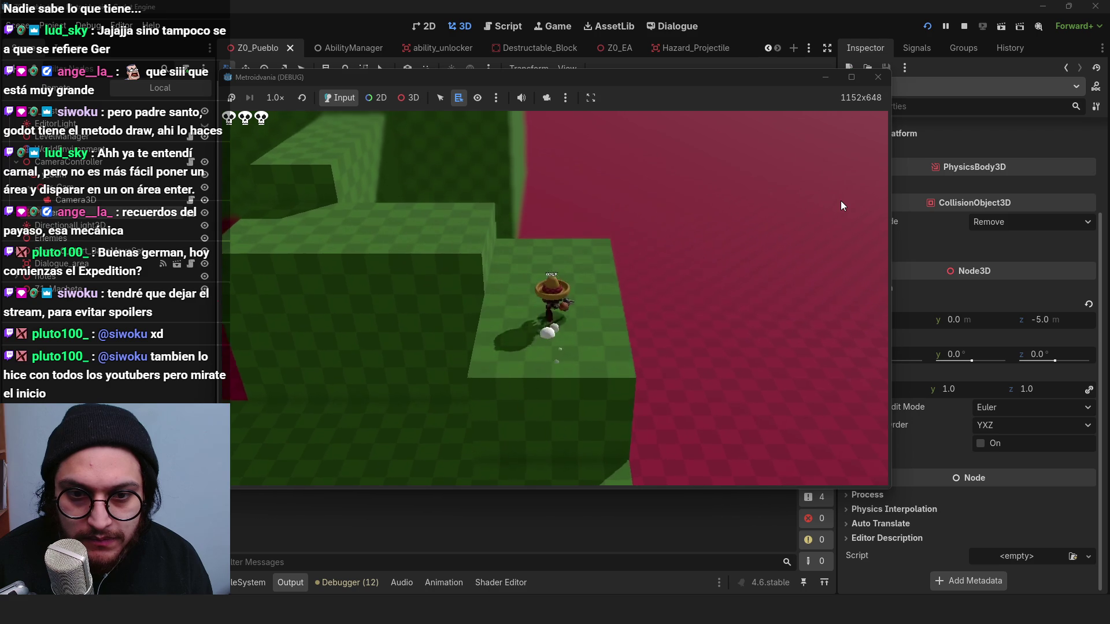
key("a")
key("w")
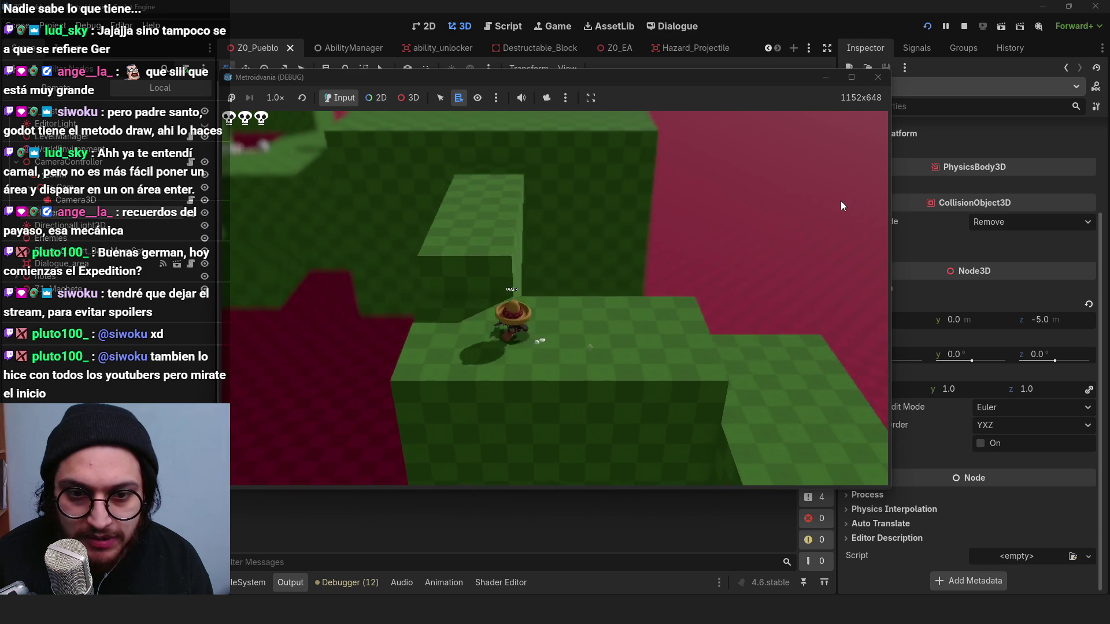
key("w")
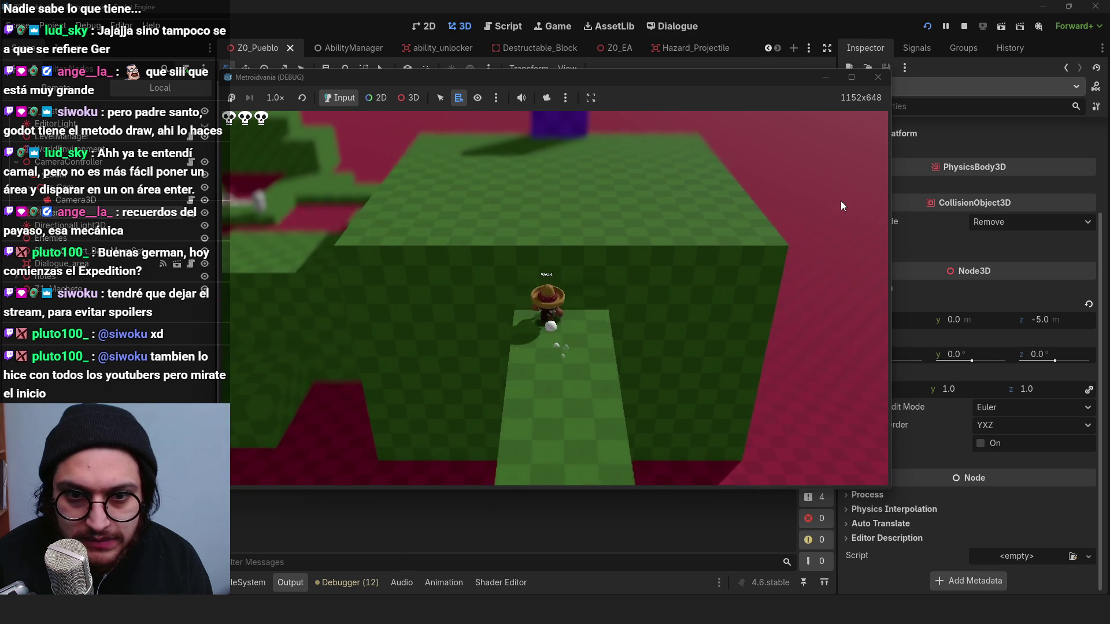
key("w")
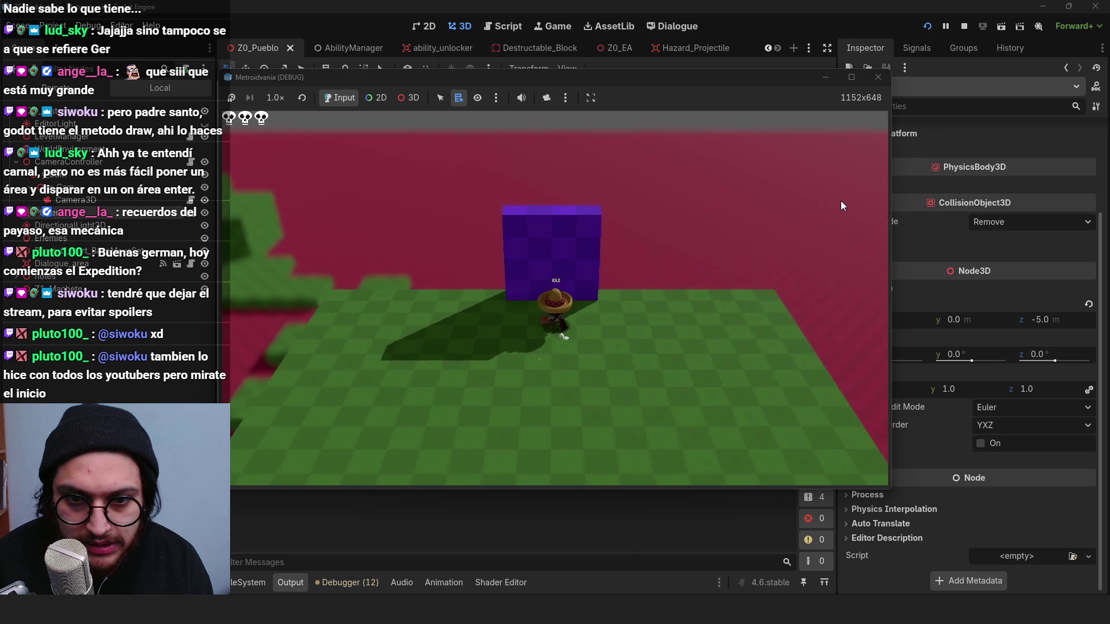
key("a")
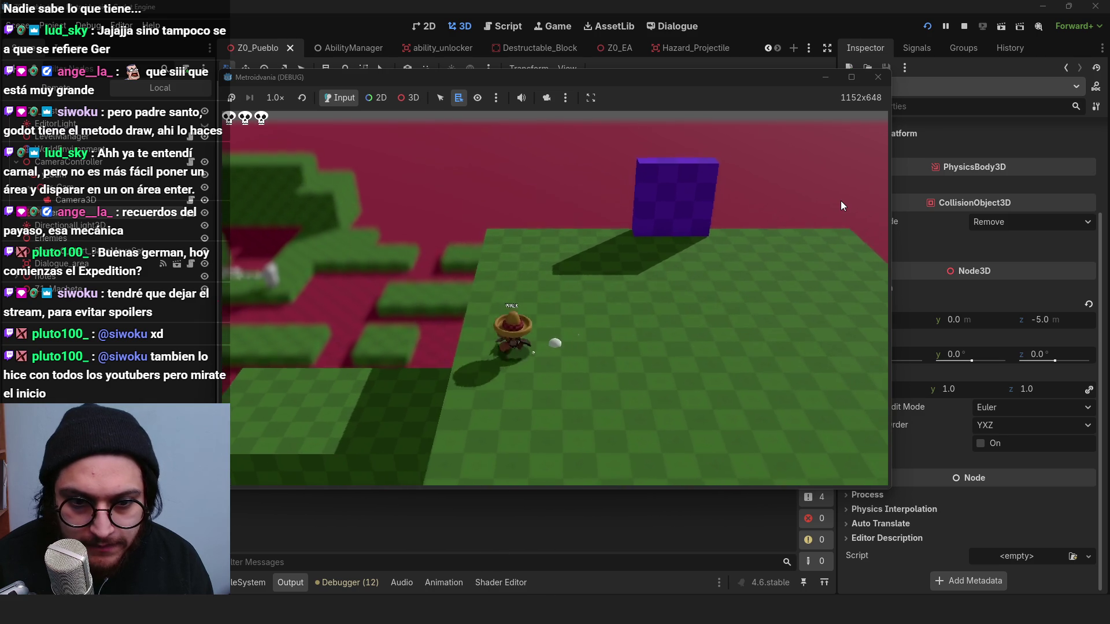
key("a")
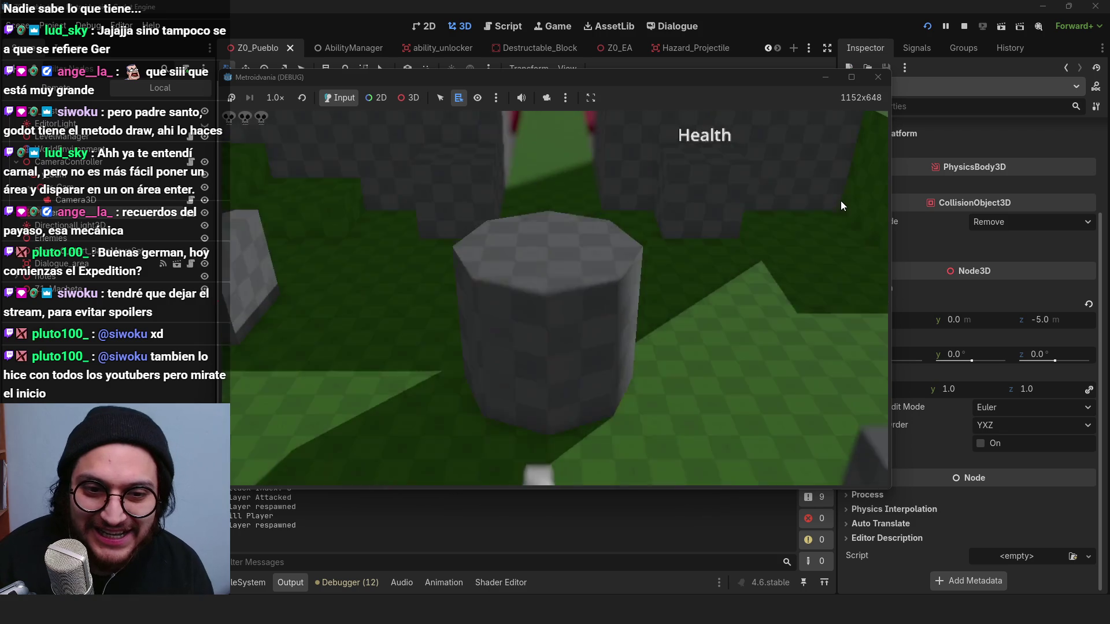
Step: Walk the respawned character through the corridor to the purple block and back, then stop the game with F8
key("w")
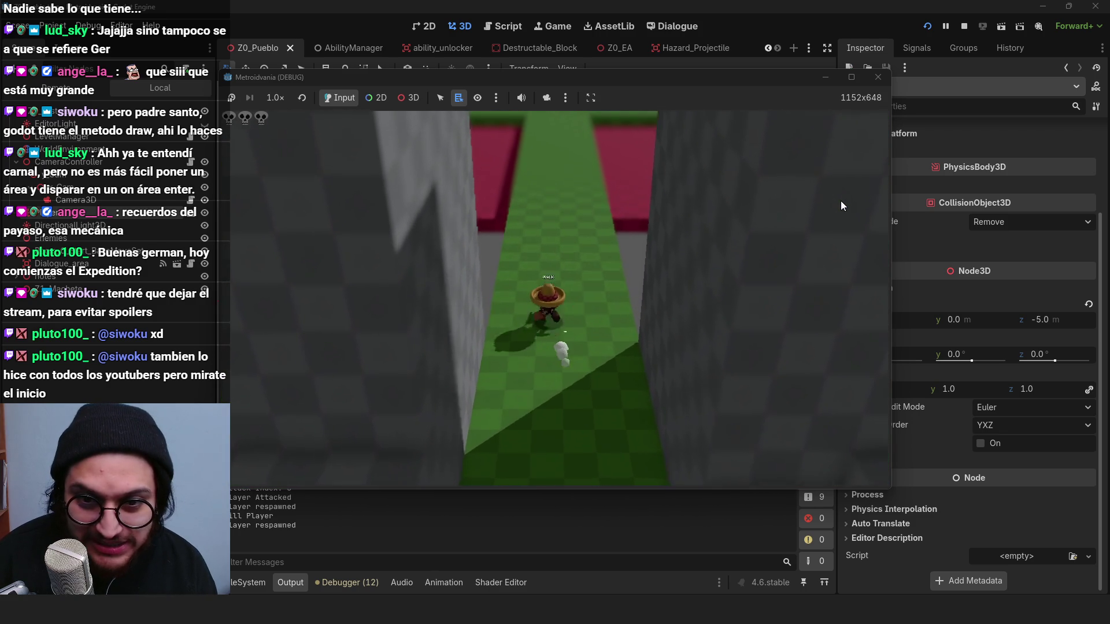
key("w")
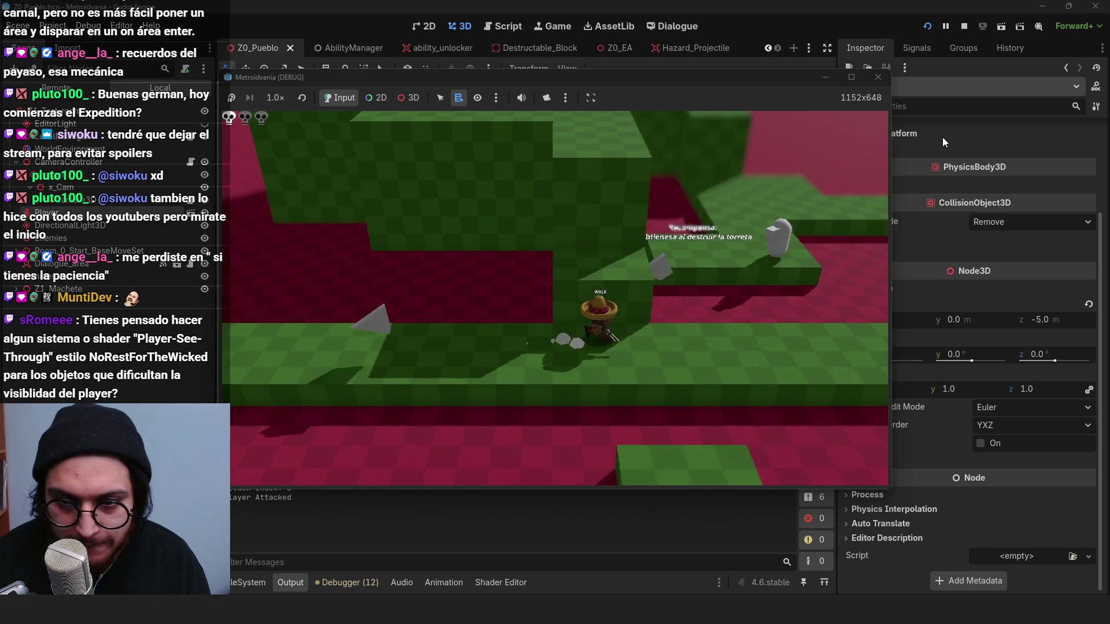
key("w")
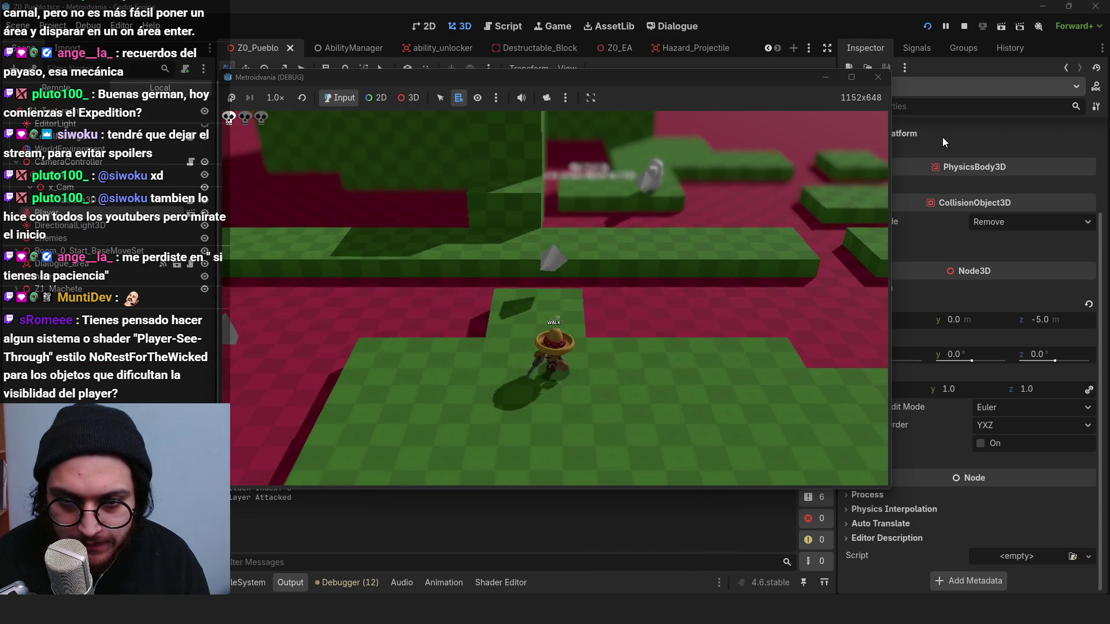
key("w")
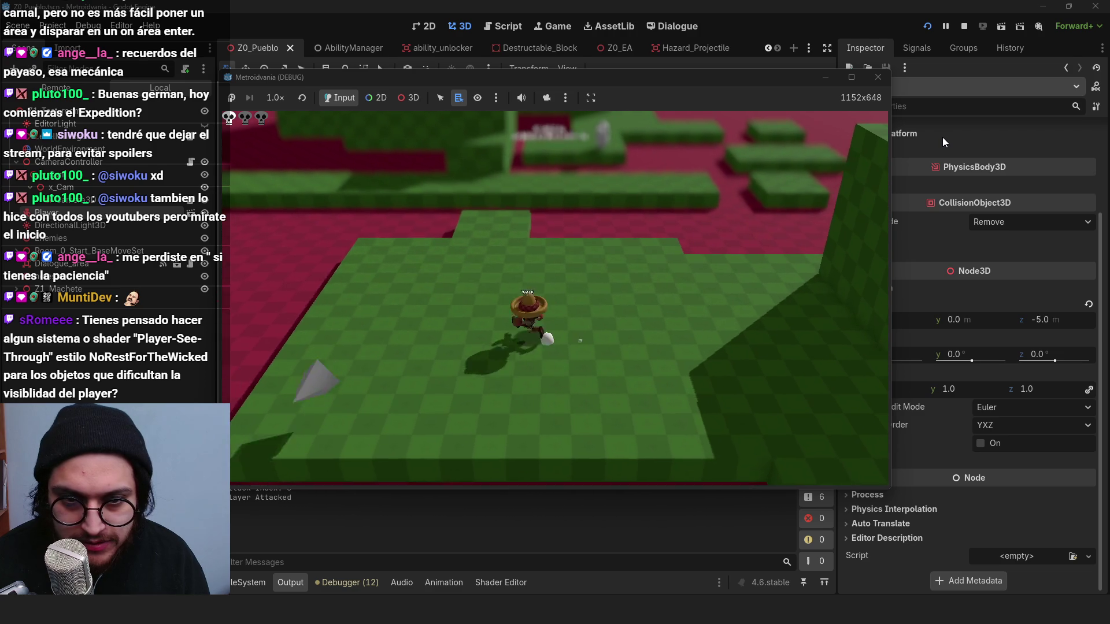
key("w")
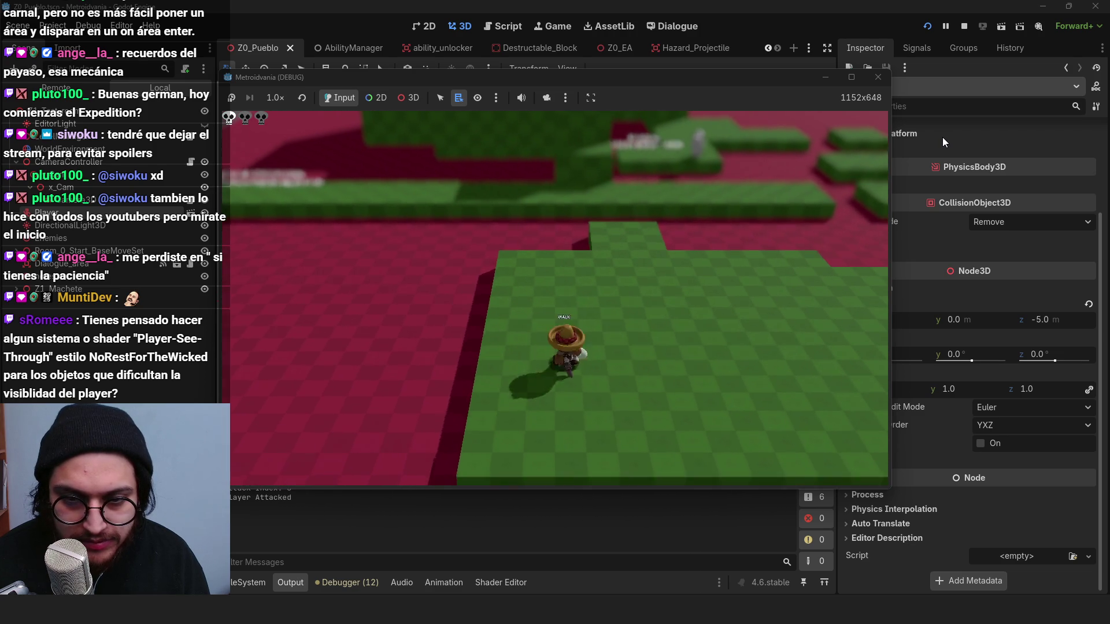
key("w")
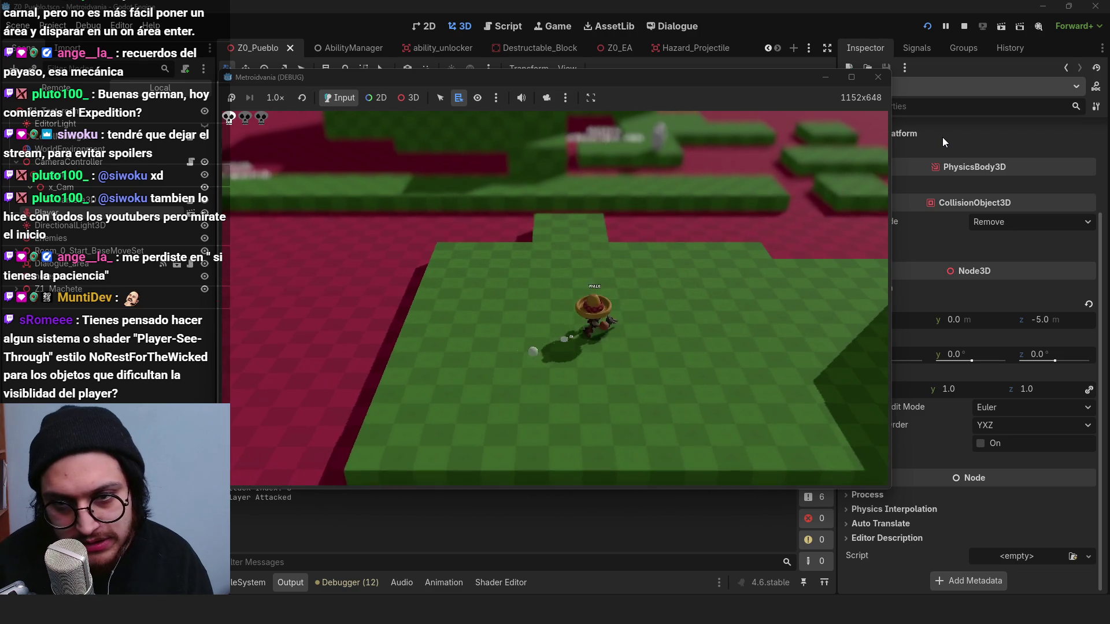
key("w")
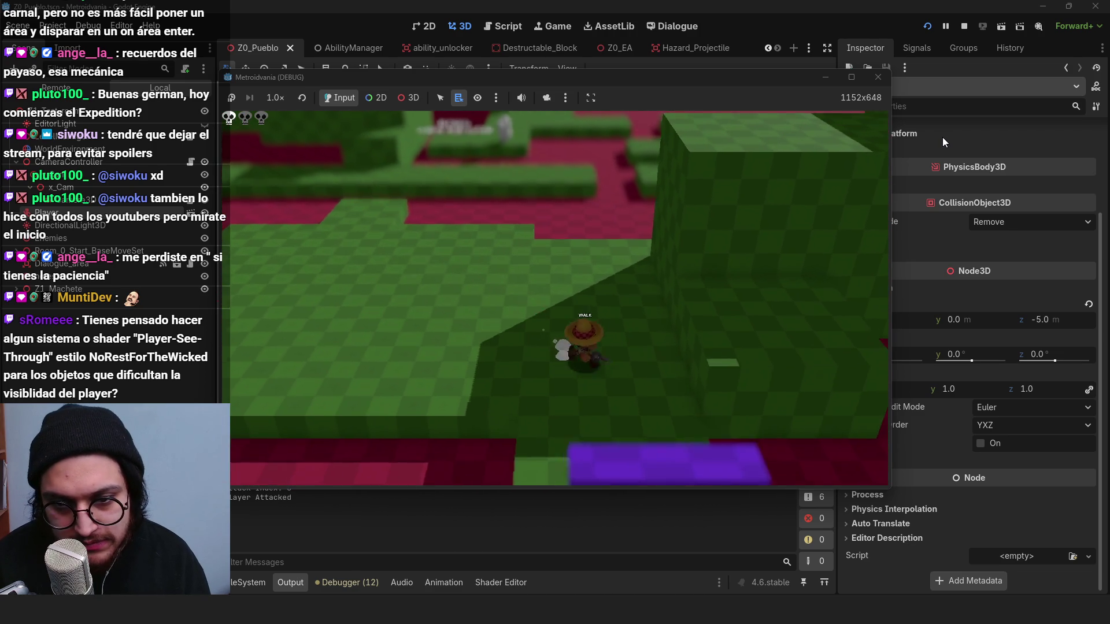
key("s")
key("w")
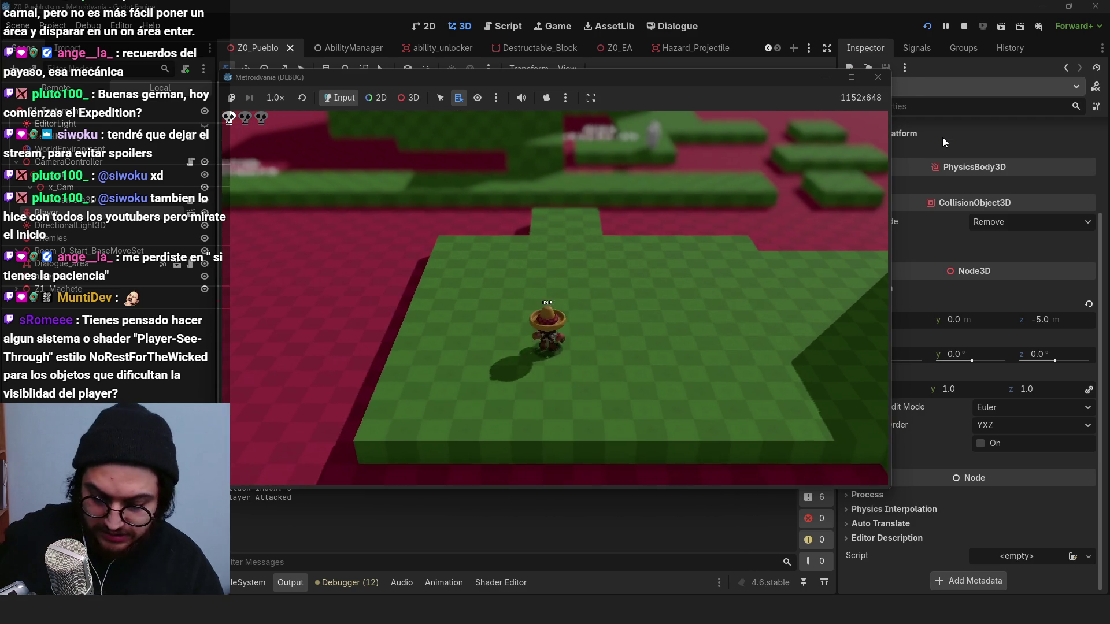
key("F8")
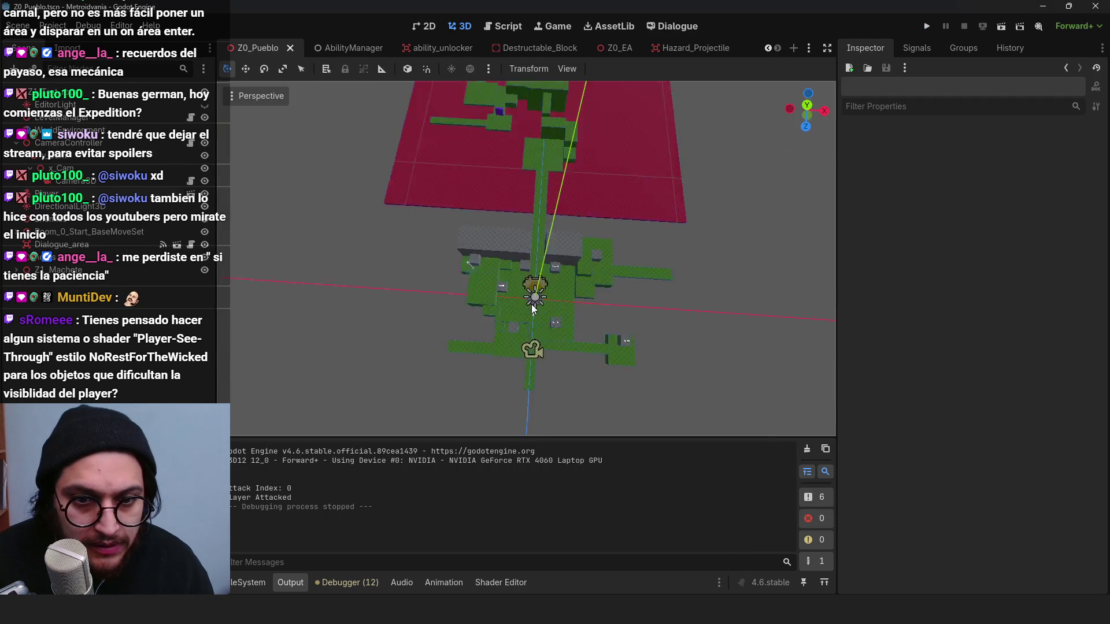
Step: Duplicate the NivelOpcional label and move the copy 10 units along X
scroll(534, 309, "up", 5)
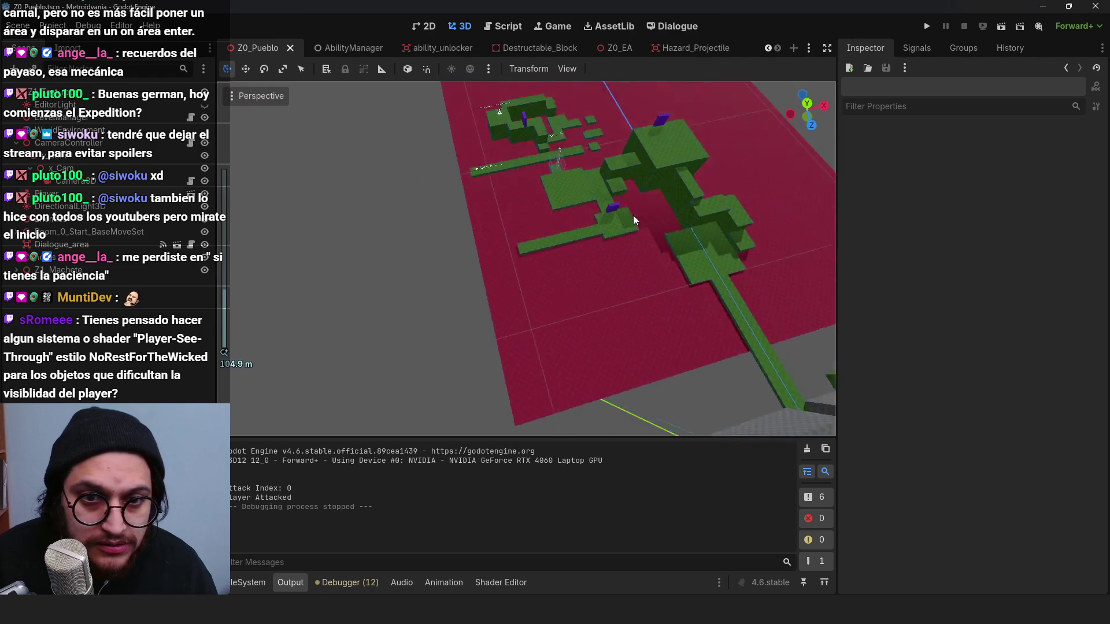
scroll(634, 220, "up", 7)
left_click(561, 276)
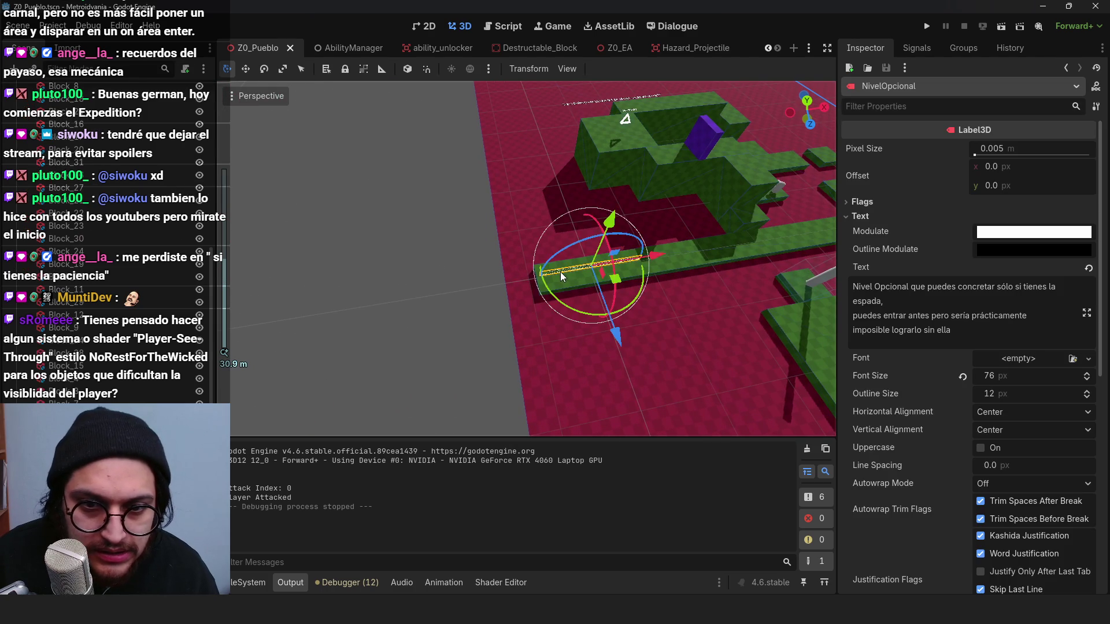
scroll(561, 276, "down", 4)
key("ctrl+d")
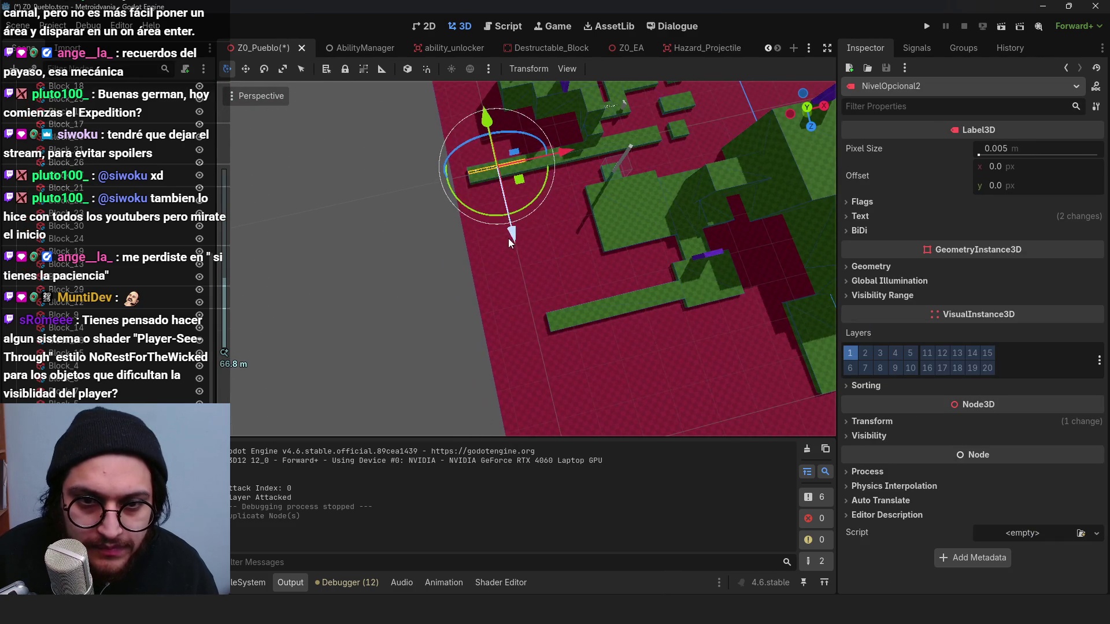
scroll(520, 277, "up", 3)
left_click_drag(595, 315, 651, 243)
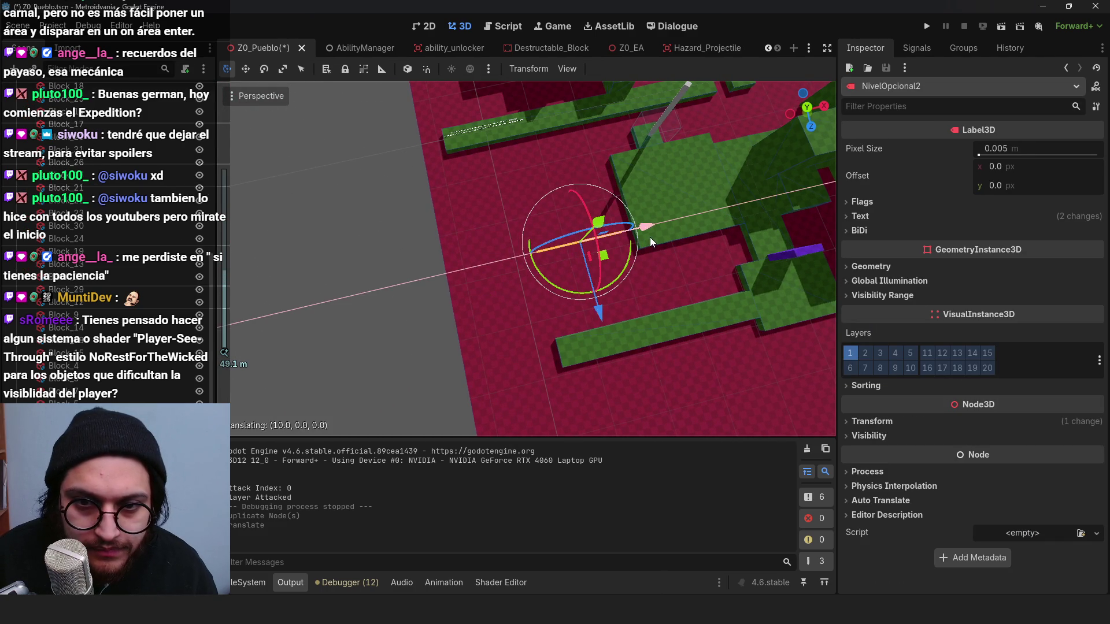
key("f")
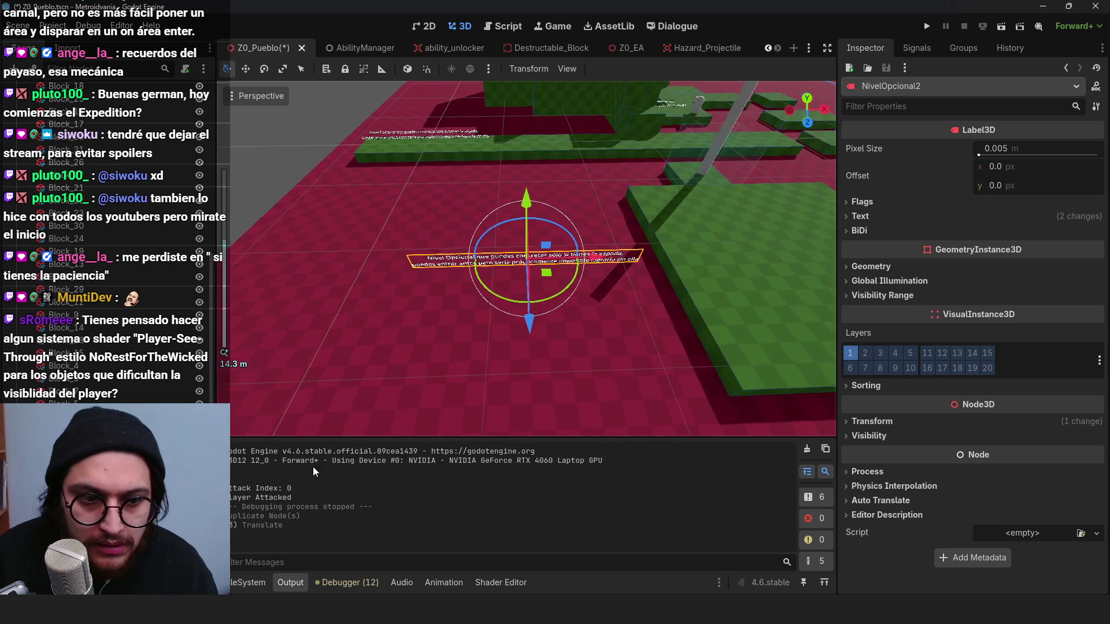
Step: Shorten the copy's text to two lines saying the level is completable only with the sword, then save
left_click(872, 223)
left_click_drag(951, 330, 918, 278)
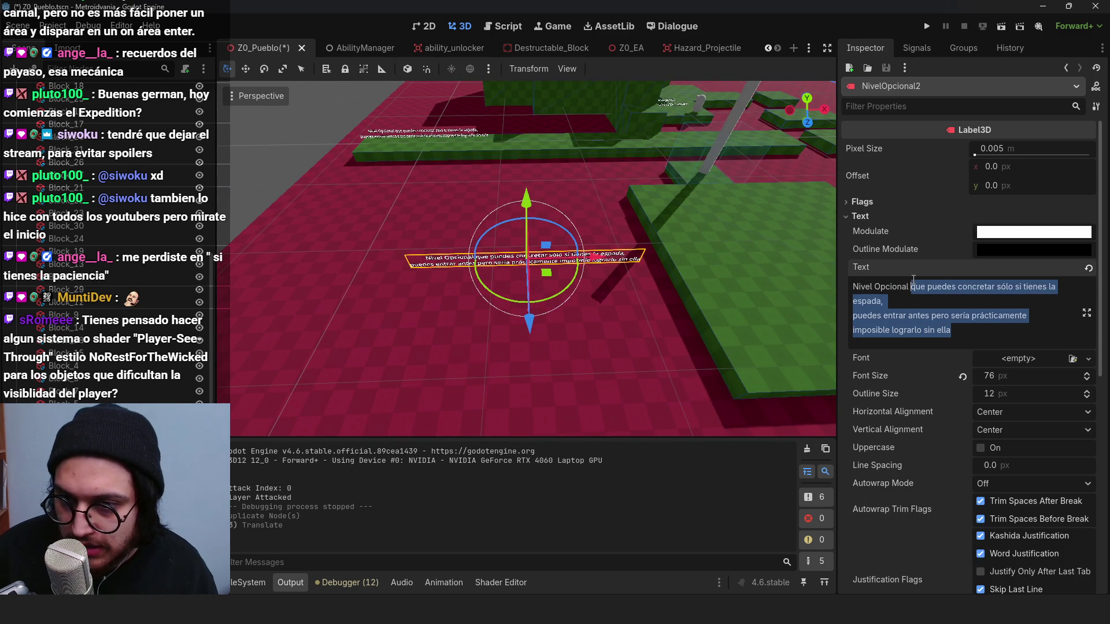
type("que p")
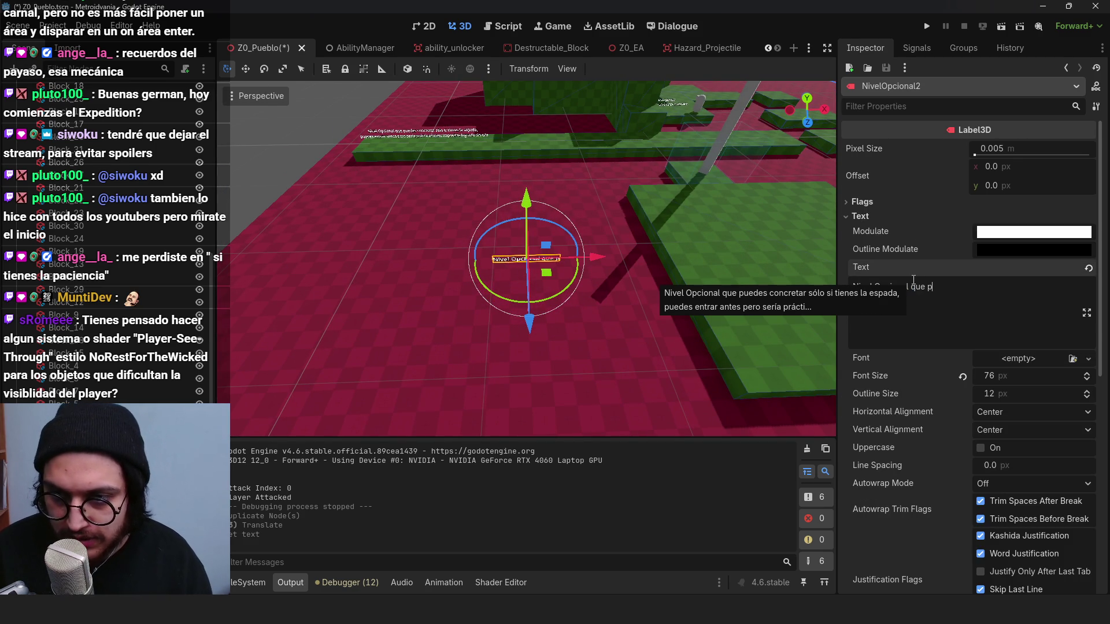
key("Return")
type("si")
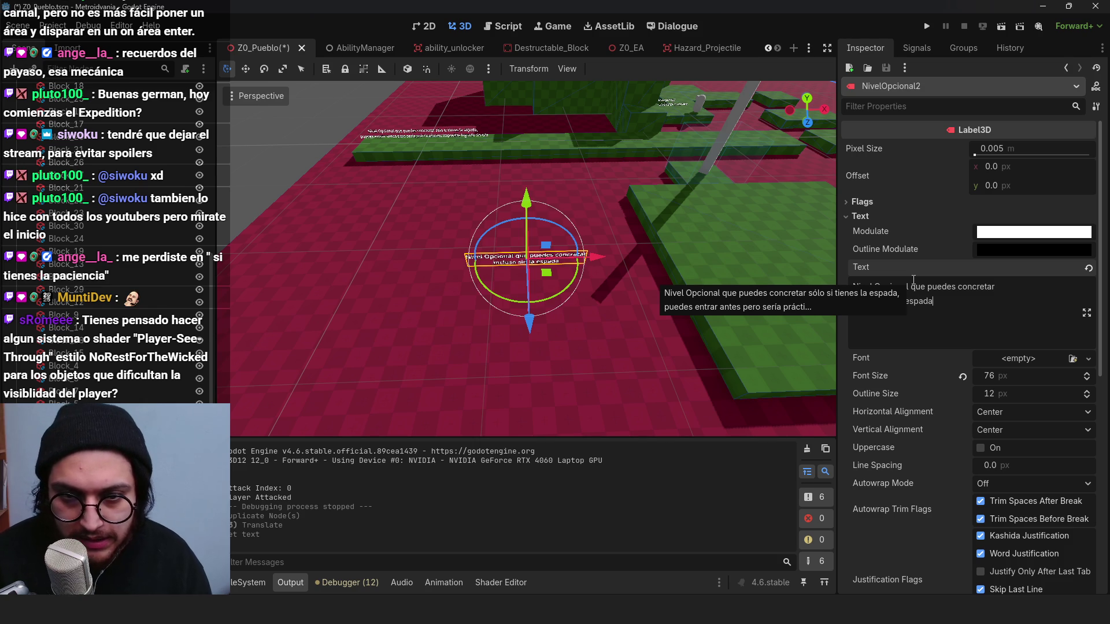
scroll(532, 260, "down", 5)
left_click(414, 185)
key("ctrl+s")
mouse_move(414, 185)
left_mouse_down()
mouse_move(626, 308)
mouse_move(518, 259)
mouse_move(550, 226)
mouse_move(457, 182)
mouse_move(590, 401)
mouse_move(602, 308)
mouse_move(415, 255)
mouse_move(487, 230)
mouse_move(665, 308)
mouse_move(470, 300)
mouse_move(478, 248)
mouse_move(451, 218)
mouse_move(702, 296)
mouse_move(652, 307)
mouse_move(605, 300)
mouse_move(651, 377)
left_mouse_up()
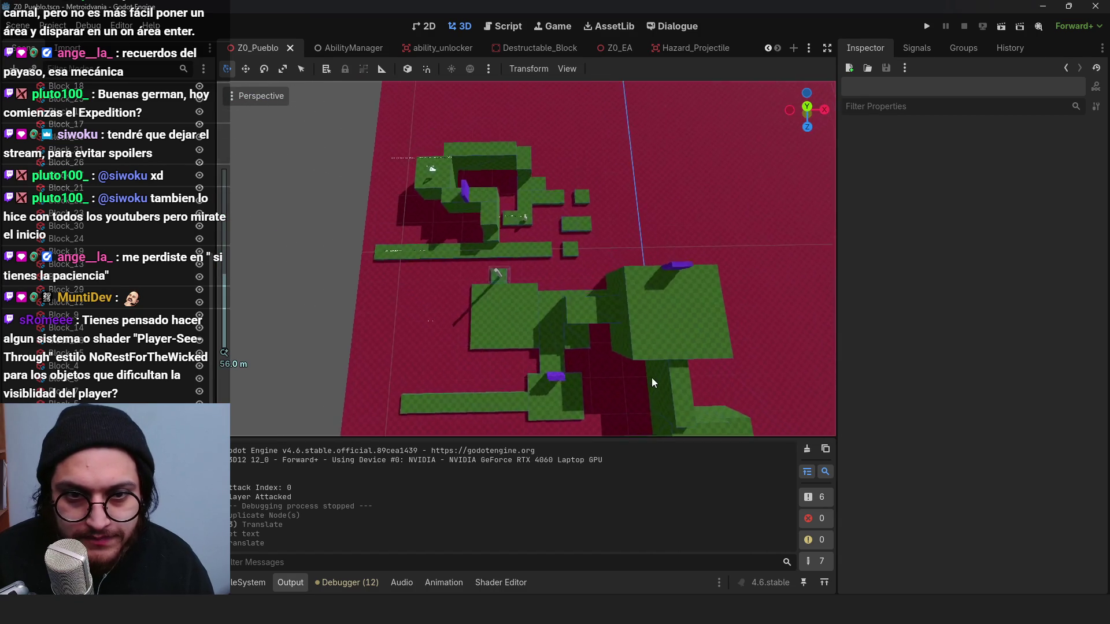
scroll(618, 321, "up", 3)
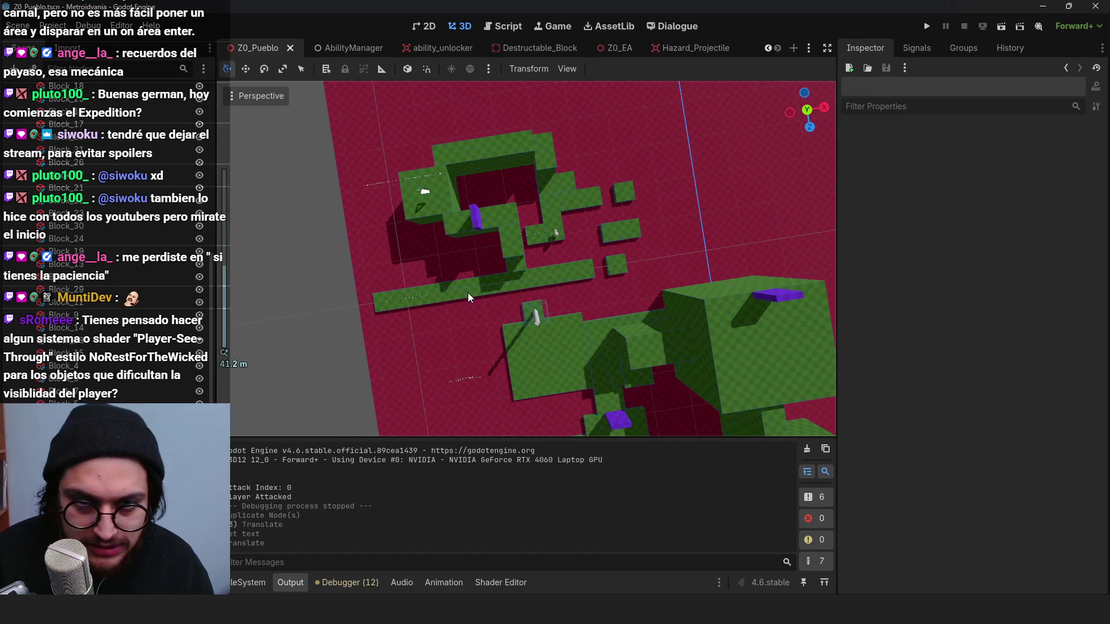
scroll(468, 292, "down", 5)
mouse_move(543, 331)
left_mouse_down()
mouse_move(543, 276)
mouse_move(599, 284)
mouse_move(591, 263)
left_mouse_up()
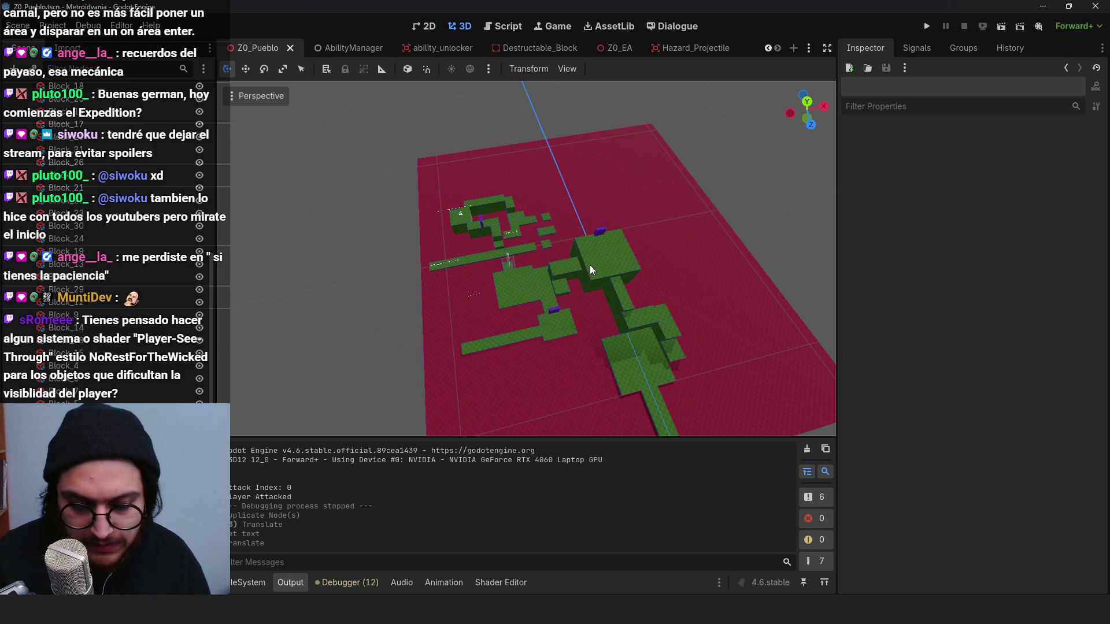
key("ctrl+s")
scroll(543, 200, "up", 5)
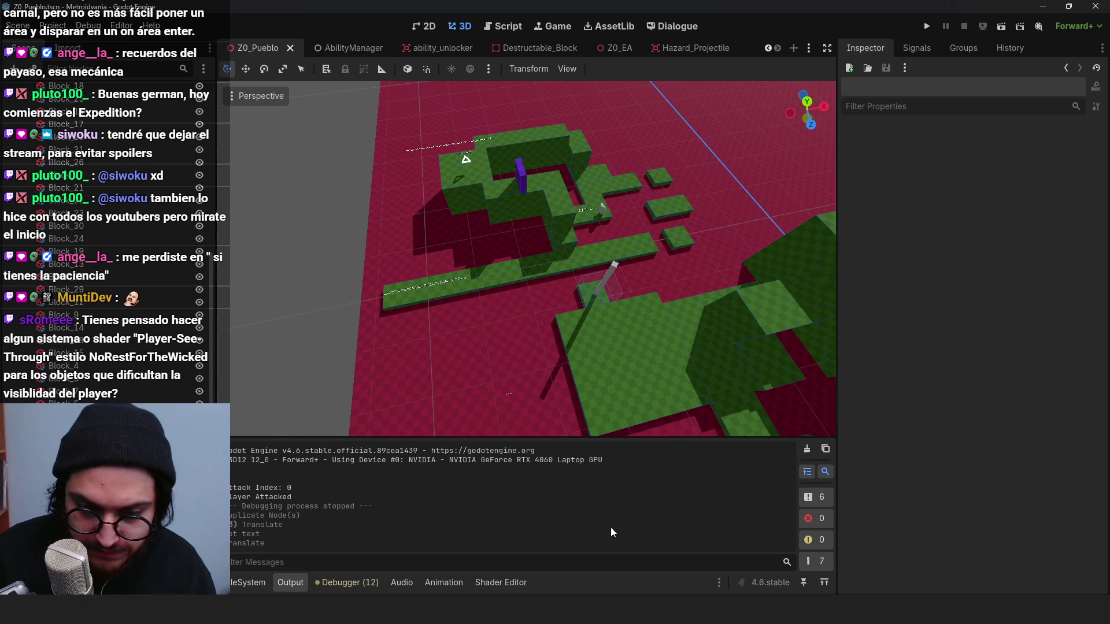
scroll(639, 247, "down", 5)
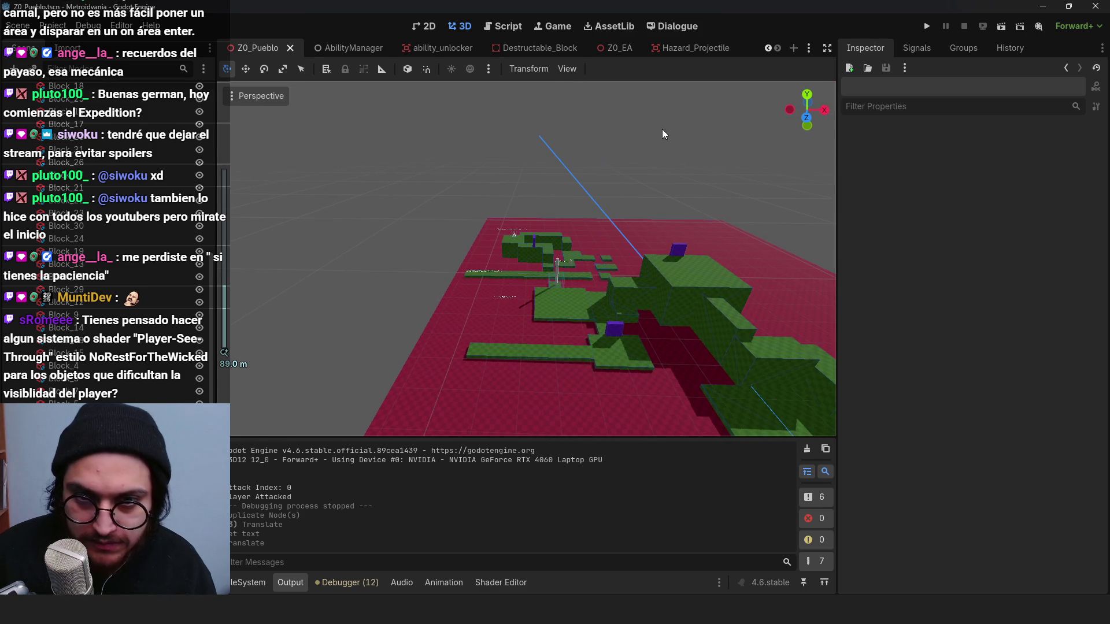